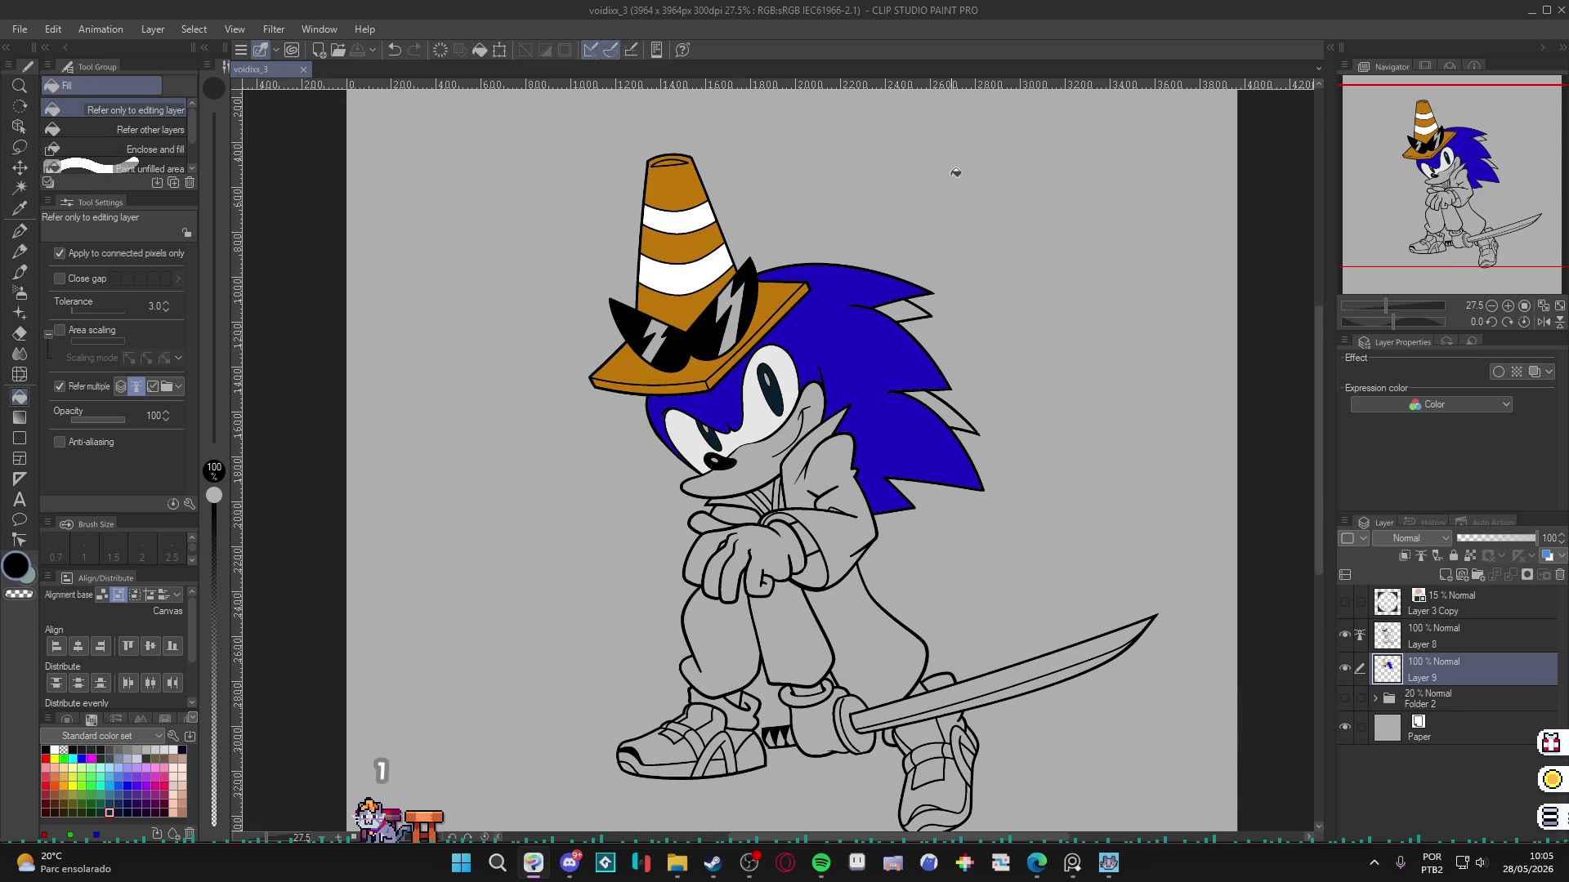
Fill Sonic's muzzle and the small gap between his legs with peach.
{"action": "key", "text": "g"}
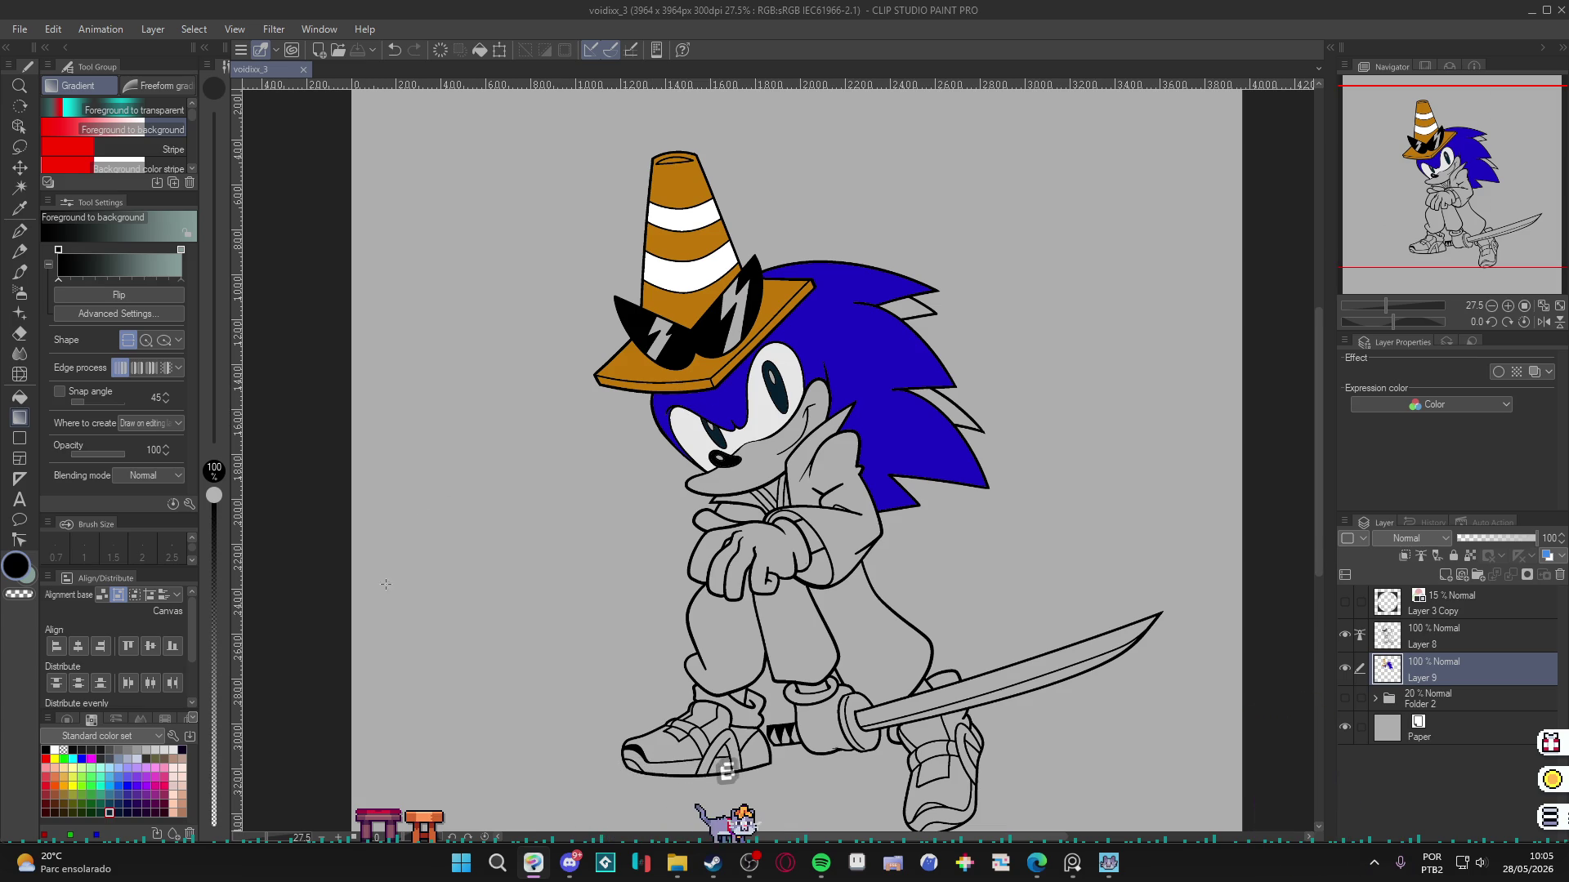
{"action": "key", "text": "g"}
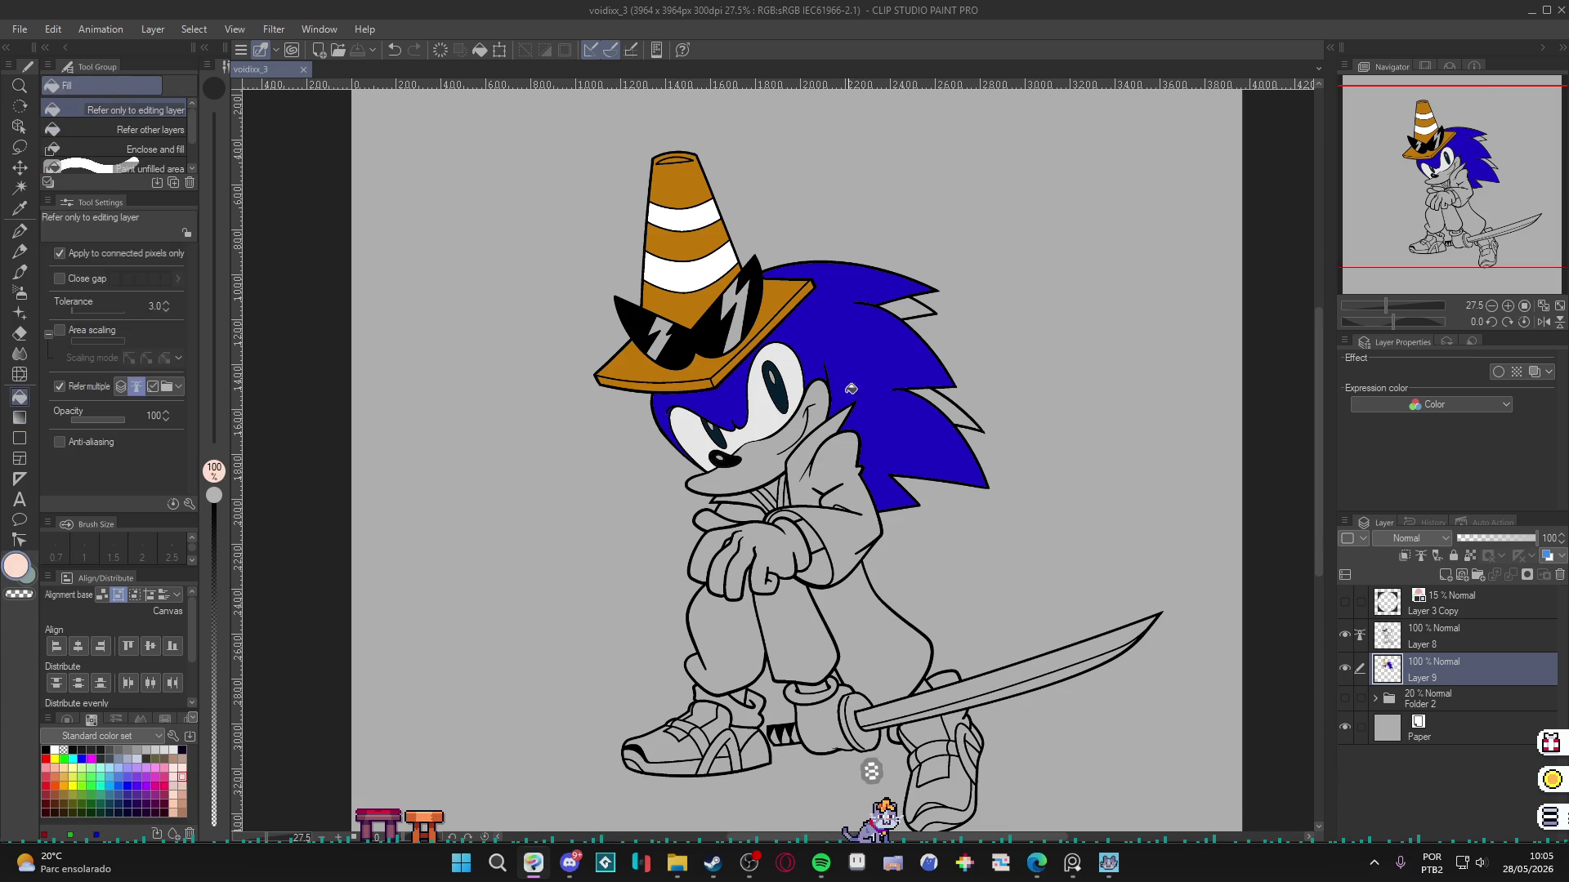
{"action": "left_click", "coordinate": [768, 488]}
{"action": "left_click_drag", "start_coordinate": [768, 489], "coordinate": [751, 488]}
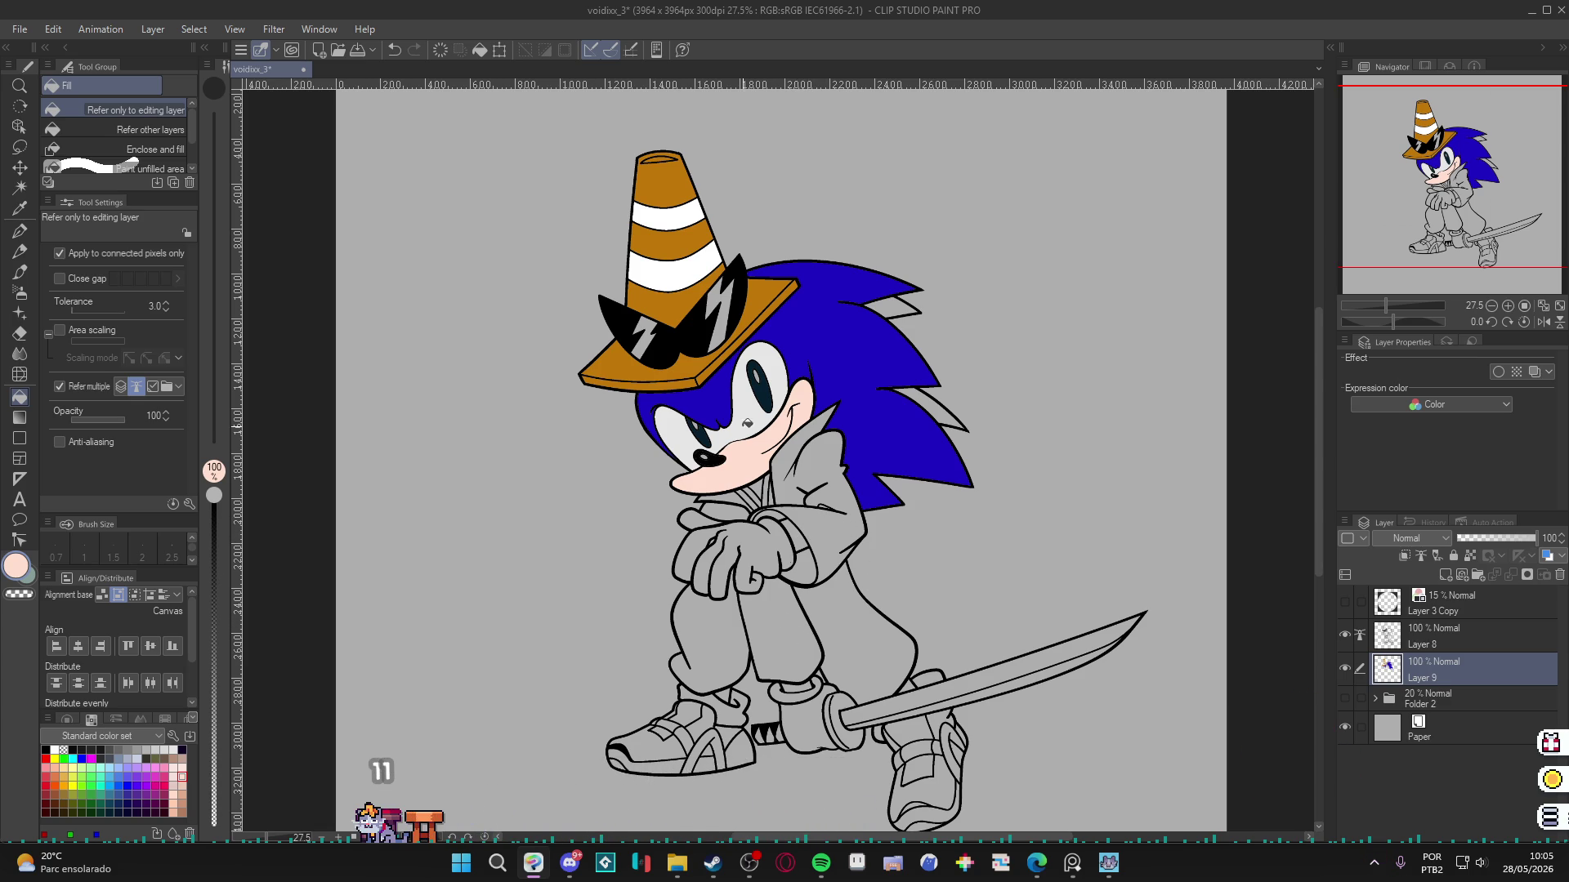
{"action": "left_click", "coordinate": [736, 690]}
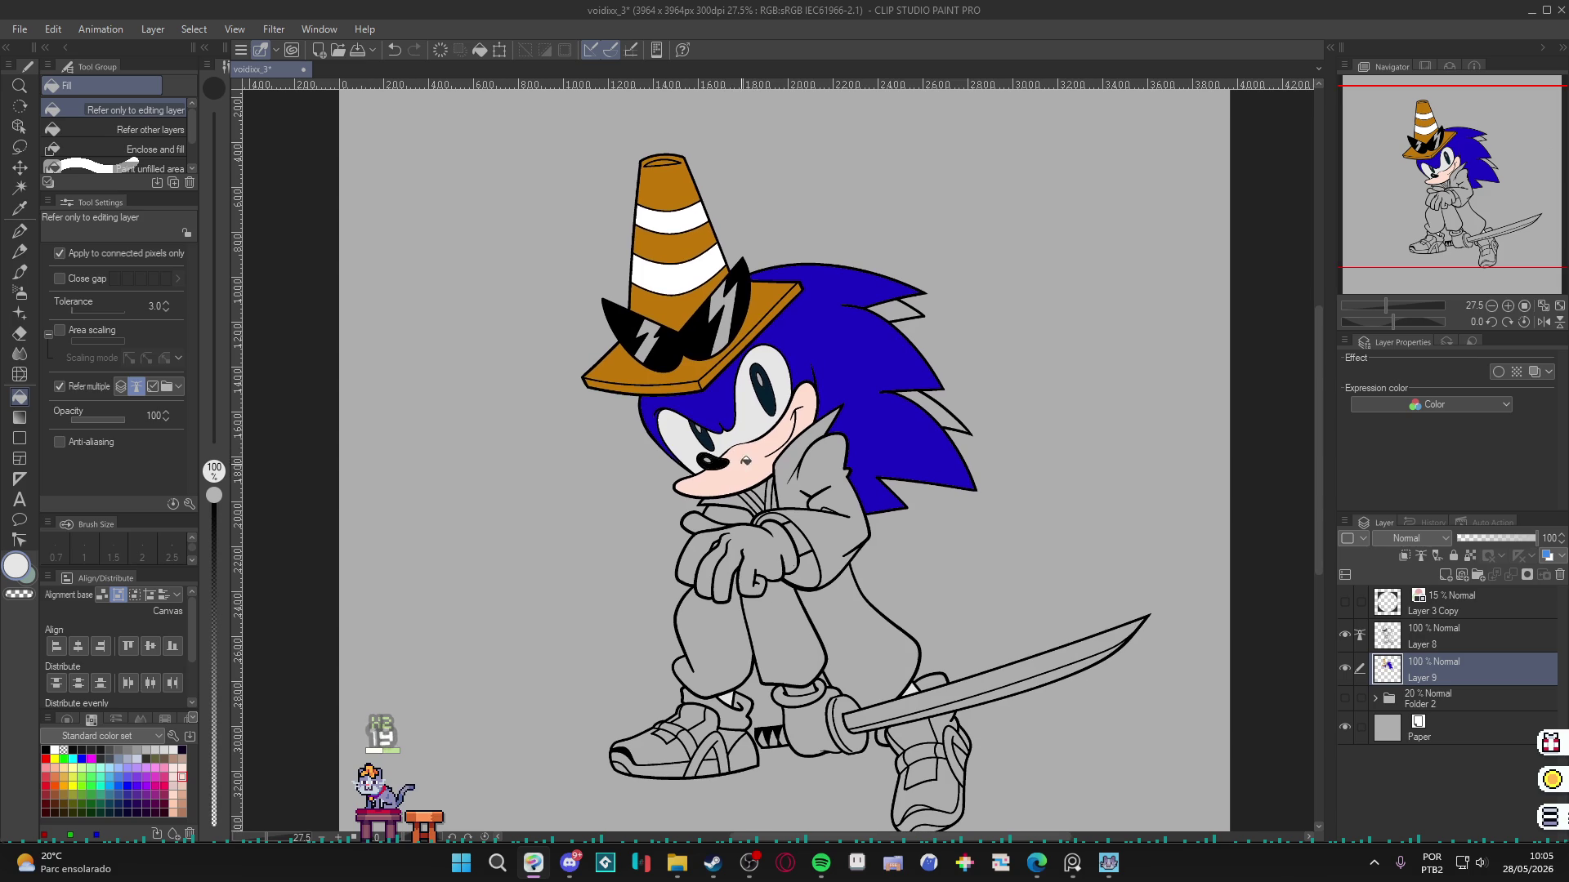
Save the drawing and load Sonic's head blue into the colour settings.
{"action": "key", "text": "ctrl+s"}
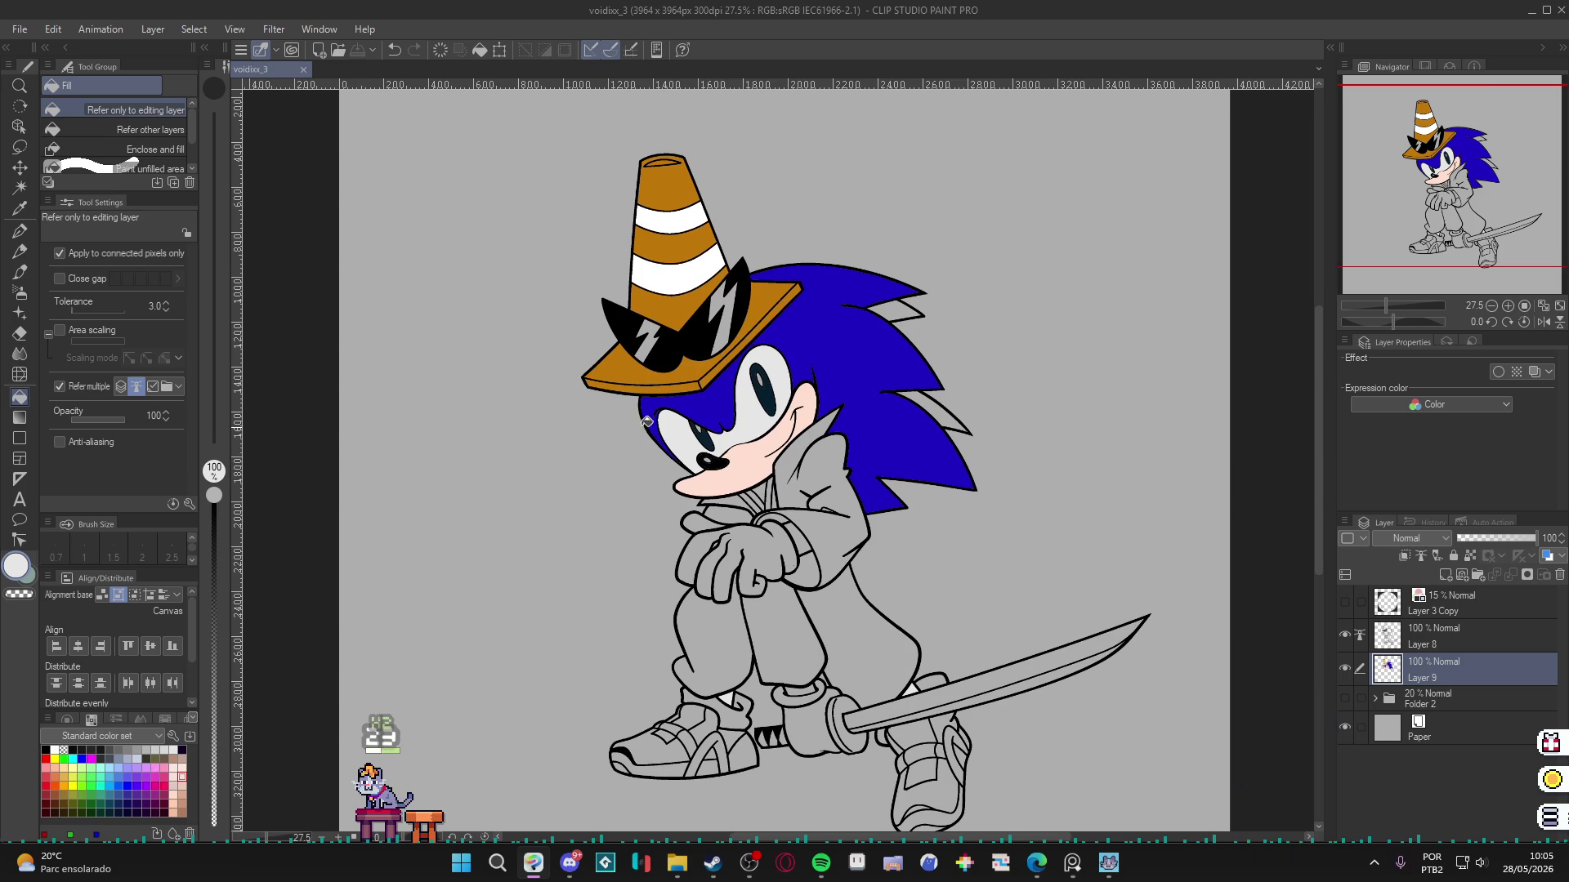
{"action": "left_click", "coordinate": [699, 396], "text": "alt"}
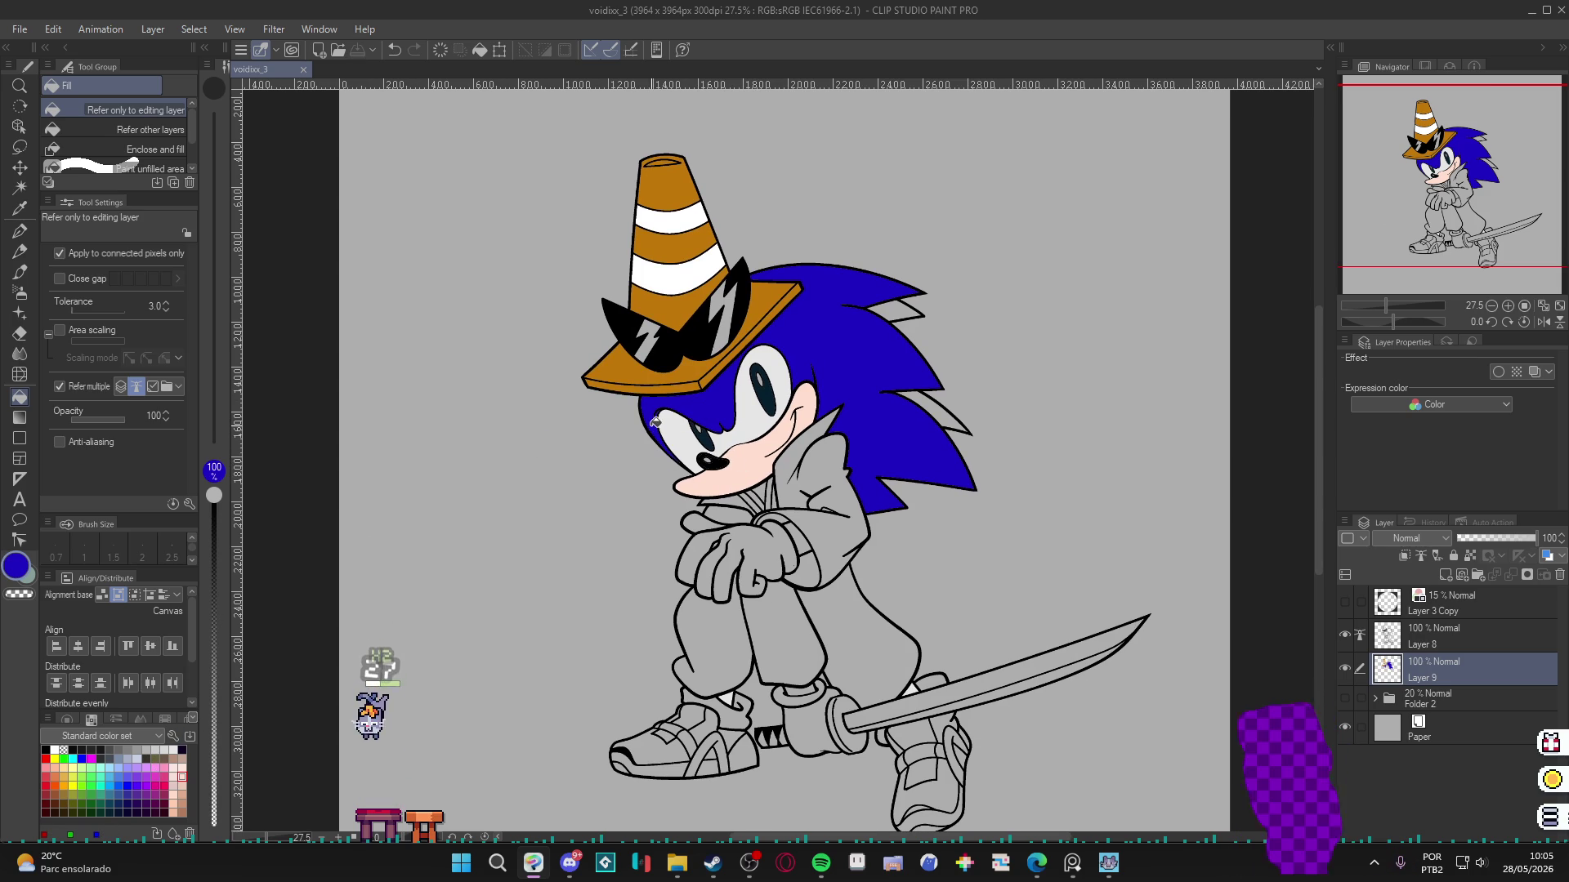
{"action": "double_click", "coordinate": [26, 571]}
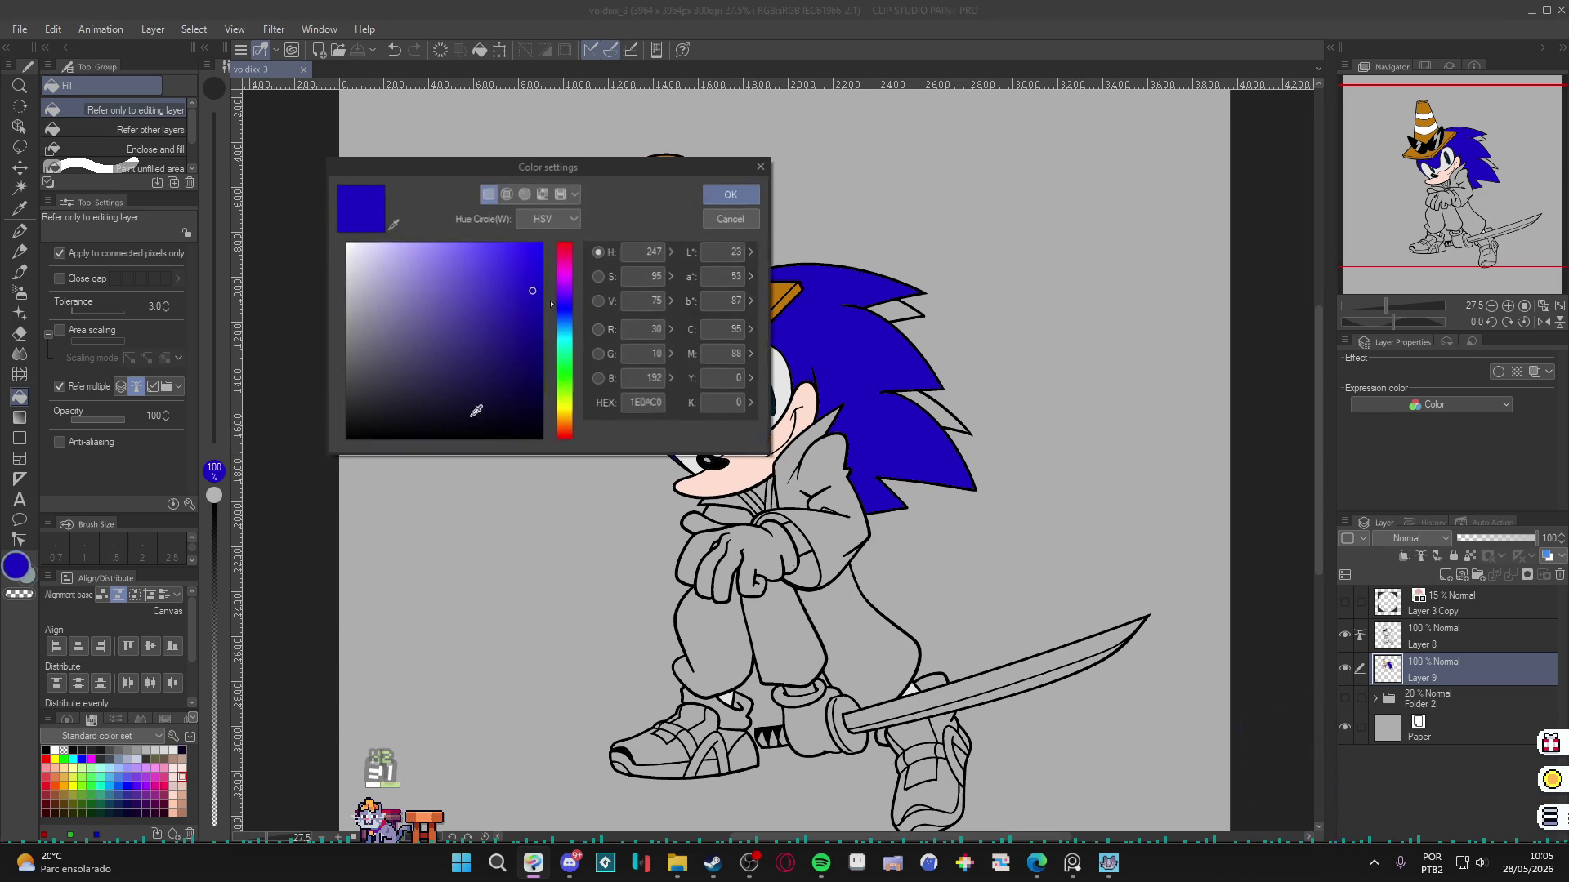
Shift the colour to red and fill the jacket, chin collar and lower sleeve.
{"action": "left_click", "coordinate": [561, 244]}
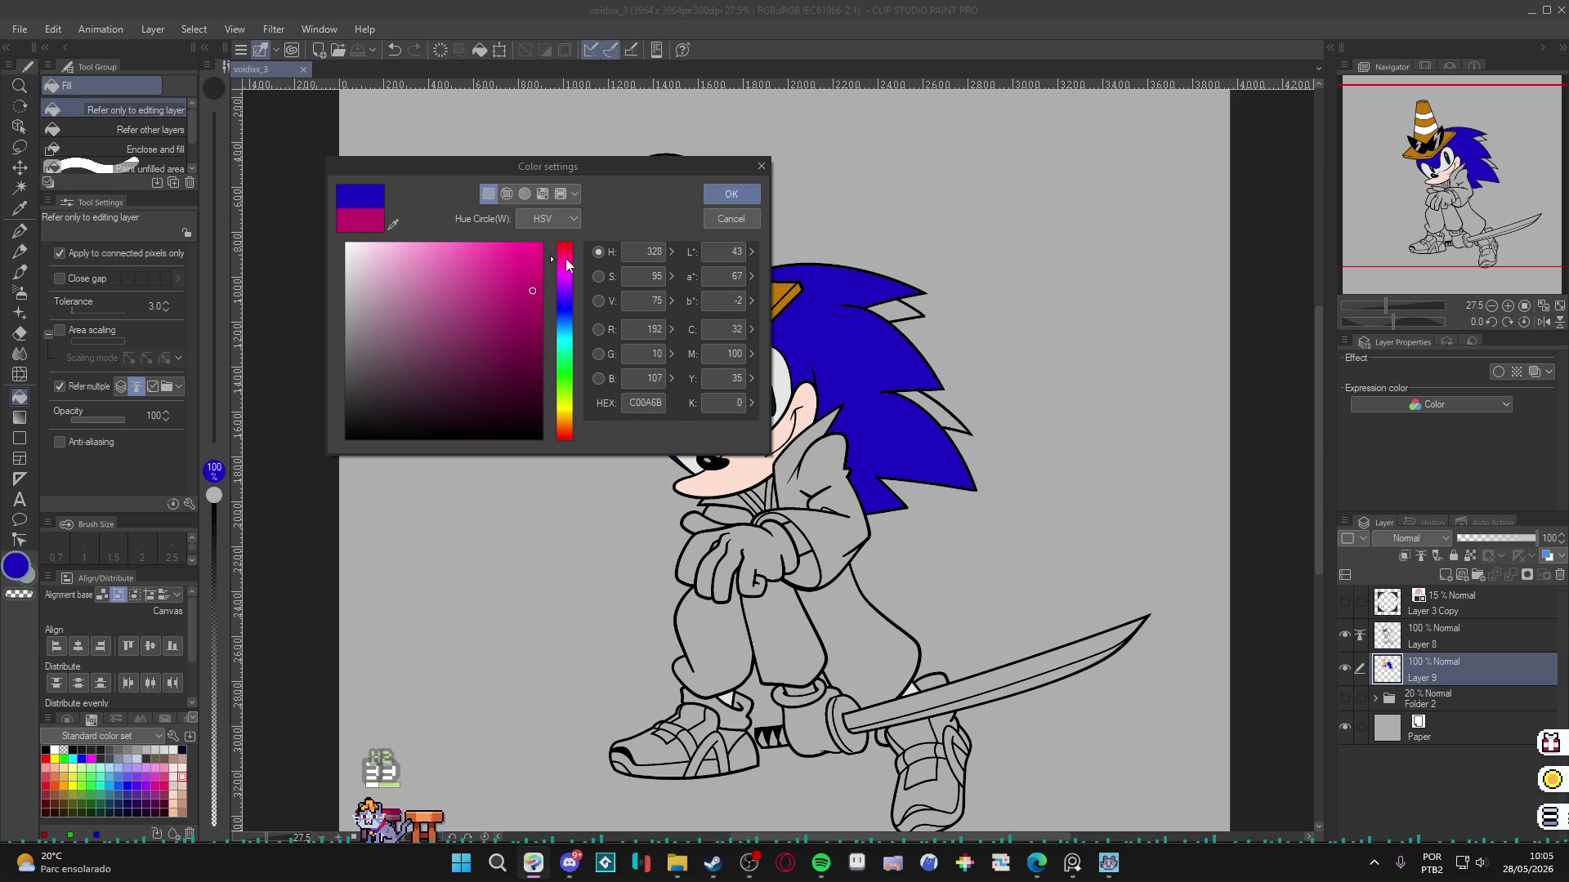
{"action": "left_click", "coordinate": [731, 193]}
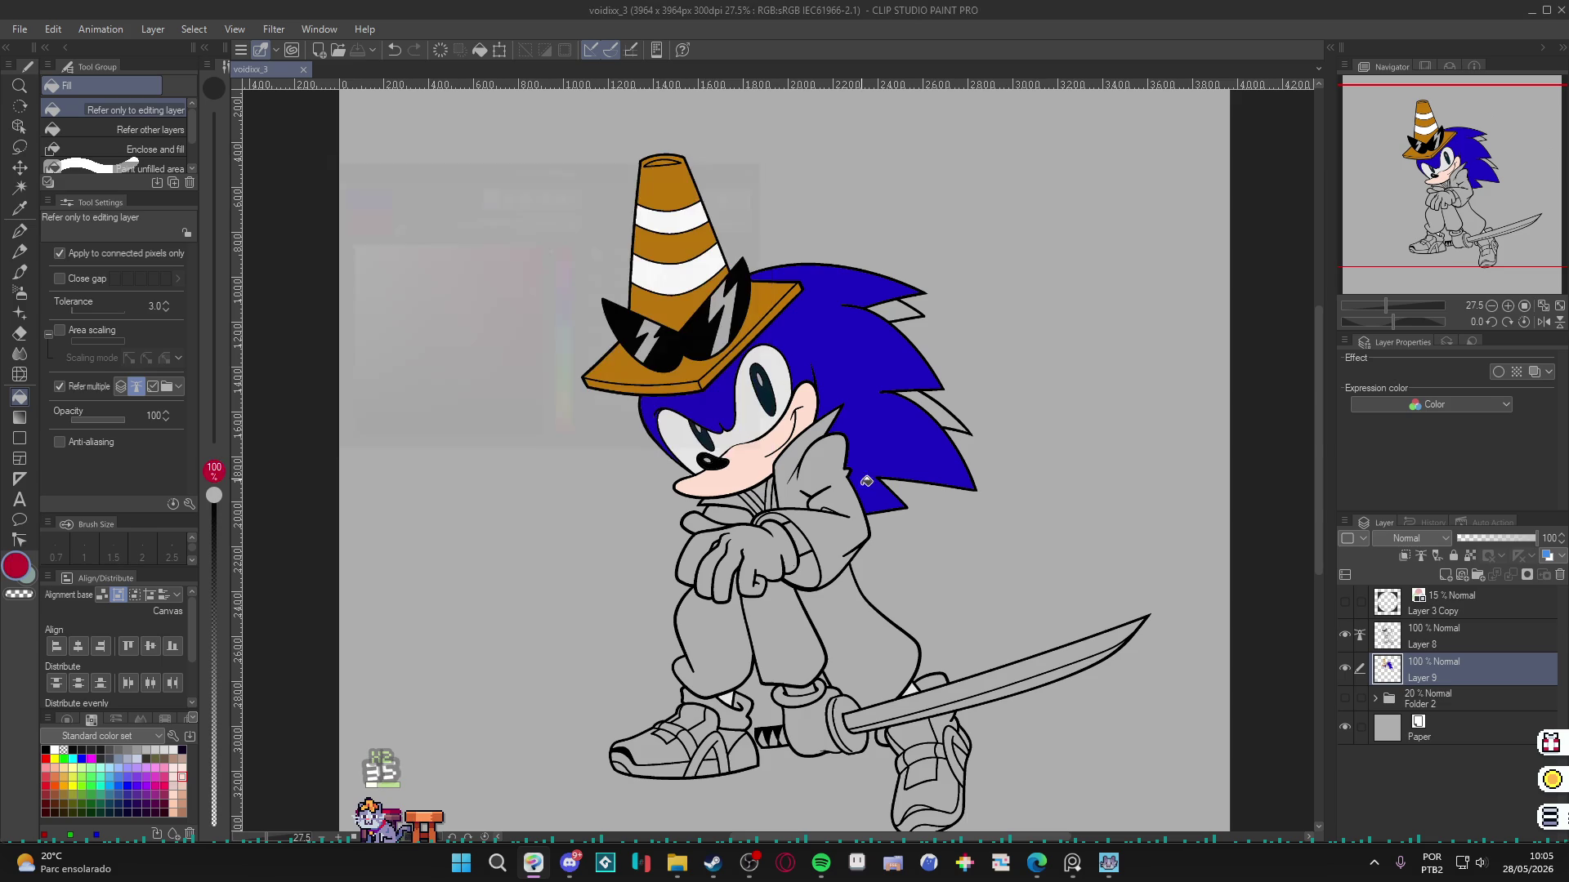
{"action": "left_click", "coordinate": [842, 468]}
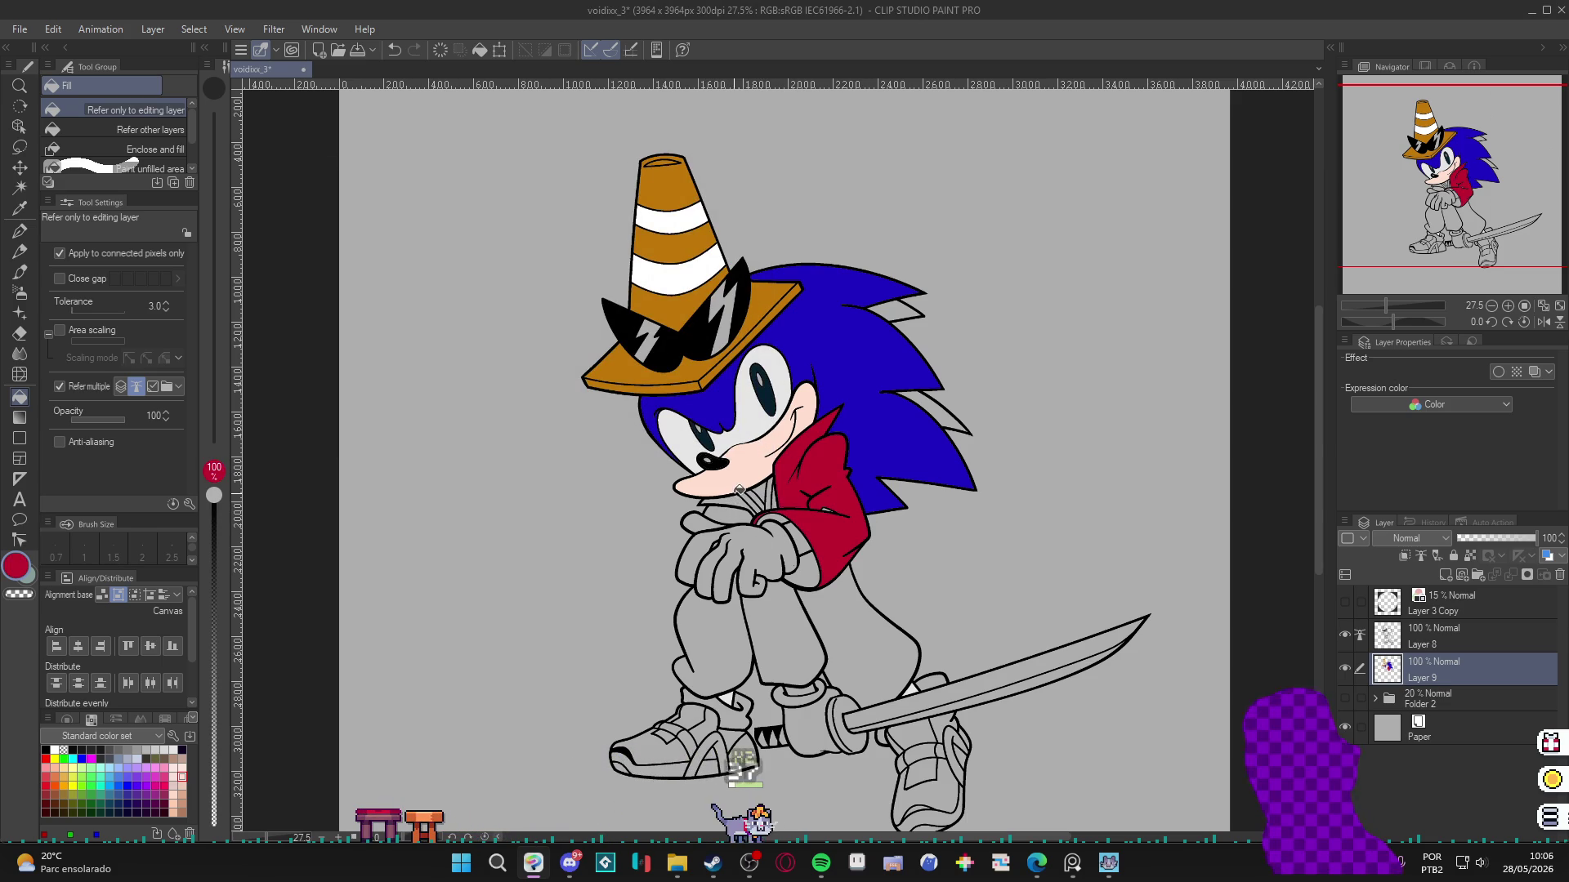
{"action": "left_click", "coordinate": [740, 507]}
{"action": "left_click", "coordinate": [783, 615]}
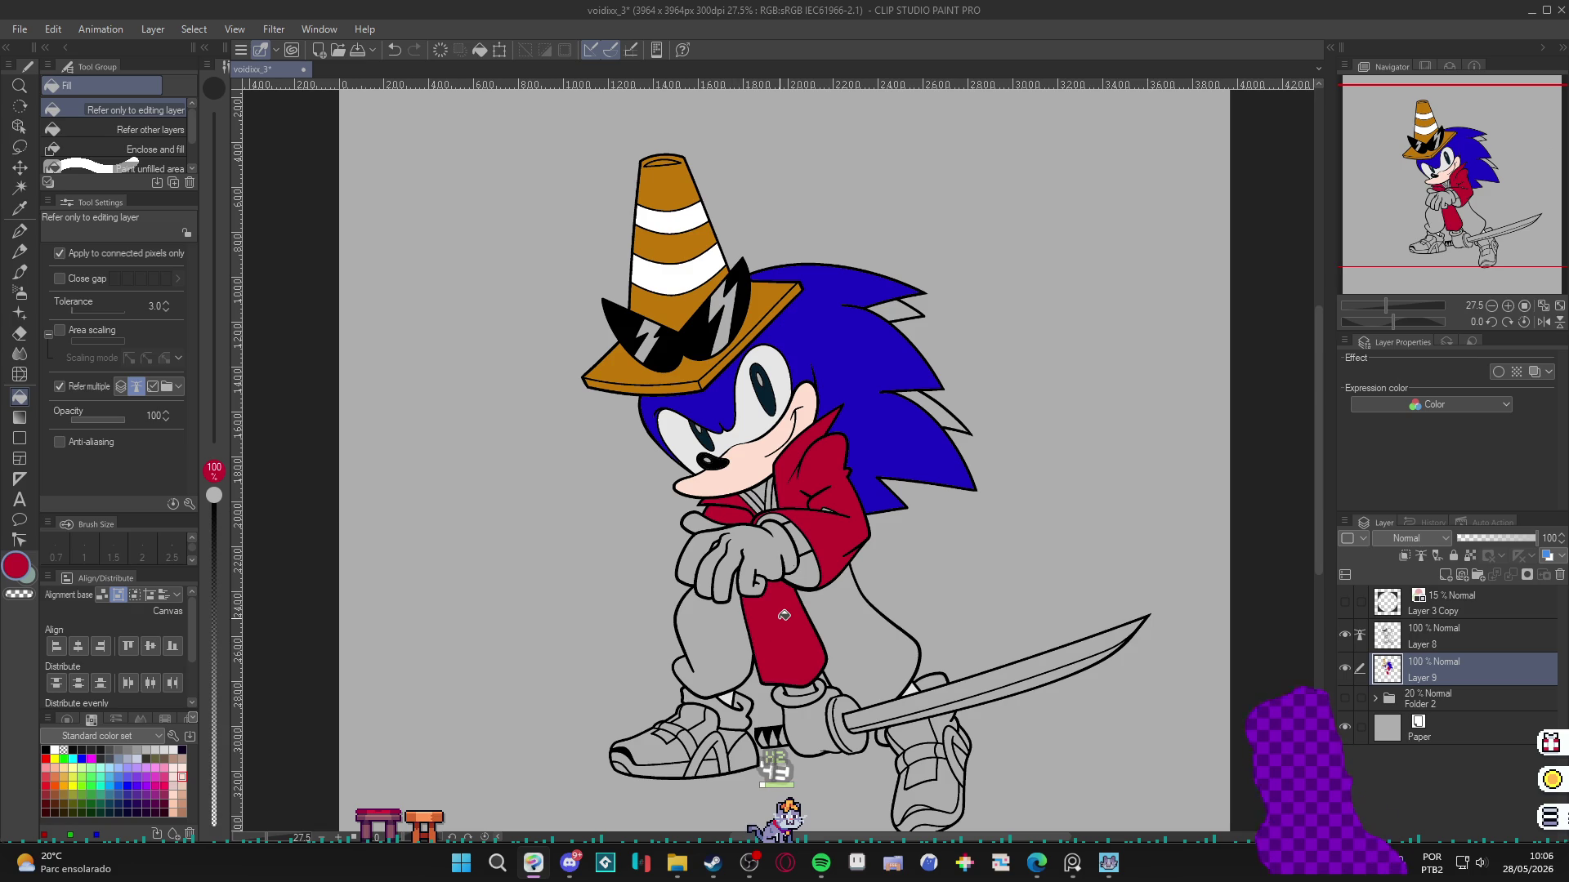
Fill the gloves, sword hand and upper wrist cuff with near-white.
{"action": "left_click", "coordinate": [748, 463], "text": "alt"}
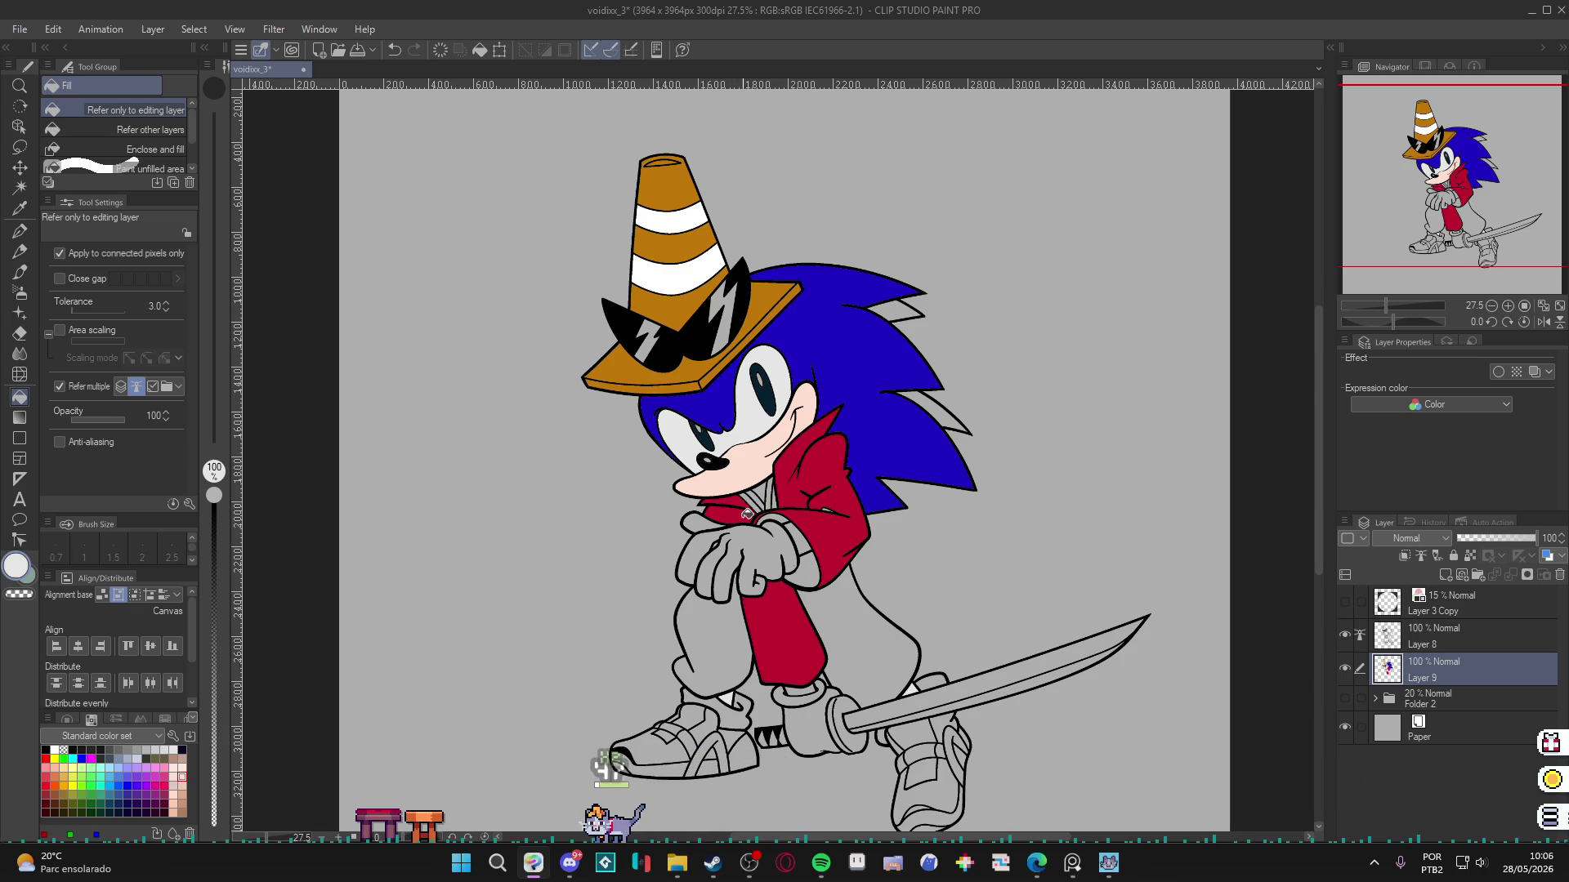
{"action": "left_click", "coordinate": [760, 563]}
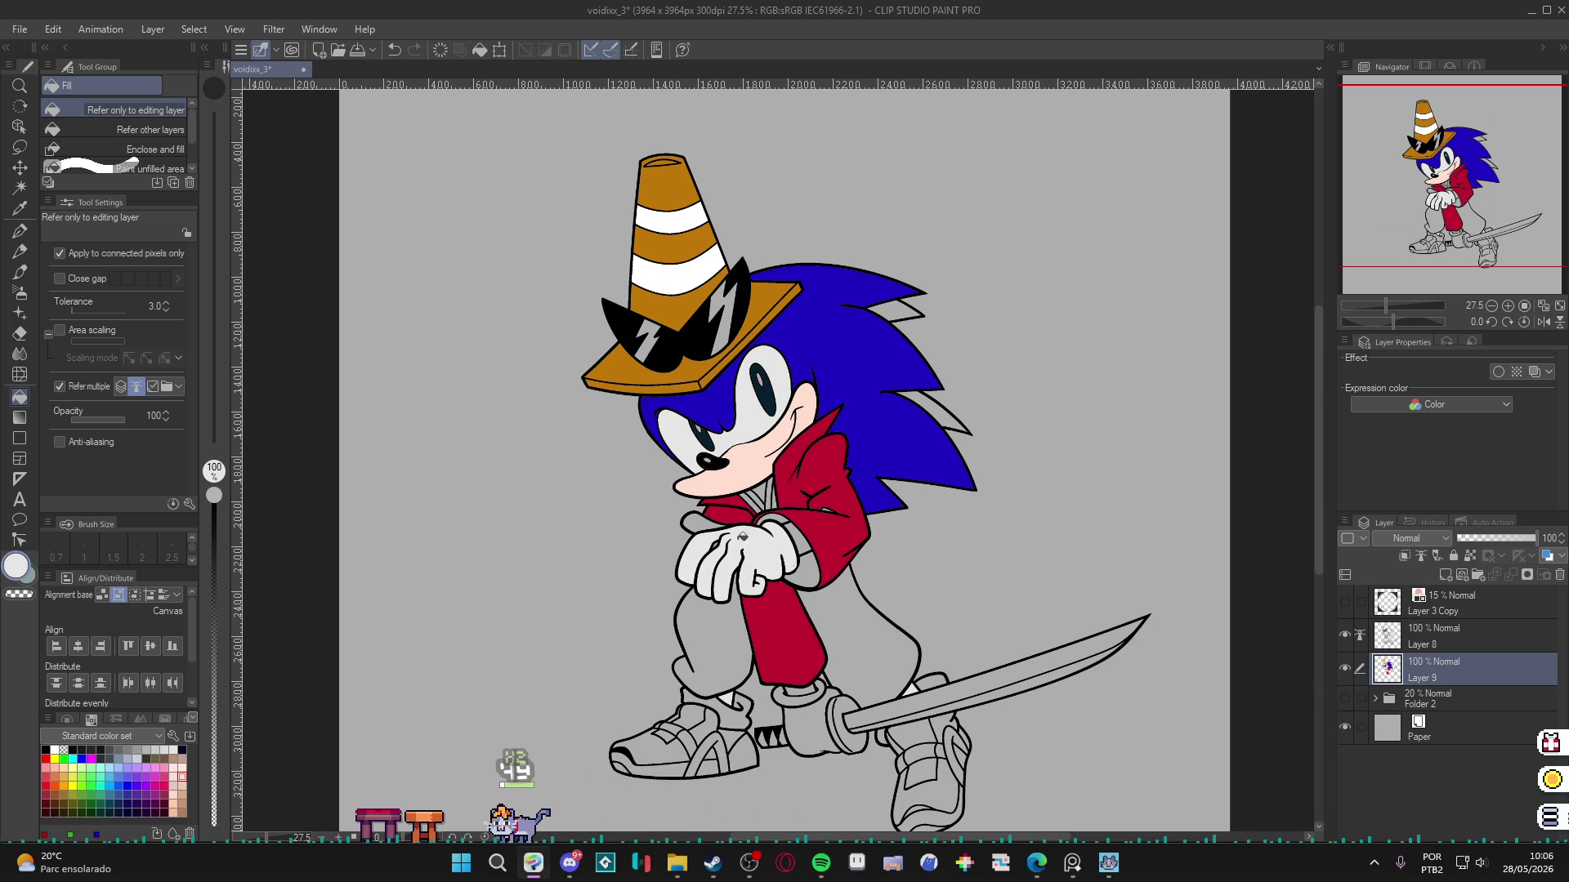
{"action": "left_click", "coordinate": [795, 709]}
{"action": "left_click", "coordinate": [791, 701]}
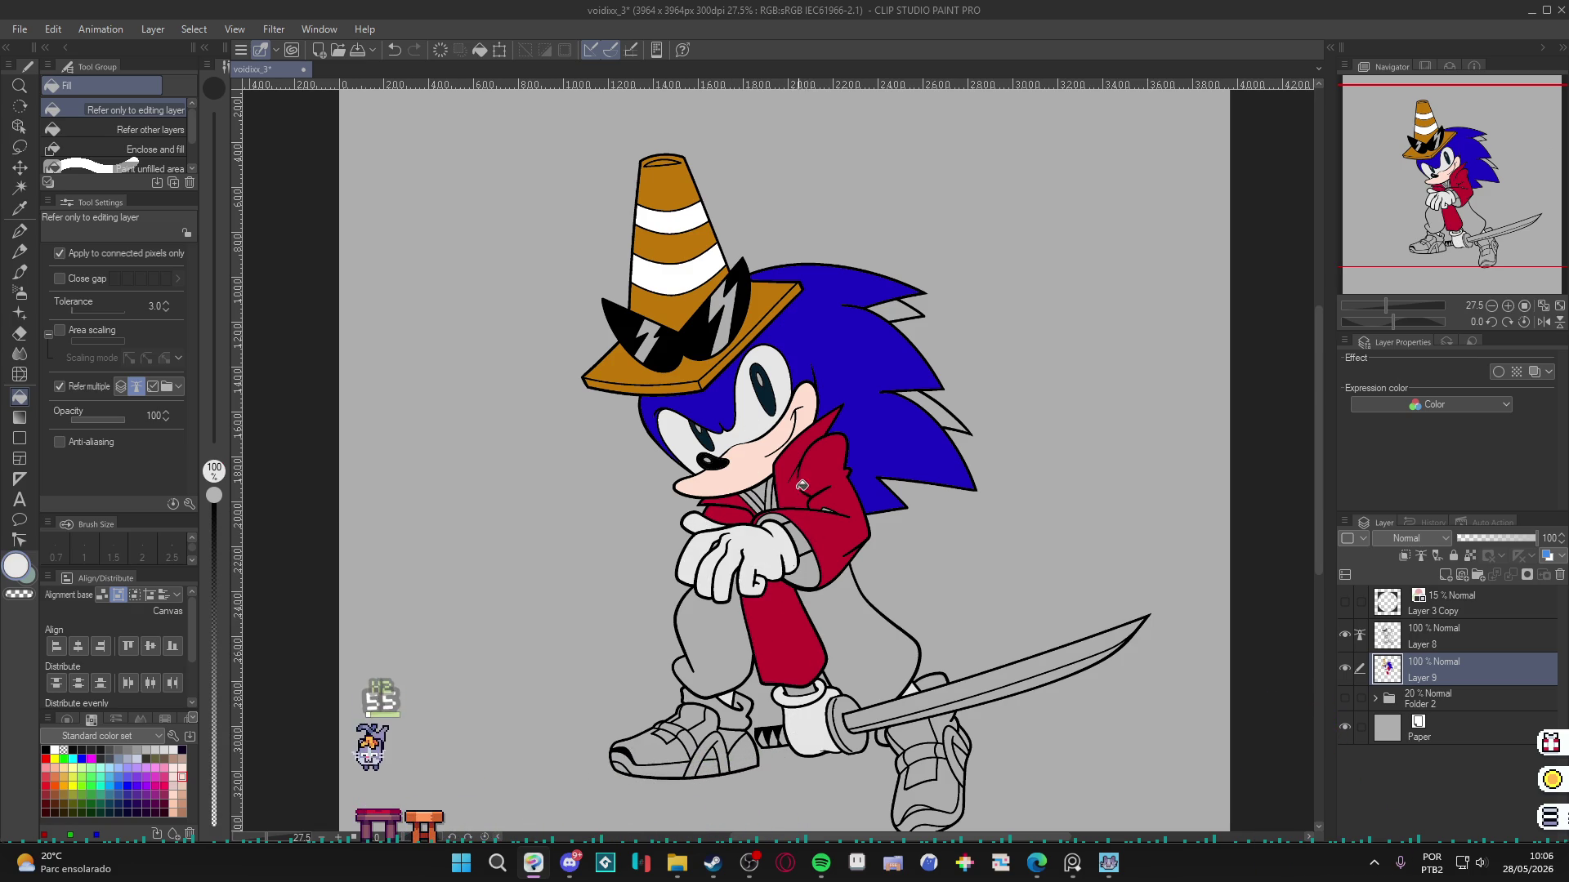
Fill the wrist cuff and wrist ring dark maroon, then save.
{"action": "left_click", "coordinate": [832, 553], "text": "alt"}
{"action": "left_click", "coordinate": [164, 804]}
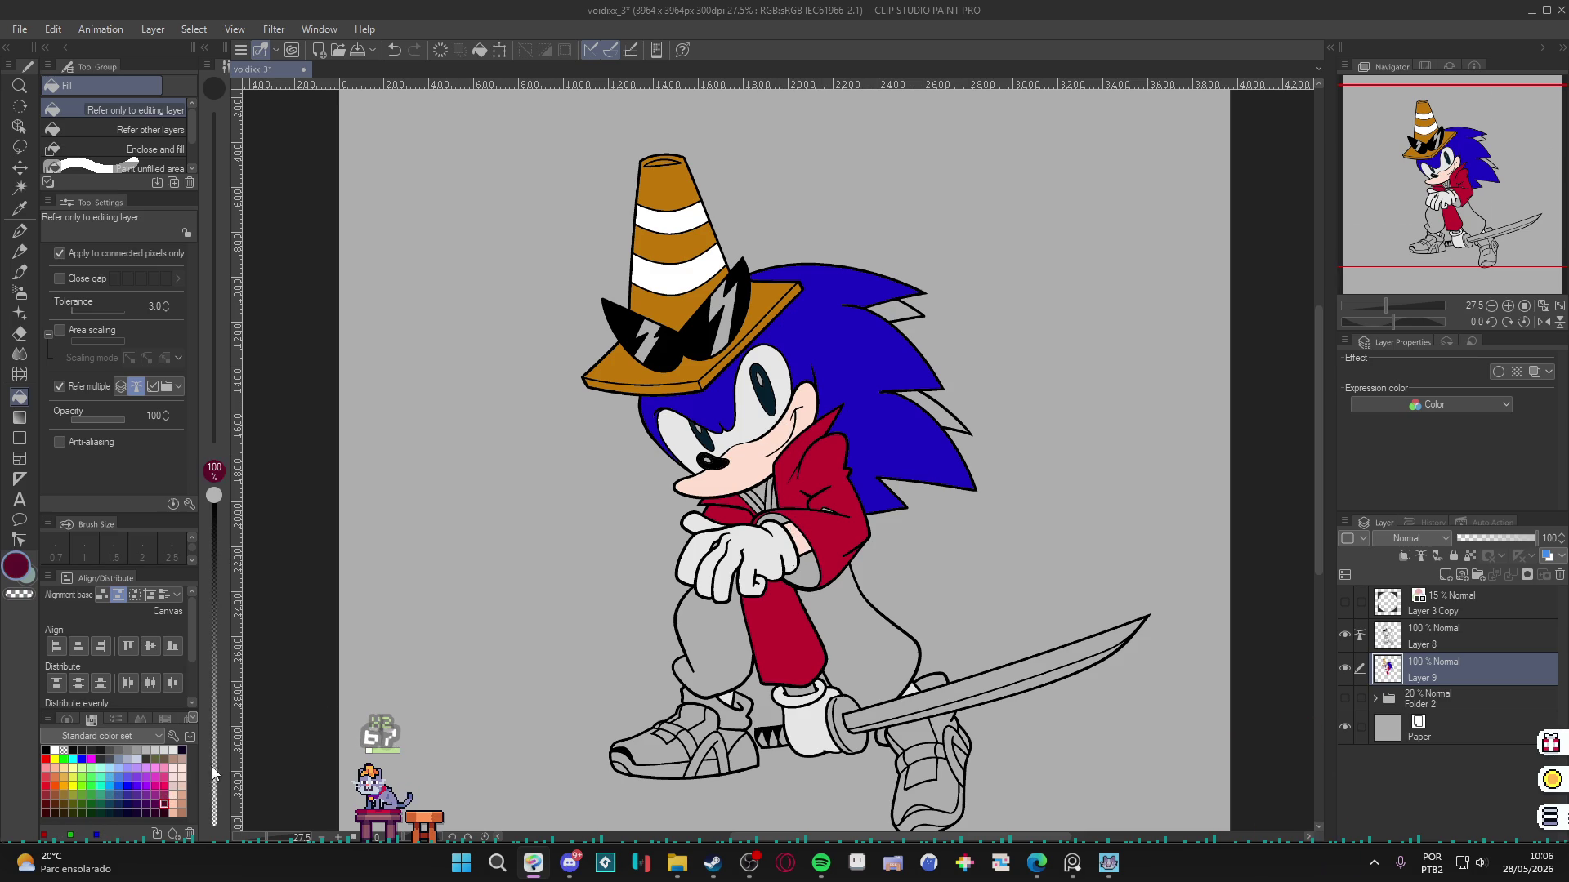
{"action": "left_click", "coordinate": [799, 546]}
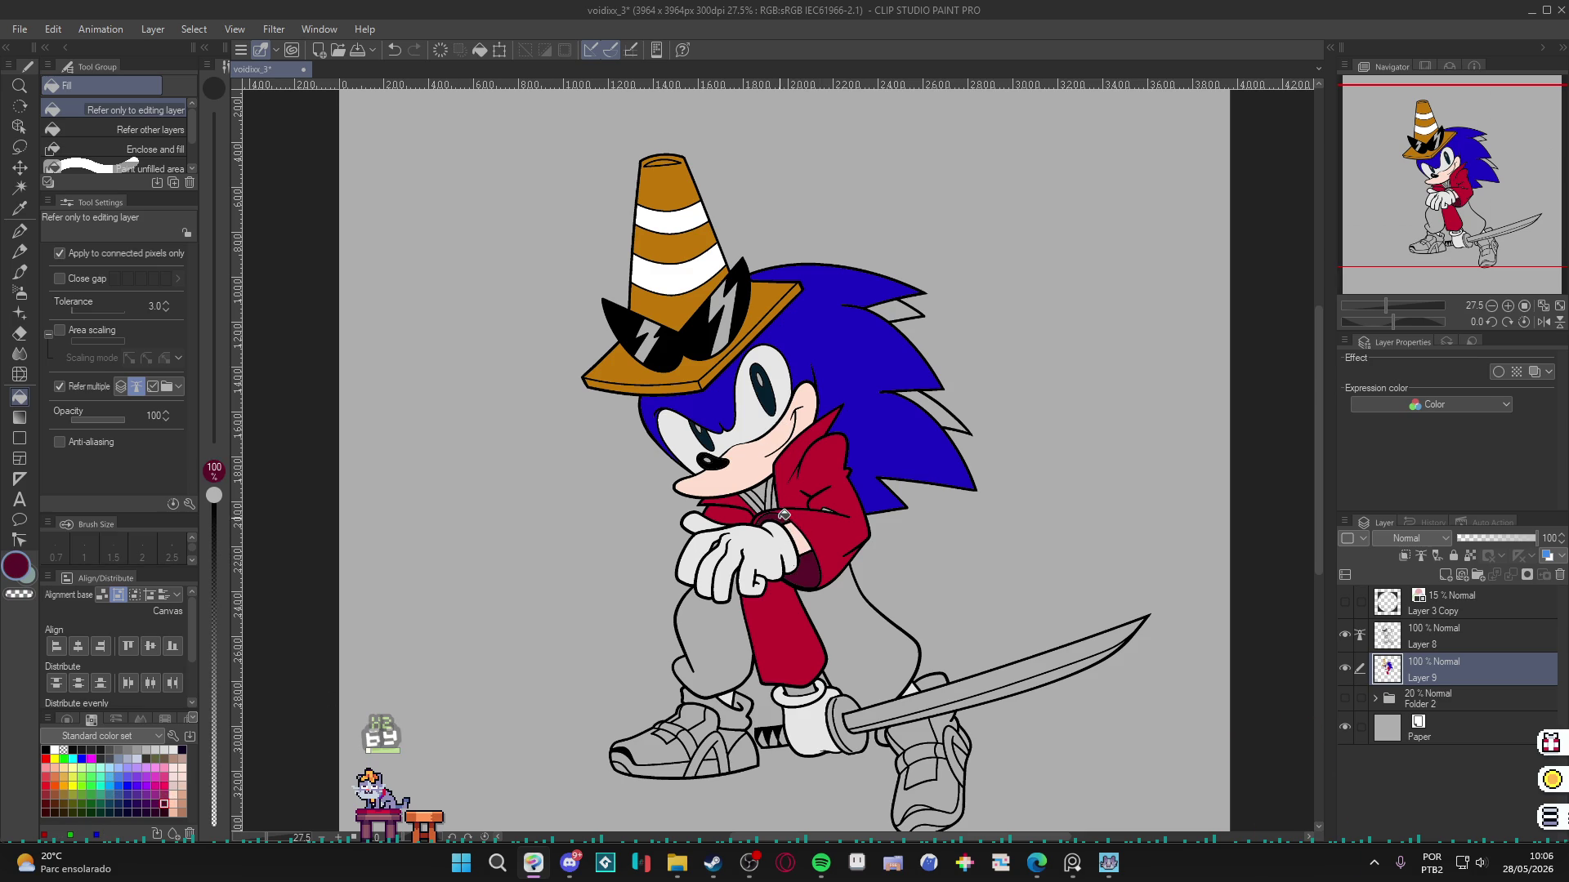
{"action": "left_click", "coordinate": [783, 516]}
{"action": "scroll", "coordinate": [760, 491], "scroll_direction": "up", "scroll_amount": 1}
{"action": "key", "text": "ctrl+s"}
Fill the inside of the collar dark grey.
{"action": "scroll", "coordinate": [738, 466], "scroll_direction": "up", "scroll_amount": 1}
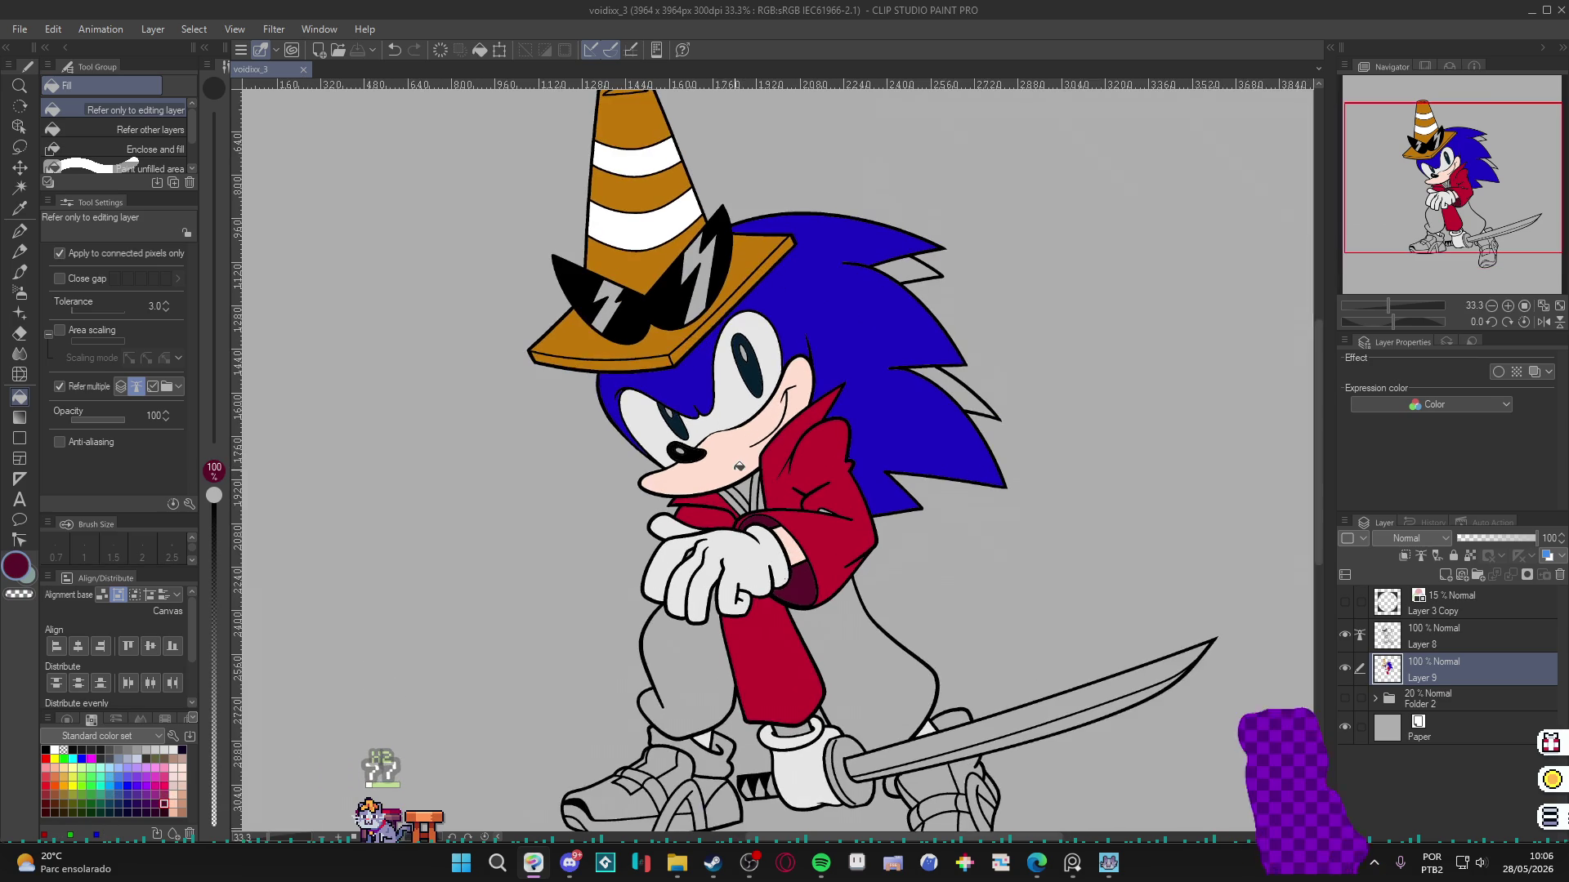
{"action": "scroll", "coordinate": [768, 488], "scroll_direction": "down", "scroll_amount": 1}
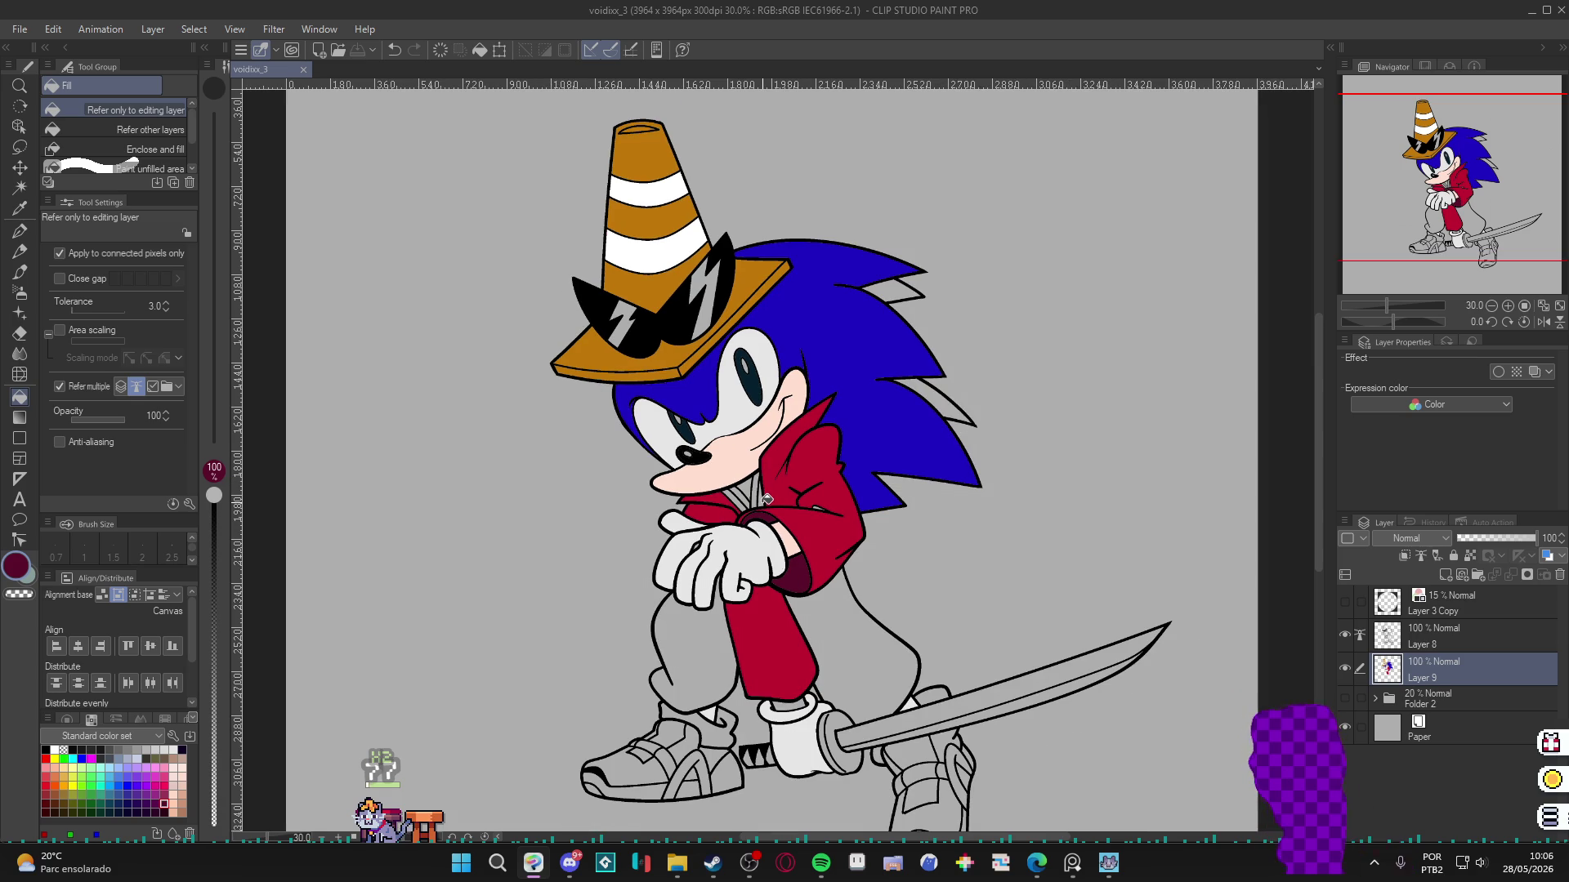
{"action": "scroll", "coordinate": [765, 499], "scroll_direction": "up", "scroll_amount": 1}
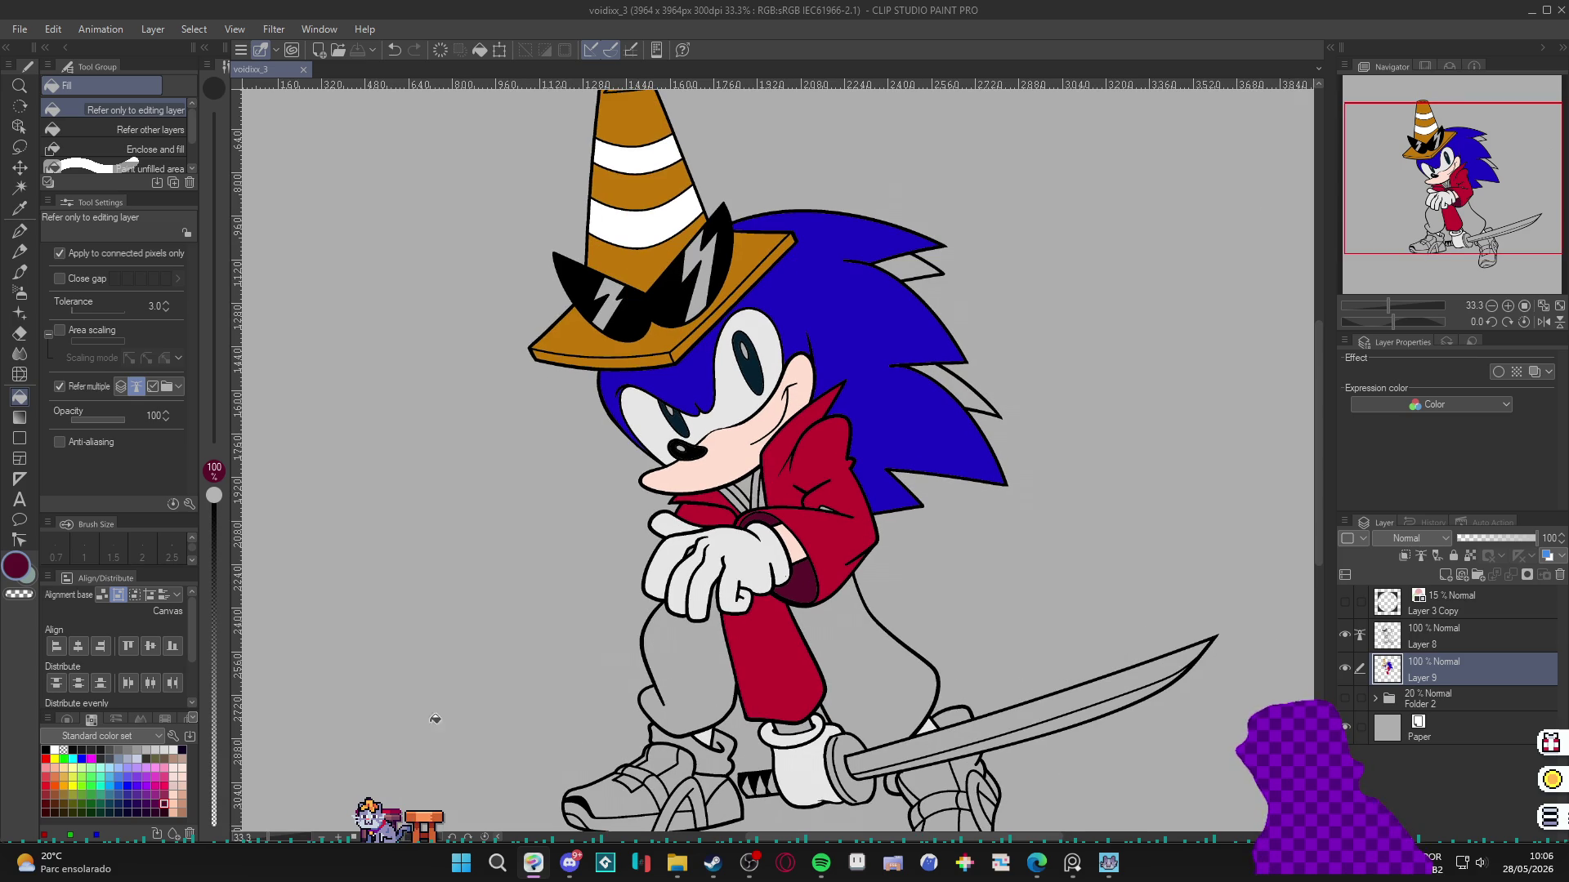
{"action": "left_click", "coordinate": [82, 749]}
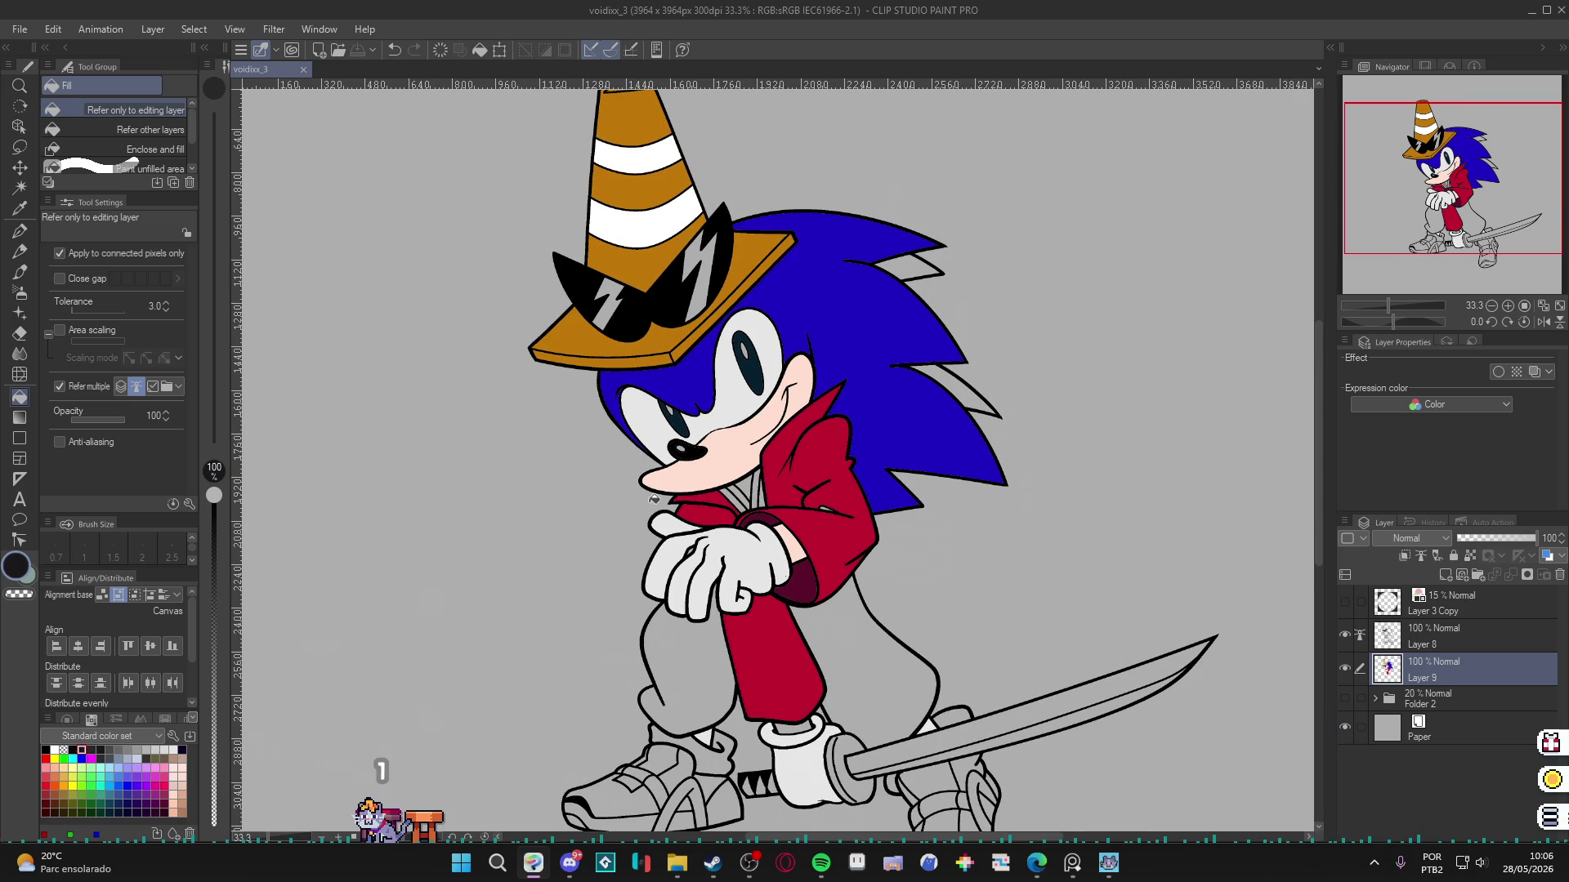
{"action": "left_click", "coordinate": [764, 498]}
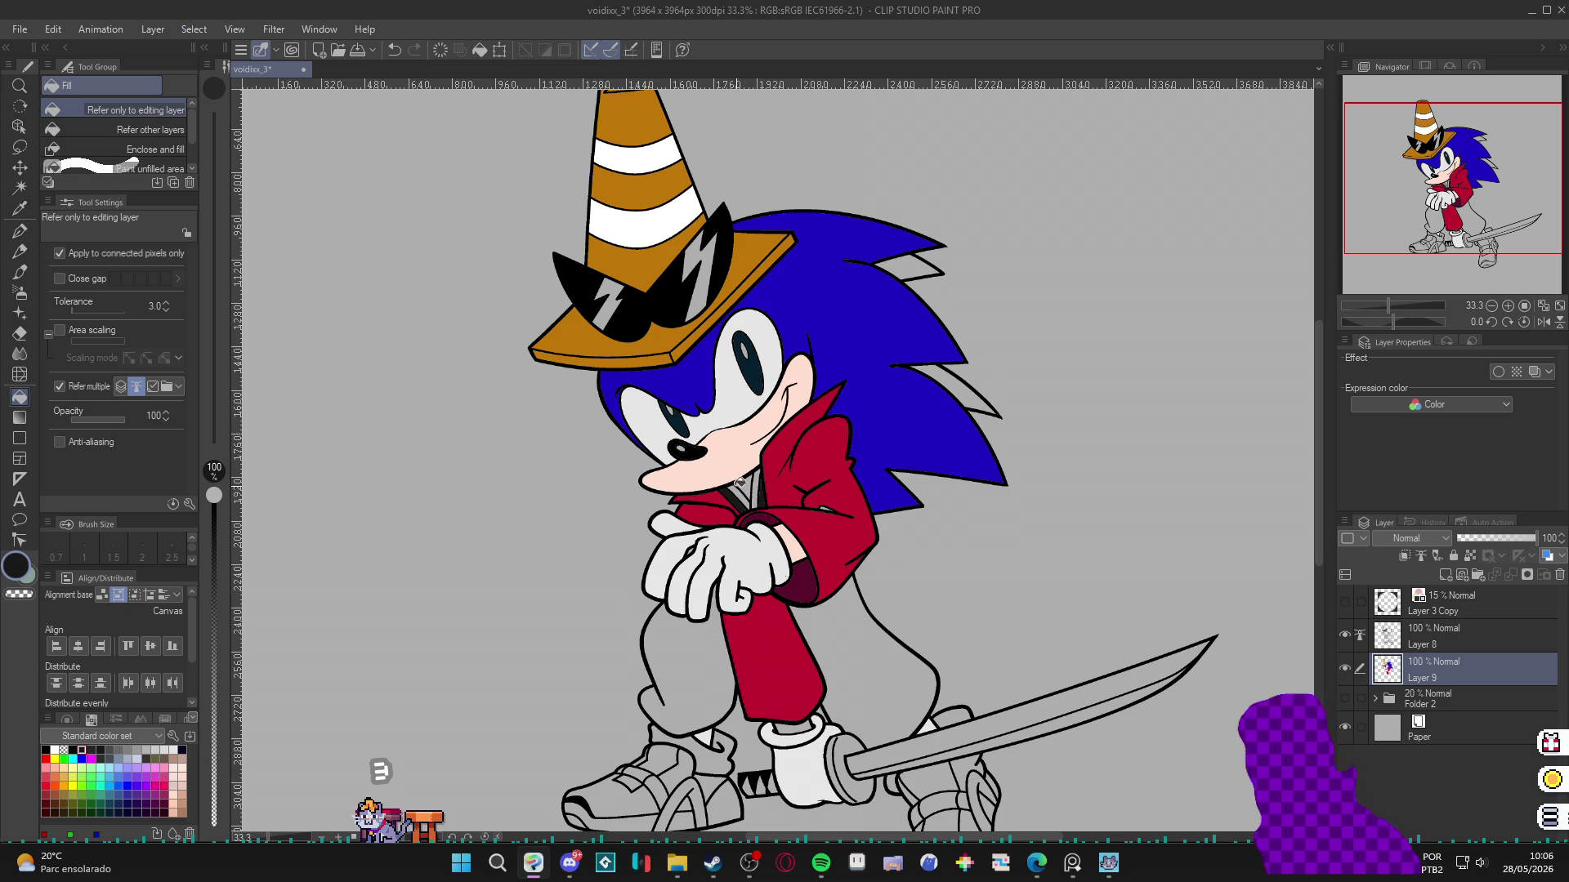
Choose a darker pinkish-brown swatch and open its colour settings.
{"action": "scroll", "coordinate": [679, 449], "scroll_direction": "up", "scroll_amount": 2}
{"action": "left_click", "coordinate": [182, 755]}
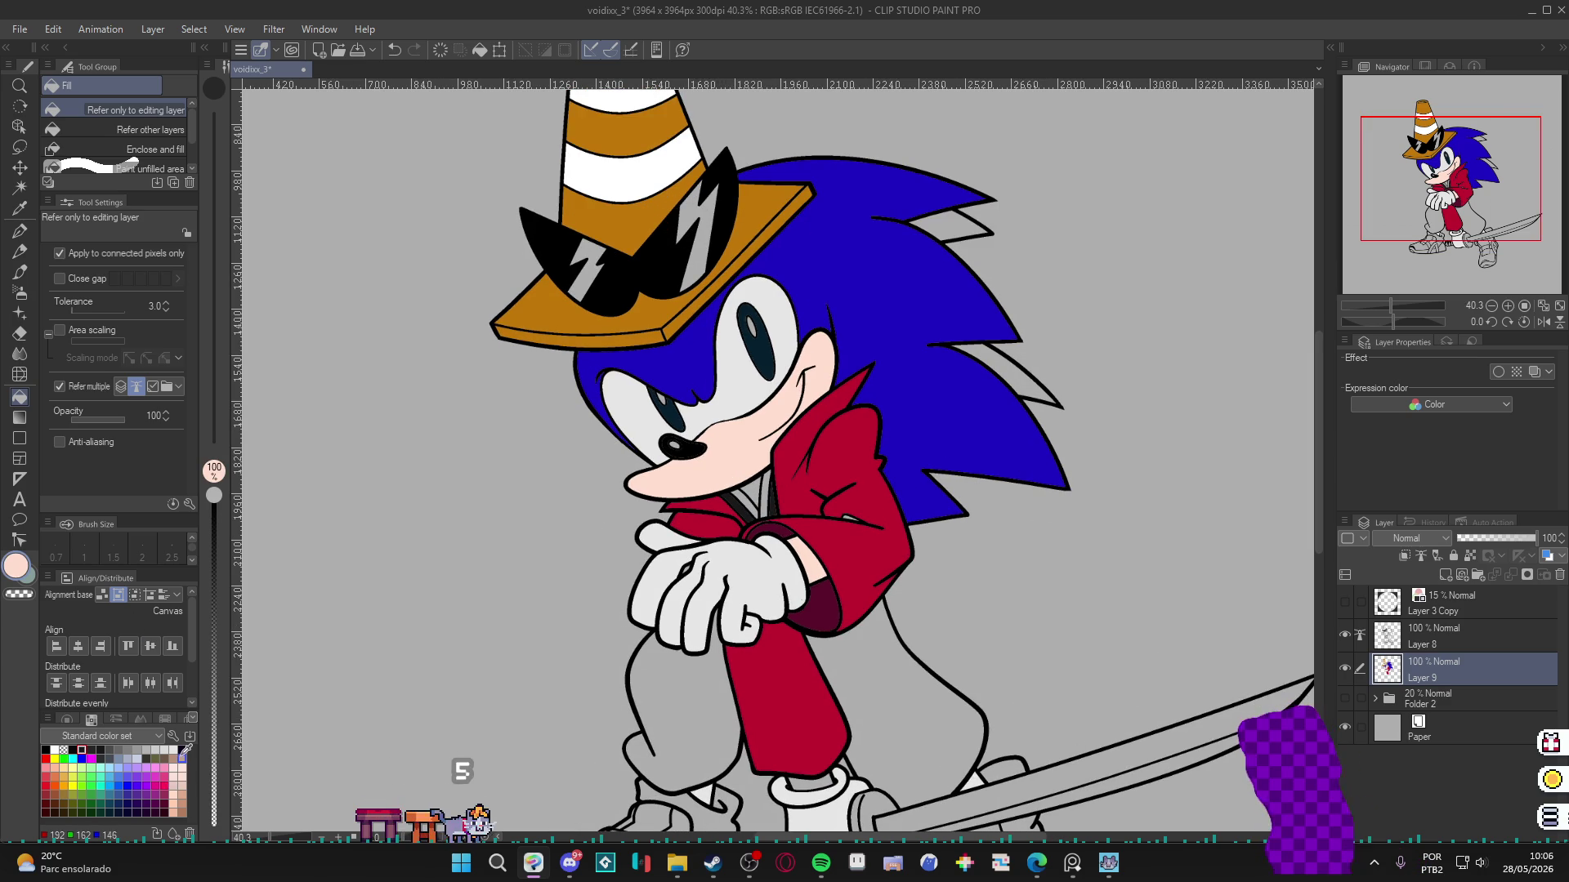
{"action": "left_click", "coordinate": [173, 759]}
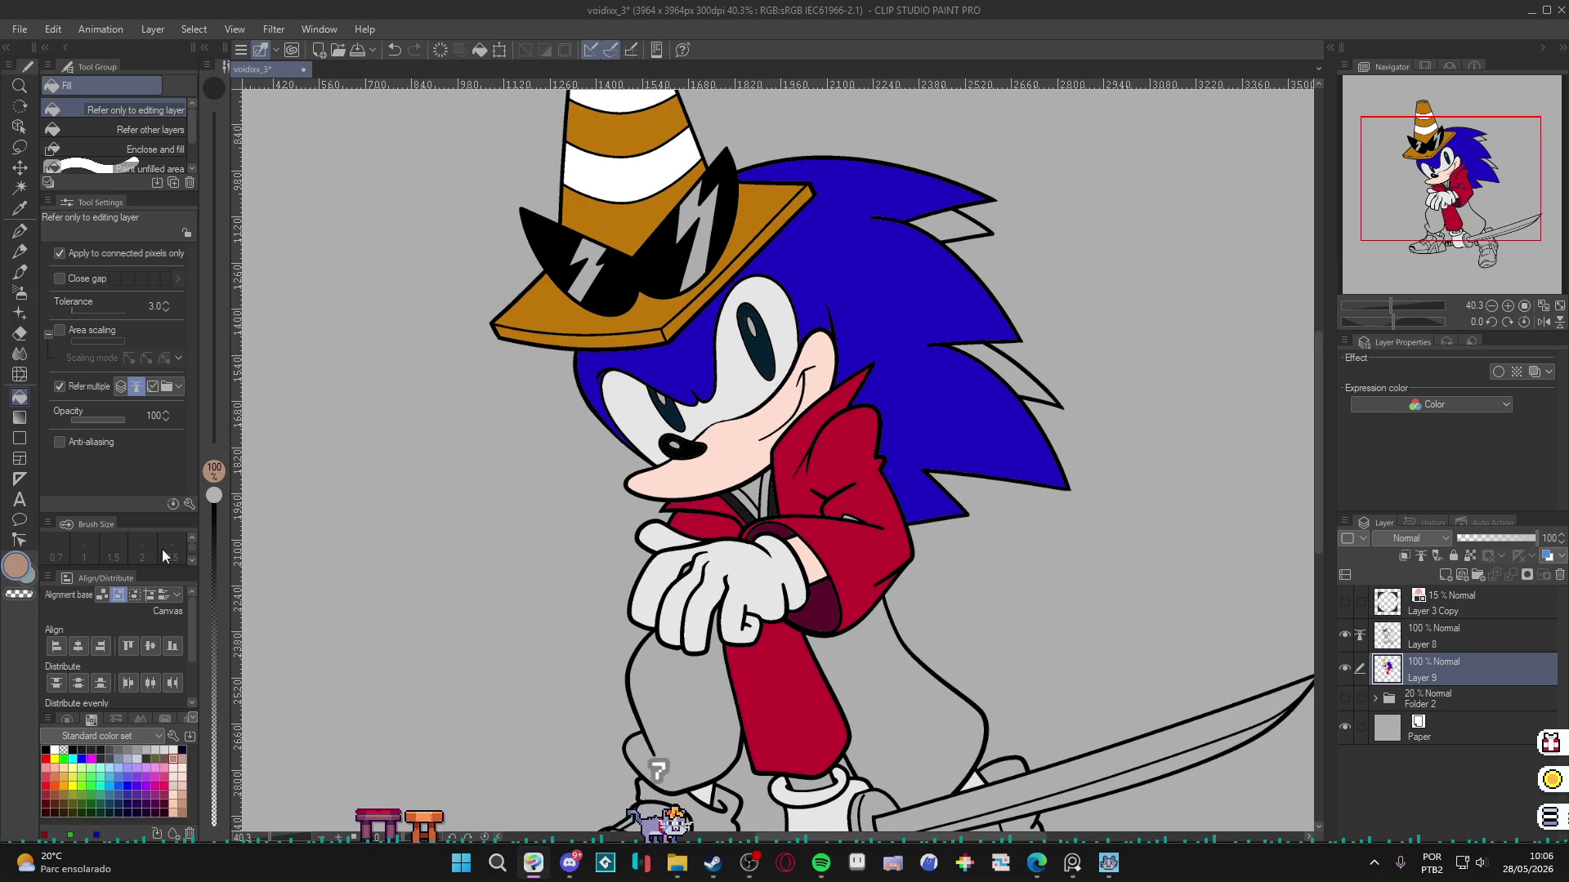
{"action": "double_click", "coordinate": [17, 565]}
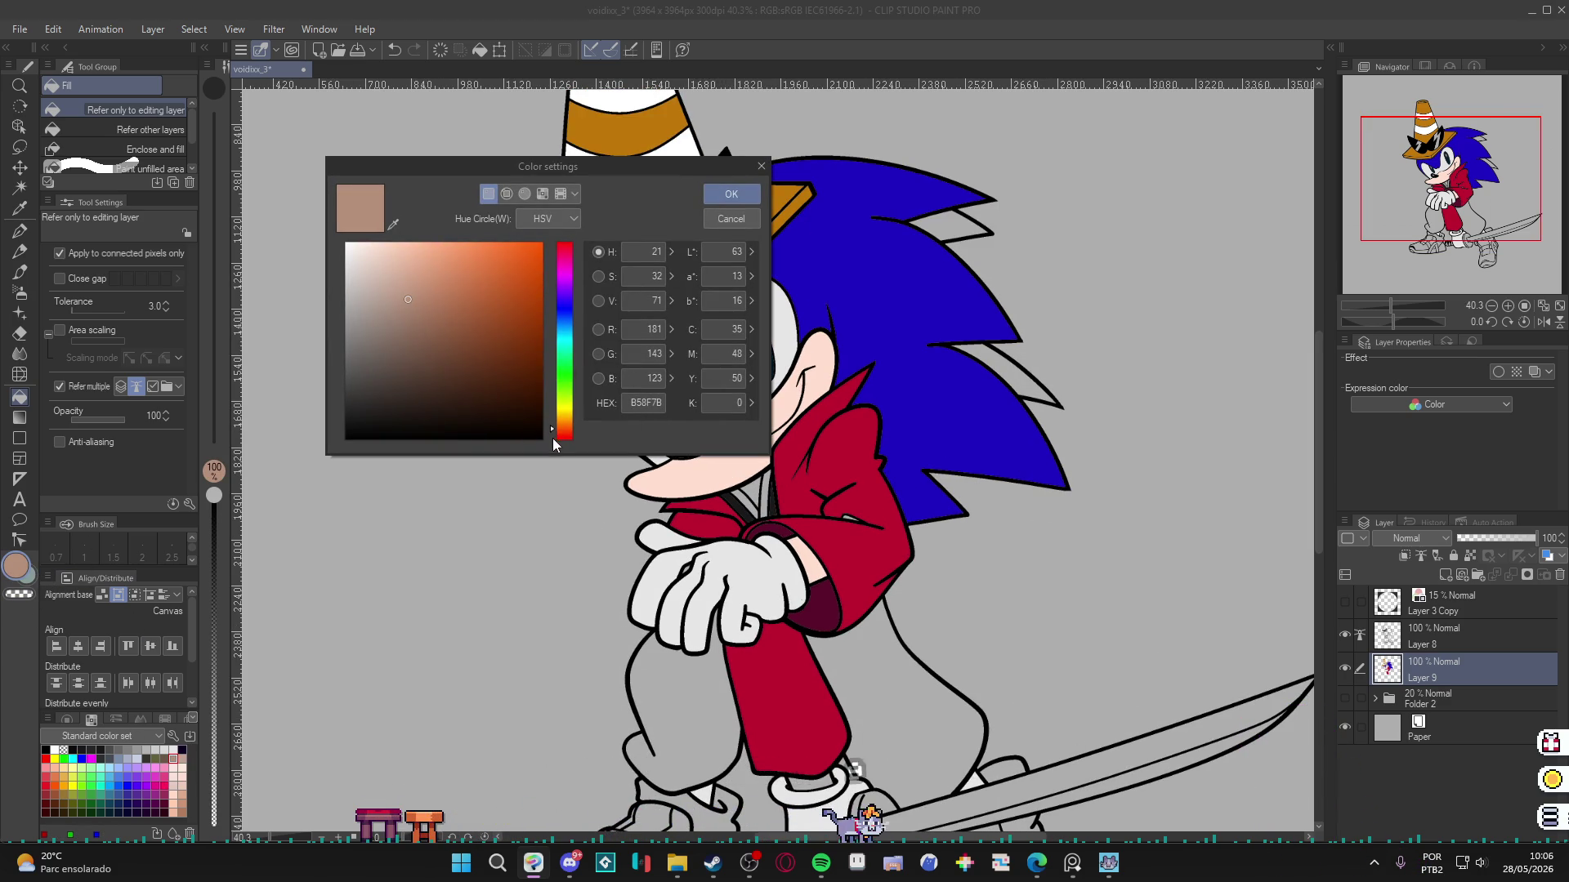
Make the tan a more saturated reddish shading colour and confirm it.
{"action": "left_click", "coordinate": [552, 440]}
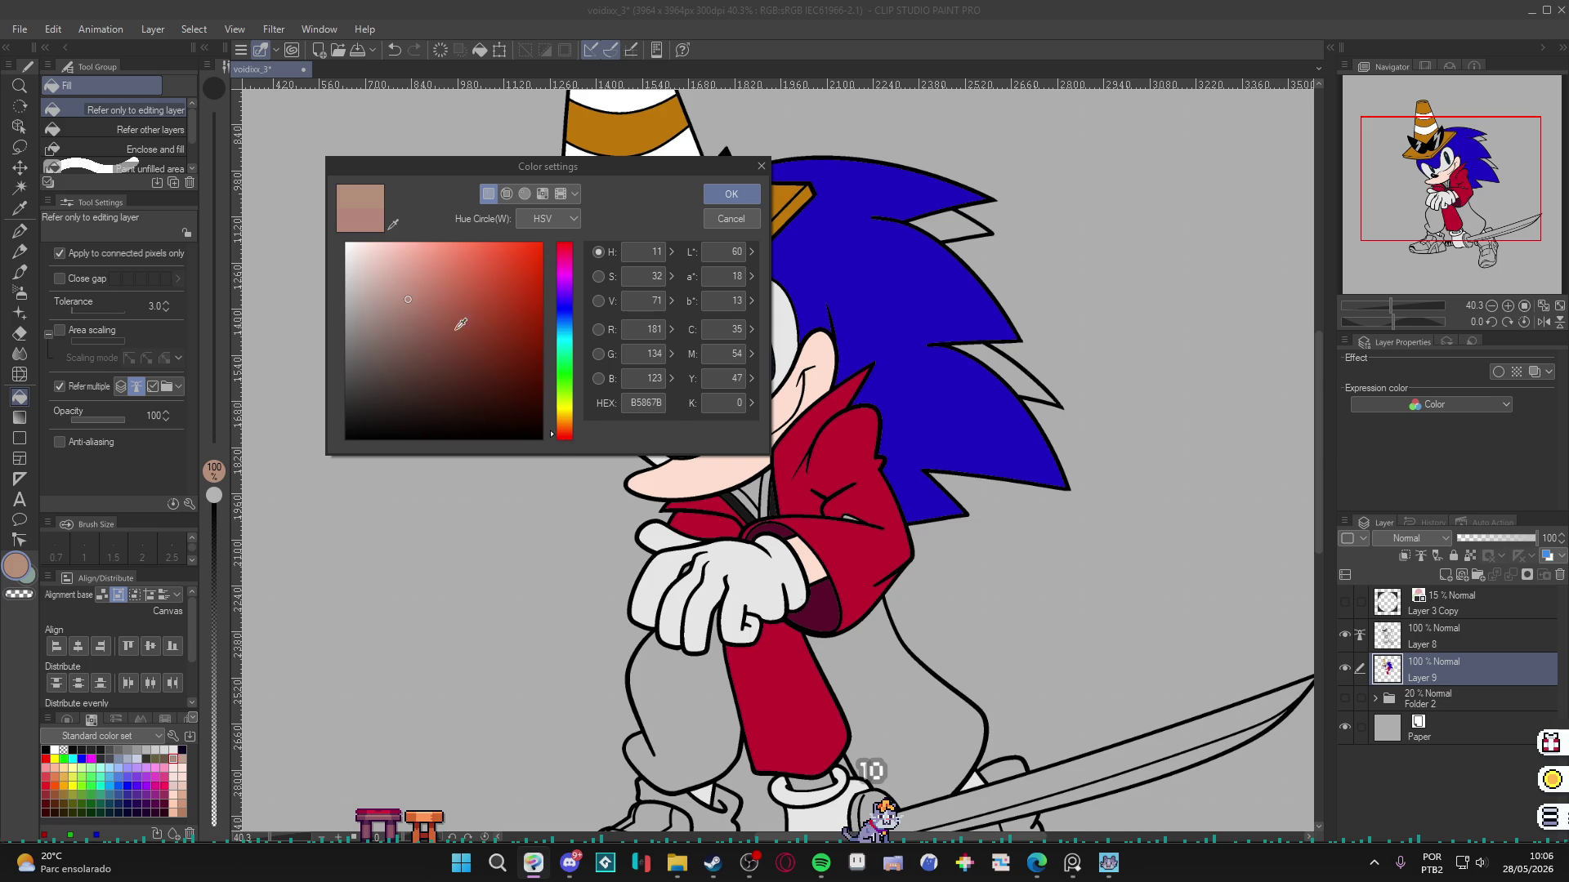
{"action": "left_click", "coordinate": [430, 295]}
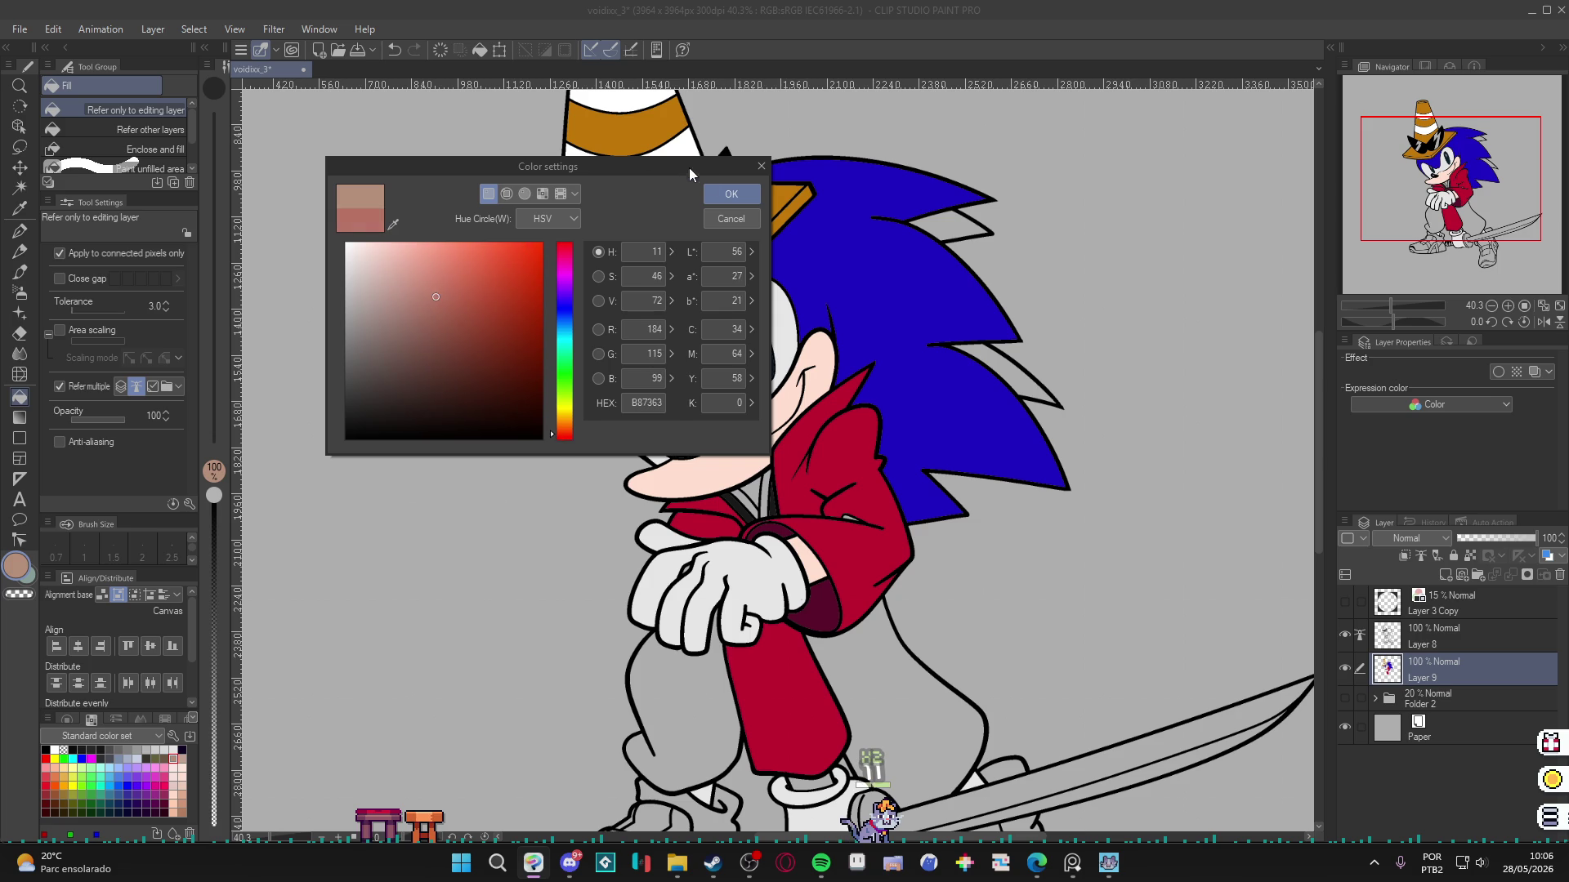
{"action": "left_click", "coordinate": [735, 193]}
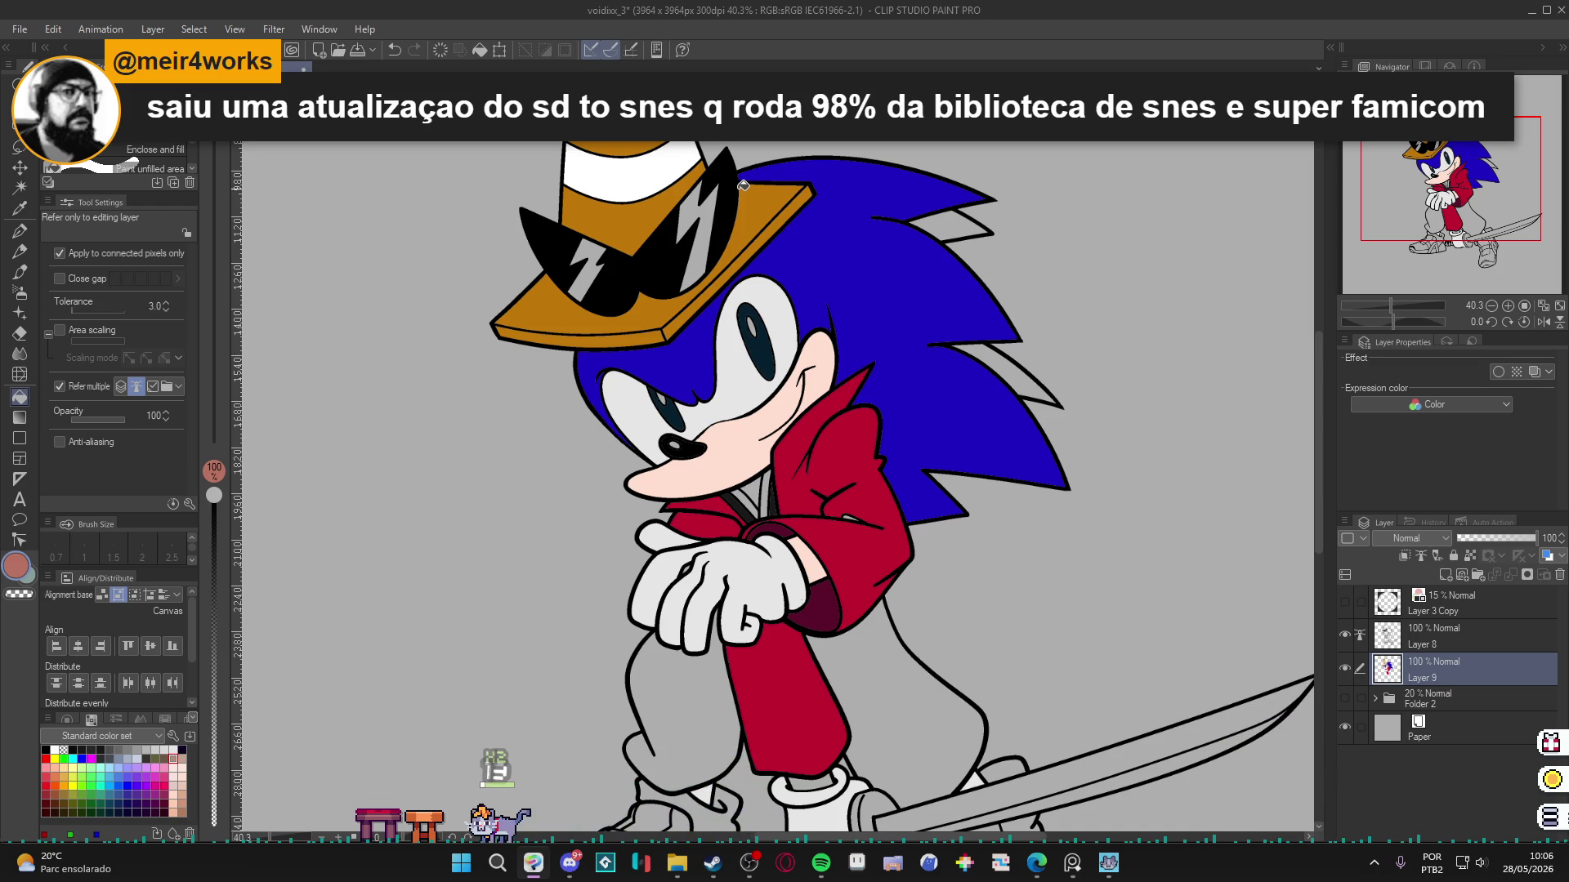
Sample line-art black and eye white, then the hair blue, and open its settings.
{"action": "scroll", "coordinate": [747, 490], "scroll_direction": "up", "scroll_amount": 2}
{"action": "left_click", "coordinate": [740, 498], "text": "alt"}
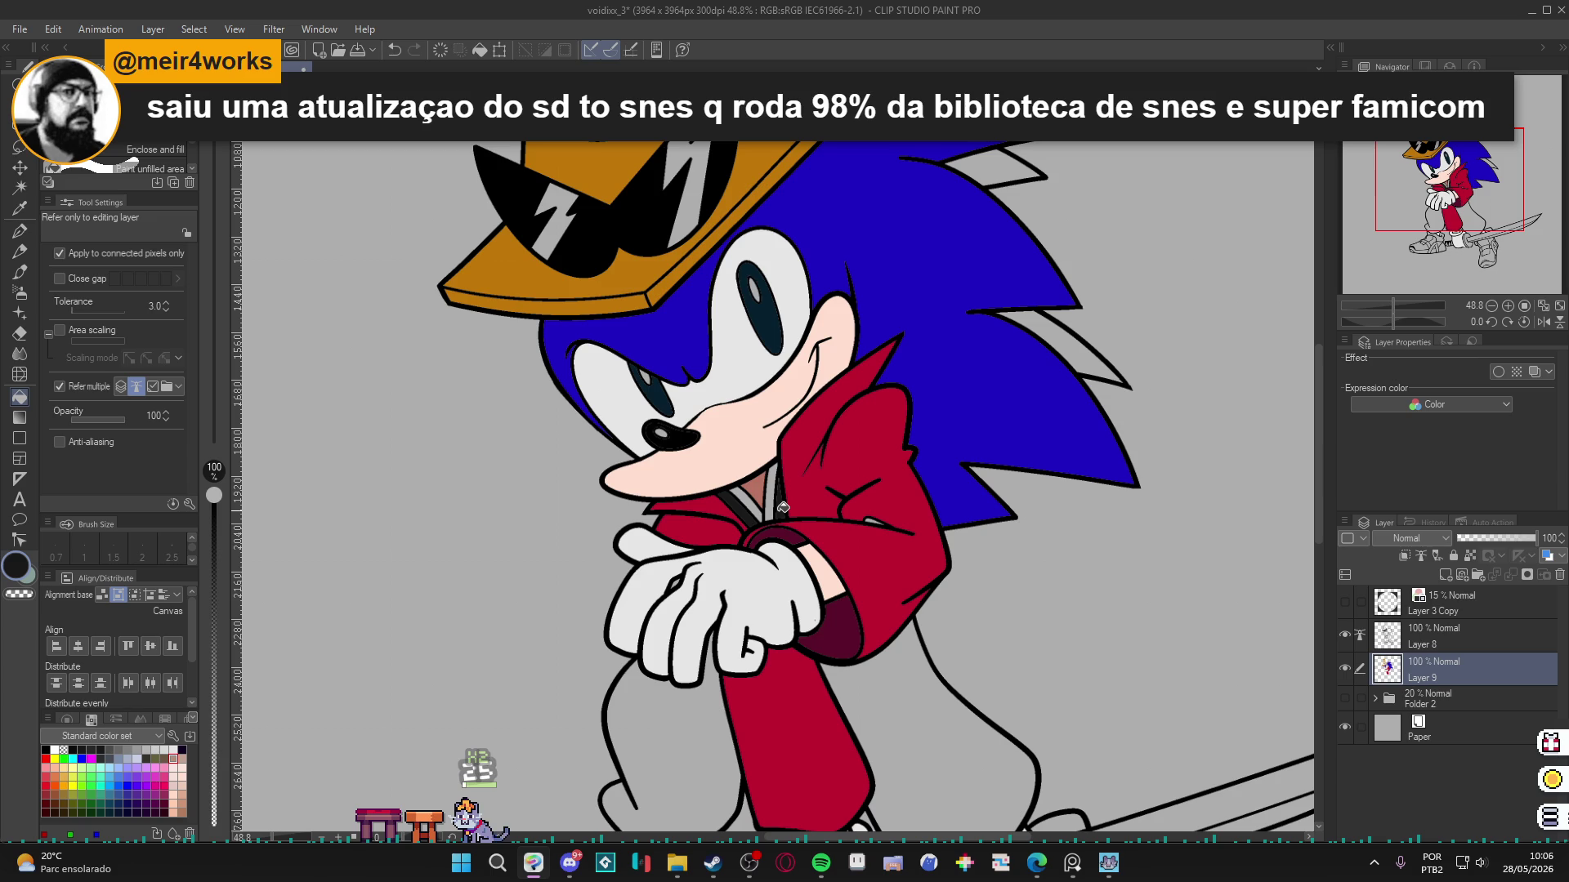
{"action": "left_click", "coordinate": [714, 382], "text": "alt"}
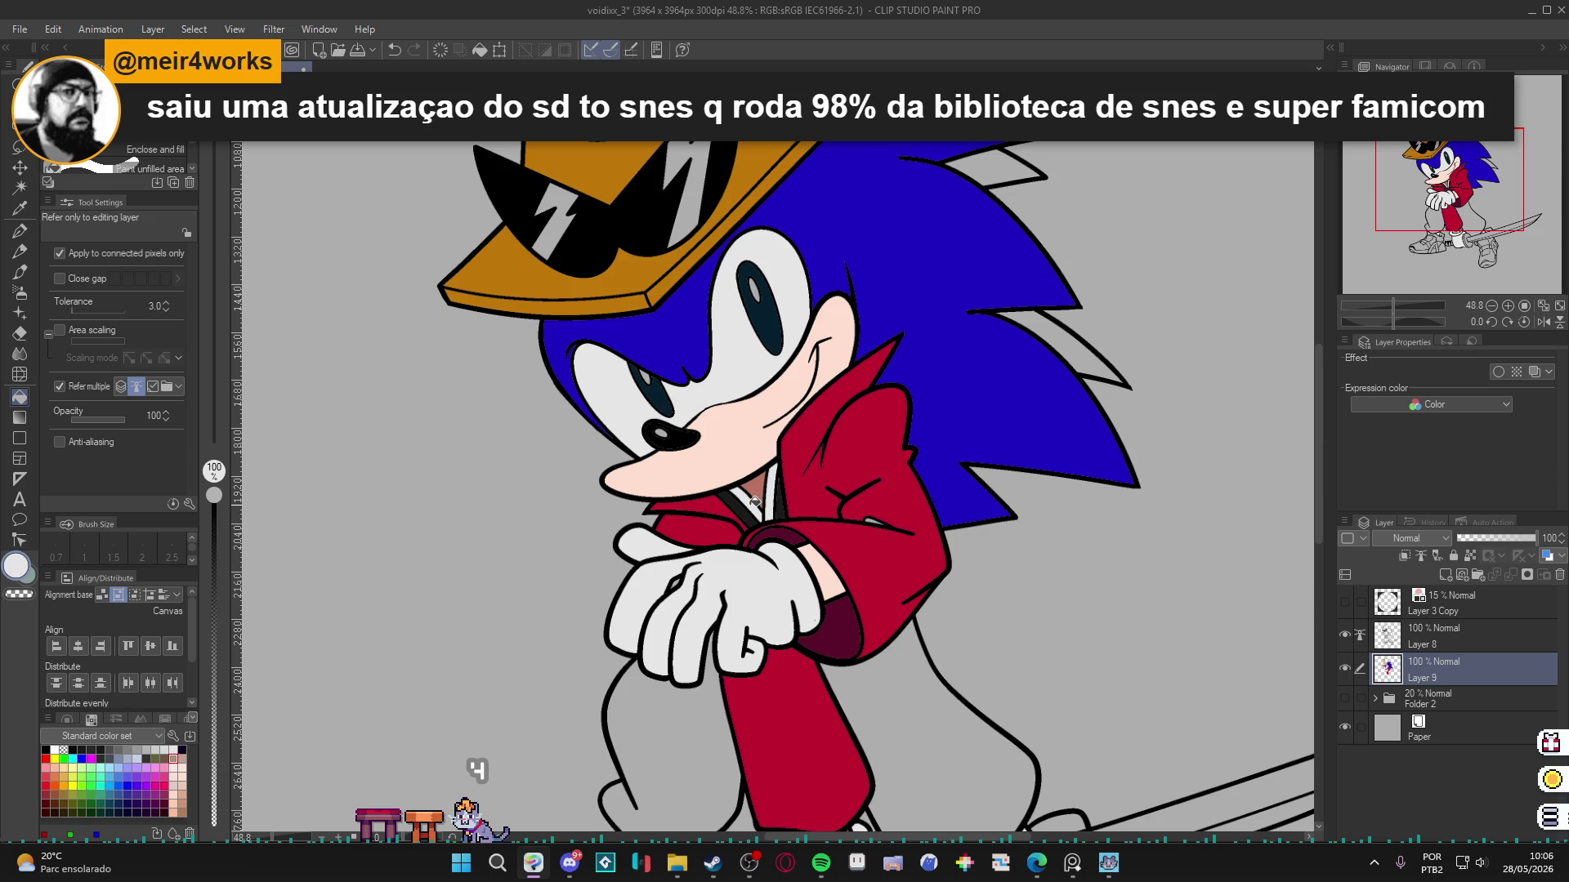
{"action": "scroll", "coordinate": [753, 500], "scroll_direction": "down", "scroll_amount": 3}
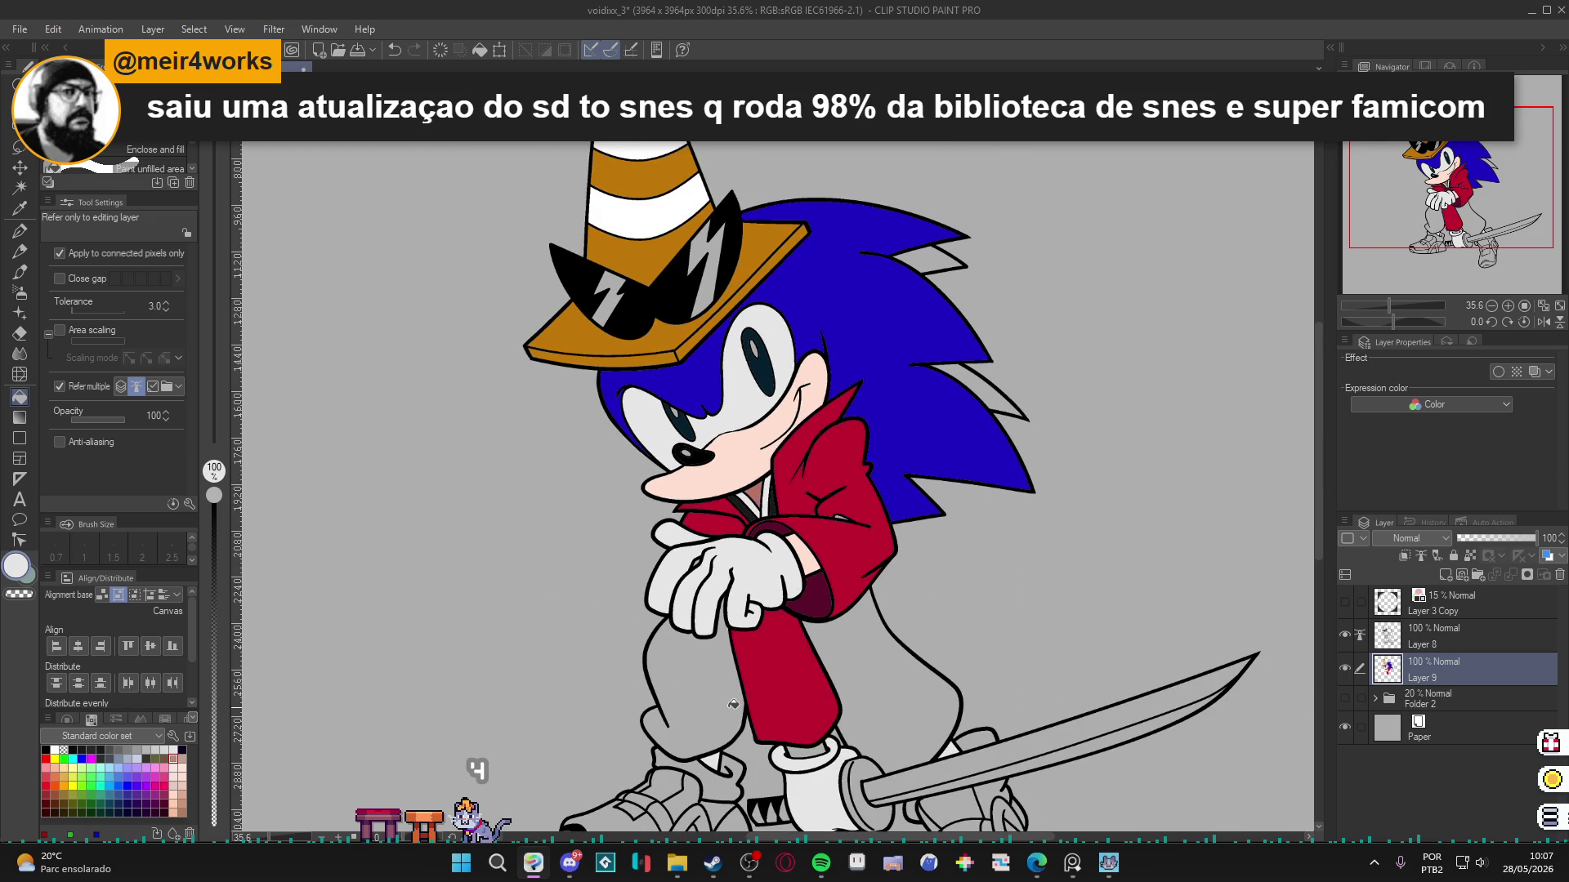
{"action": "left_click_drag", "start_coordinate": [736, 687], "coordinate": [707, 611]}
{"action": "left_click", "coordinate": [876, 354], "text": "alt"}
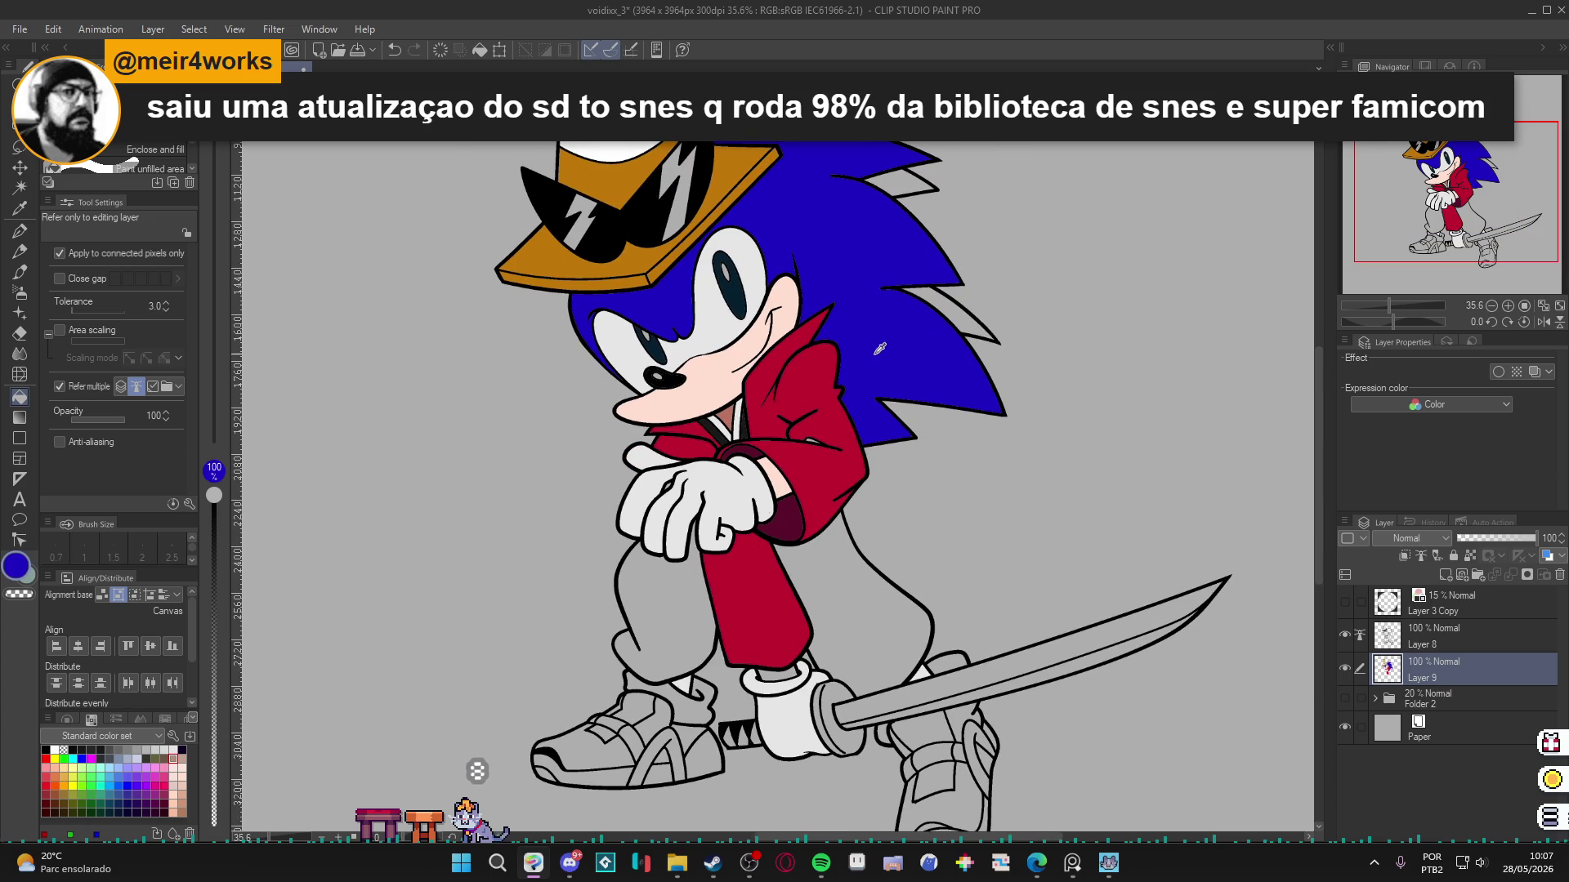
{"action": "left_click", "coordinate": [22, 581]}
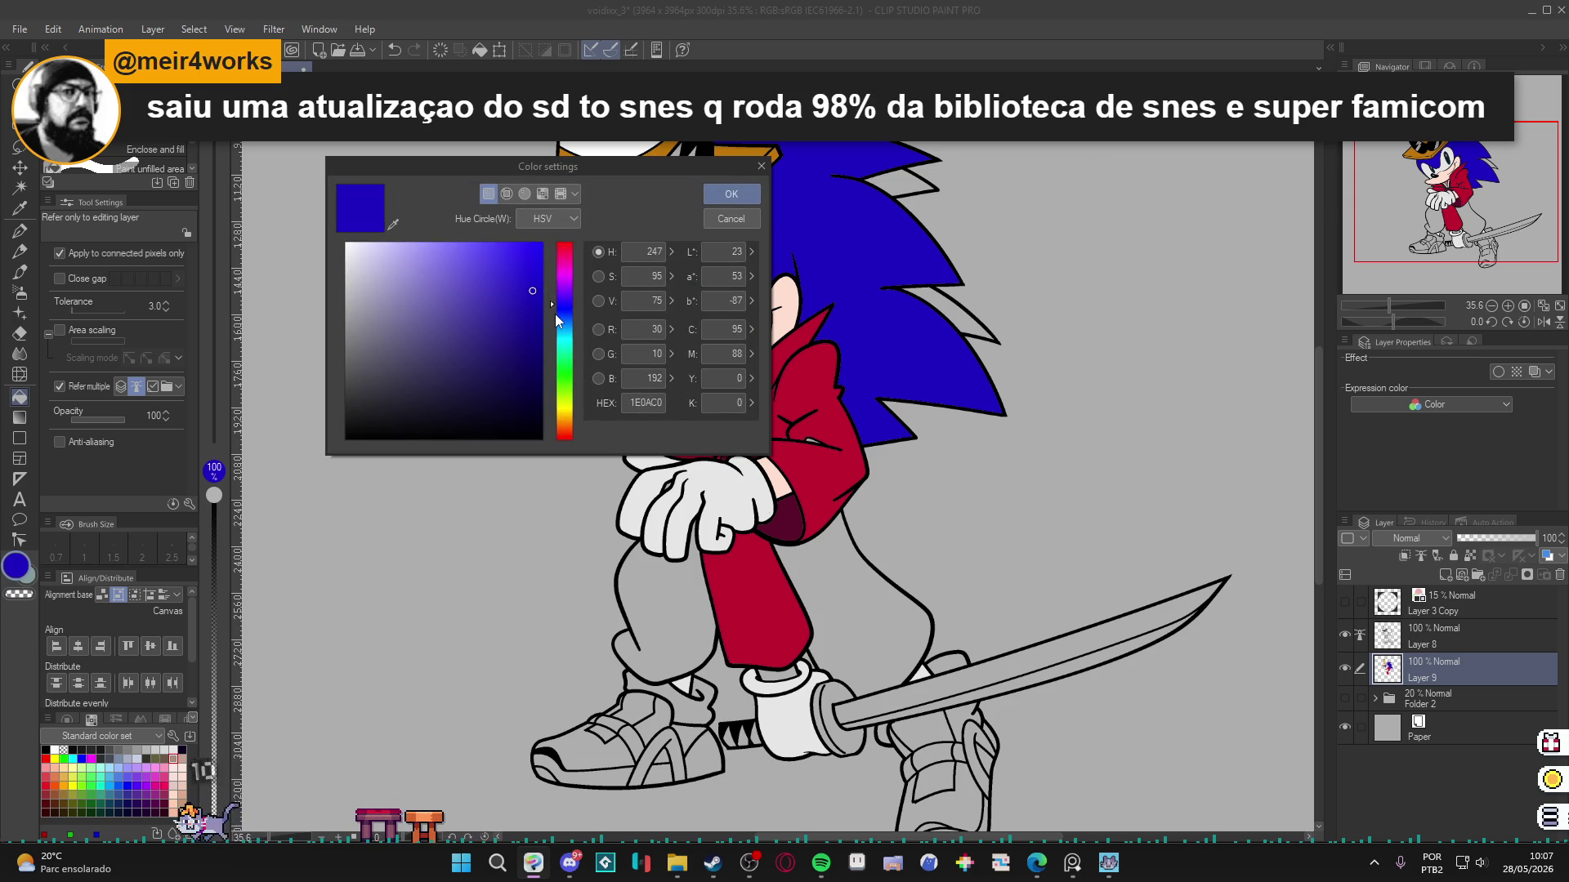
Mix dark navy 18125B and fill both trouser legs with it.
{"action": "left_click", "coordinate": [551, 311]}
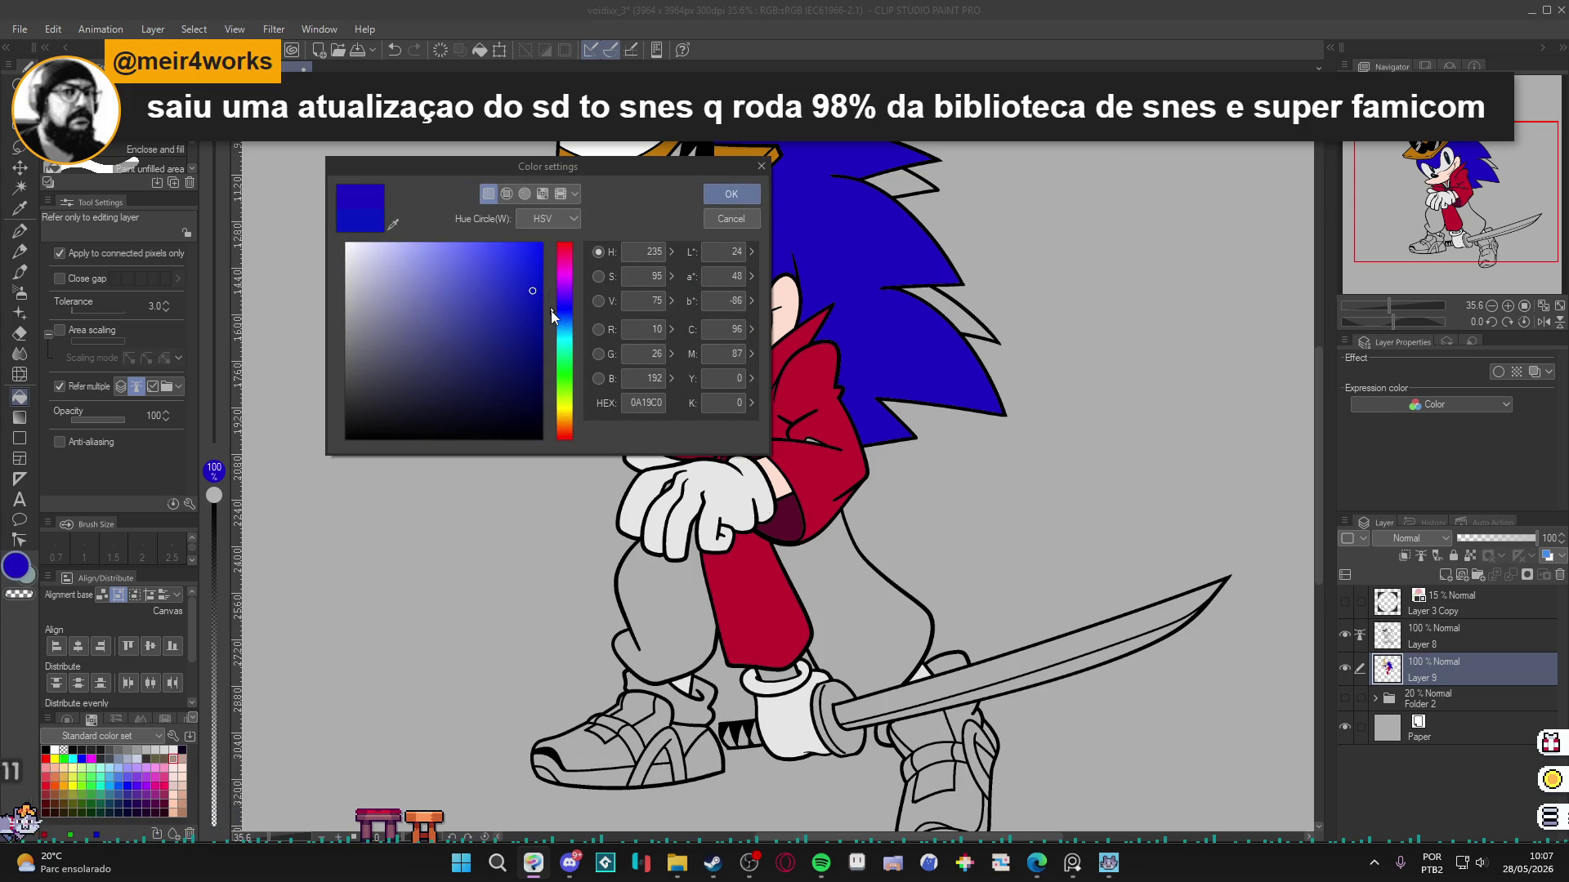
{"action": "left_click", "coordinate": [551, 306]}
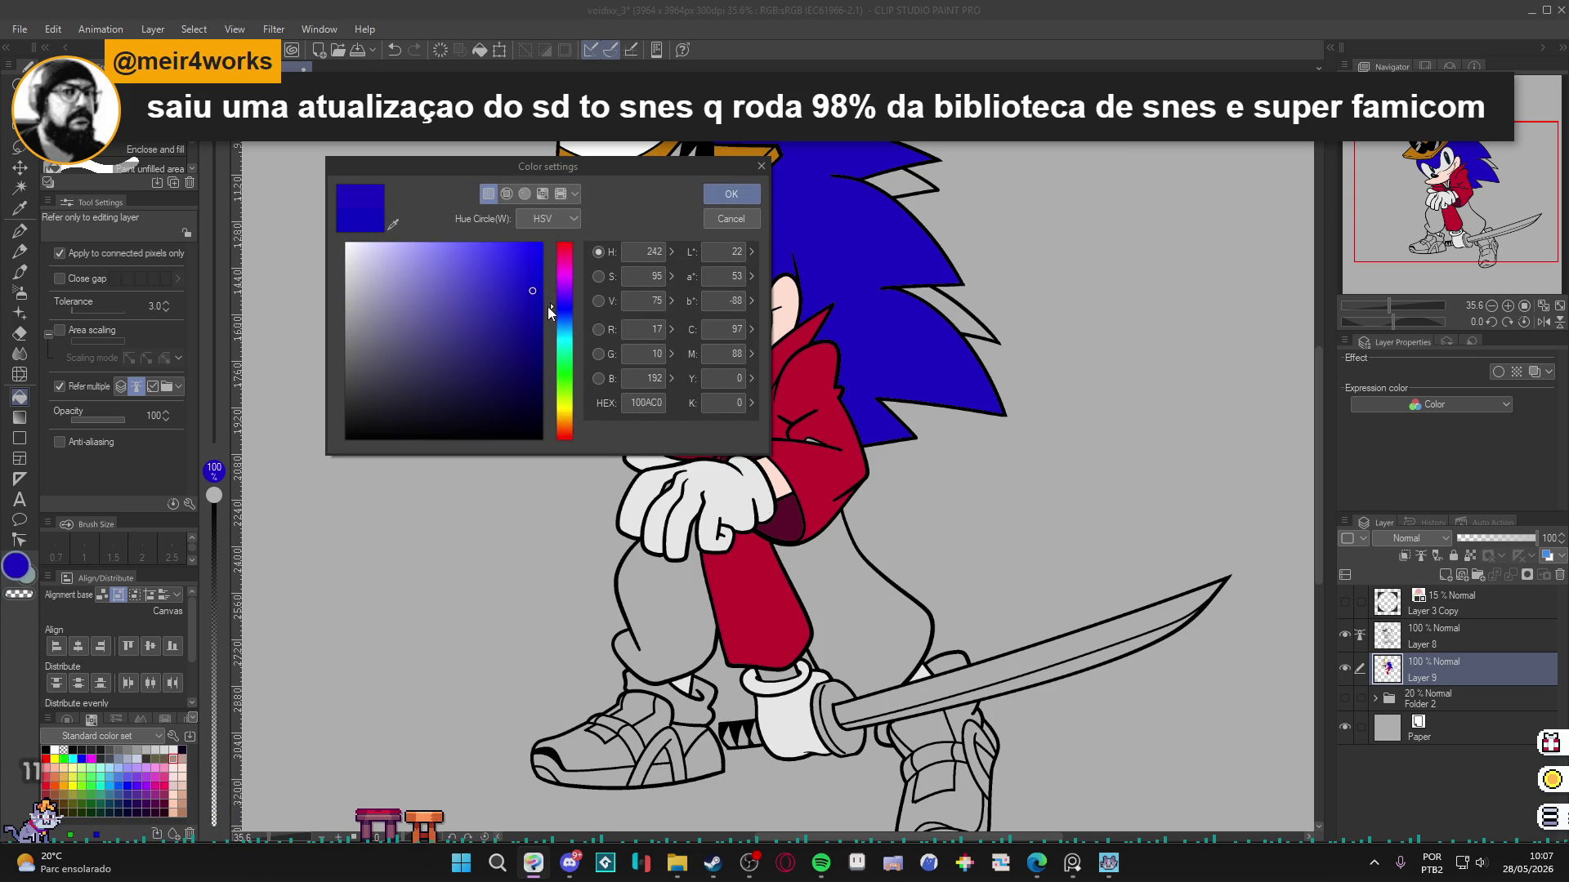
{"action": "left_click", "coordinate": [528, 338]}
{"action": "left_click", "coordinate": [553, 297]}
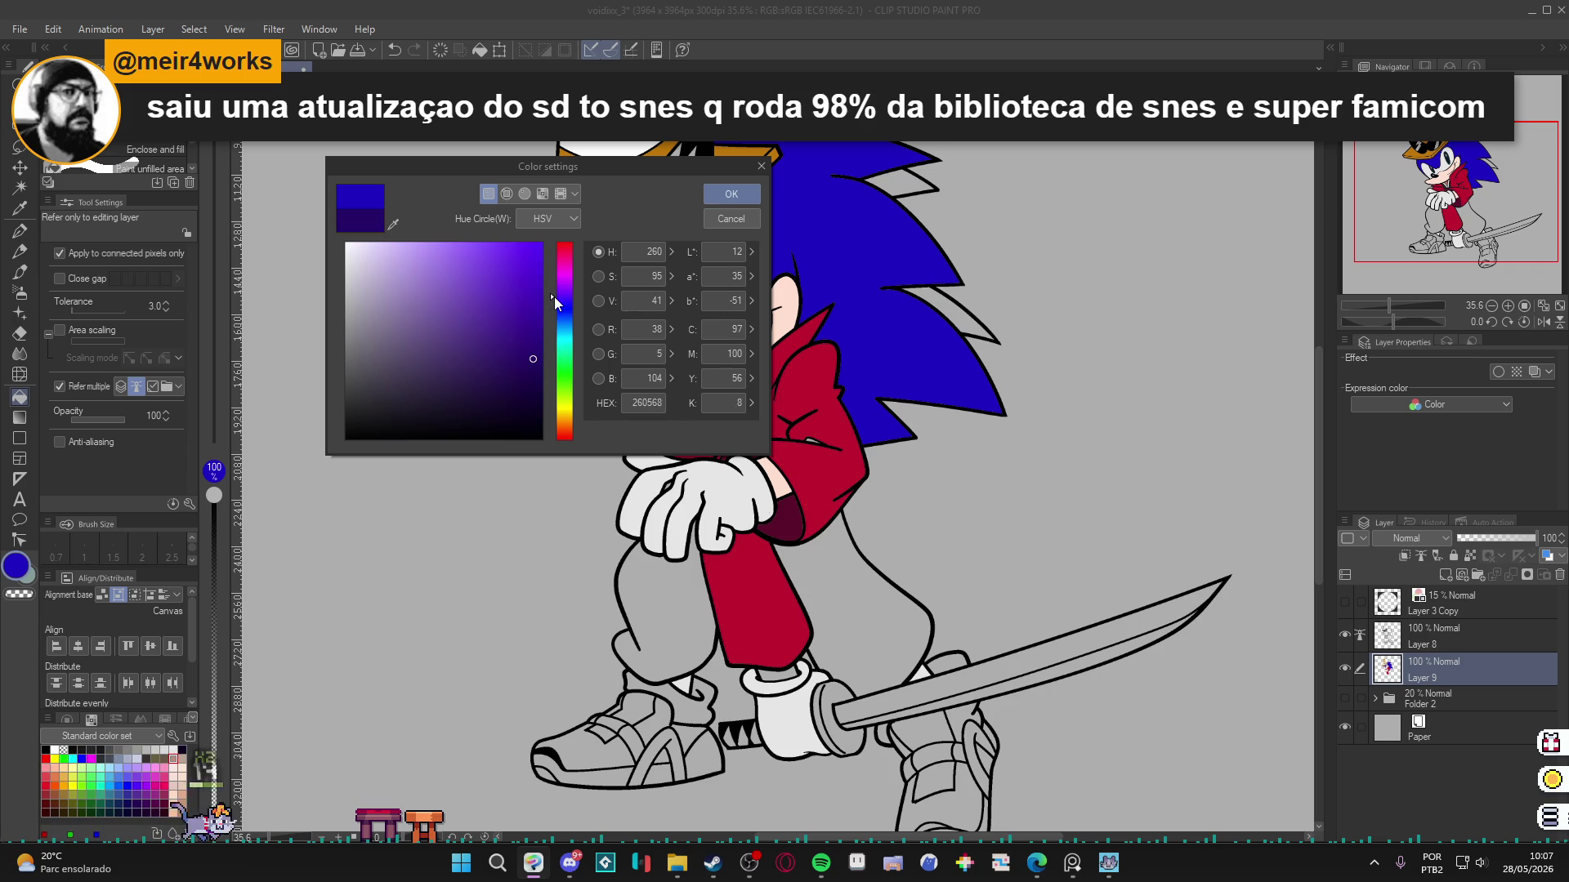
{"action": "left_click", "coordinate": [521, 377]}
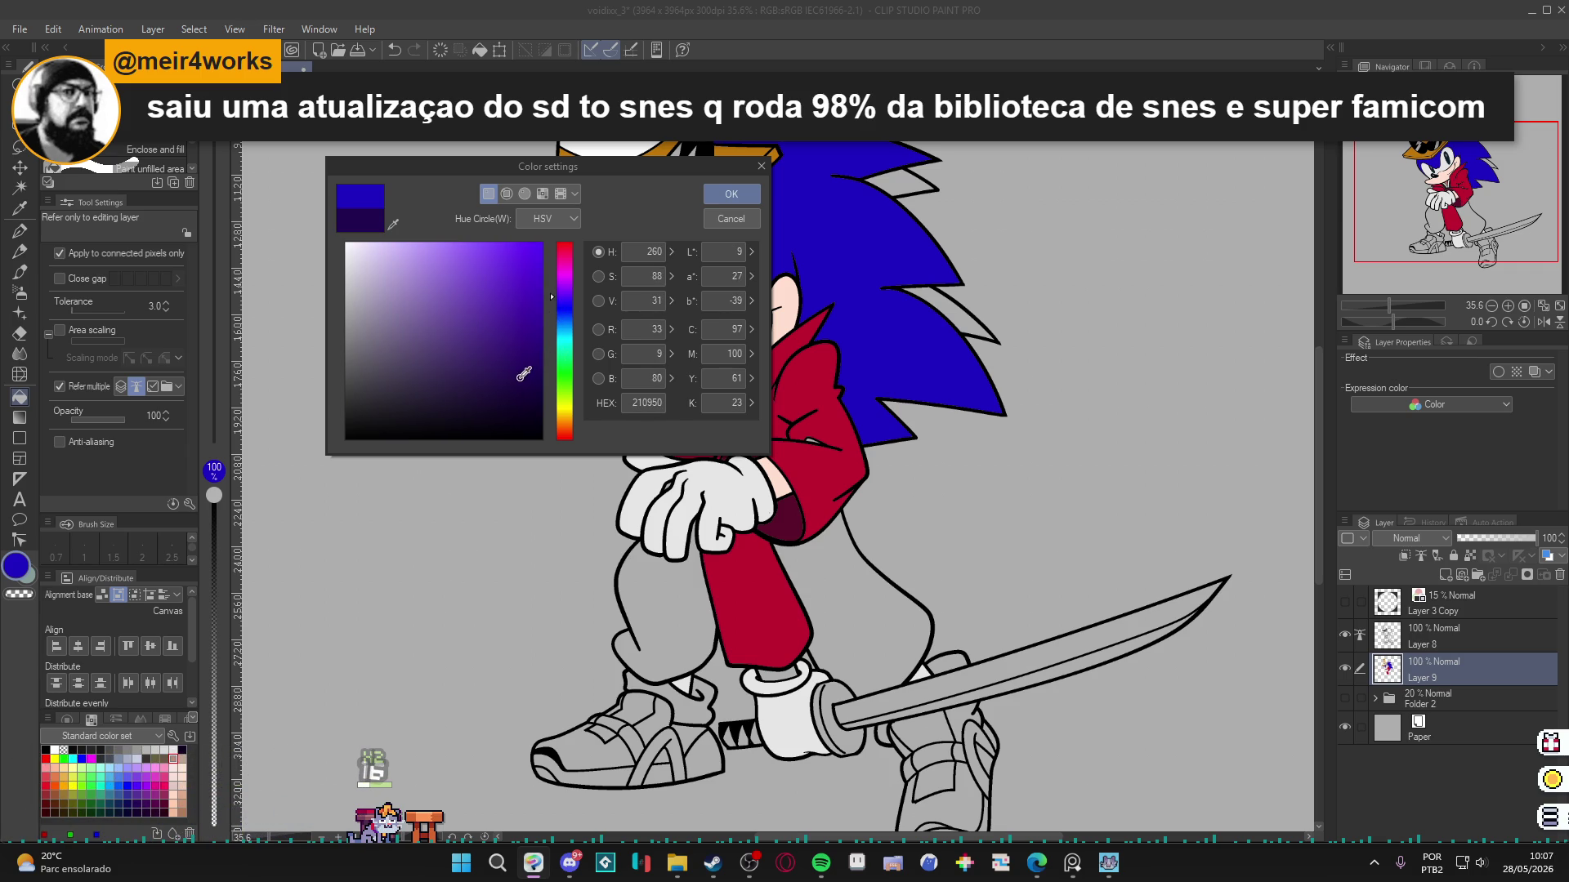
{"action": "left_click", "coordinate": [550, 305]}
{"action": "left_click", "coordinate": [504, 371]}
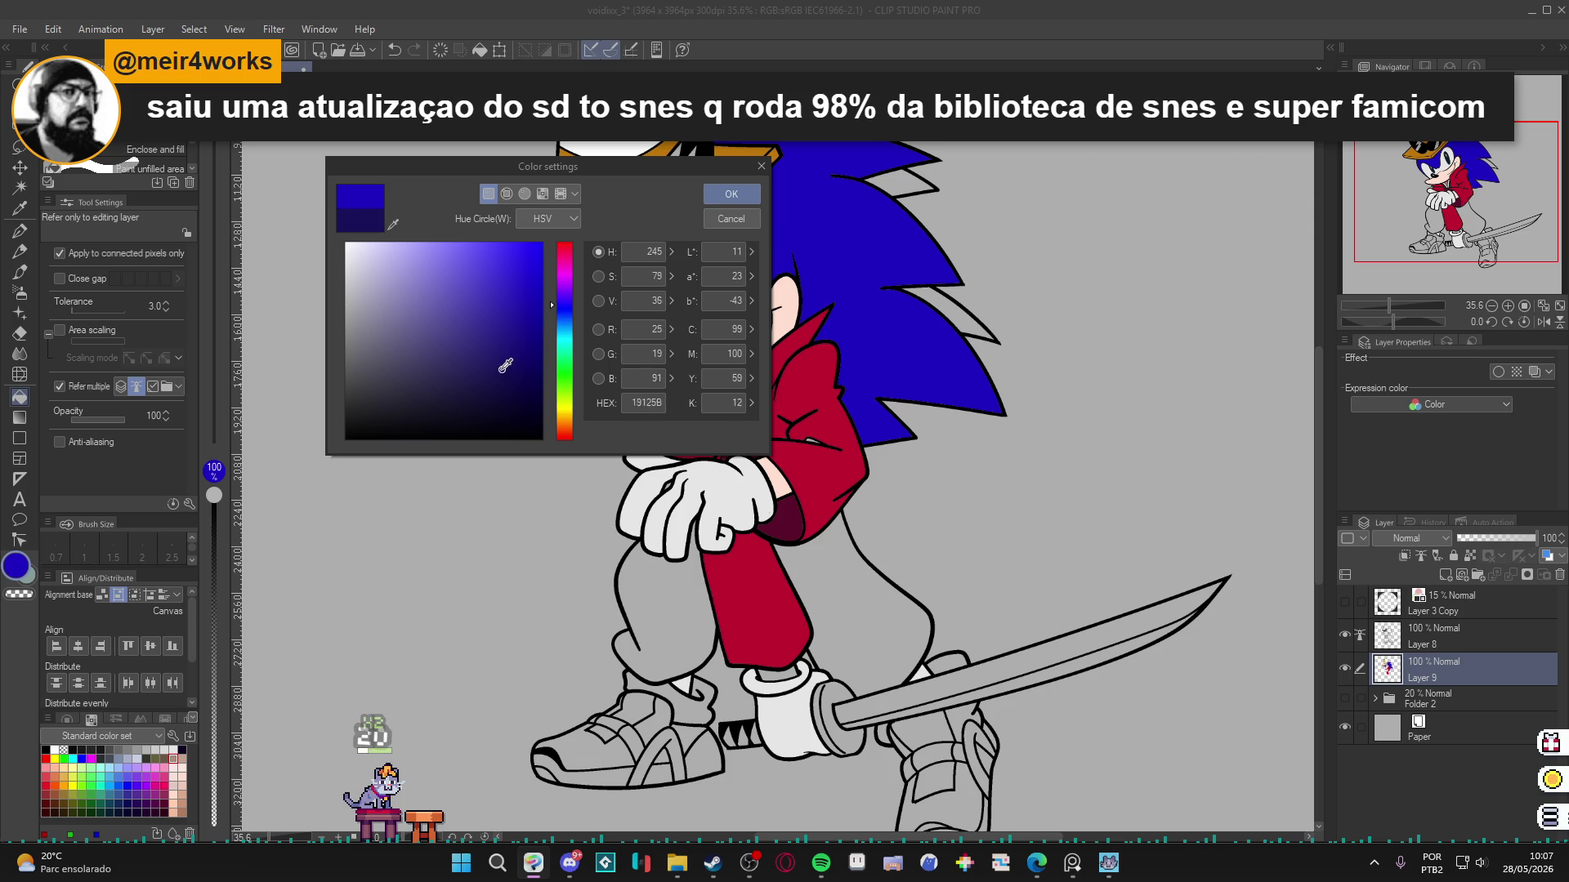
{"action": "left_click", "coordinate": [731, 193]}
{"action": "left_click", "coordinate": [850, 605]}
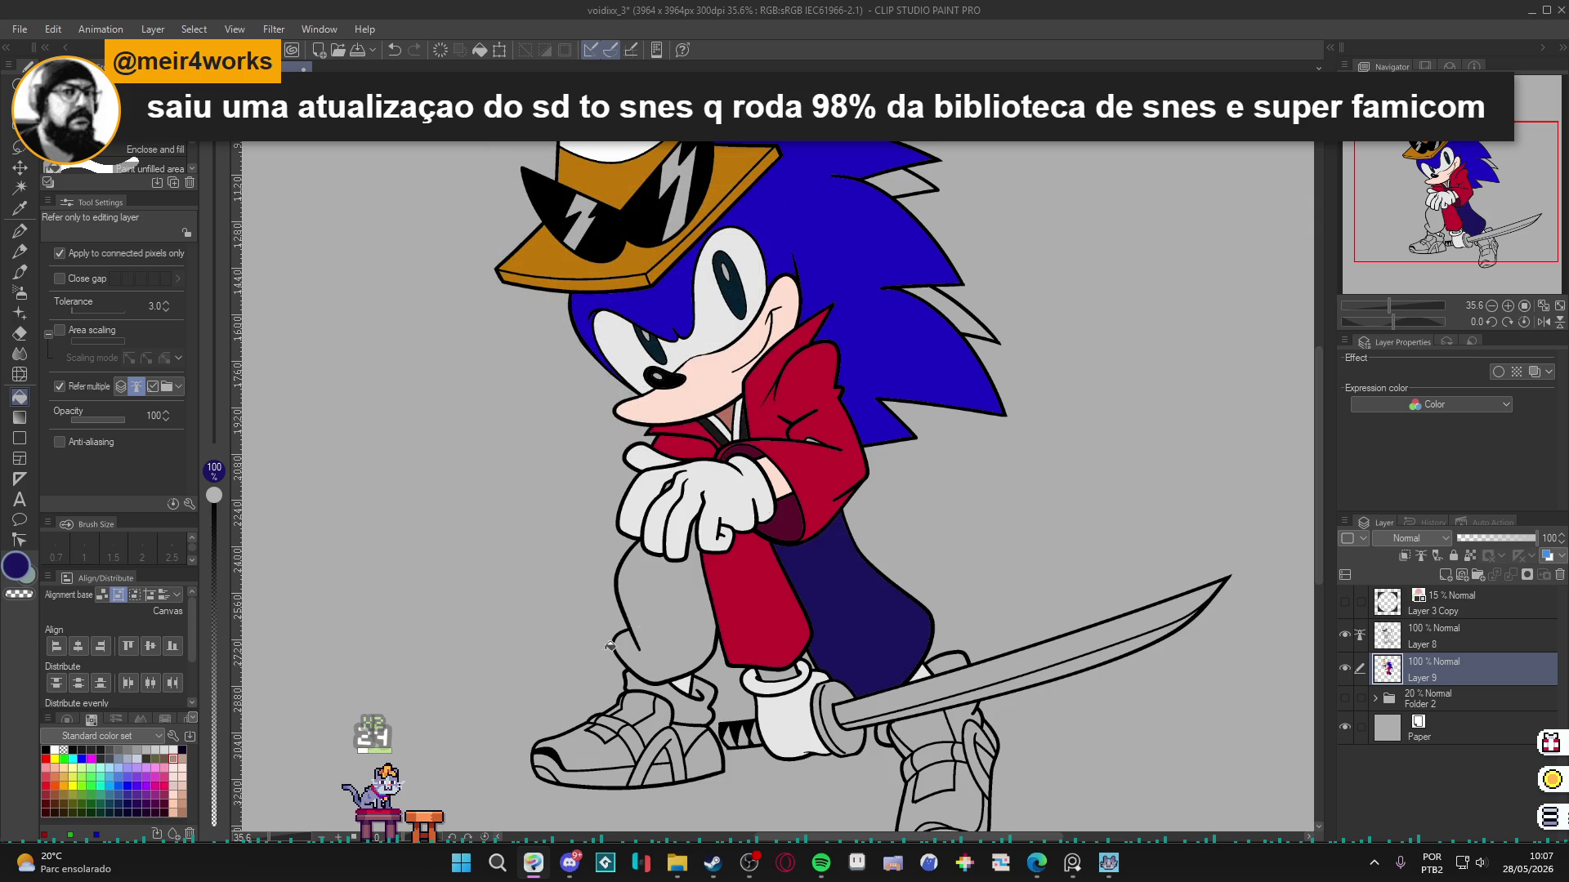
{"action": "left_click", "coordinate": [676, 608]}
Sample the jacket red and skin pink, save, and fill a small area white.
{"action": "scroll", "coordinate": [817, 409], "scroll_direction": "up", "scroll_amount": 5}
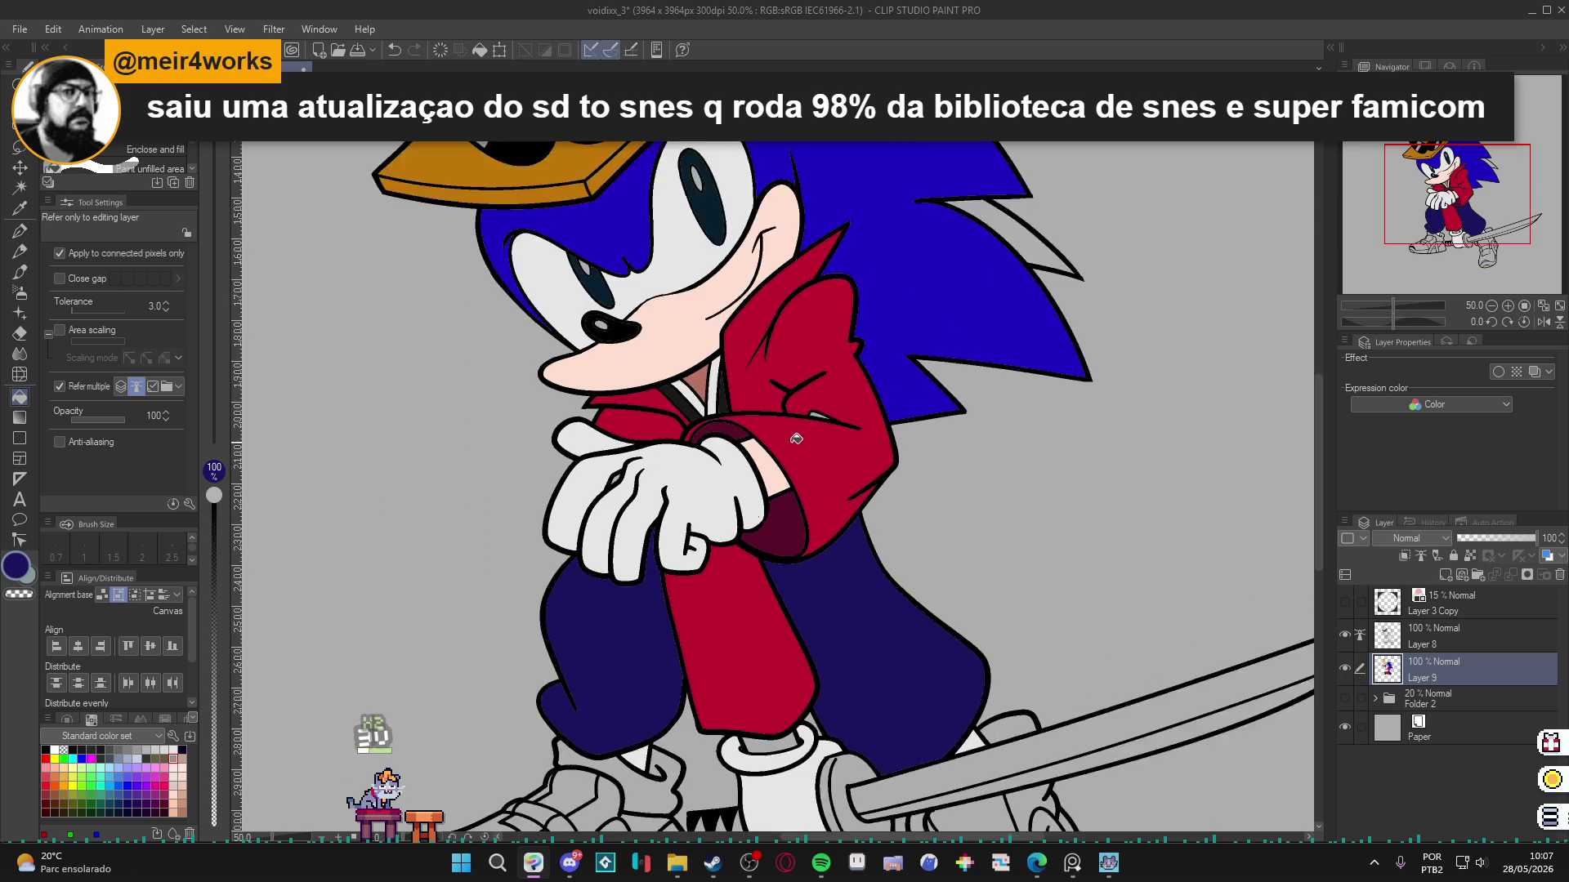
{"action": "left_click", "coordinate": [825, 403], "text": "alt"}
{"action": "scroll", "coordinate": [824, 403], "scroll_direction": "down", "scroll_amount": 3}
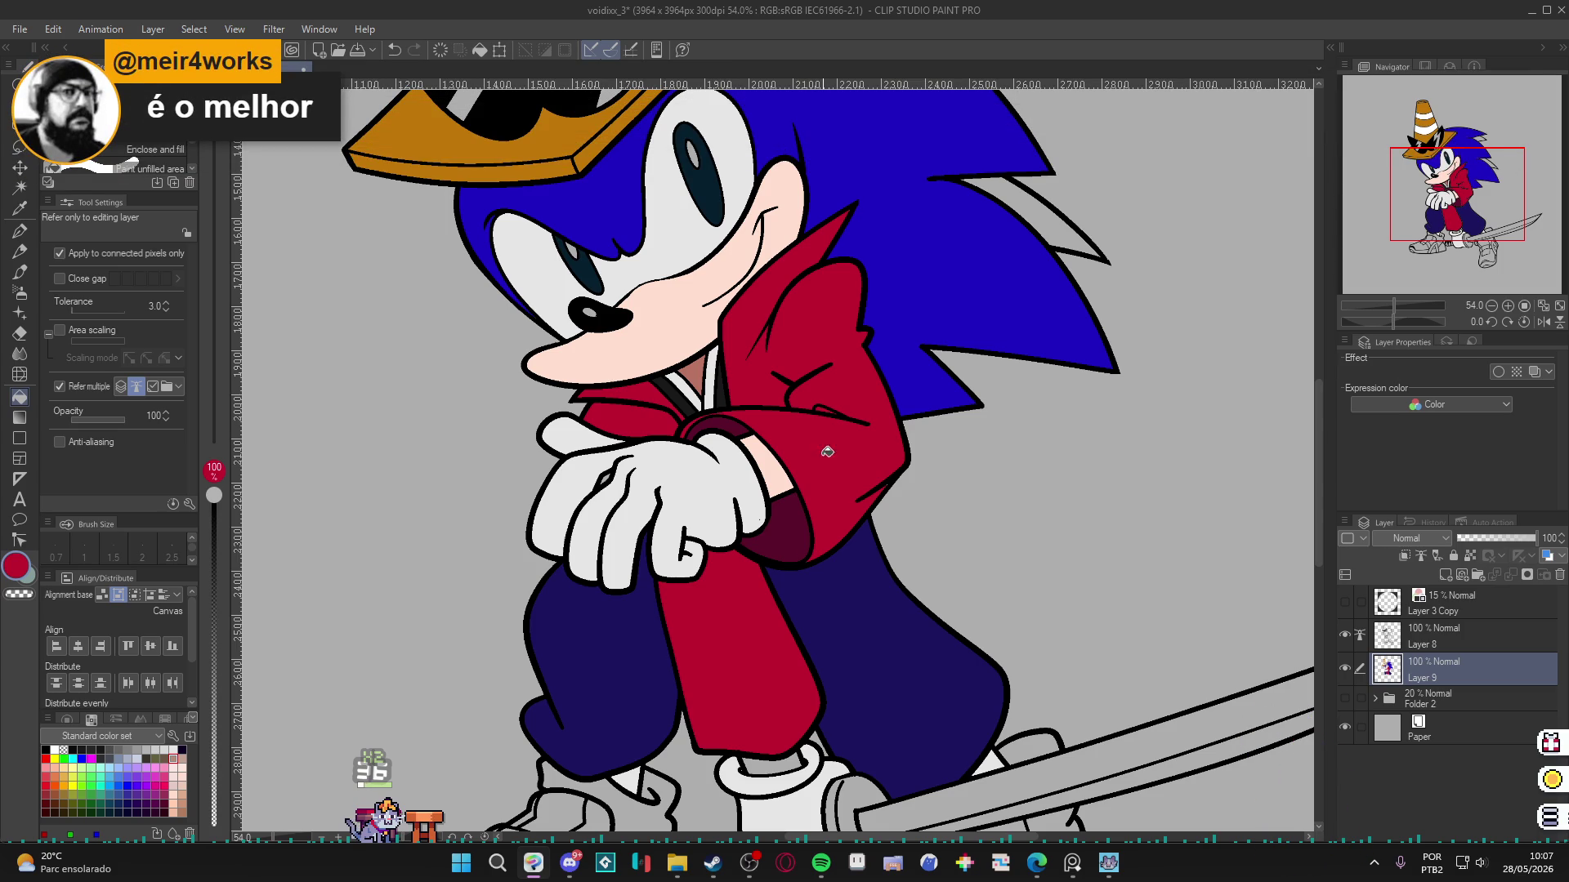
{"action": "scroll", "coordinate": [826, 441], "scroll_direction": "down", "scroll_amount": 3}
{"action": "scroll", "coordinate": [801, 572], "scroll_direction": "up", "scroll_amount": 2}
{"action": "left_click", "coordinate": [790, 629], "text": "alt"}
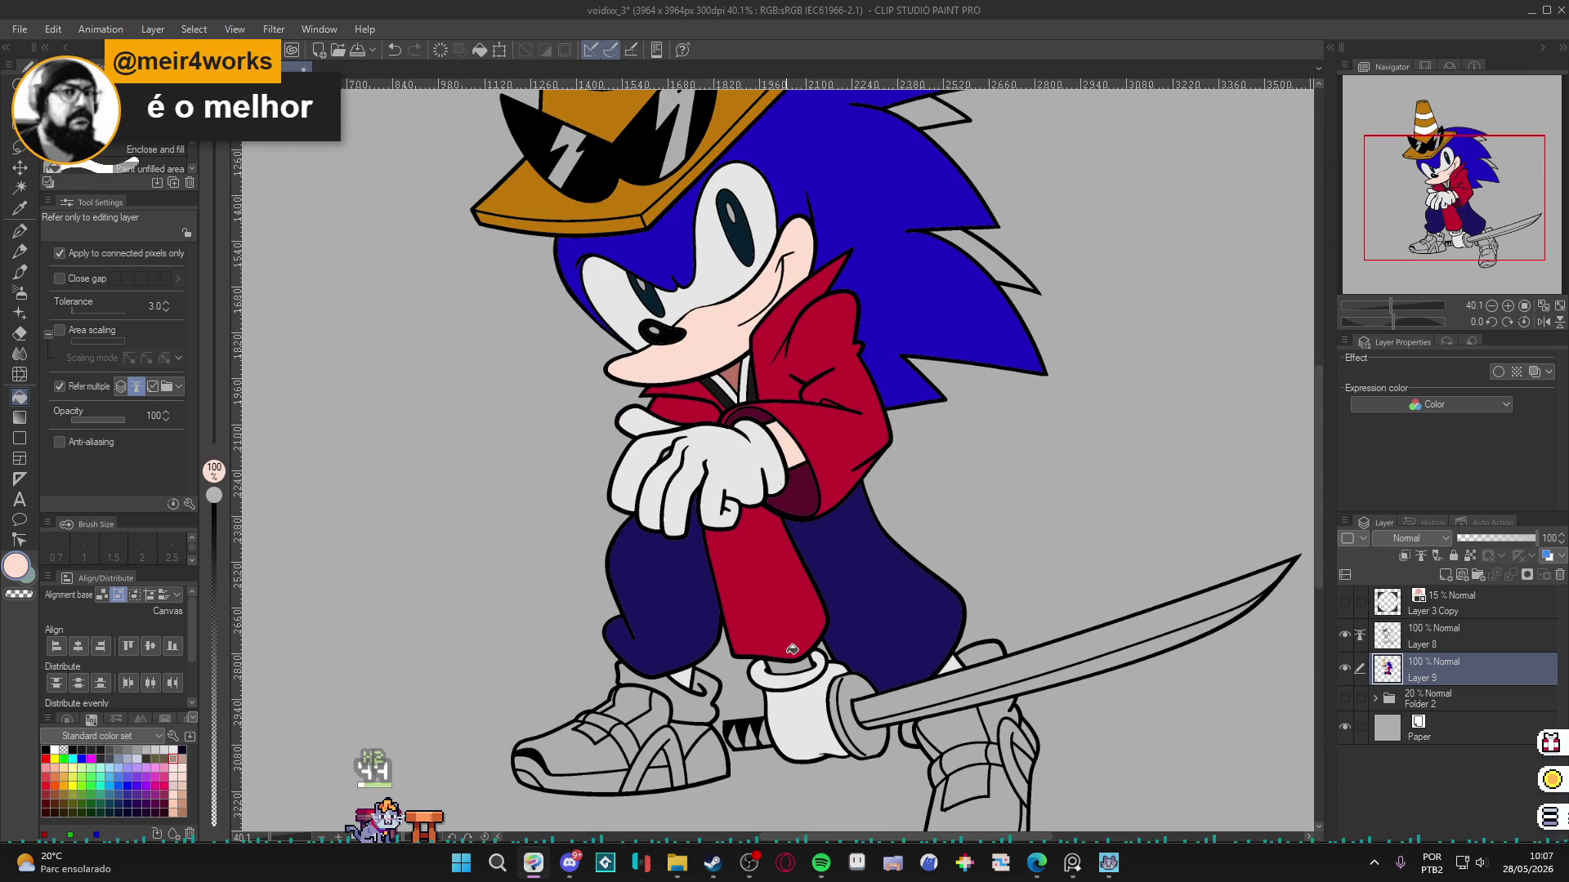
{"action": "left_click_drag", "start_coordinate": [753, 668], "coordinate": [748, 583]}
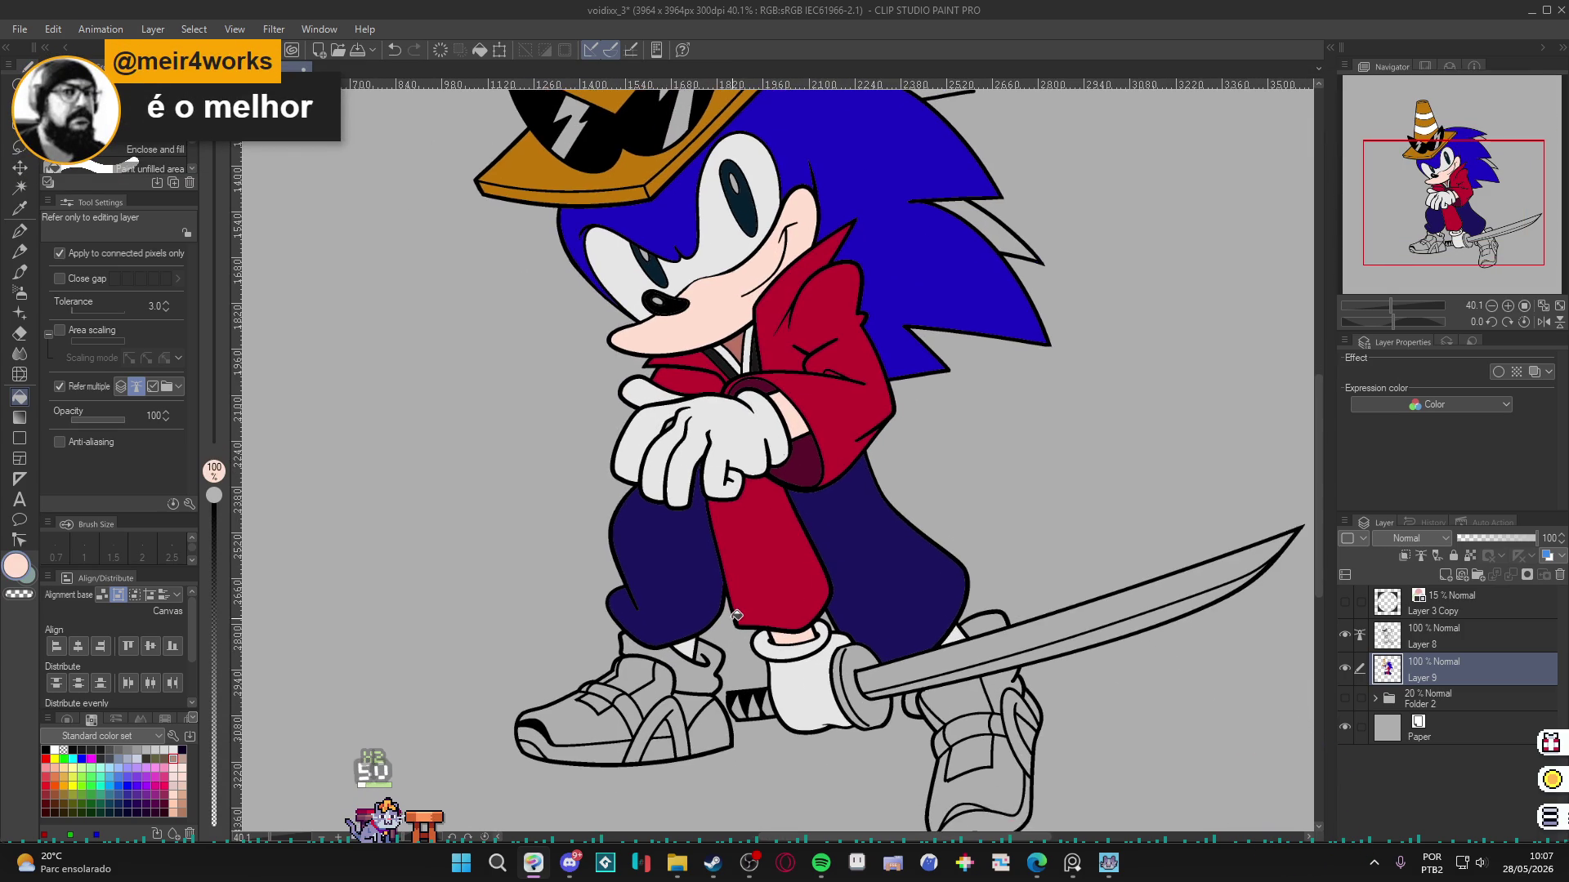
{"action": "key", "text": "ctrl+s"}
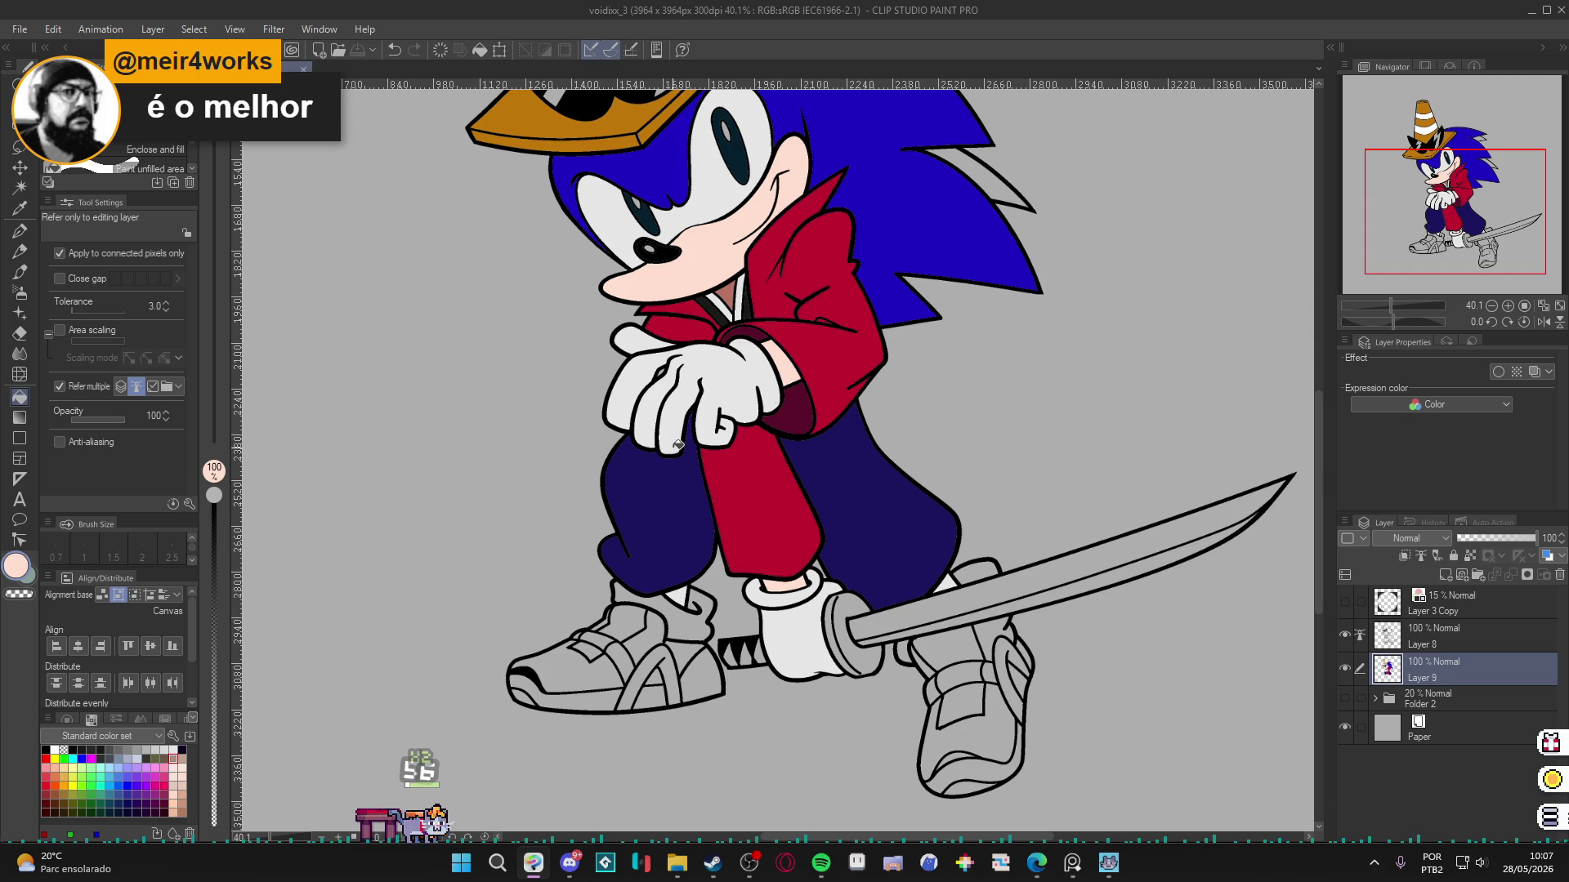
{"action": "left_click", "coordinate": [732, 437], "text": "alt"}
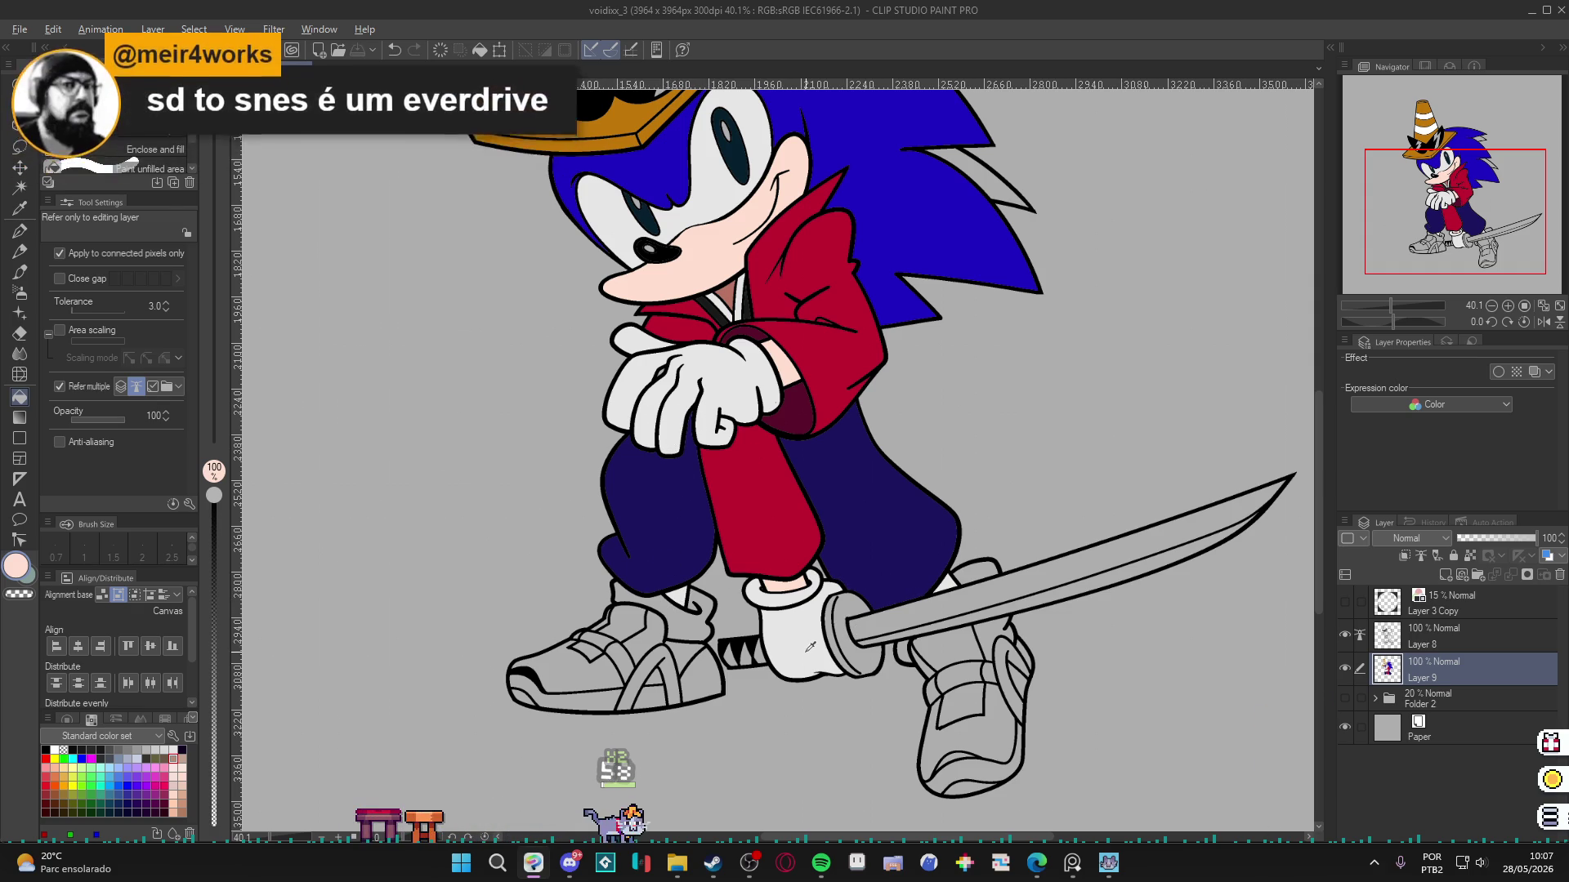
{"action": "left_click", "coordinate": [698, 323]}
{"action": "scroll", "coordinate": [699, 324], "scroll_direction": "up", "scroll_amount": 4}
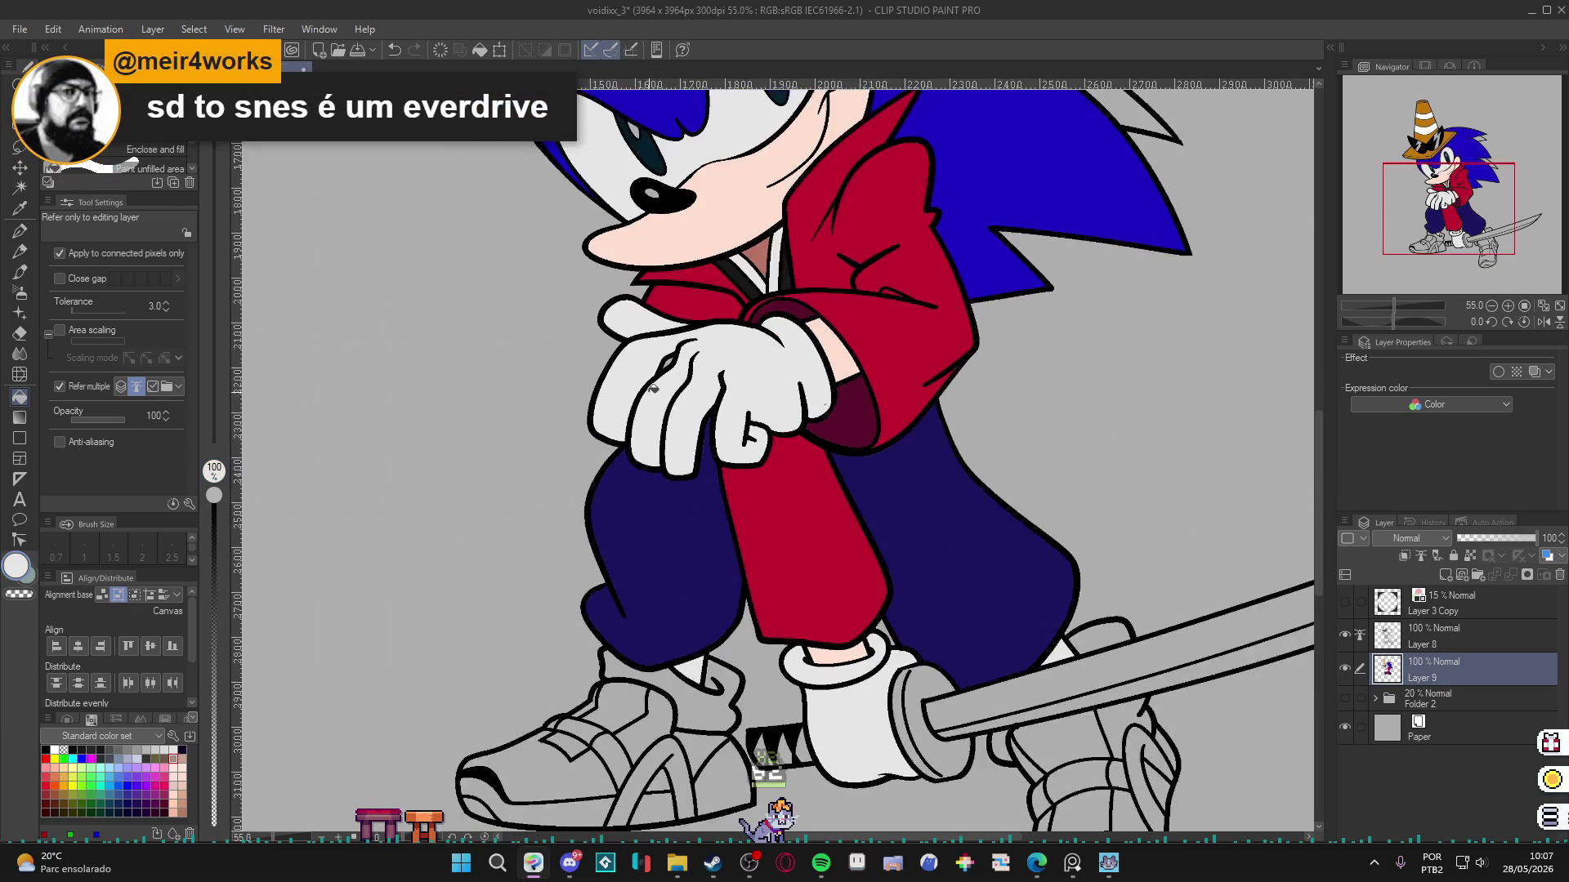
Save, then darken a sampled grey to dark brown 3B3232 in Color settings.
{"action": "scroll", "coordinate": [696, 365], "scroll_direction": "down", "scroll_amount": 3}
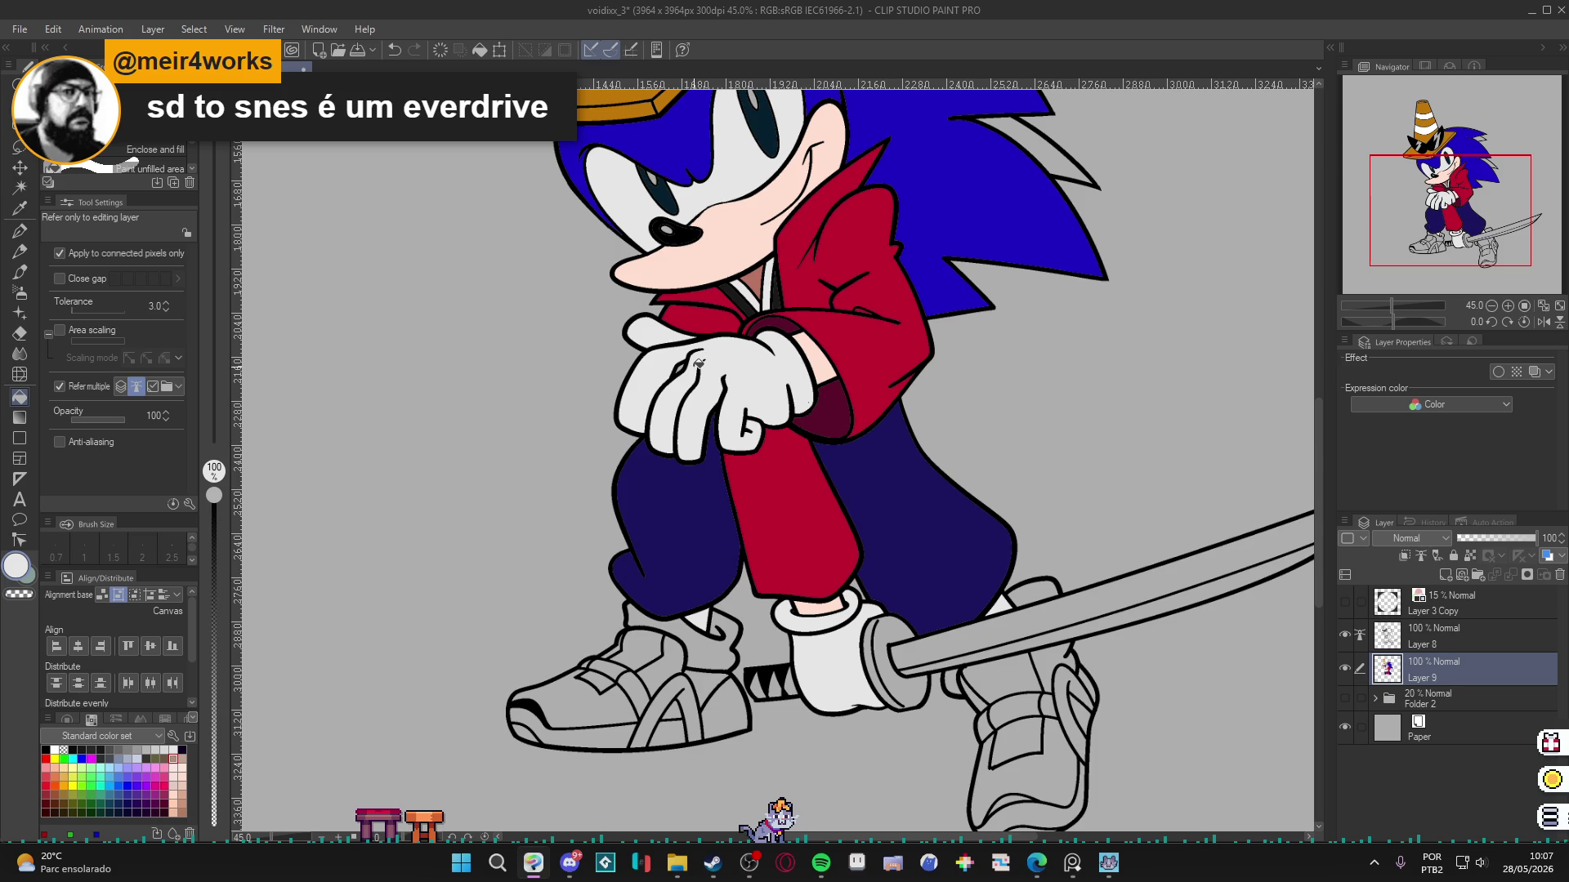
{"action": "scroll", "coordinate": [699, 362], "scroll_direction": "up", "scroll_amount": 1}
{"action": "key", "text": "ctrl+s"}
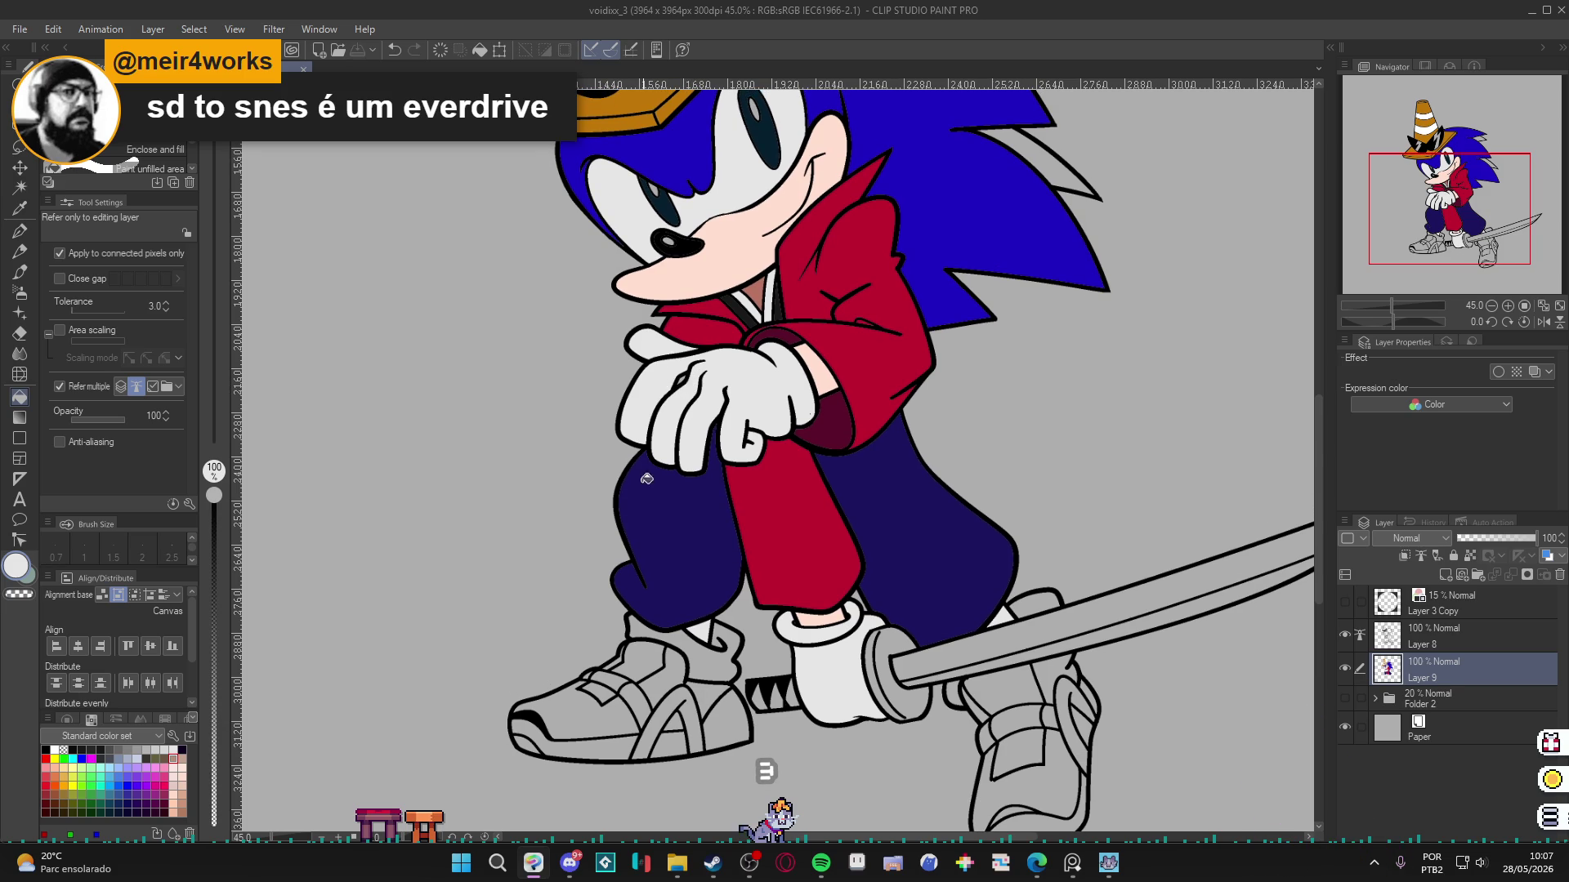
{"action": "left_click", "coordinate": [701, 658], "text": "alt"}
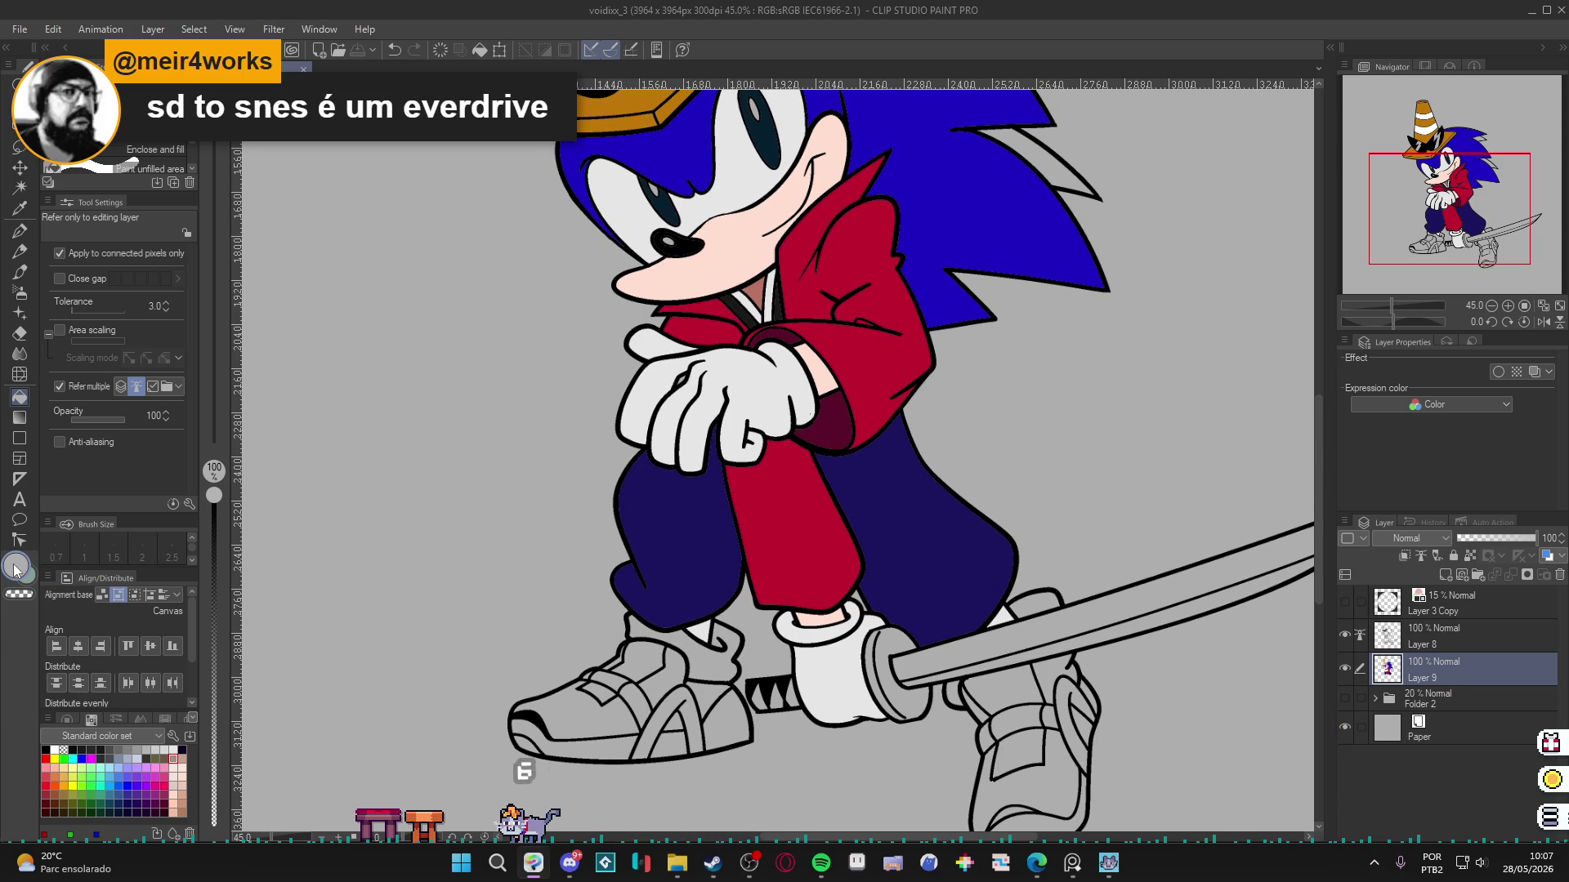
{"action": "key", "text": "ctrl+shift+c"}
{"action": "left_click", "coordinate": [375, 381]}
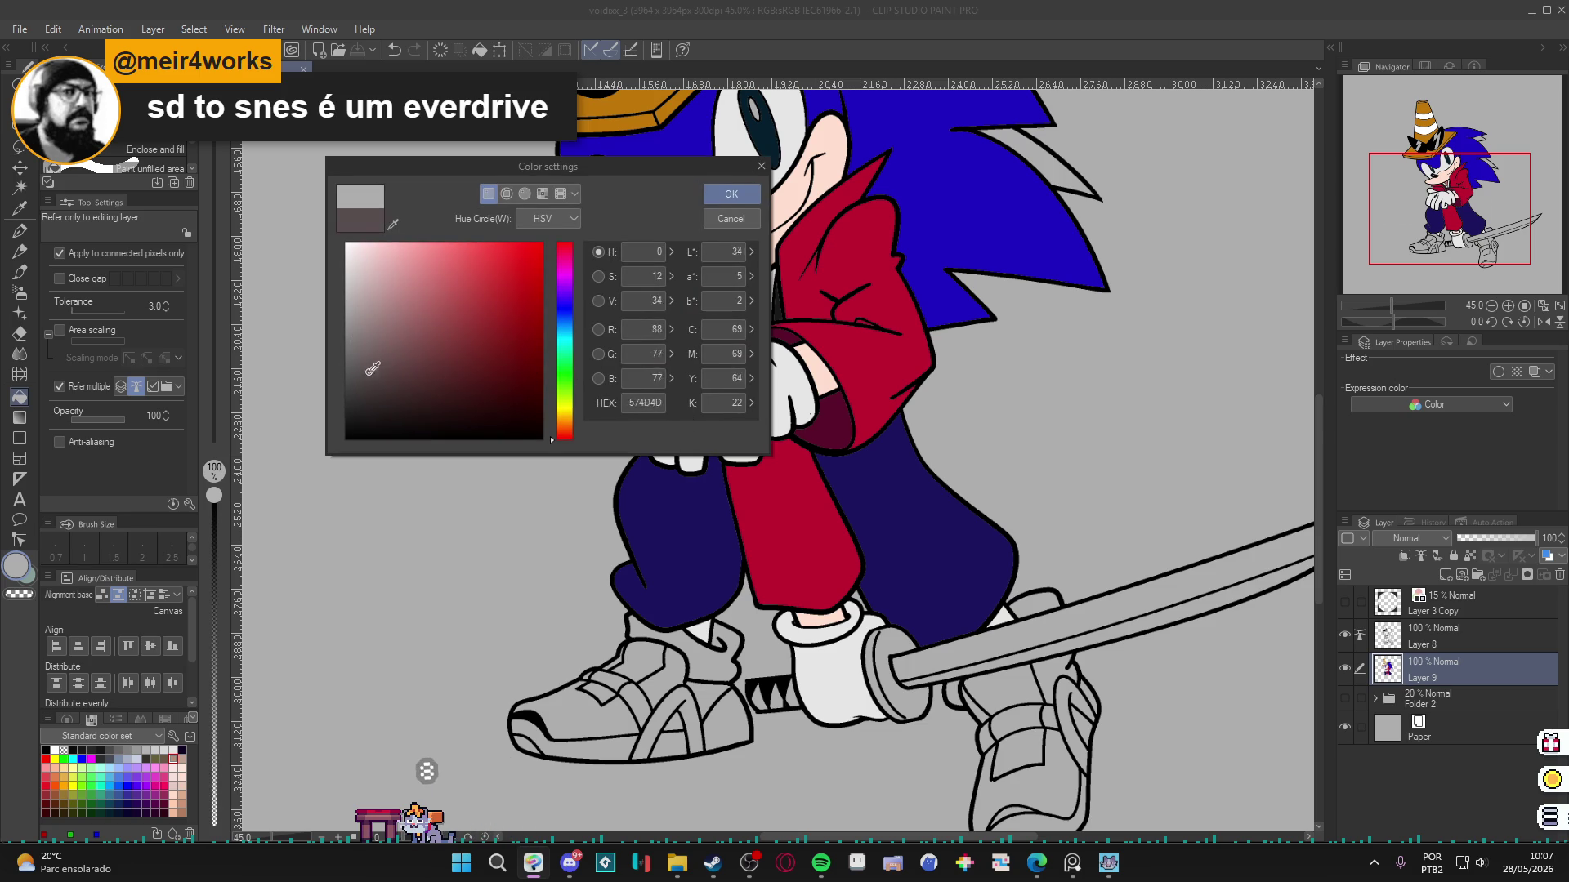
{"action": "left_click_drag", "start_coordinate": [378, 380], "coordinate": [377, 390]}
{"action": "left_click", "coordinate": [730, 196]}
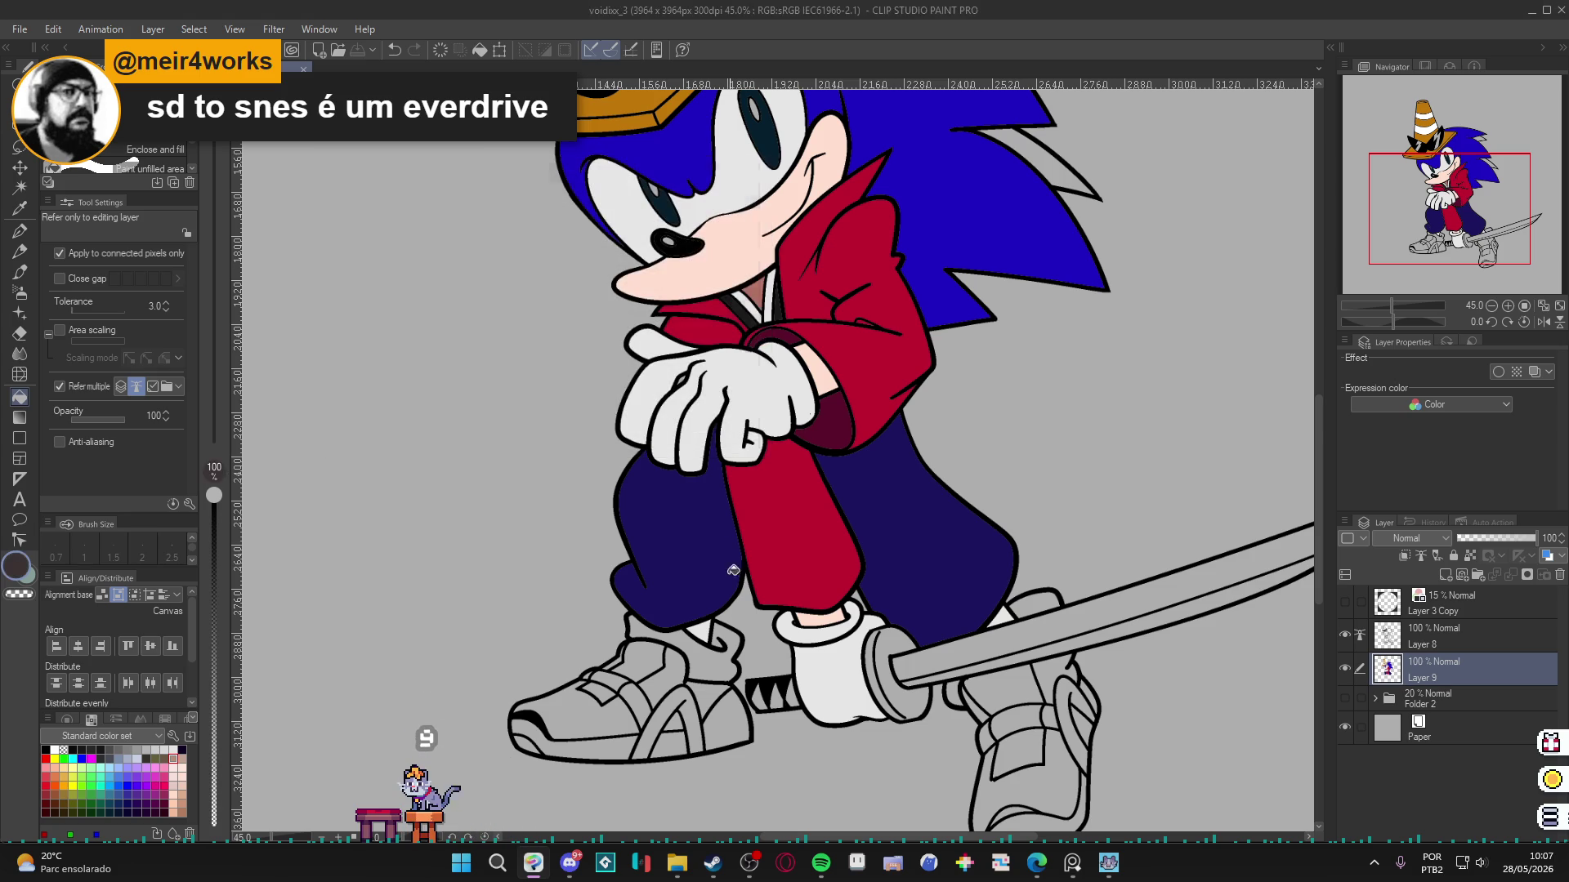
Fill both socks dark brown and touch up the sock under the sword with the pen.
{"action": "left_click", "coordinate": [718, 636]}
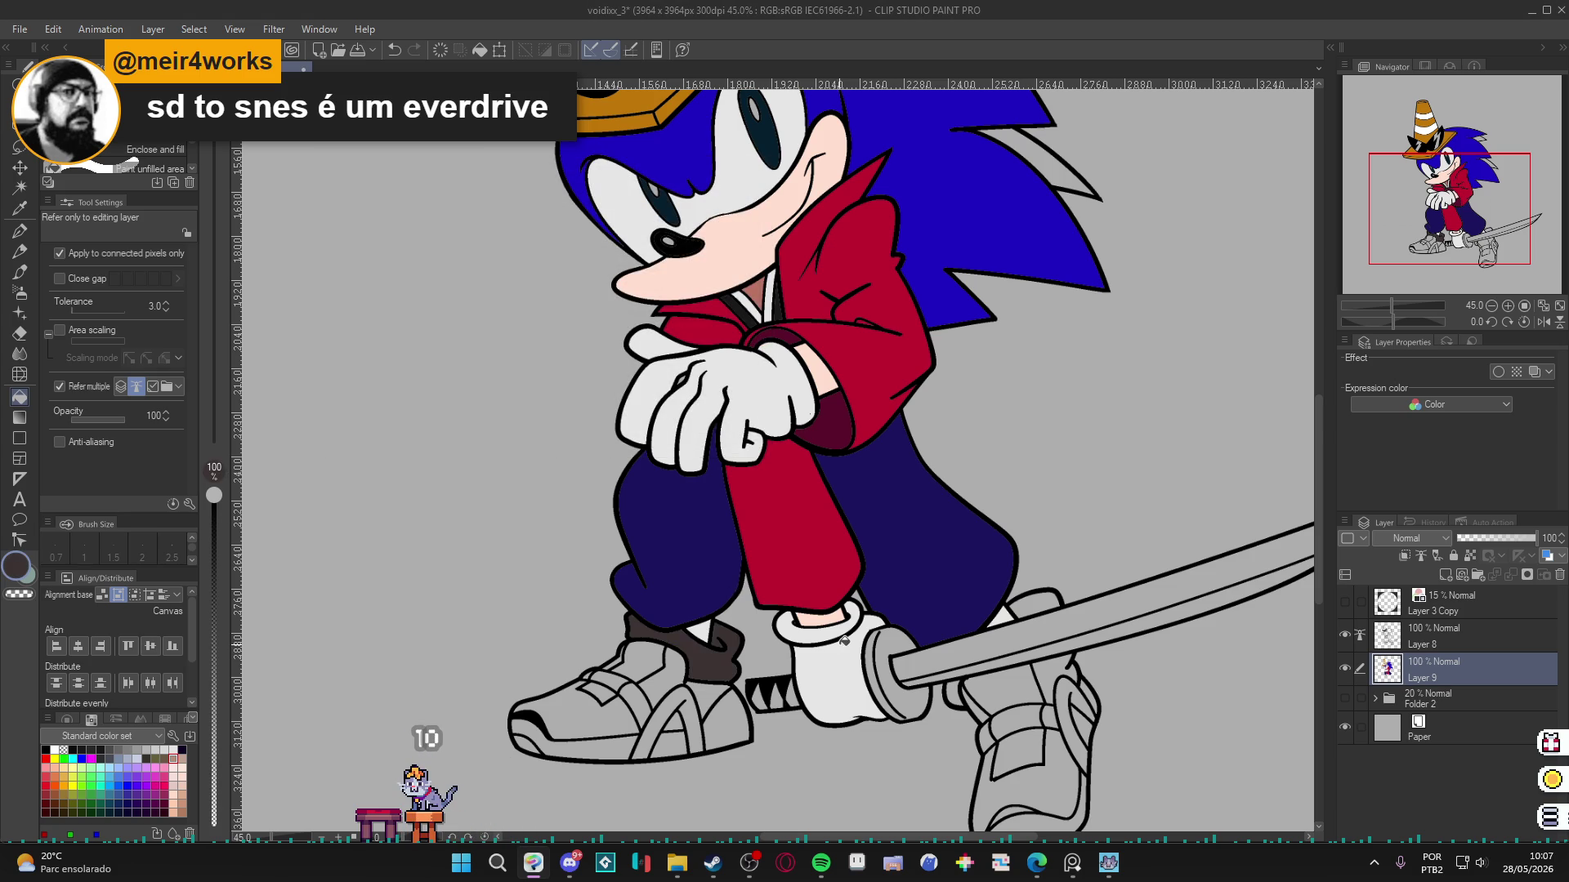
{"action": "left_click", "coordinate": [1036, 606]}
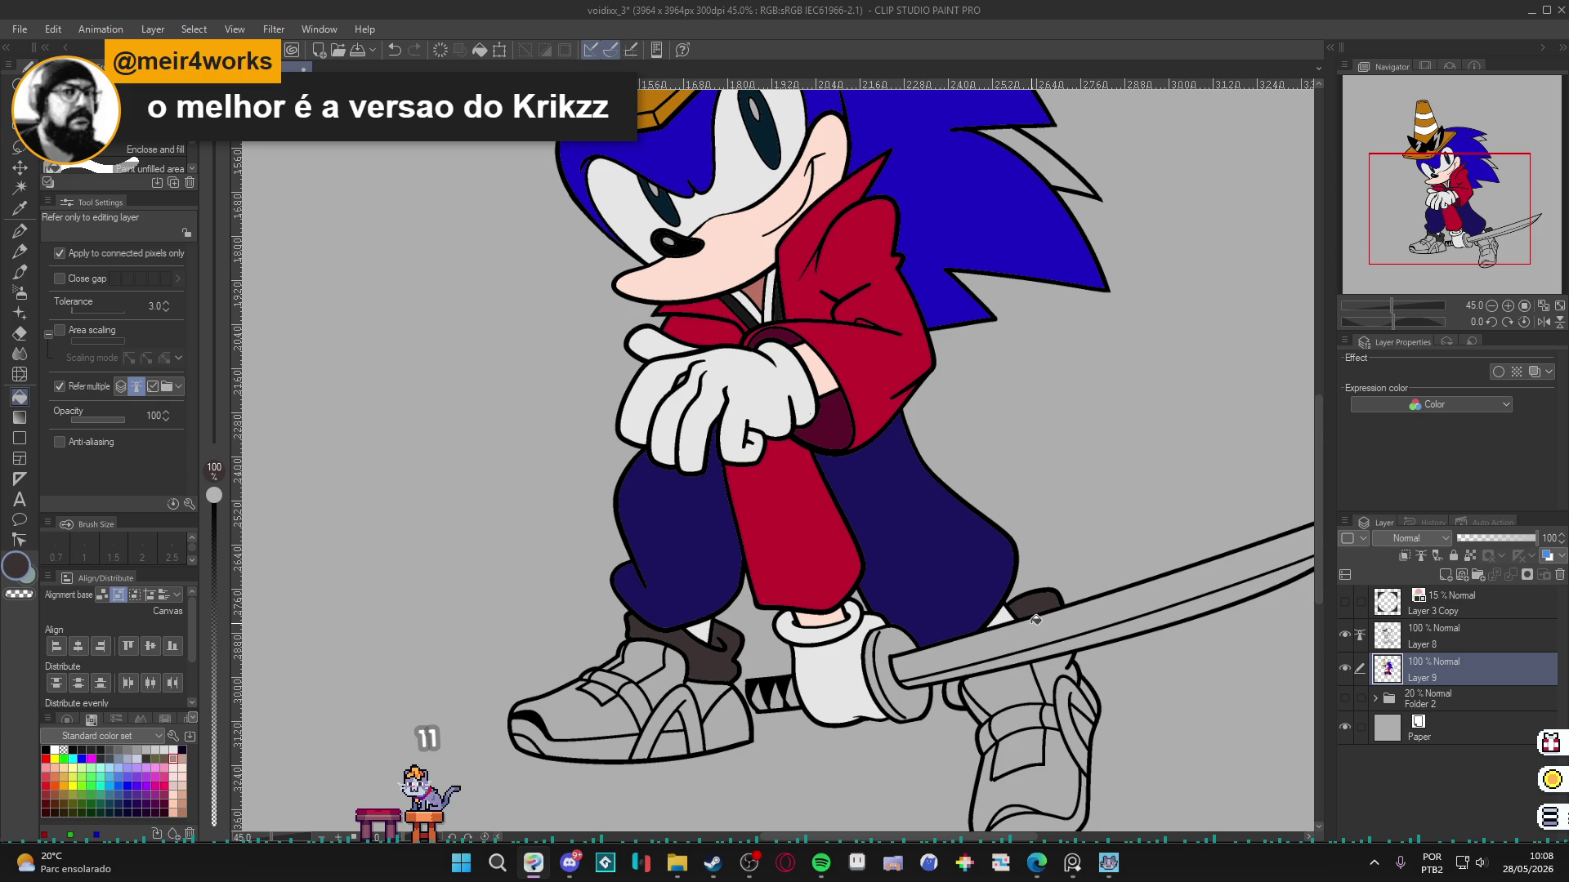
{"action": "key", "text": "p"}
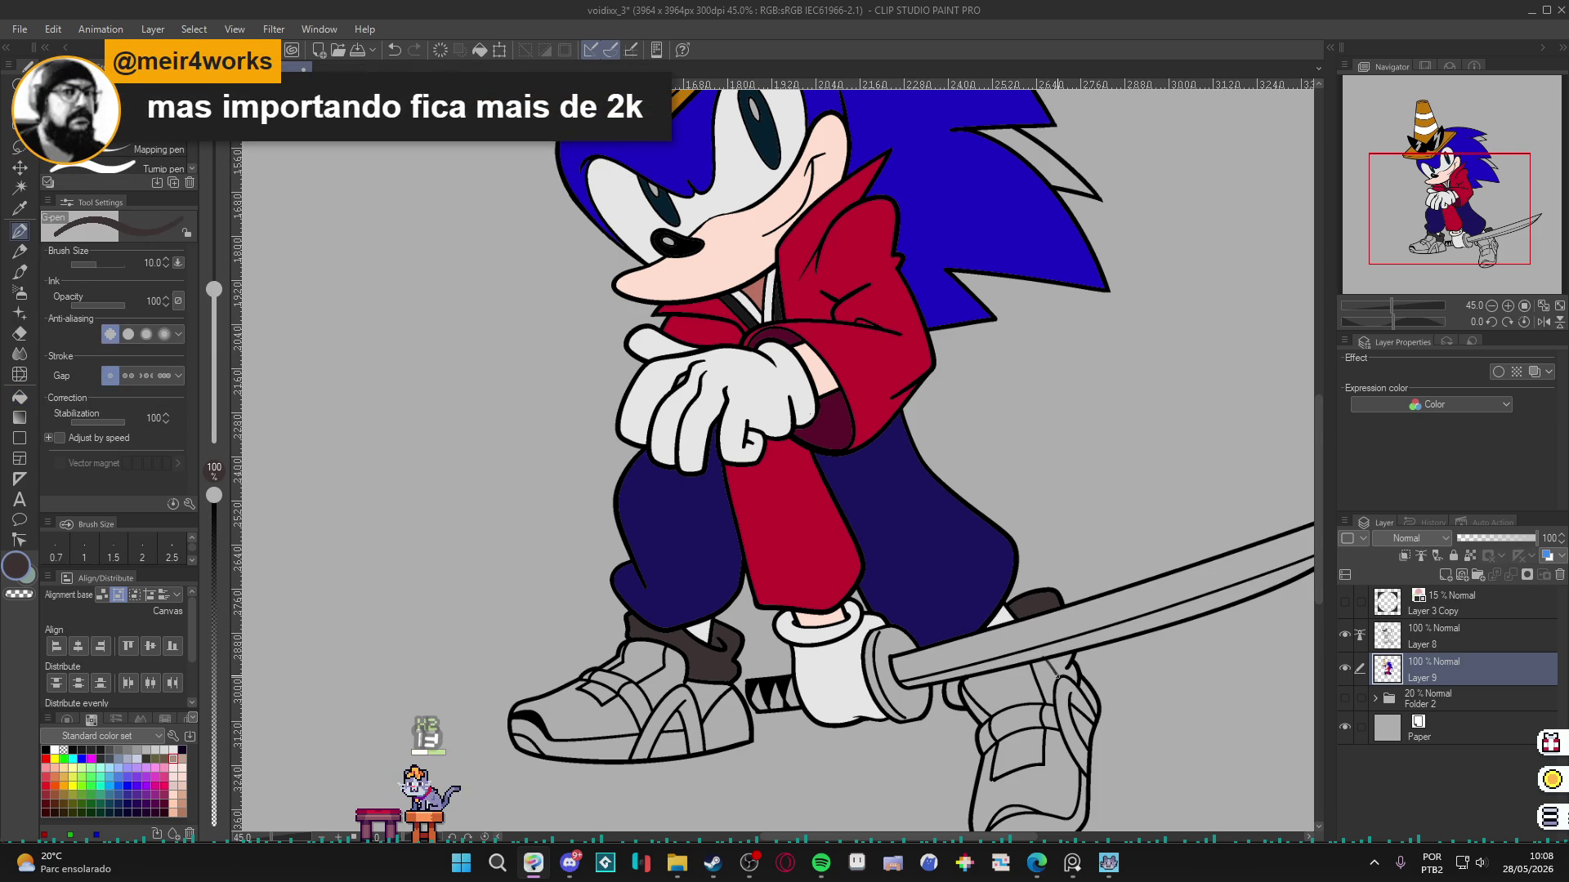
{"action": "mouse_move", "coordinate": [1070, 678]}
{"action": "left_mouse_down"}
{"action": "mouse_move", "coordinate": [1050, 642]}
{"action": "mouse_move", "coordinate": [1036, 649]}
{"action": "left_mouse_up"}
{"action": "mouse_move", "coordinate": [1062, 669]}
{"action": "left_mouse_down"}
{"action": "mouse_move", "coordinate": [1060, 633]}
{"action": "mouse_move", "coordinate": [1070, 656]}
{"action": "left_mouse_up"}
{"action": "scroll", "coordinate": [980, 571], "scroll_direction": "down", "scroll_amount": 2}
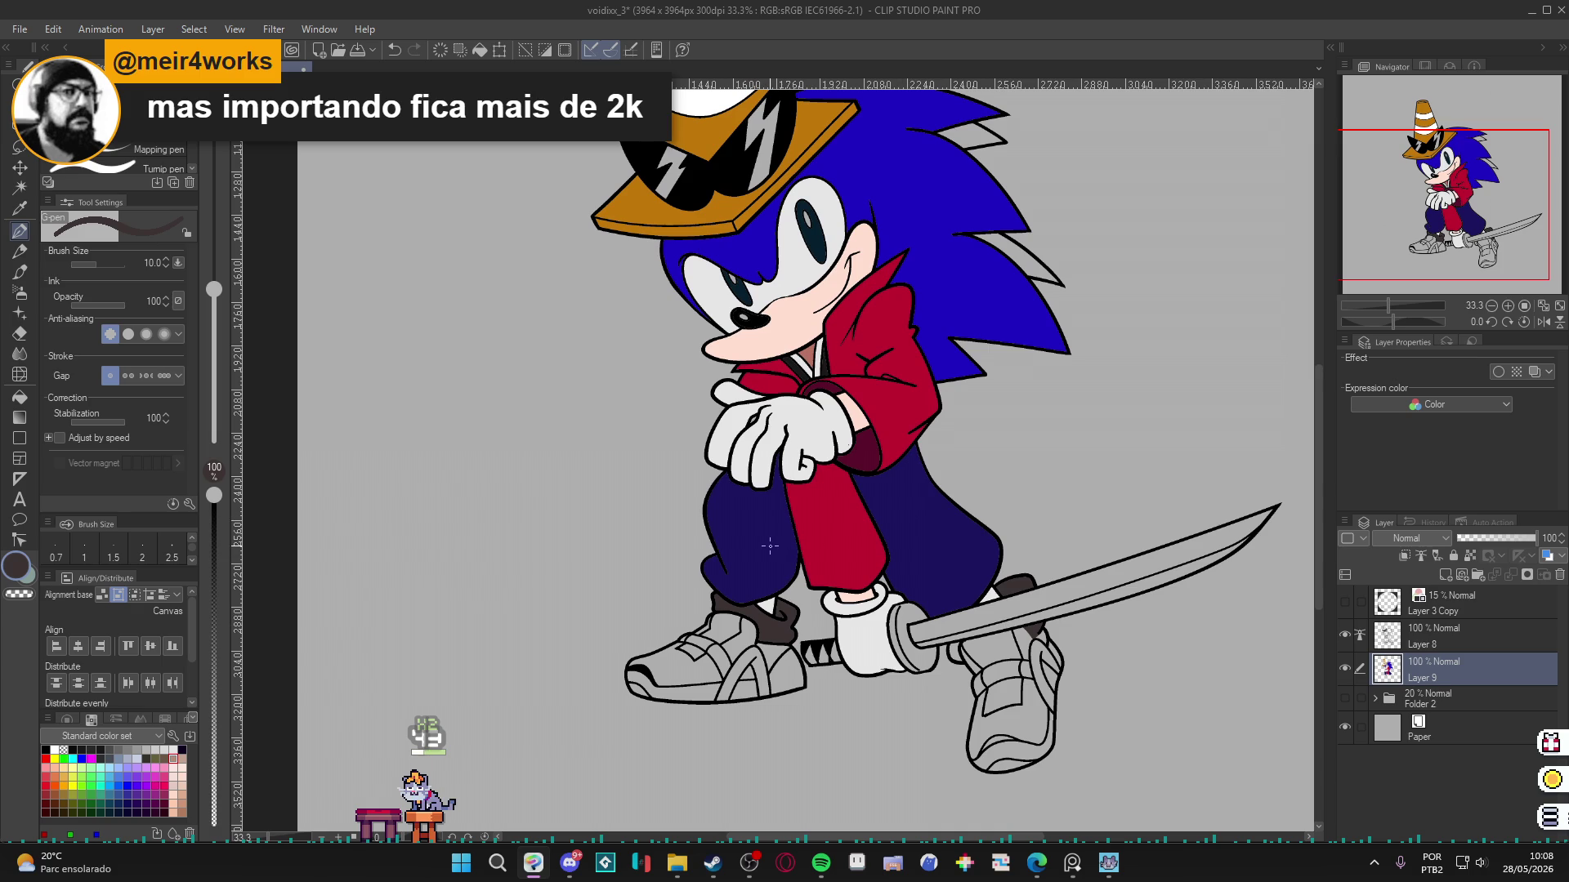
{"action": "scroll", "coordinate": [784, 409], "scroll_direction": "up", "scroll_amount": 1}
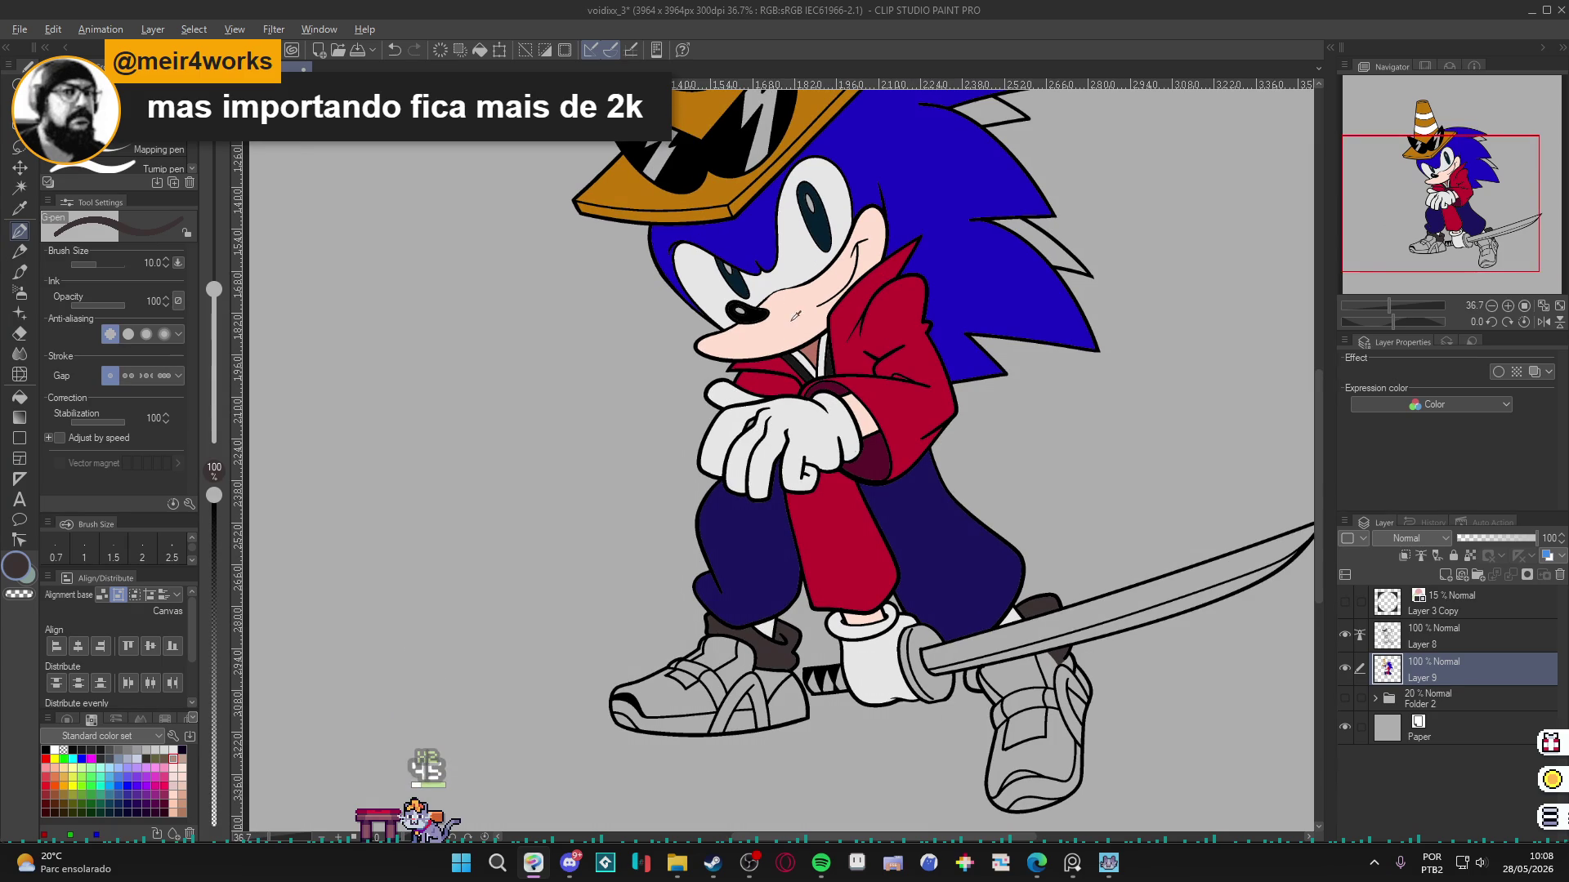
Return to the Fill tool, save, and sample the sleeve's red.
{"action": "key", "text": "g"}
{"action": "key", "text": "g"}
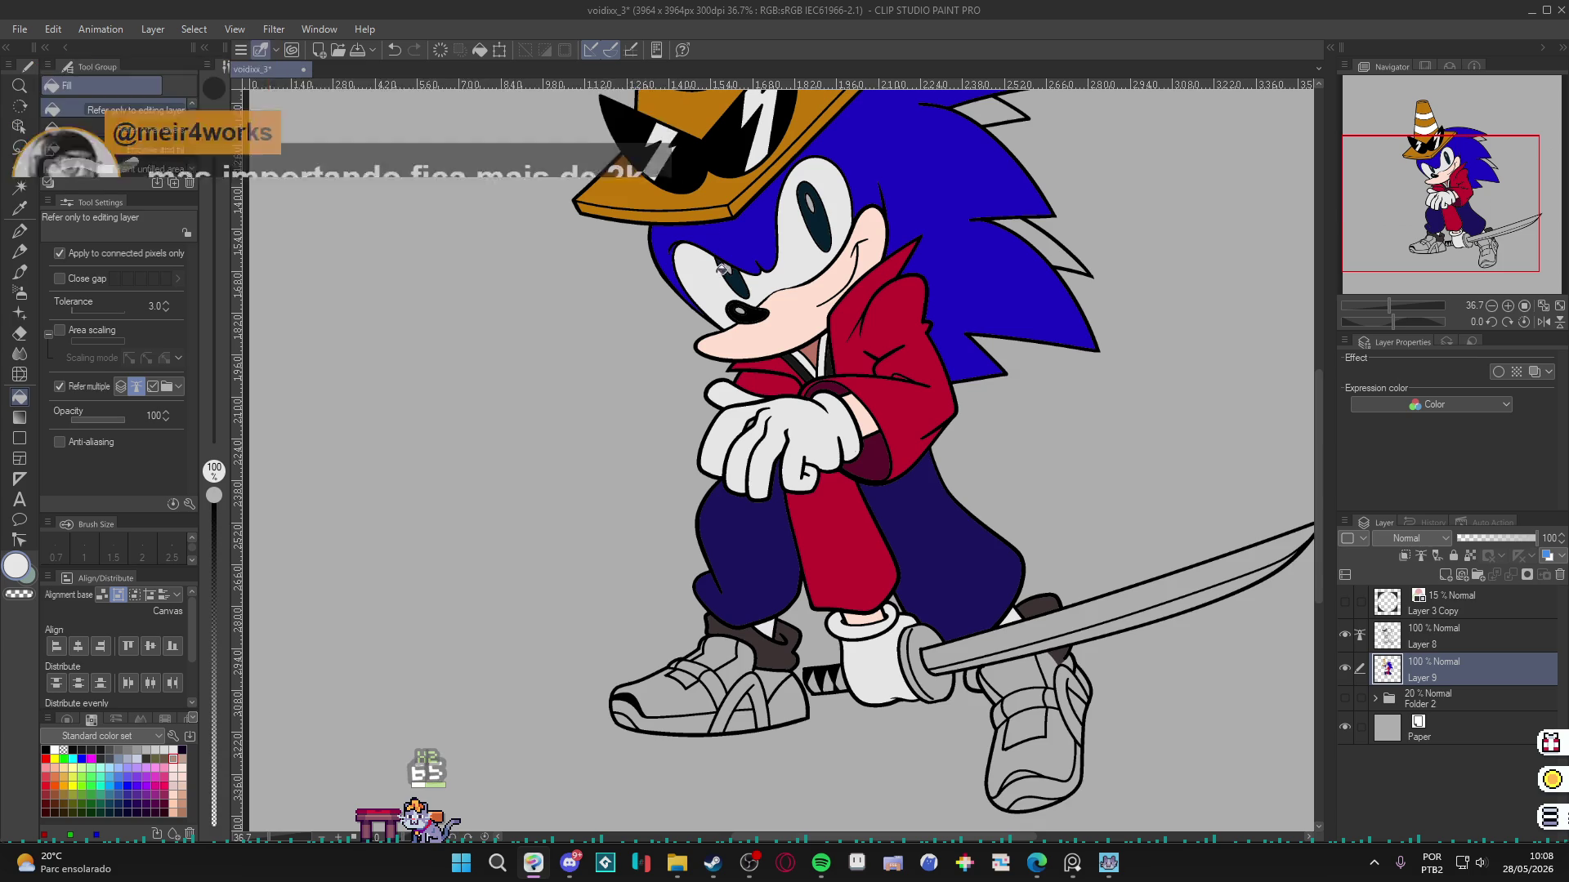
{"action": "scroll", "coordinate": [739, 352], "scroll_direction": "down", "scroll_amount": 2}
{"action": "key", "text": "ctrl+s"}
{"action": "scroll", "coordinate": [853, 551], "scroll_direction": "up", "scroll_amount": 1}
{"action": "left_click", "coordinate": [842, 521], "text": "alt"}
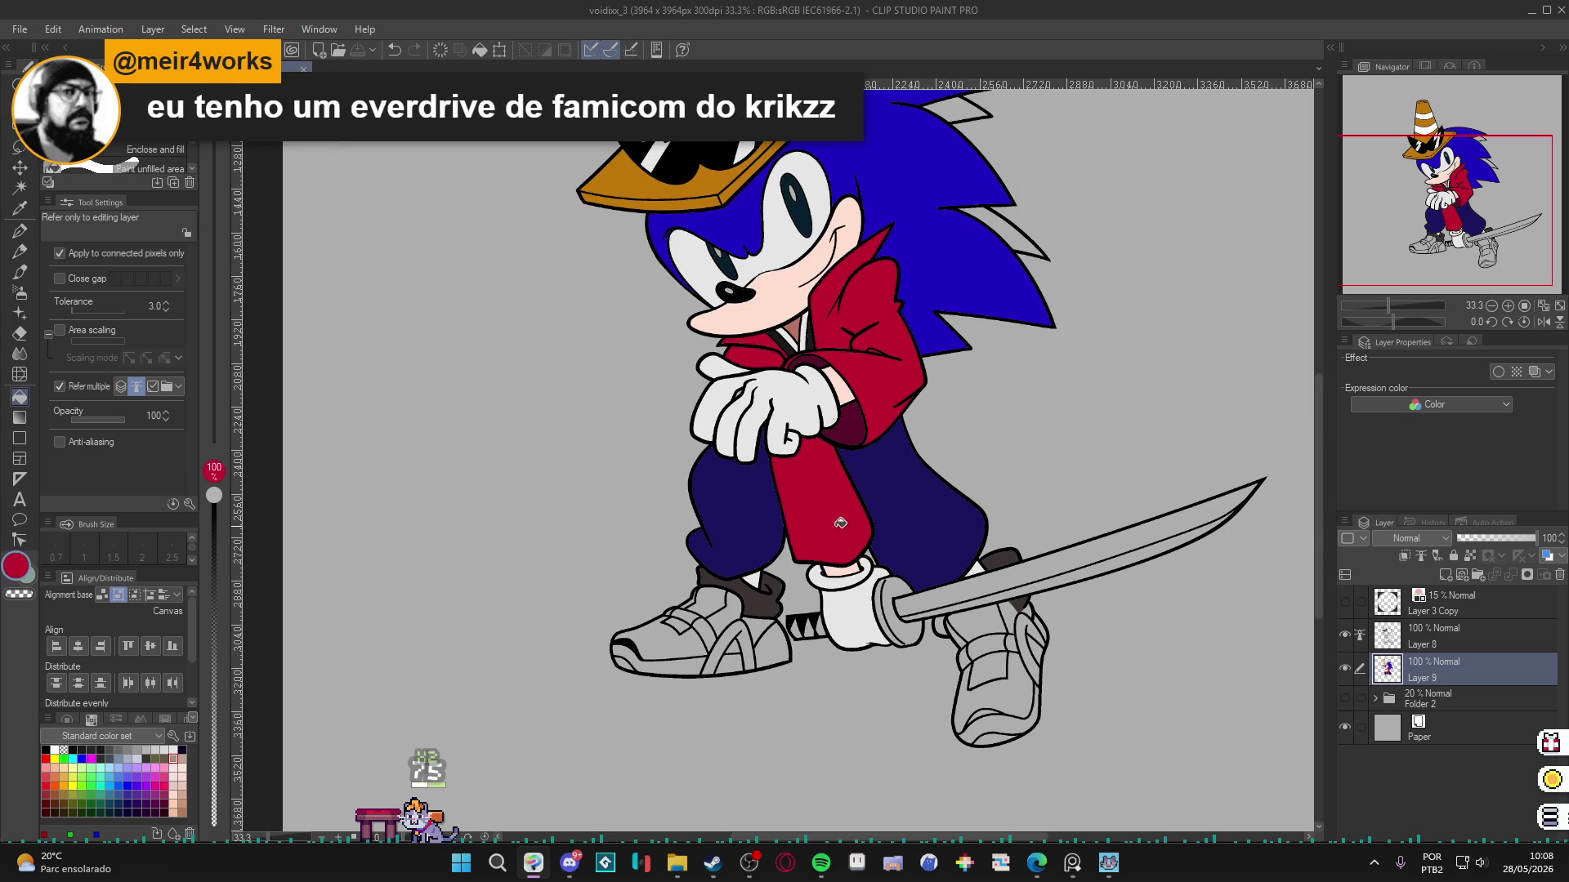
Fill the front and upper part of the left shoe red.
{"action": "scroll", "coordinate": [668, 629], "scroll_direction": "up", "scroll_amount": 3}
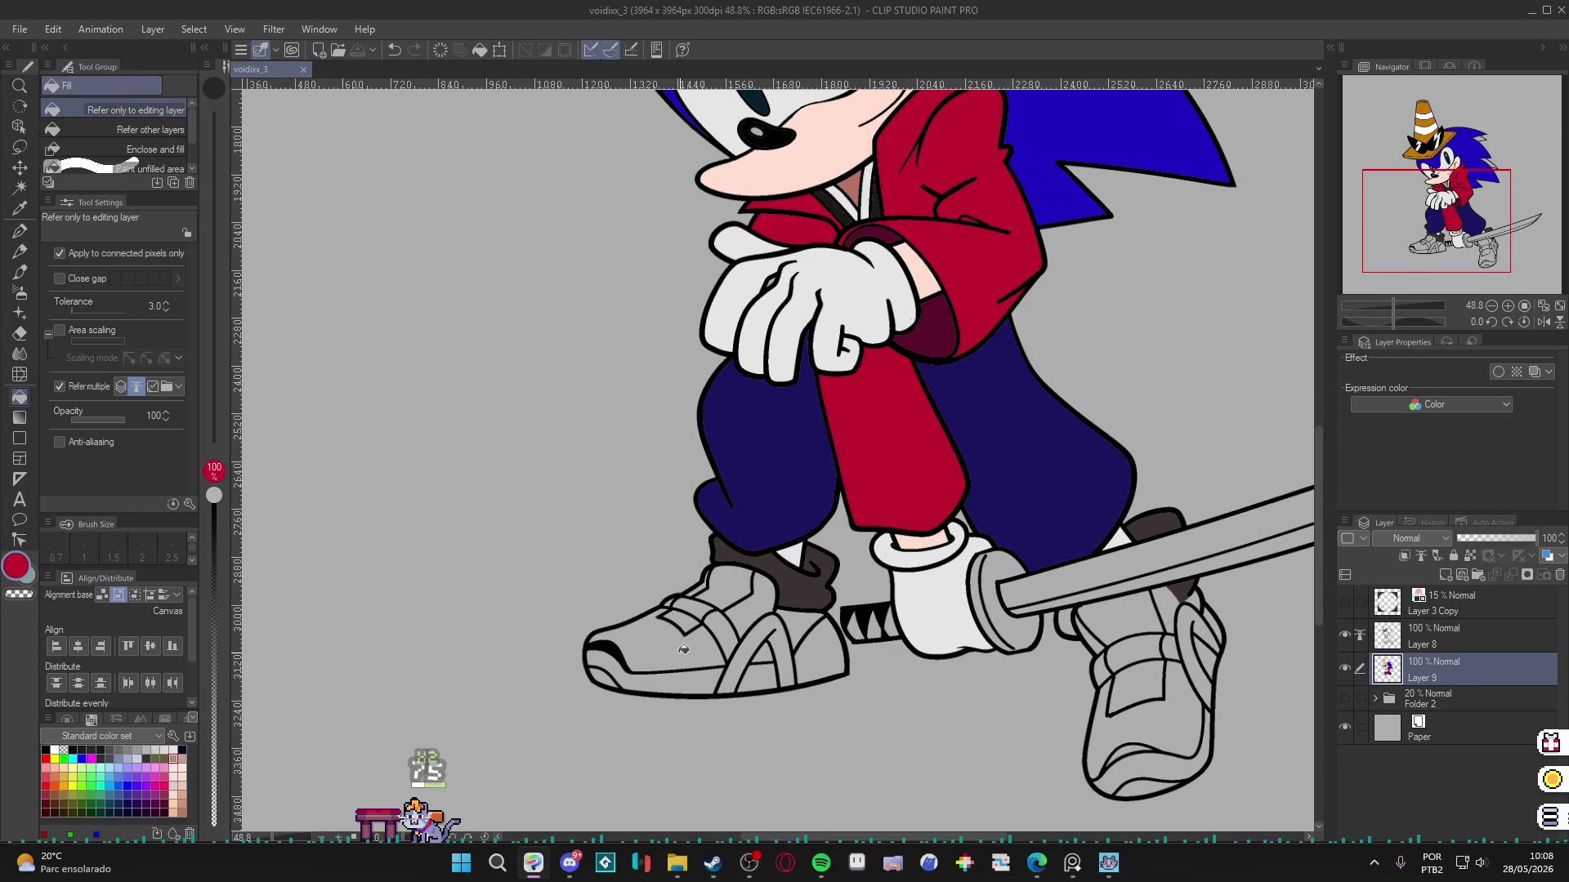
{"action": "left_click", "coordinate": [645, 642]}
{"action": "left_click", "coordinate": [727, 593]}
{"action": "scroll", "coordinate": [711, 590], "scroll_direction": "up", "scroll_amount": 2}
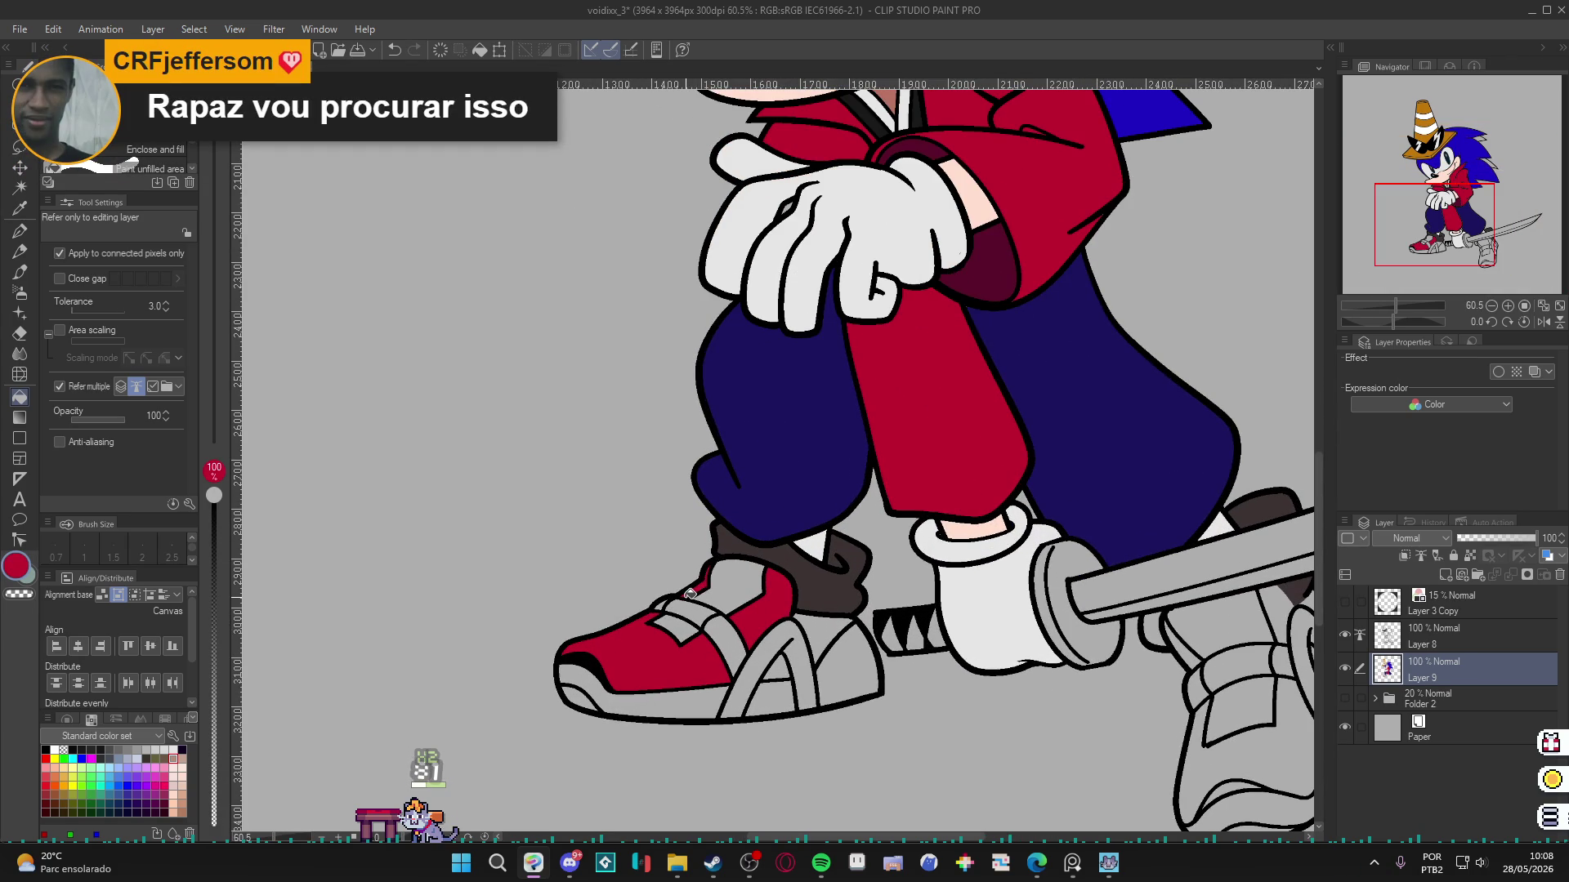
{"action": "scroll", "coordinate": [723, 627], "scroll_direction": "down", "scroll_amount": 2}
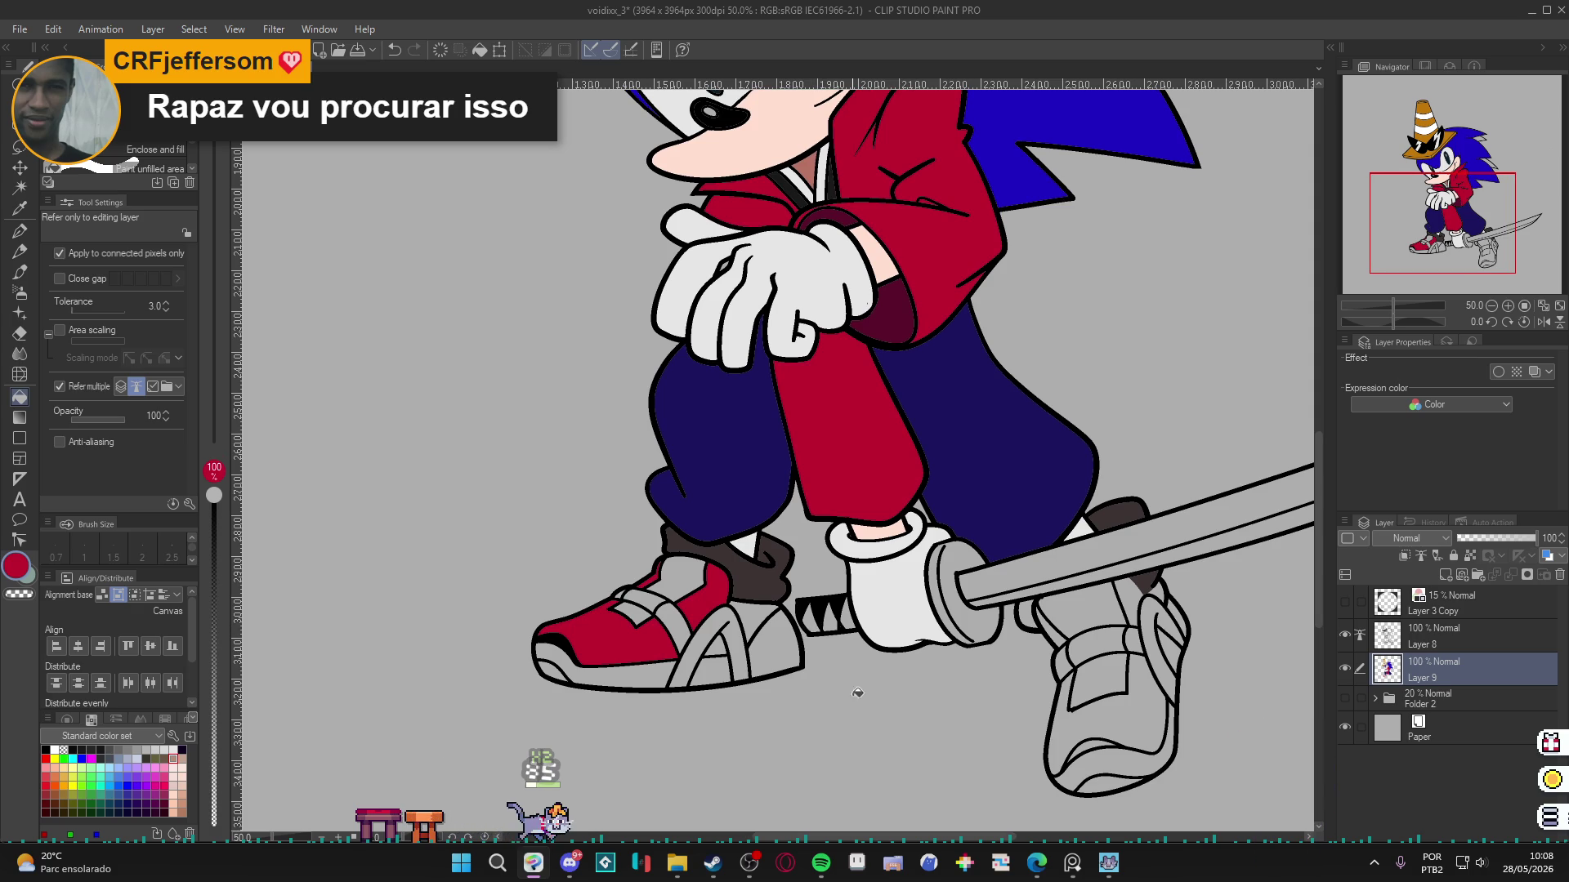
Fill the remaining grey patches on the right shoe red and save.
{"action": "left_click", "coordinate": [1134, 703]}
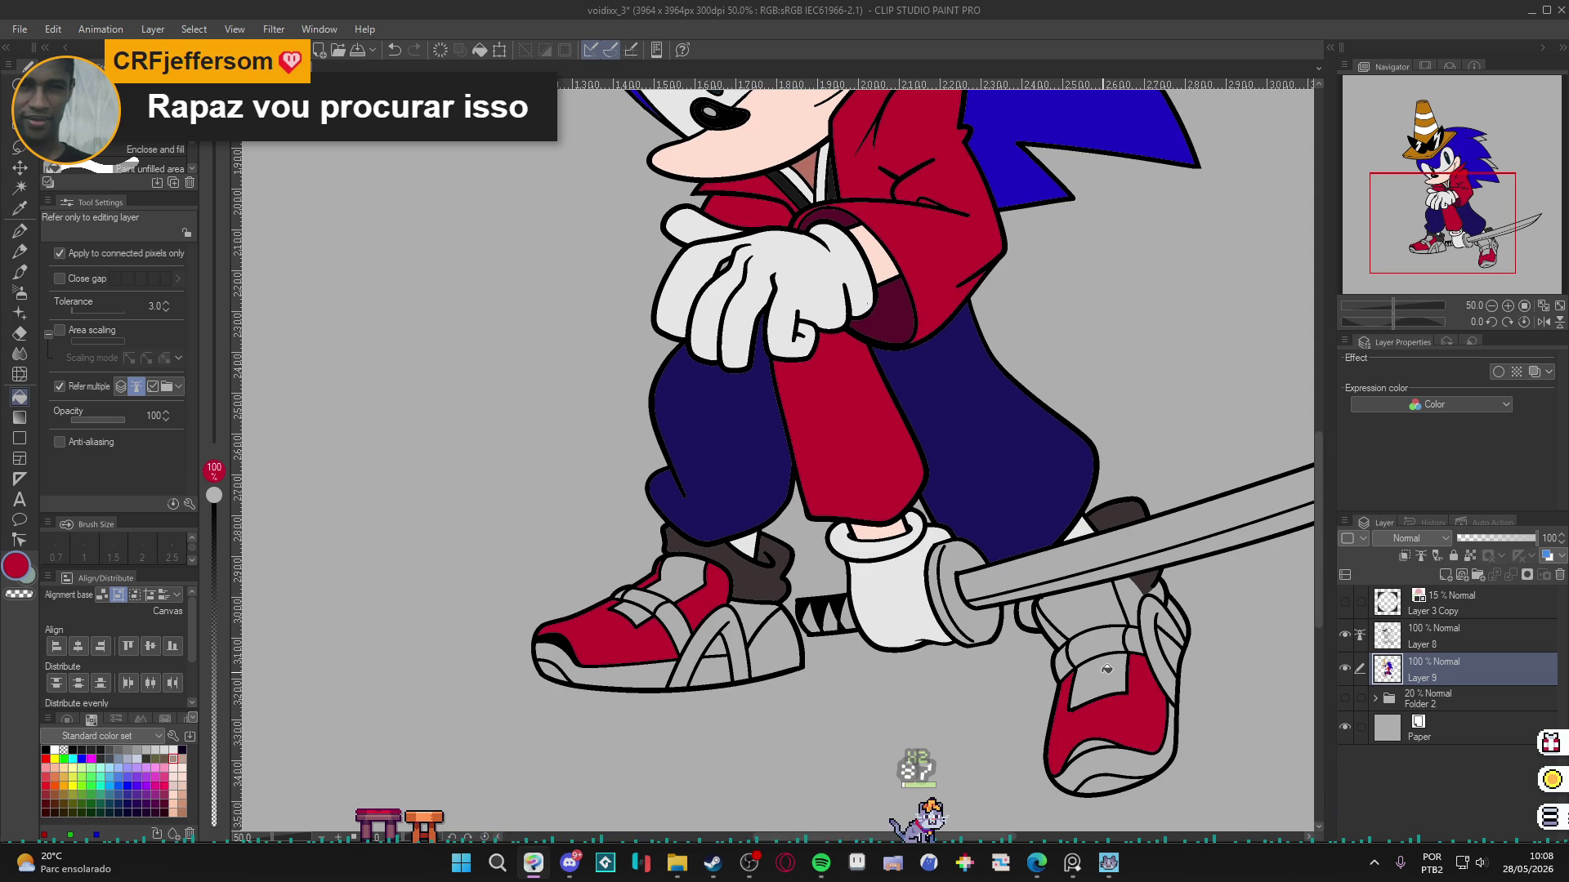
{"action": "left_click", "coordinate": [1106, 669]}
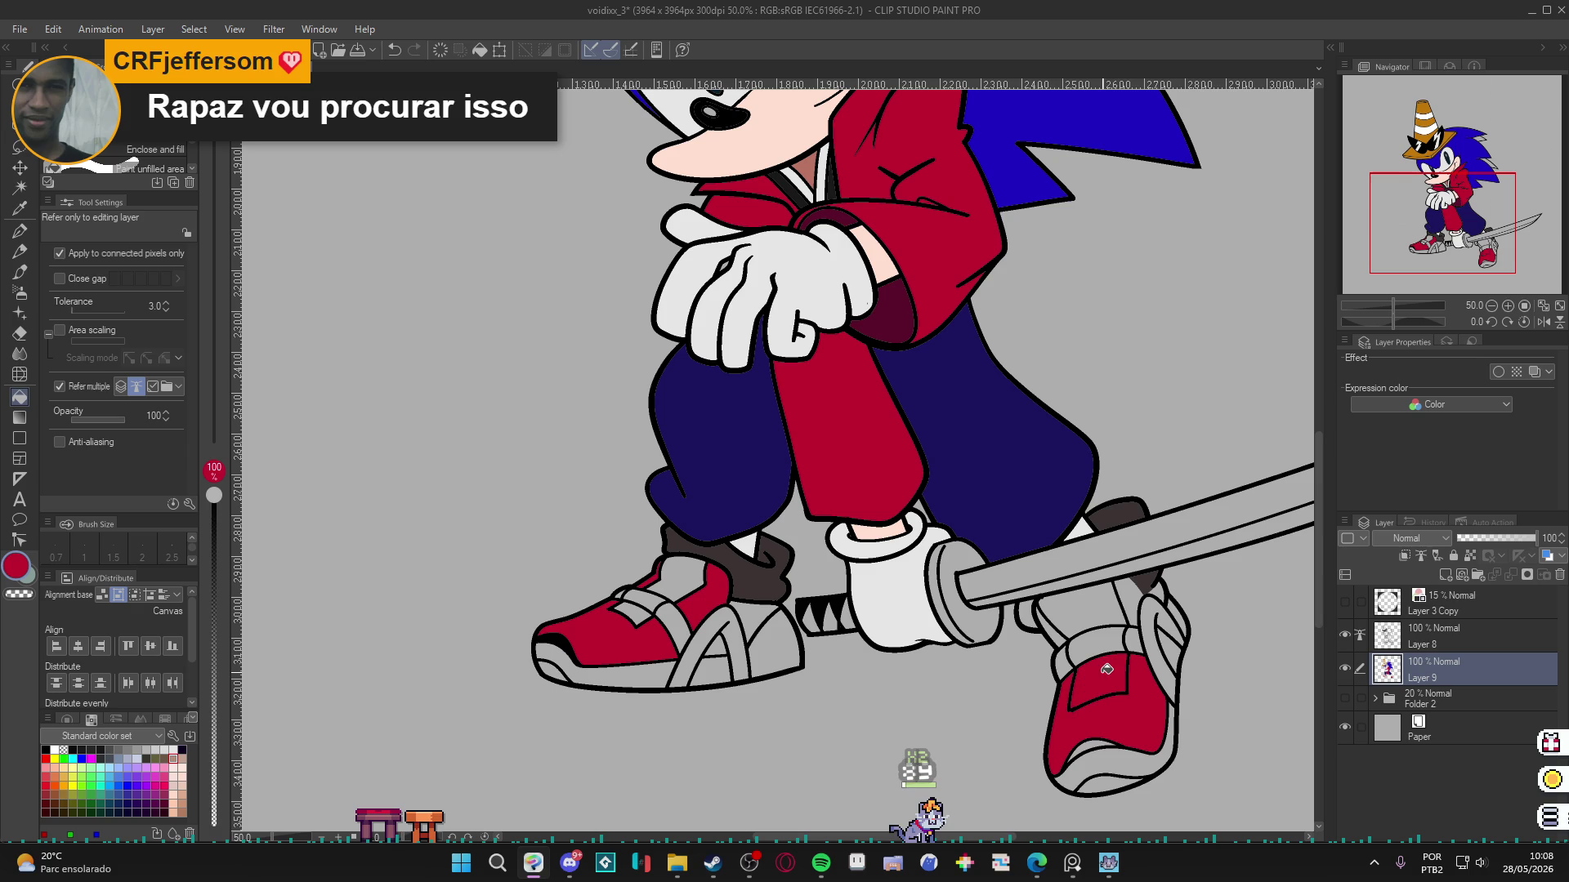
{"action": "left_click", "coordinate": [1091, 609]}
{"action": "left_click", "coordinate": [1135, 596]}
{"action": "left_click", "coordinate": [1061, 637]}
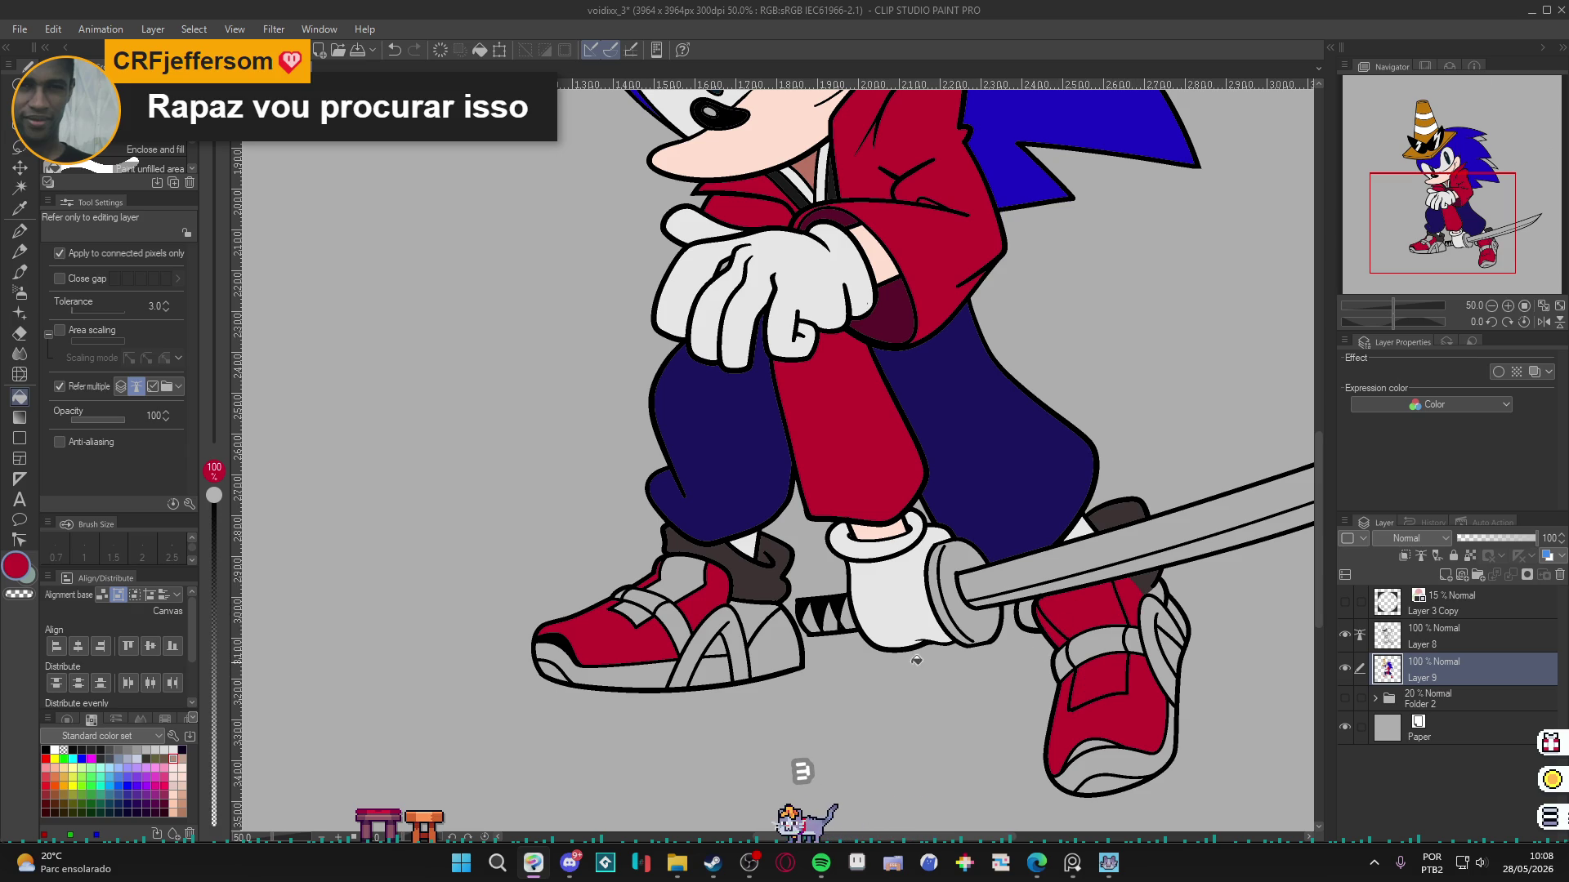
{"action": "scroll", "coordinate": [719, 597], "scroll_direction": "down", "scroll_amount": 1}
{"action": "scroll", "coordinate": [719, 596], "scroll_direction": "down", "scroll_amount": 1}
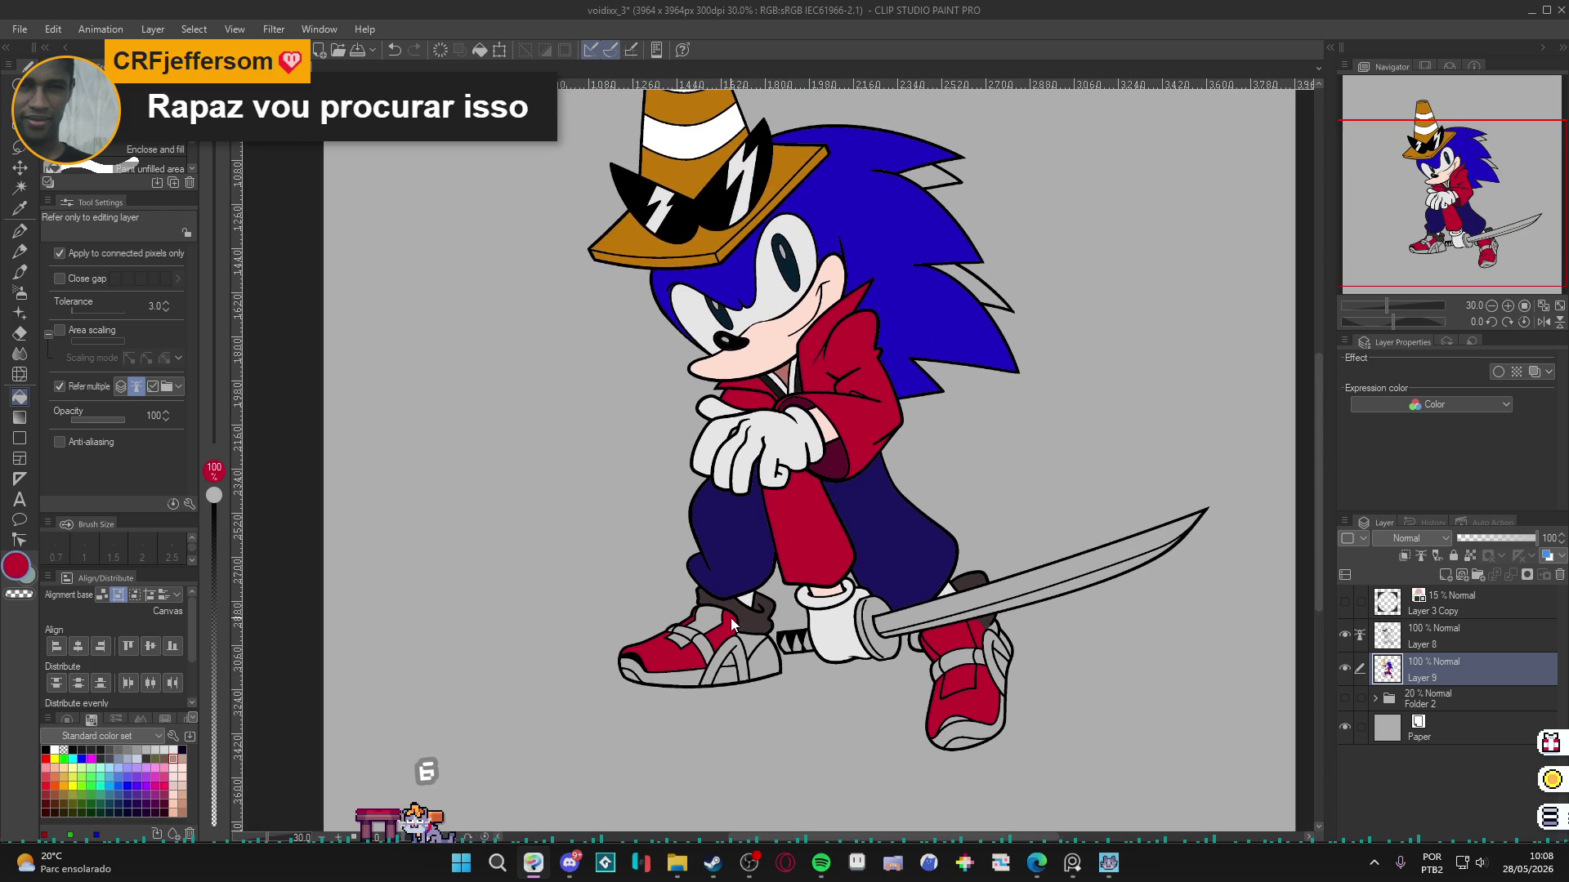
{"action": "key", "text": "ctrl+s"}
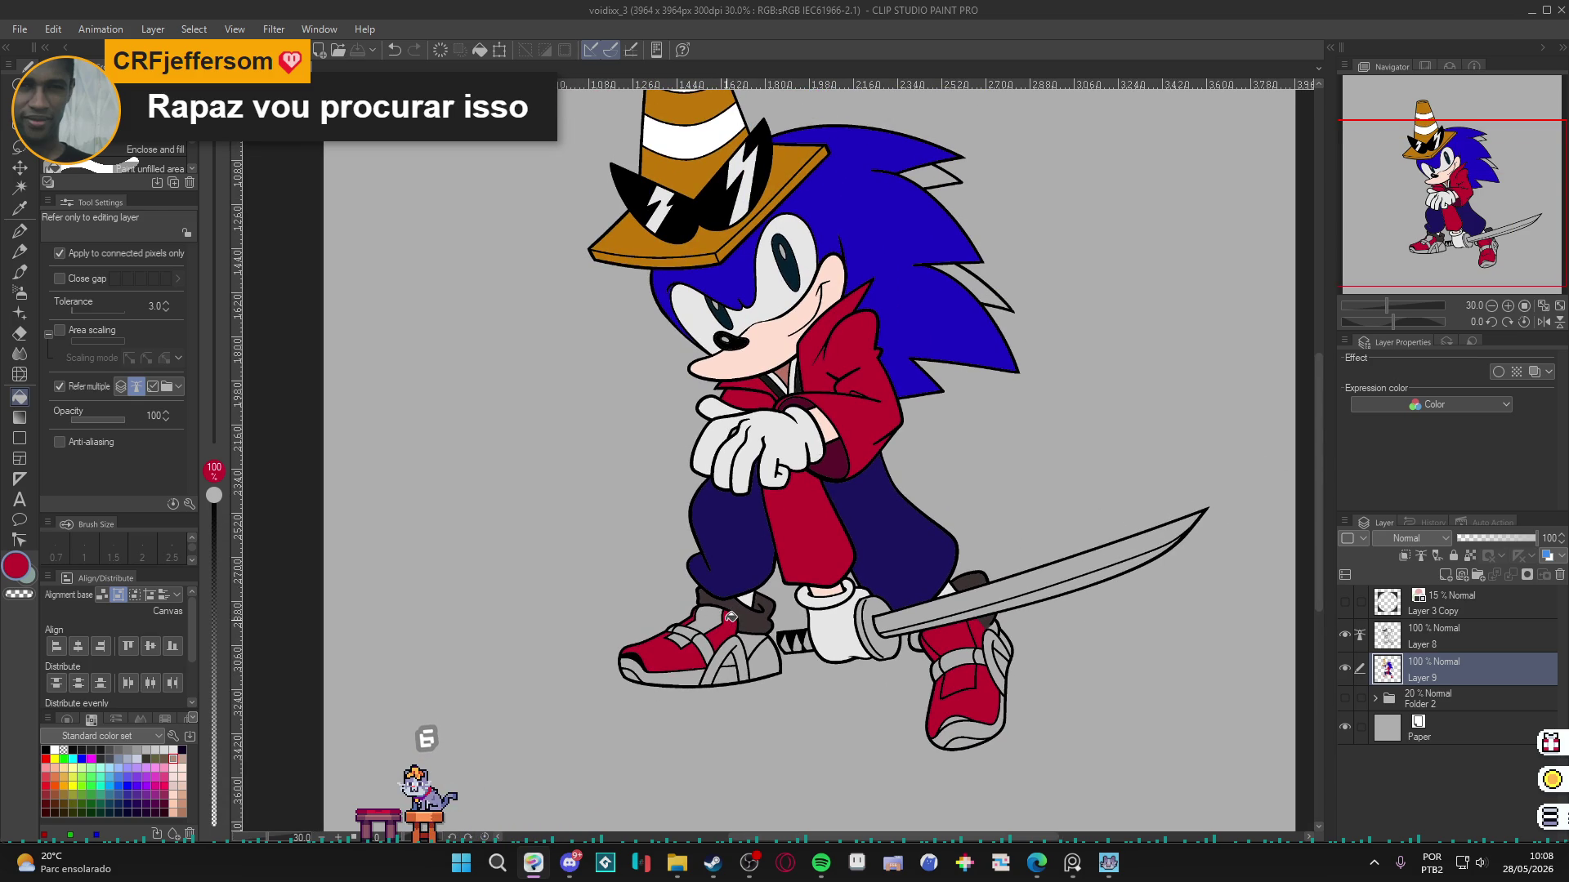
Patch small light areas on the left shoe with grey and red, then pick olive.
{"action": "scroll", "coordinate": [730, 617], "scroll_direction": "up", "scroll_amount": 2}
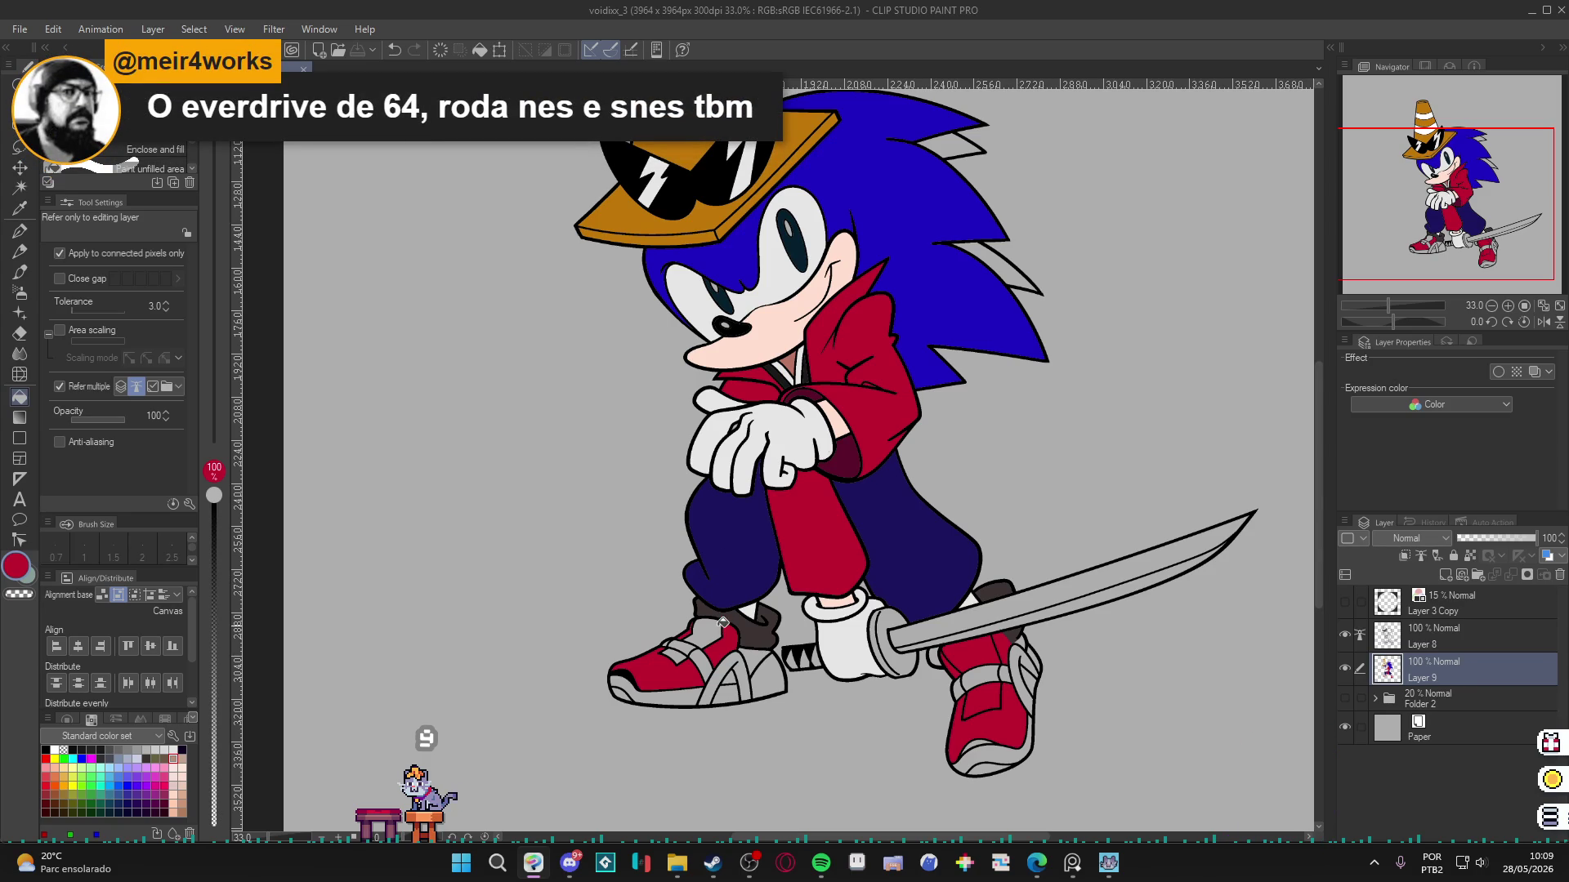
{"action": "scroll", "coordinate": [723, 622], "scroll_direction": "up", "scroll_amount": 3}
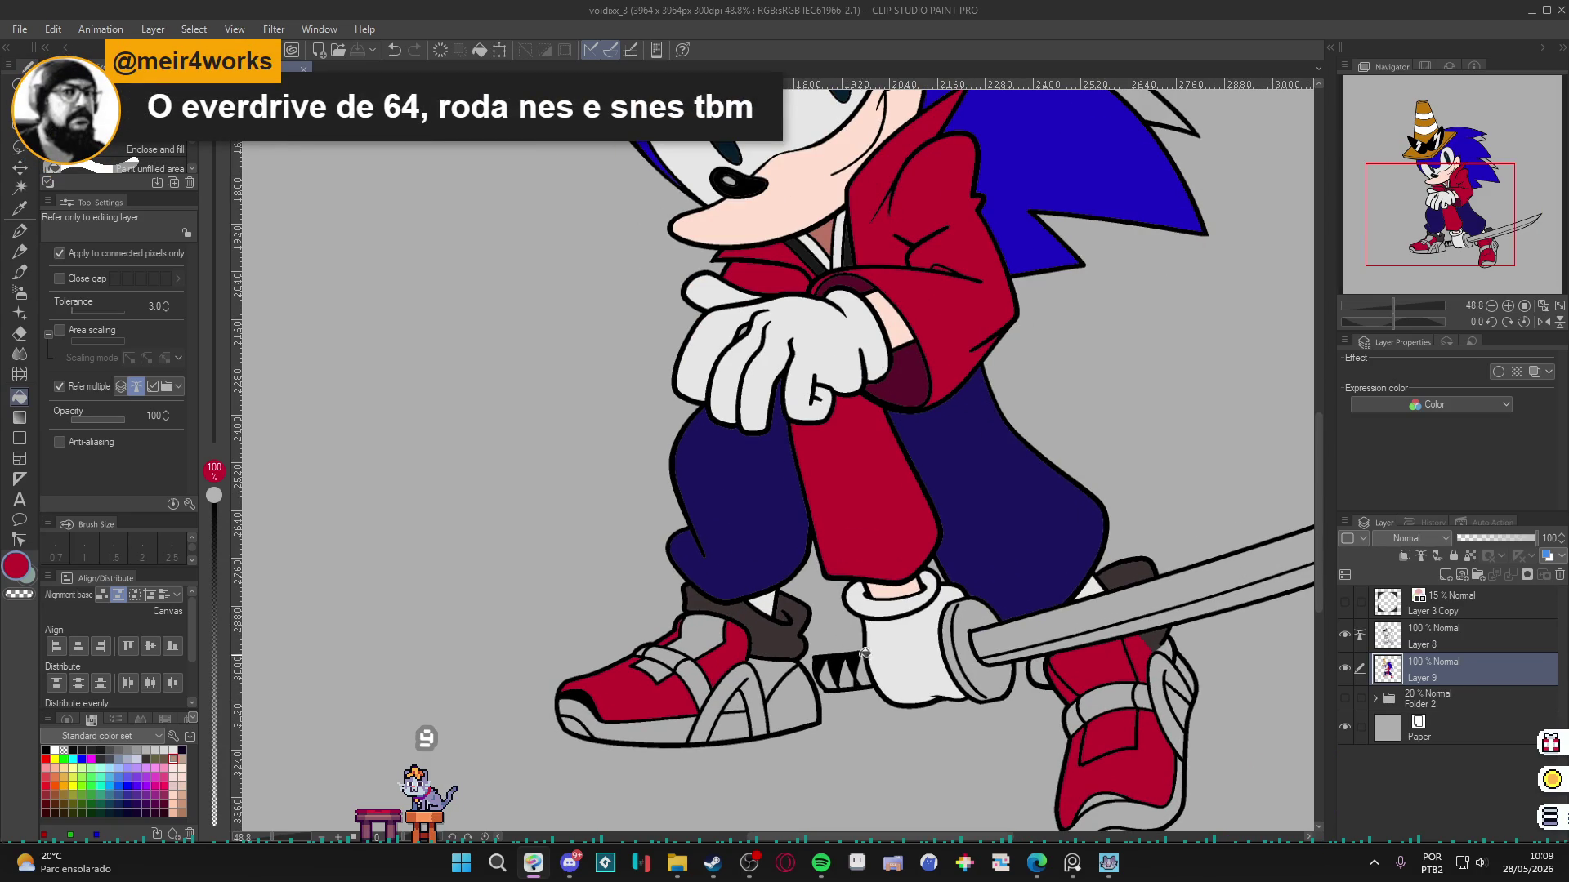
{"action": "left_click", "coordinate": [856, 640], "text": "alt"}
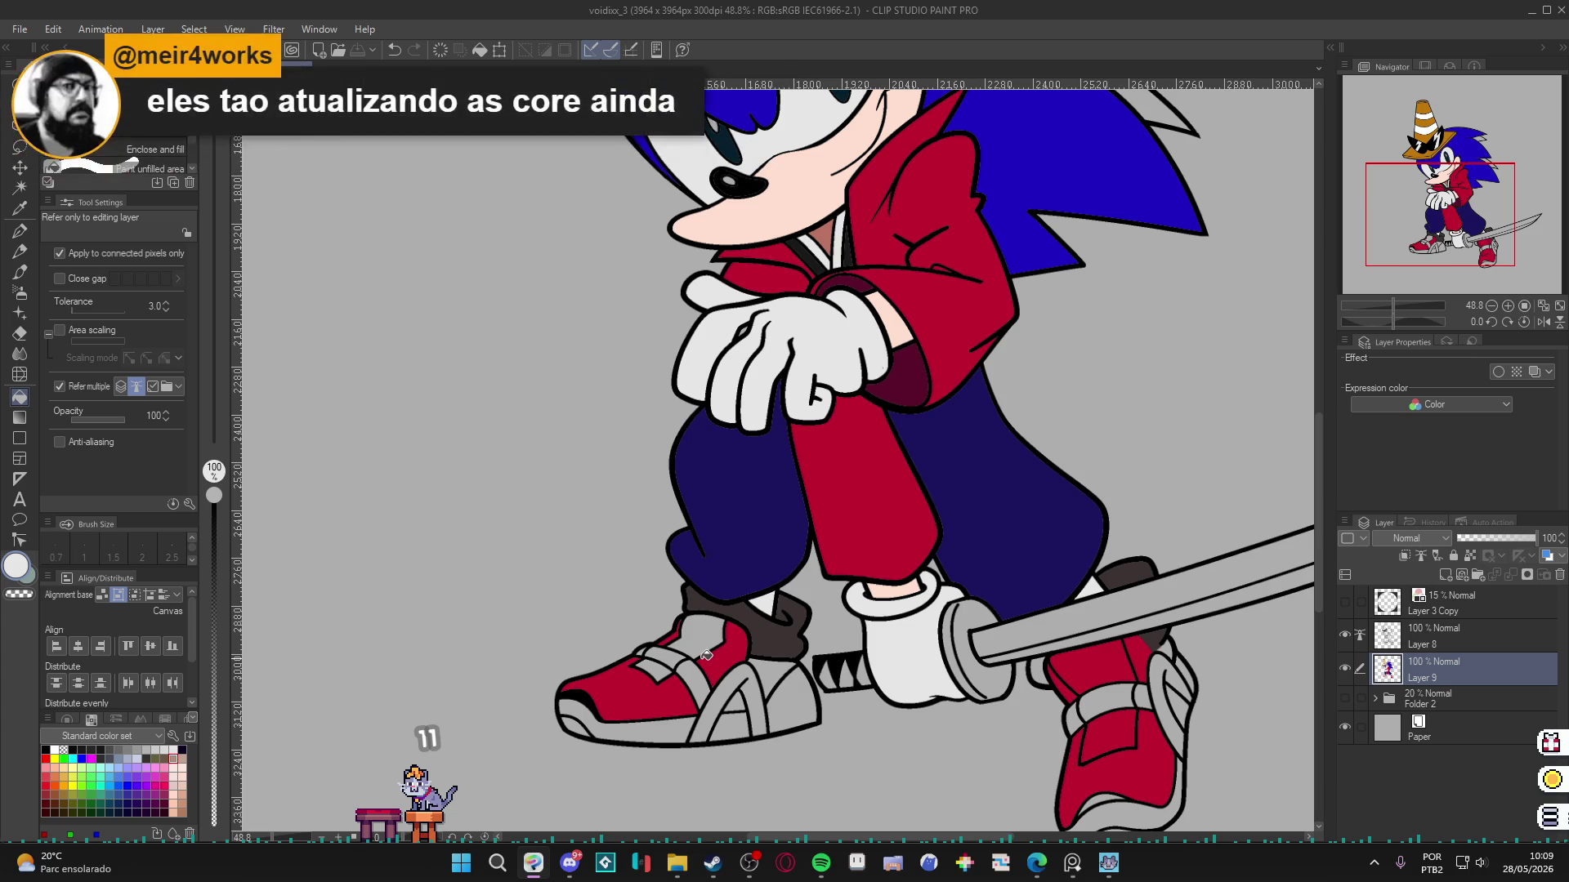
{"action": "left_click", "coordinate": [674, 662]}
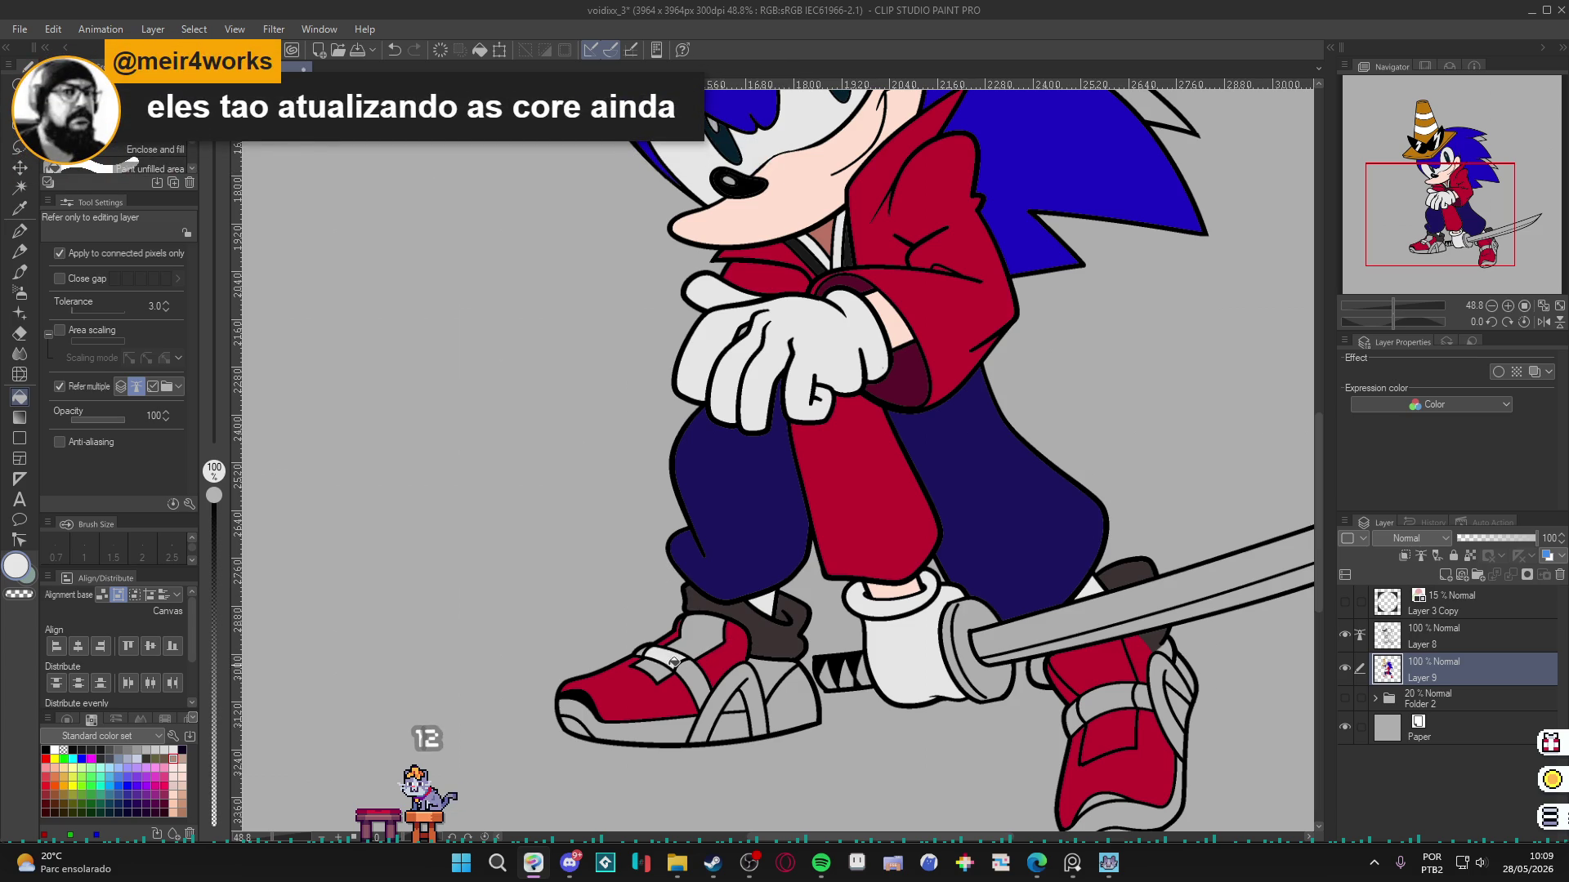
{"action": "left_click", "coordinate": [708, 650], "text": "alt"}
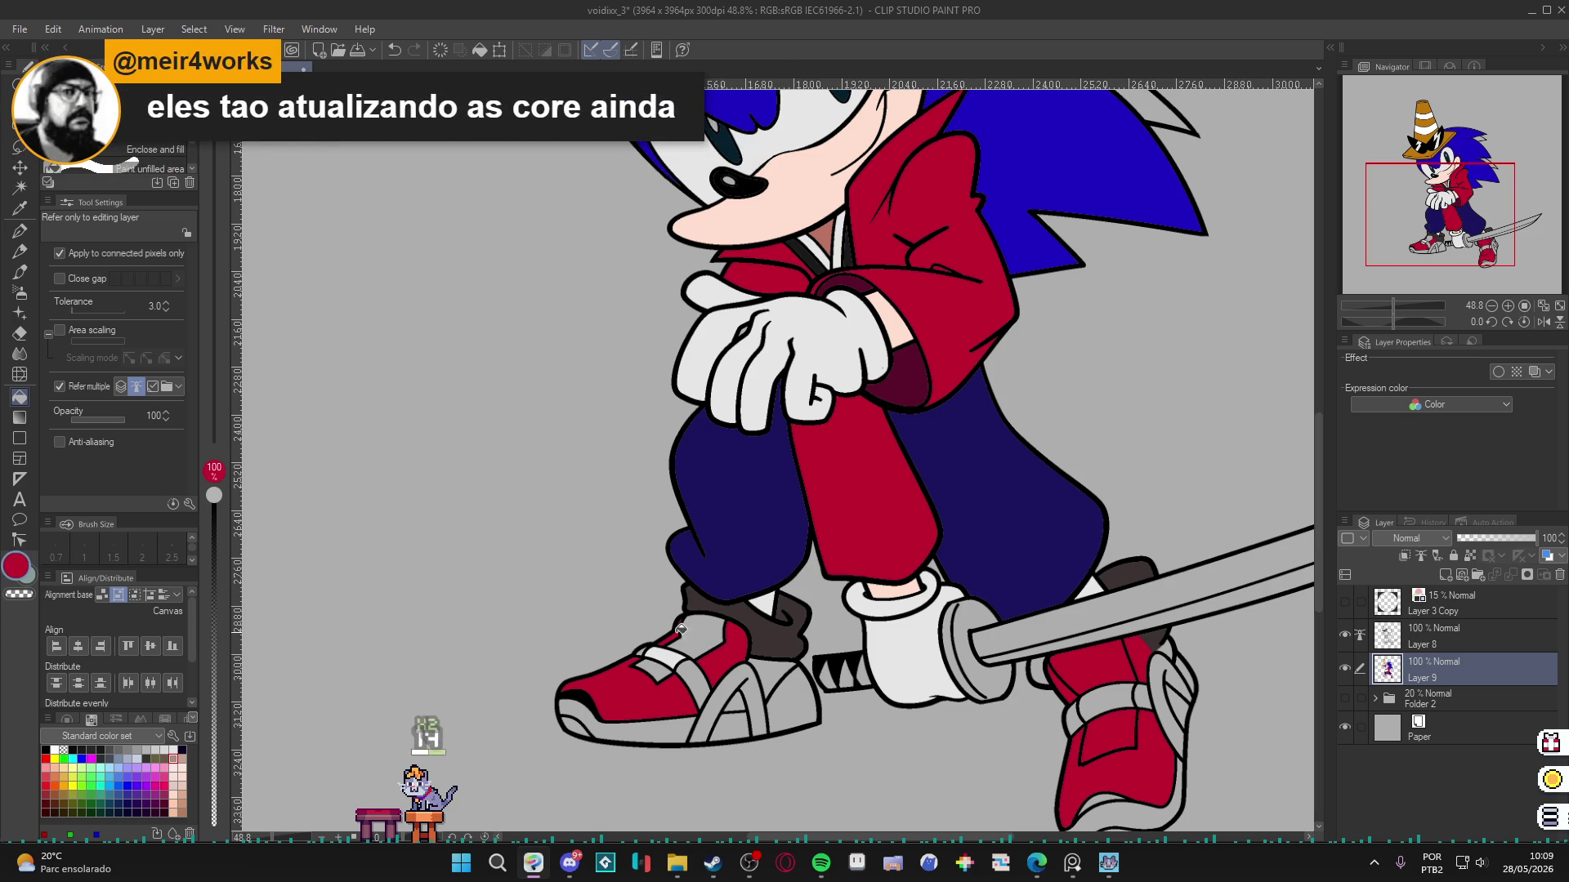
{"action": "left_click", "coordinate": [684, 664]}
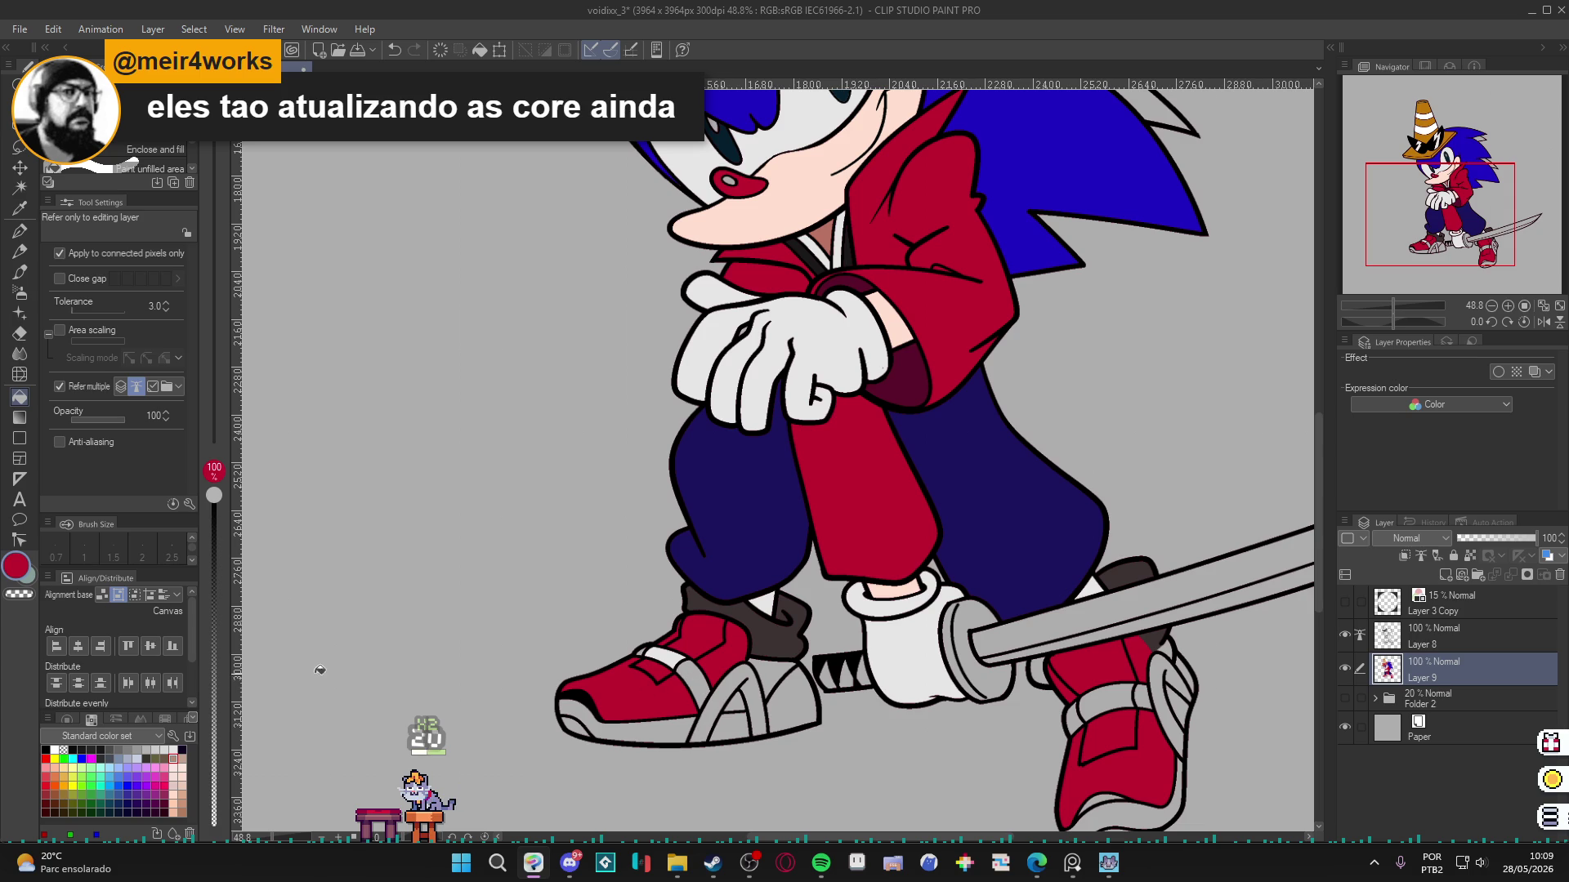
{"action": "left_click", "coordinate": [73, 794]}
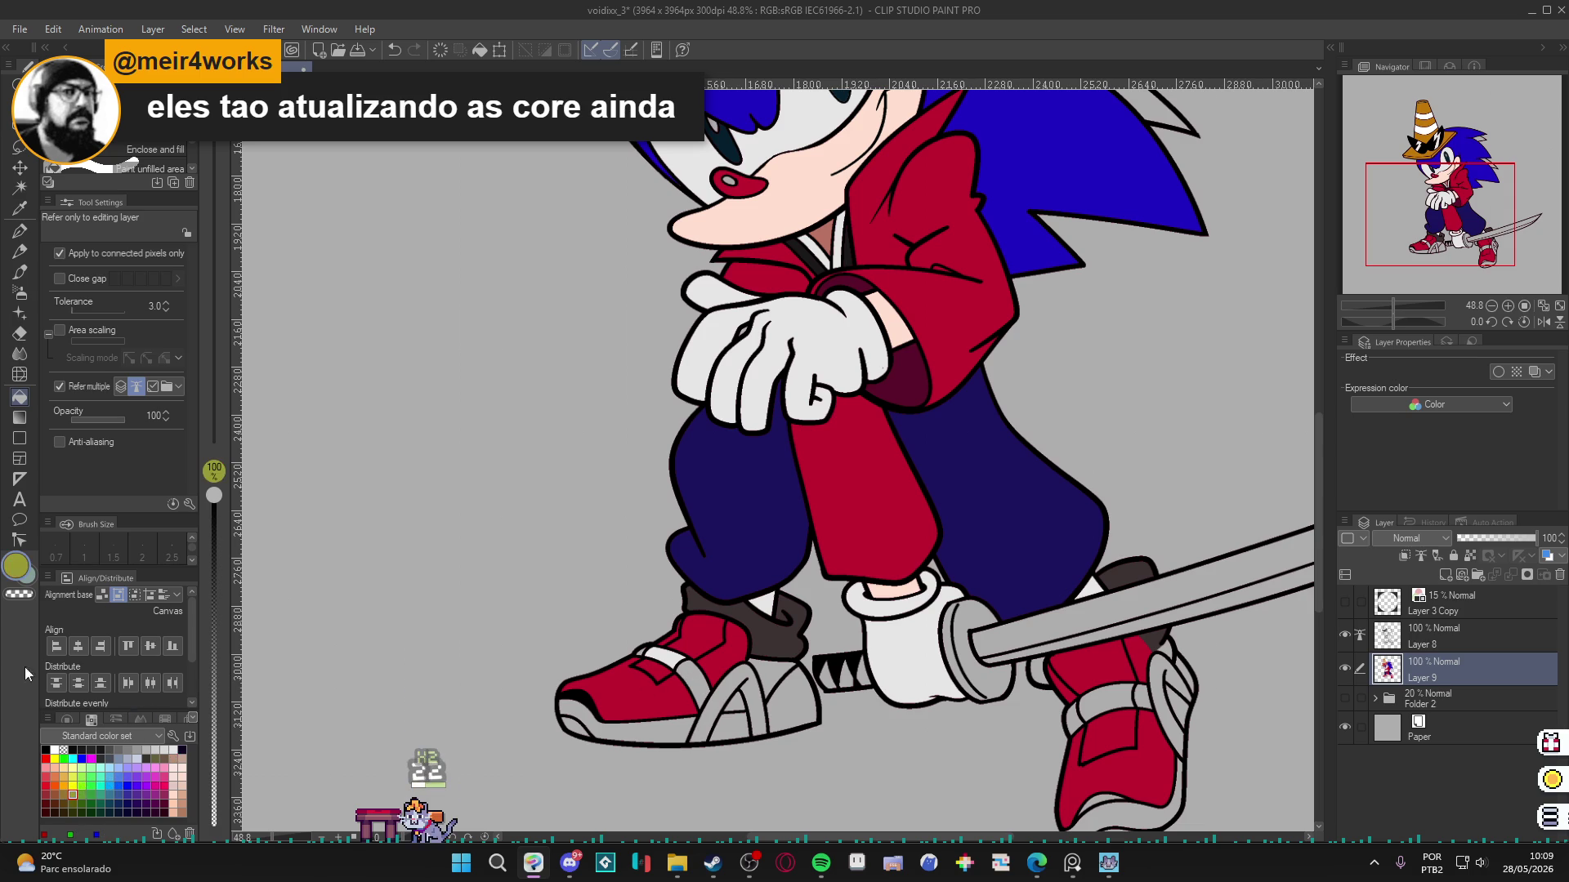
Turn the olive into bright yellow and fill the three shoe stripes with it.
{"action": "left_click", "coordinate": [17, 571]}
{"action": "left_click", "coordinate": [485, 314]}
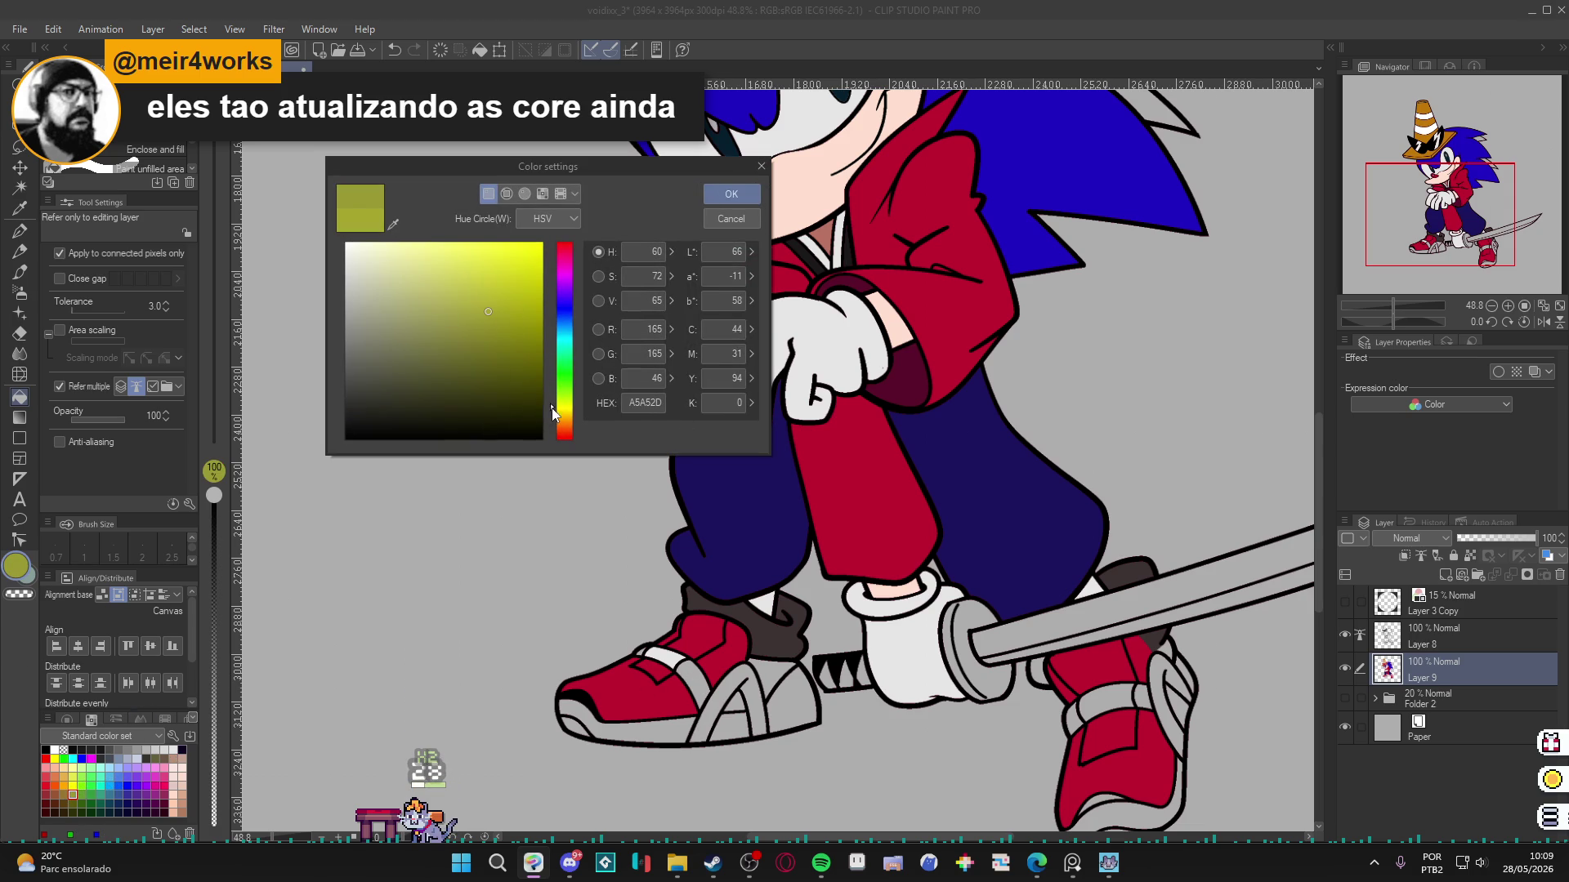
{"action": "left_click_drag", "start_coordinate": [553, 413], "coordinate": [549, 418]}
{"action": "left_click_drag", "start_coordinate": [491, 313], "coordinate": [511, 286]}
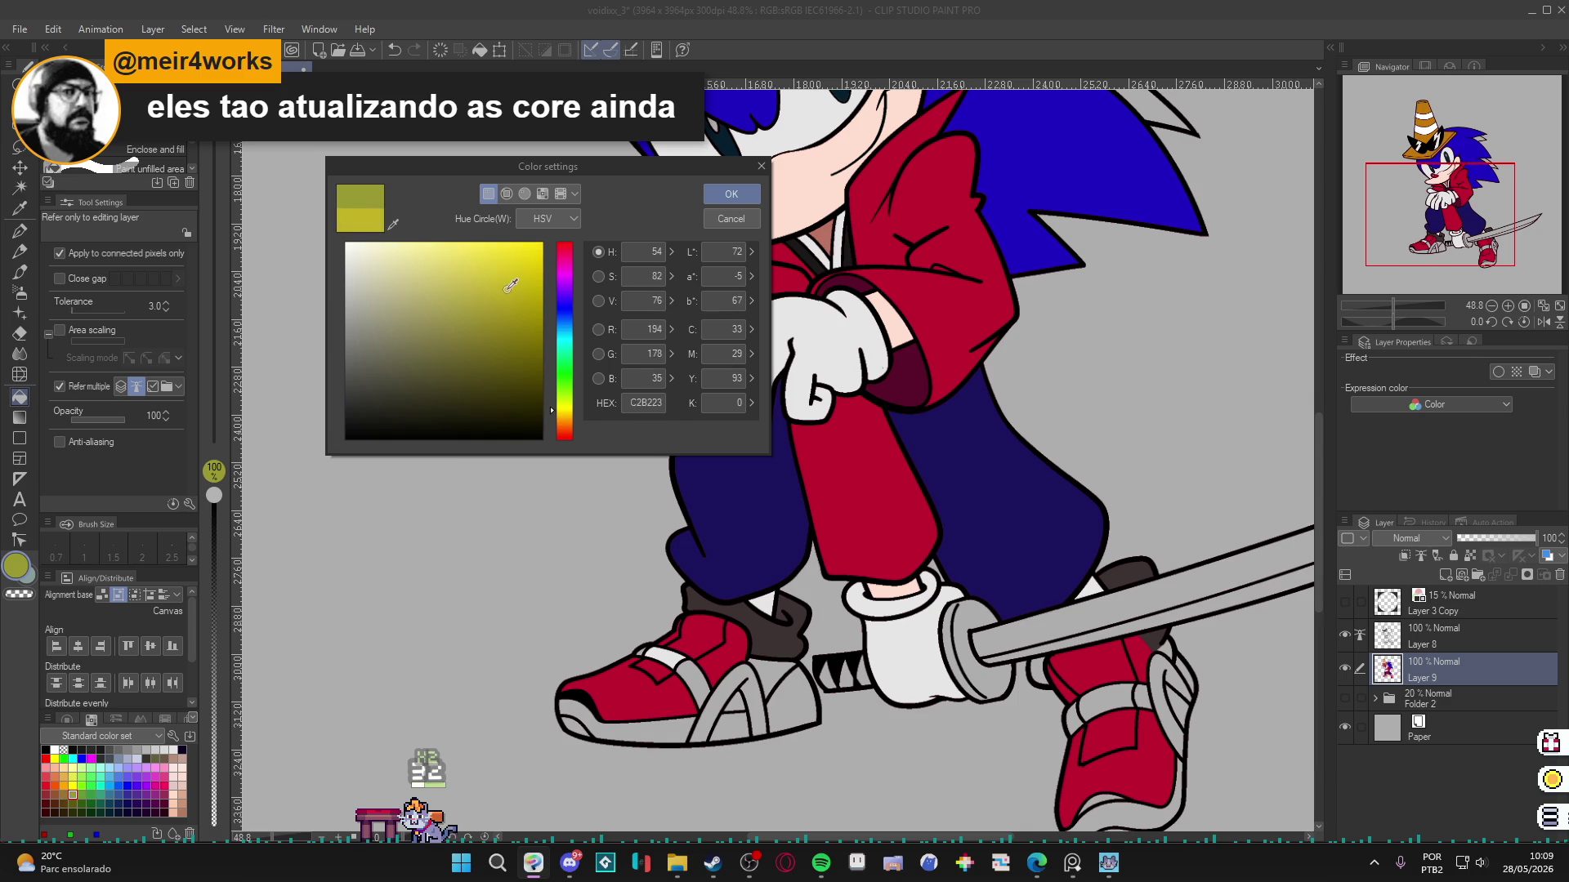
{"action": "left_click", "coordinate": [732, 194]}
{"action": "left_click", "coordinate": [687, 666]}
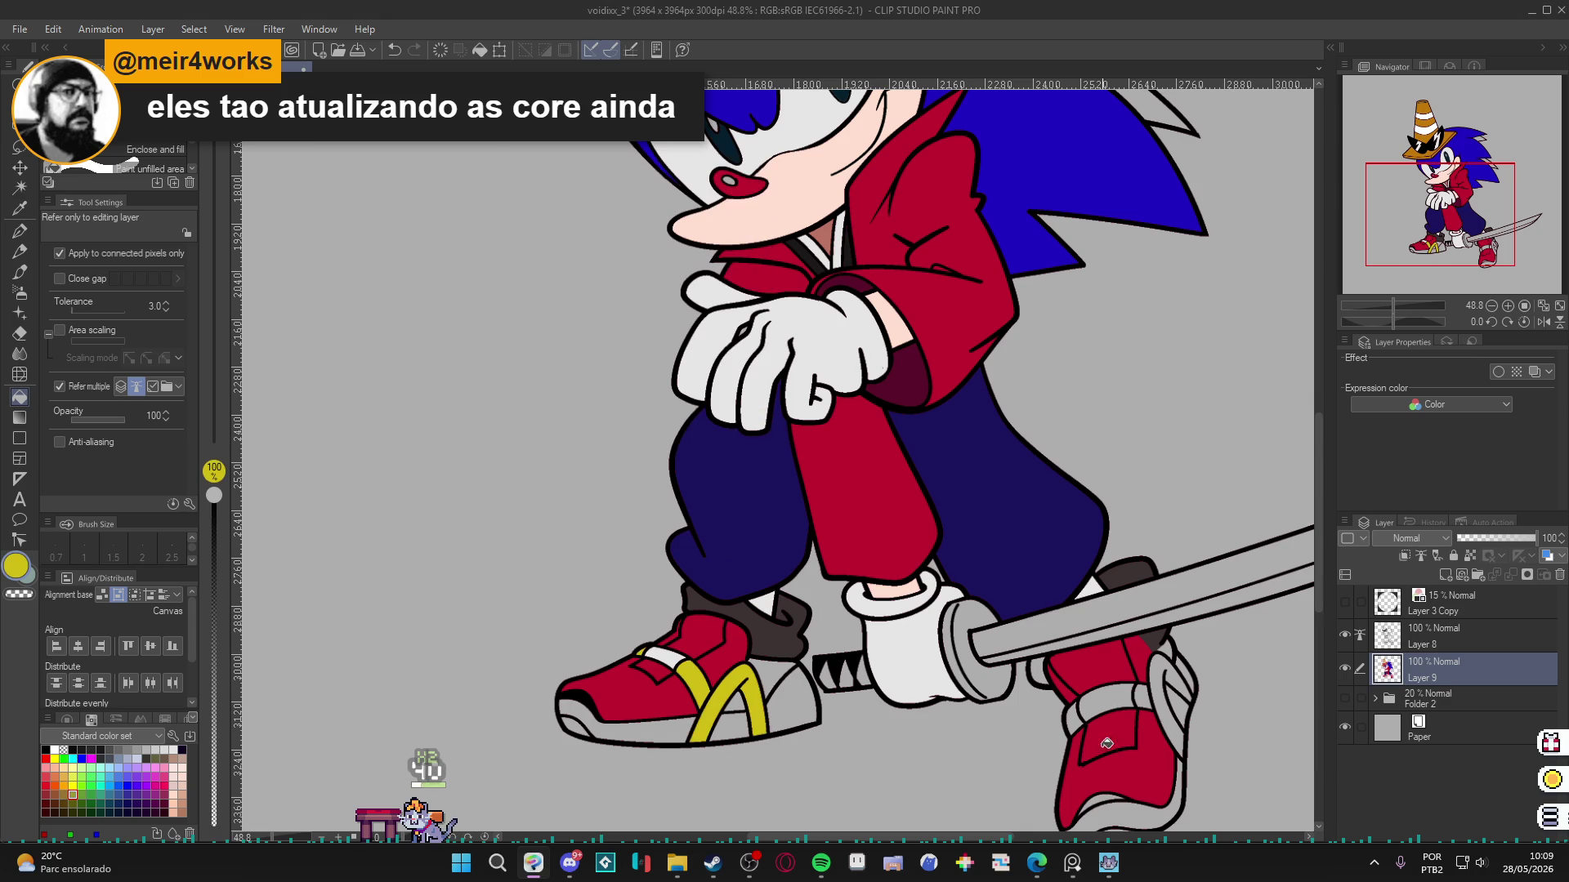
{"action": "left_click", "coordinate": [1084, 722]}
{"action": "left_click", "coordinate": [1157, 694]}
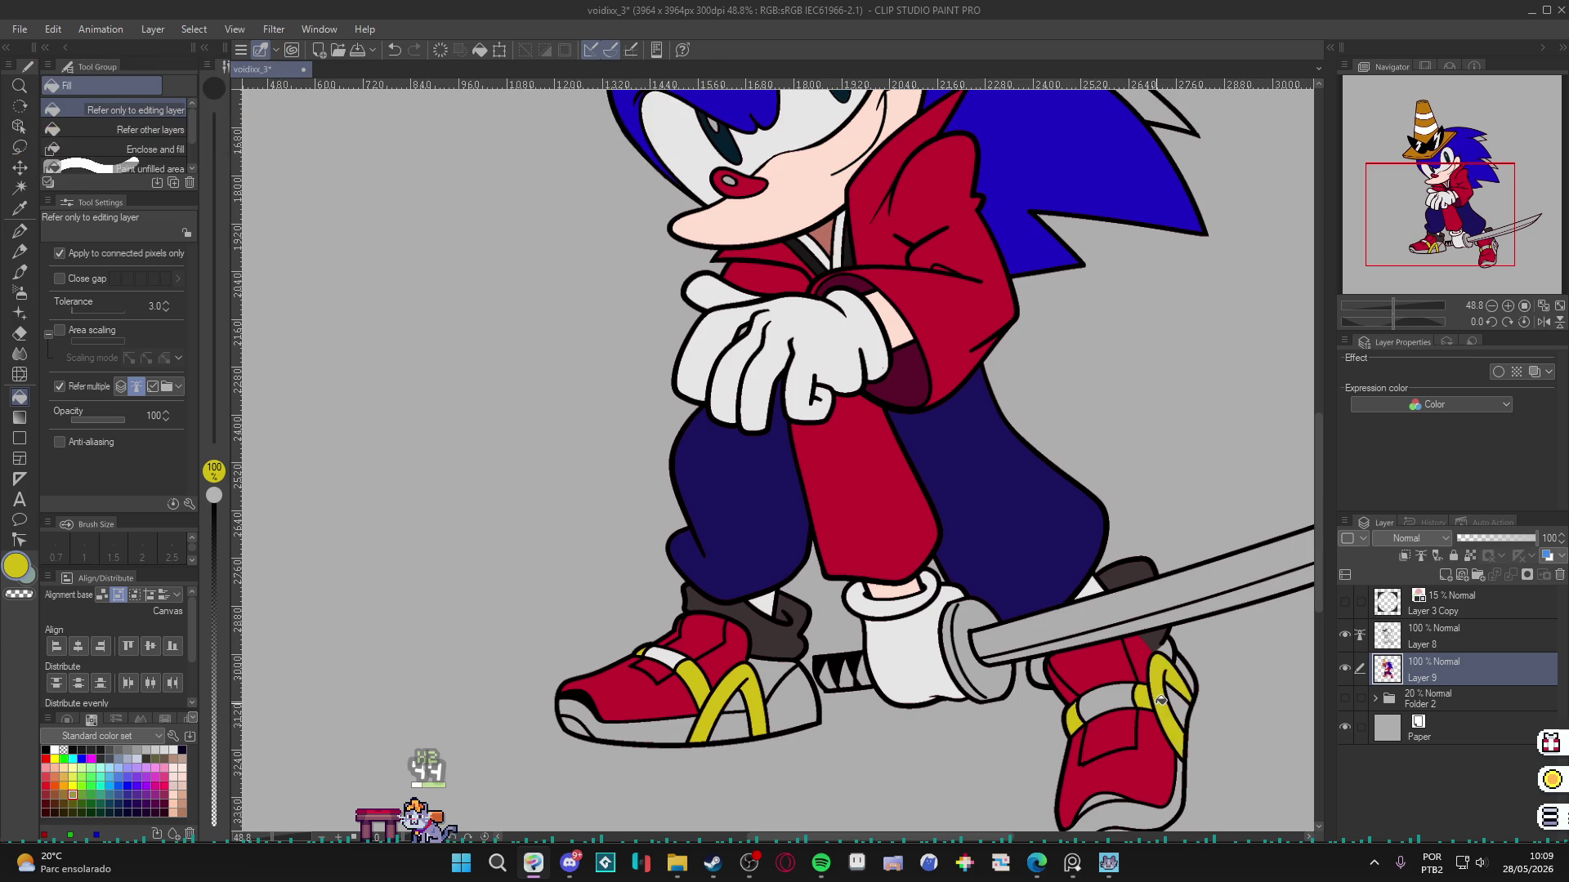
Fill the left shoe's side panel and both soles white, then pick the guard's dark brown.
{"action": "left_click_drag", "start_coordinate": [945, 665], "coordinate": [899, 636]}
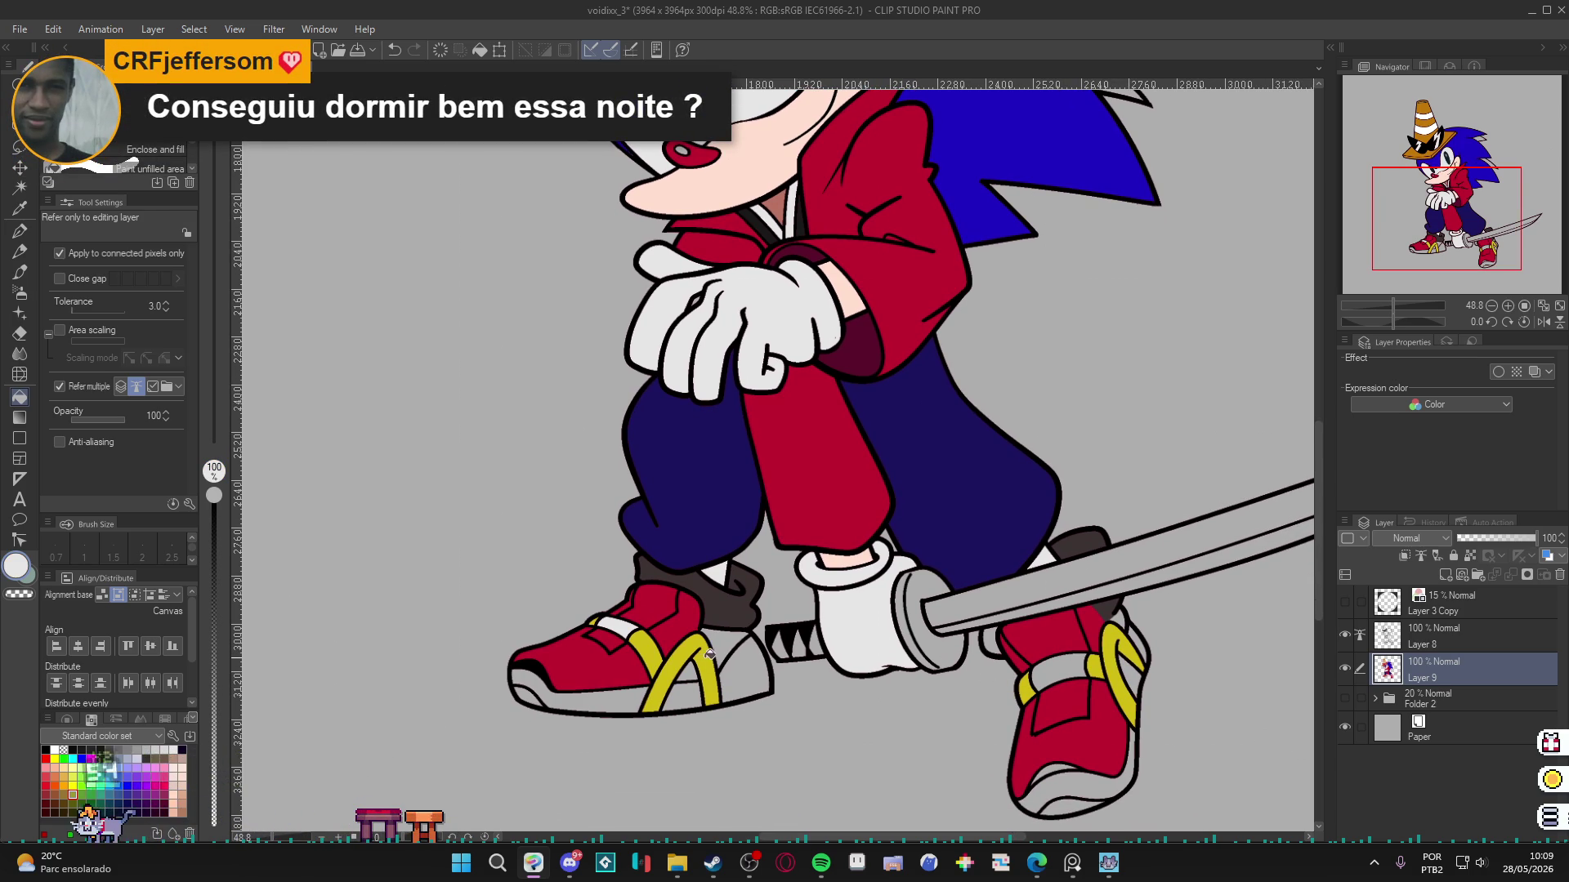
{"action": "left_click", "coordinate": [691, 670], "text": "alt"}
{"action": "left_click", "coordinate": [731, 670]}
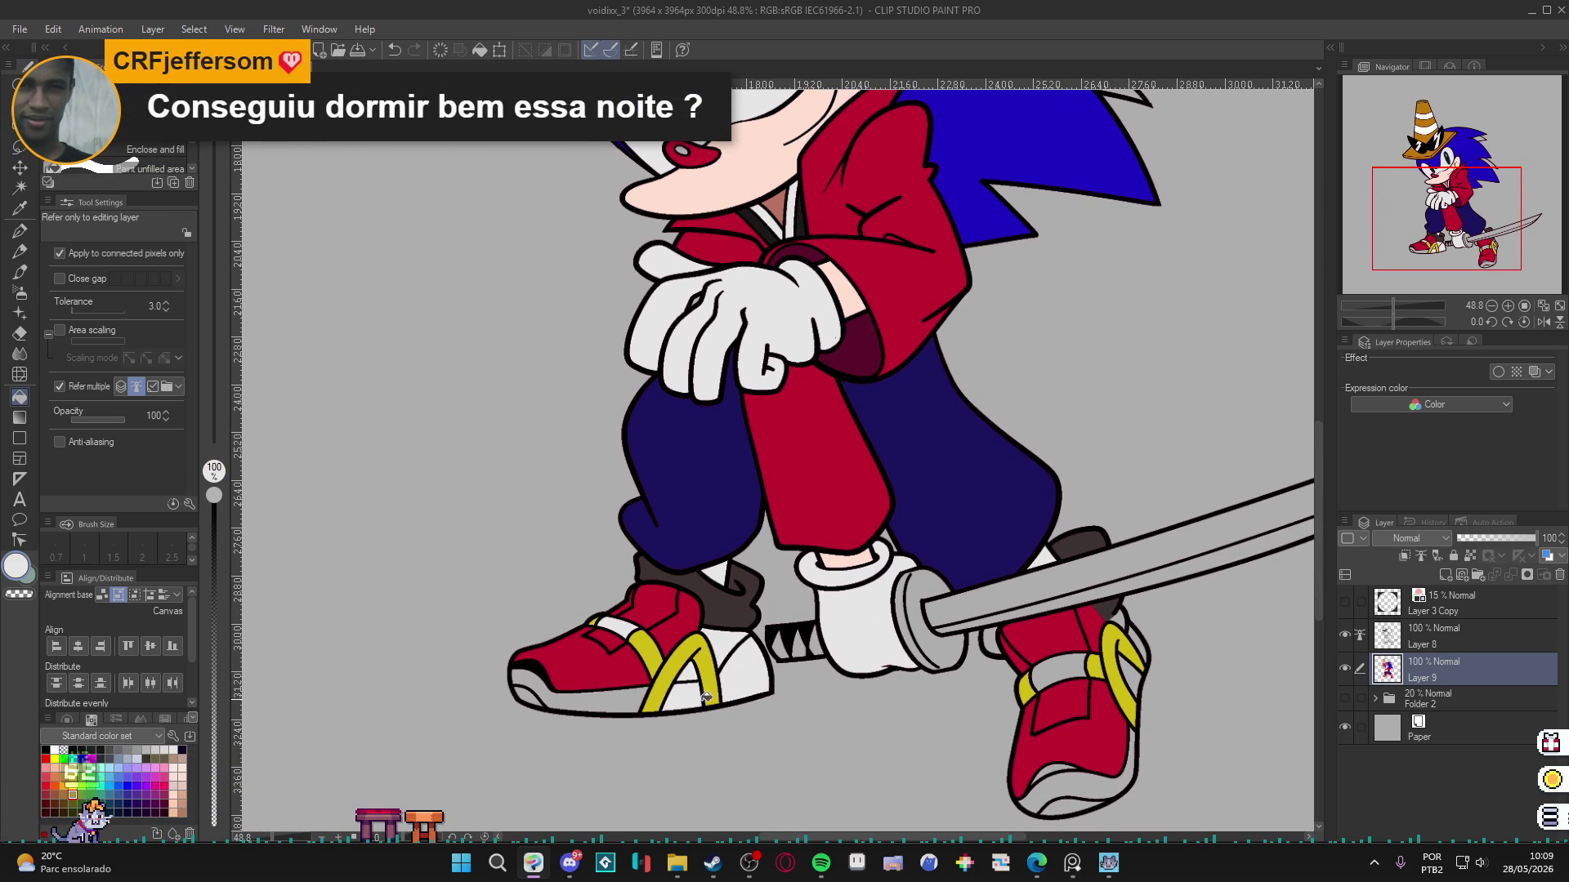
{"action": "left_click", "coordinate": [618, 697]}
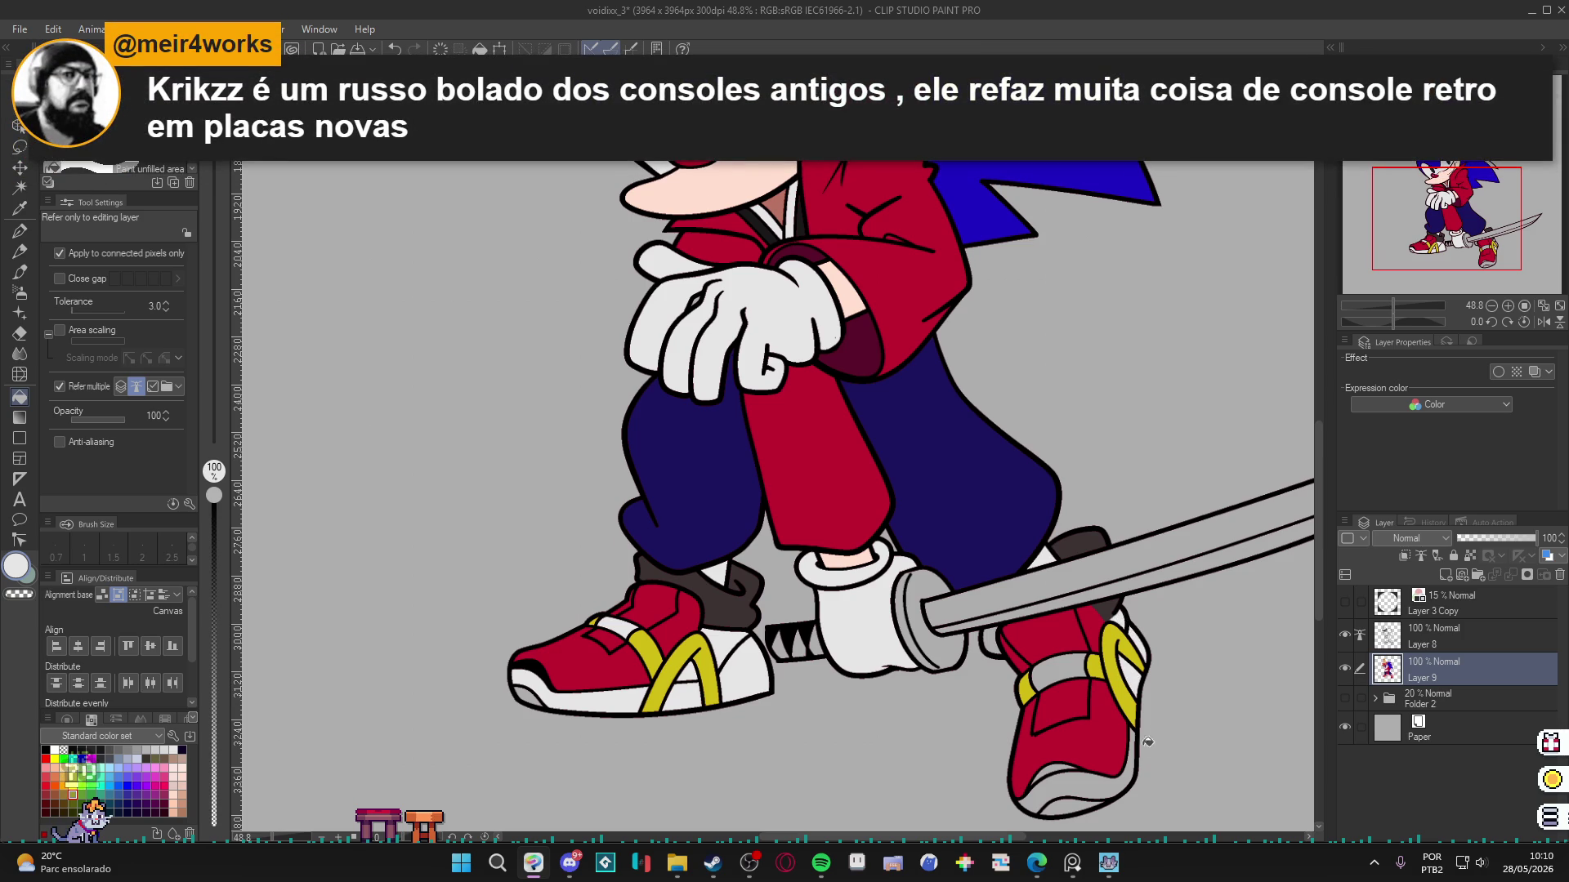
{"action": "left_click", "coordinate": [1124, 782]}
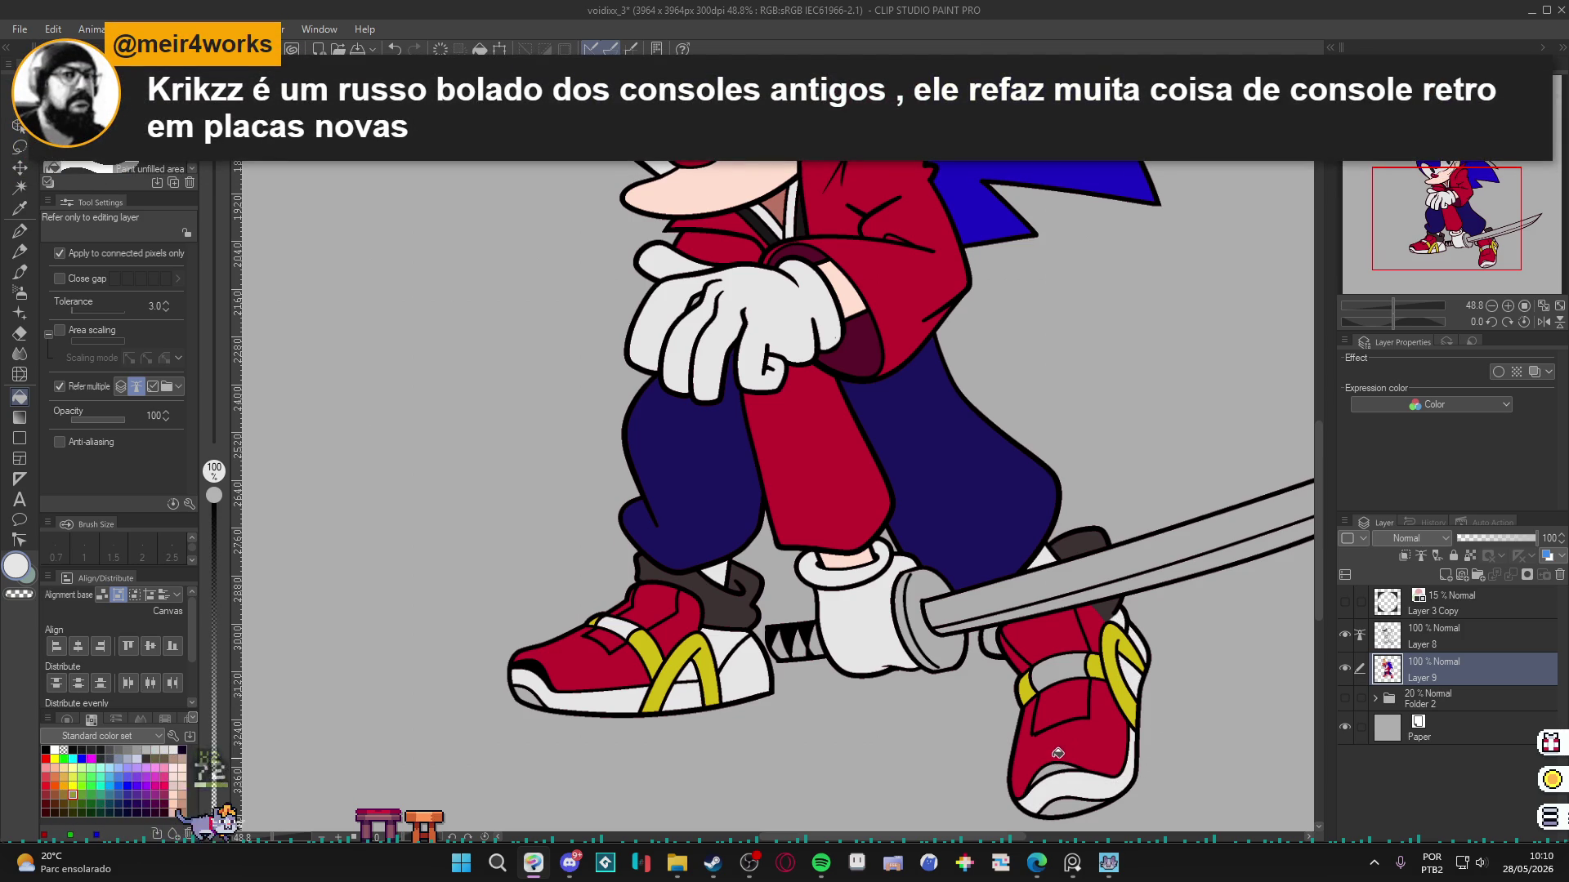
{"action": "key", "text": "x"}
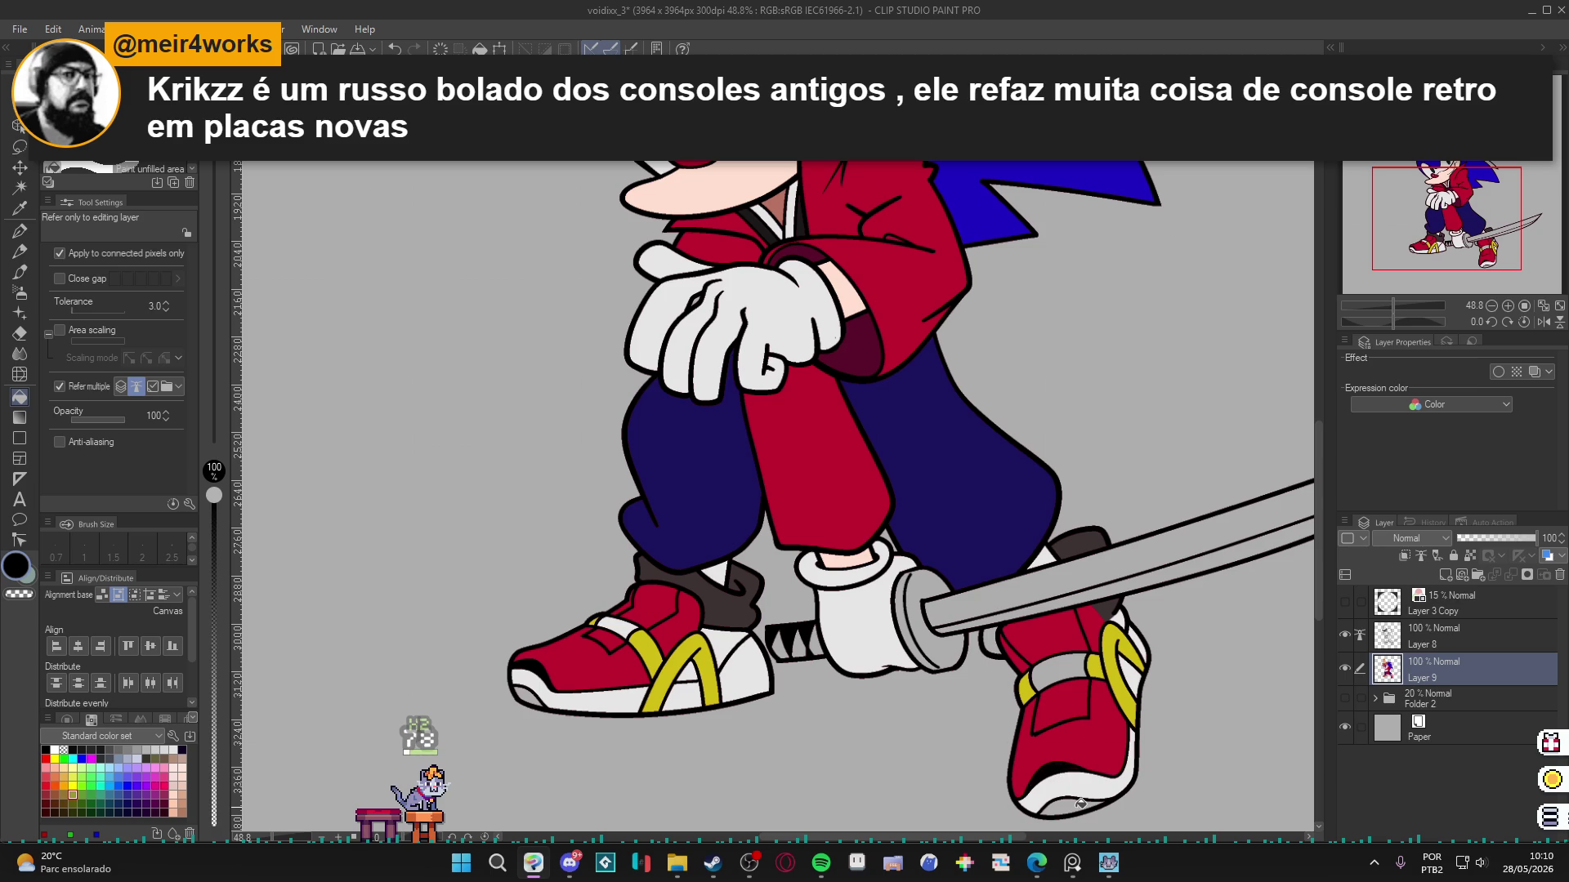
{"action": "left_click", "coordinate": [1067, 555], "text": "alt"}
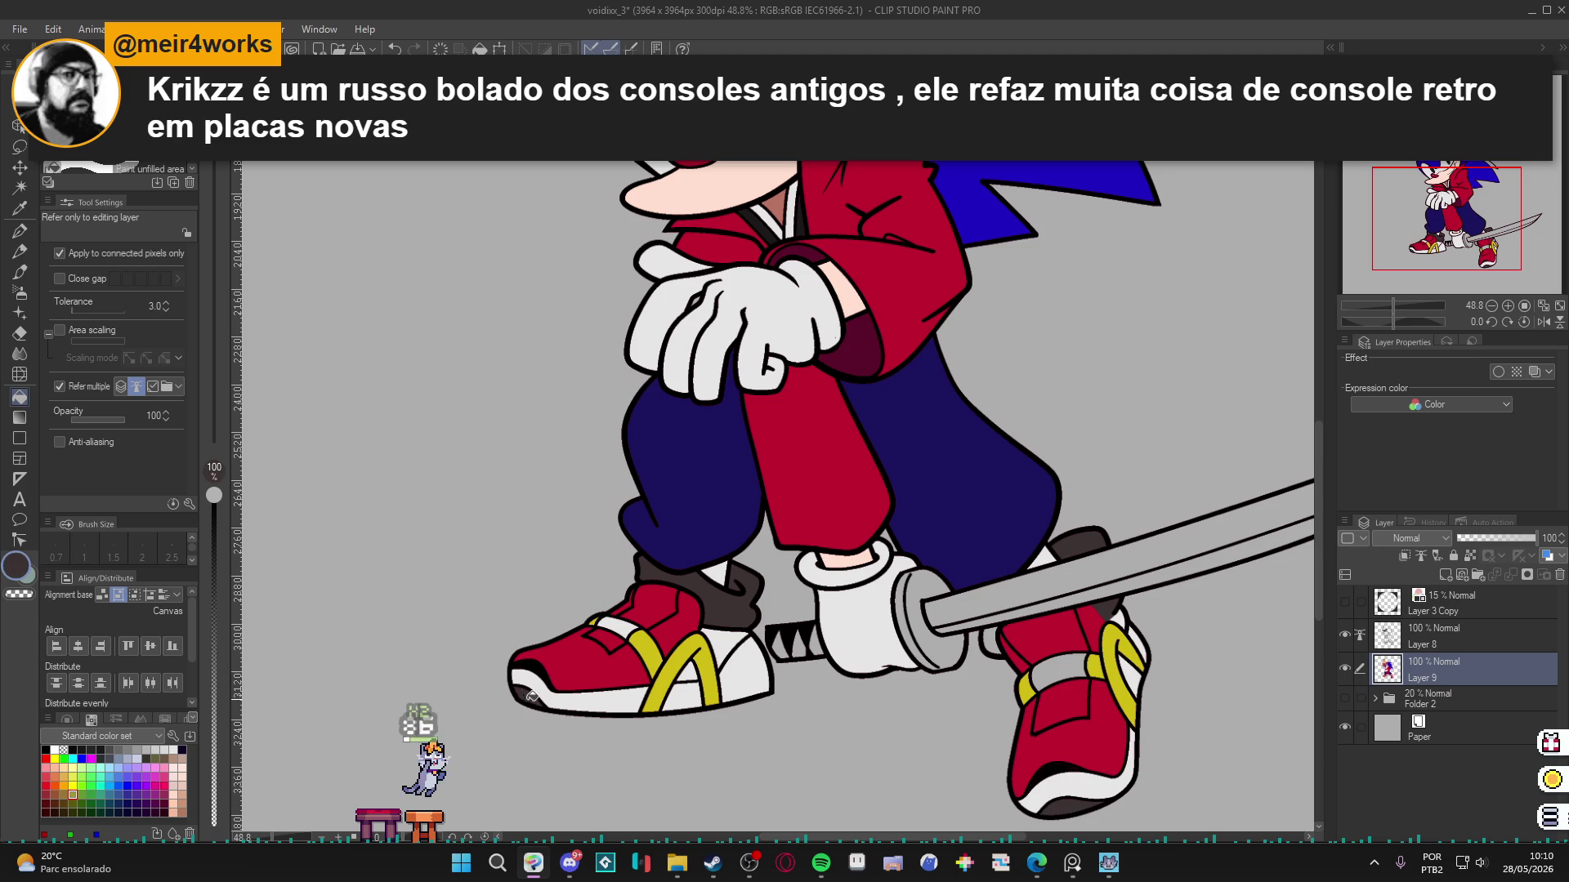
Save the drawing, then fill Sonic's nose black and save again.
{"action": "scroll", "coordinate": [809, 717], "scroll_direction": "down", "scroll_amount": 3}
{"action": "key", "text": "ctrl+s"}
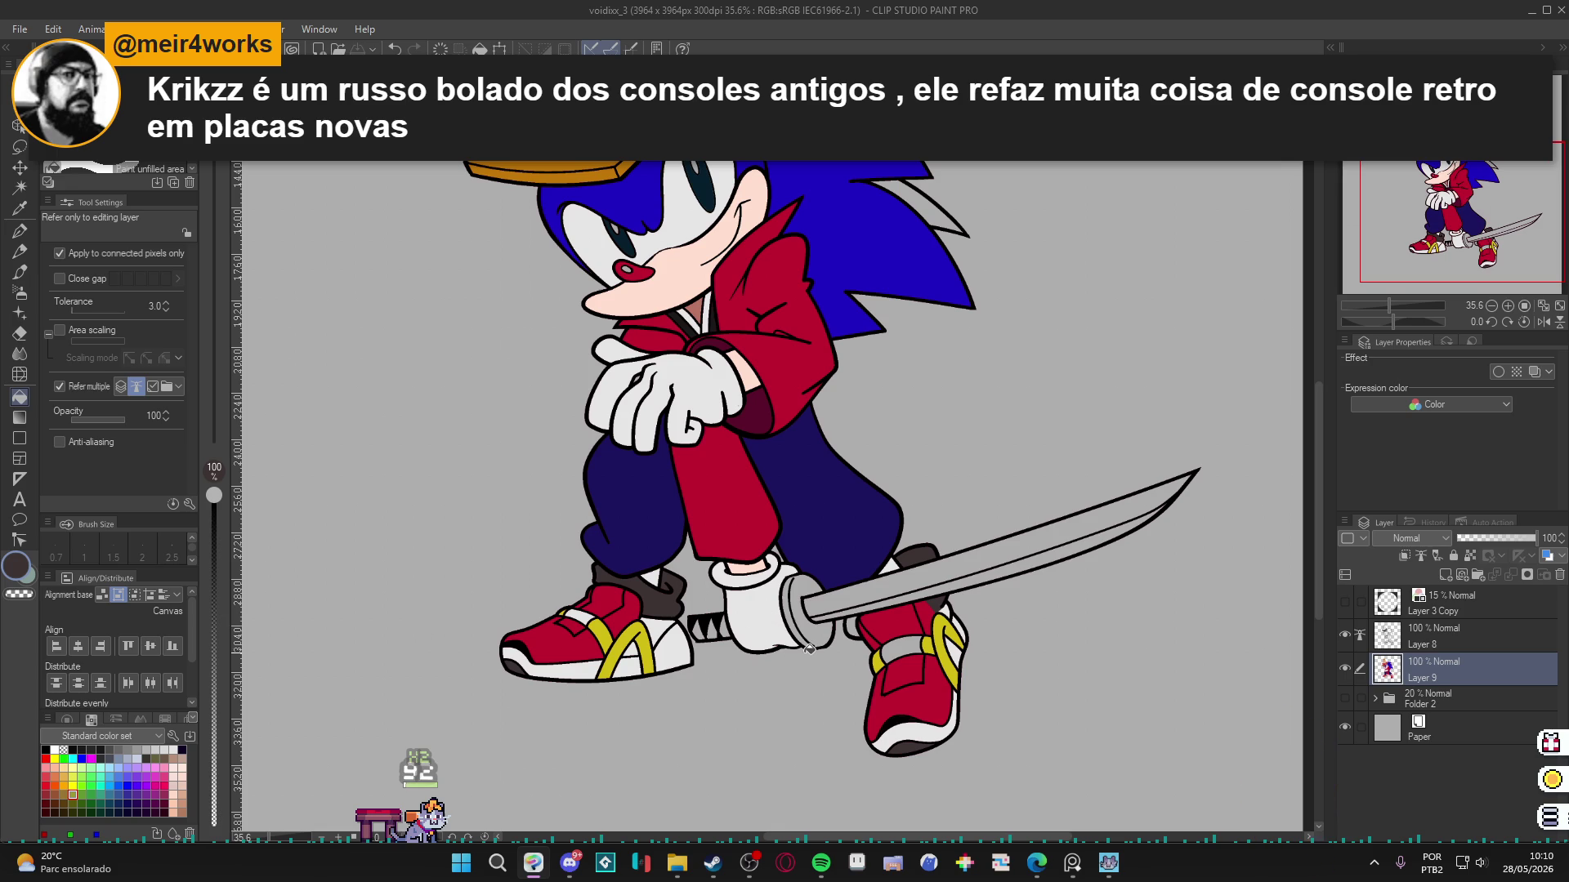
{"action": "scroll", "coordinate": [704, 640], "scroll_direction": "up", "scroll_amount": 1}
{"action": "scroll", "coordinate": [716, 627], "scroll_direction": "up", "scroll_amount": 1}
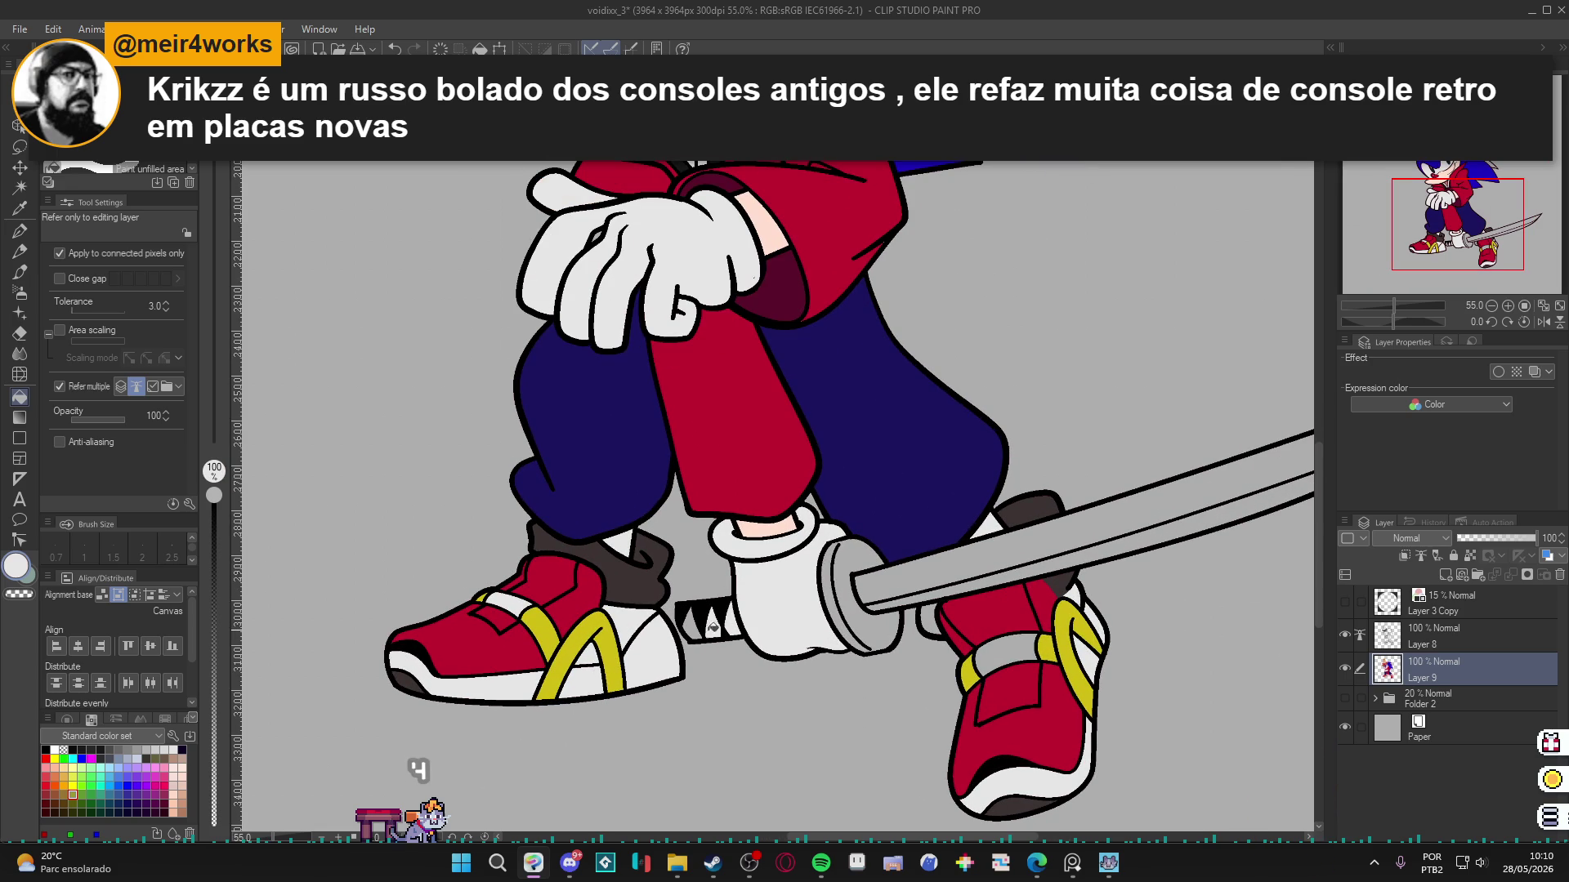
{"action": "scroll", "coordinate": [695, 637], "scroll_direction": "down", "scroll_amount": 3}
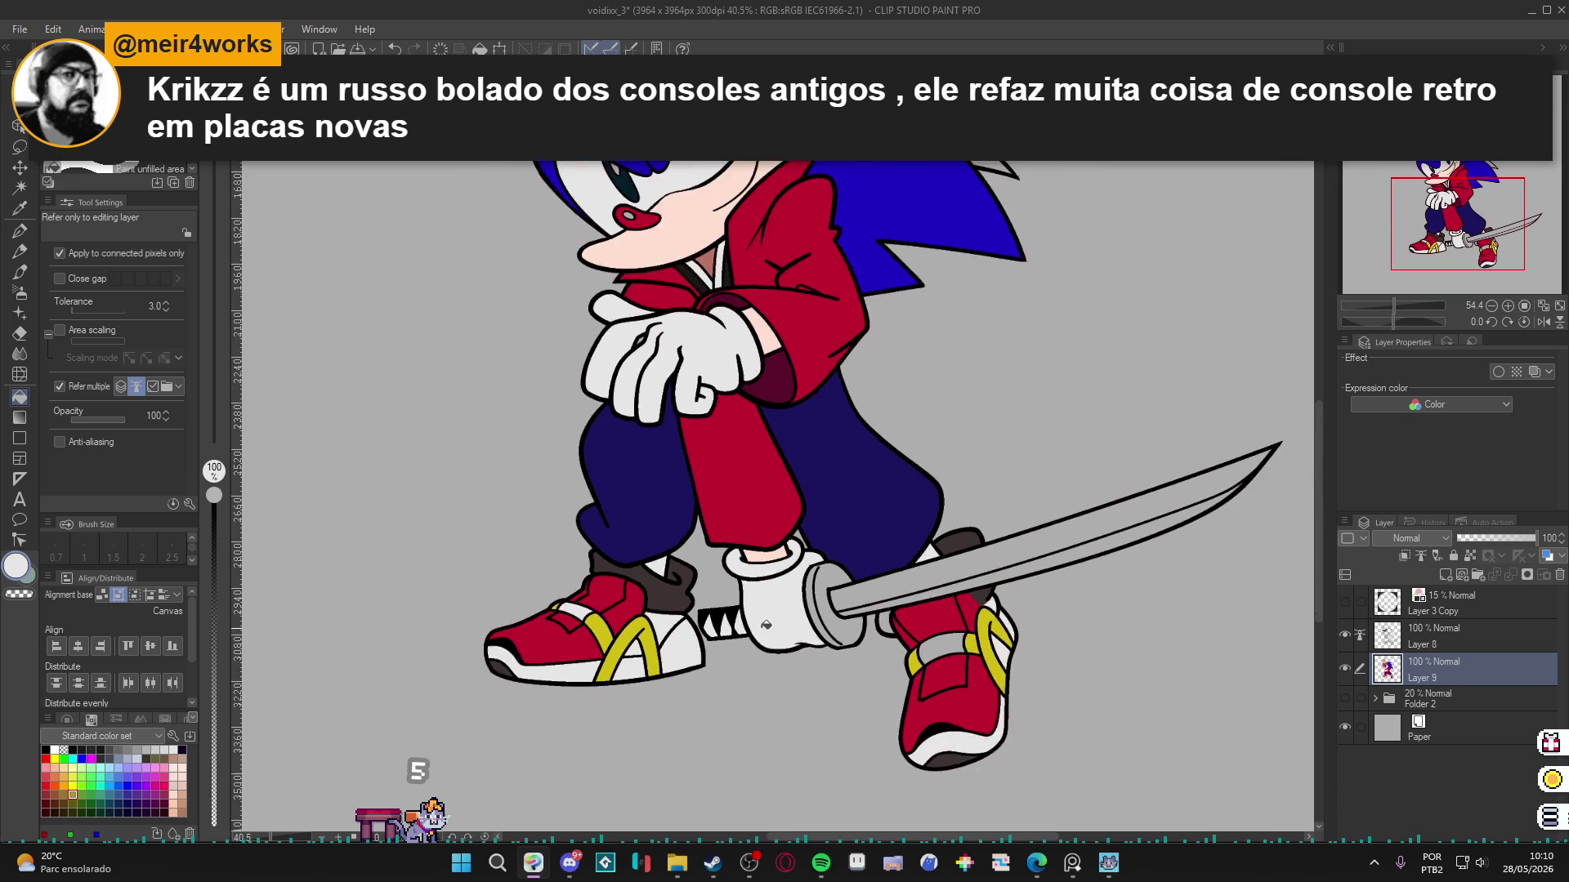
{"action": "scroll", "coordinate": [651, 312], "scroll_direction": "up", "scroll_amount": 4}
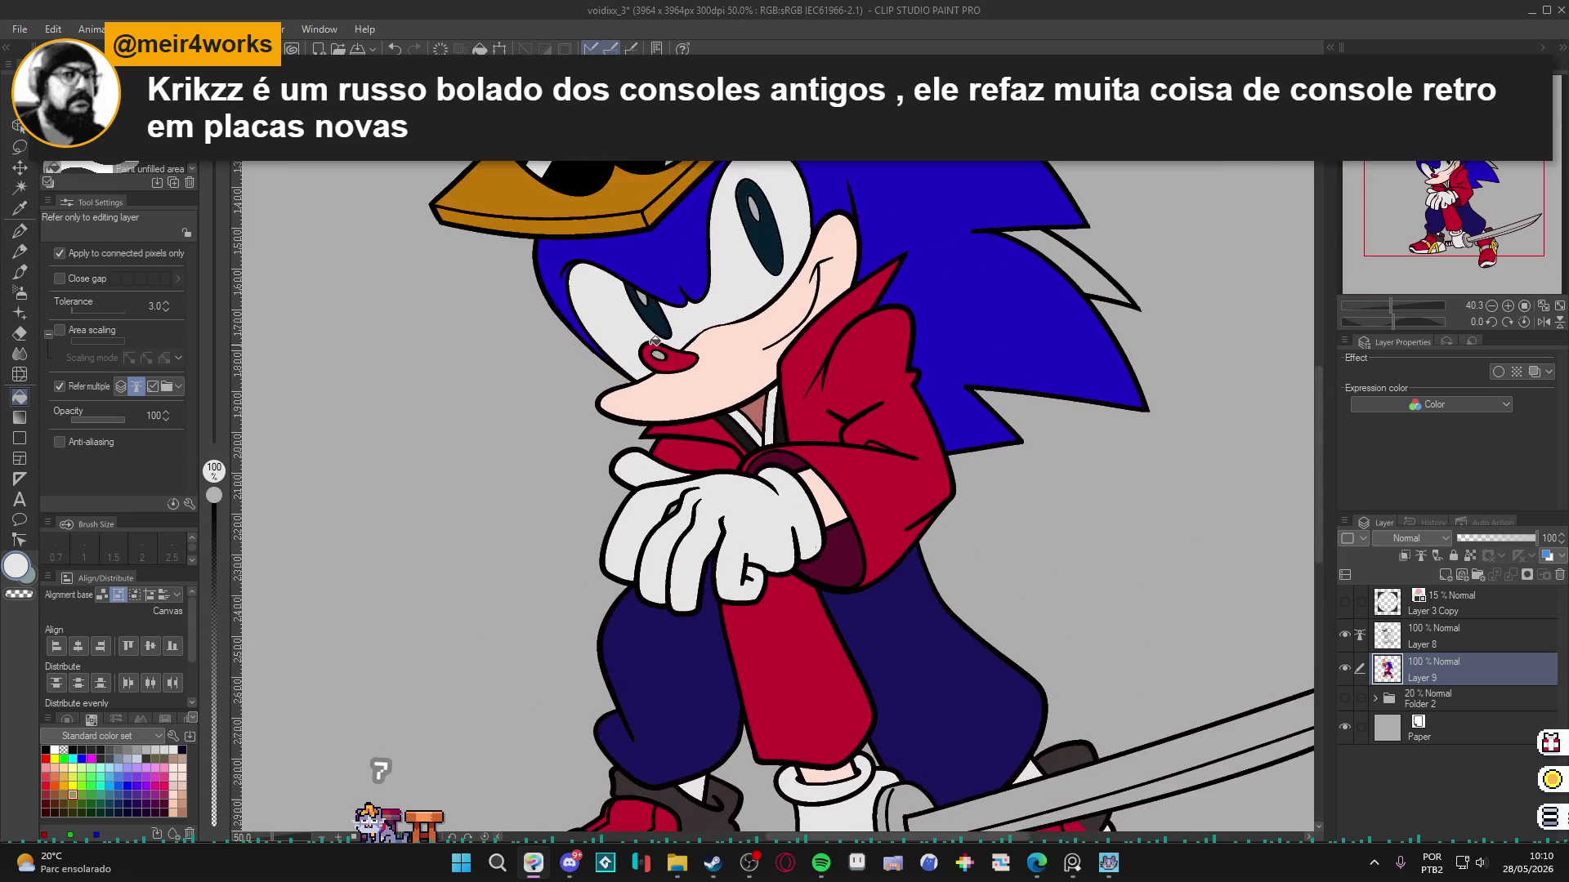
{"action": "key", "text": "x"}
{"action": "left_click", "coordinate": [685, 374]}
{"action": "scroll", "coordinate": [684, 373], "scroll_direction": "down", "scroll_amount": 3}
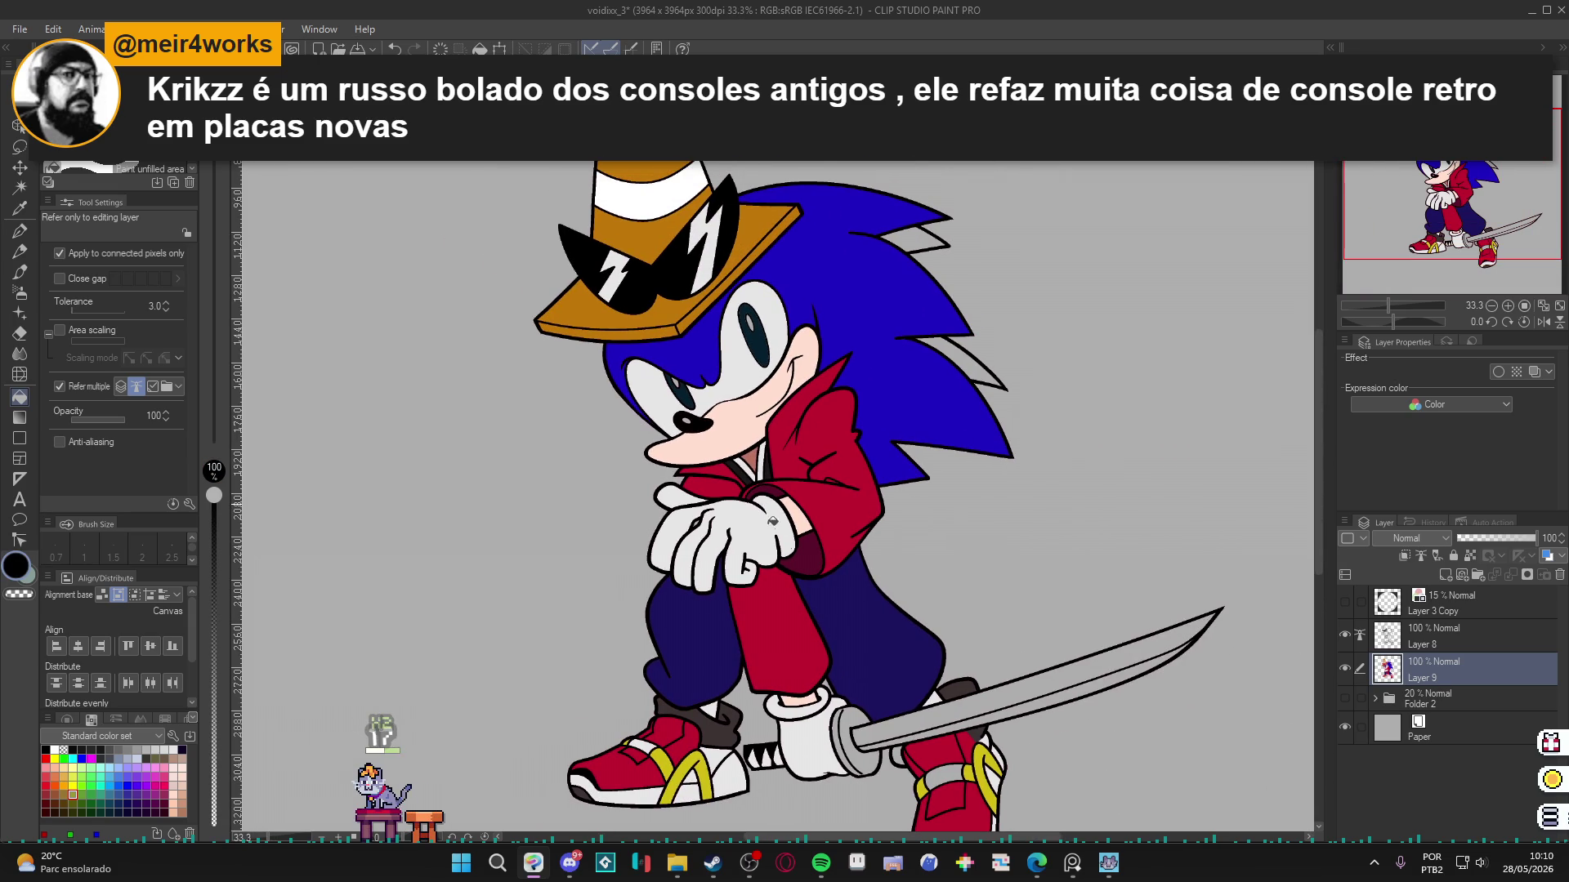
{"action": "key", "text": "ctrl+s"}
Fill a shoe area white and the gap between sword and shoe dark brown.
{"action": "left_click_drag", "start_coordinate": [780, 558], "coordinate": [790, 485]}
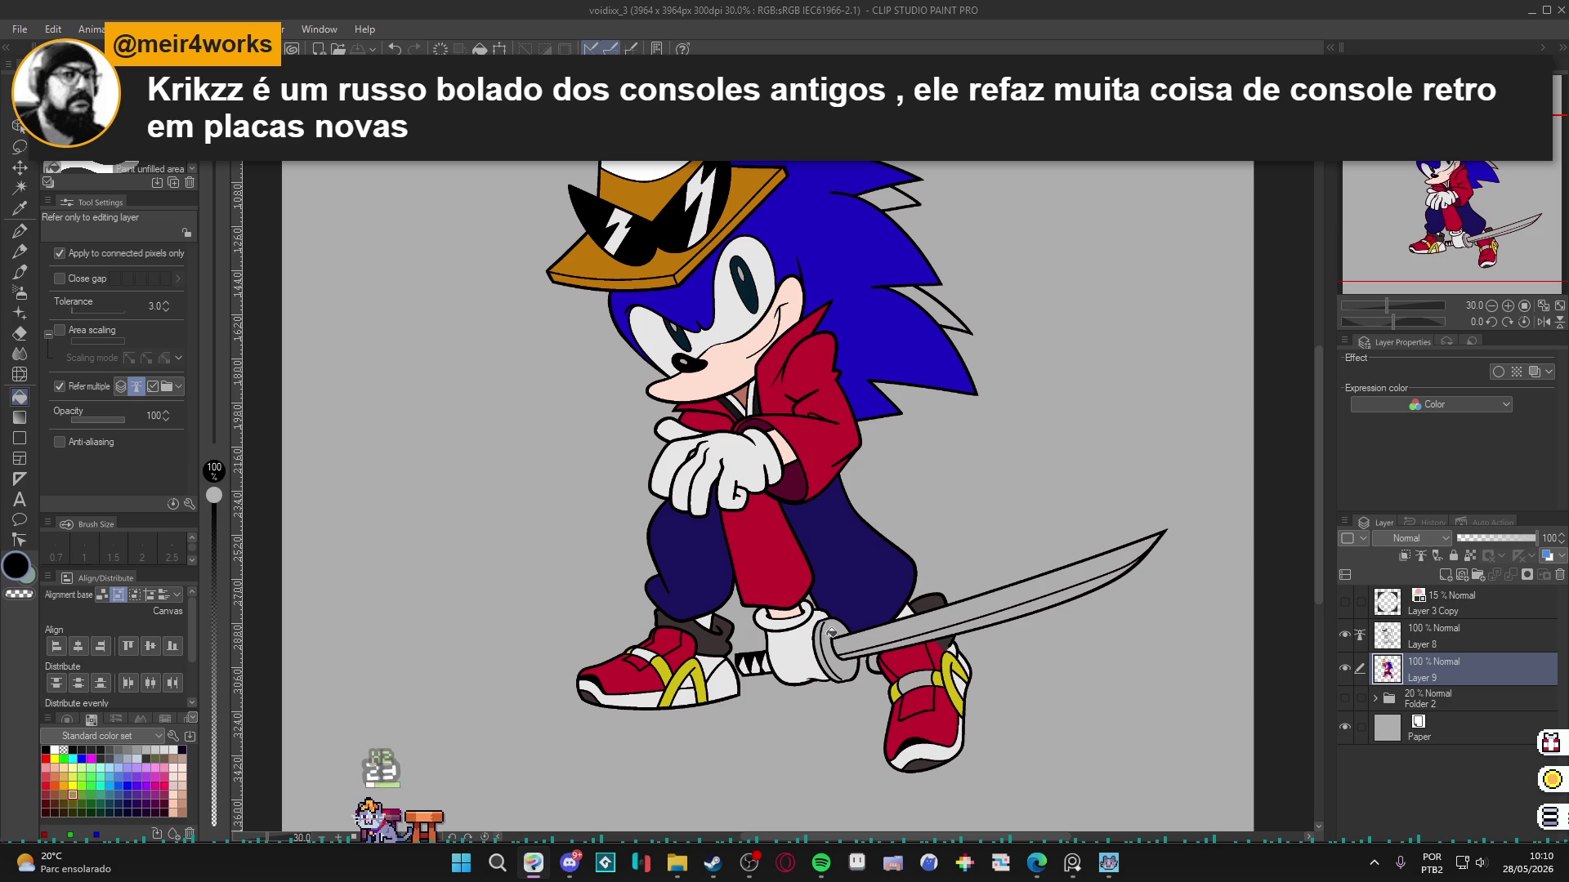
{"action": "scroll", "coordinate": [866, 671], "scroll_direction": "up", "scroll_amount": 4}
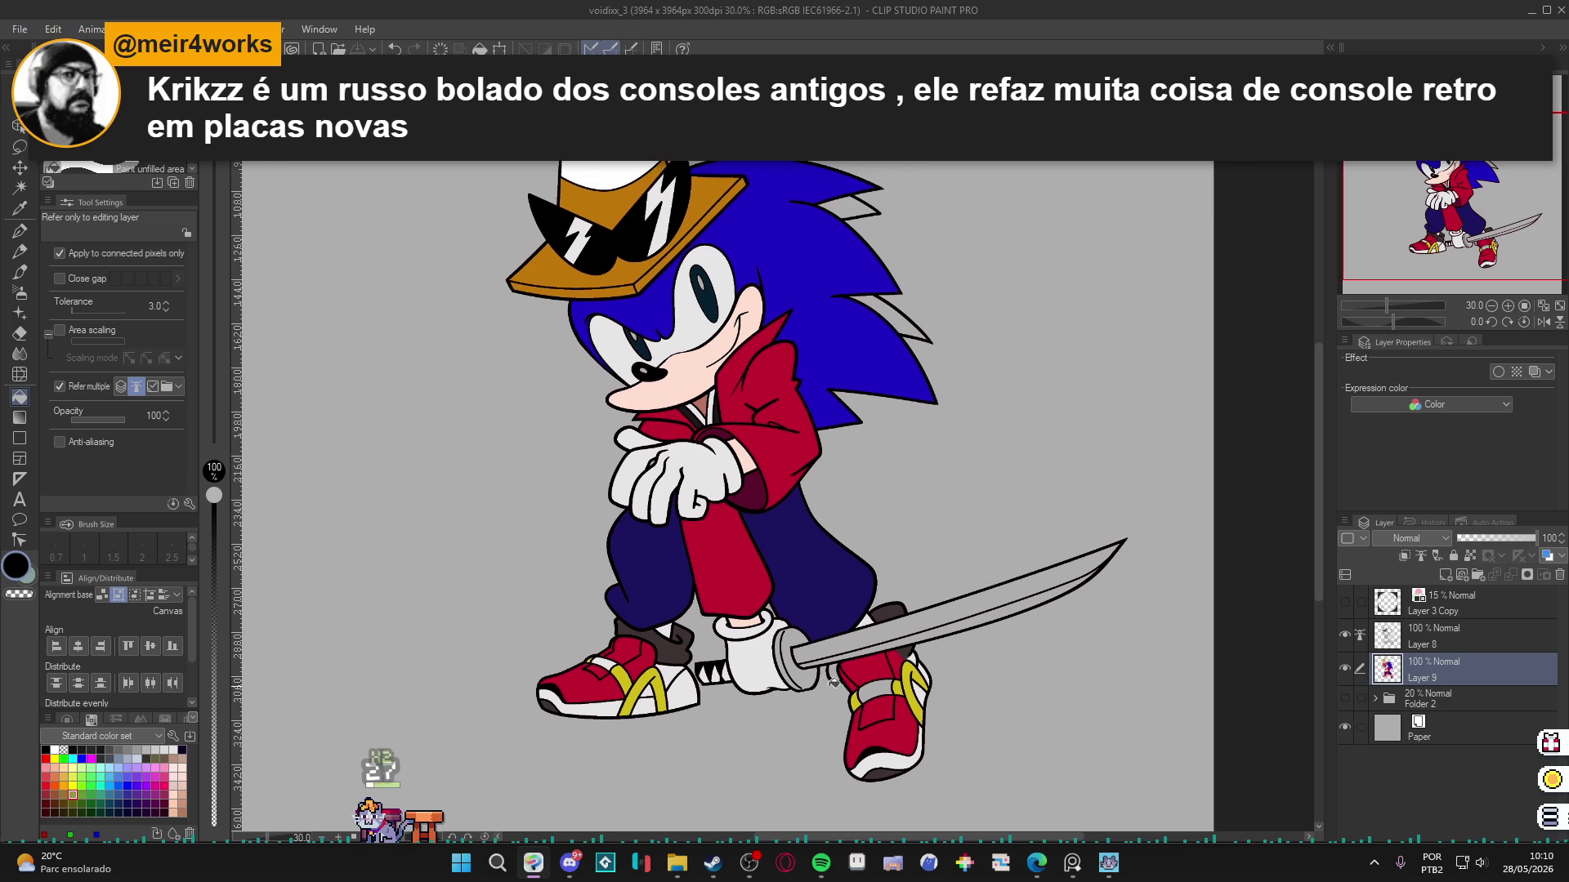
{"action": "left_click", "coordinate": [938, 678], "text": "alt"}
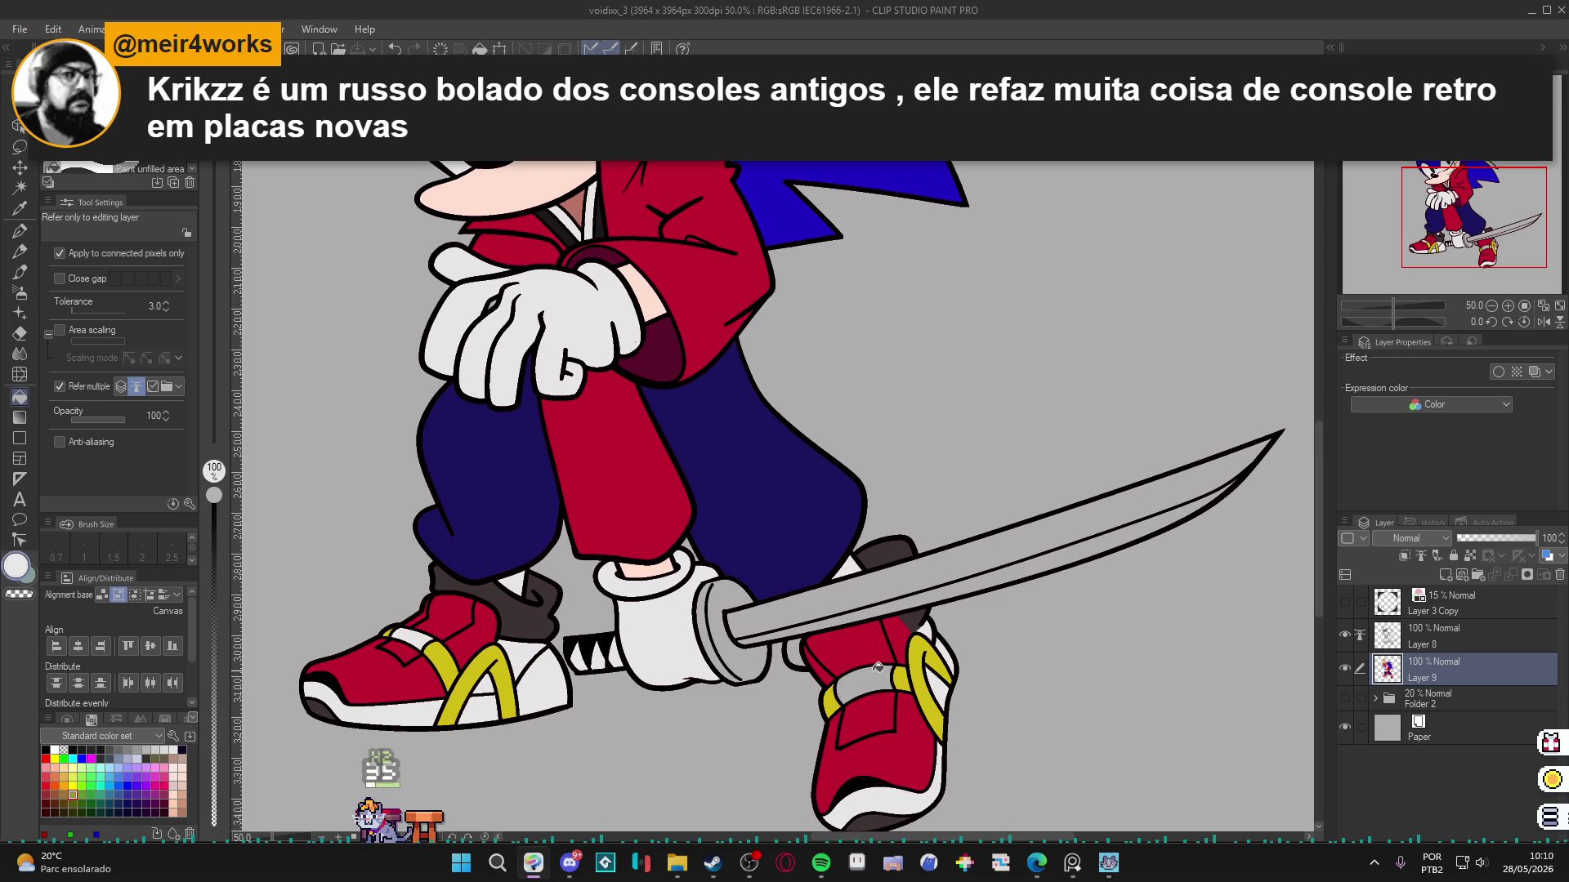
{"action": "left_click", "coordinate": [883, 669]}
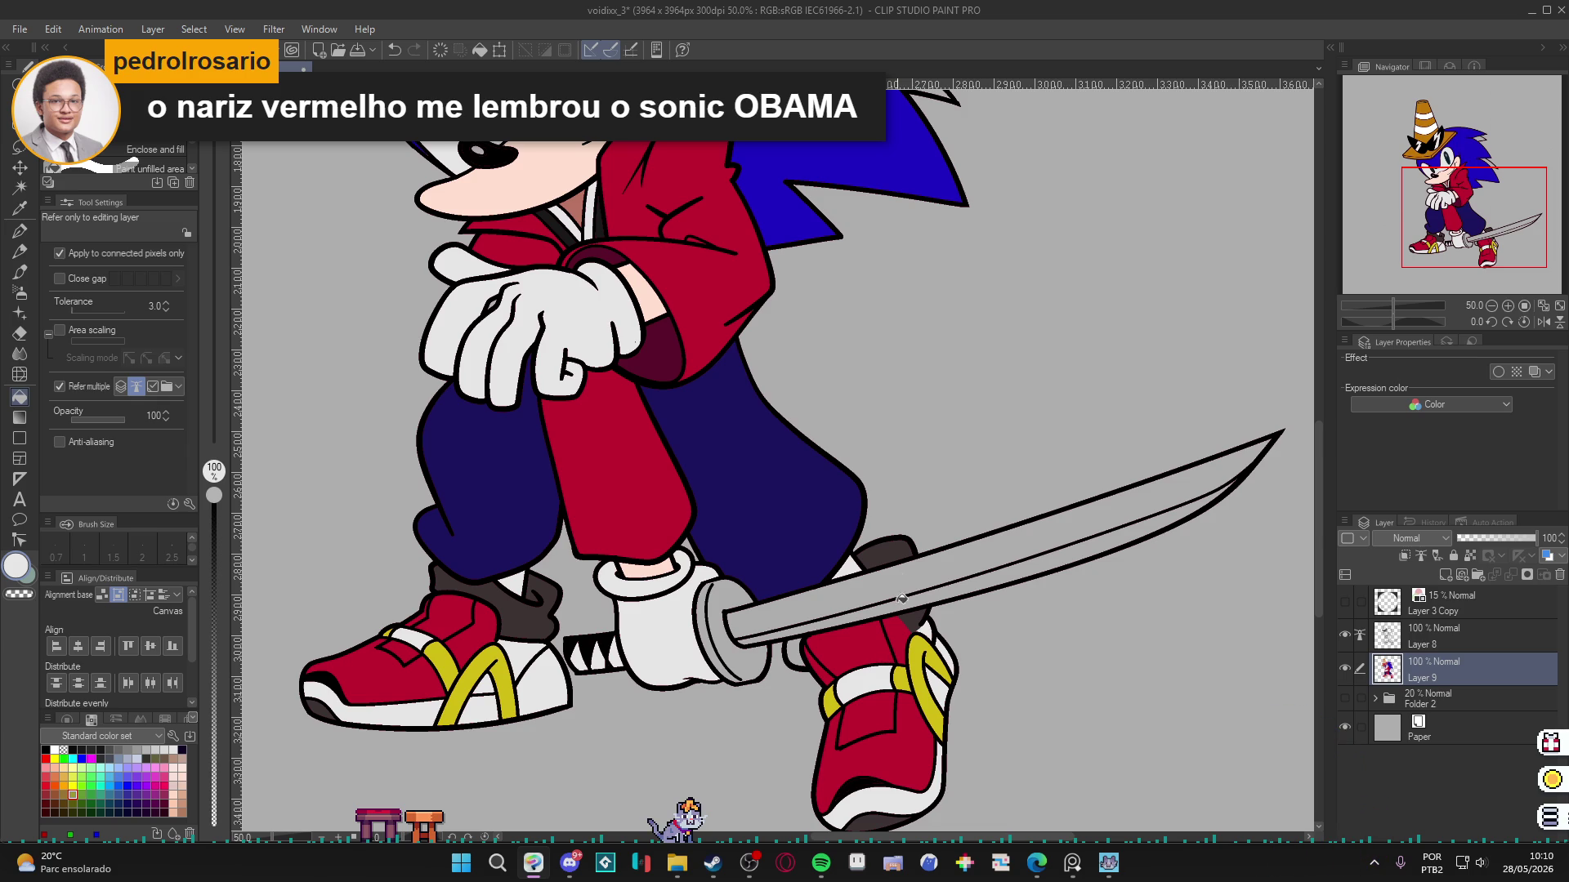
{"action": "scroll", "coordinate": [822, 582], "scroll_direction": "up", "scroll_amount": 1}
{"action": "left_click", "coordinate": [885, 550], "text": "alt"}
{"action": "left_click", "coordinate": [781, 686]}
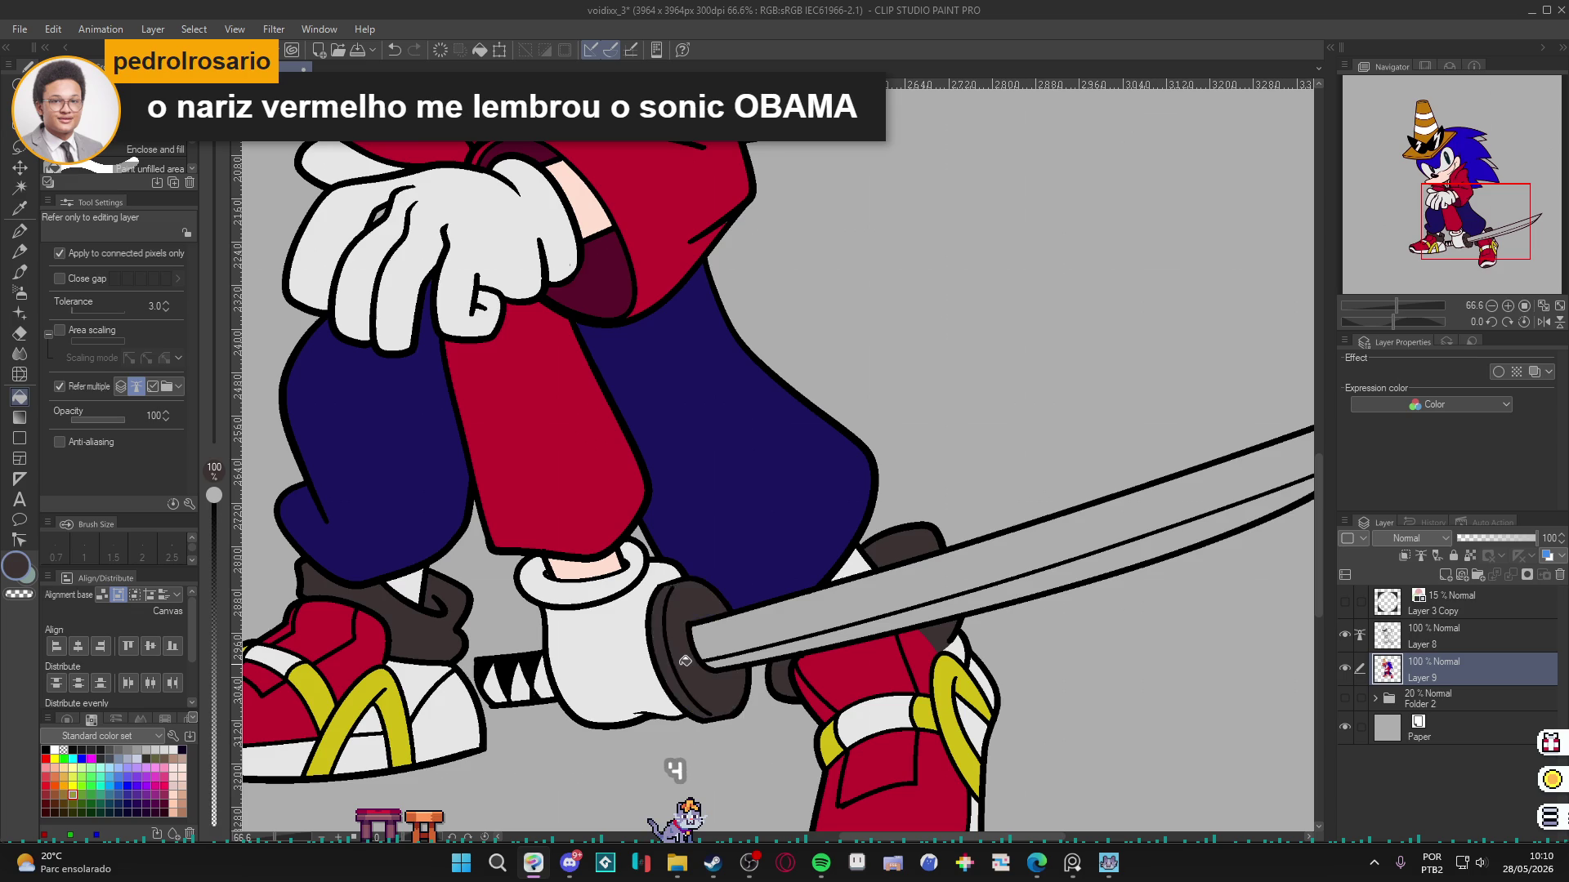
Fill both parts of the katana blade with light grey and save.
{"action": "scroll", "coordinate": [685, 660], "scroll_direction": "down", "scroll_amount": 2}
{"action": "left_click", "coordinate": [155, 749]}
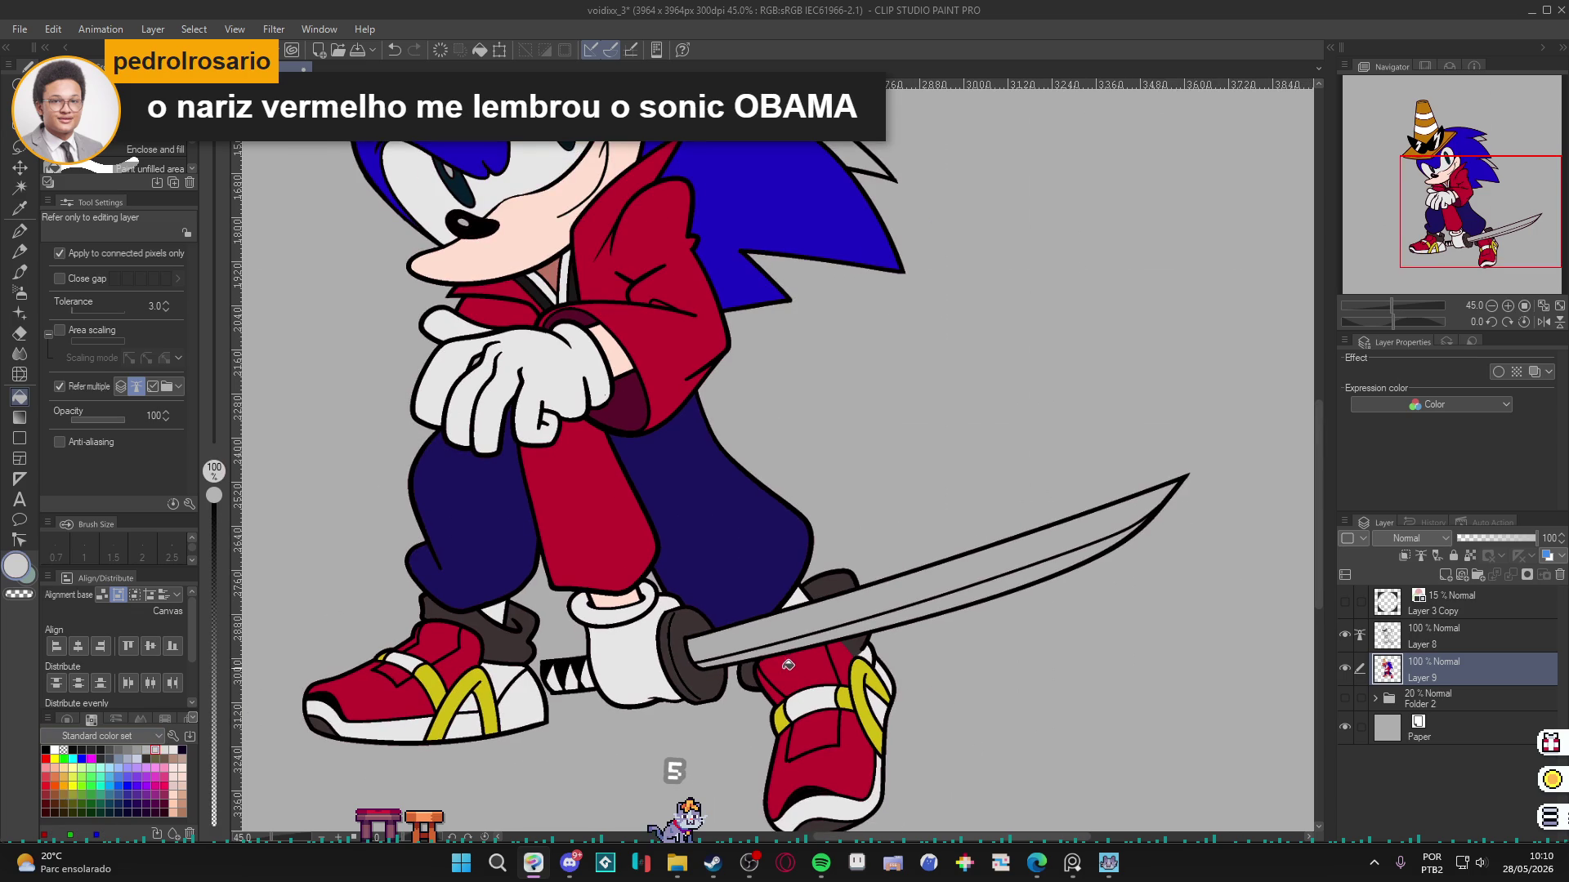
{"action": "left_click", "coordinate": [785, 623]}
{"action": "left_click", "coordinate": [809, 637]}
{"action": "scroll", "coordinate": [809, 637], "scroll_direction": "down", "scroll_amount": 2}
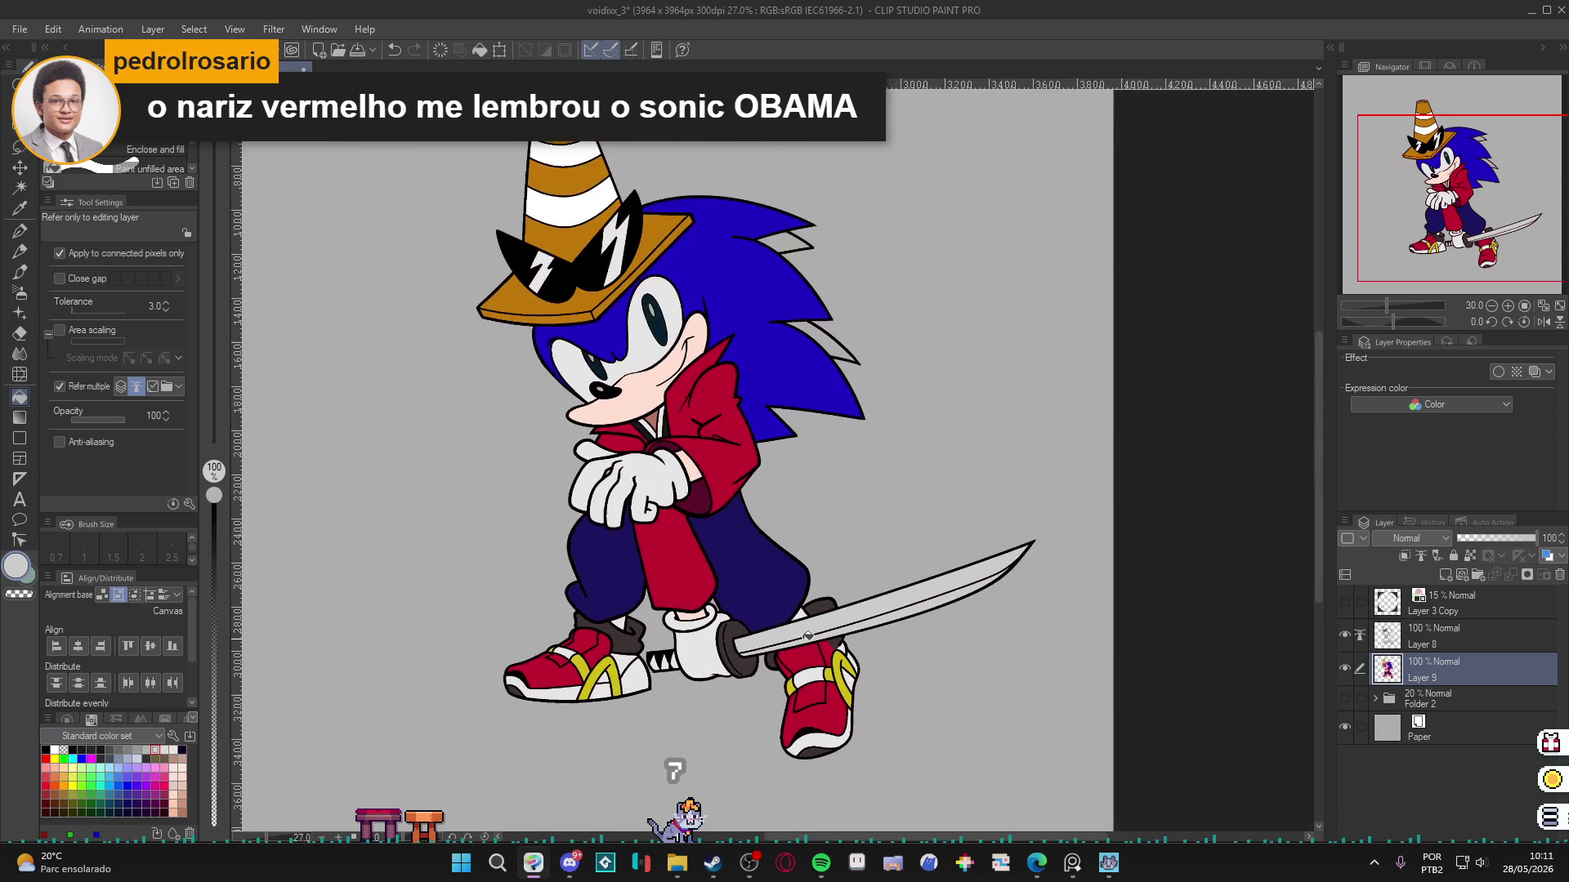
{"action": "key", "text": "ctrl+s"}
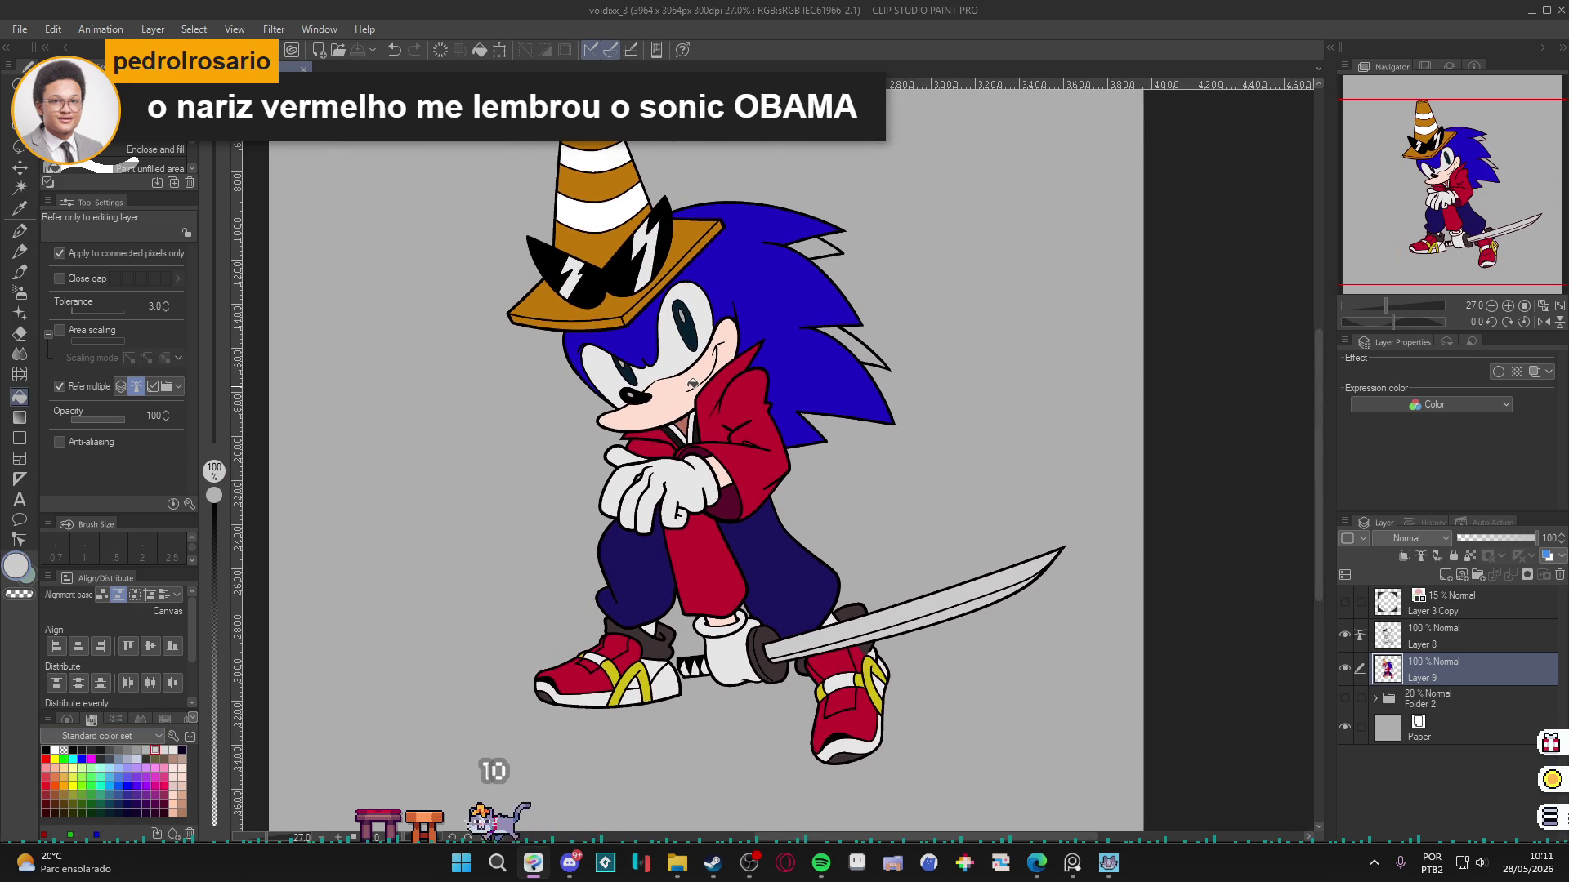
Auto-select each of Sonic's pupils, clear the selections and return to the pen.
{"action": "scroll", "coordinate": [693, 383], "scroll_direction": "up", "scroll_amount": 5}
{"action": "key", "text": "w"}
{"action": "left_click", "coordinate": [686, 335]}
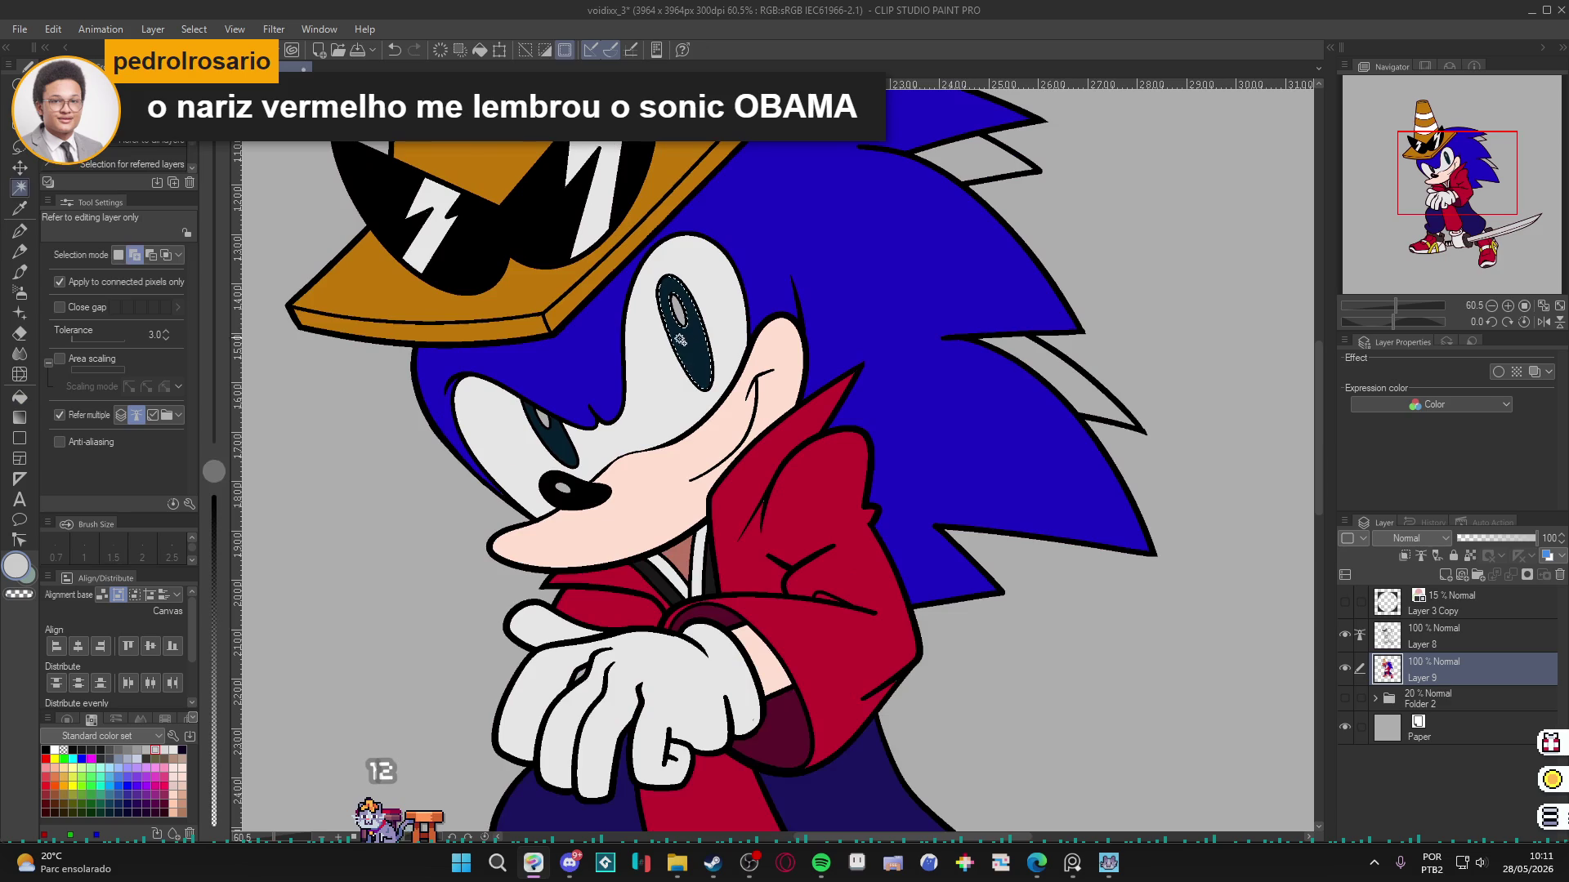
{"action": "key", "text": "ctrl+d"}
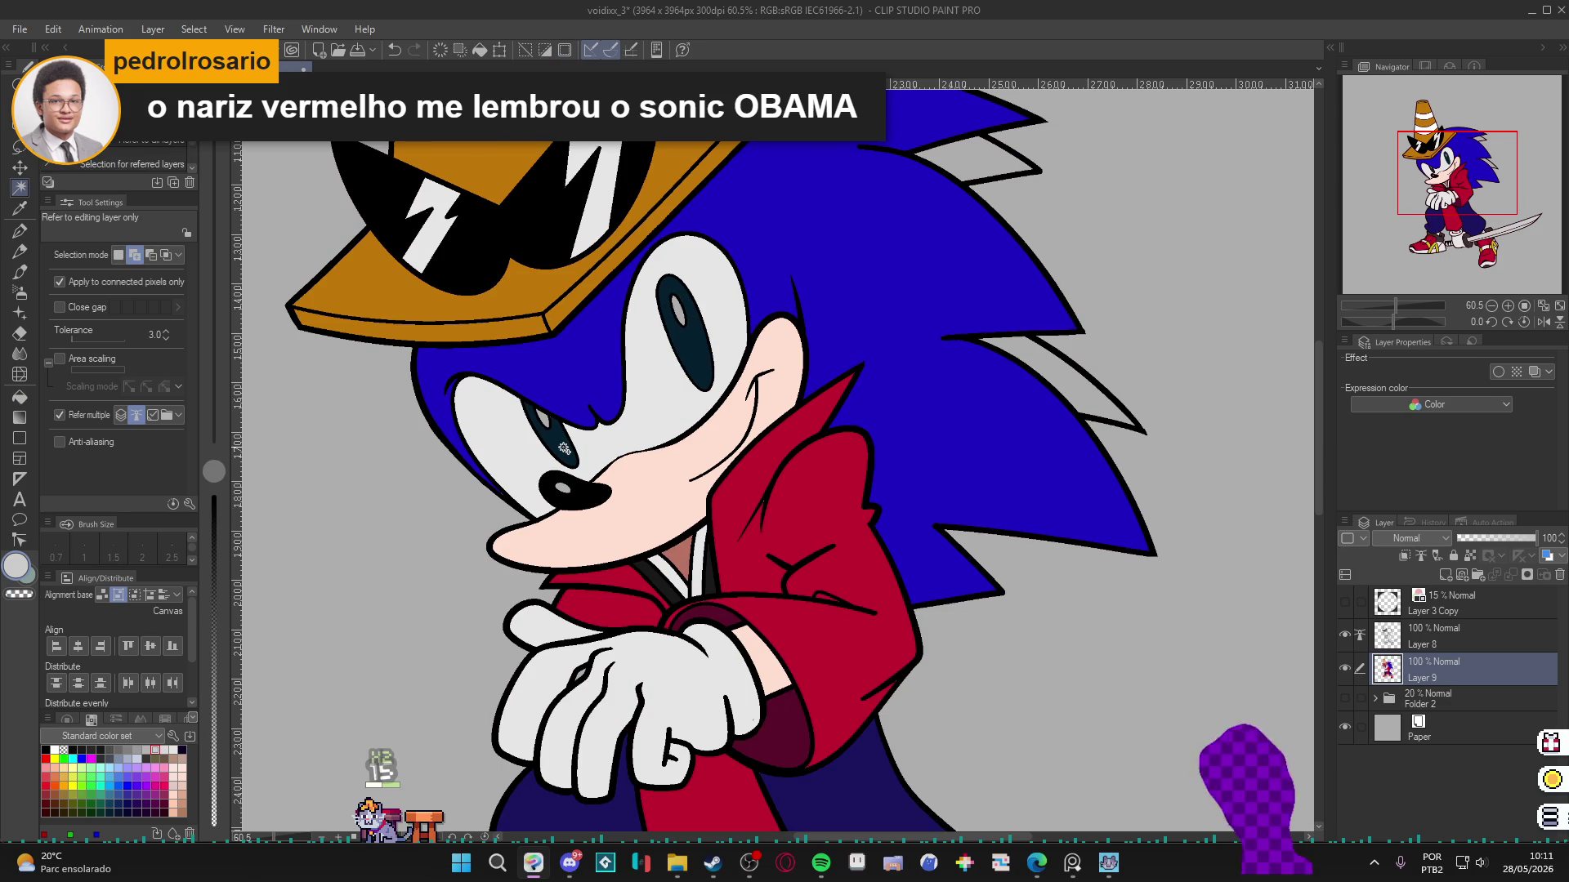
{"action": "key", "text": "p"}
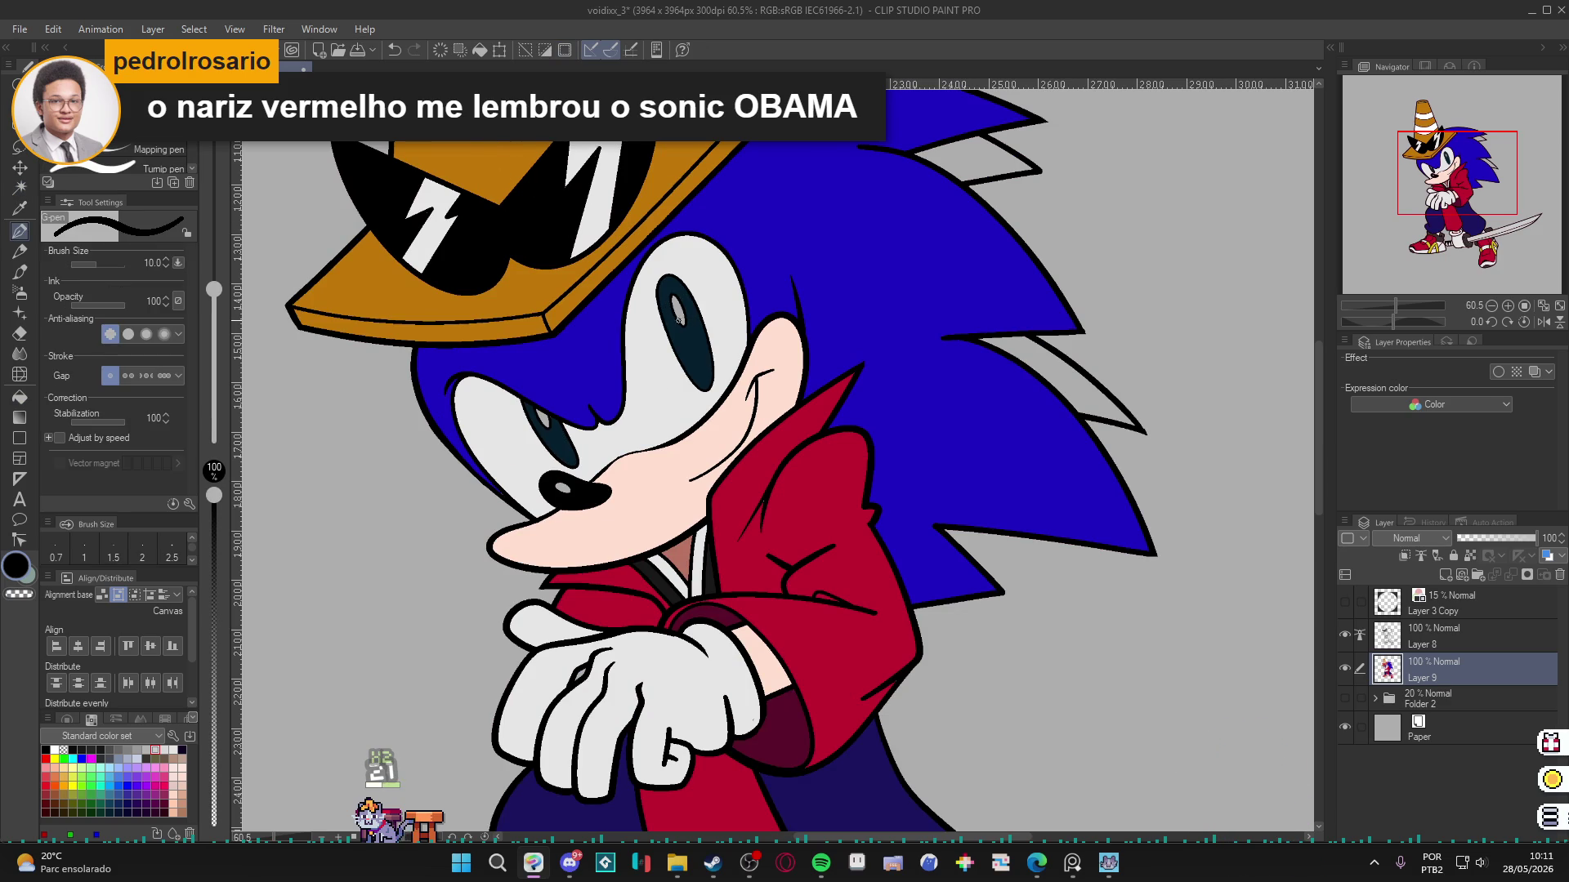
{"action": "key", "text": "g"}
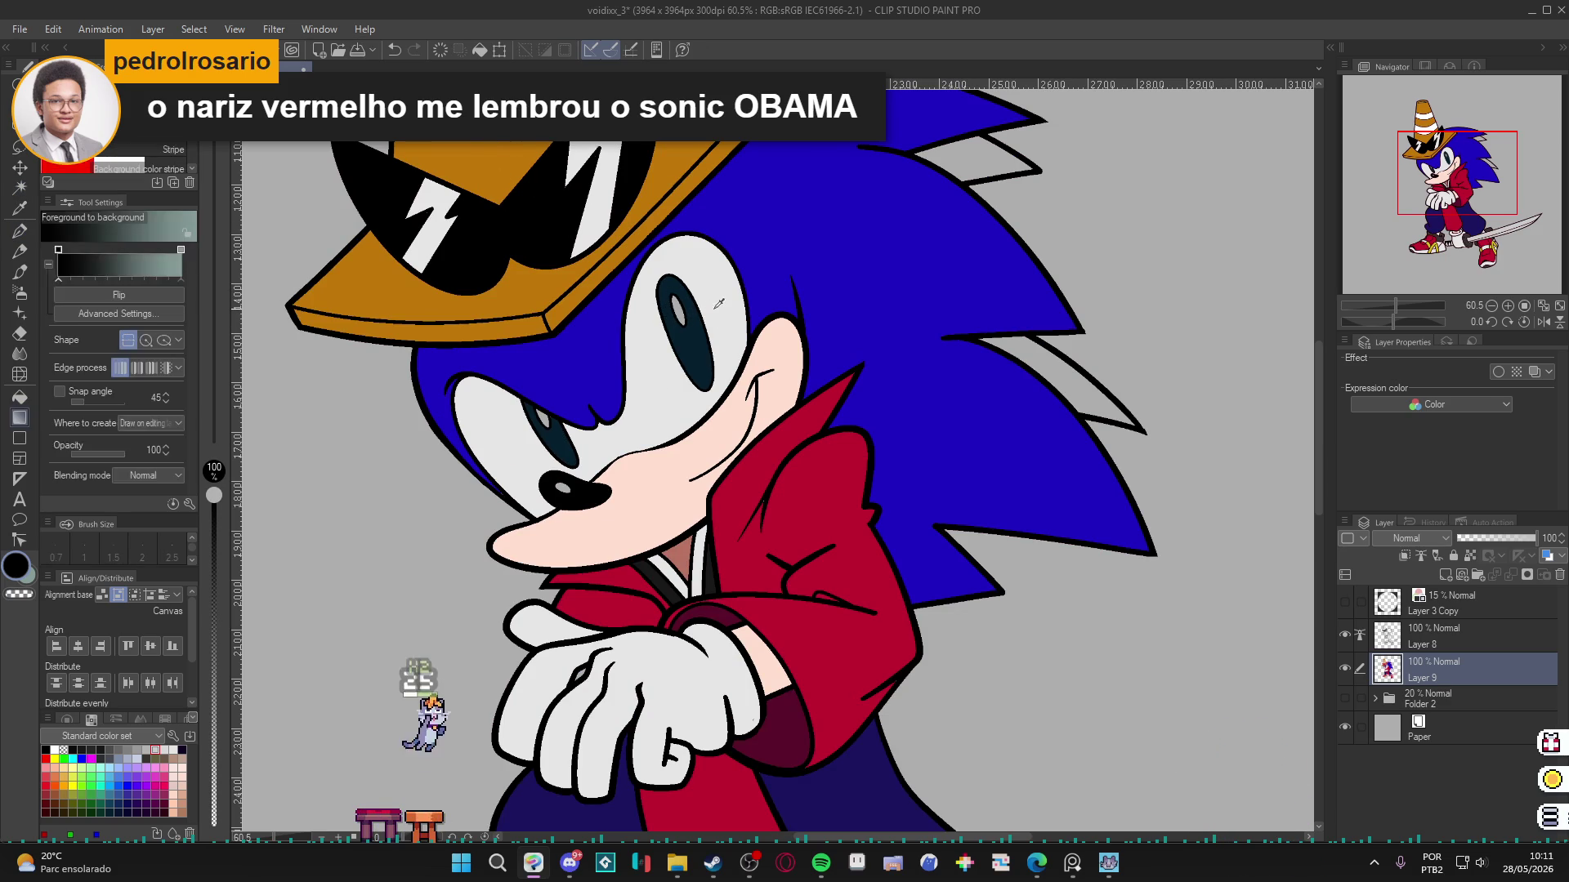
{"action": "key", "text": "g"}
{"action": "key", "text": "g"}
{"action": "key", "text": "g"}
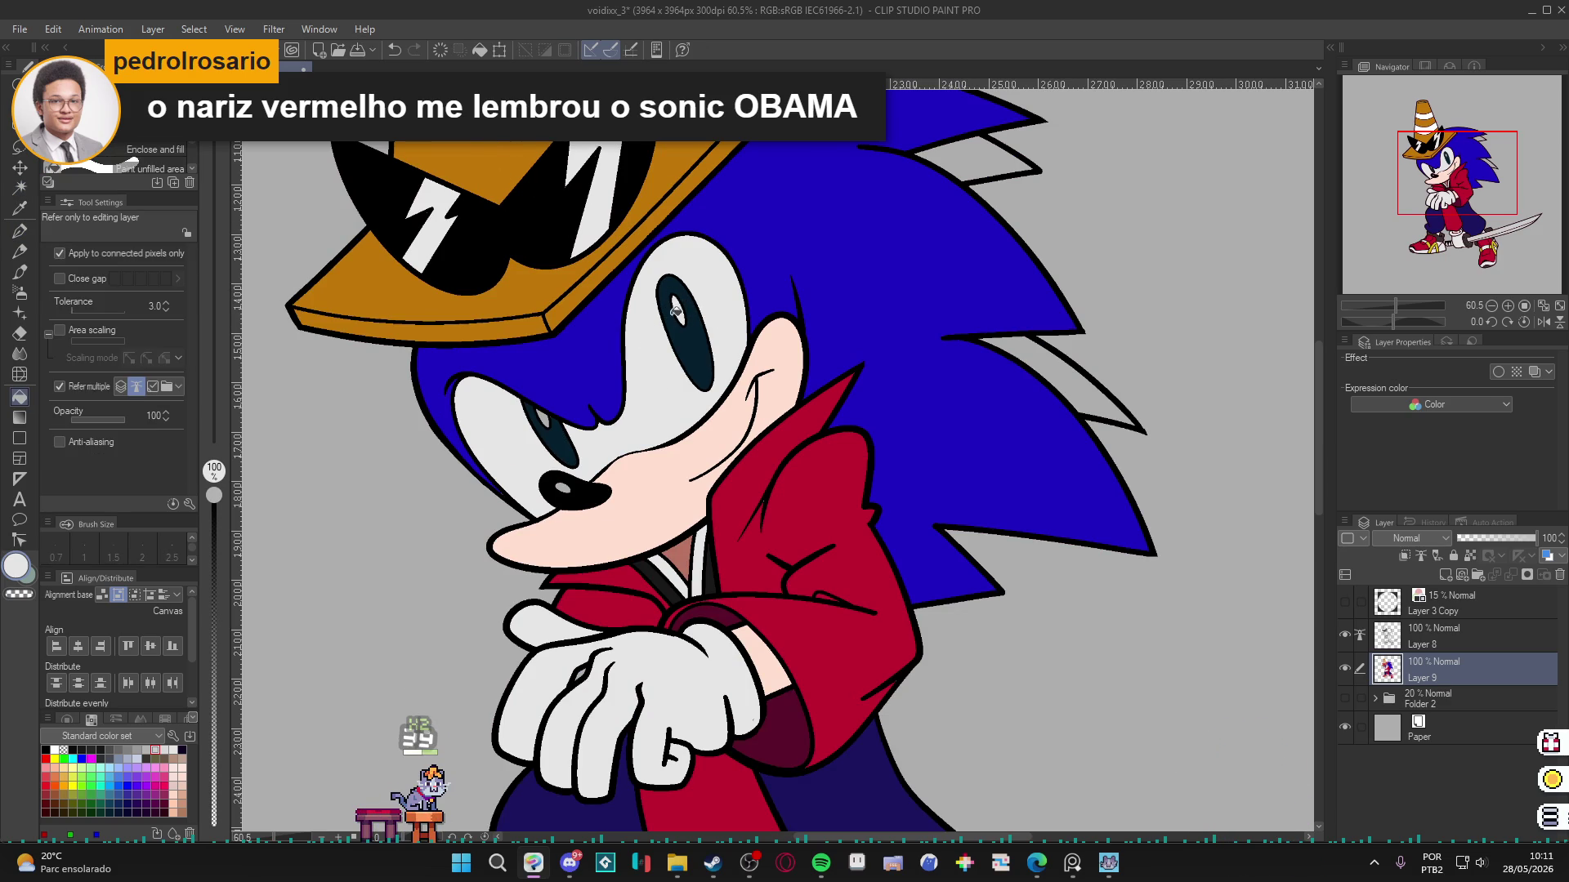
{"action": "key", "text": "w"}
{"action": "left_click", "coordinate": [685, 331]}
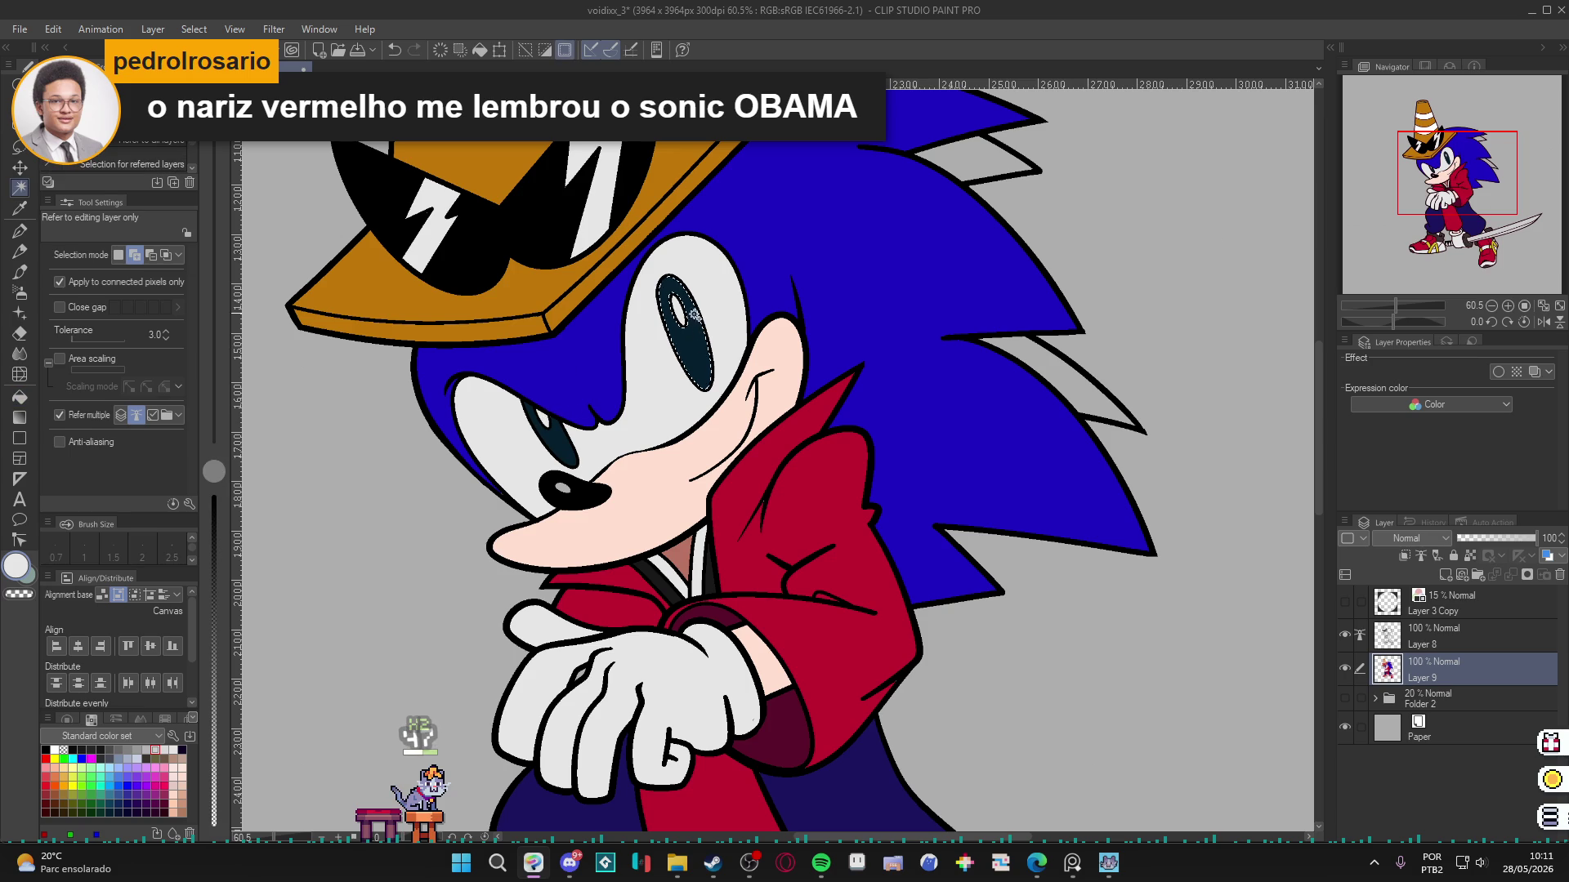
{"action": "key", "text": "ctrl+d"}
{"action": "key", "text": "p"}
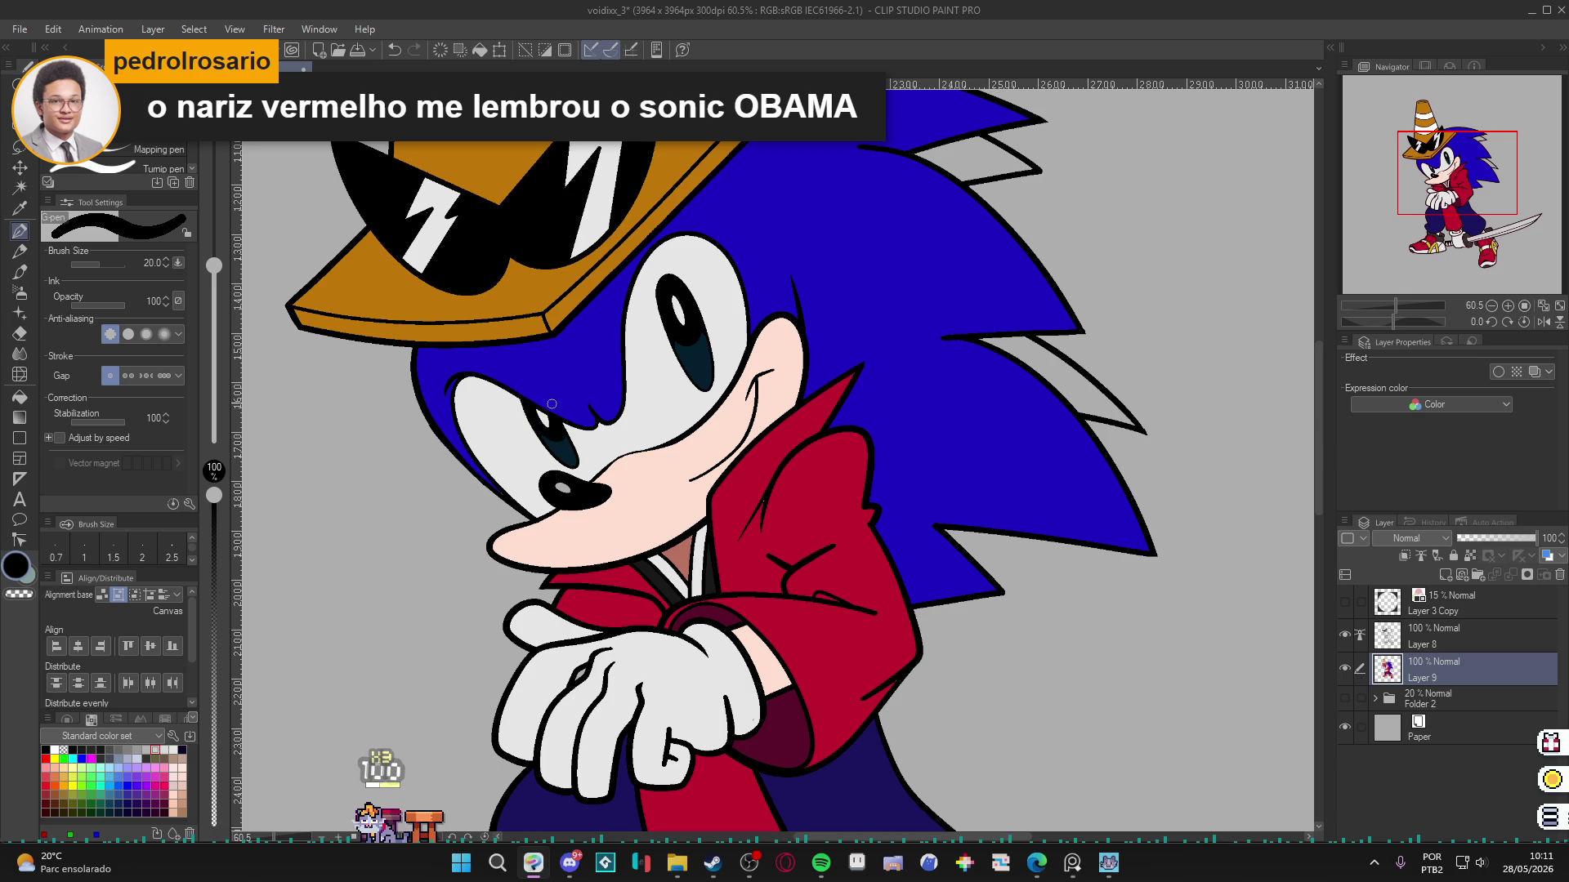
Sample the pupil's dark teal and change the drawing colour to dark green 074538.
{"action": "left_click", "coordinate": [706, 358], "text": "alt"}
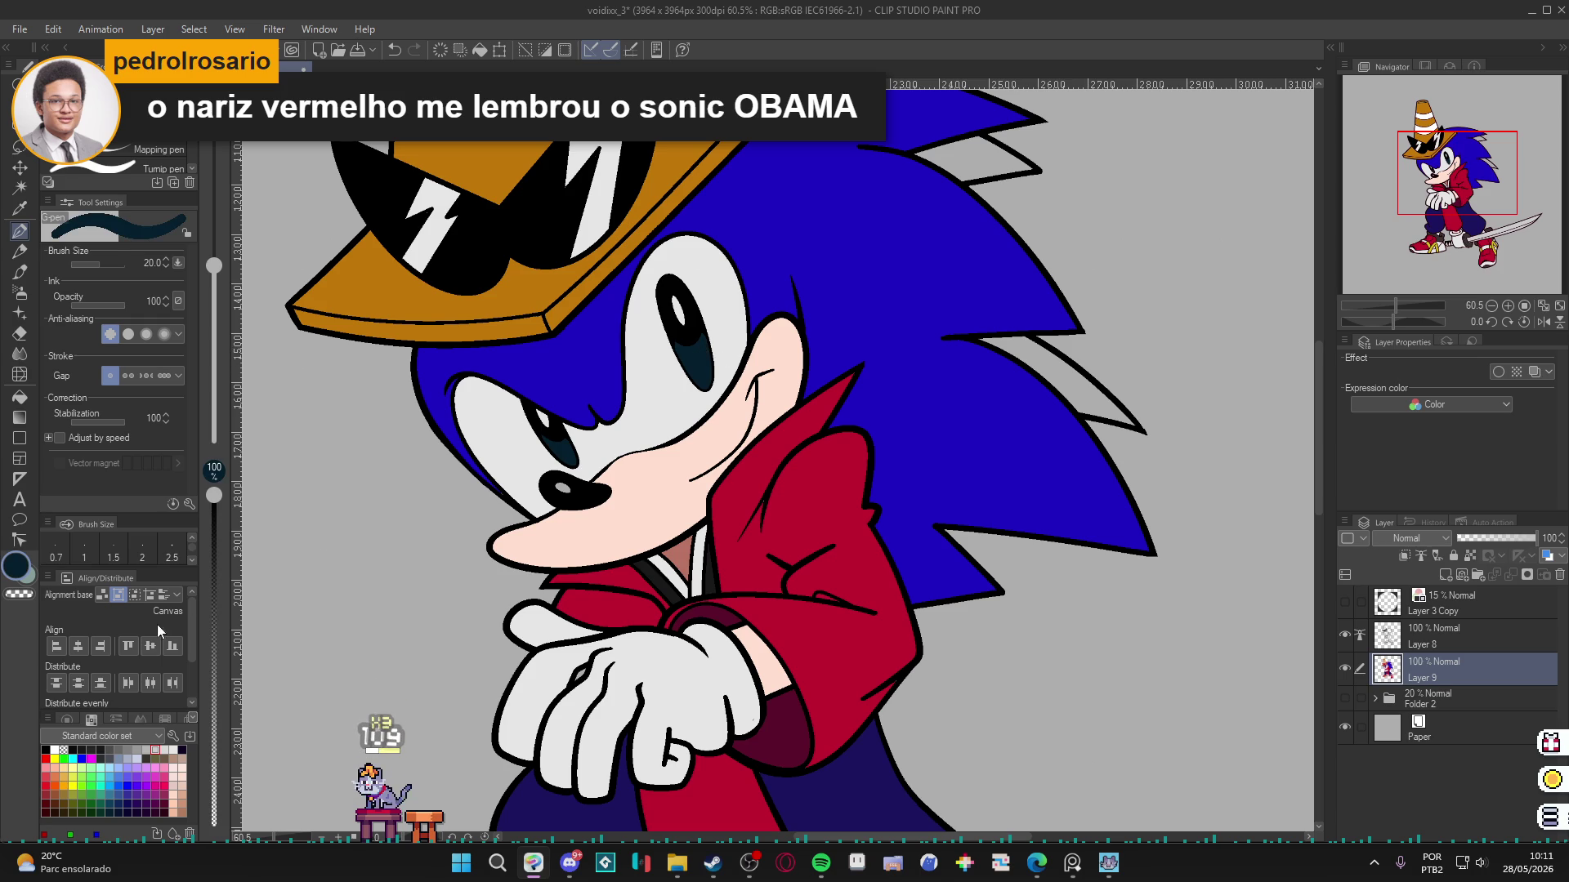
{"action": "left_click", "coordinate": [23, 567]}
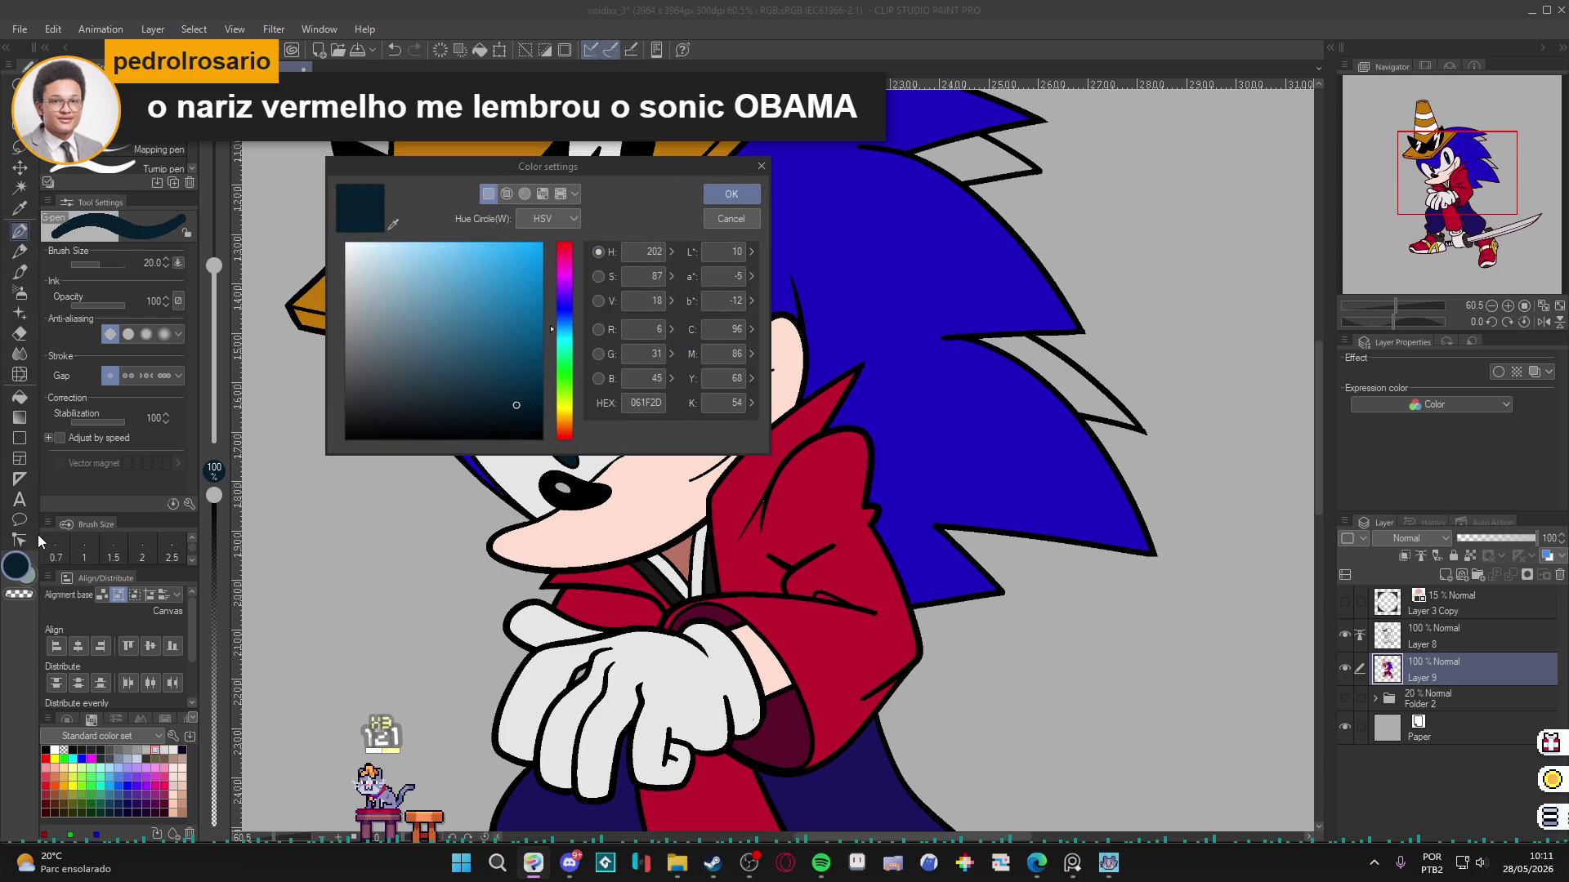
{"action": "left_click", "coordinate": [563, 347]}
{"action": "left_click", "coordinate": [526, 384]}
{"action": "left_click", "coordinate": [731, 194]}
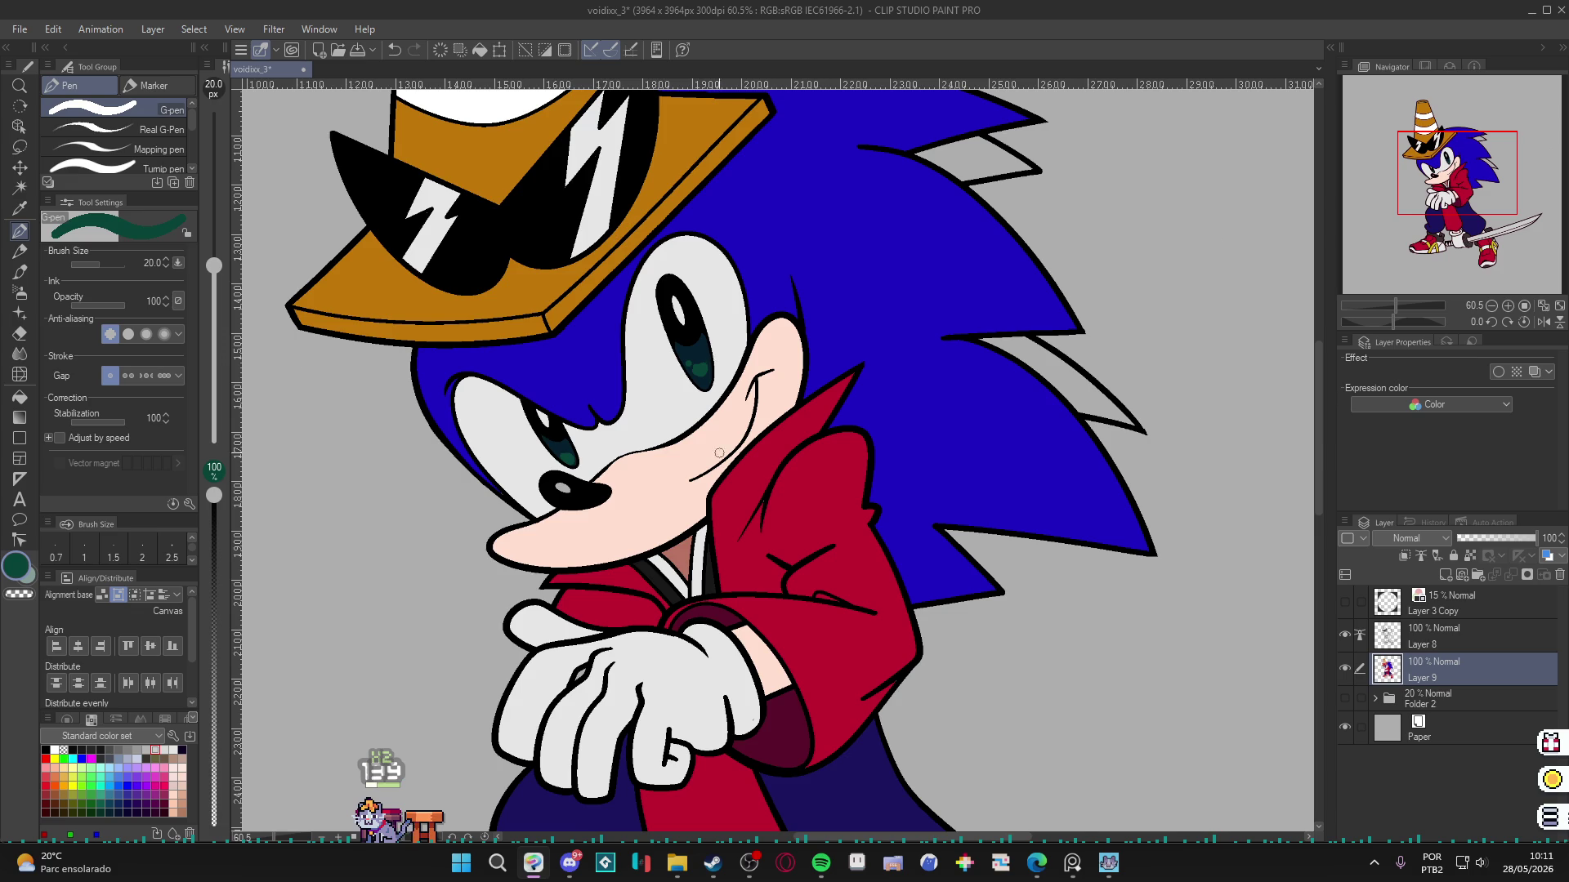
{"action": "scroll", "coordinate": [726, 447], "scroll_direction": "down", "scroll_amount": 4}
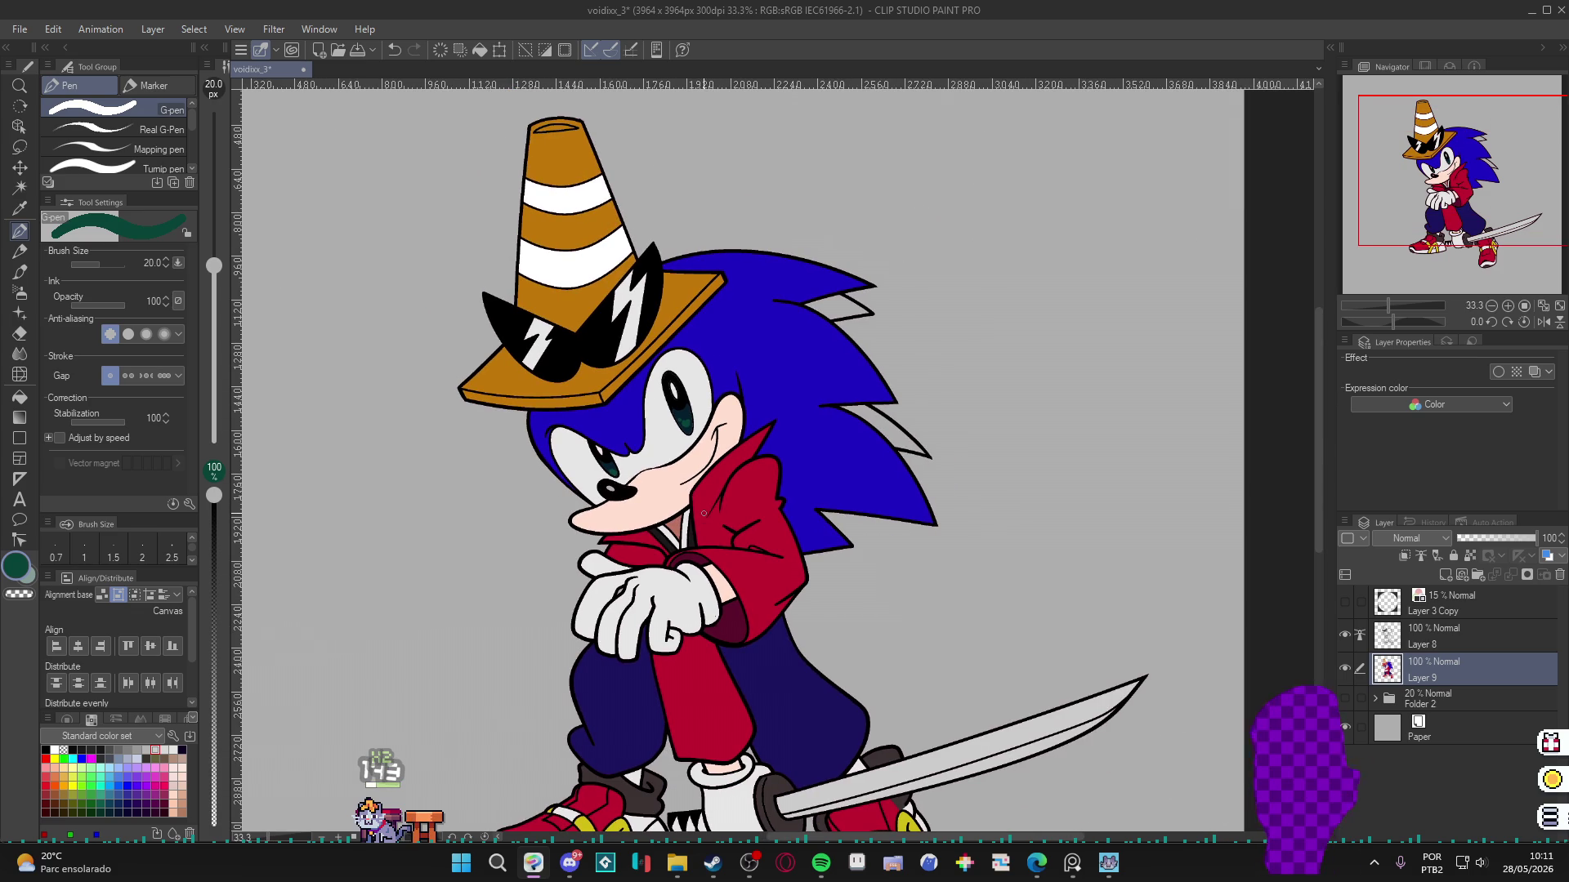
Save the drawing and make Layer 8 the working layer.
{"action": "key", "text": "ctrl+s"}
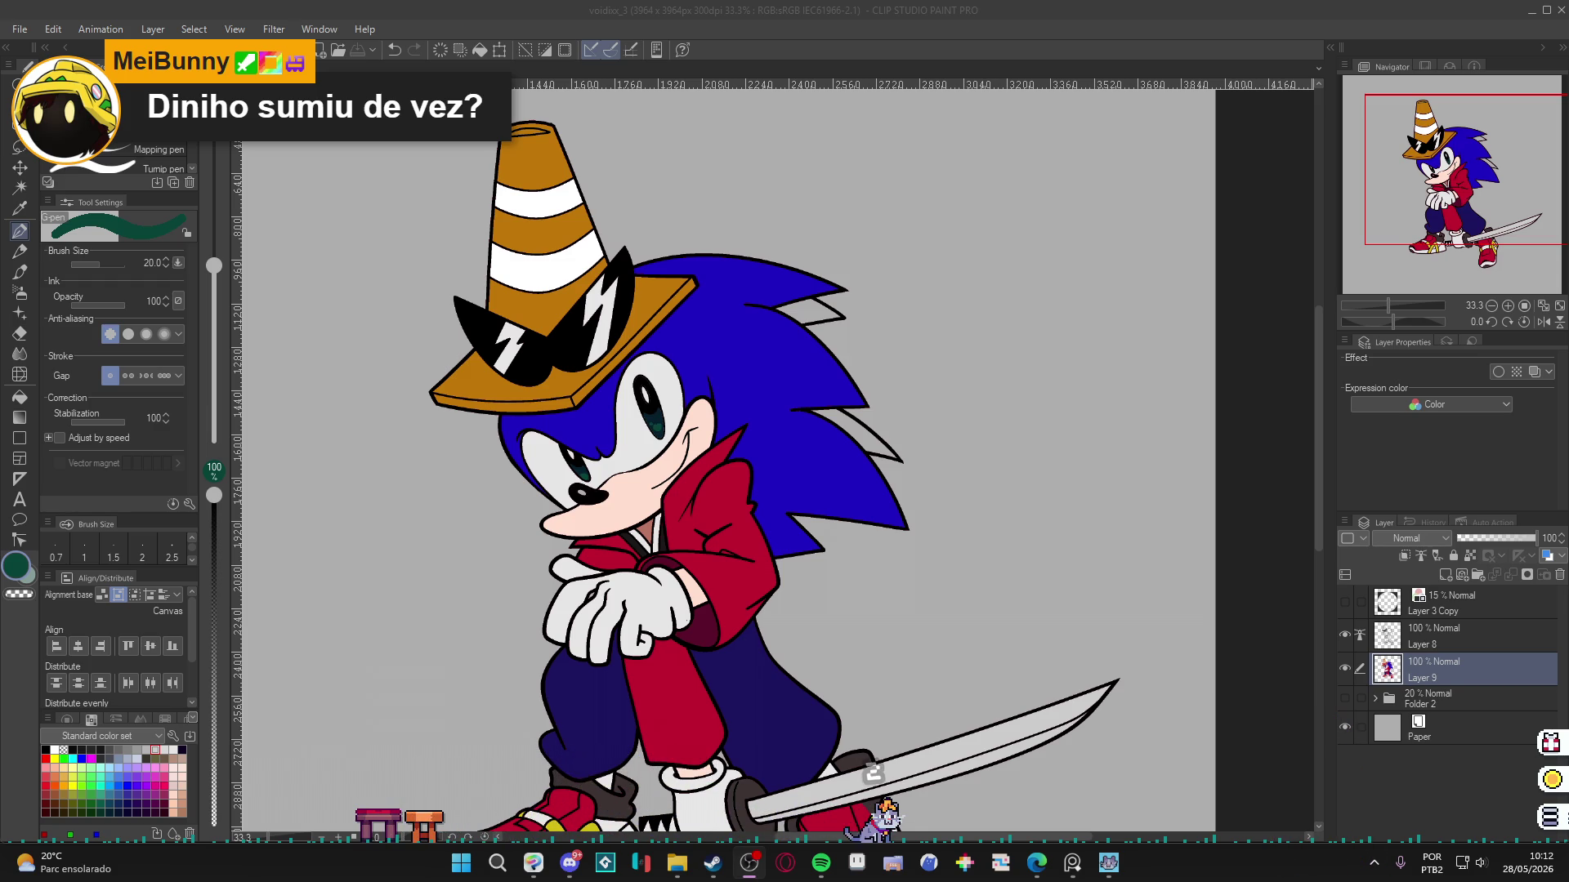
{"action": "left_click", "coordinate": [600, 630]}
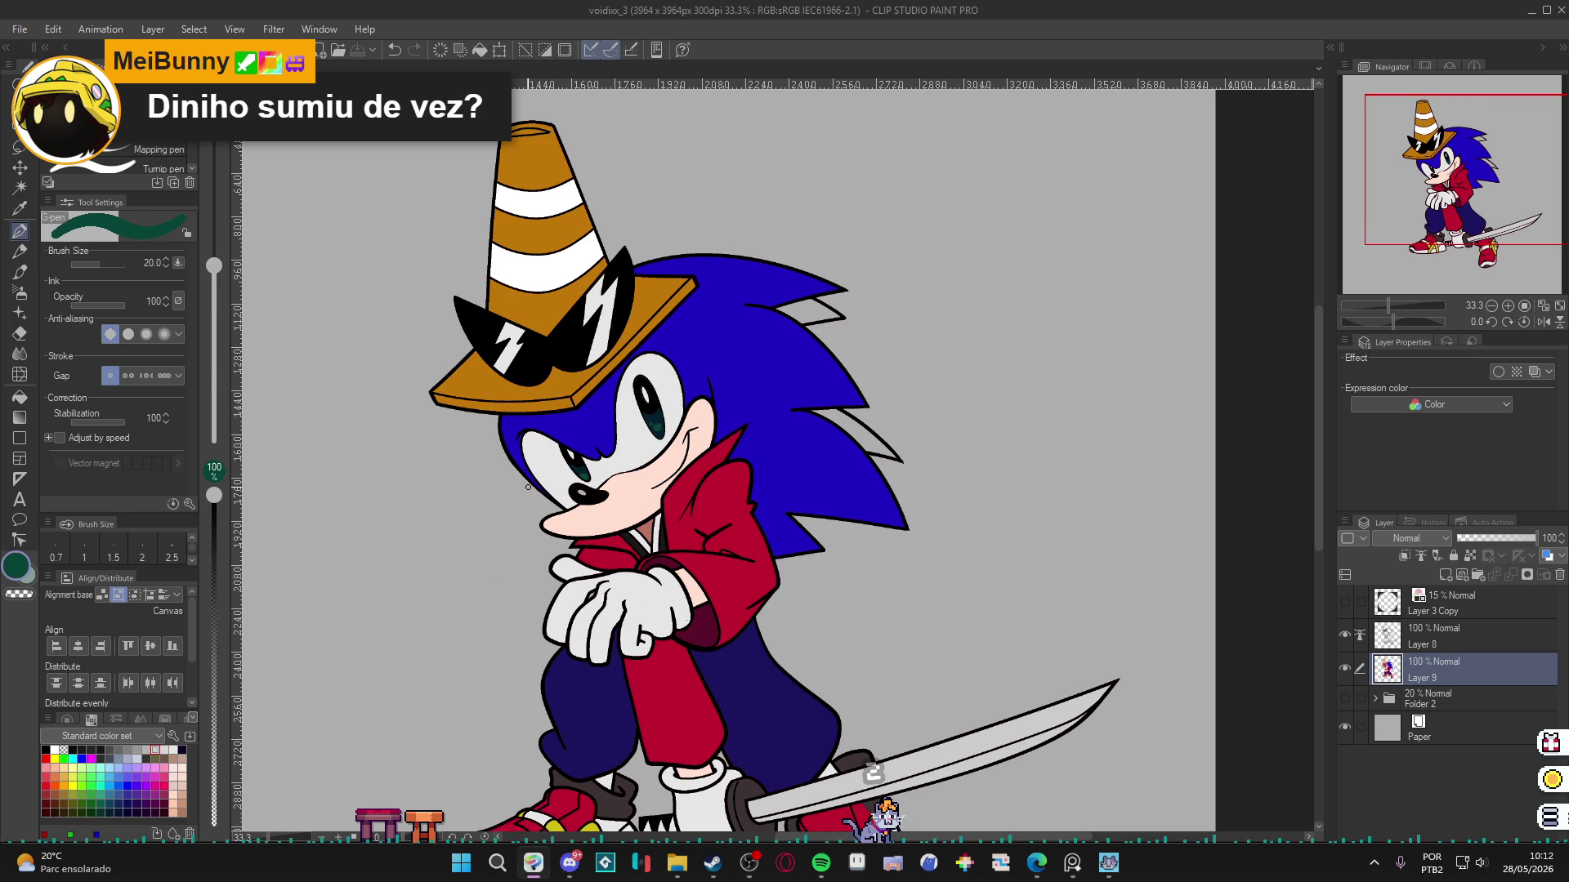
{"action": "scroll", "coordinate": [528, 486], "scroll_direction": "down", "scroll_amount": 1}
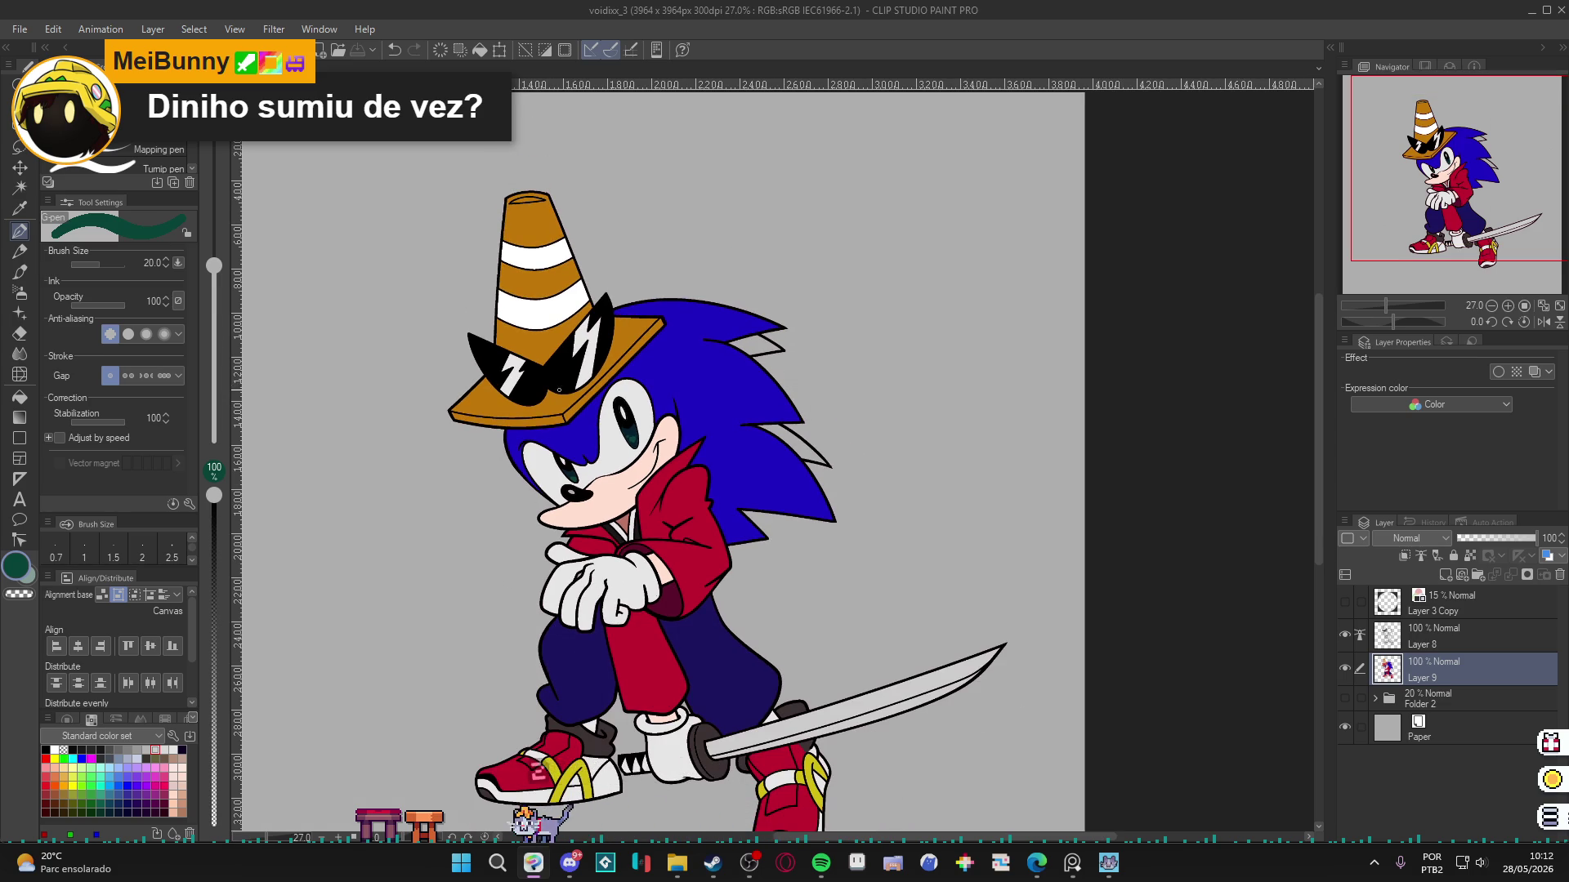
{"action": "scroll", "coordinate": [583, 384], "scroll_direction": "up", "scroll_amount": 1}
{"action": "scroll", "coordinate": [583, 385], "scroll_direction": "up", "scroll_amount": 1}
{"action": "left_click", "coordinate": [1458, 640]}
Auto-select the white collar strip, then set up a black pen at brush size 10.
{"action": "scroll", "coordinate": [648, 584], "scroll_direction": "up", "scroll_amount": 3}
{"action": "scroll", "coordinate": [650, 602], "scroll_direction": "up", "scroll_amount": 1}
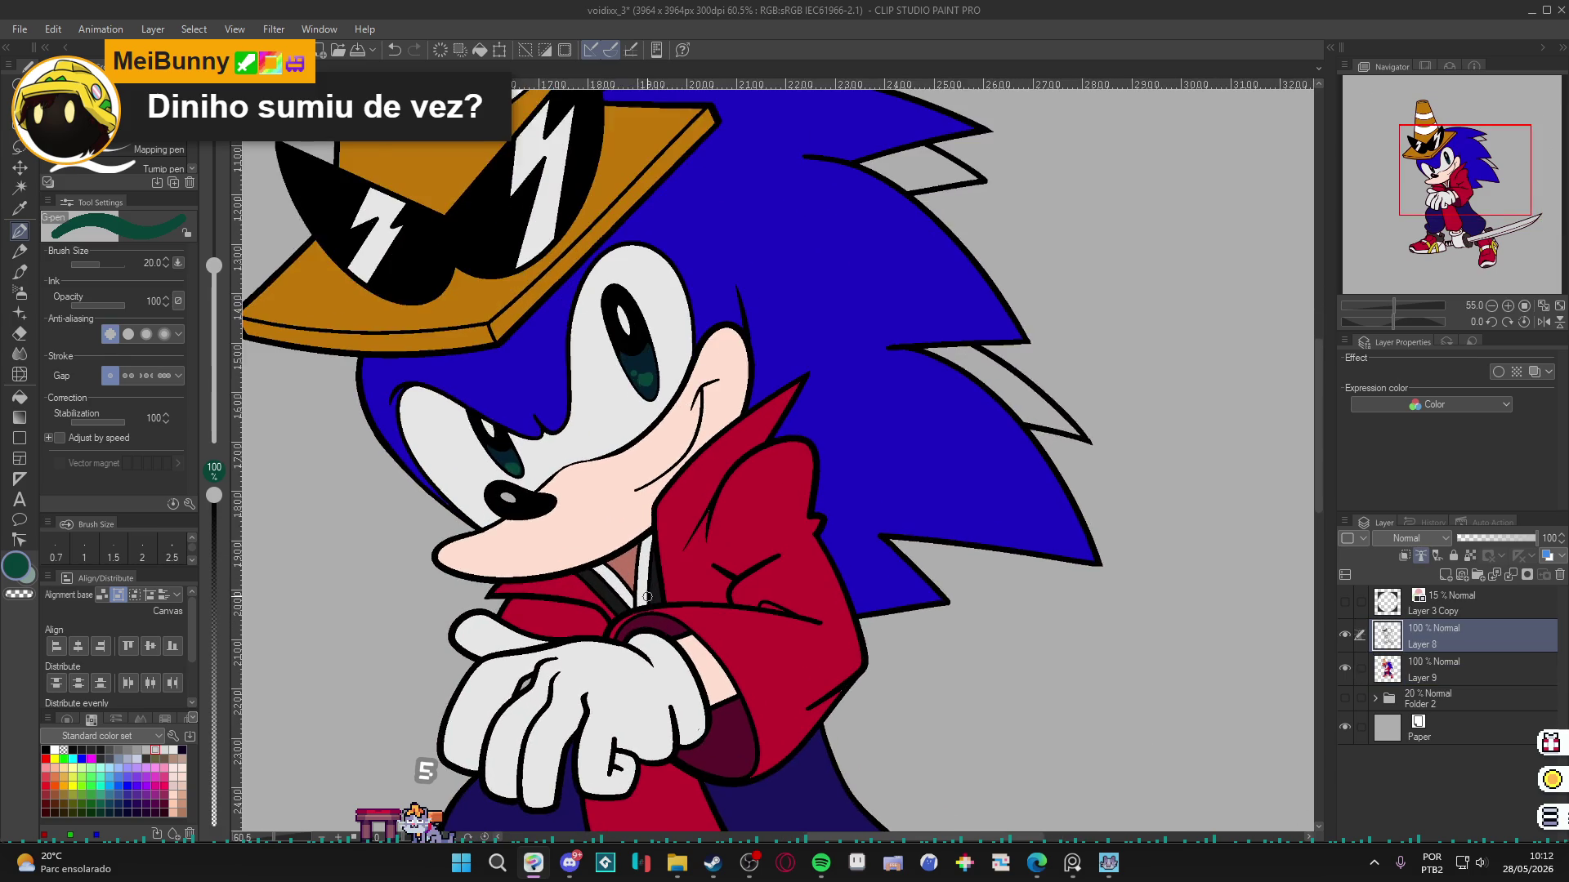
{"action": "key", "text": "w"}
{"action": "left_click", "coordinate": [649, 602]}
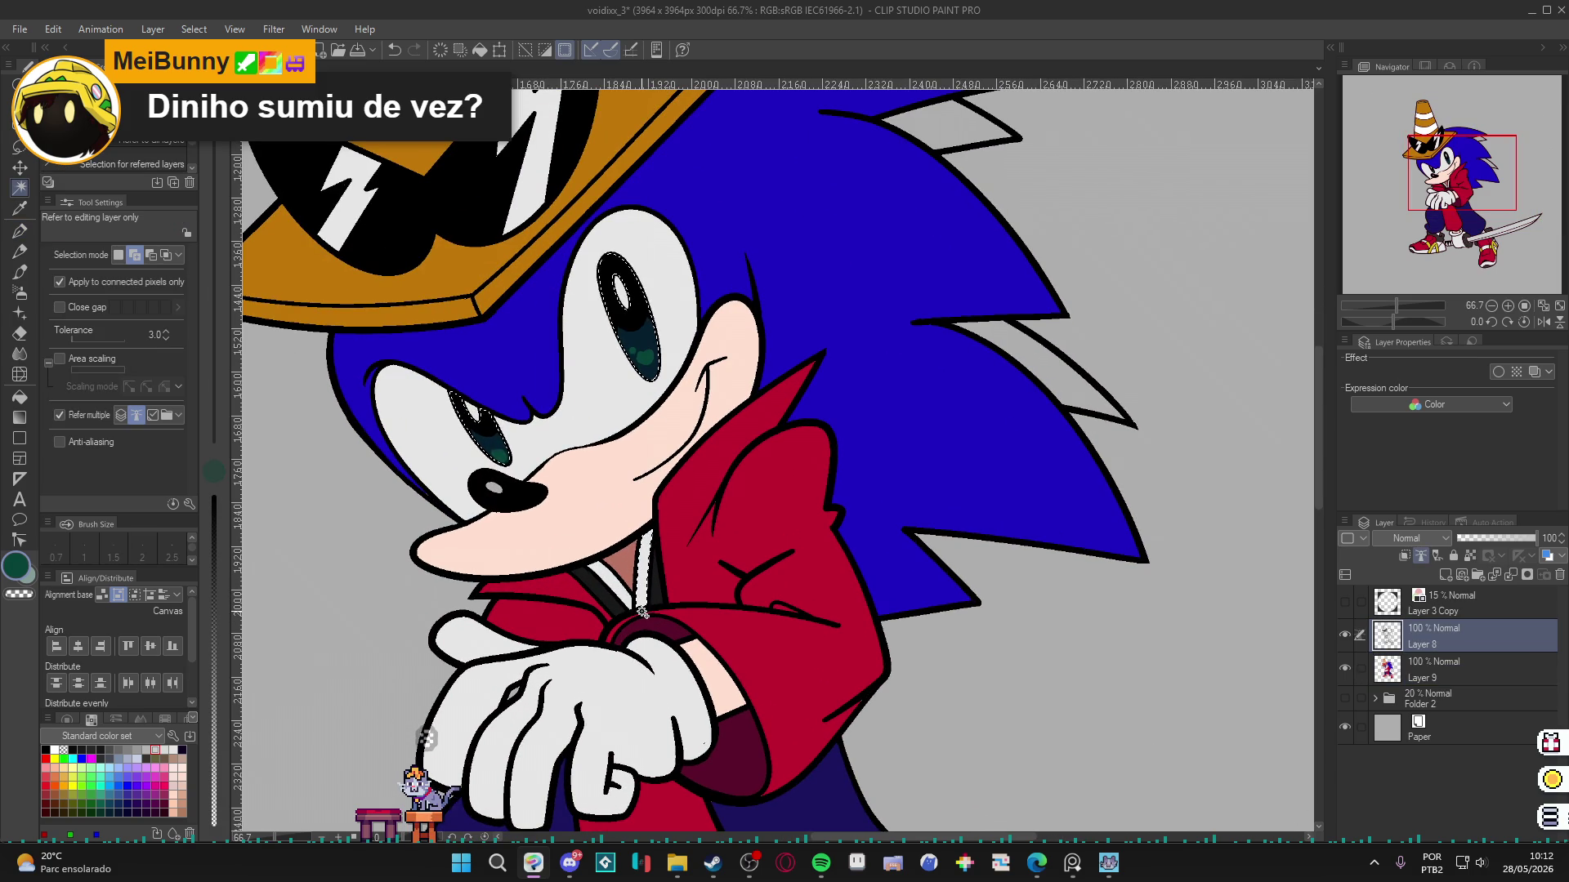
{"action": "left_click", "coordinate": [647, 580]}
{"action": "key", "text": "ctrl+d"}
{"action": "key", "text": "p"}
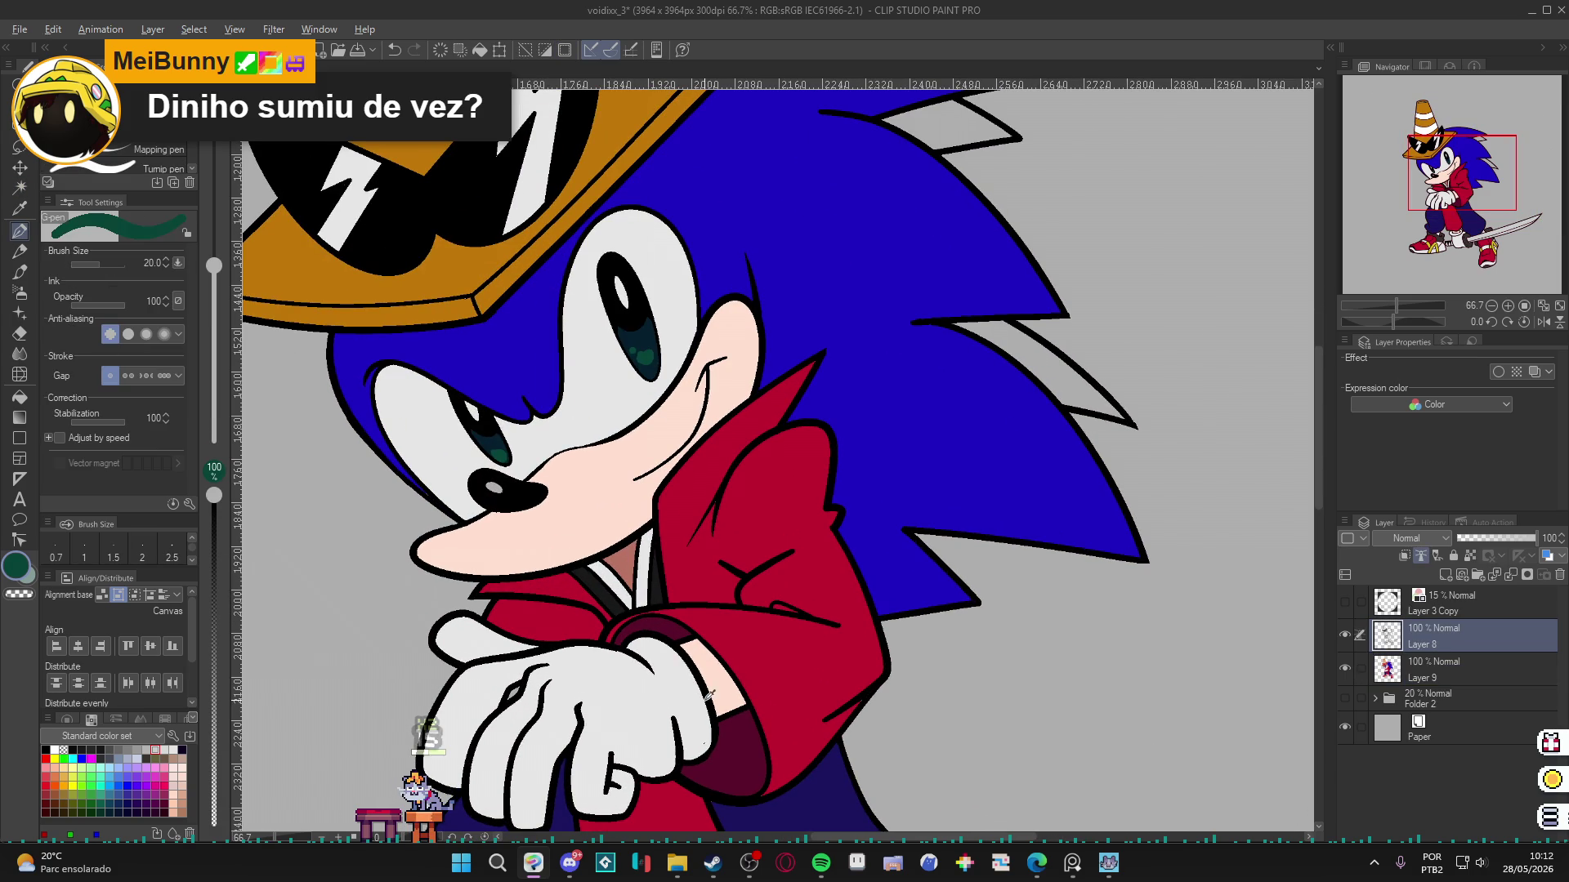
{"action": "key", "text": "bracketleft"}
{"action": "key", "text": "bracketleft"}
{"action": "key", "text": "bracketleft"}
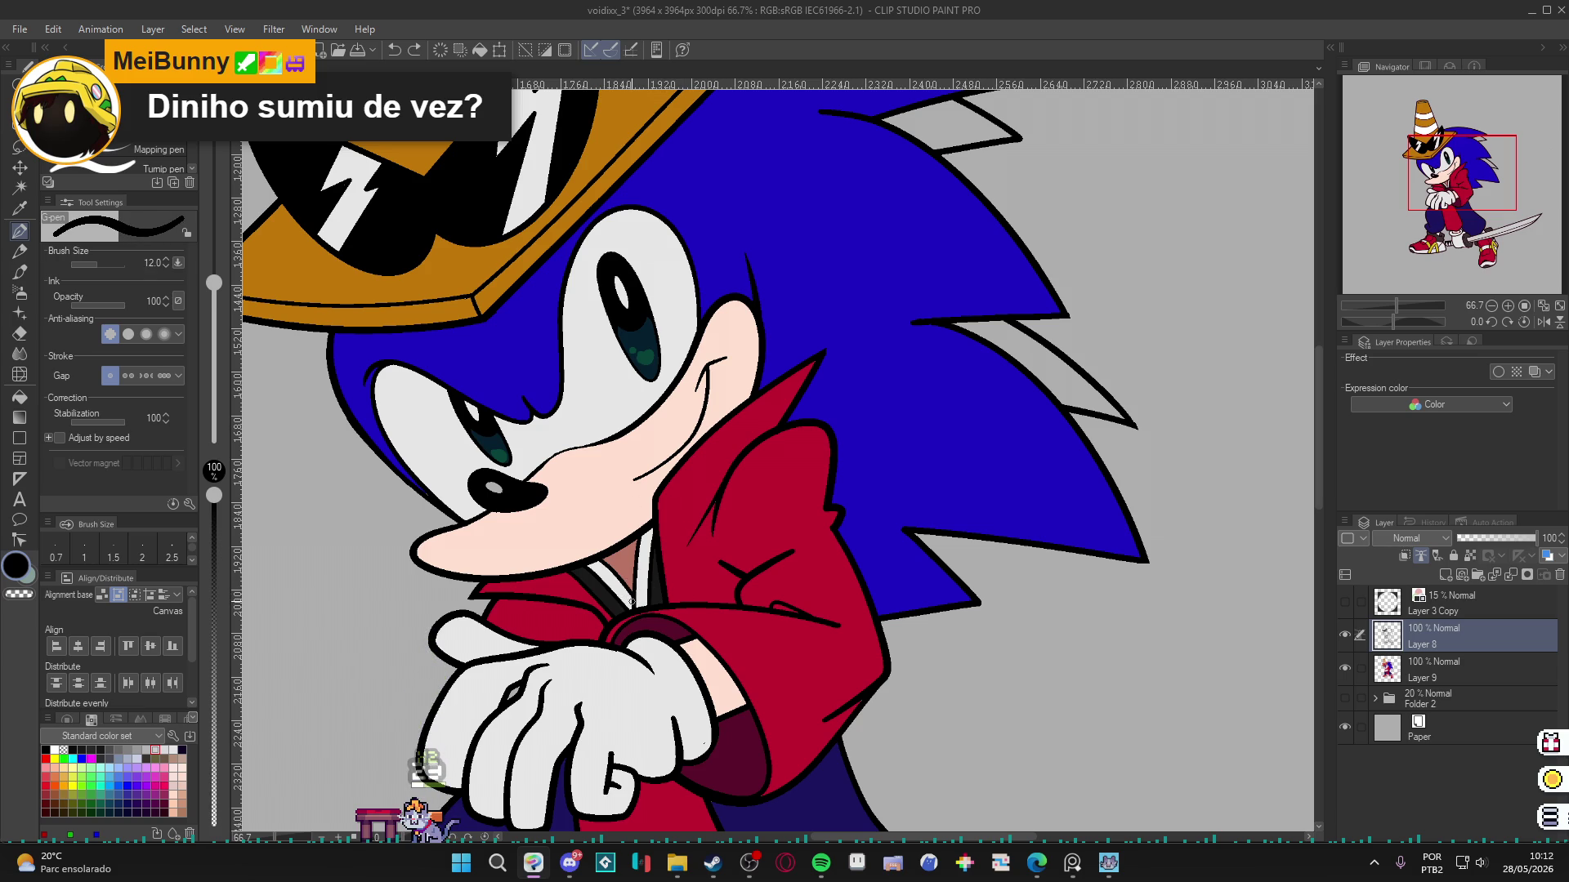
{"action": "key", "text": "bracketleft"}
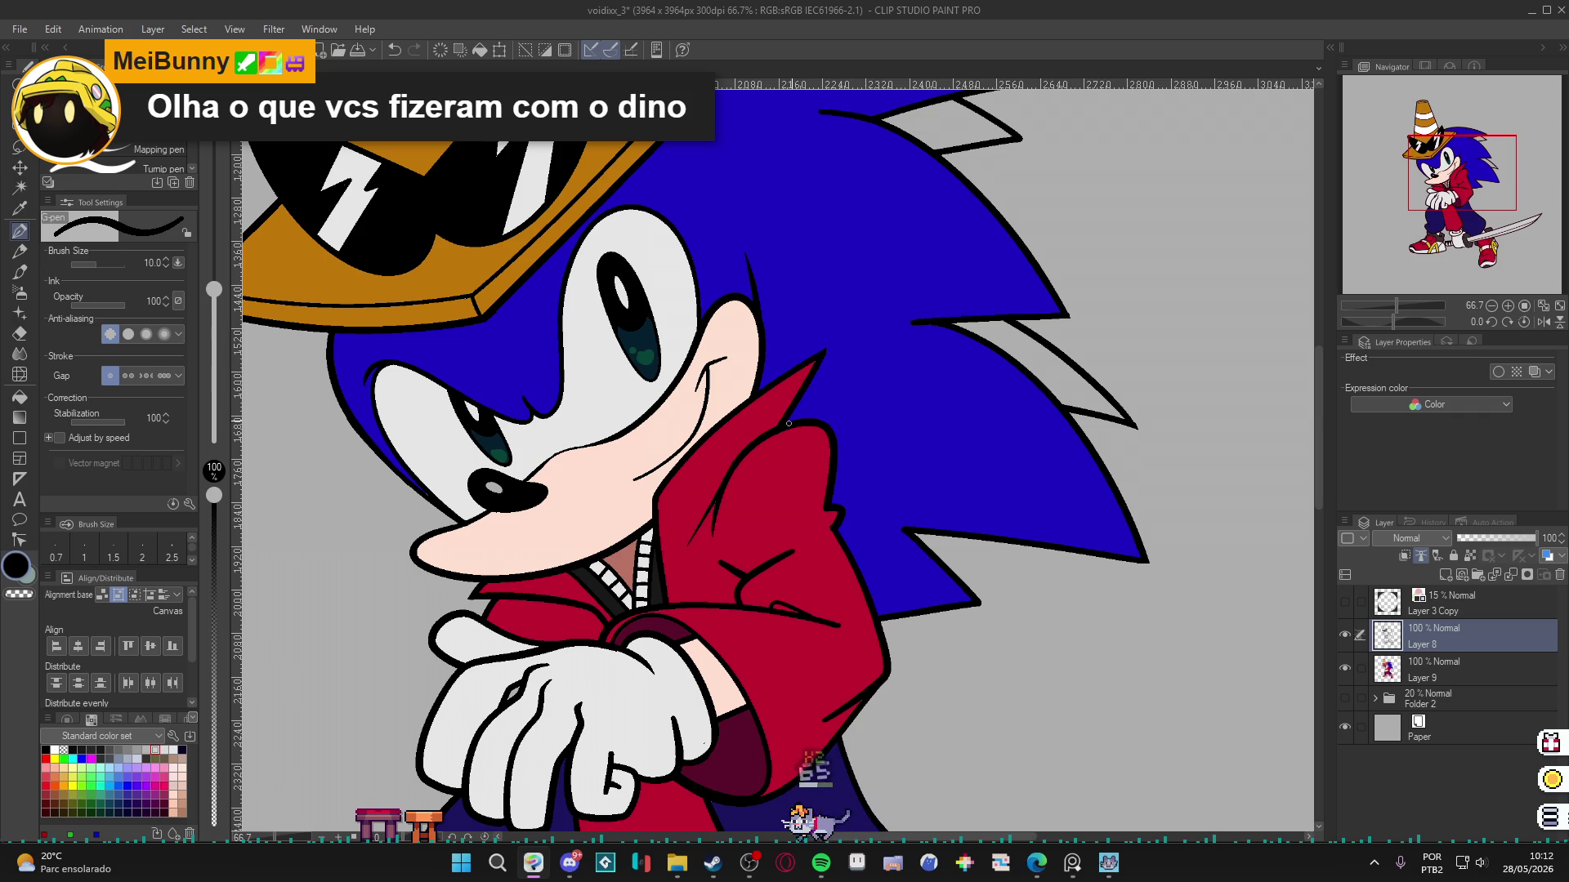
{"action": "scroll", "coordinate": [687, 536], "scroll_direction": "down", "scroll_amount": 4}
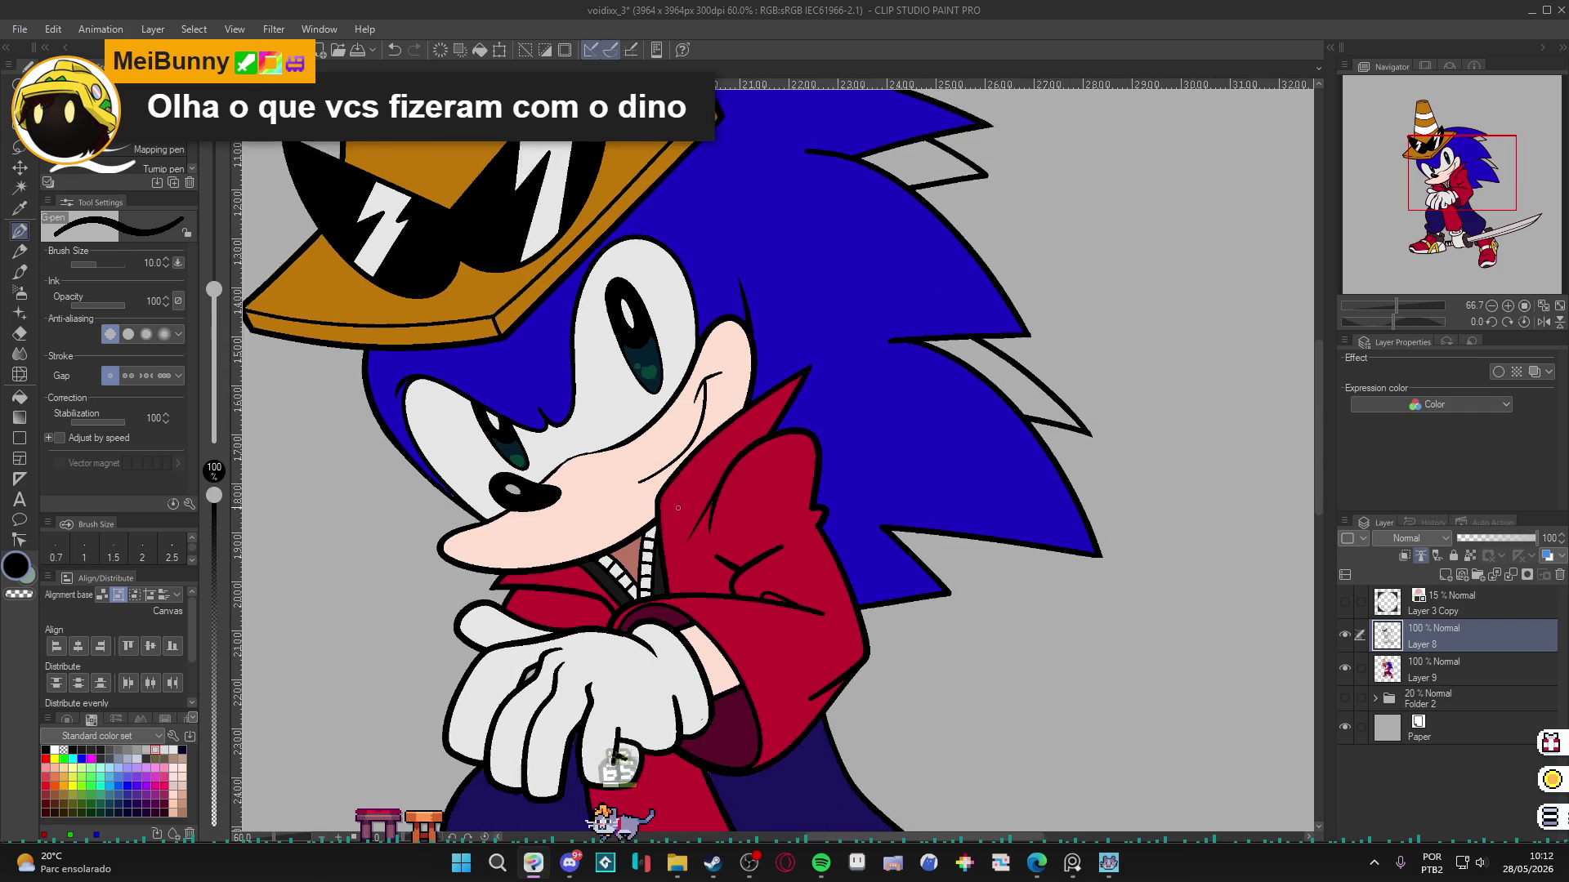
{"action": "scroll", "coordinate": [687, 537], "scroll_direction": "down", "scroll_amount": 3}
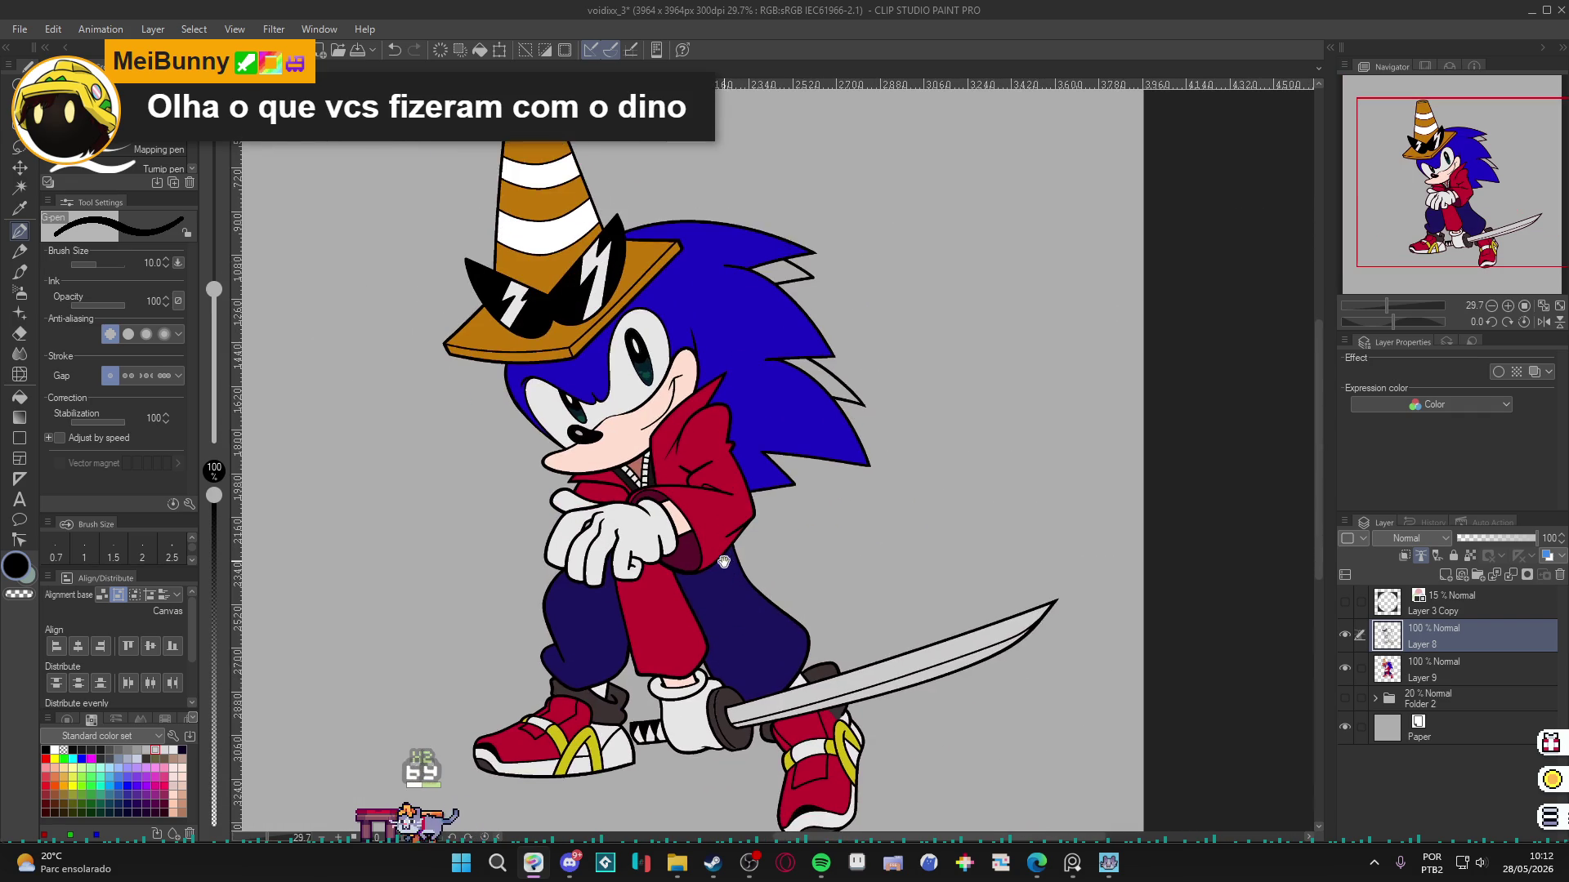
On Layer 9, sample the quill blue, shift it to a darker blue-violet, and save.
{"action": "key", "text": "g"}
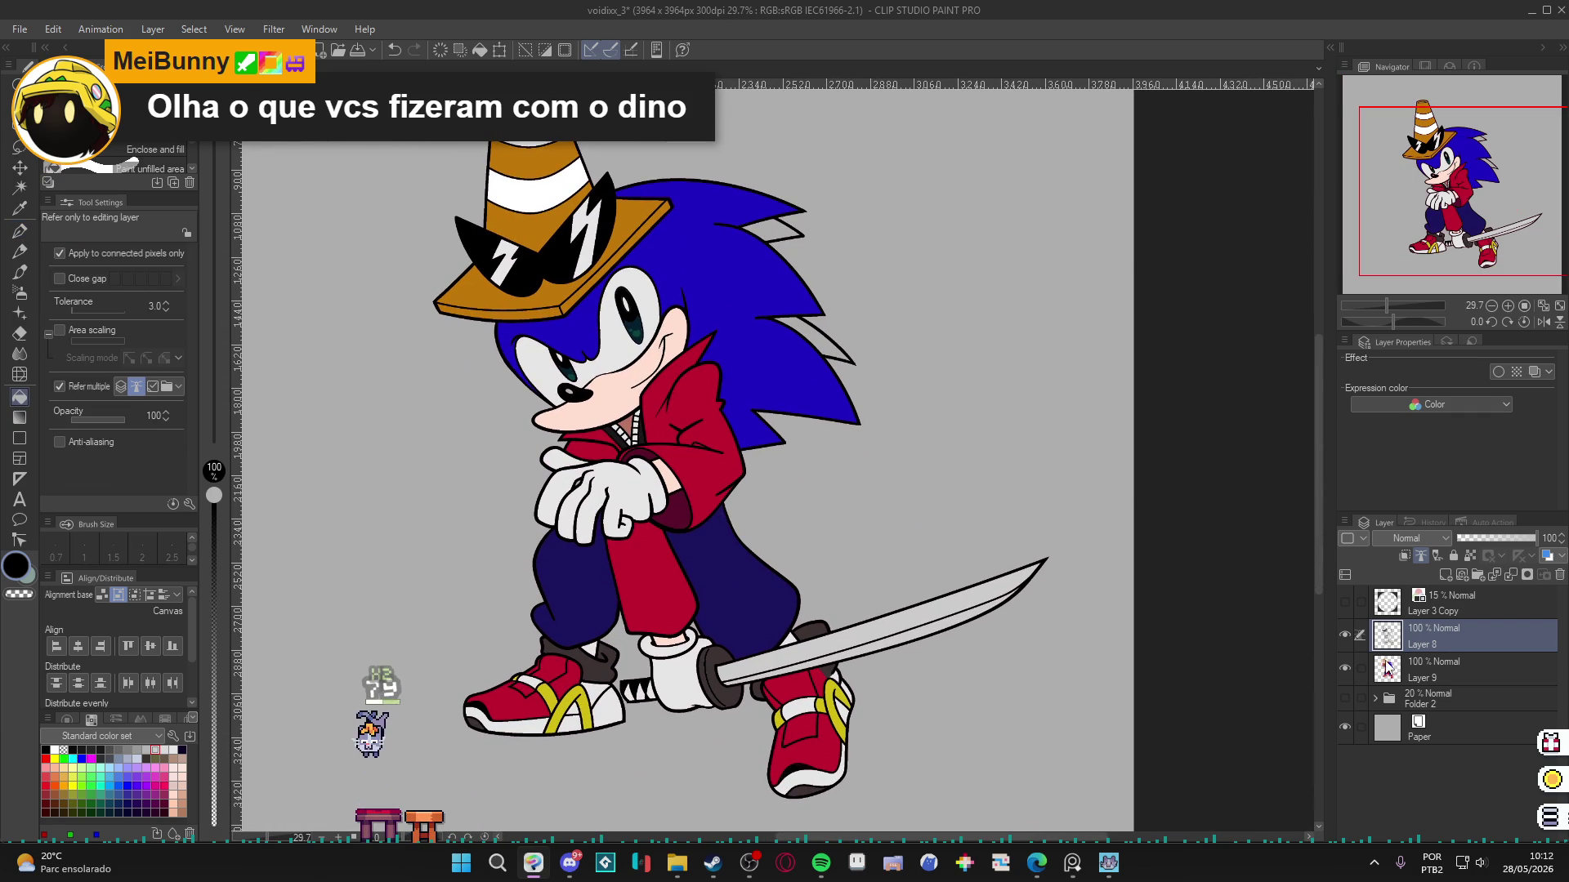
{"action": "left_click", "coordinate": [1386, 665]}
{"action": "scroll", "coordinate": [839, 335], "scroll_direction": "up", "scroll_amount": 2}
{"action": "scroll", "coordinate": [817, 335], "scroll_direction": "up", "scroll_amount": 2}
{"action": "left_click", "coordinate": [801, 335], "text": "alt"}
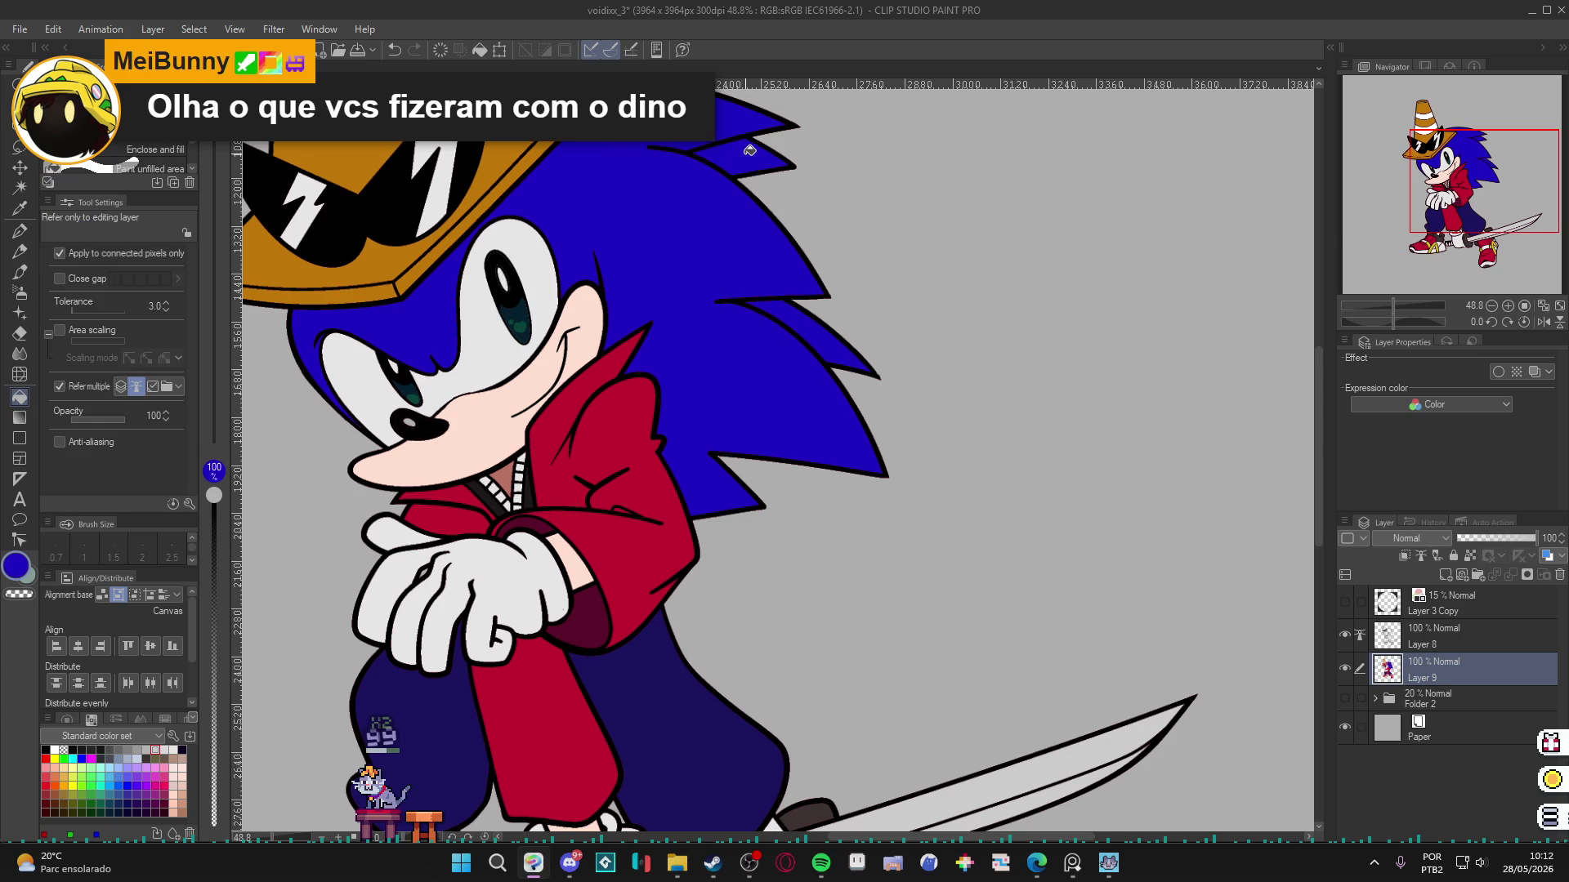
{"action": "scroll", "coordinate": [732, 190], "scroll_direction": "down", "scroll_amount": 2}
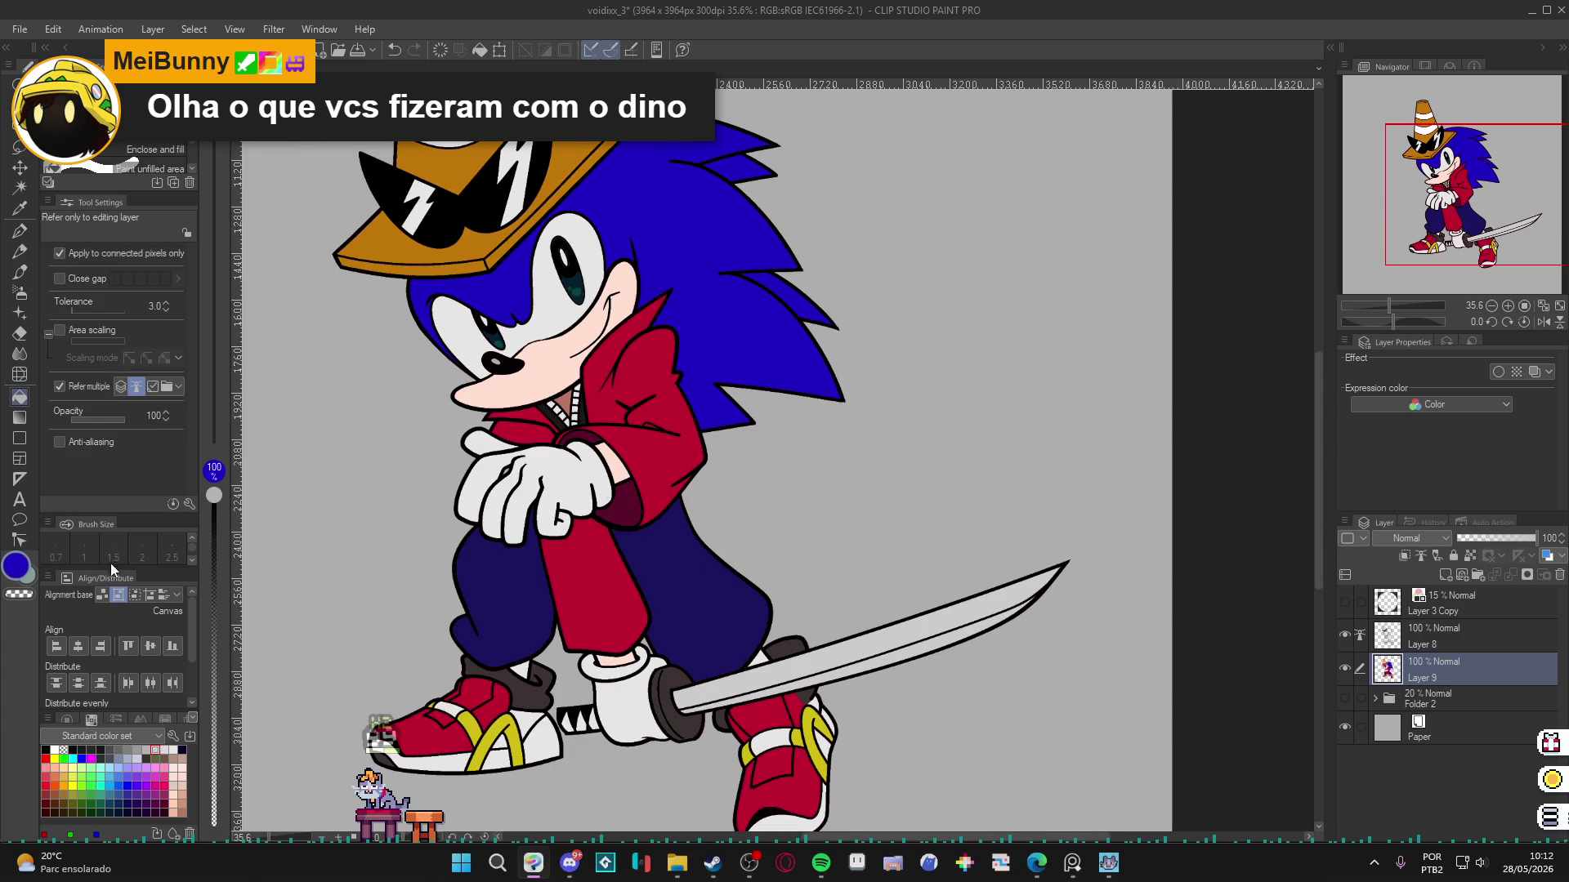
{"action": "left_click", "coordinate": [16, 566]}
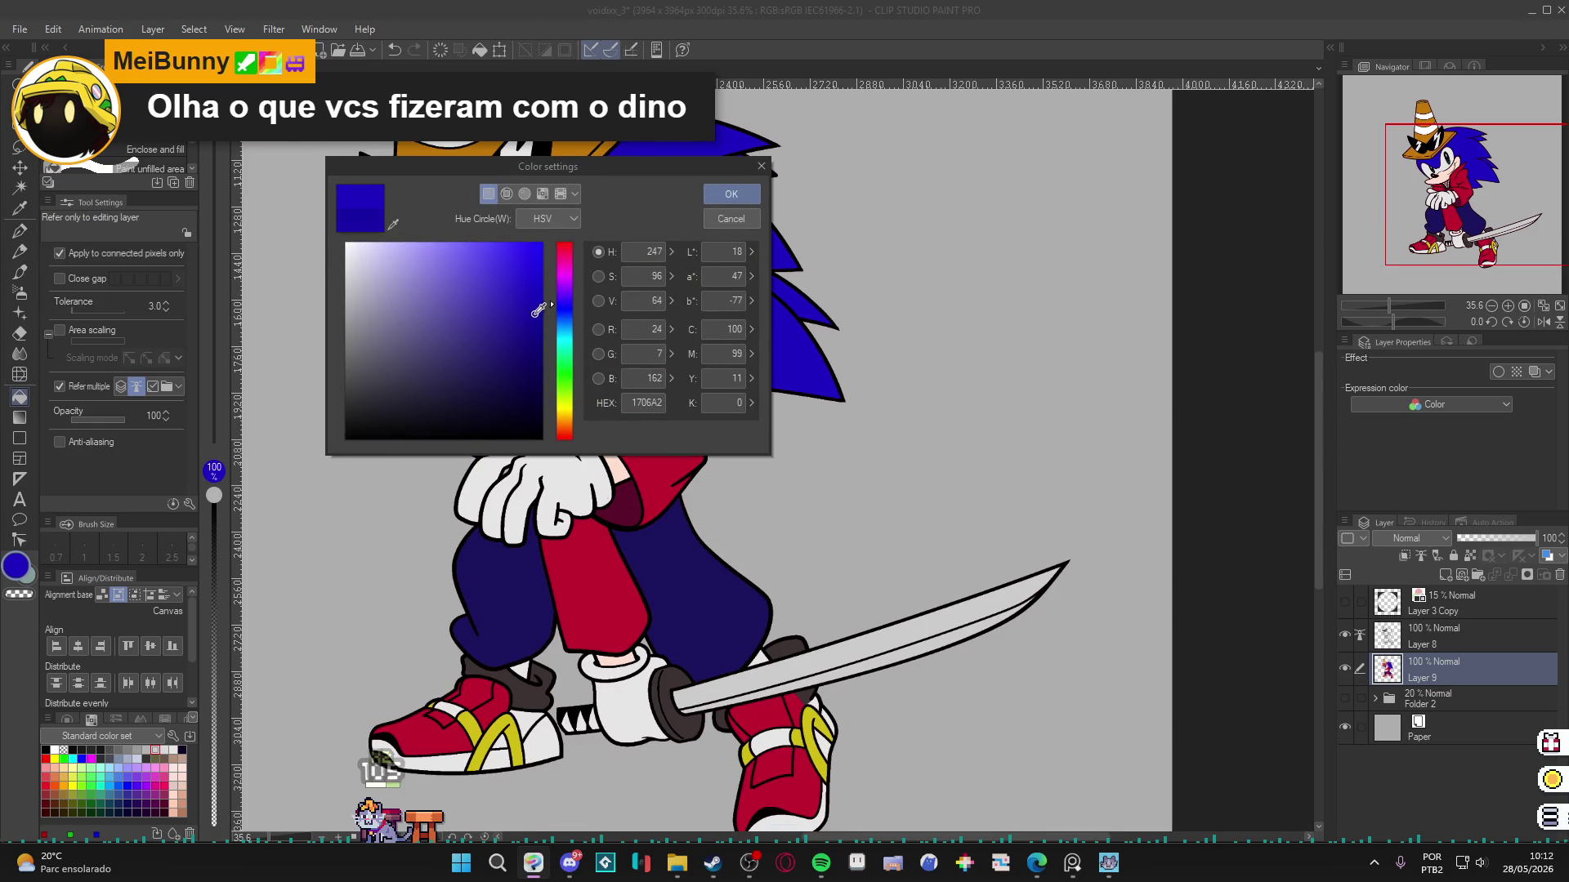
{"action": "left_click_drag", "start_coordinate": [553, 304], "coordinate": [539, 326]}
{"action": "left_click", "coordinate": [731, 194]}
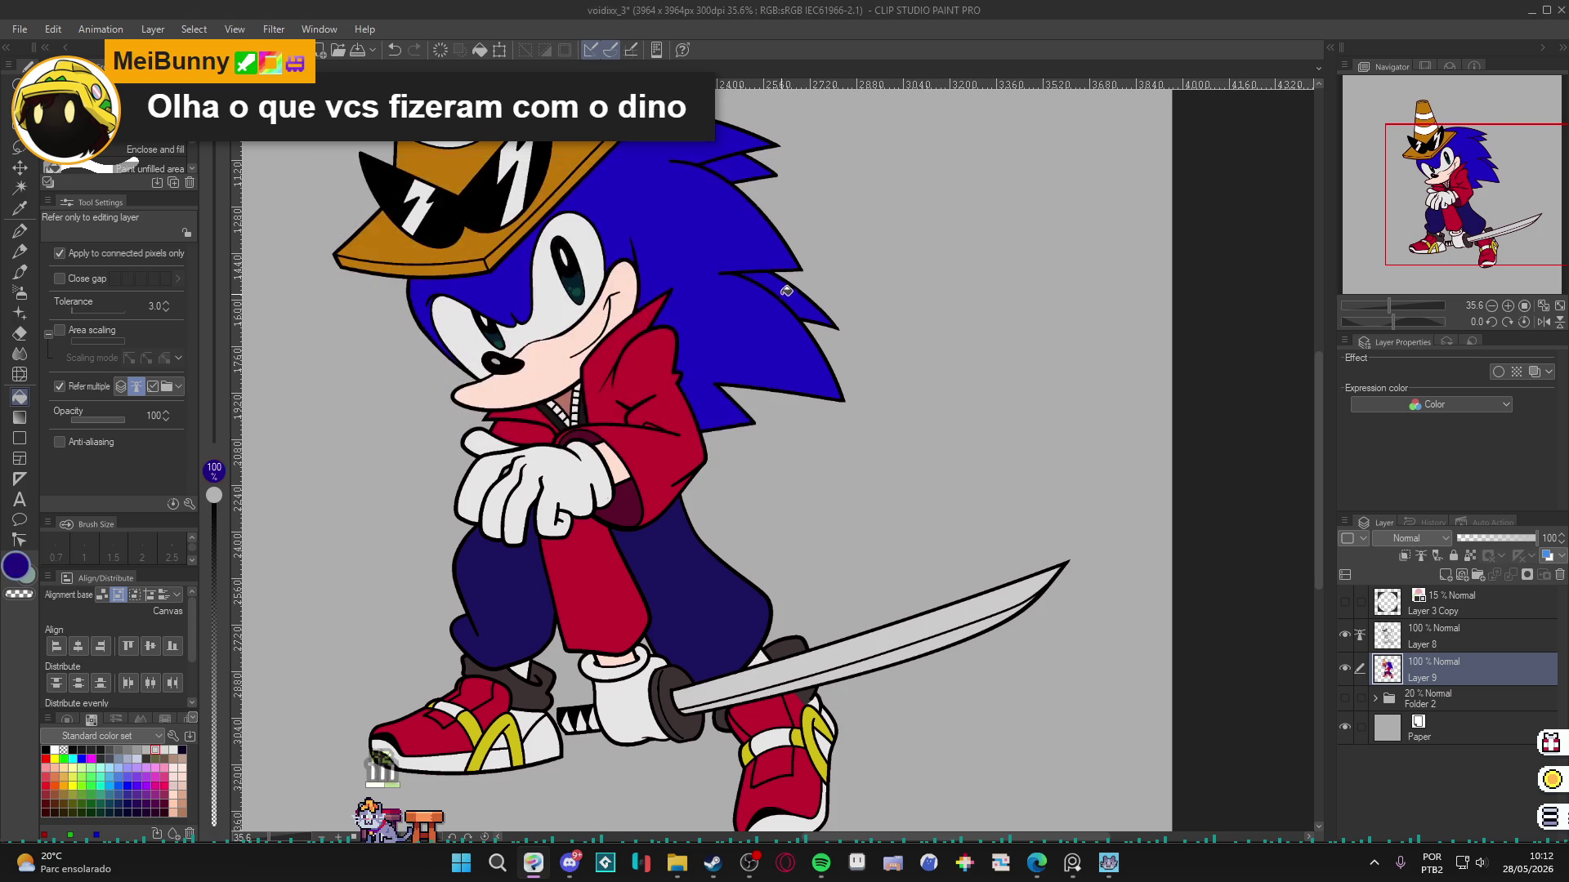
{"action": "scroll", "coordinate": [940, 321], "scroll_direction": "down", "scroll_amount": 2}
{"action": "key", "text": "ctrl+s"}
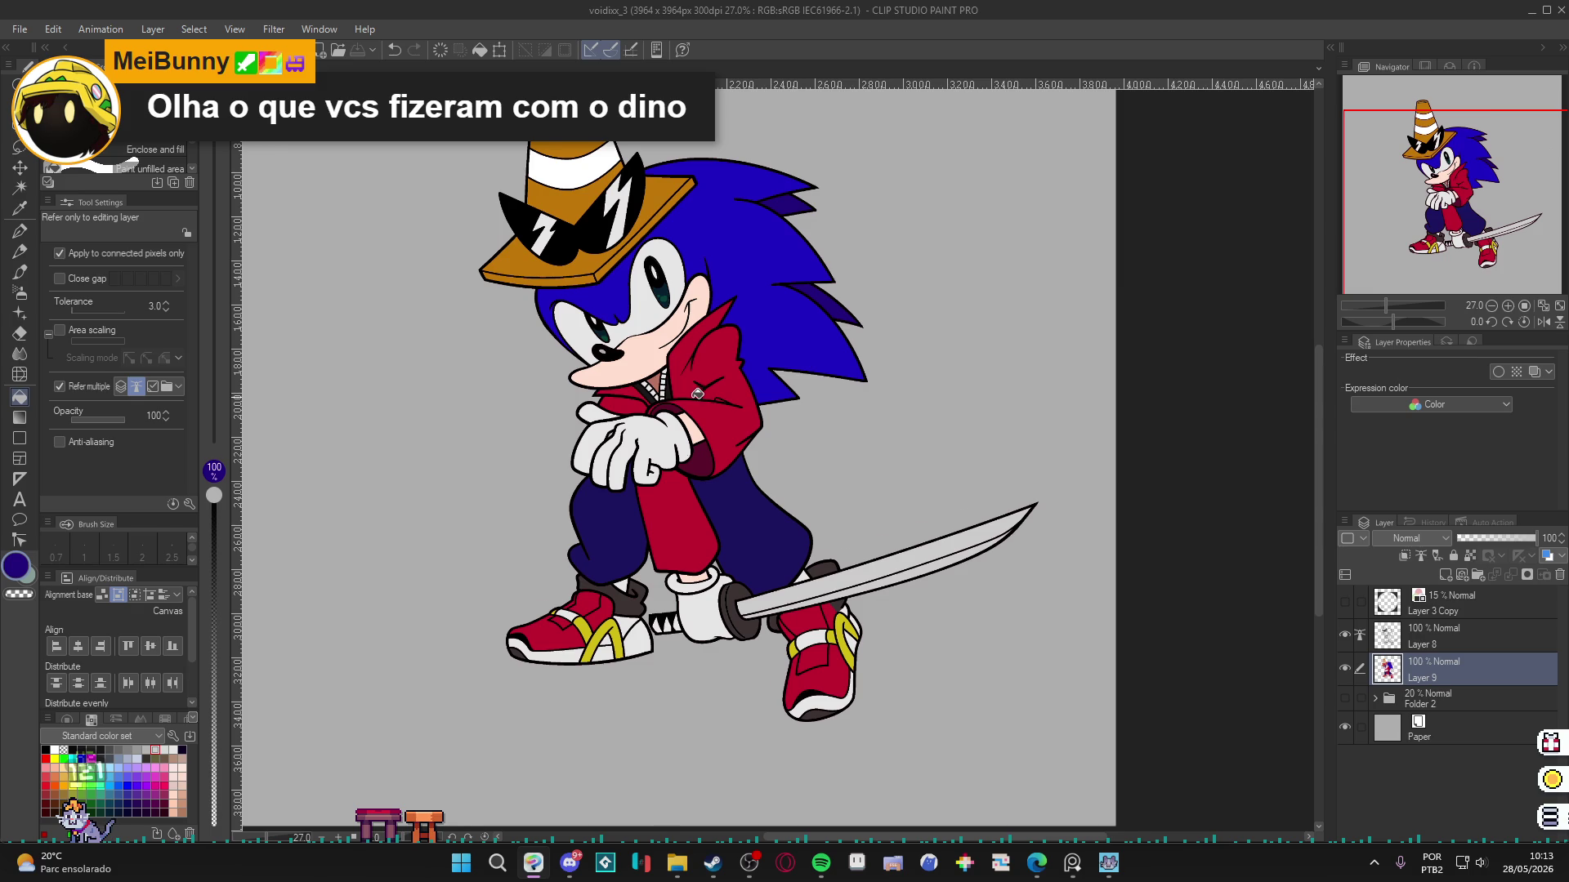
Fill an area on Layer 9, then duplicate it as Layer 9 Copy.
{"action": "scroll", "coordinate": [621, 495], "scroll_direction": "down", "scroll_amount": 1}
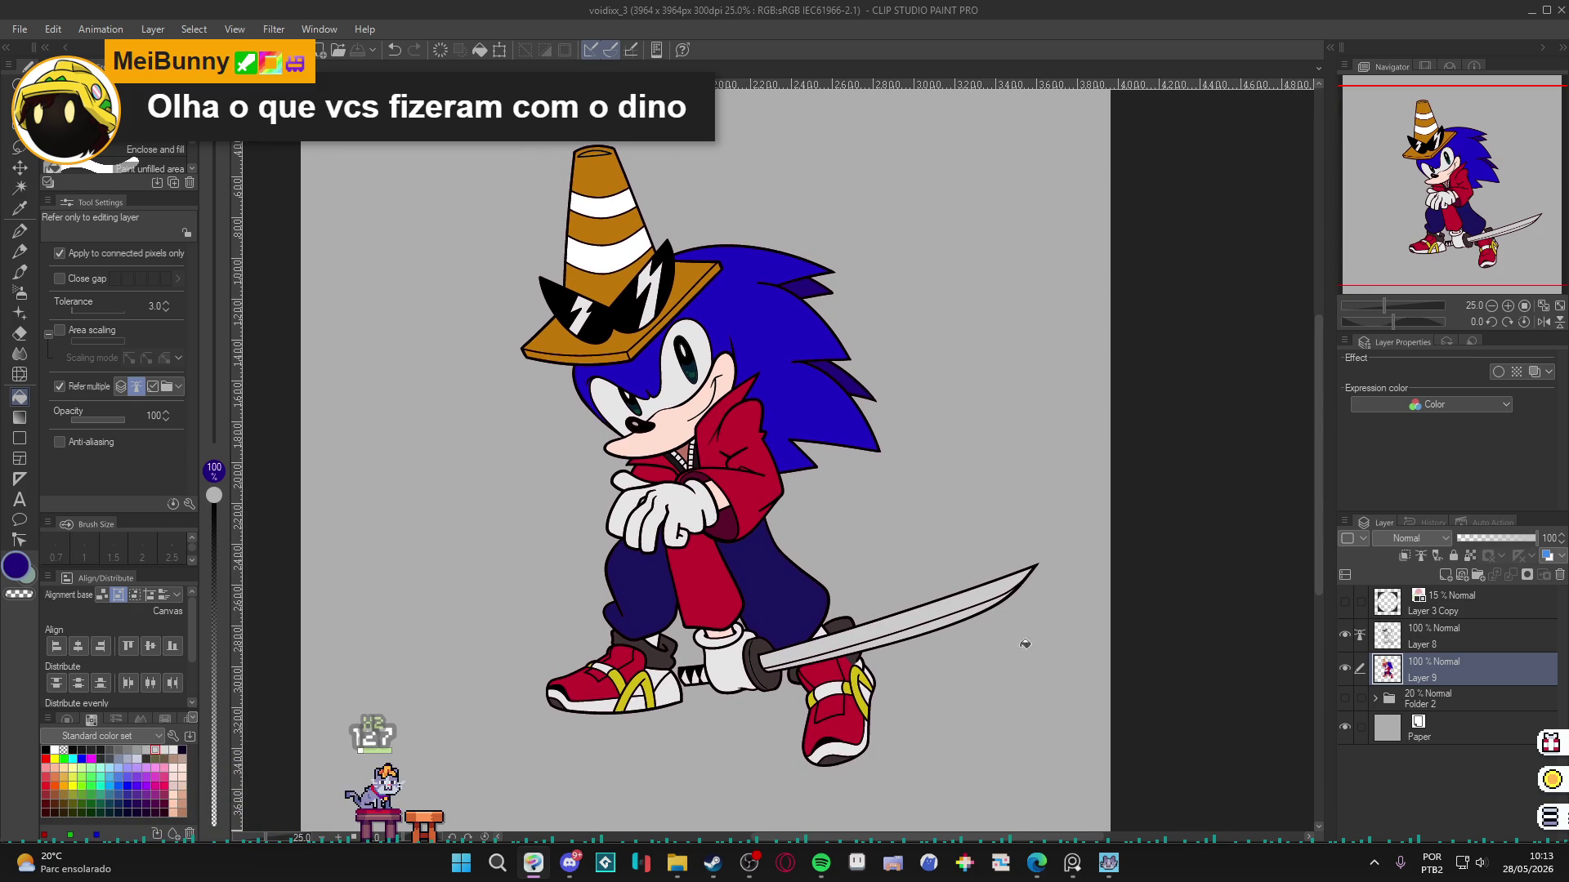
{"action": "double_click", "coordinate": [1347, 681]}
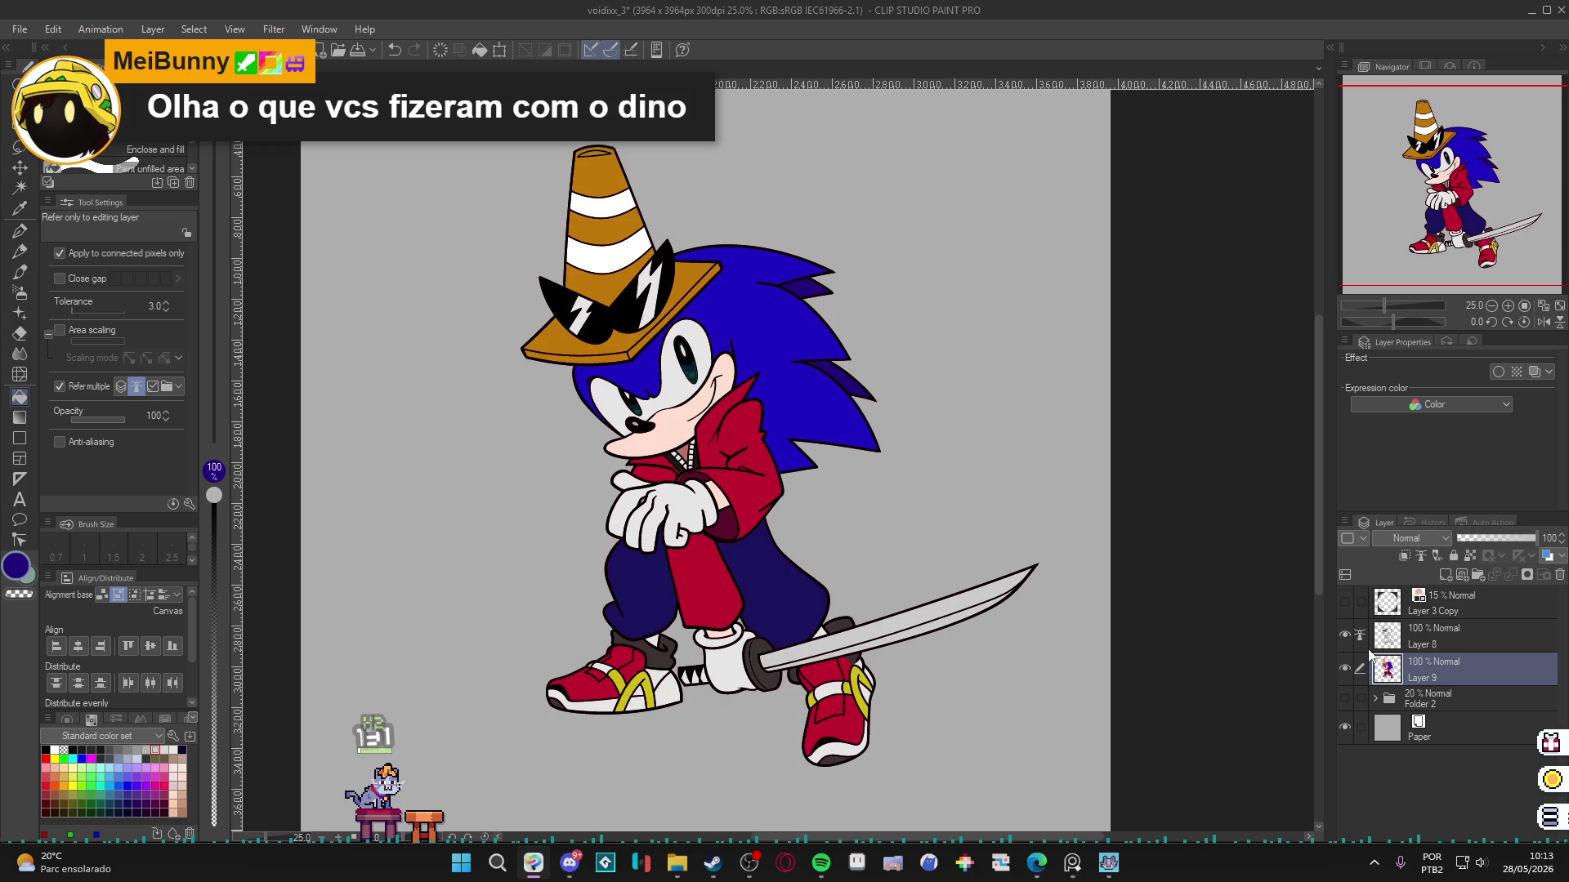
{"action": "right_click", "coordinate": [1466, 670]}
{"action": "left_click", "coordinate": [1428, 324]}
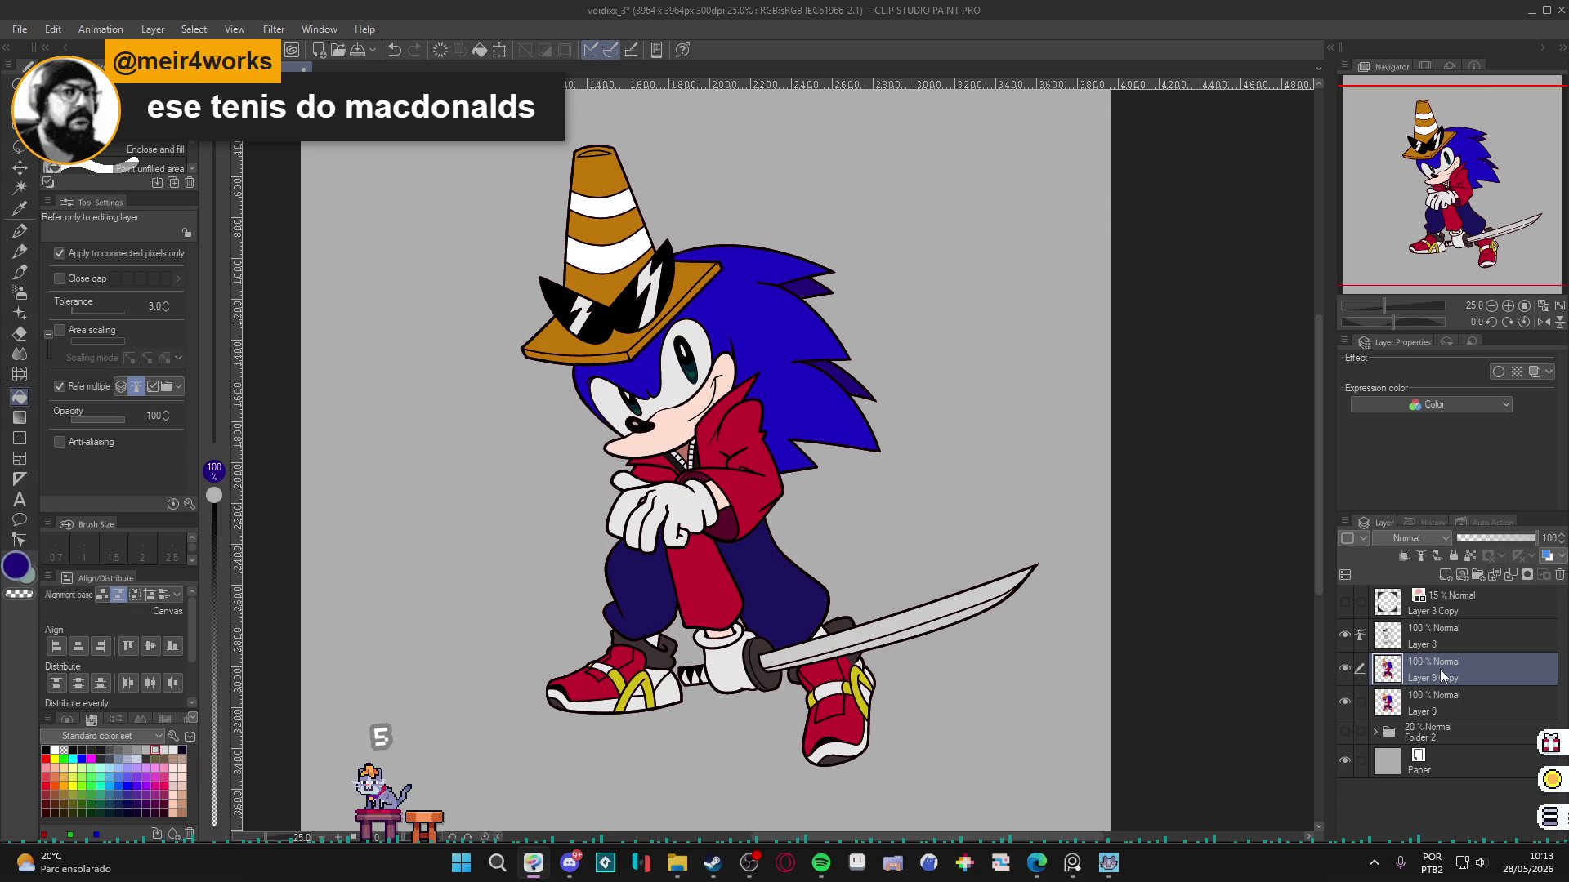
Clip Layer 9 Copy to the layer below and set it to Multiply blending.
{"action": "left_click", "coordinate": [1405, 556]}
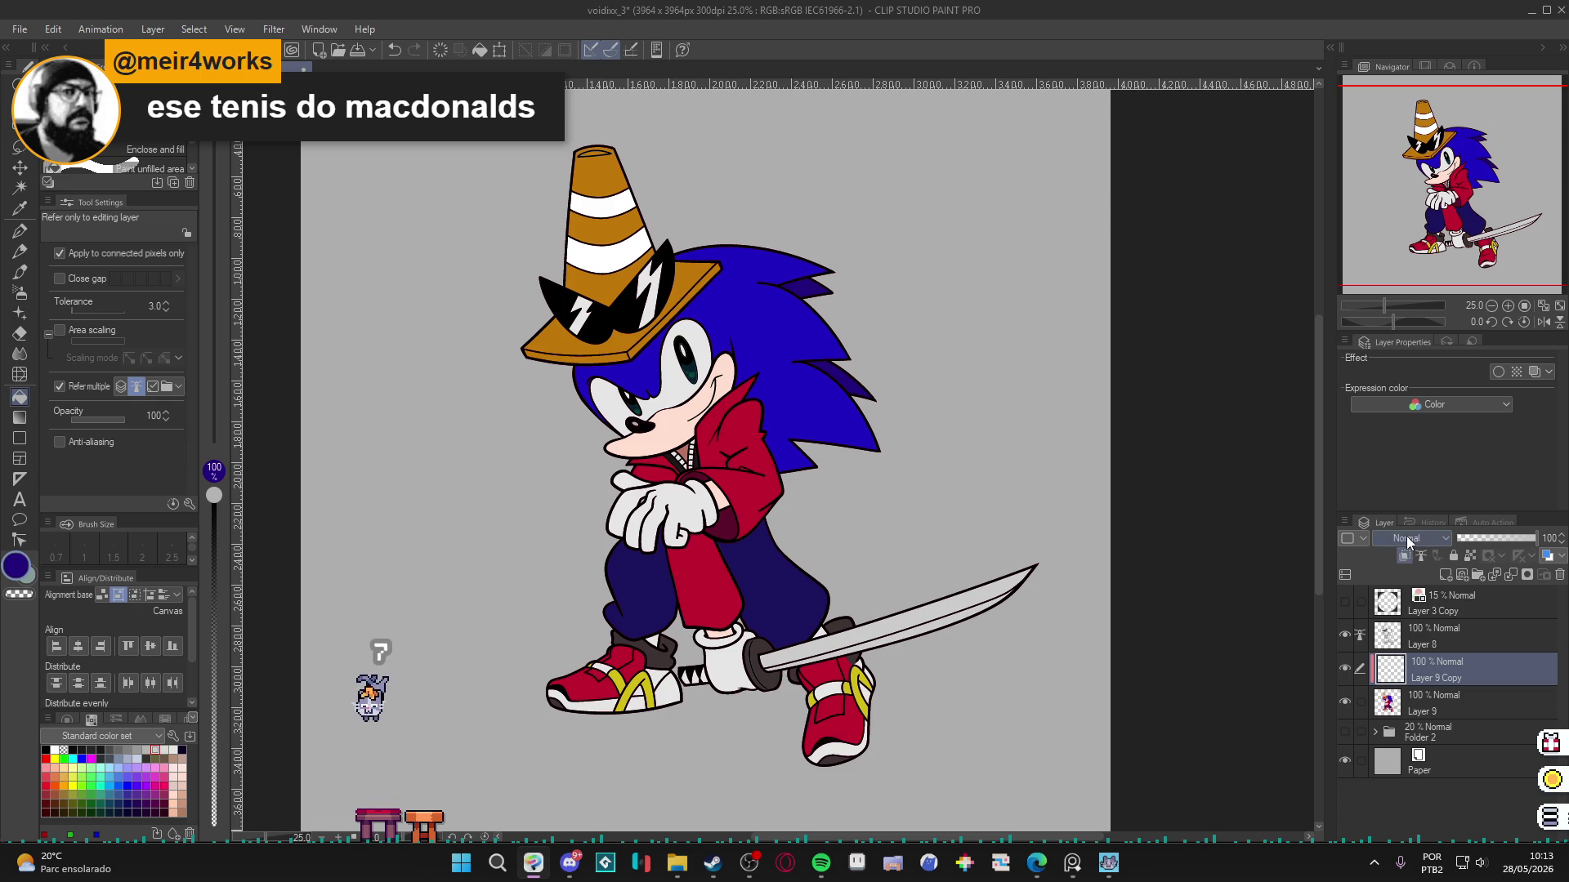
{"action": "left_click", "coordinate": [1407, 539]}
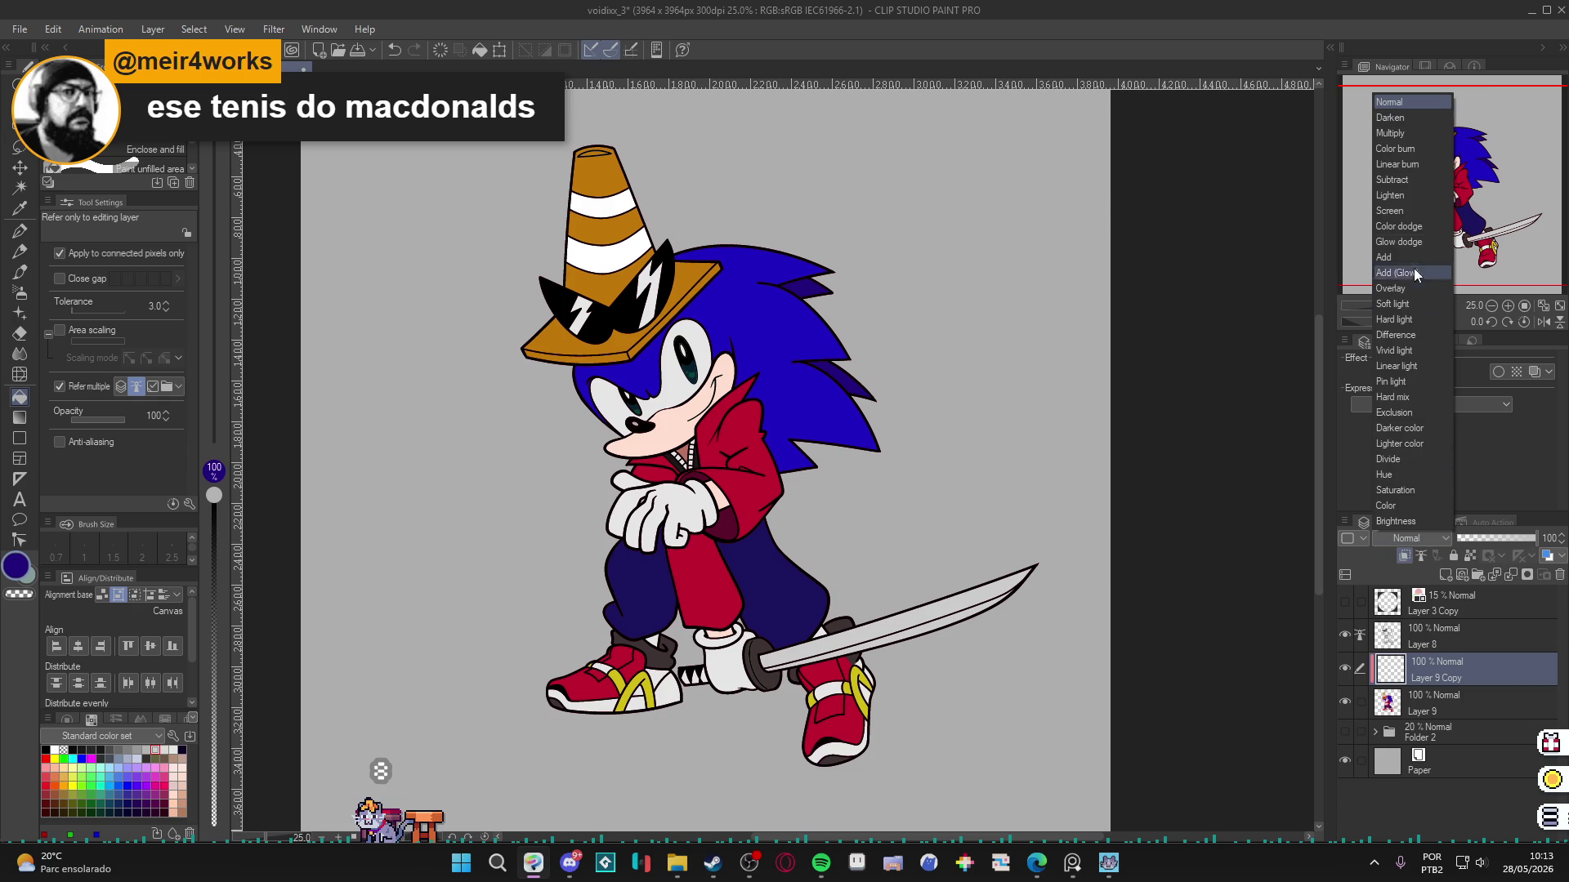
{"action": "left_click", "coordinate": [1410, 133]}
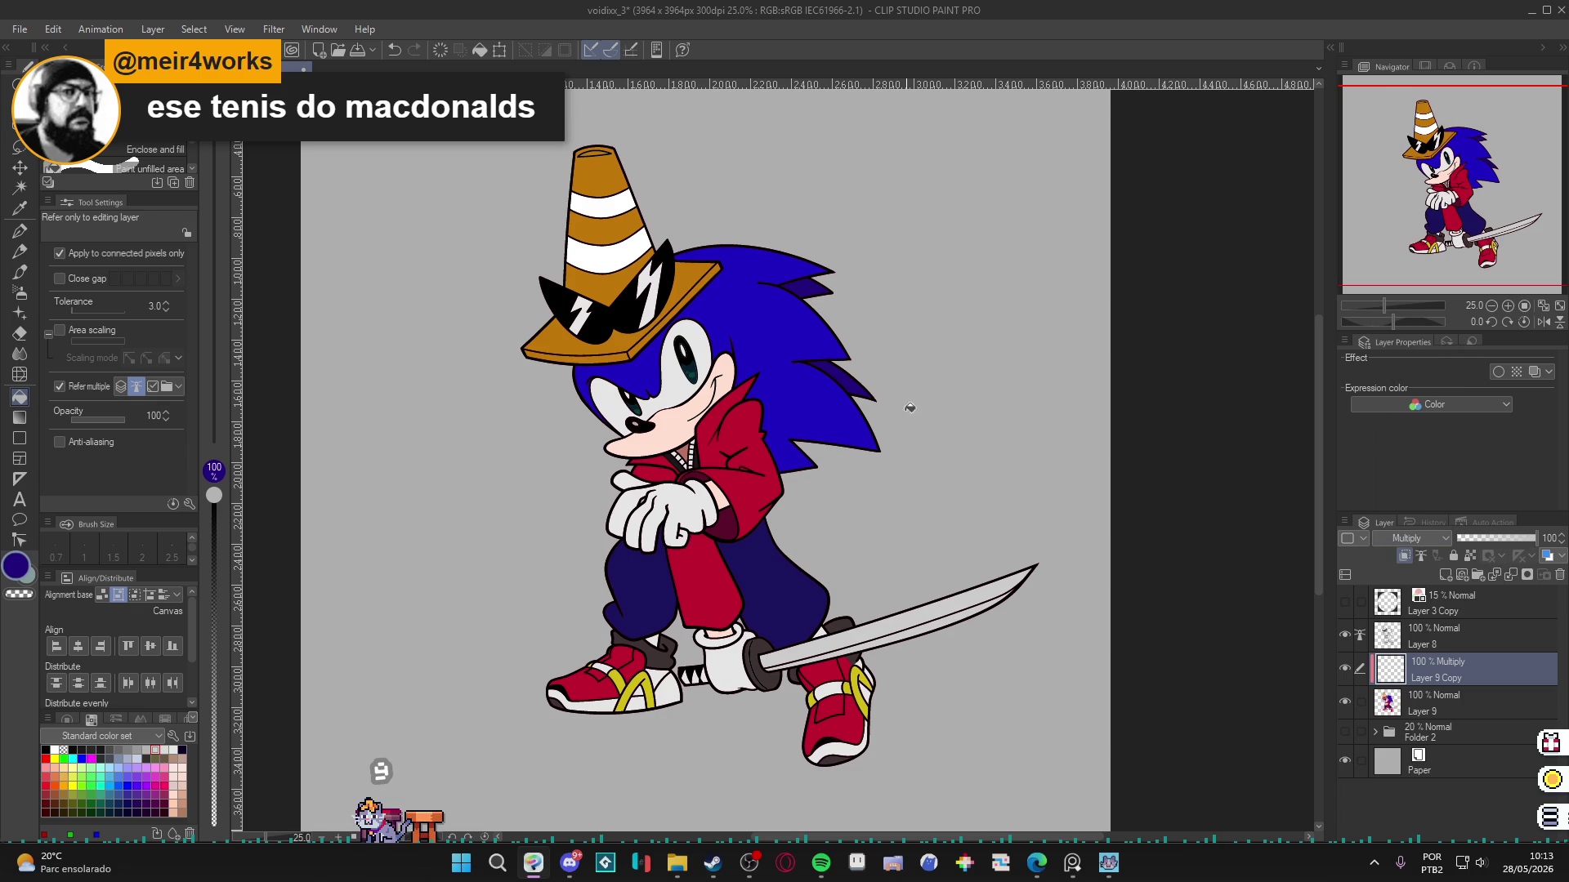
{"action": "key", "text": "p"}
{"action": "left_click_drag", "start_coordinate": [903, 539], "coordinate": [963, 550]}
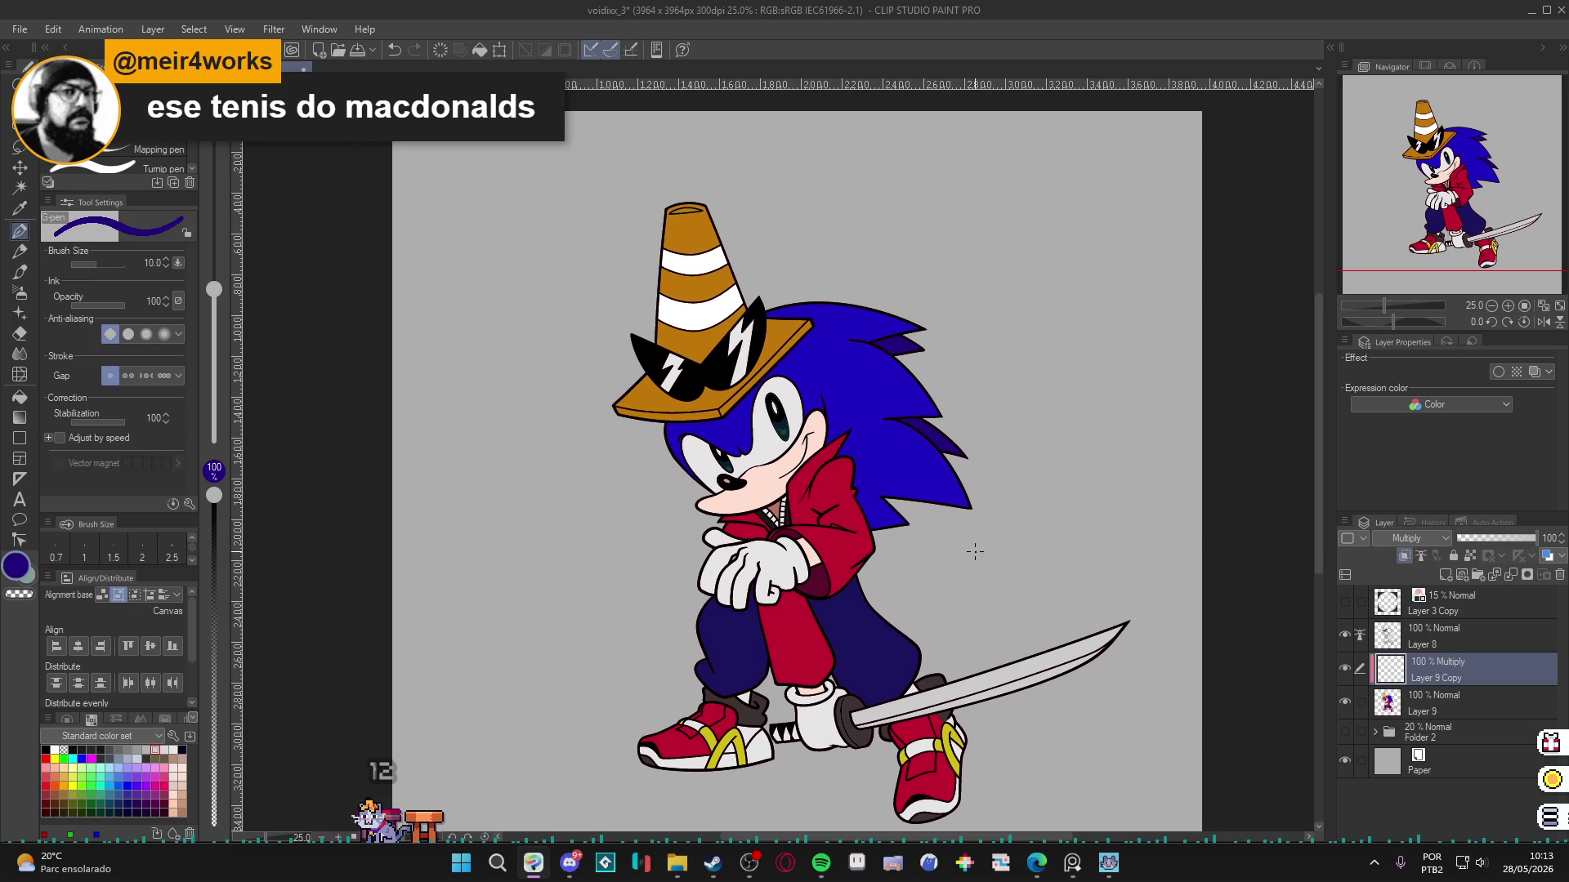
{"action": "key", "text": "p"}
{"action": "key", "text": "p"}
{"action": "key", "text": "bracketright"}
{"action": "key", "text": "bracketright"}
{"action": "key", "text": "bracketright"}
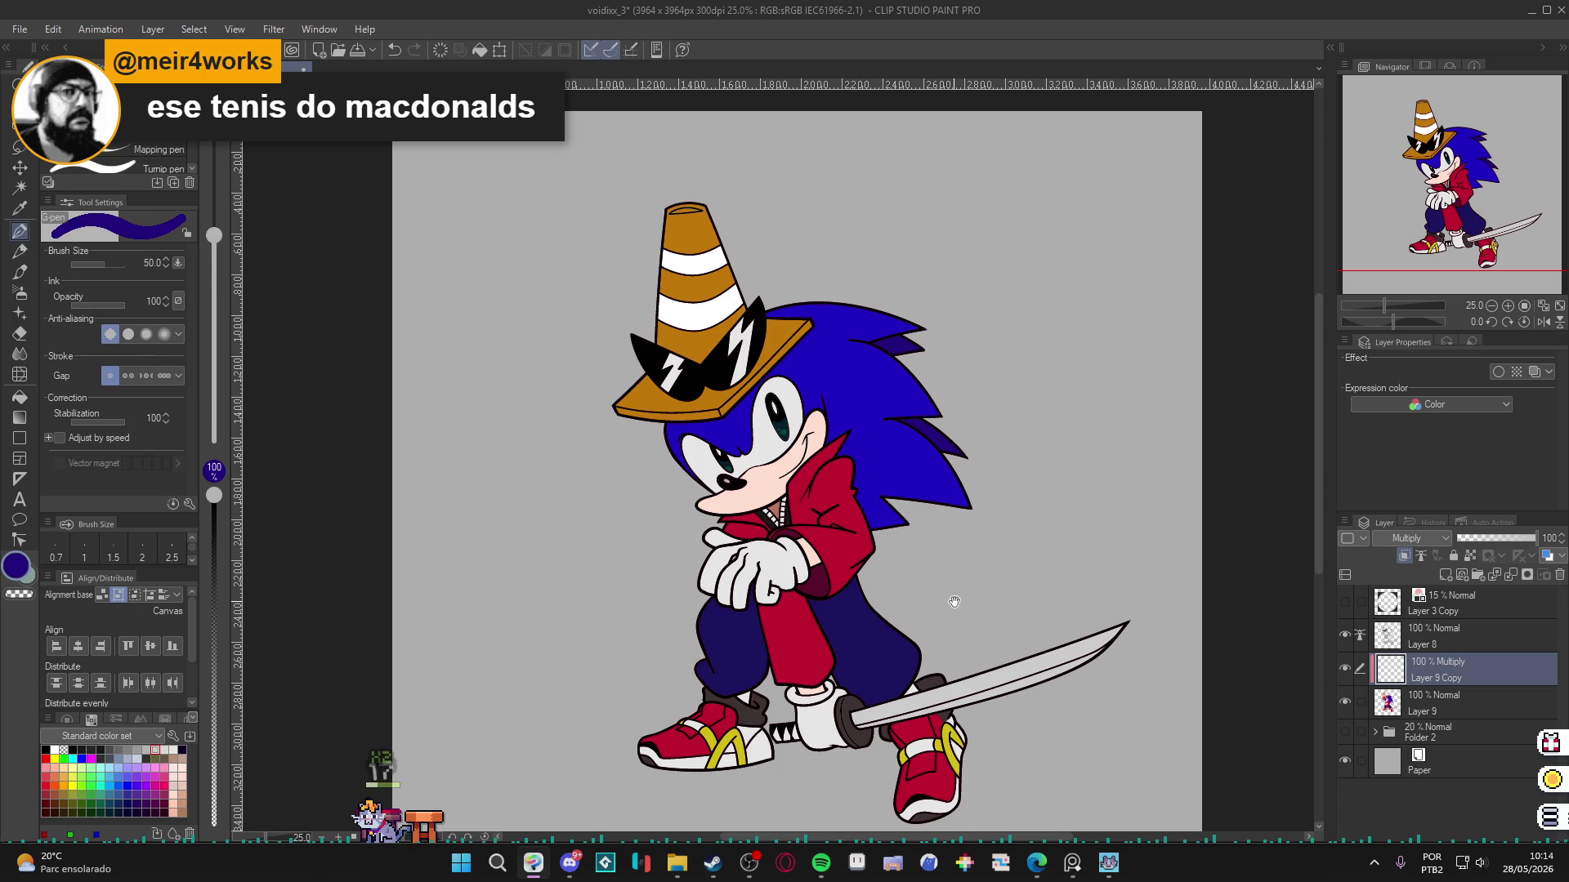
Pick the bright hair blue and adjust the shading layer's opacity to 22%.
{"action": "left_click_drag", "start_coordinate": [953, 602], "coordinate": [964, 610]}
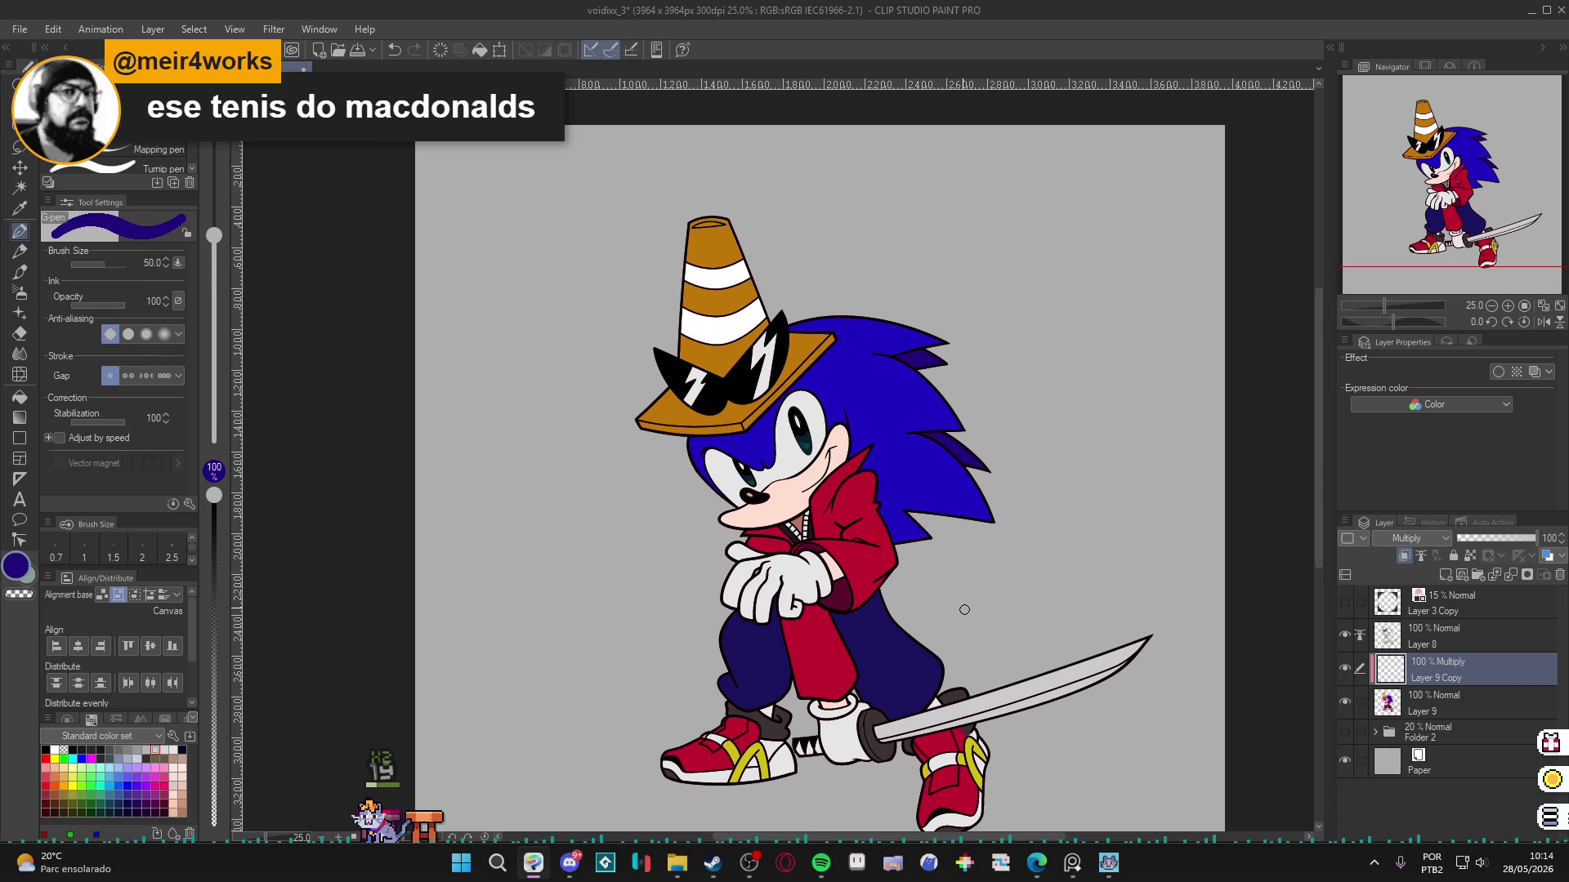
{"action": "mouse_move", "coordinate": [976, 493]}
{"action": "left_mouse_down"}
{"action": "mouse_move", "coordinate": [1062, 539]}
{"action": "mouse_move", "coordinate": [990, 523]}
{"action": "left_mouse_up"}
{"action": "left_click", "coordinate": [990, 523], "text": "alt"}
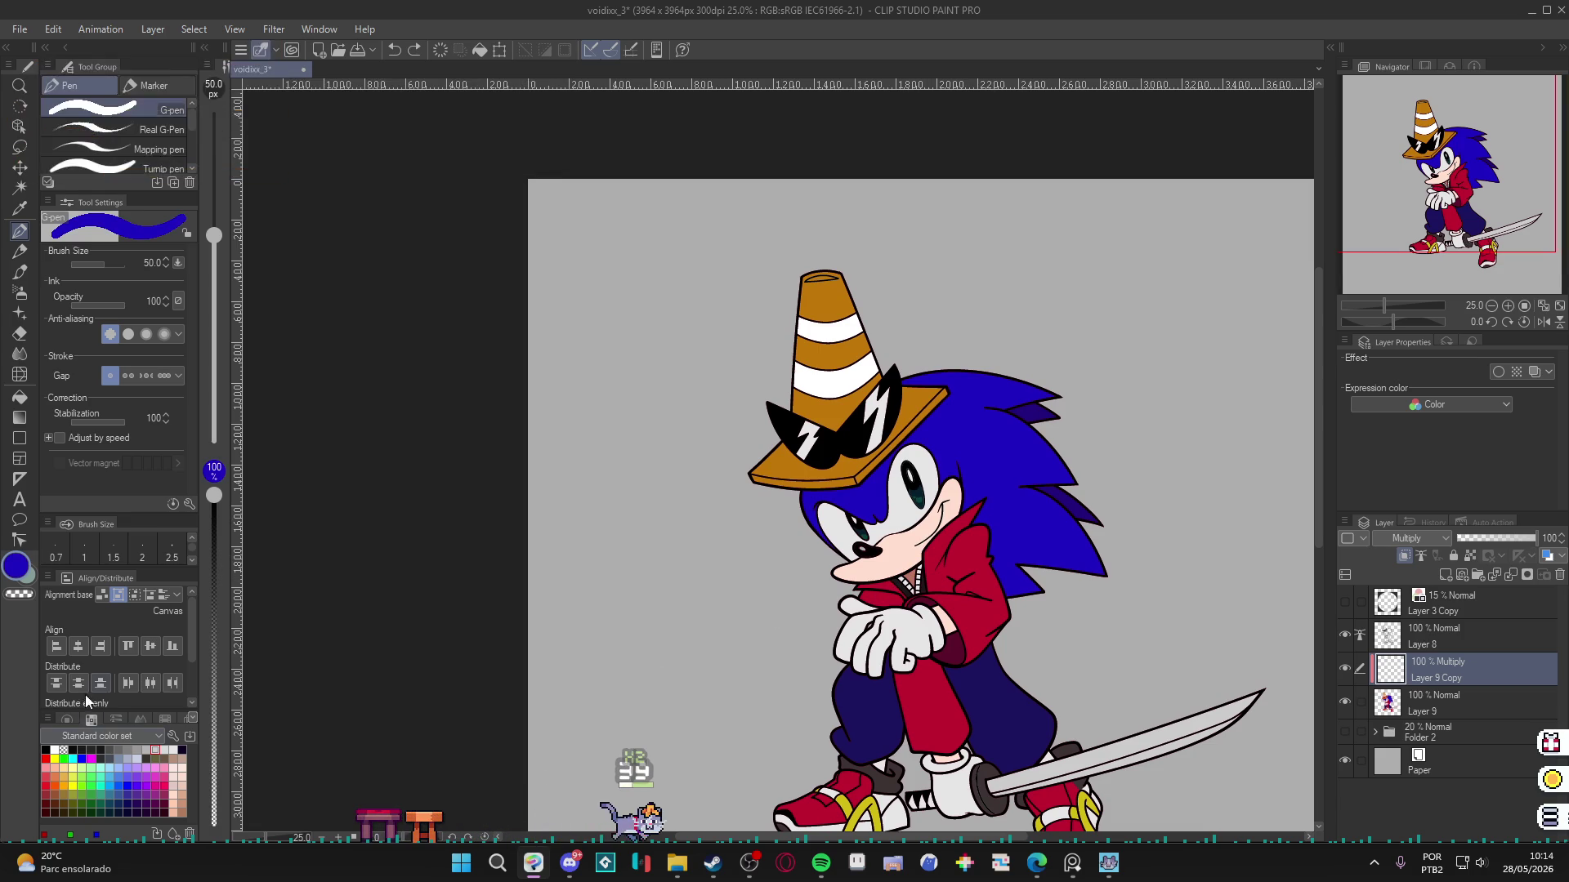
{"action": "left_click", "coordinate": [214, 786]}
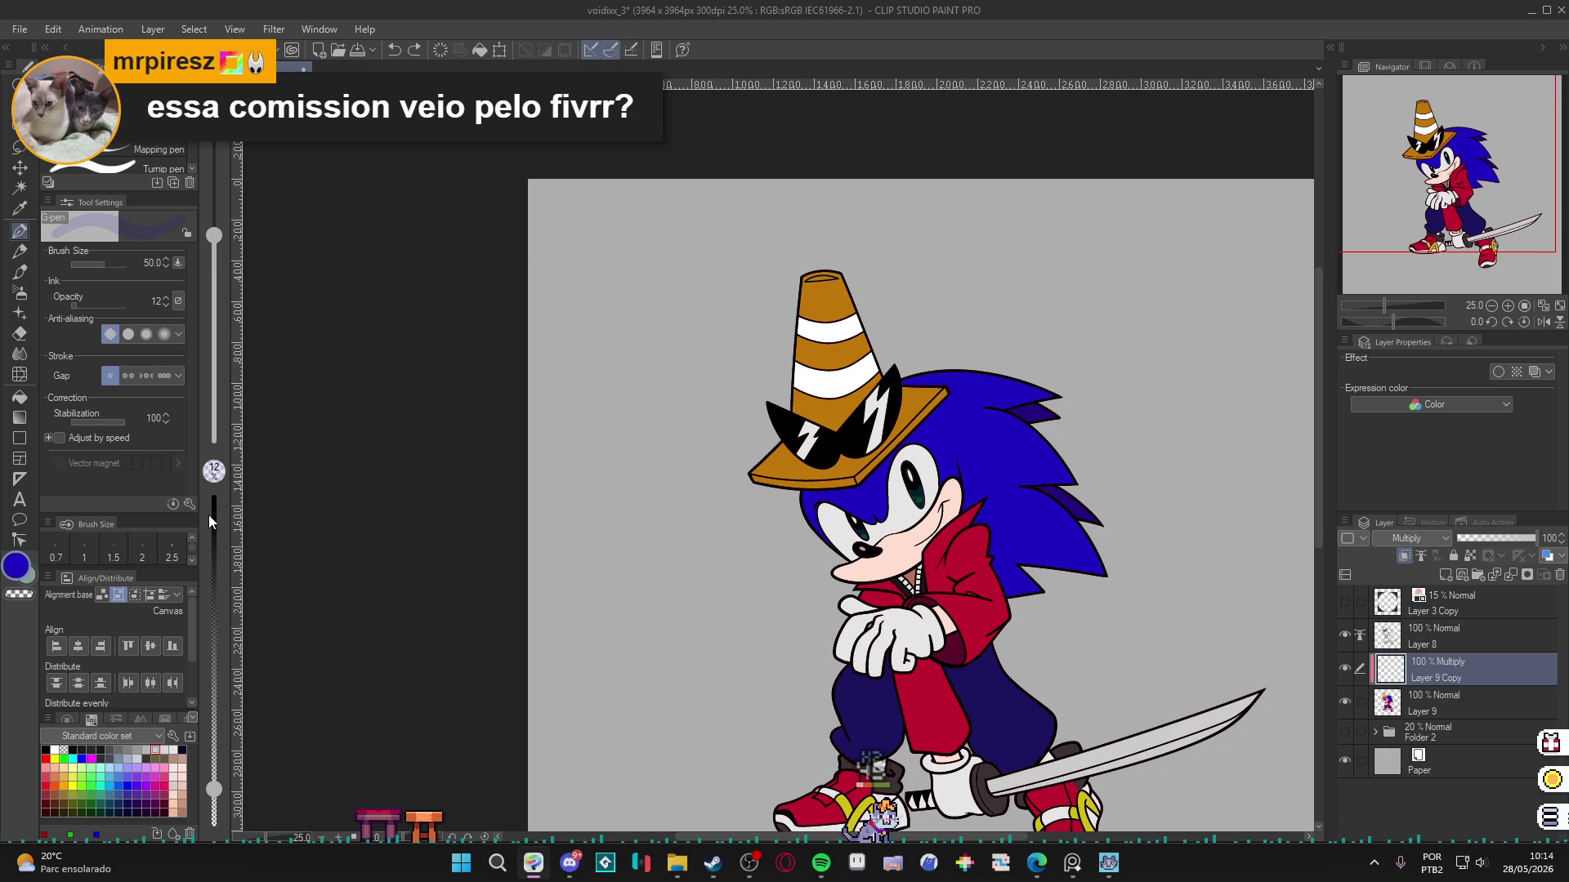
{"action": "left_click_drag", "start_coordinate": [211, 541], "coordinate": [240, 446]}
{"action": "left_click", "coordinate": [1469, 537]}
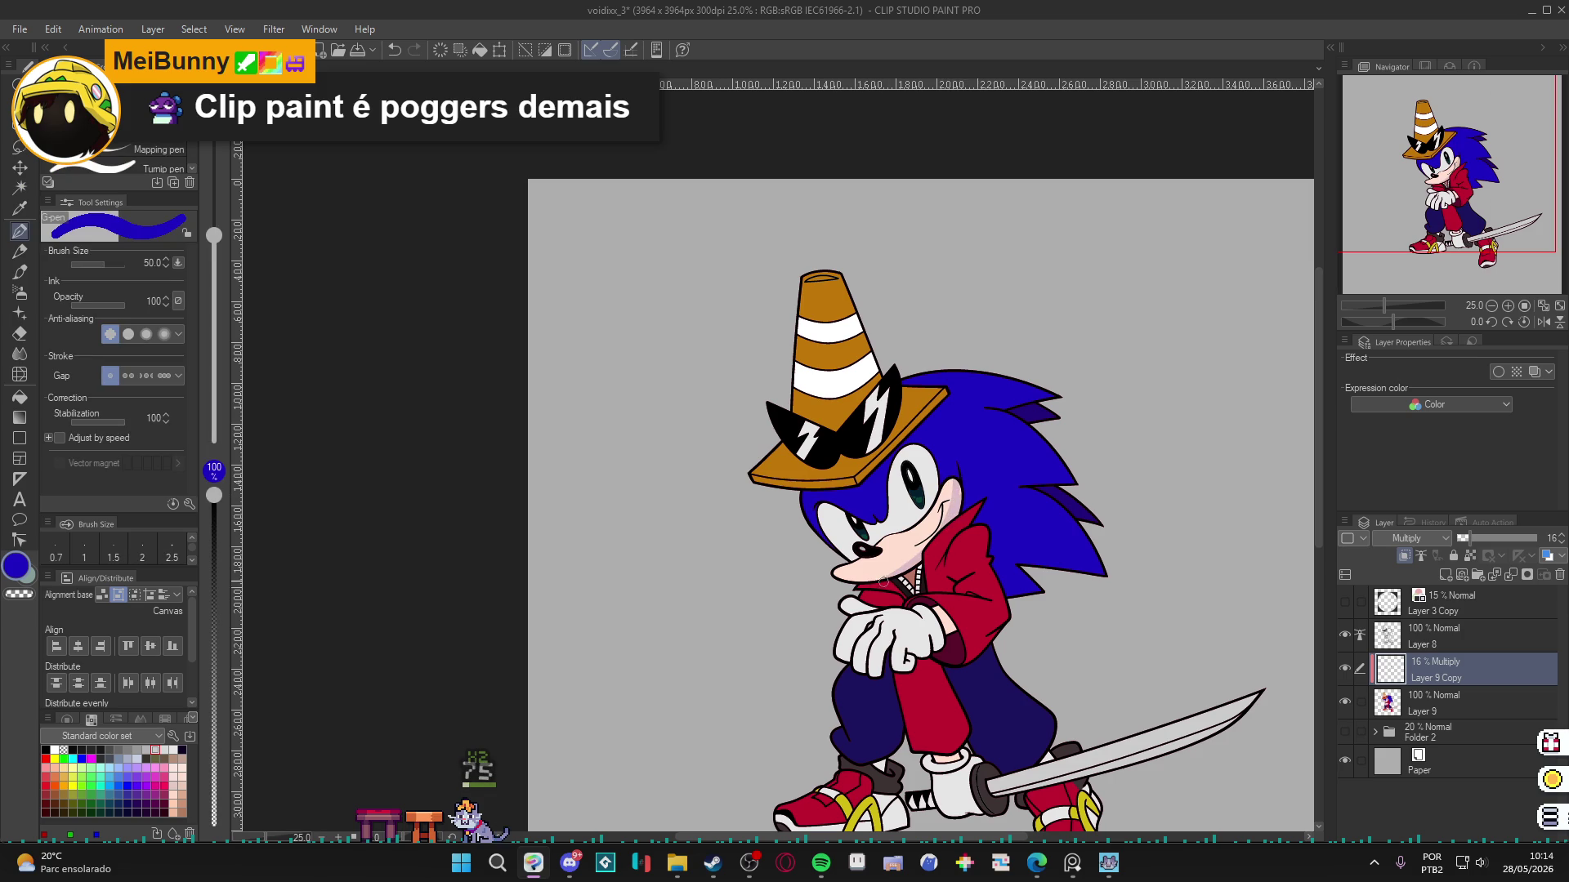
{"action": "mouse_move", "coordinate": [857, 590]}
{"action": "left_mouse_down"}
{"action": "mouse_move", "coordinate": [777, 609]}
{"action": "mouse_move", "coordinate": [705, 576]}
{"action": "left_mouse_up"}
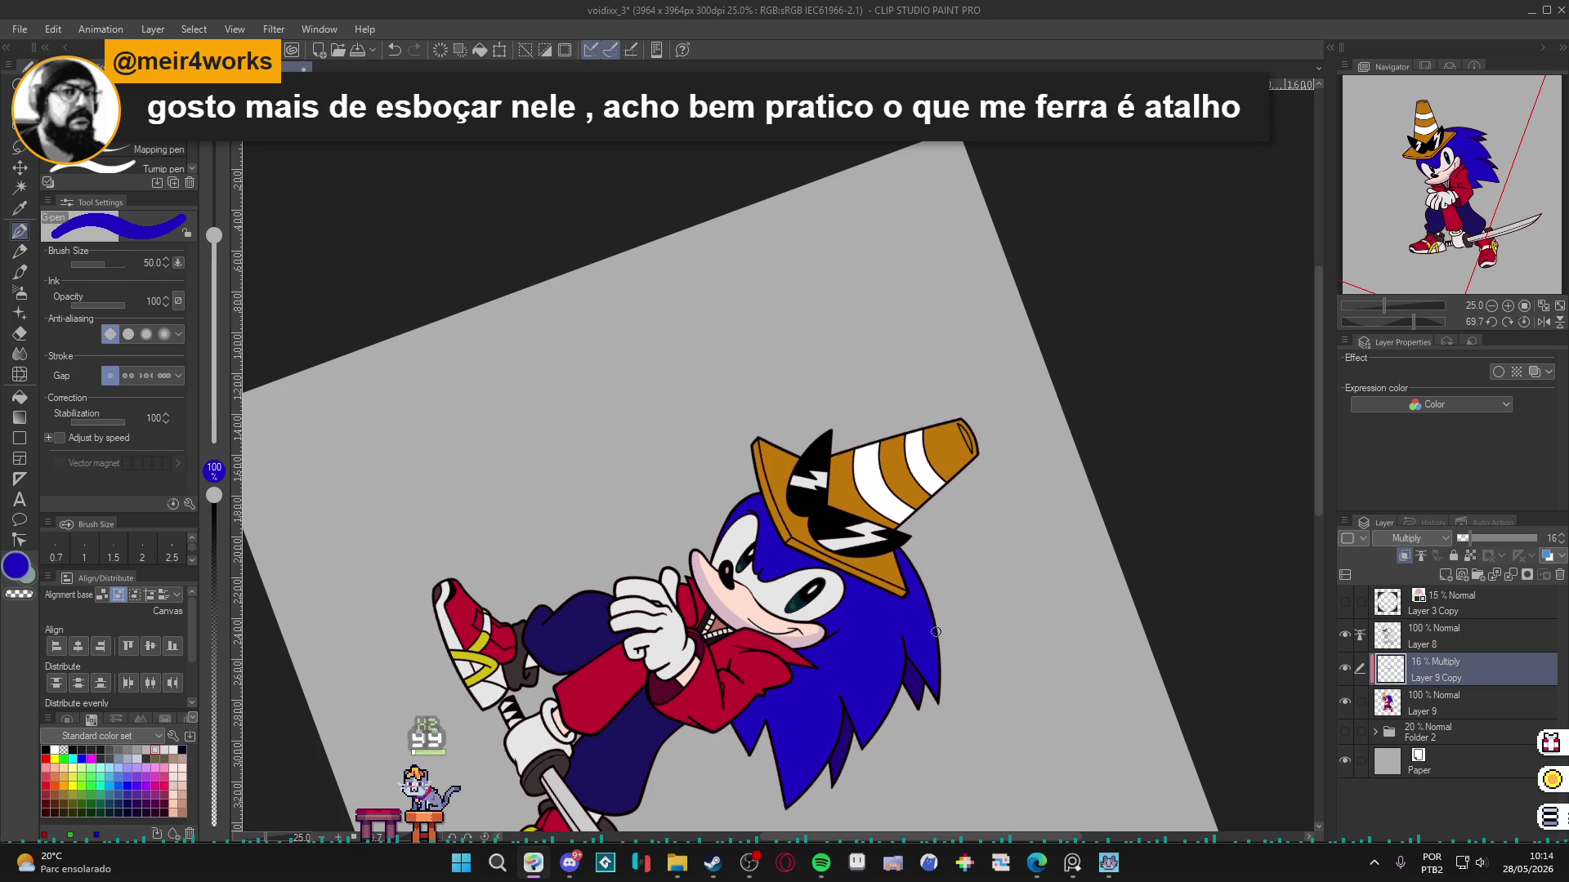
{"action": "key", "text": "ctrl+@"}
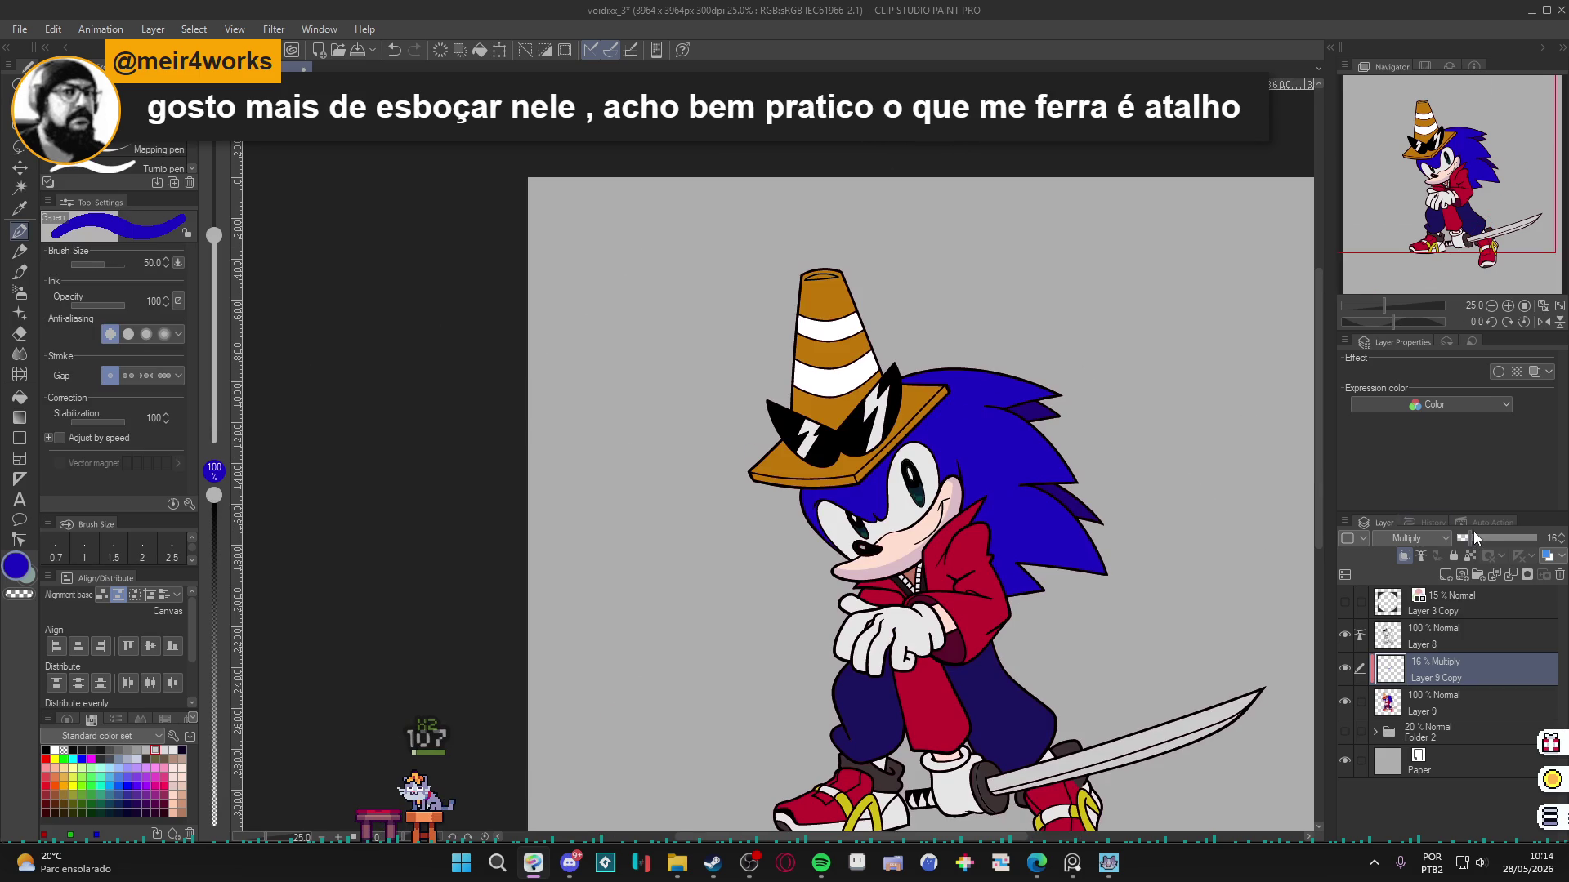
{"action": "left_click", "coordinate": [1476, 536]}
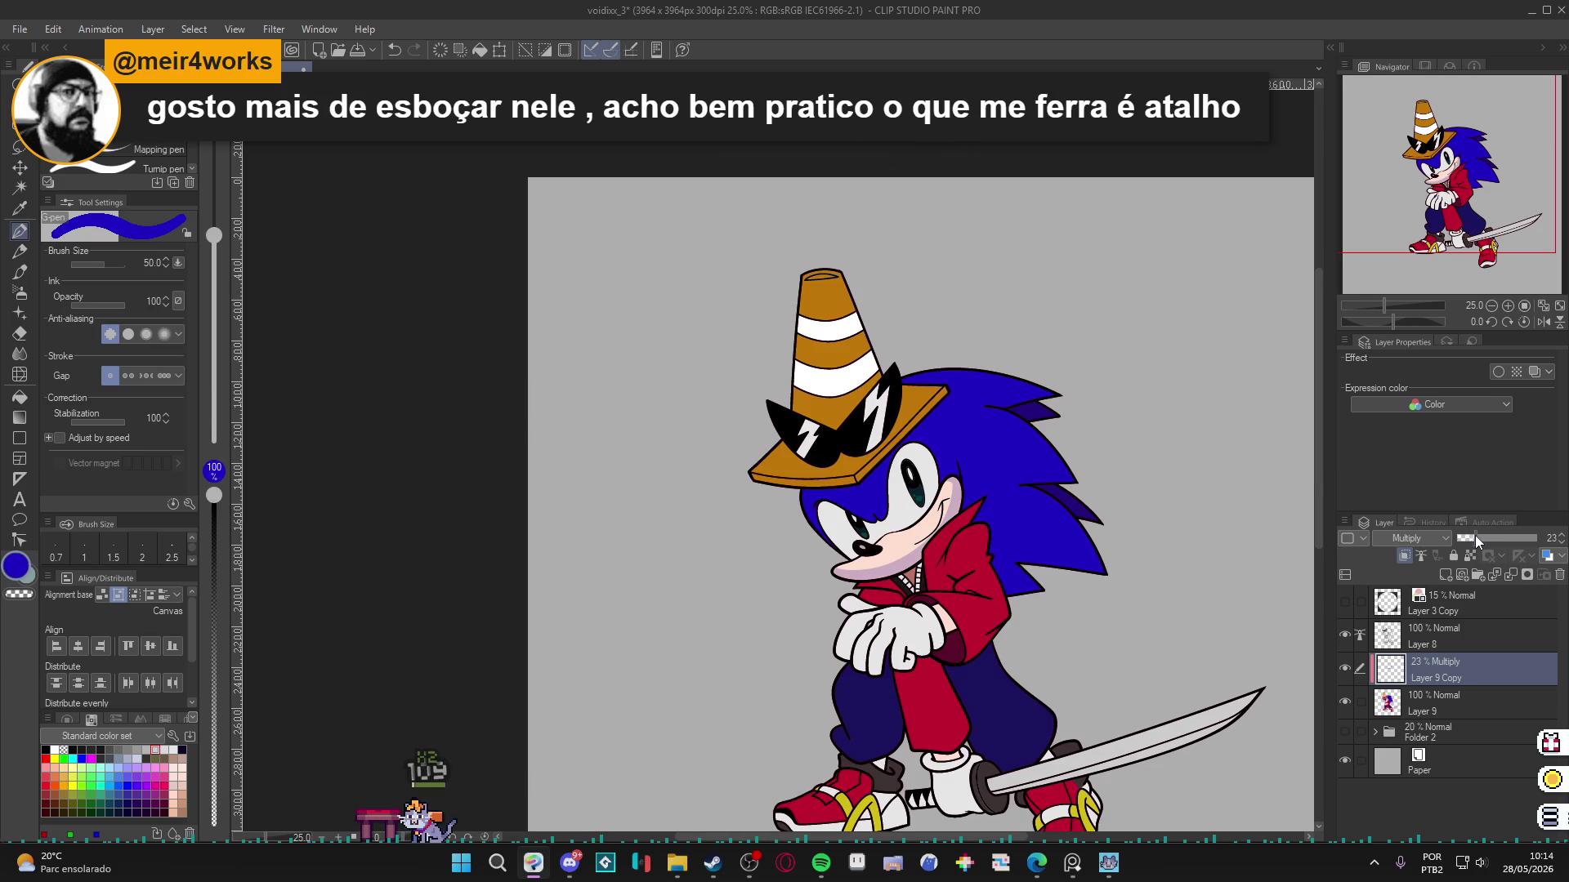
Auto-select Sonic's head area and alternate between pen, fill and selection tools for shading.
{"action": "scroll", "coordinate": [915, 506], "scroll_direction": "up", "scroll_amount": 2}
{"action": "key", "text": "w"}
{"action": "left_click", "coordinate": [915, 588]}
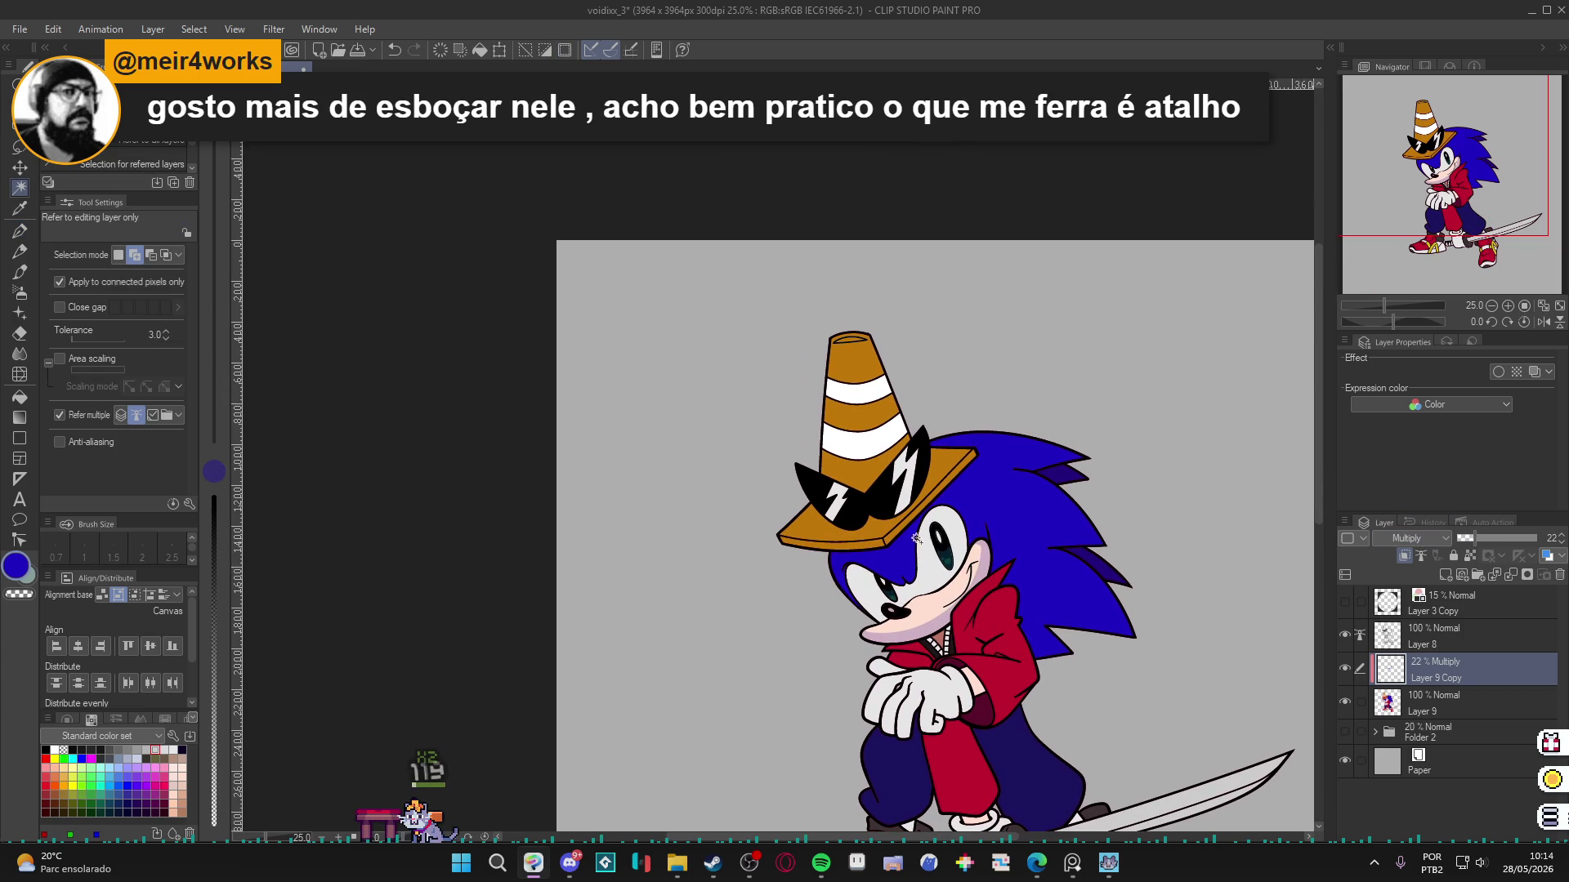
{"action": "key", "text": "p"}
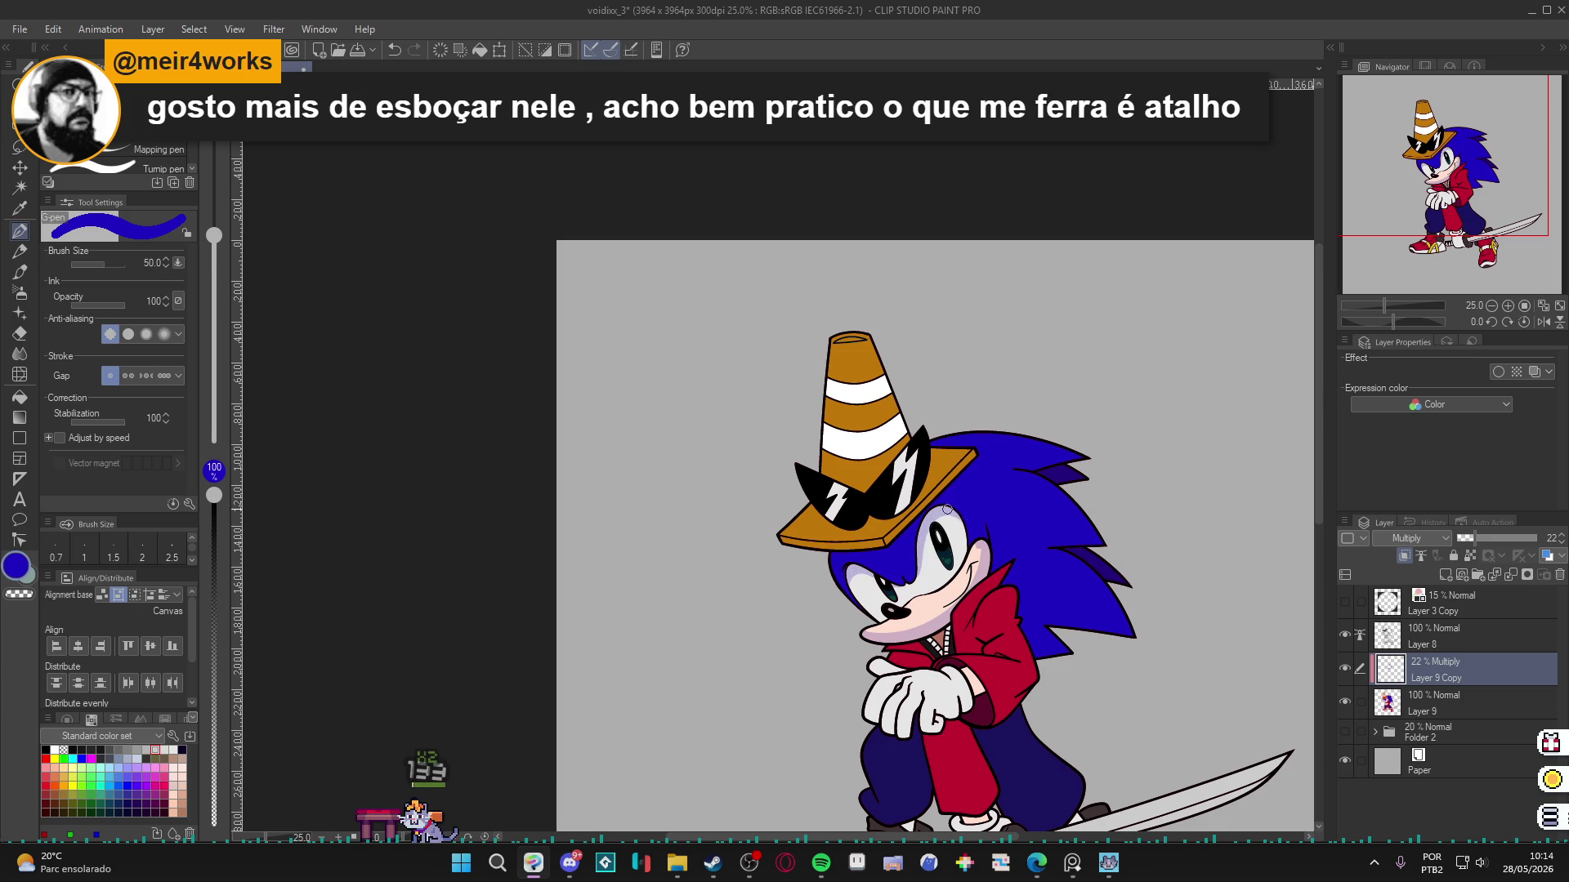
{"action": "scroll", "coordinate": [989, 641], "scroll_direction": "down", "scroll_amount": 1}
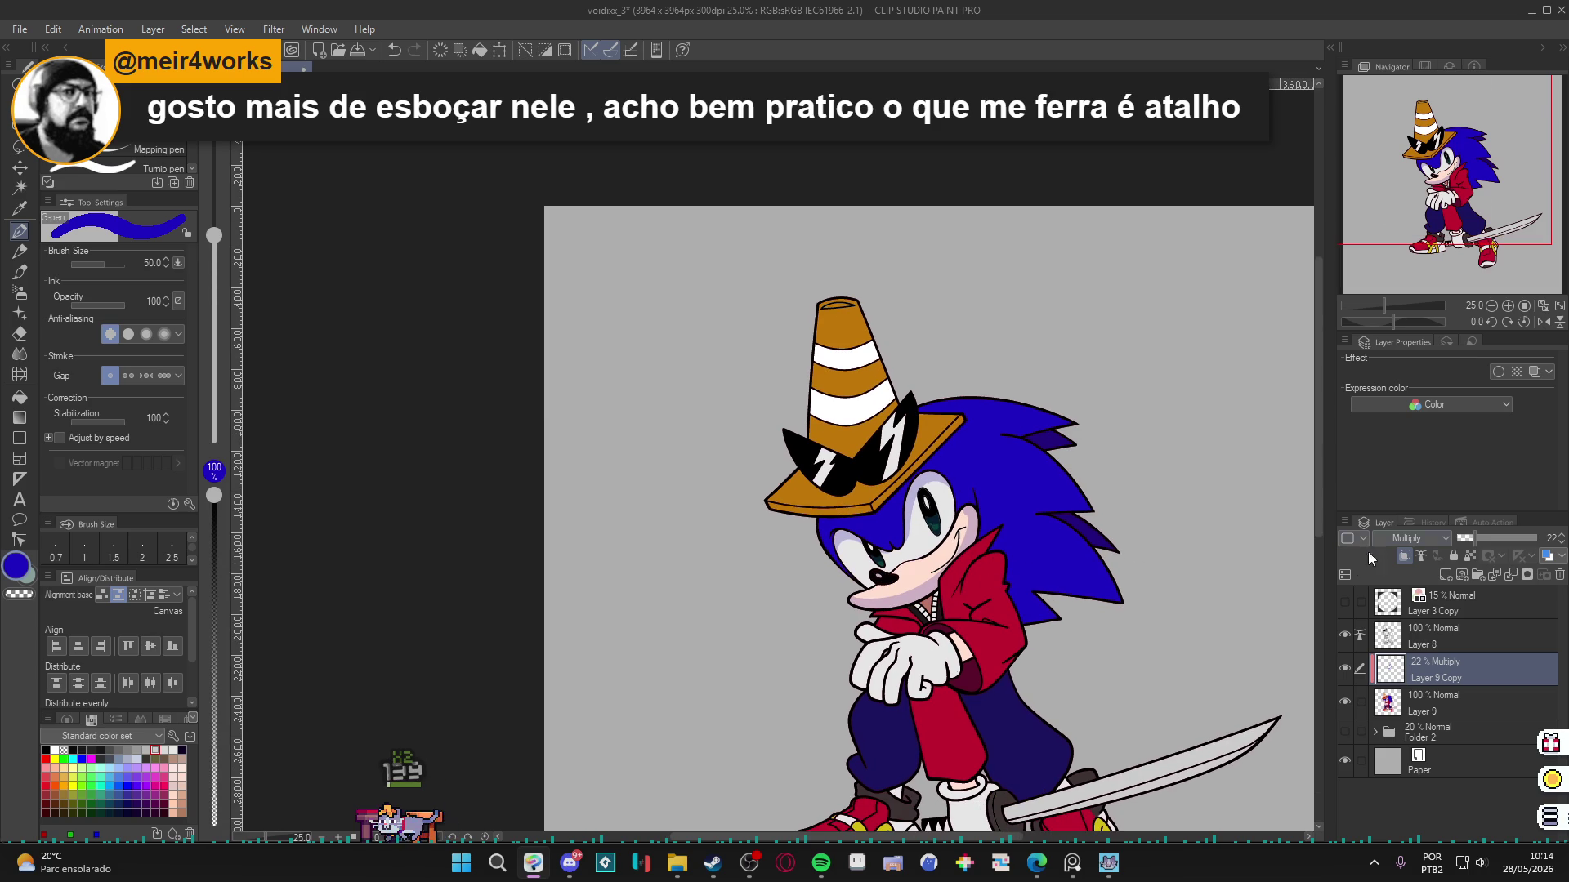
{"action": "scroll", "coordinate": [1098, 624], "scroll_direction": "down", "scroll_amount": 2}
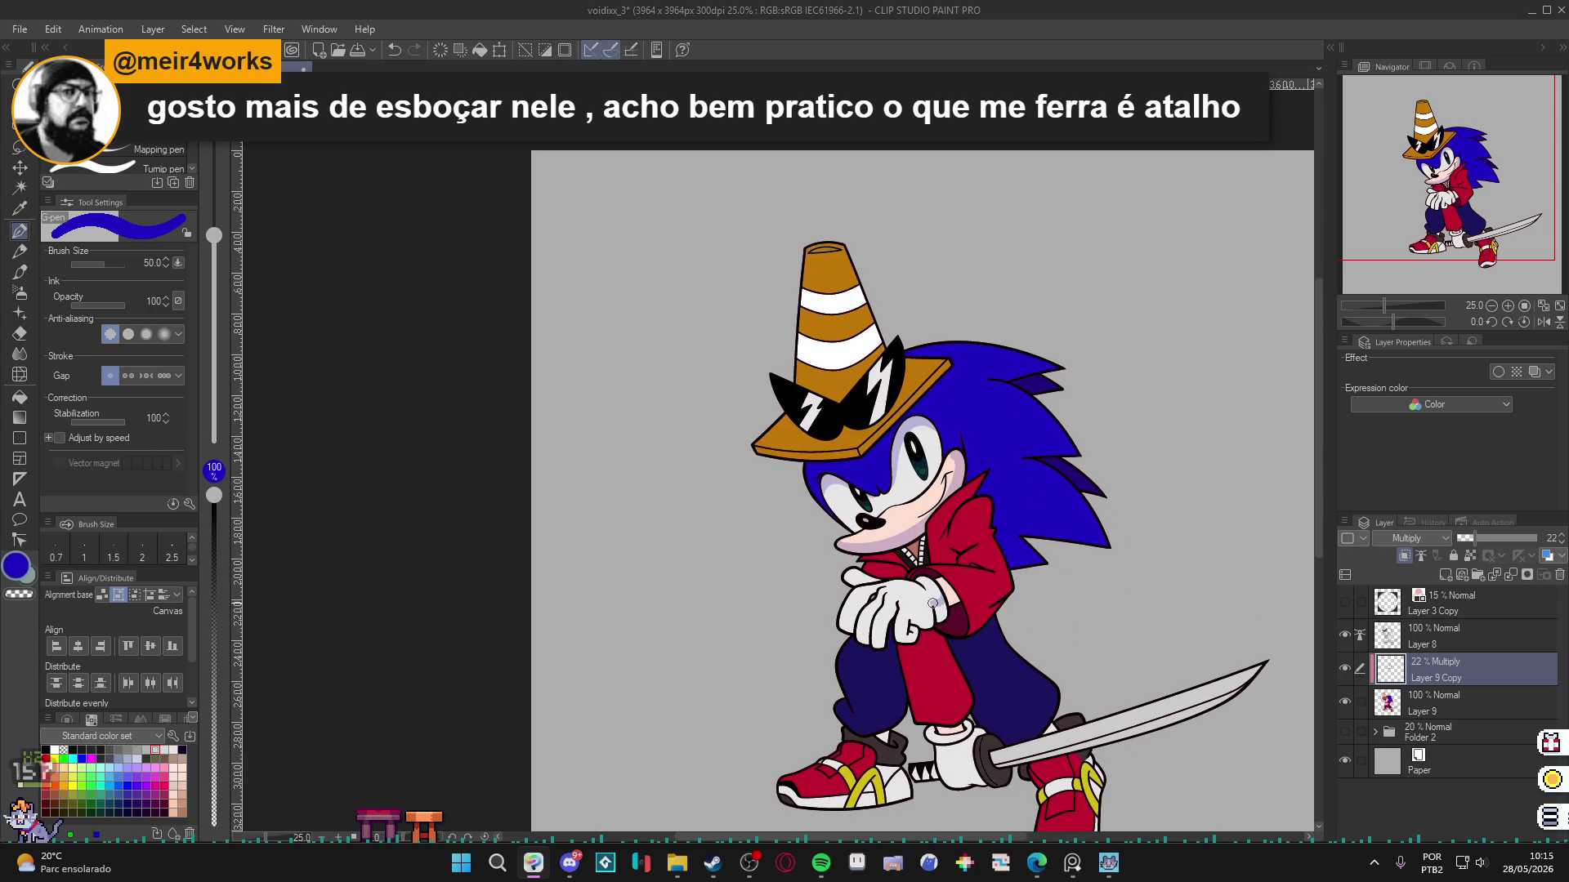
{"action": "key", "text": "g"}
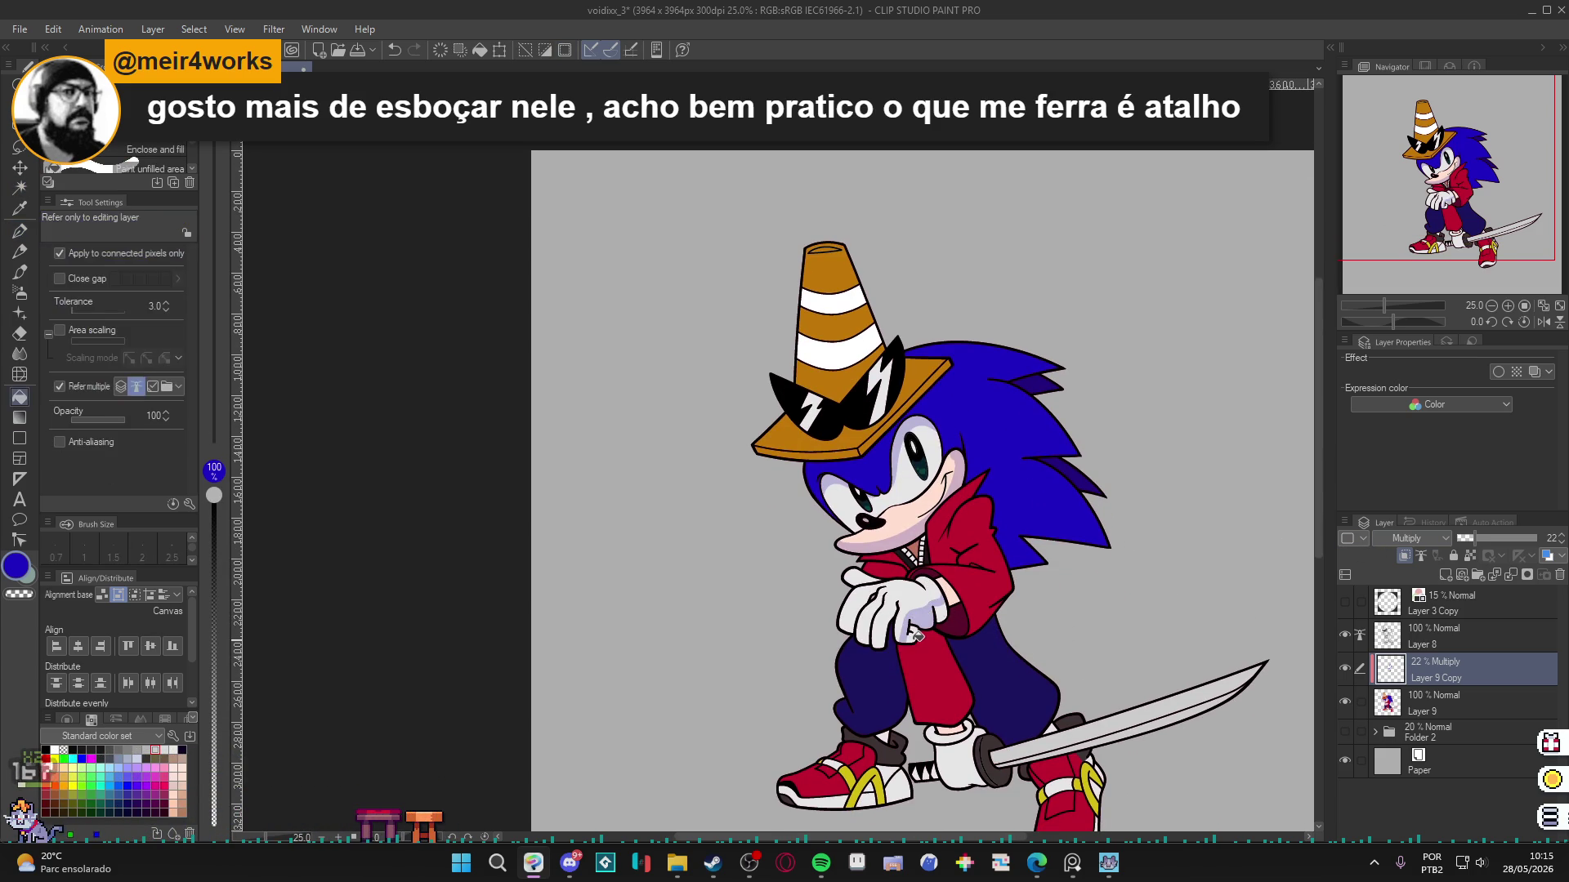
{"action": "key", "text": "p"}
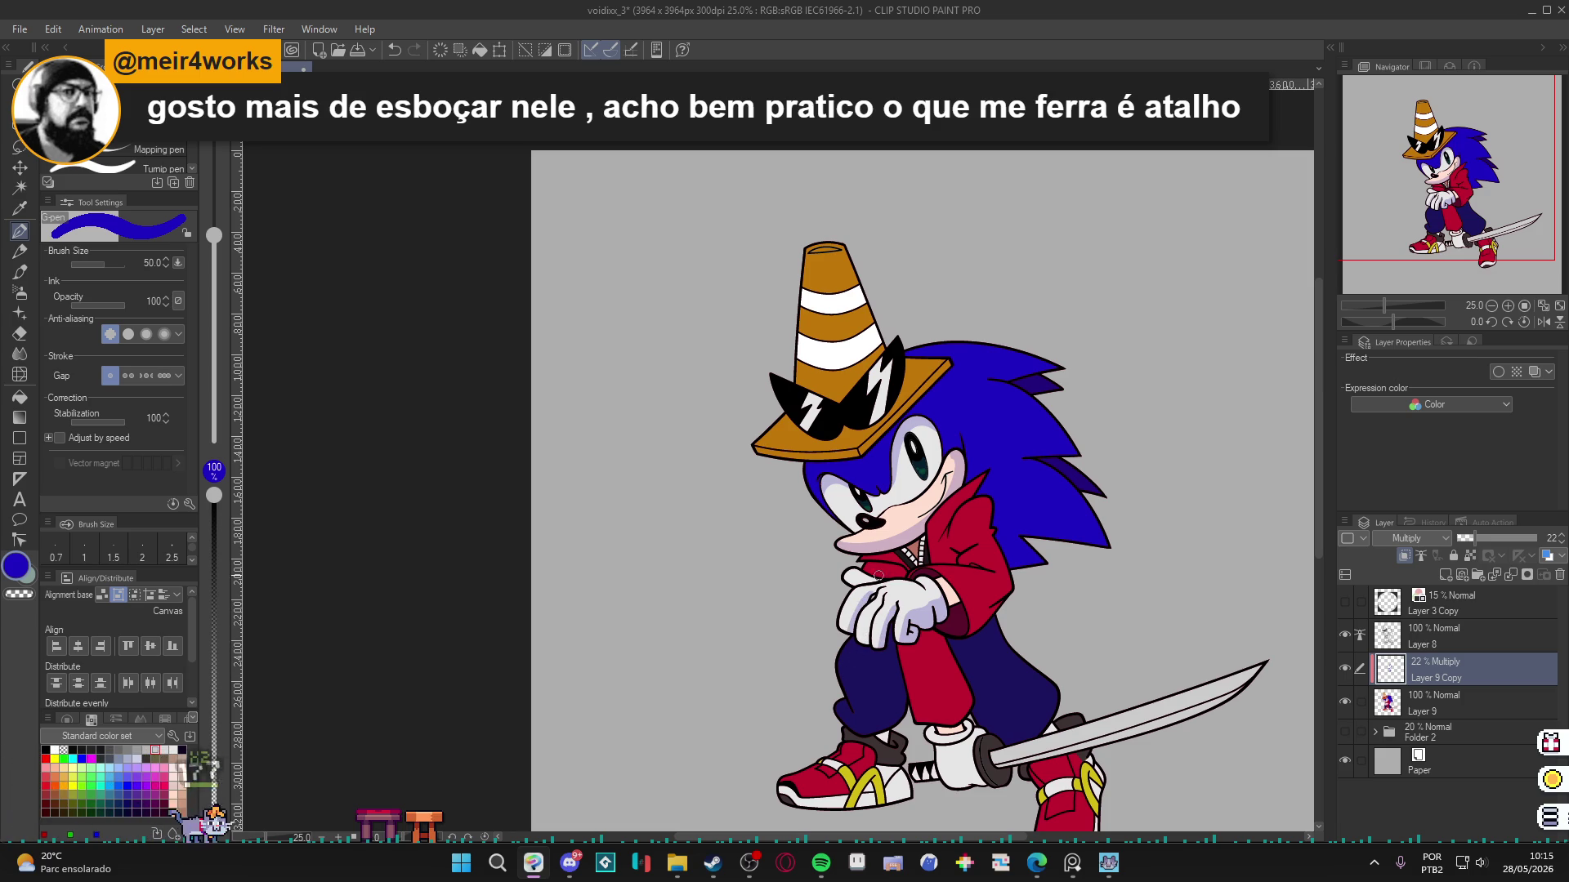
{"action": "key", "text": "g"}
{"action": "key", "text": "p"}
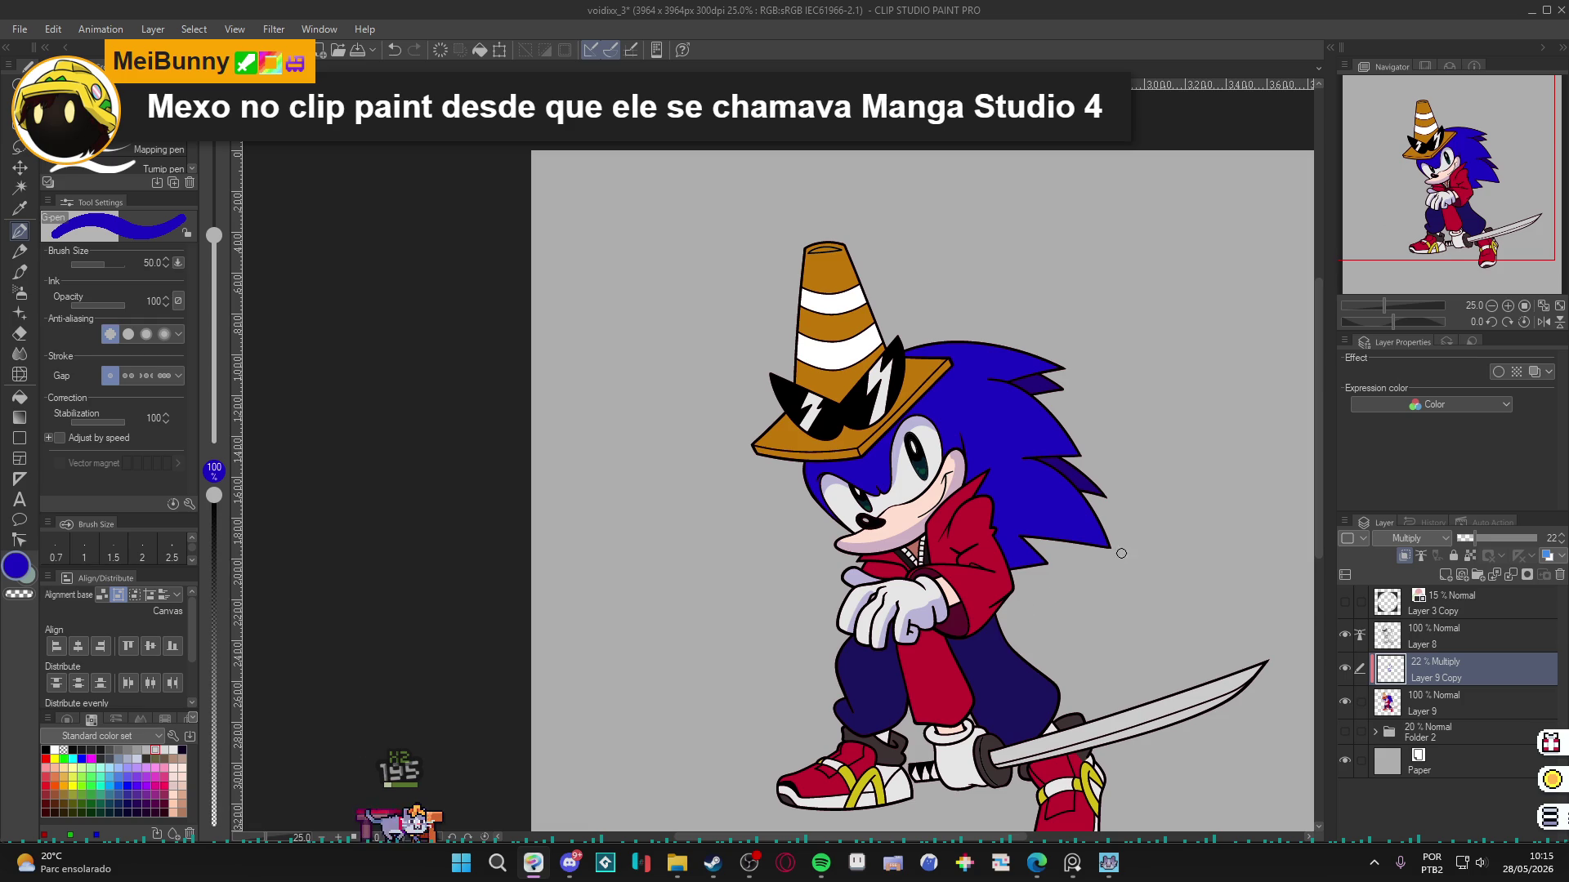
{"action": "key", "text": "w"}
{"action": "key", "text": "g"}
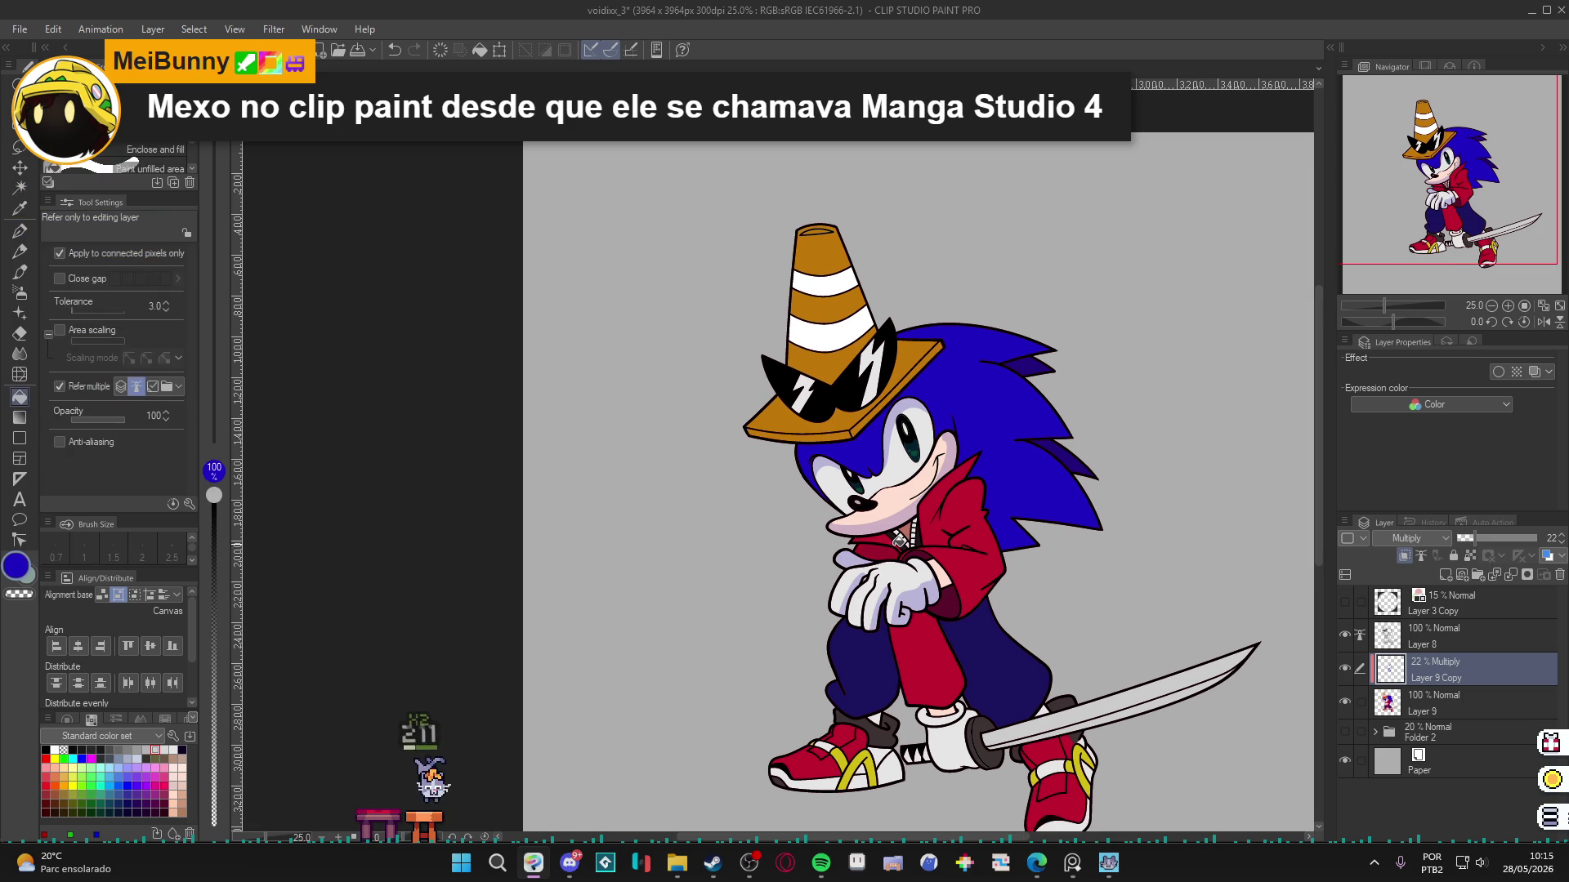
{"action": "key", "text": "p"}
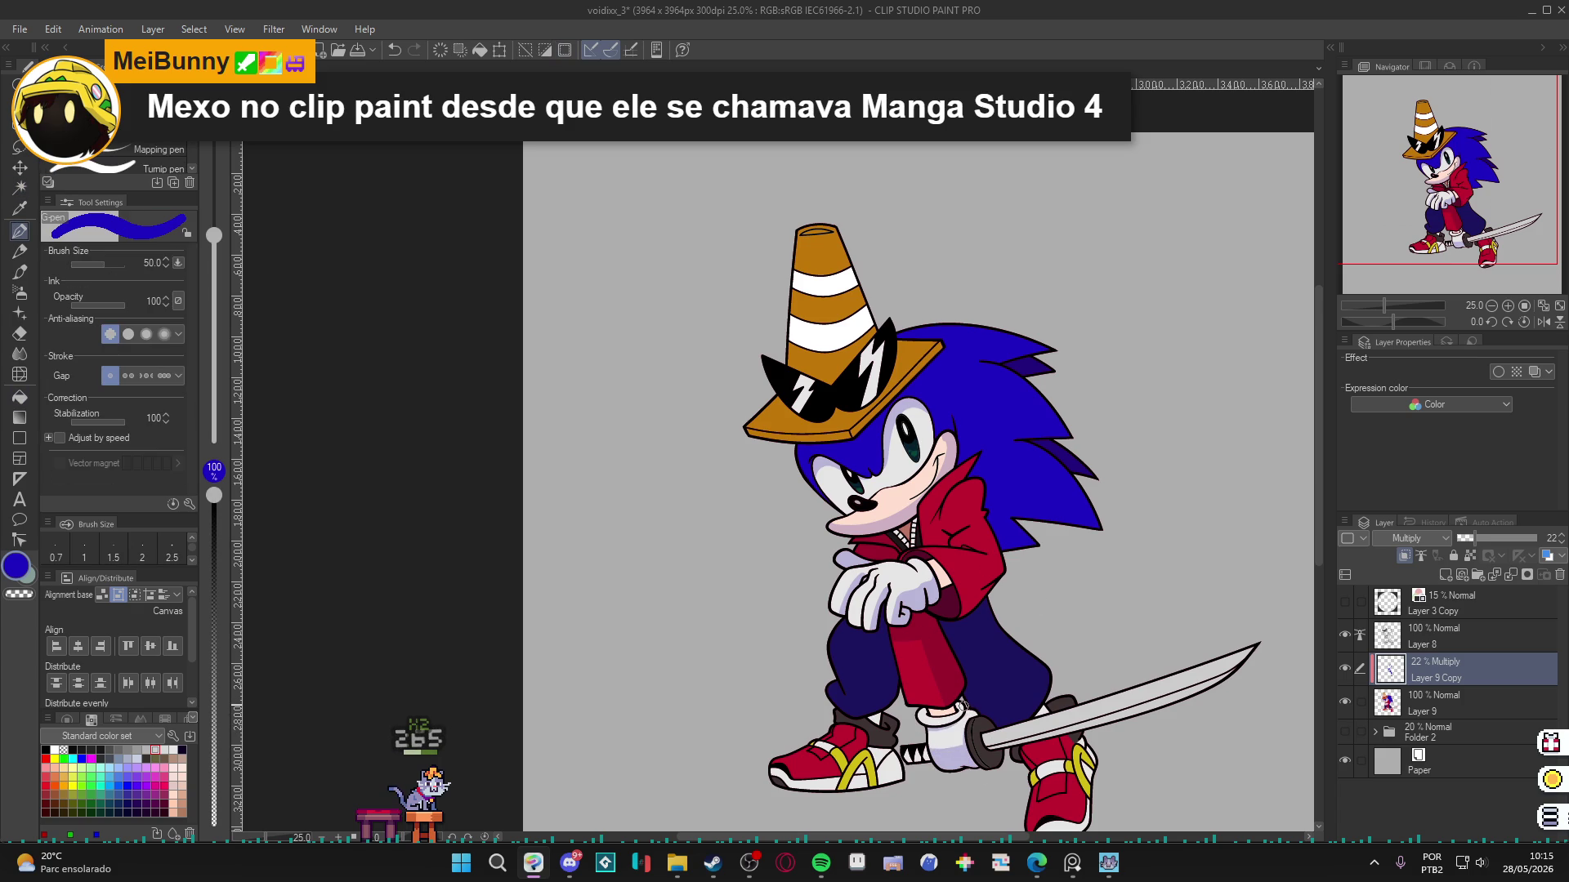
{"action": "key", "text": "g"}
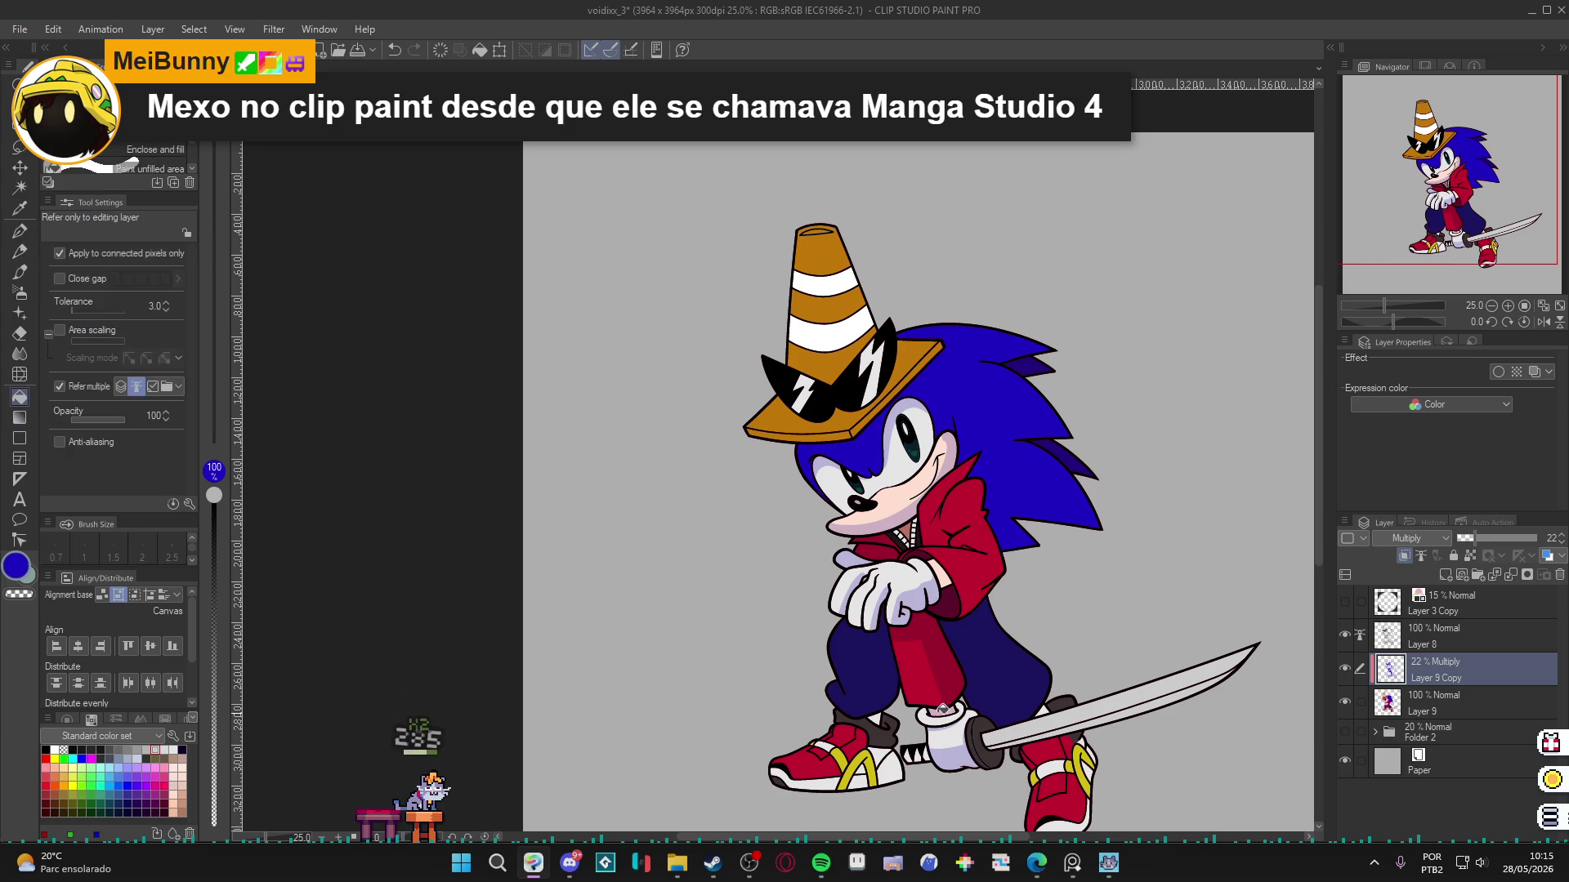
{"action": "key", "text": "g"}
{"action": "key", "text": "w"}
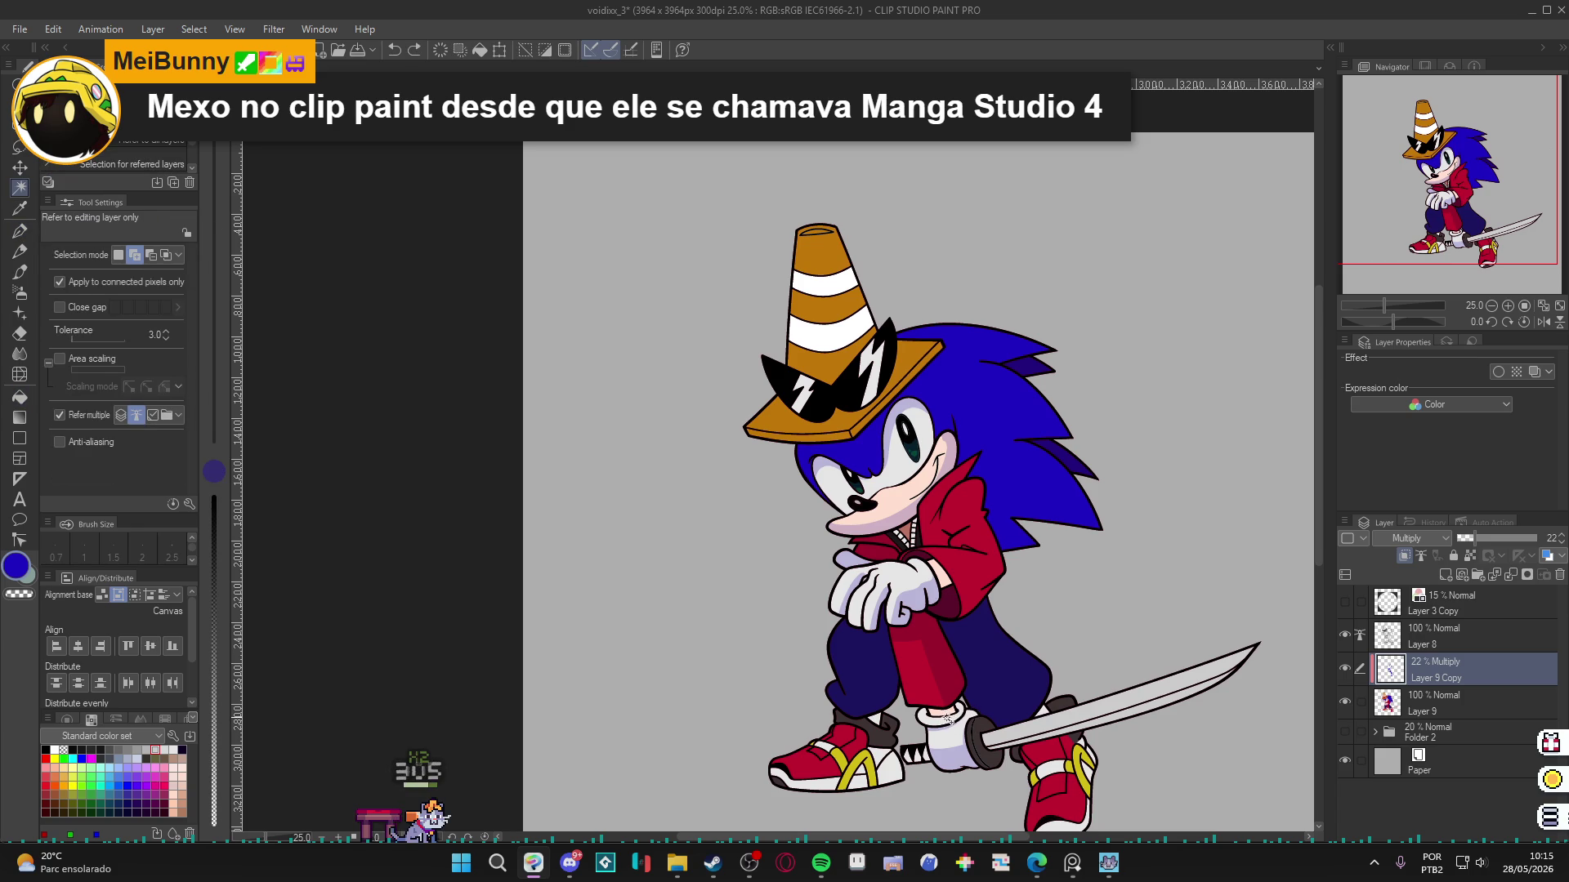
{"action": "key", "text": "g"}
{"action": "key", "text": "p"}
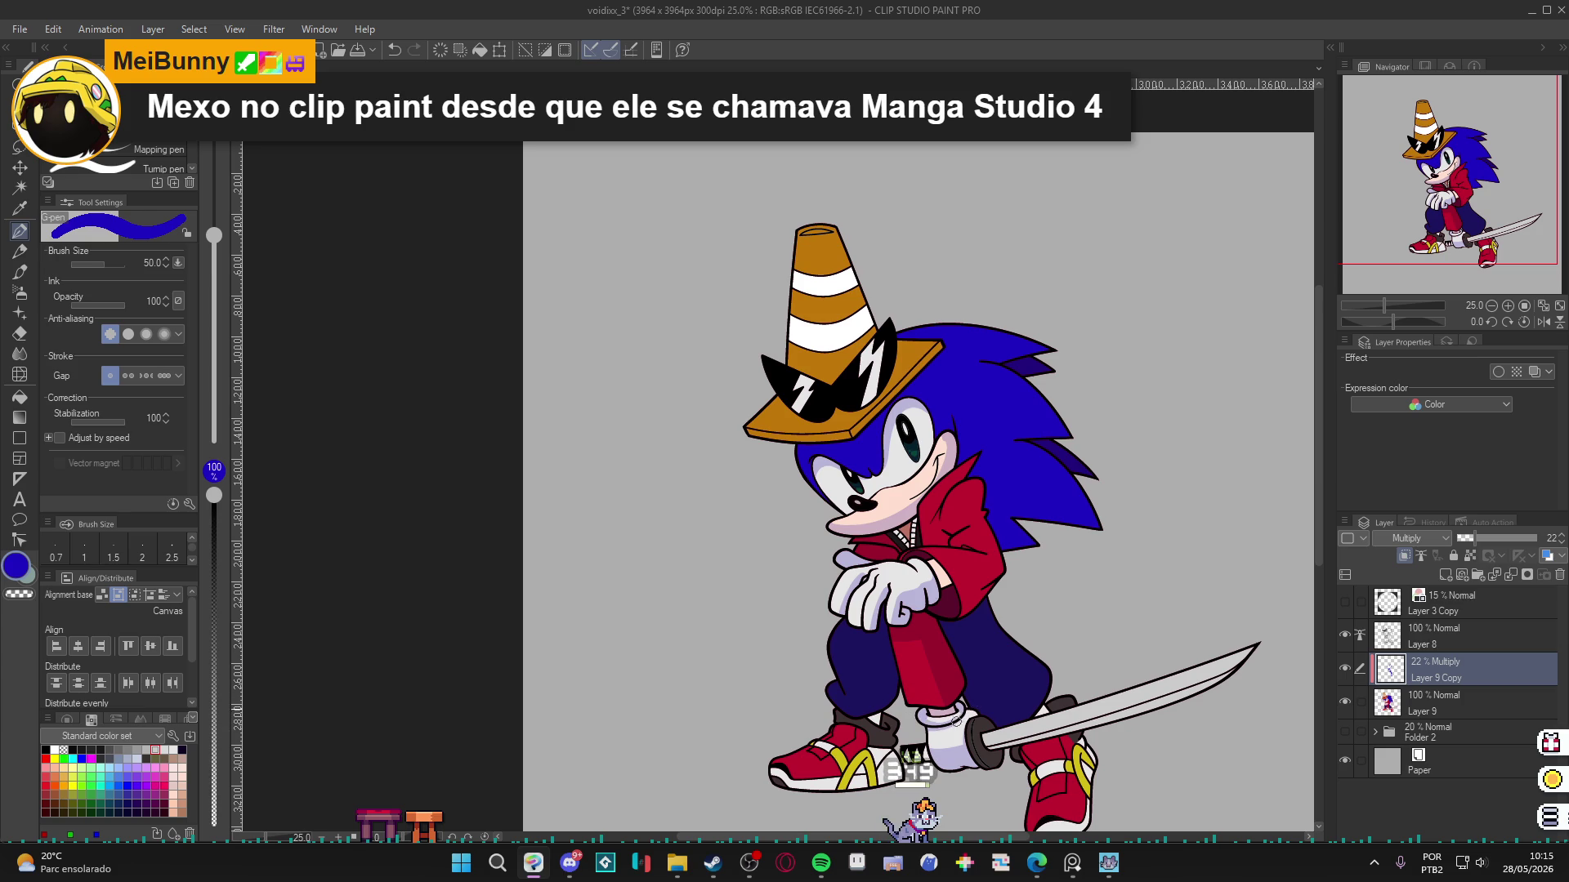
Rotate the canvas around the head, then create Layer 10 above the shading layer.
{"action": "key", "text": "r"}
{"action": "left_click_drag", "start_coordinate": [967, 701], "coordinate": [940, 624]}
{"action": "key", "text": "p"}
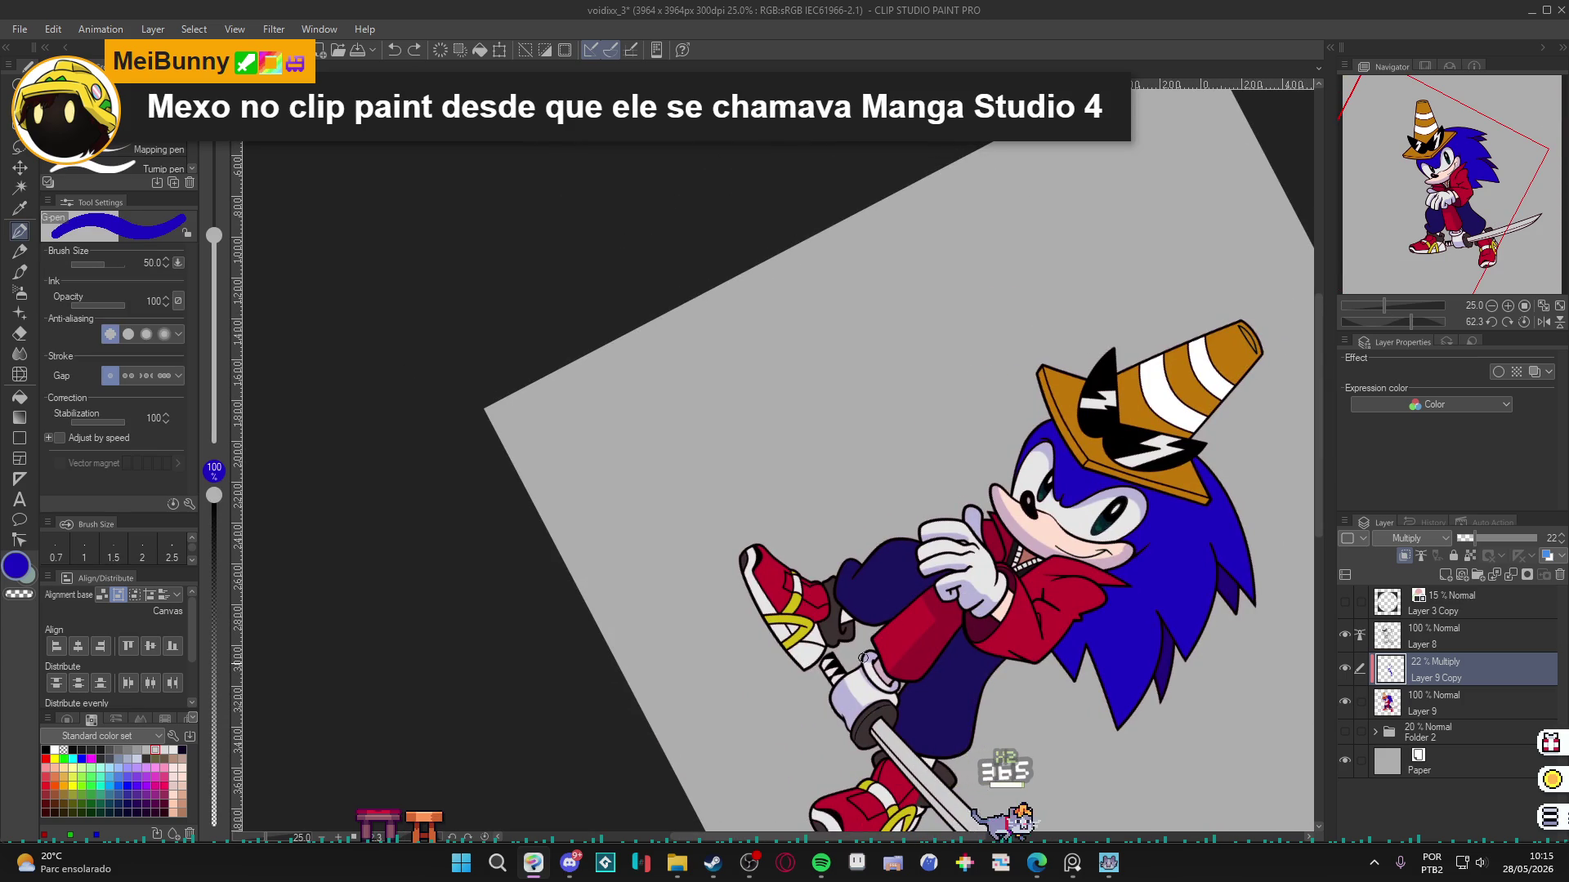
{"action": "key", "text": "r"}
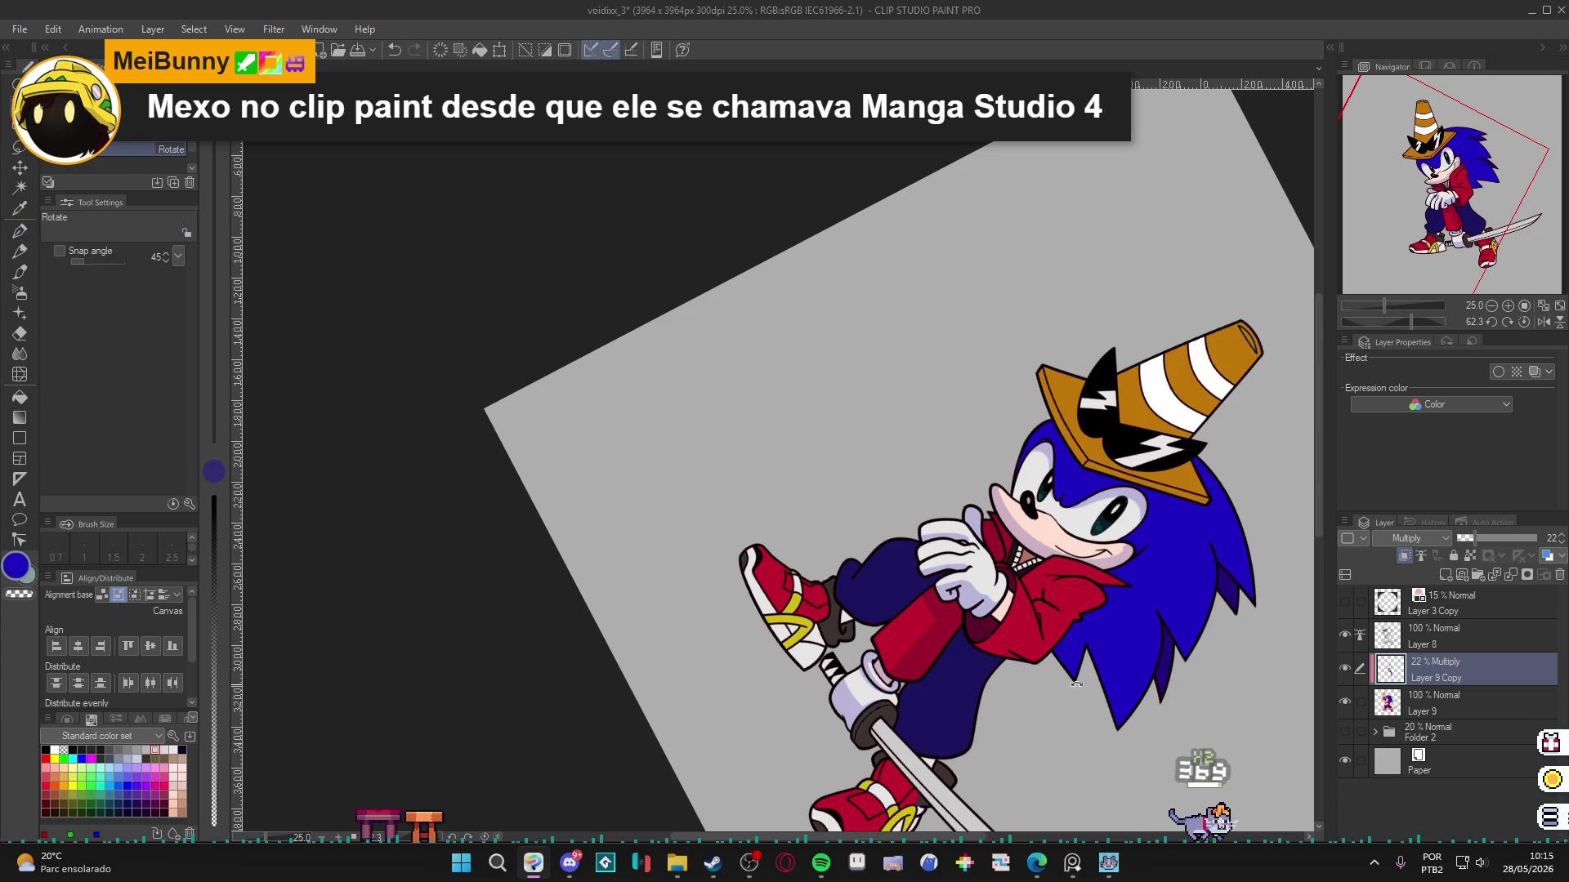
{"action": "left_click_drag", "start_coordinate": [888, 698], "coordinate": [1119, 439]}
{"action": "key", "text": "p"}
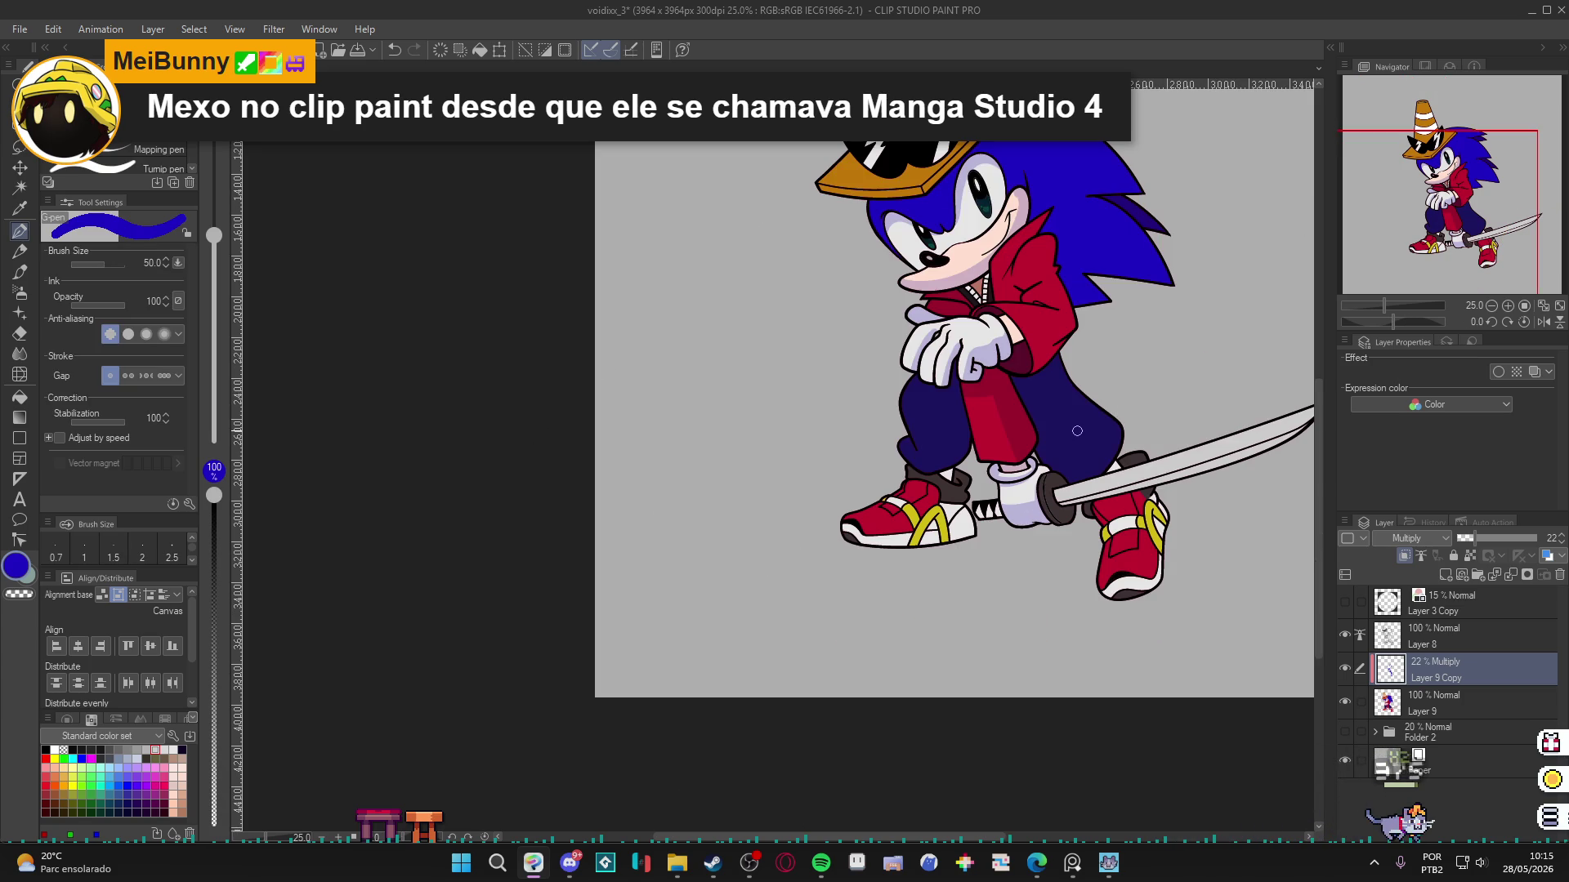
{"action": "left_click_drag", "start_coordinate": [1089, 576], "coordinate": [1076, 771]}
{"action": "key", "text": "w"}
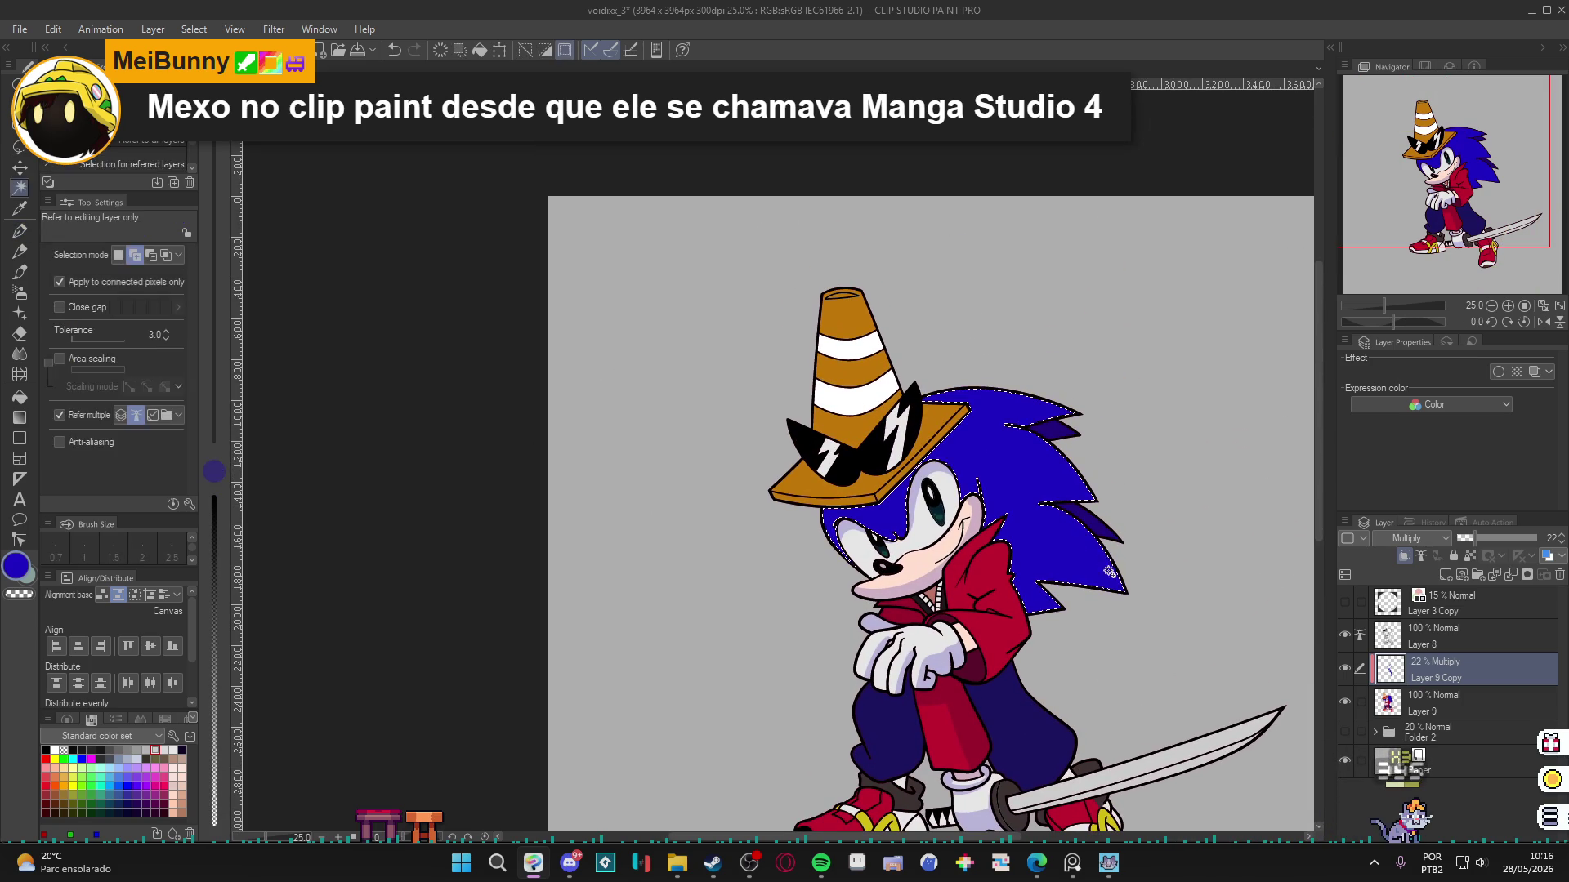
{"action": "left_click_drag", "start_coordinate": [1117, 648], "coordinate": [909, 450]}
{"action": "key", "text": "p"}
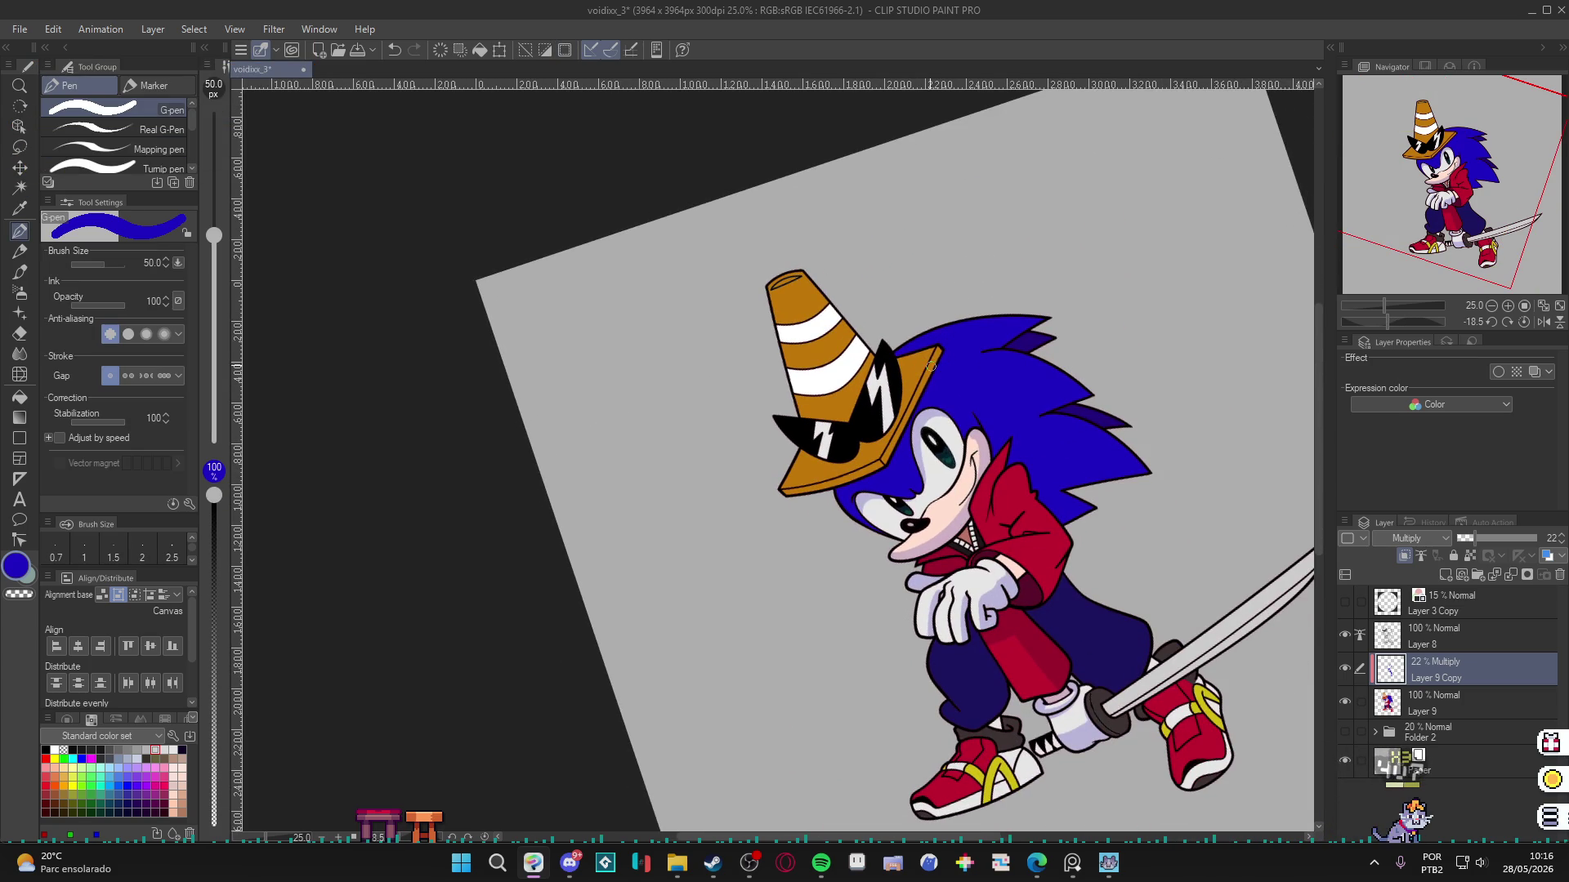
{"action": "key", "text": "g"}
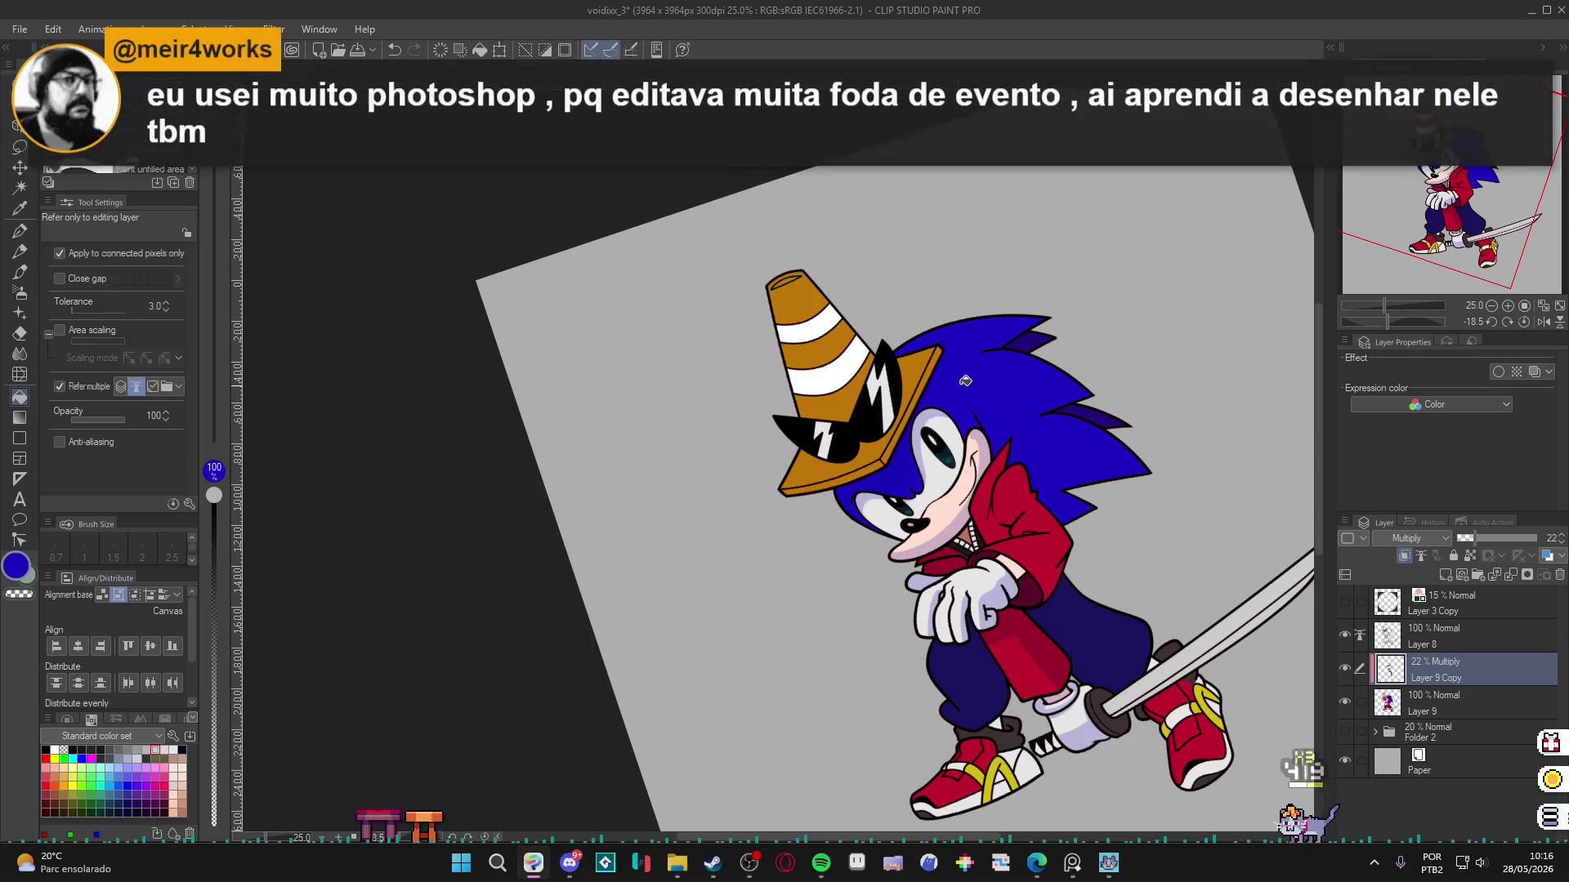
{"action": "key", "text": "p"}
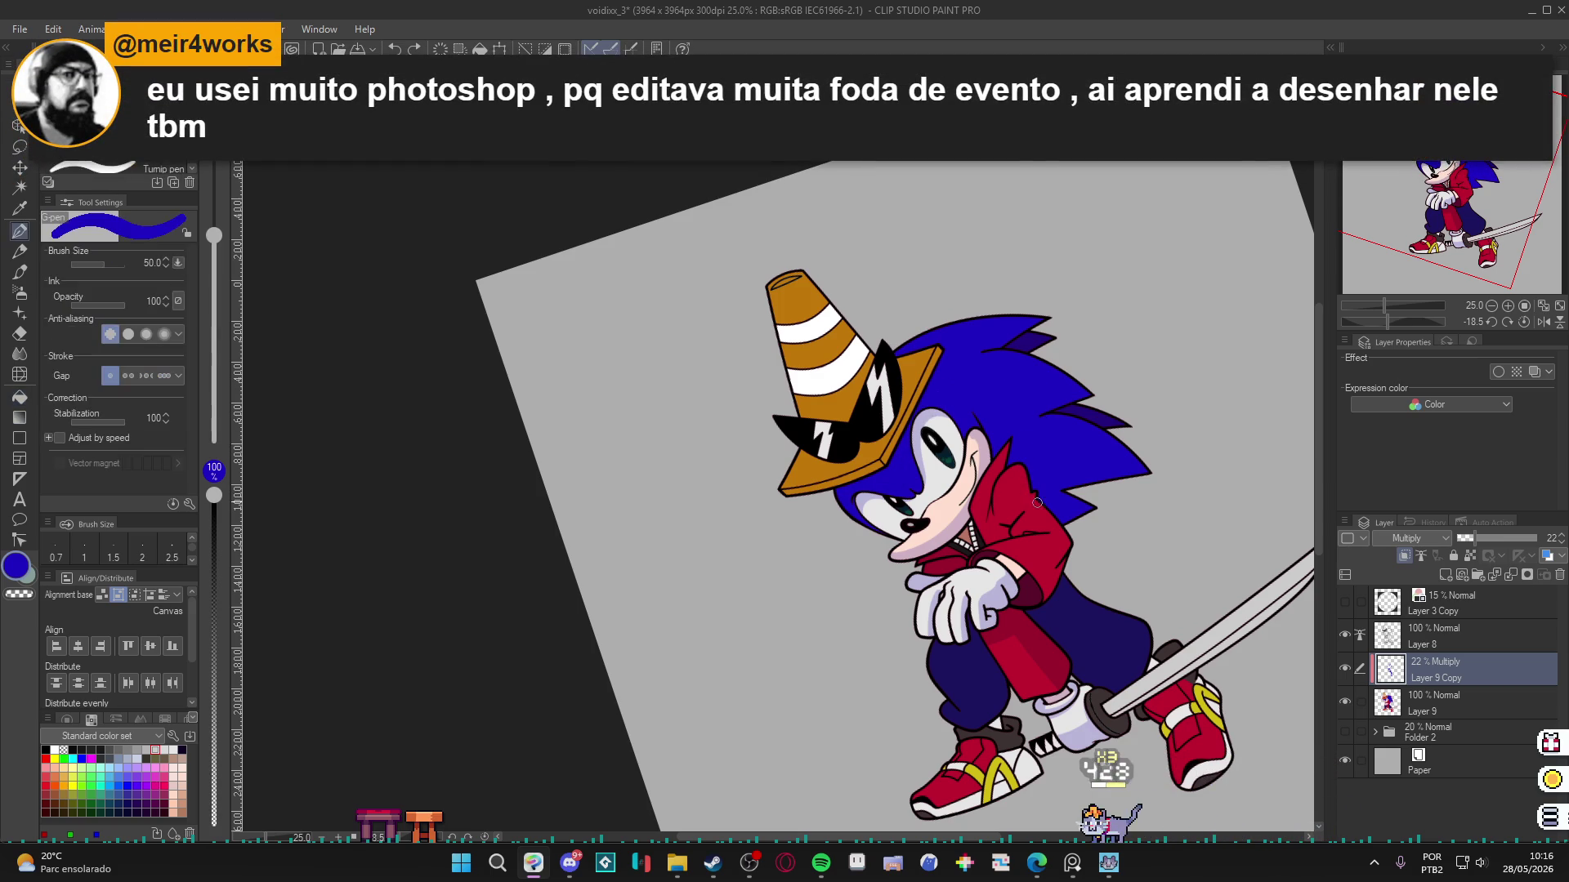
{"action": "left_click_drag", "start_coordinate": [1060, 500], "coordinate": [1056, 534]}
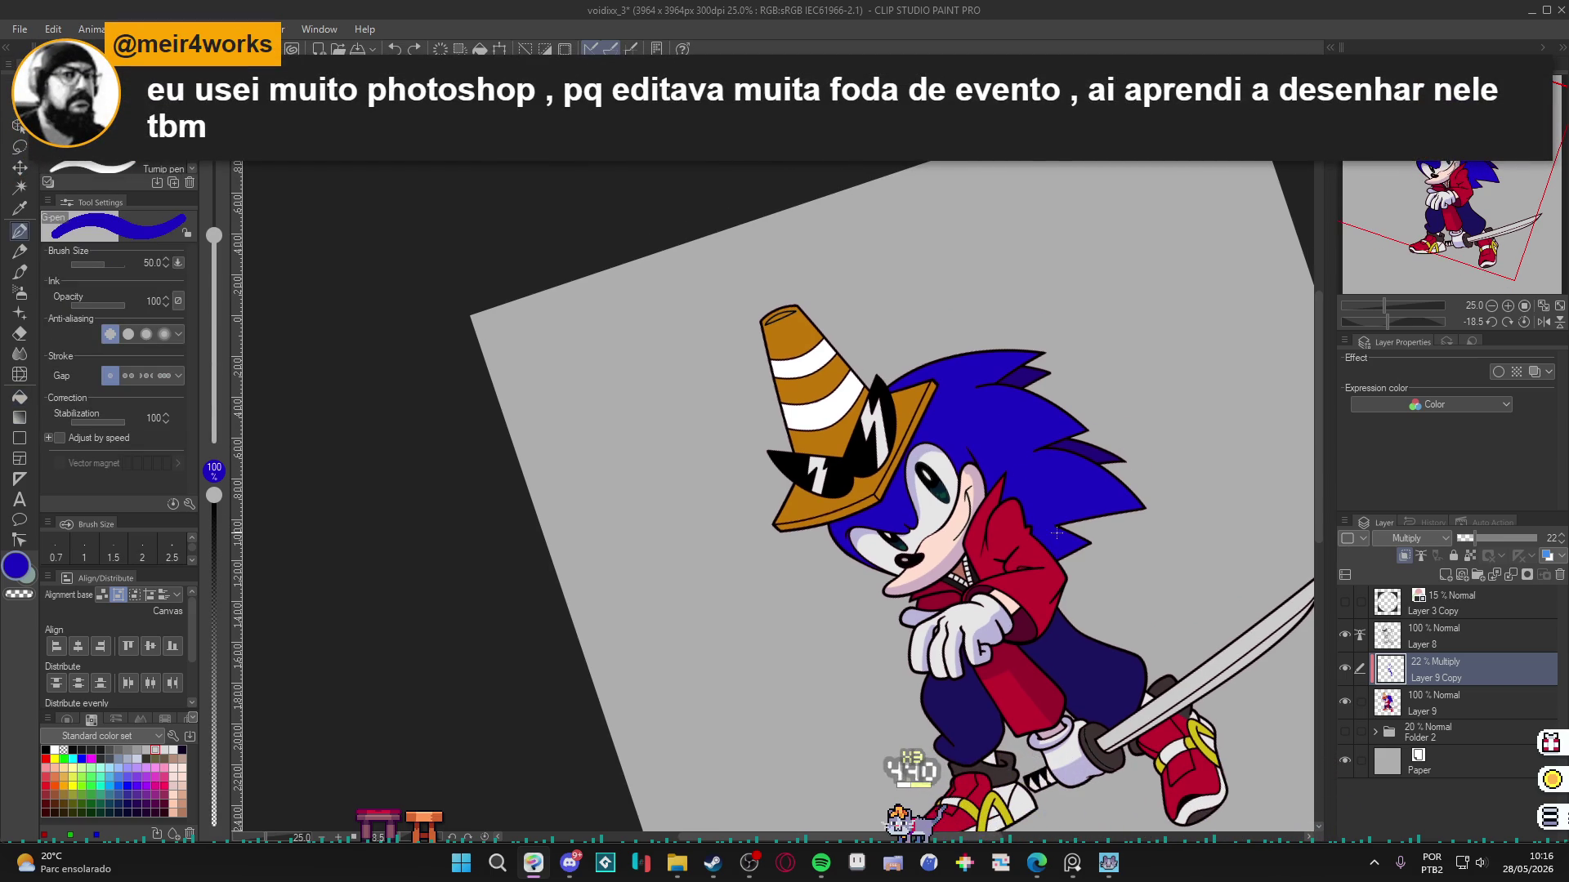
{"action": "key", "text": "ctrl+shift+n"}
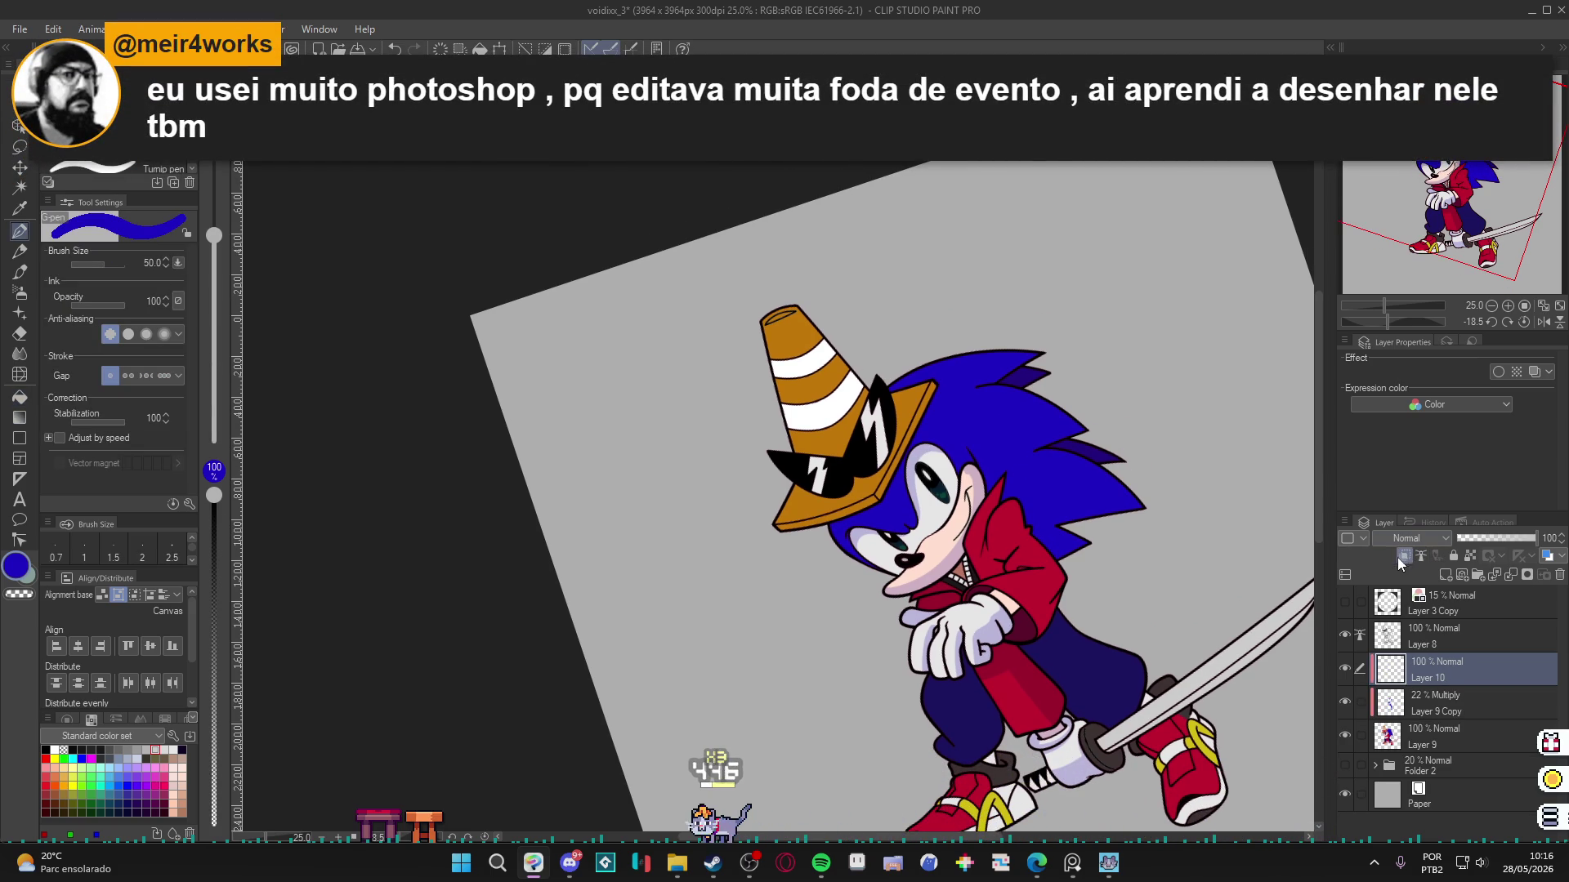
Set Layer 10 to Multiply, toggling Clip to Layer Below off and back on.
{"action": "scroll", "coordinate": [938, 594], "scroll_direction": "up", "scroll_amount": 2}
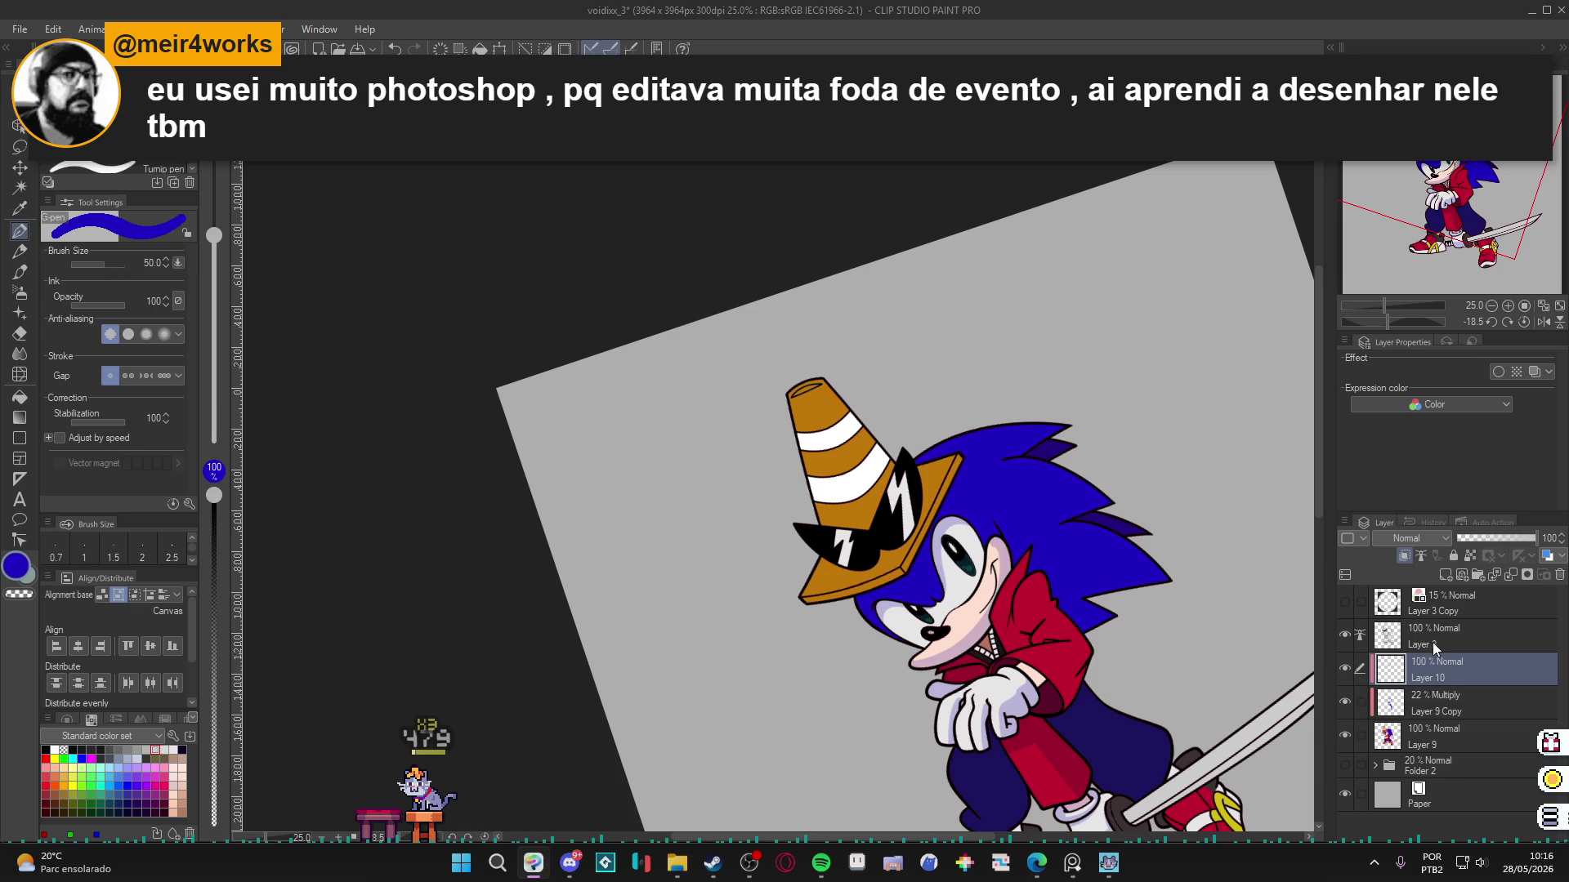
{"action": "left_click", "coordinate": [1403, 556]}
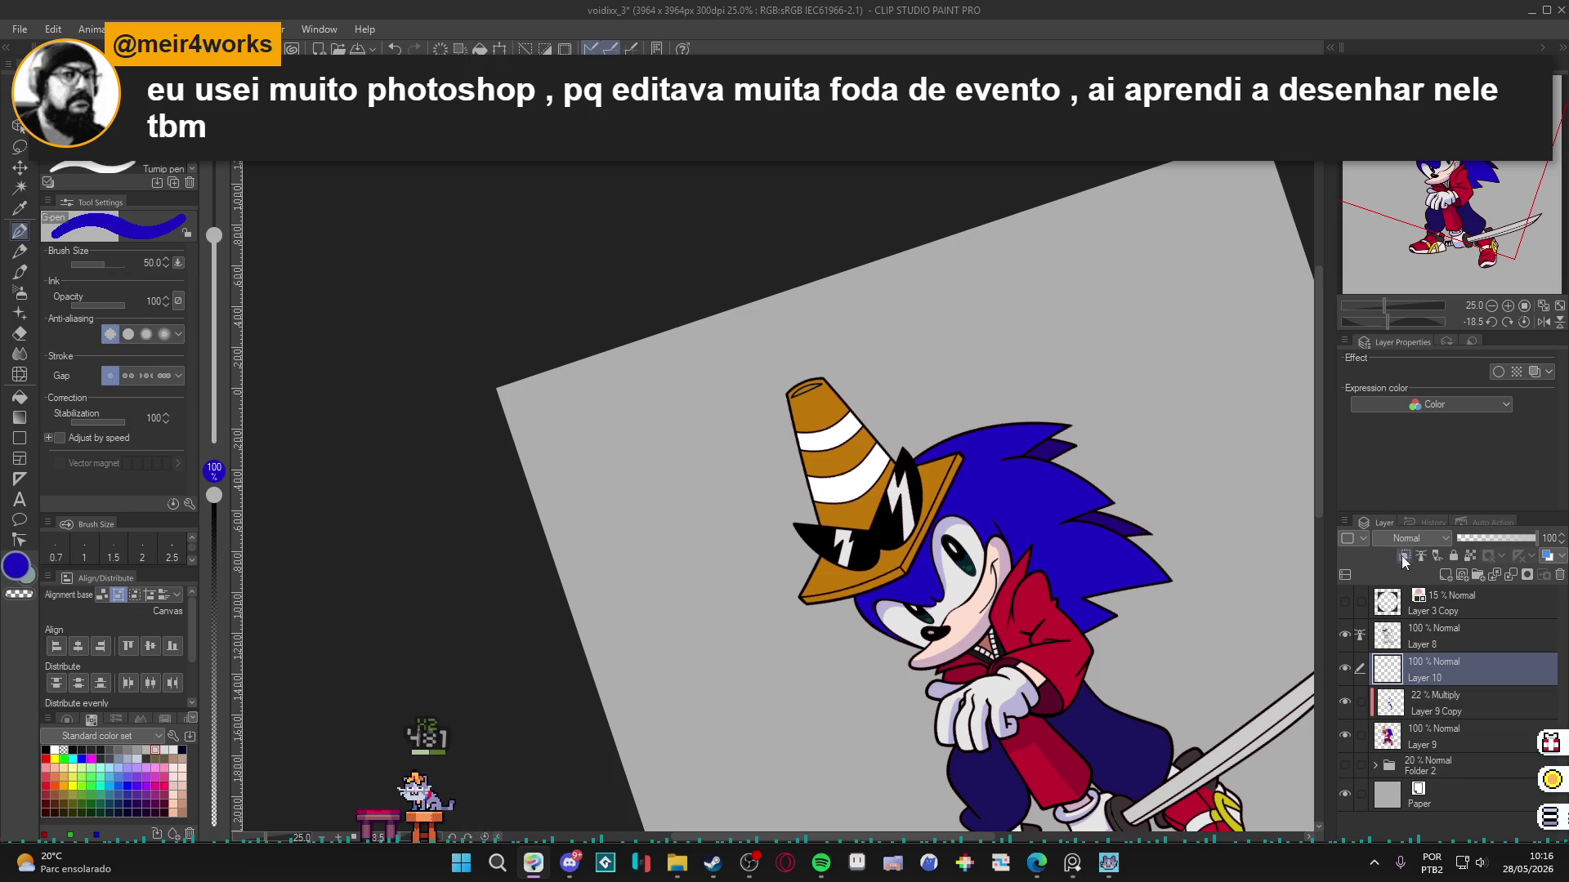
{"action": "key", "text": "w"}
{"action": "left_click", "coordinate": [1406, 539]}
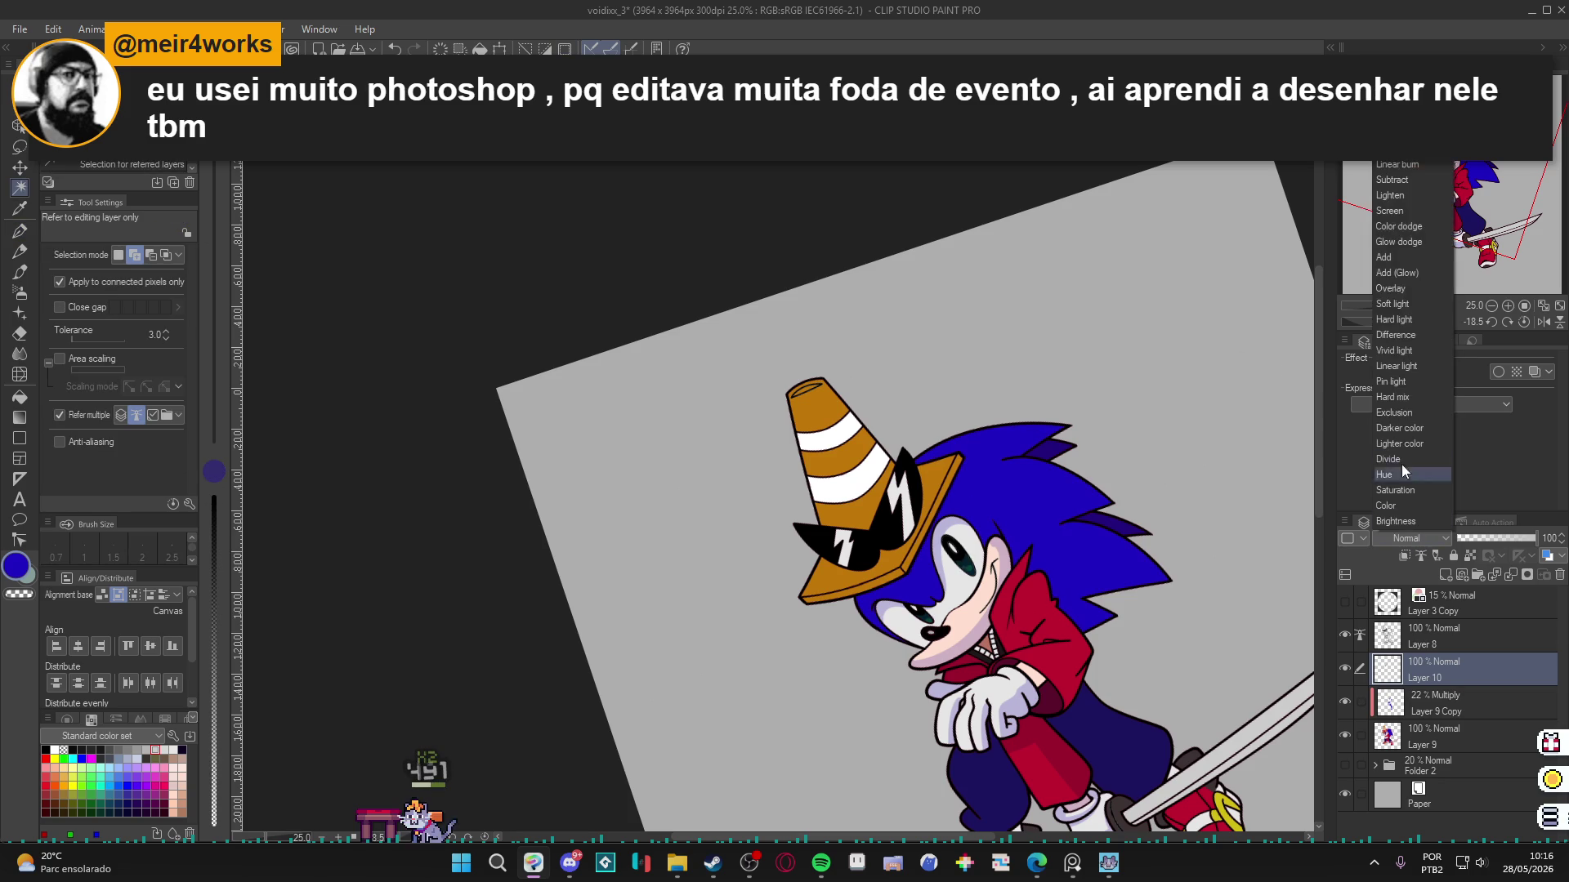
{"action": "left_click", "coordinate": [1398, 133]}
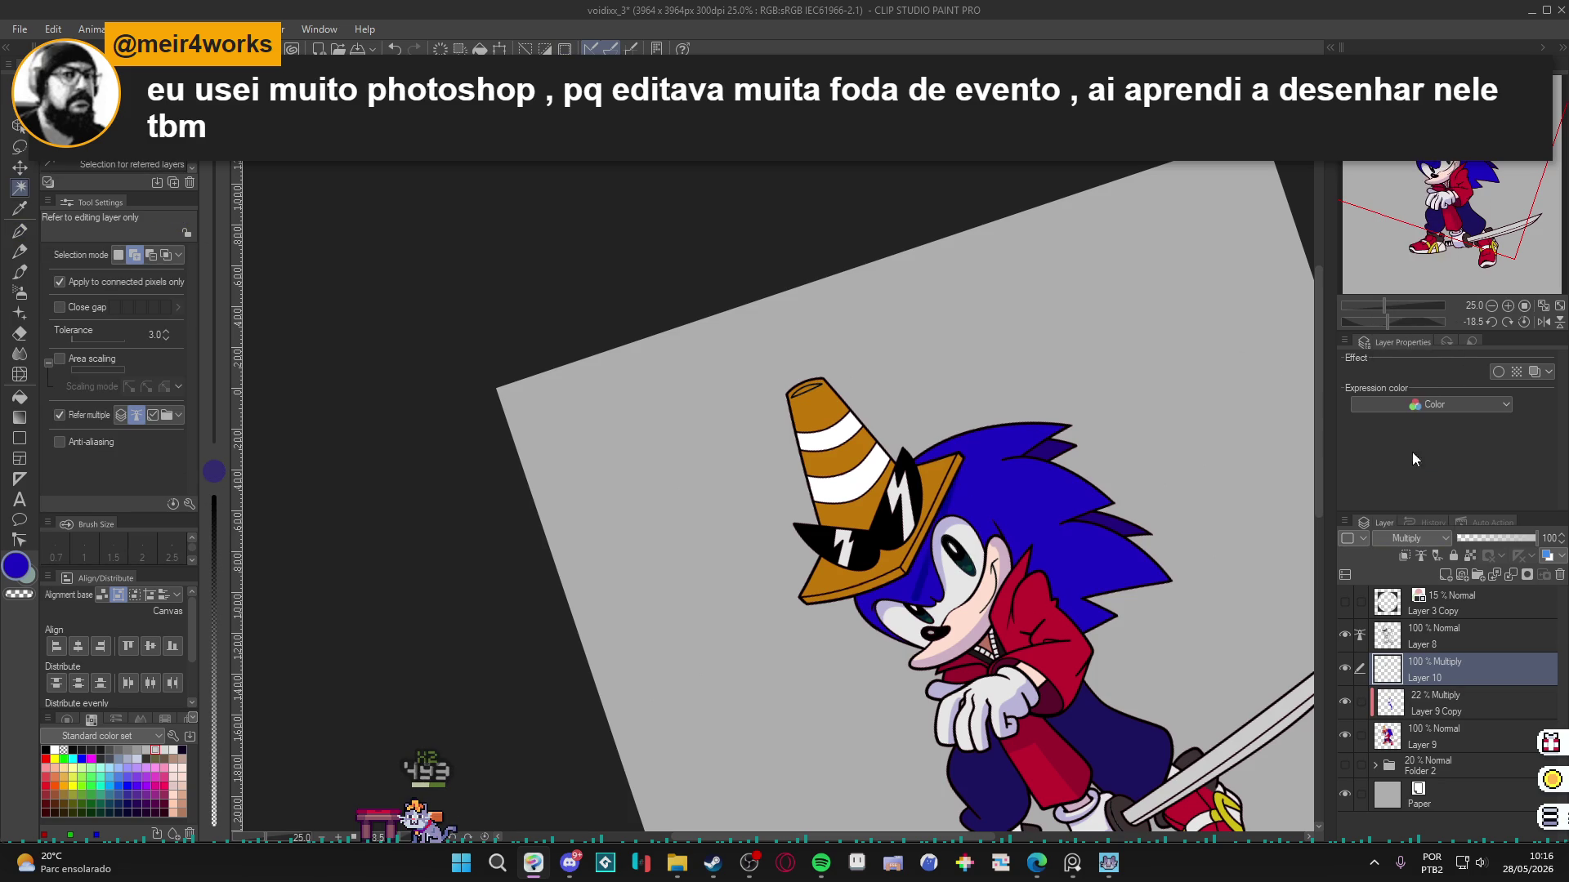
{"action": "left_click", "coordinate": [1403, 557]}
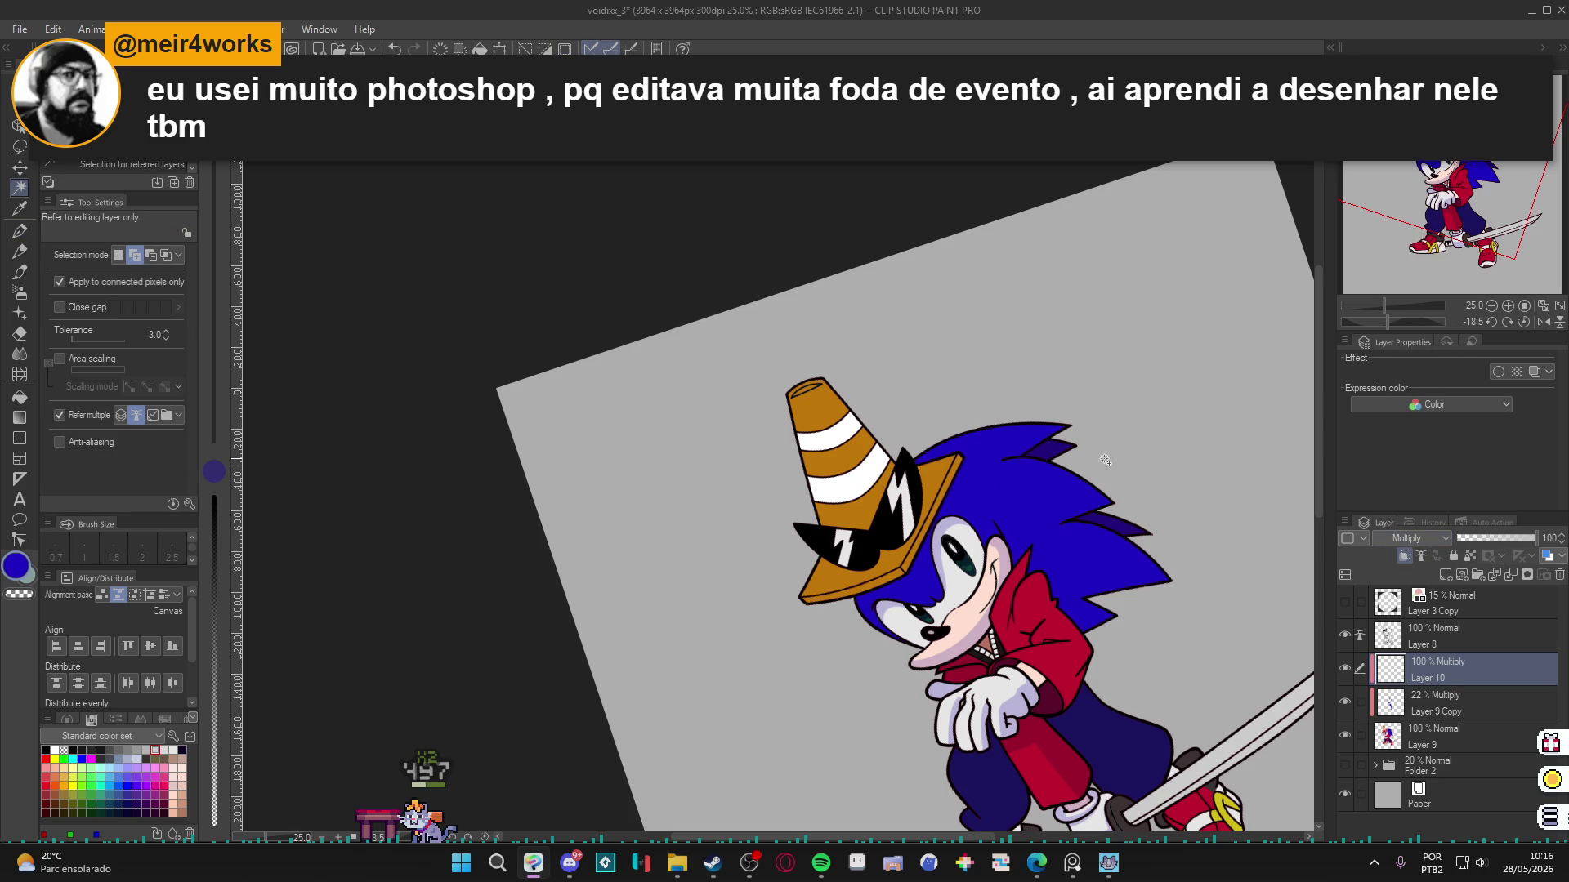
Rotate the canvas view, ending tilted about 56° counter-clockwise.
{"action": "key", "text": "p"}
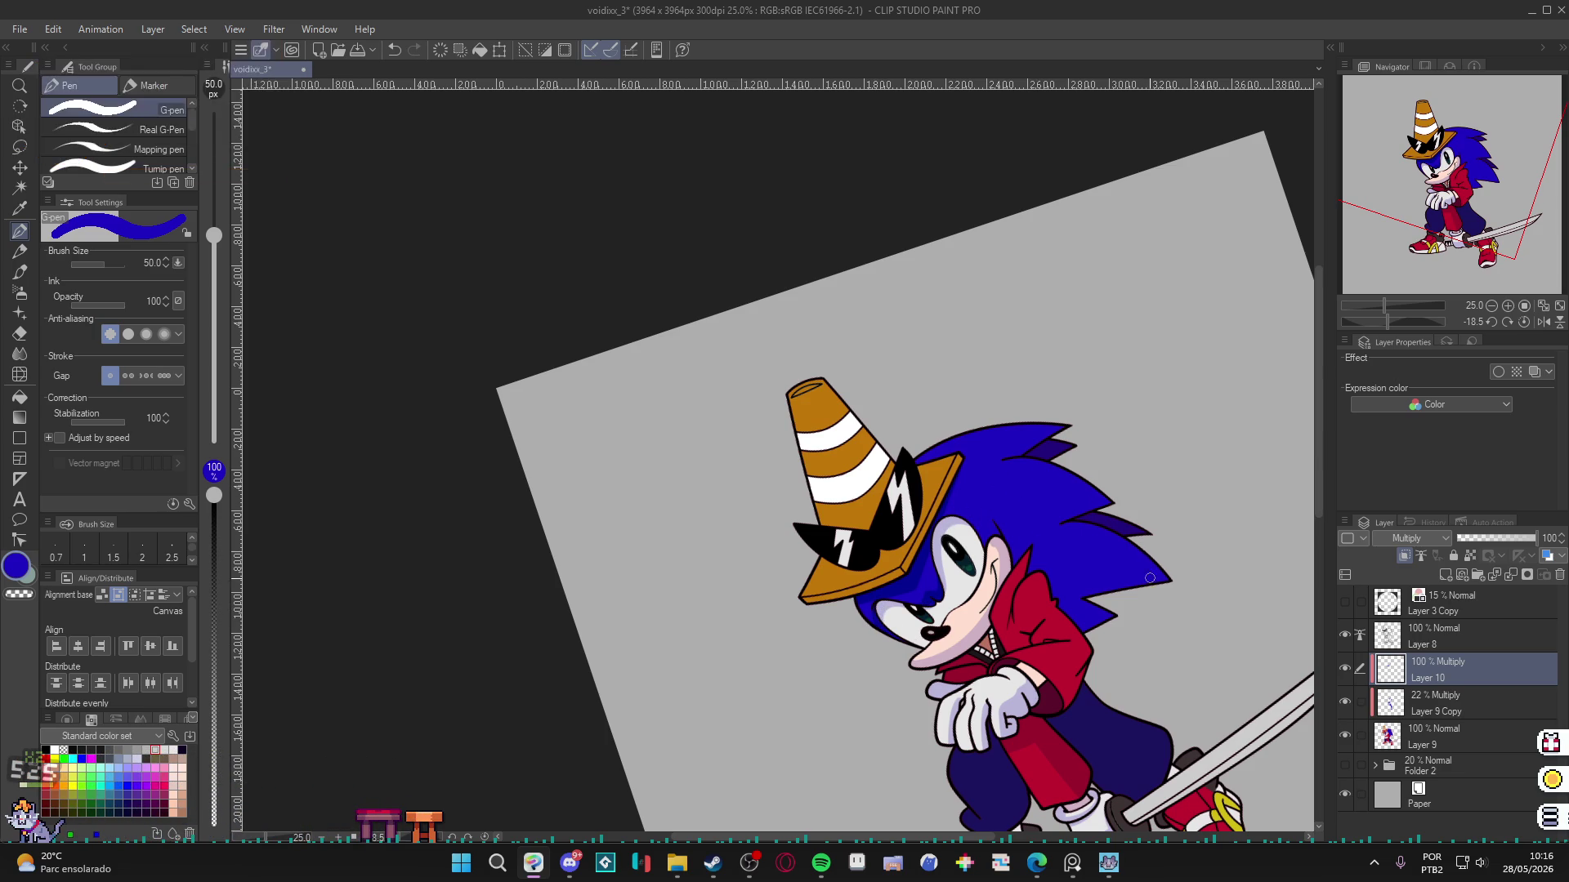
{"action": "left_click_drag", "start_coordinate": [1148, 567], "coordinate": [1045, 673]}
{"action": "key", "text": "r"}
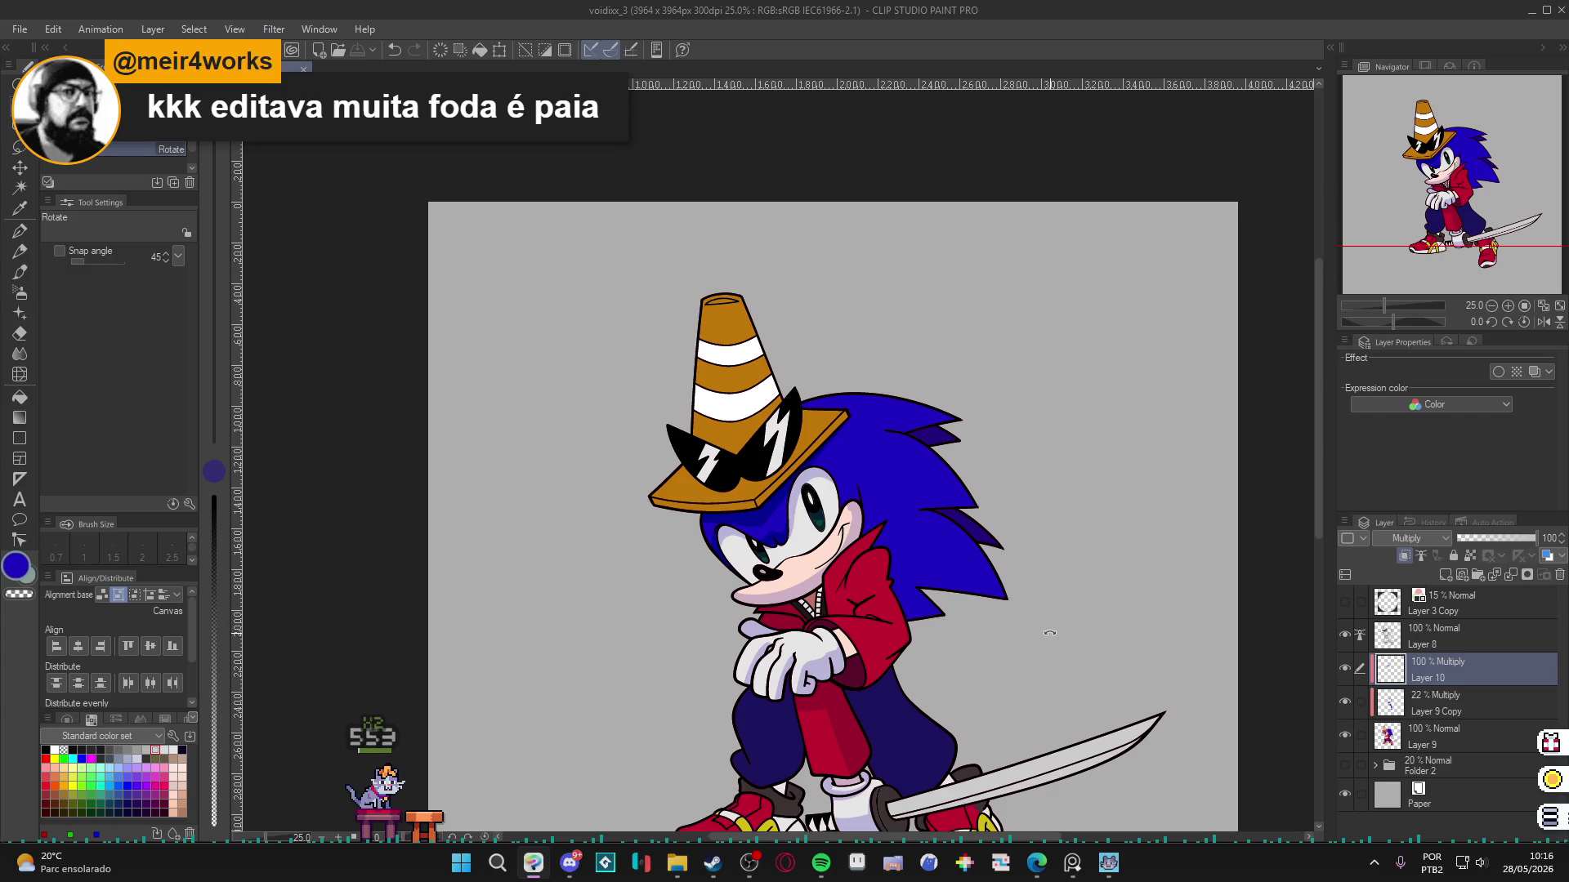
{"action": "key", "text": "w"}
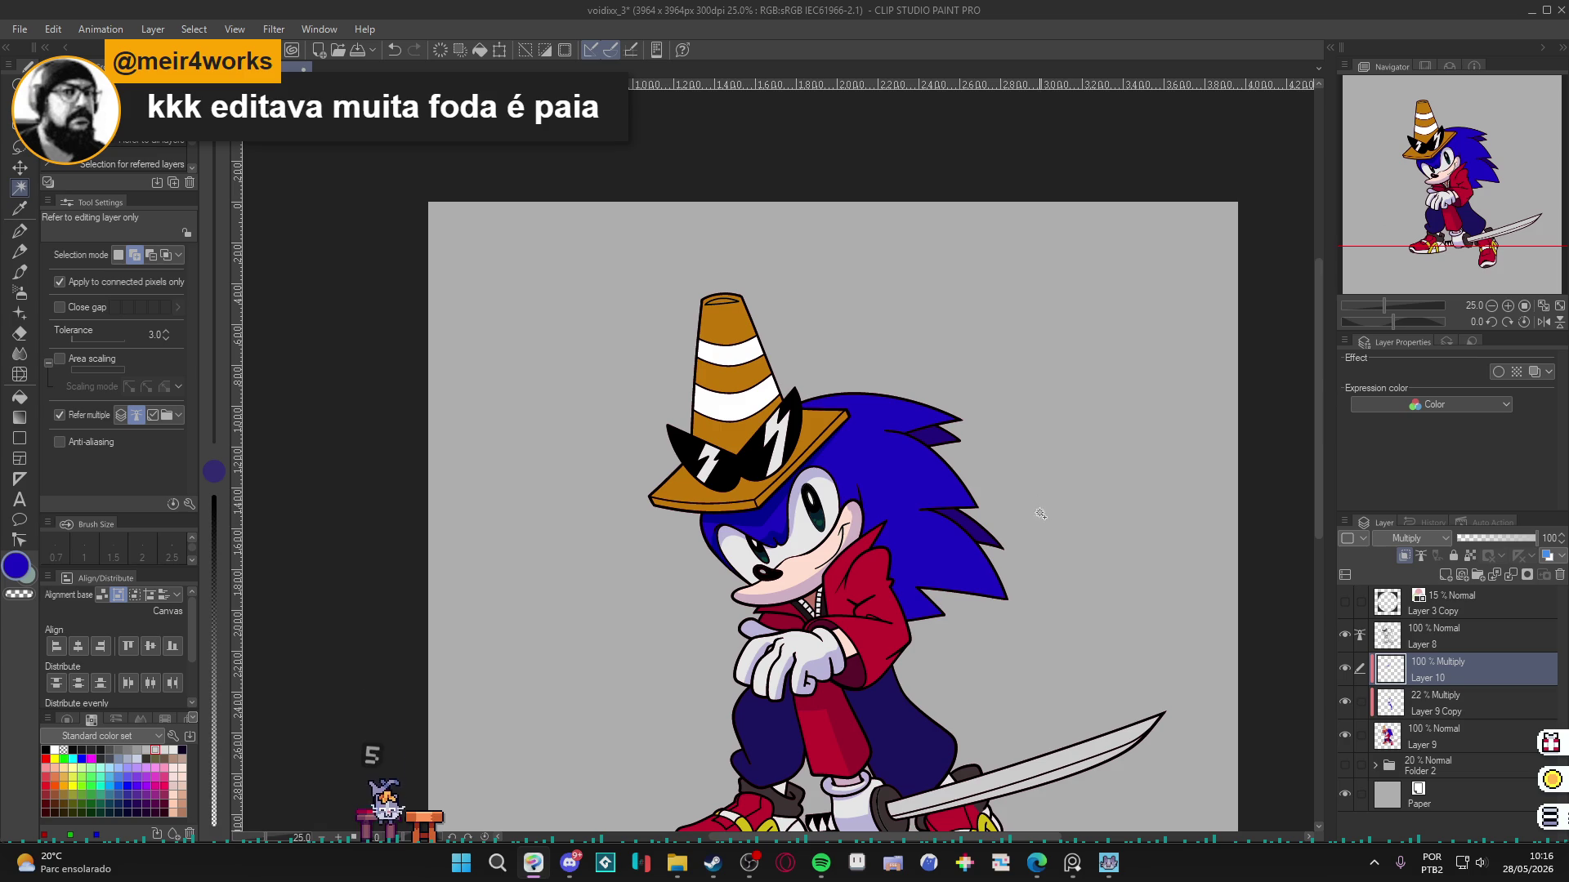
{"action": "key", "text": "p"}
{"action": "left_click_drag", "start_coordinate": [1078, 567], "coordinate": [1125, 459]}
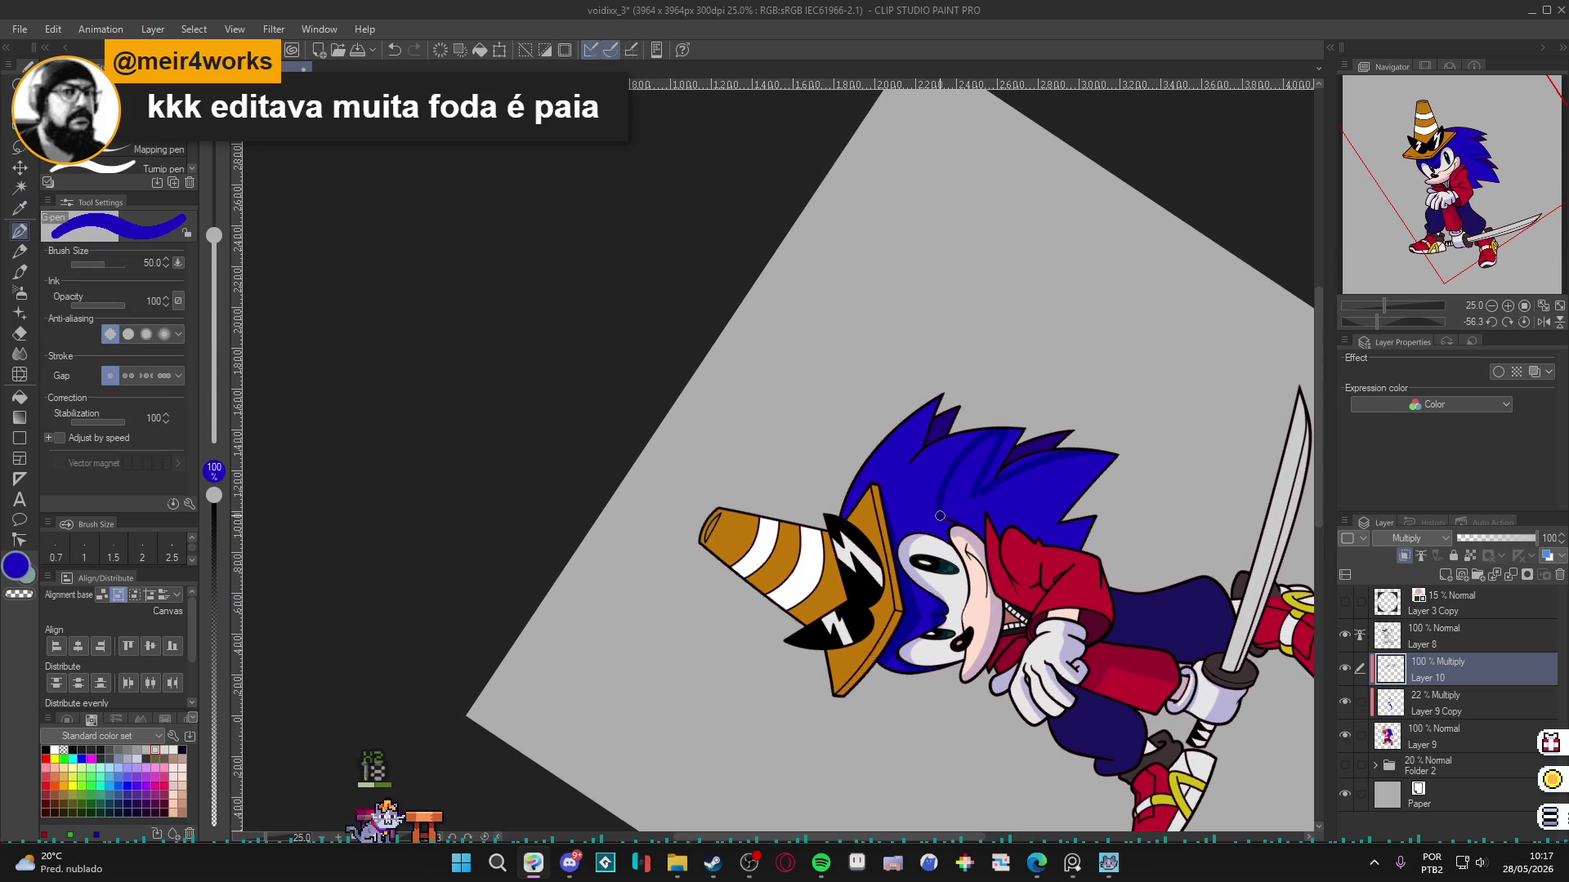
Rotate the canvas view, reset it upright, then tilt it about 50° counter-clockwise.
{"action": "key", "text": "r"}
{"action": "left_click_drag", "start_coordinate": [1070, 621], "coordinate": [1039, 674]}
{"action": "double_click", "coordinate": [1039, 674]}
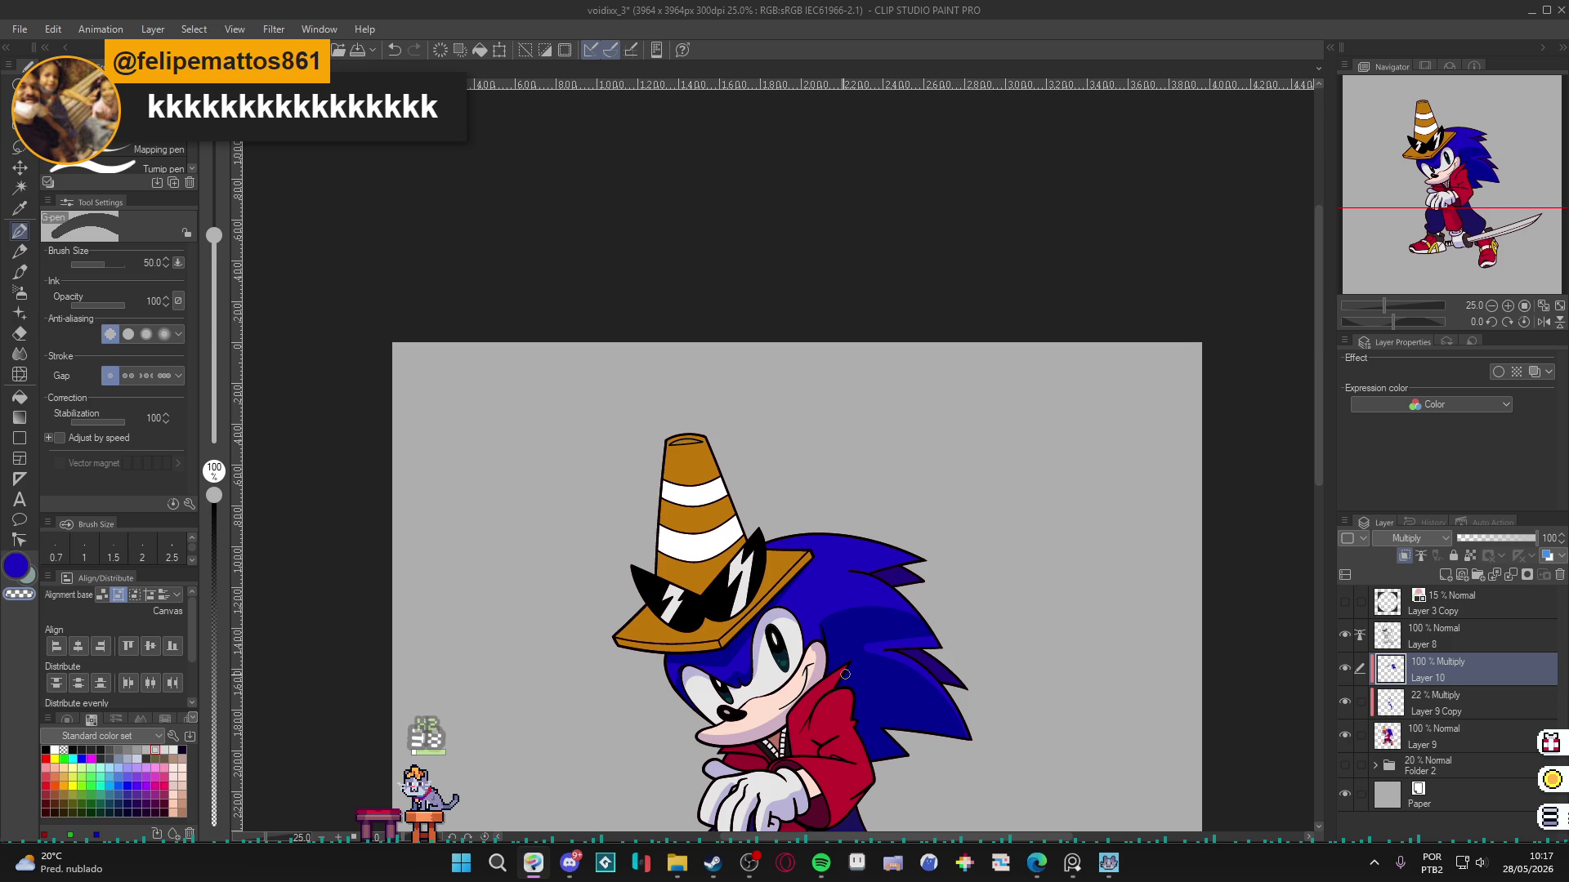
{"action": "mouse_move", "coordinate": [844, 674]}
{"action": "left_mouse_down"}
{"action": "mouse_move", "coordinate": [896, 651]}
{"action": "mouse_move", "coordinate": [1018, 459]}
{"action": "left_mouse_up"}
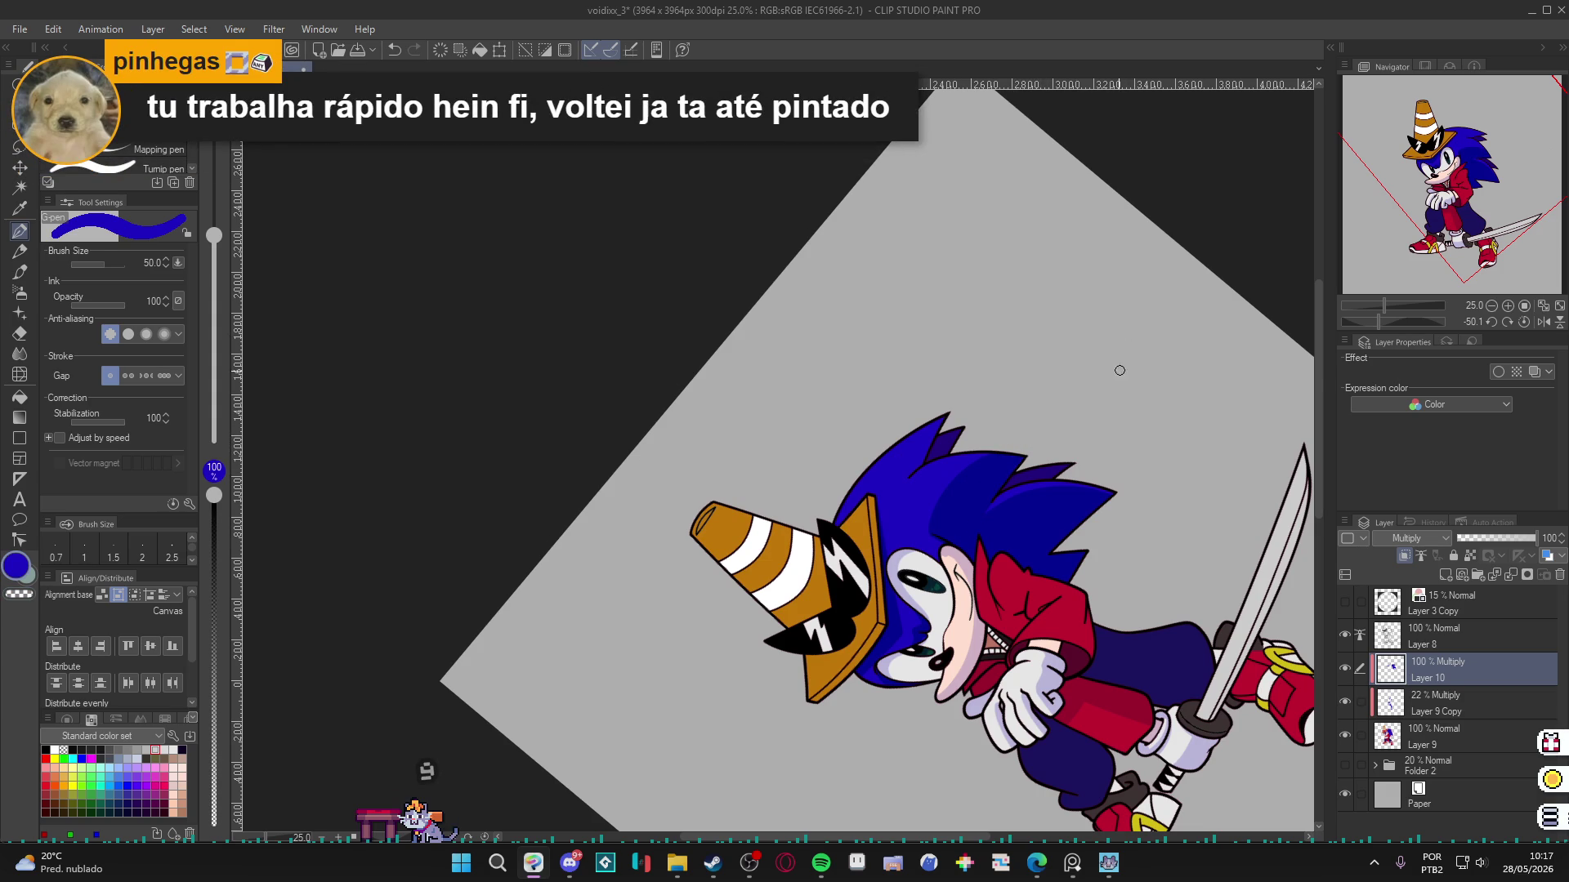
{"action": "key", "text": "ctrl+@"}
{"action": "mouse_move", "coordinate": [1122, 356]}
{"action": "left_mouse_down"}
{"action": "mouse_move", "coordinate": [1035, 578]}
{"action": "mouse_move", "coordinate": [944, 398]}
{"action": "left_mouse_up"}
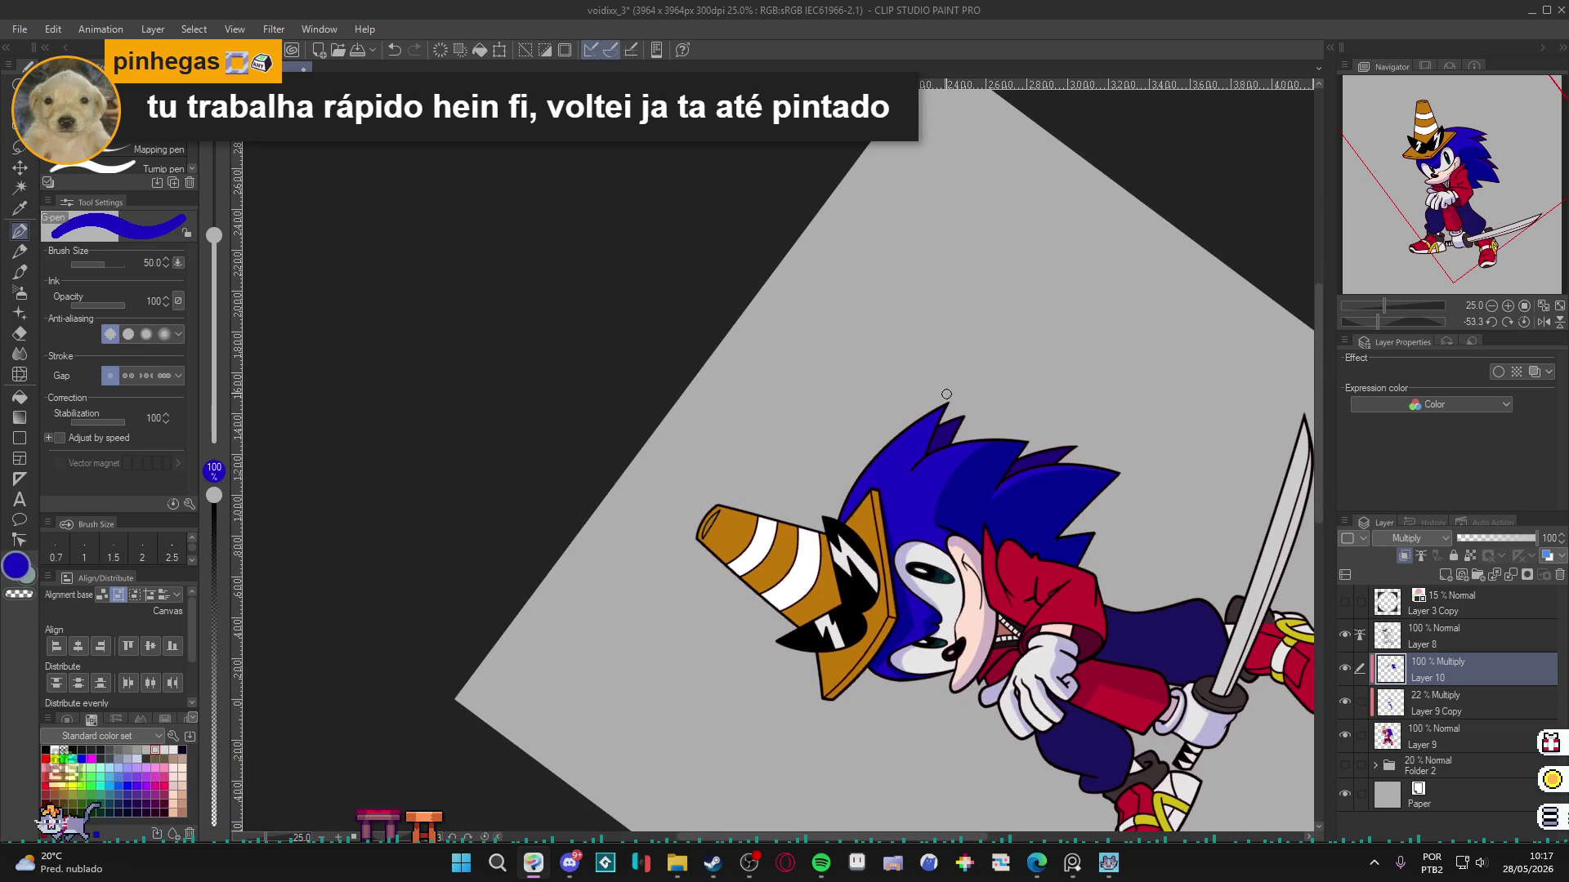
Turn the canvas view back upright and adjust the framing.
{"action": "key", "text": "g"}
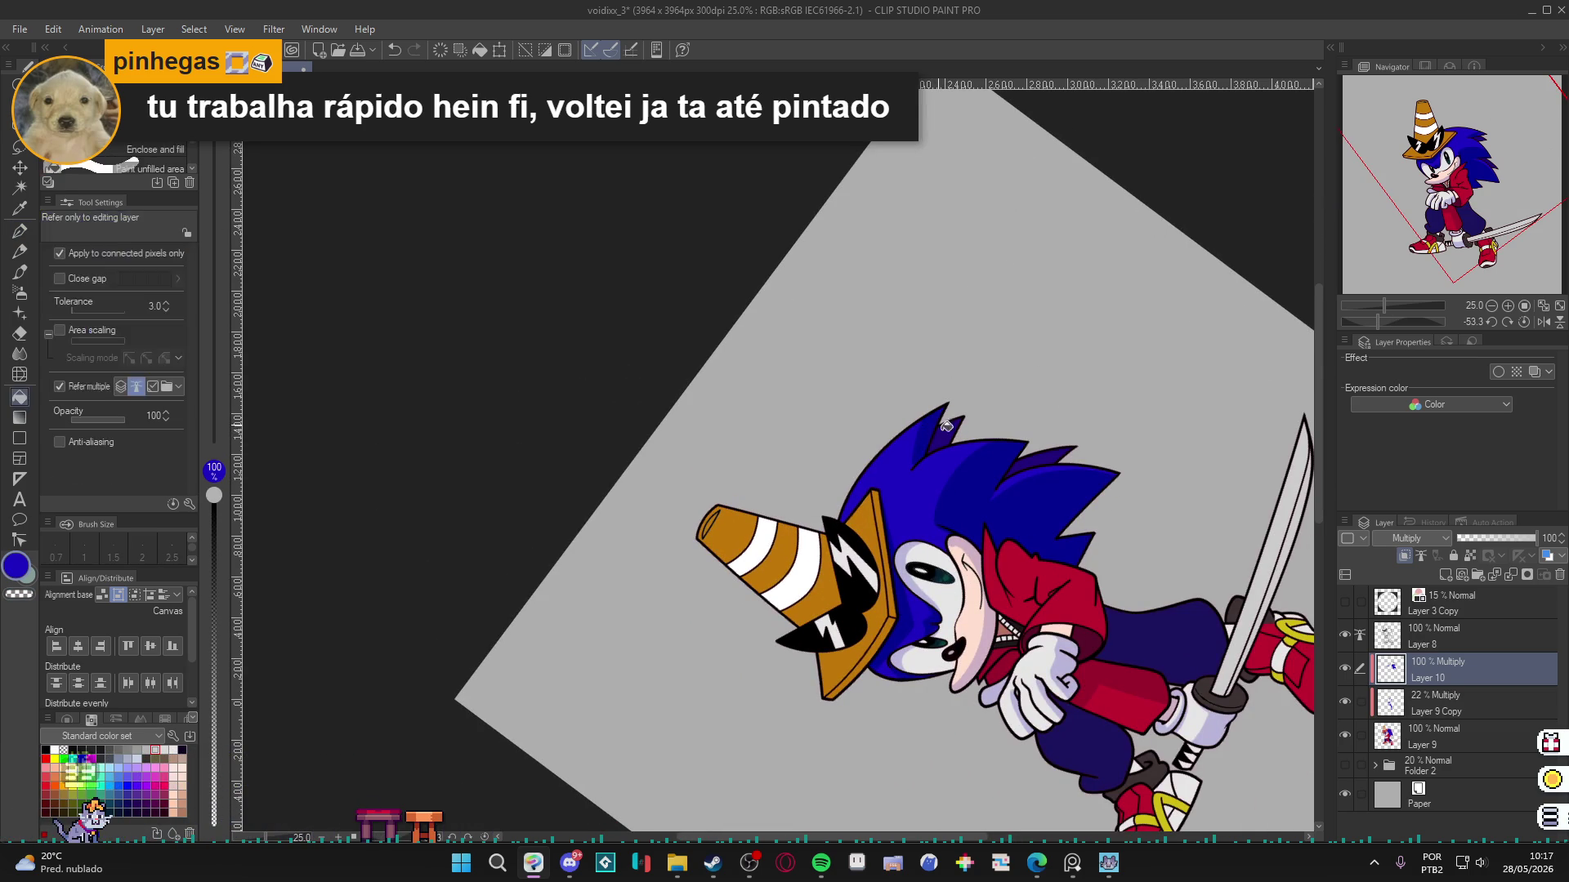
{"action": "key", "text": "p"}
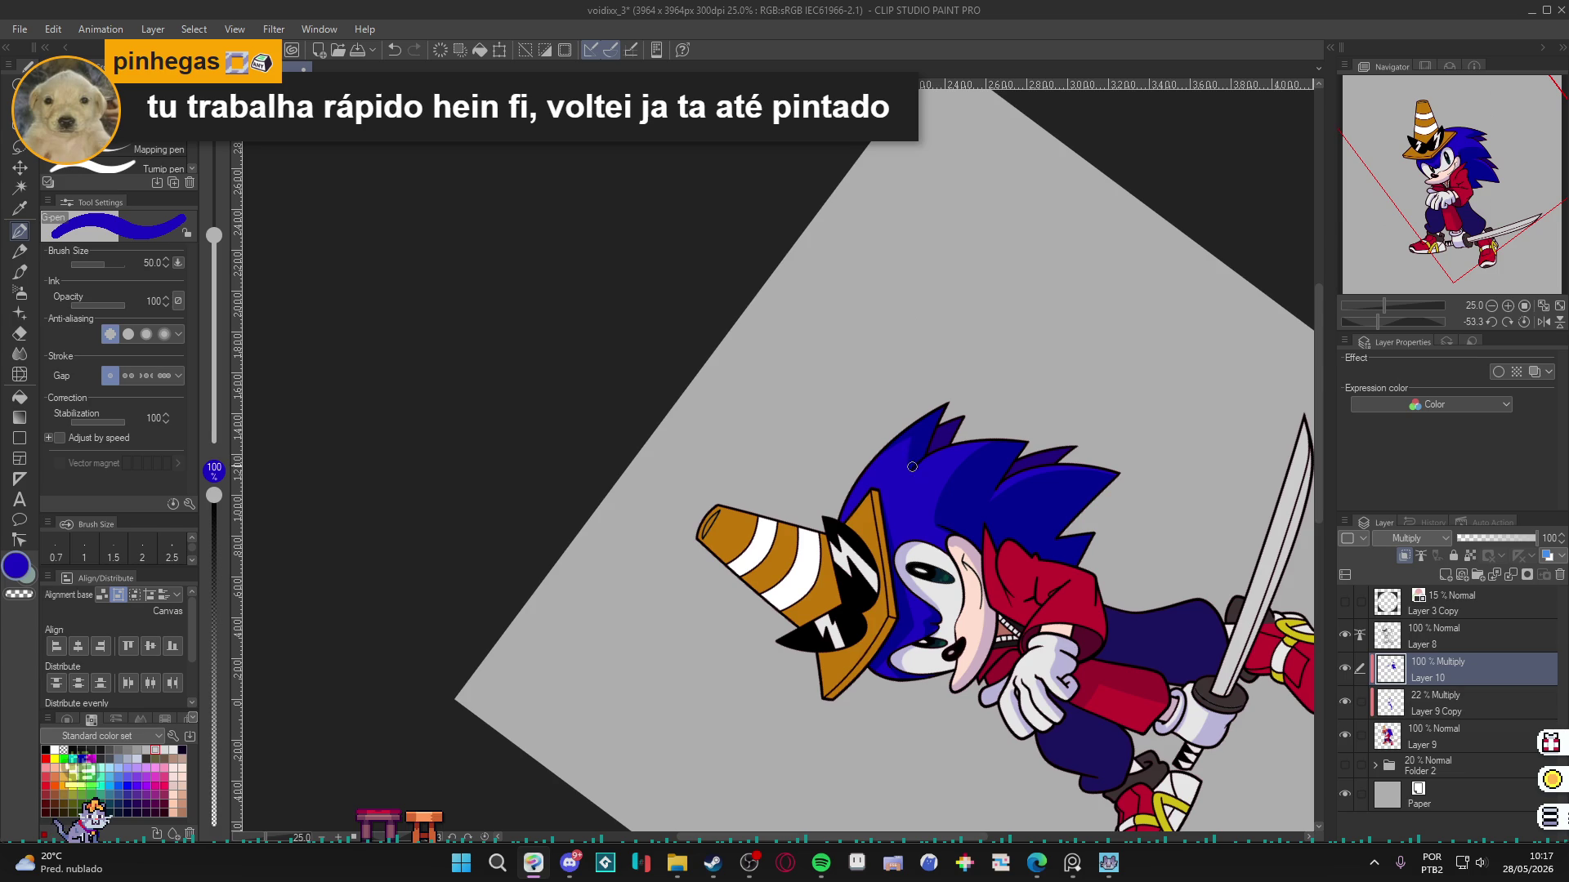
{"action": "key", "text": "r"}
{"action": "left_click_drag", "start_coordinate": [1047, 356], "coordinate": [1081, 577]}
{"action": "scroll", "coordinate": [949, 679], "scroll_direction": "down", "scroll_amount": 5}
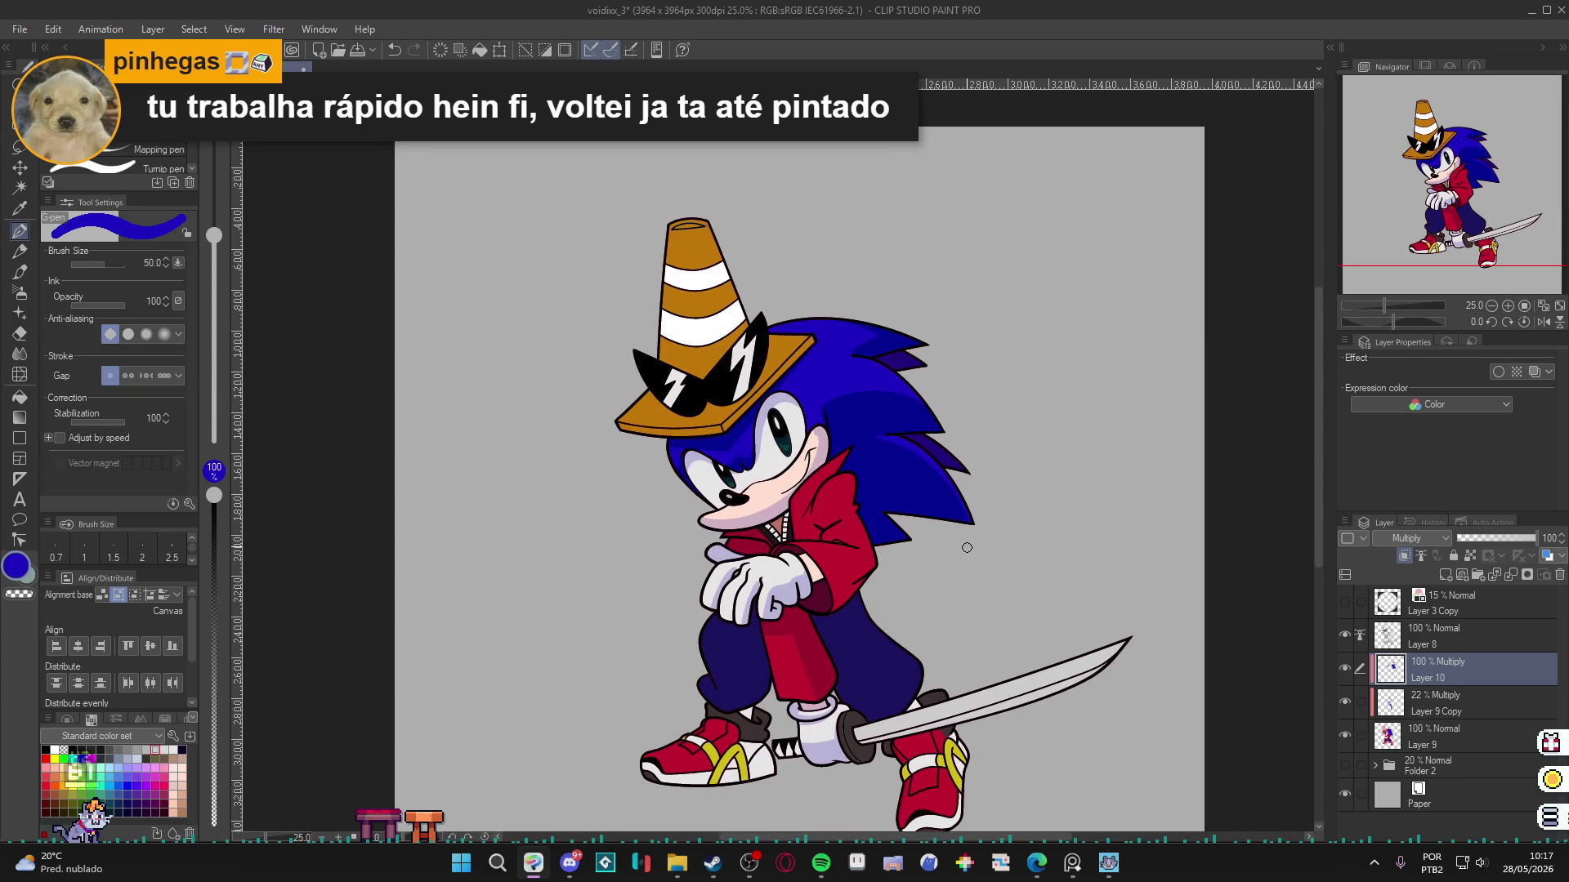
{"action": "scroll", "coordinate": [1101, 571], "scroll_direction": "down", "scroll_amount": 2}
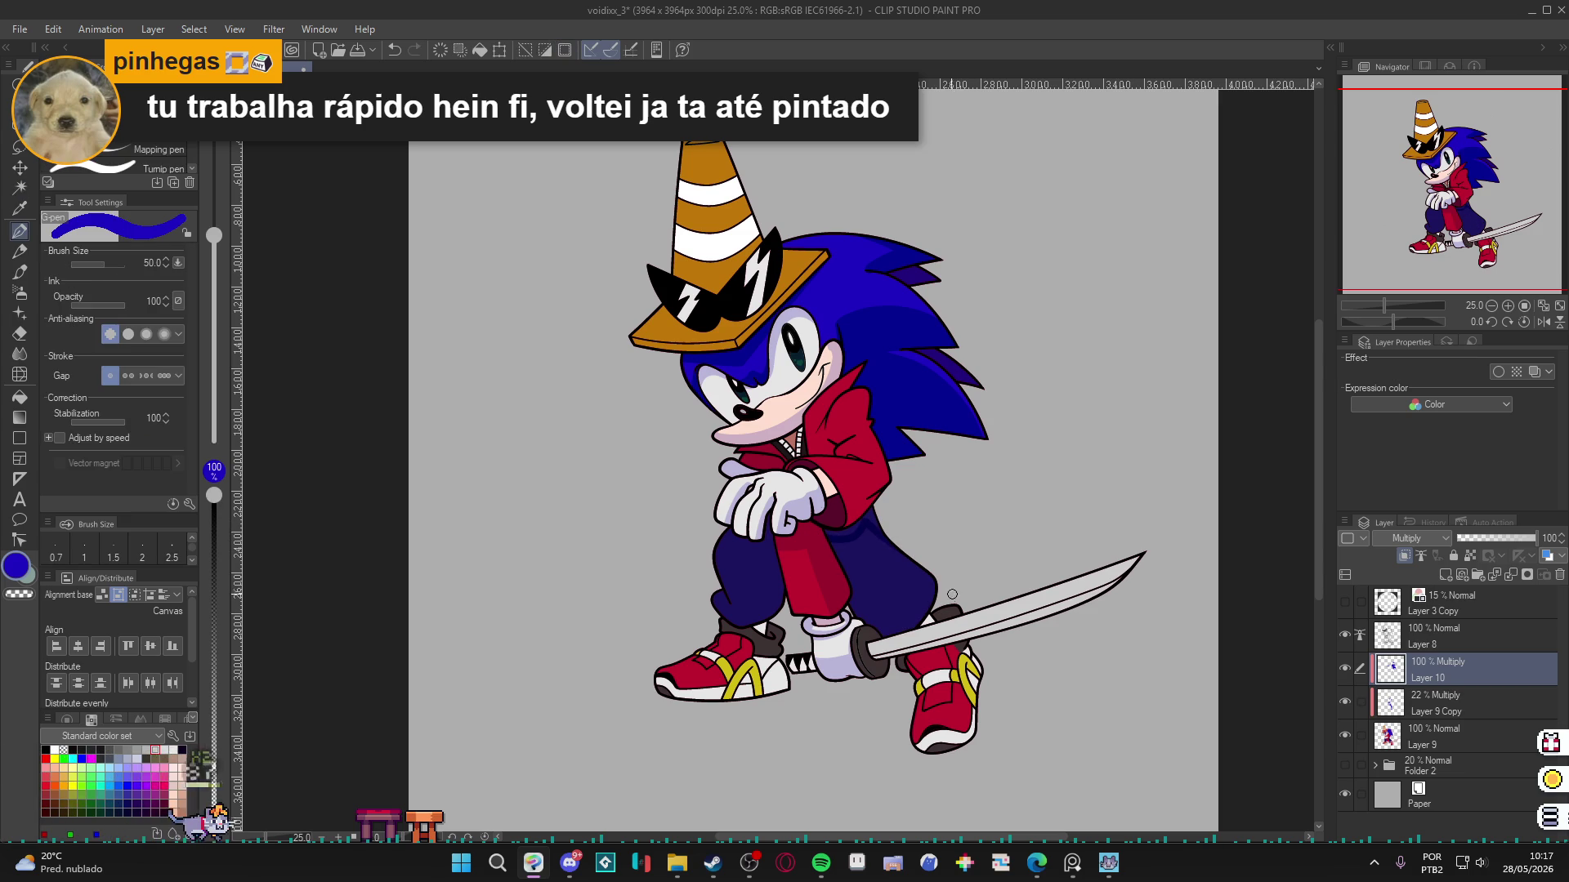
Make Layer 9 Copy the active layer in the Layer panel.
{"action": "key", "text": "g"}
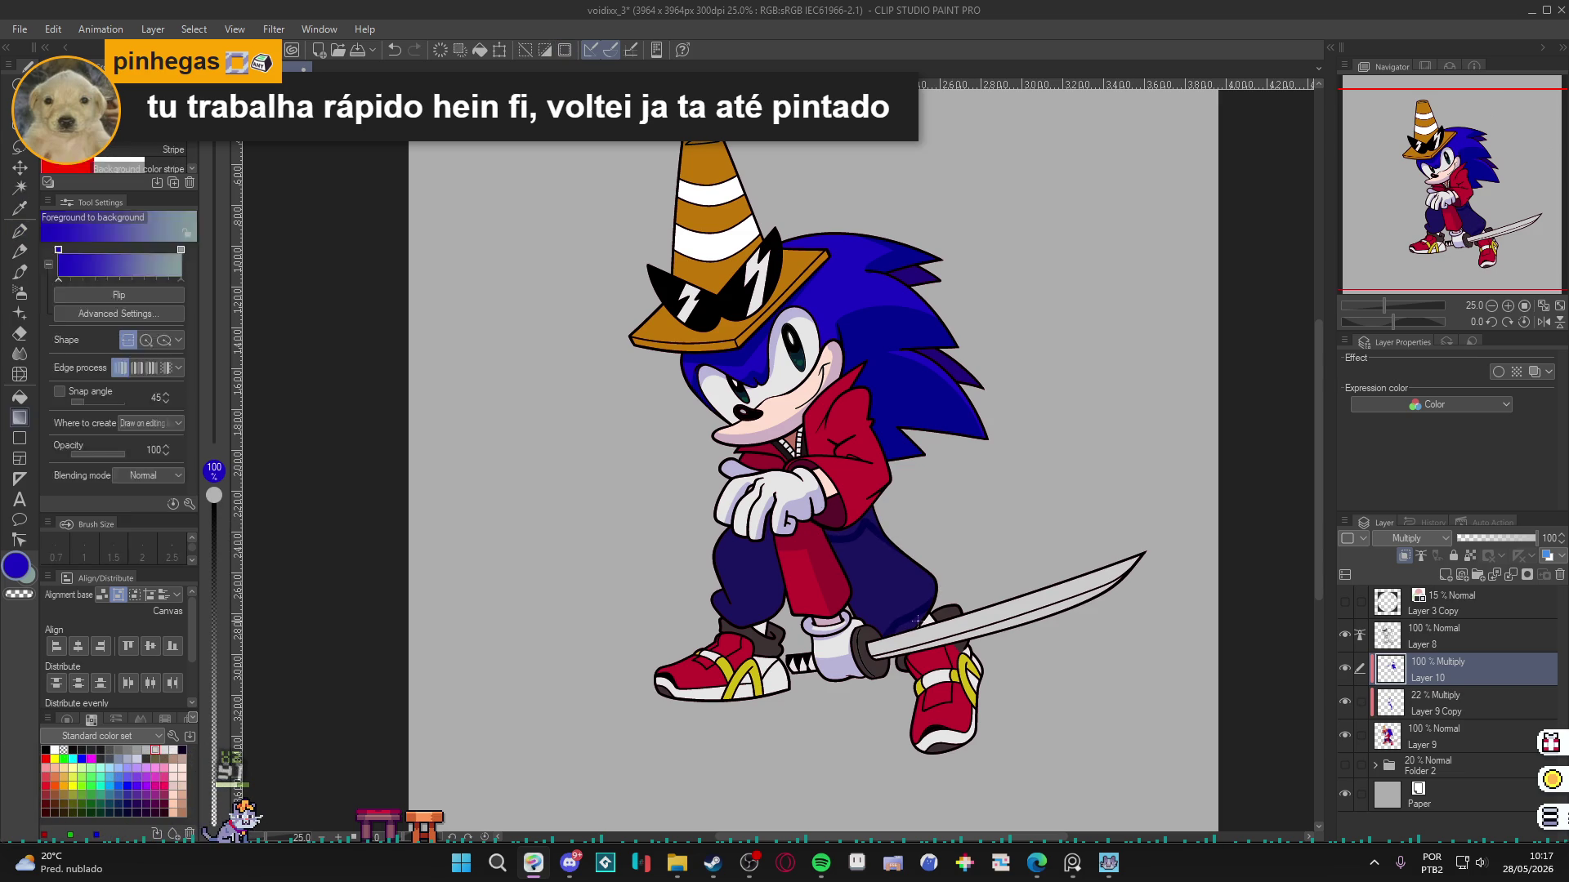
{"action": "key", "text": "p"}
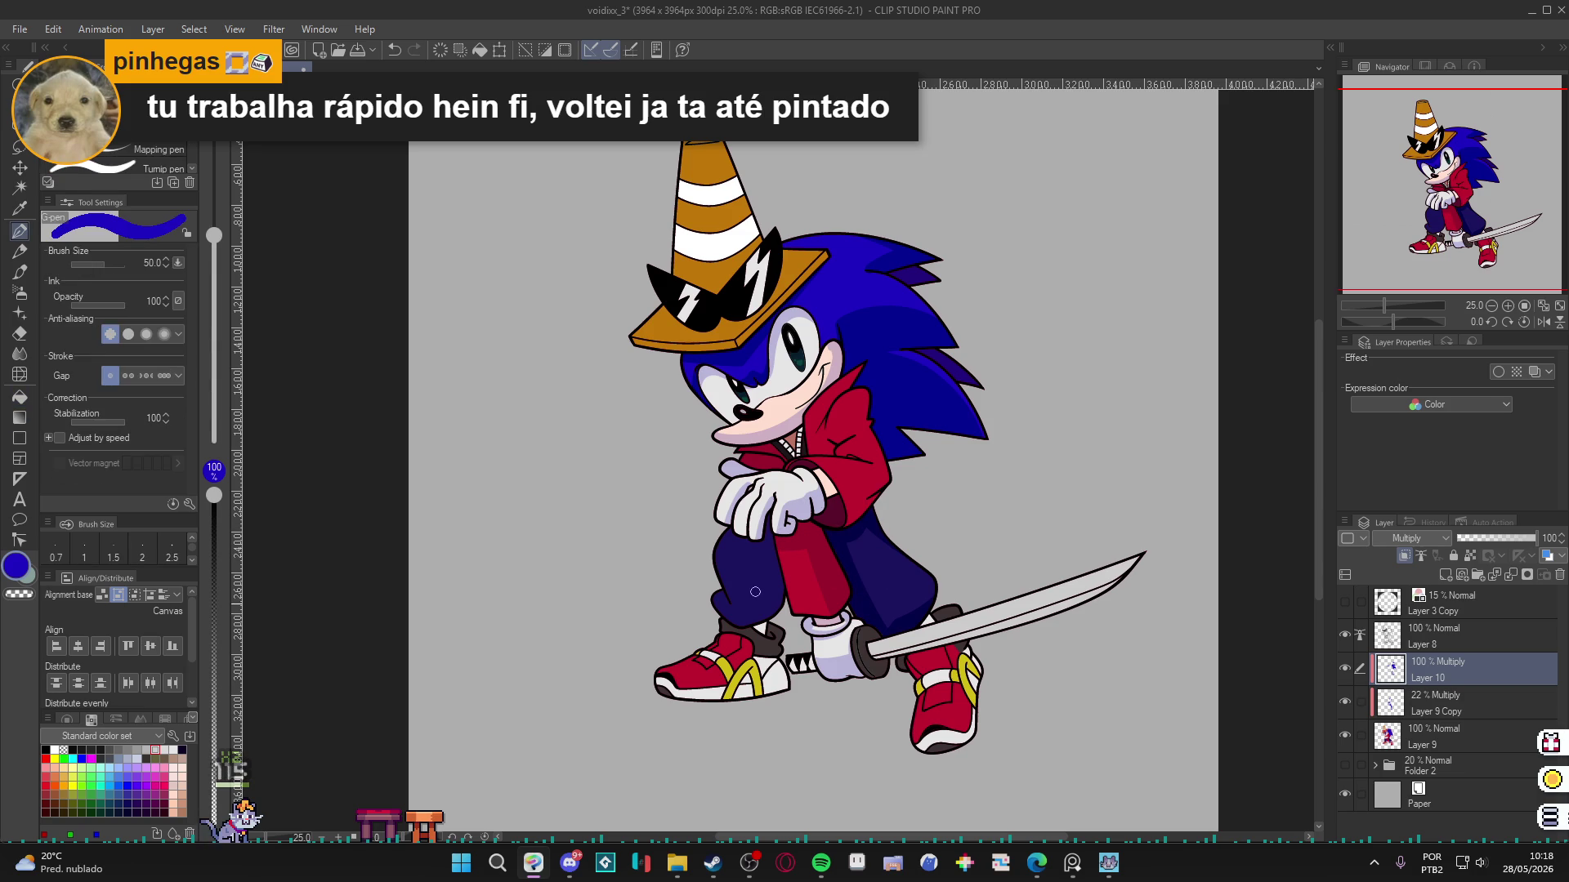
{"action": "key", "text": "w"}
{"action": "key", "text": "p"}
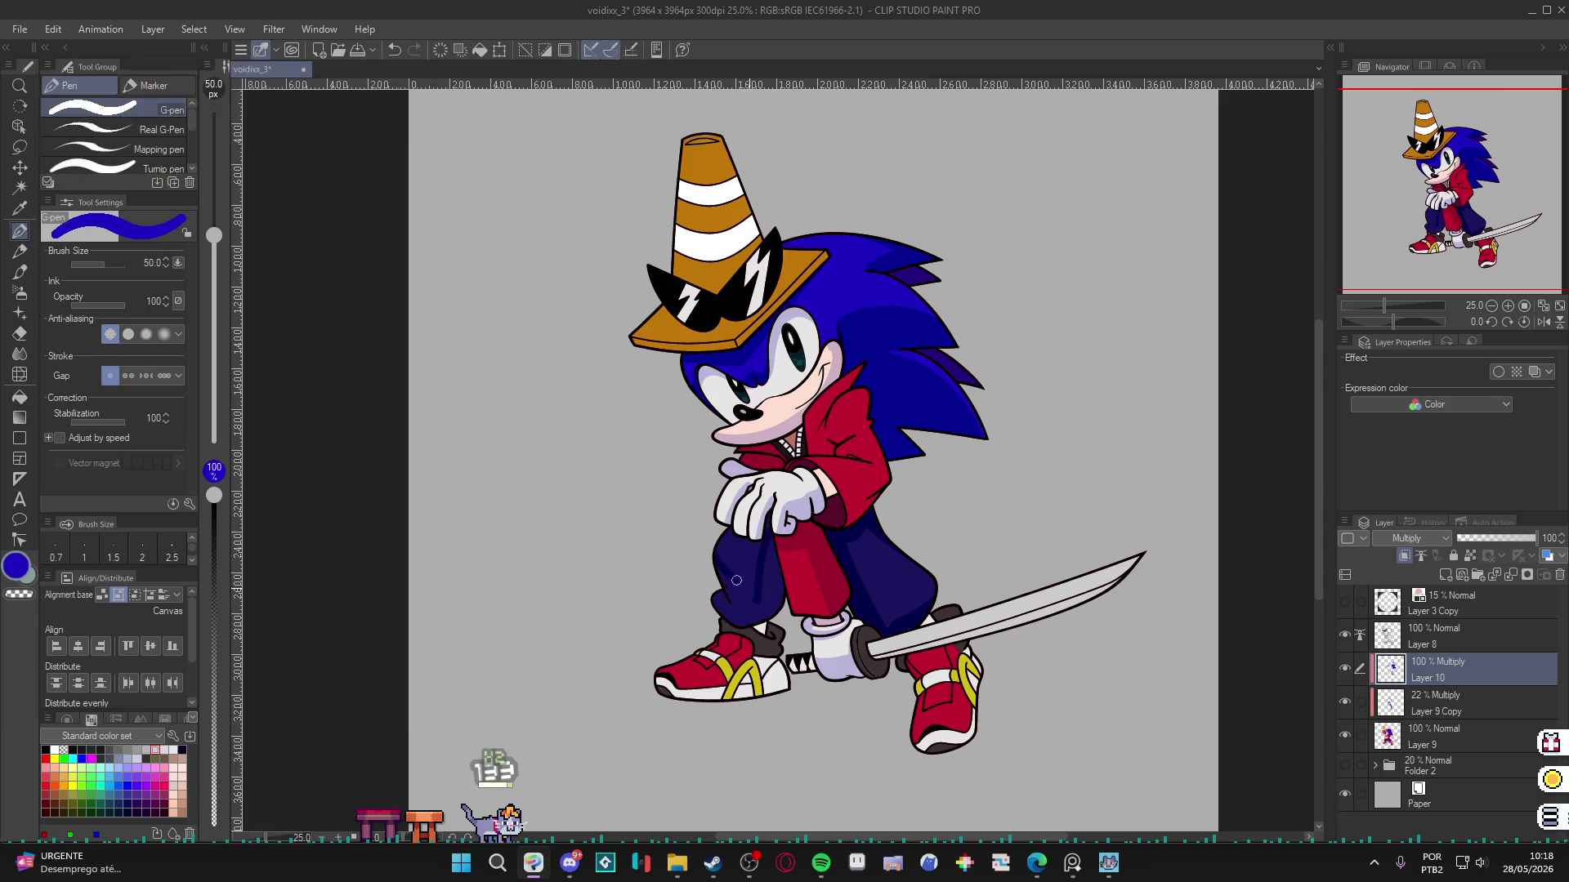
{"action": "key", "text": "g"}
{"action": "key", "text": "p"}
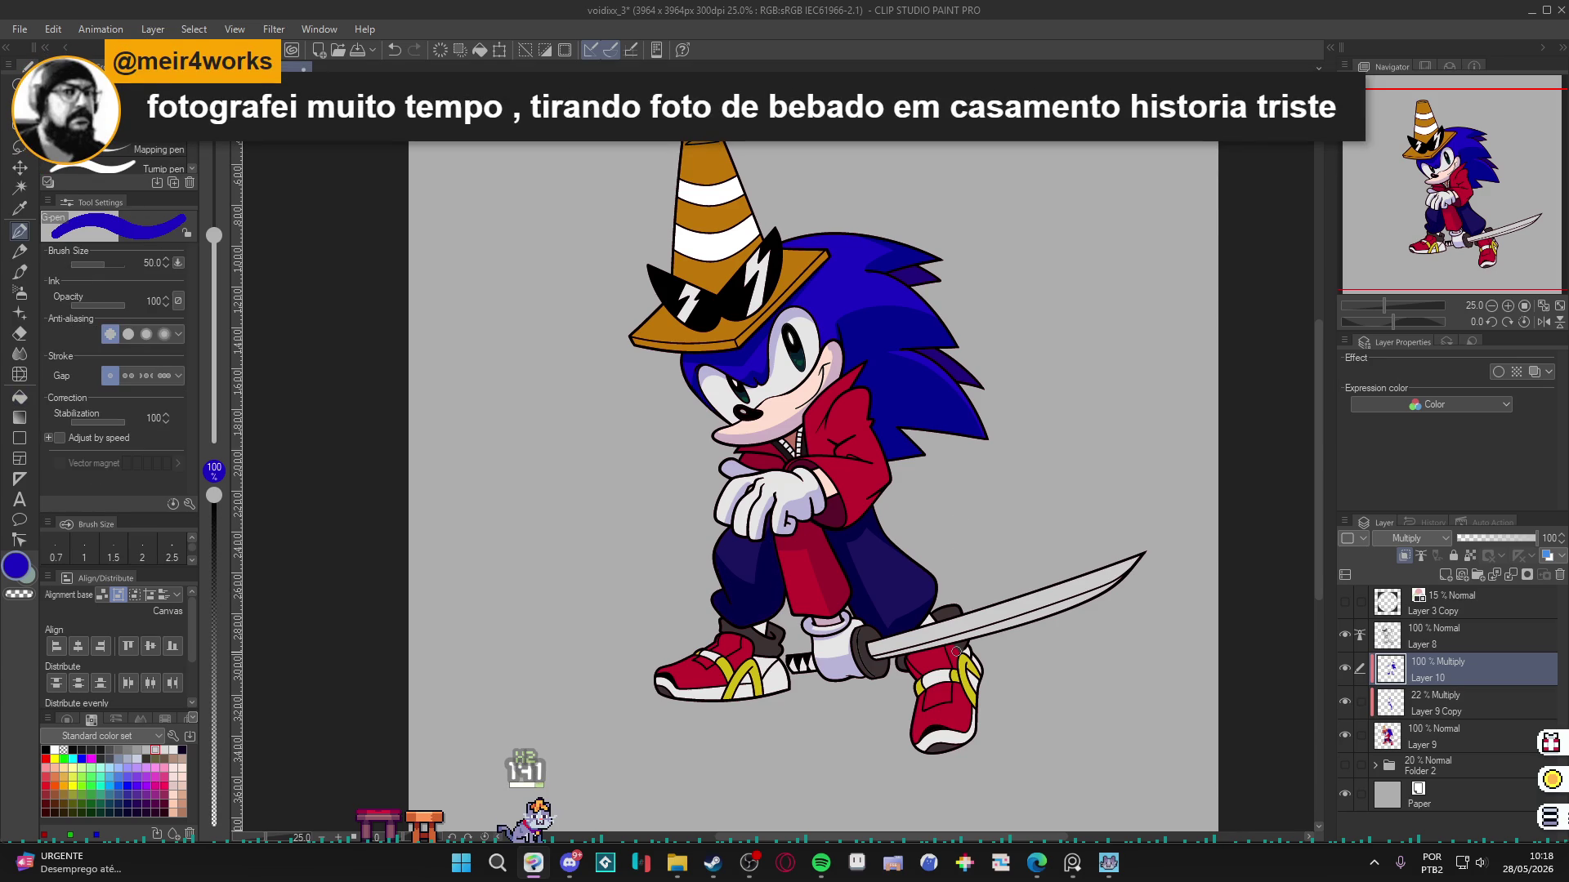
{"action": "scroll", "coordinate": [956, 651], "scroll_direction": "up", "scroll_amount": 2}
{"action": "left_click", "coordinate": [1366, 717]}
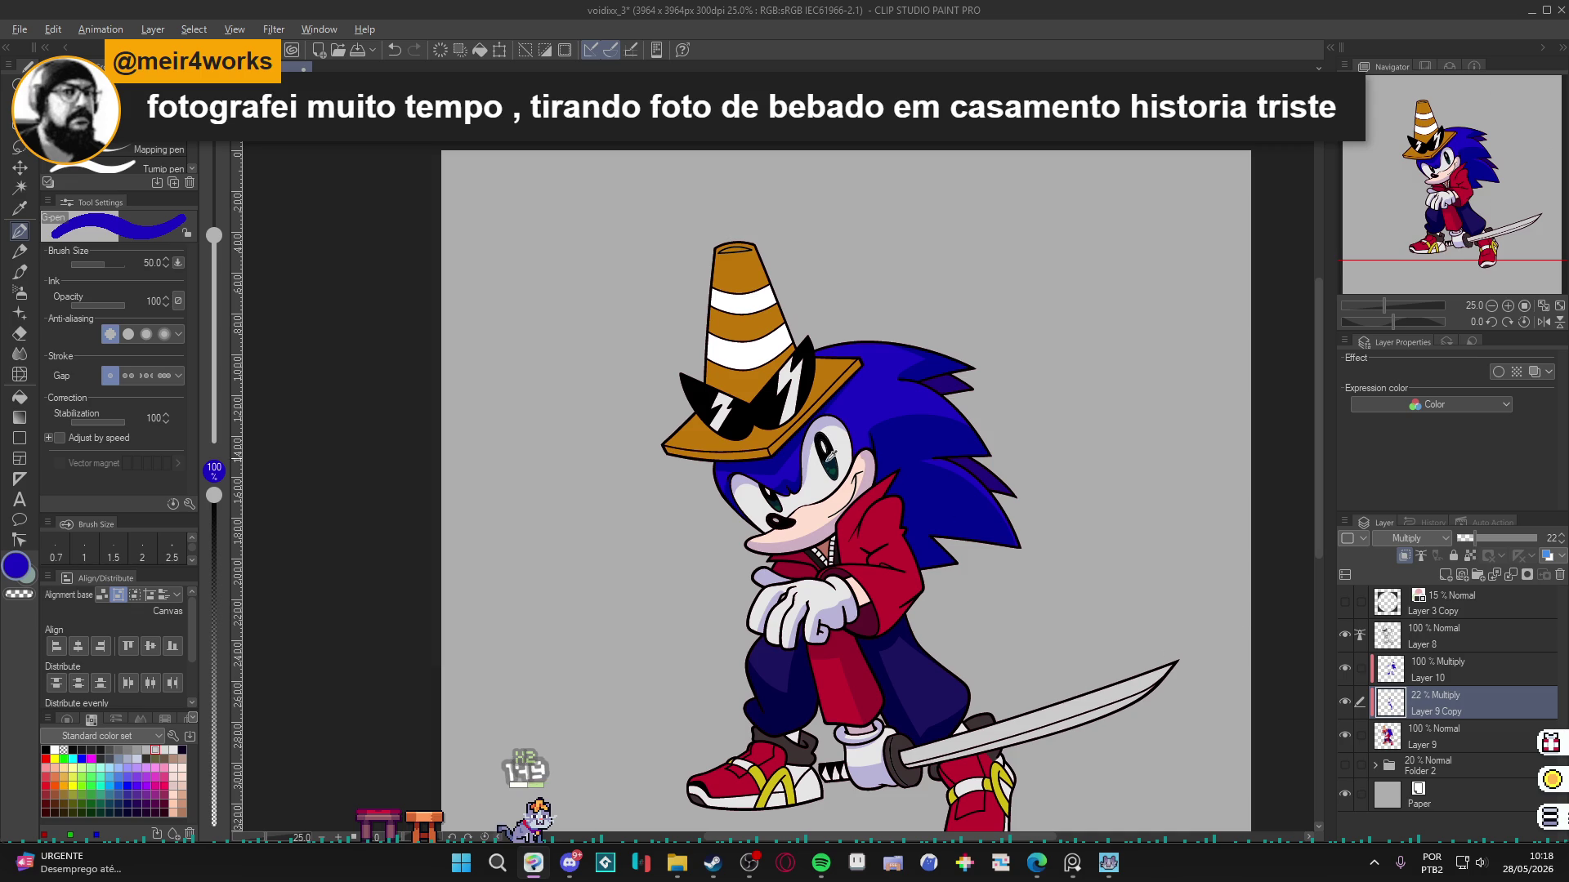
Set Layer 9 Copy's opacity to 27%.
{"action": "left_click_drag", "start_coordinate": [1468, 537], "coordinate": [1538, 538]}
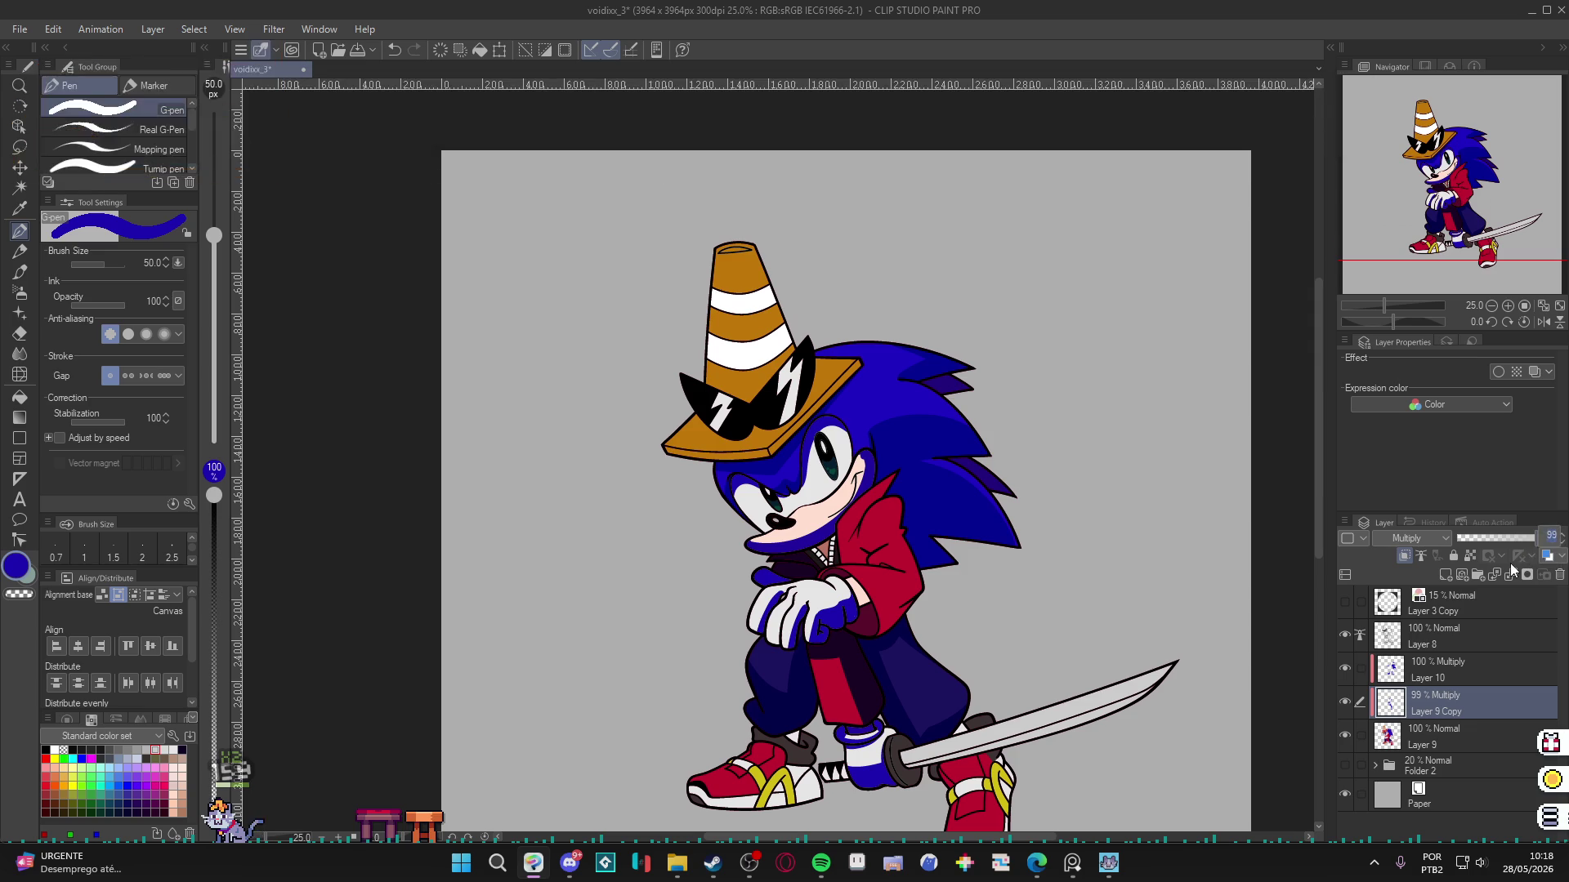
{"action": "type", "text": "27"}
{"action": "key", "text": "Return"}
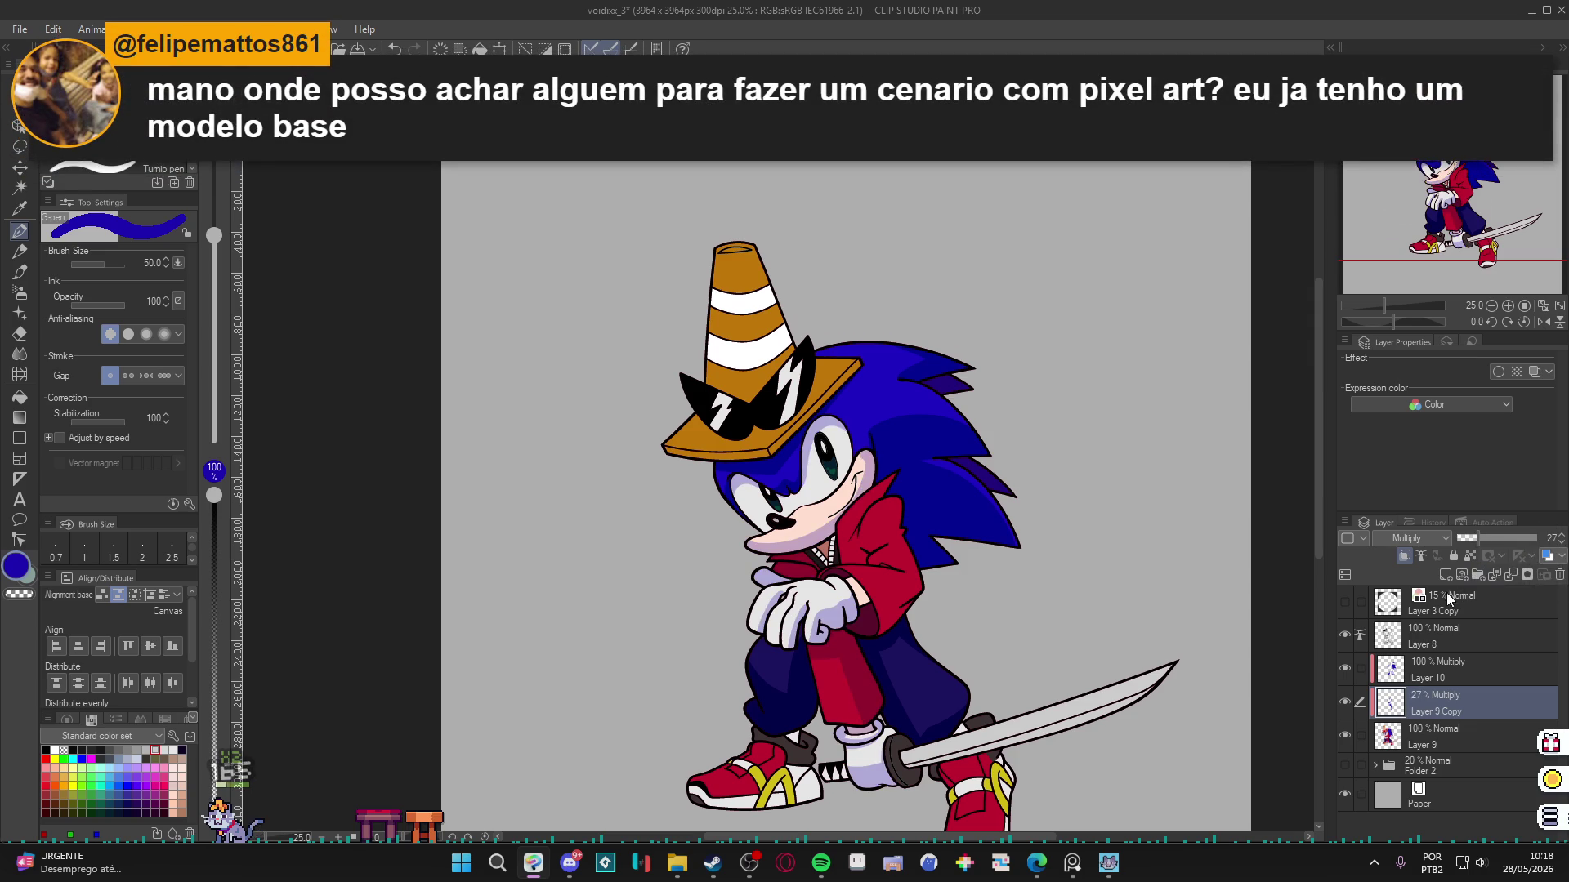
Reframe and tilt the canvas about 32° counter-clockwise, then make Layer 10 active.
{"action": "key", "text": "w"}
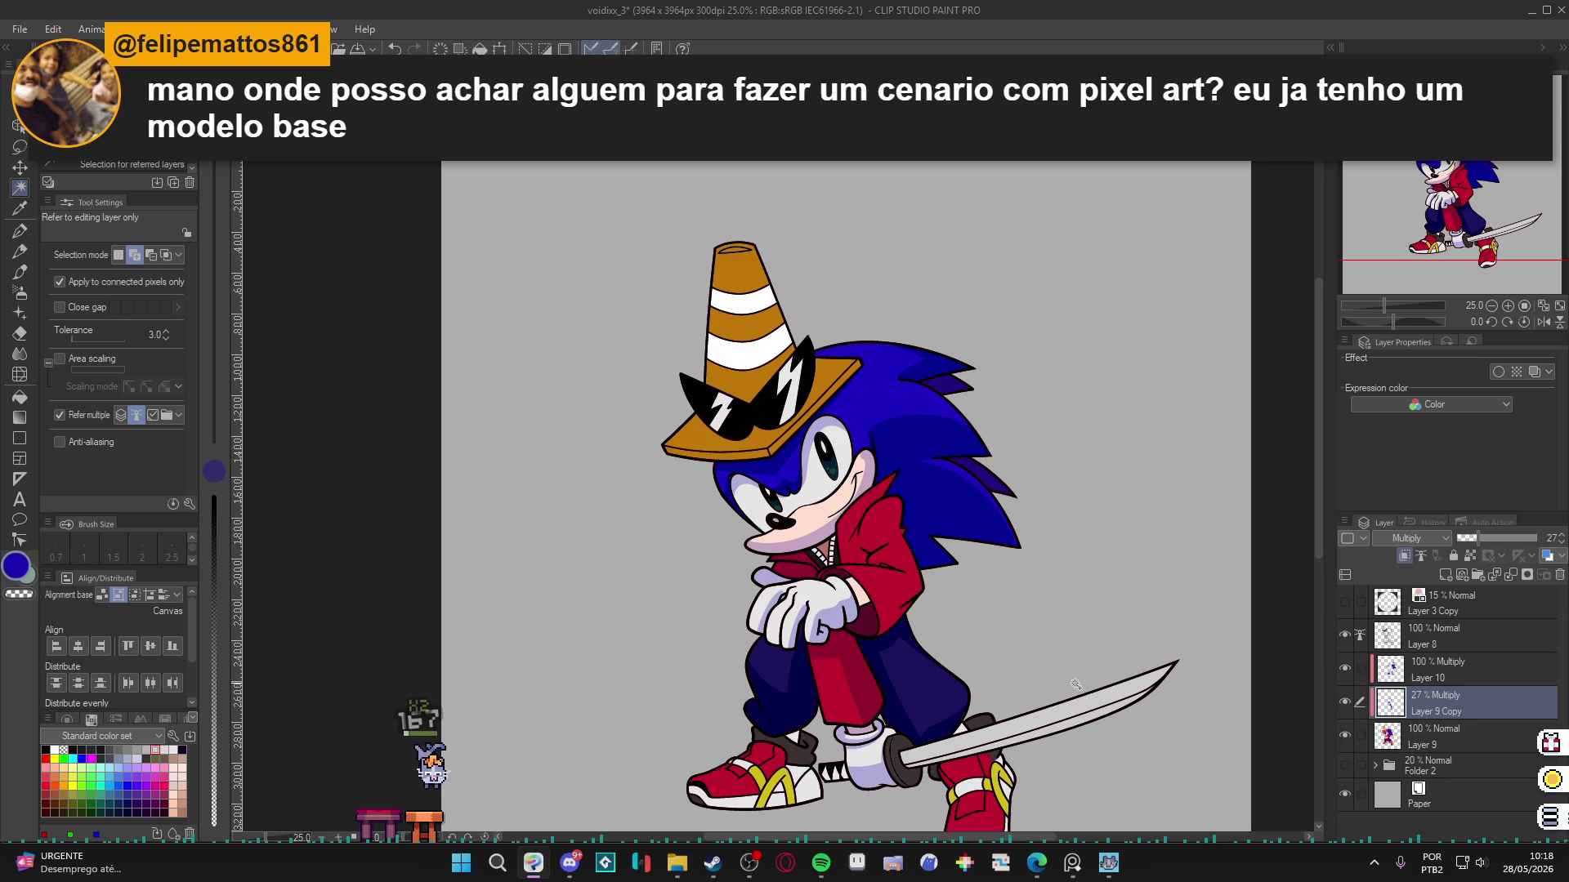
{"action": "left_click_drag", "start_coordinate": [1039, 668], "coordinate": [1059, 583]}
{"action": "key", "text": "g"}
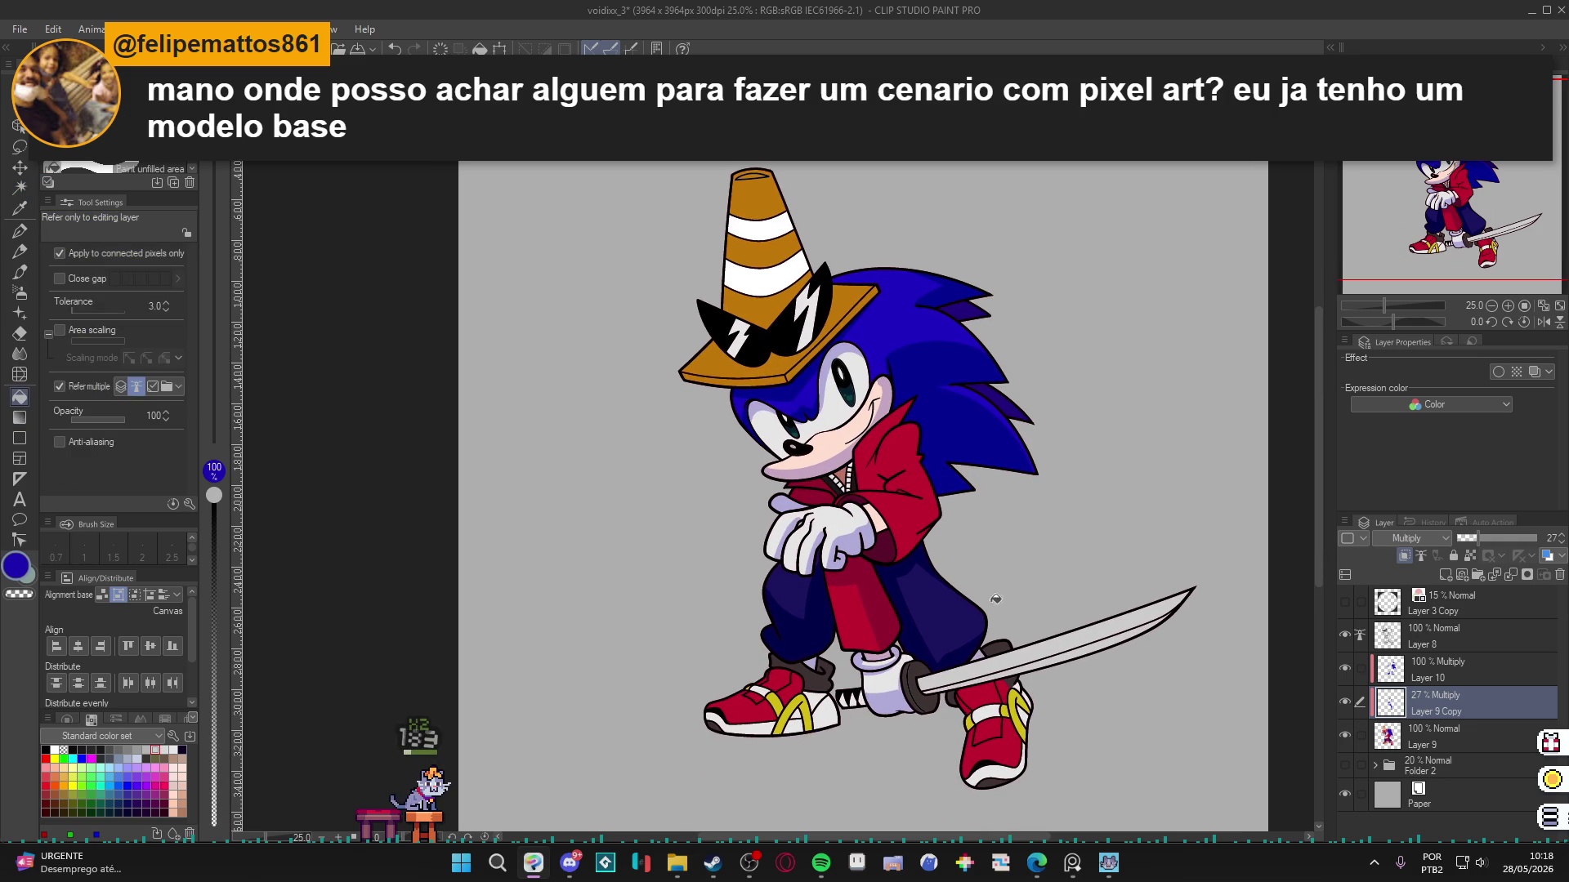
{"action": "key", "text": "p"}
{"action": "left_click_drag", "start_coordinate": [1027, 567], "coordinate": [1054, 649]}
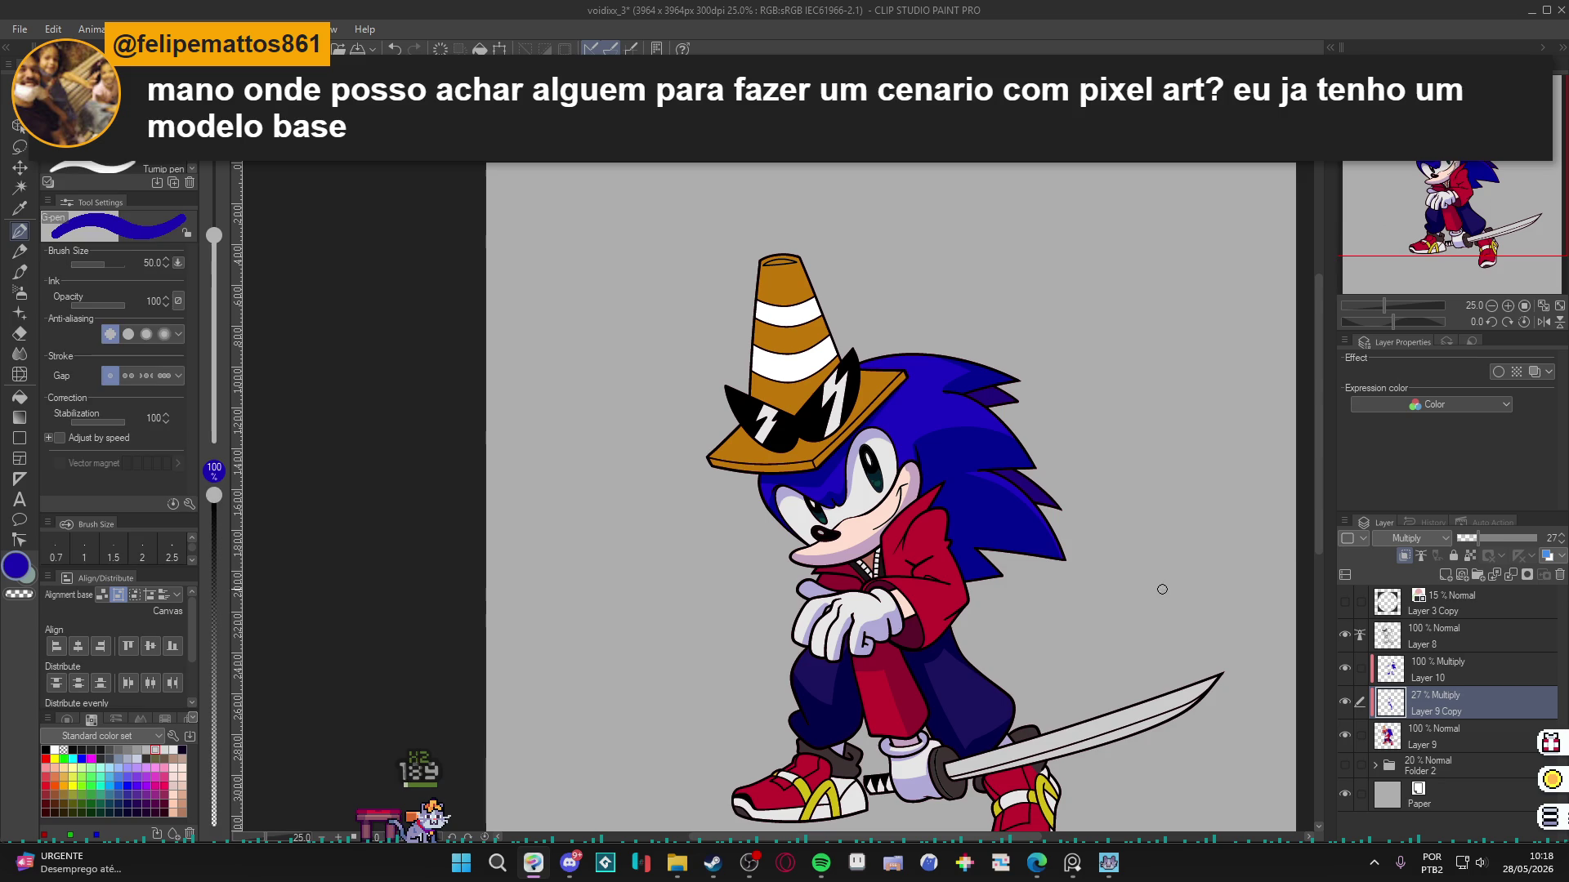
{"action": "left_click_drag", "start_coordinate": [1227, 592], "coordinate": [1010, 461]}
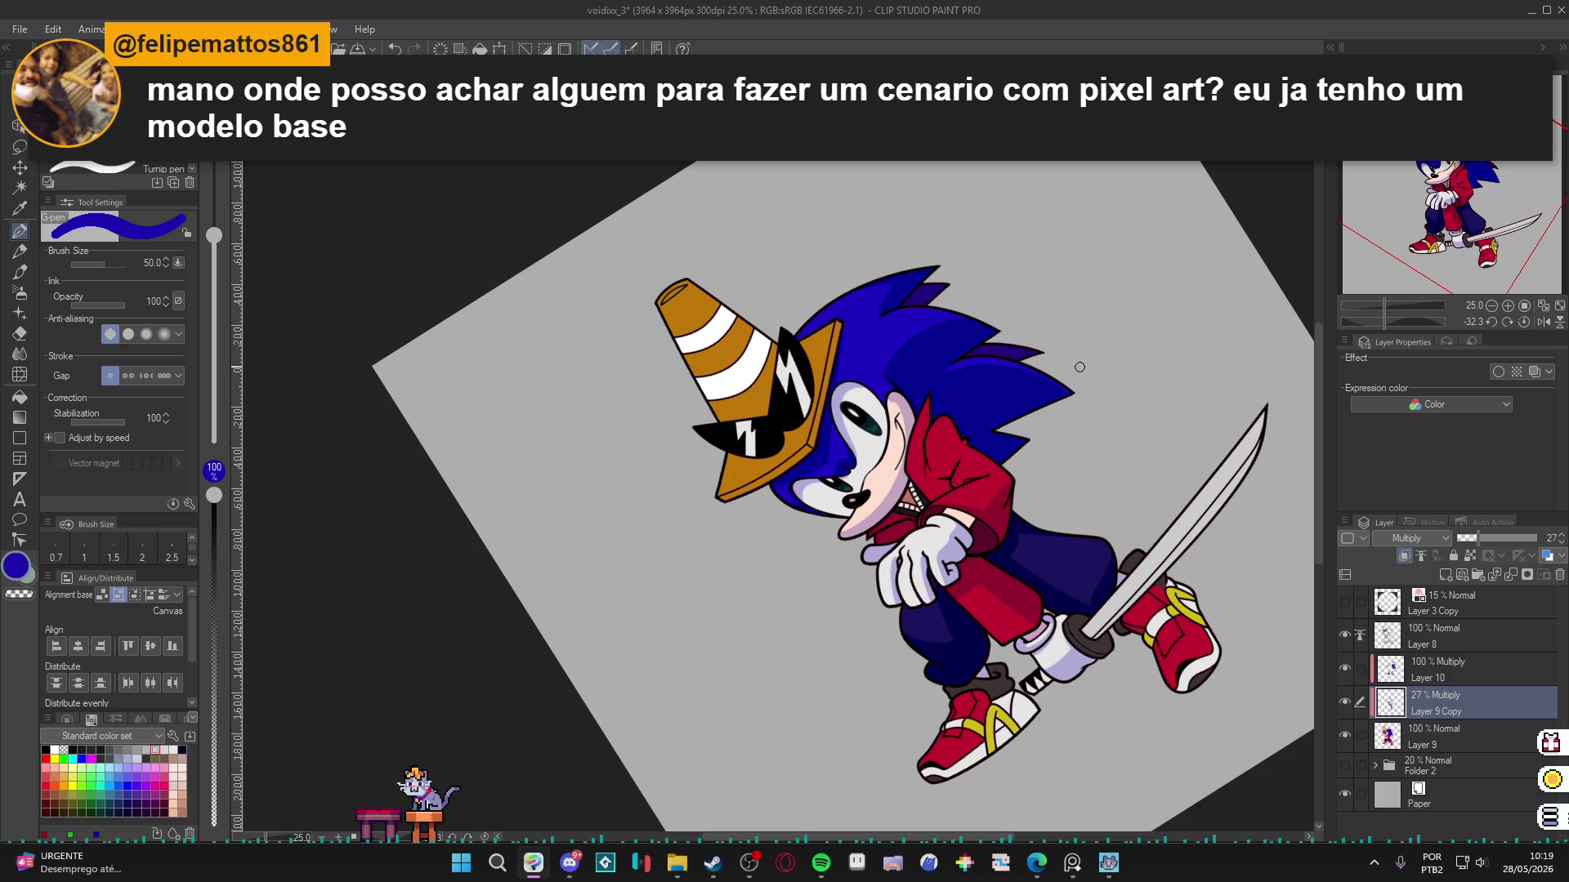
{"action": "left_click", "coordinate": [1443, 678]}
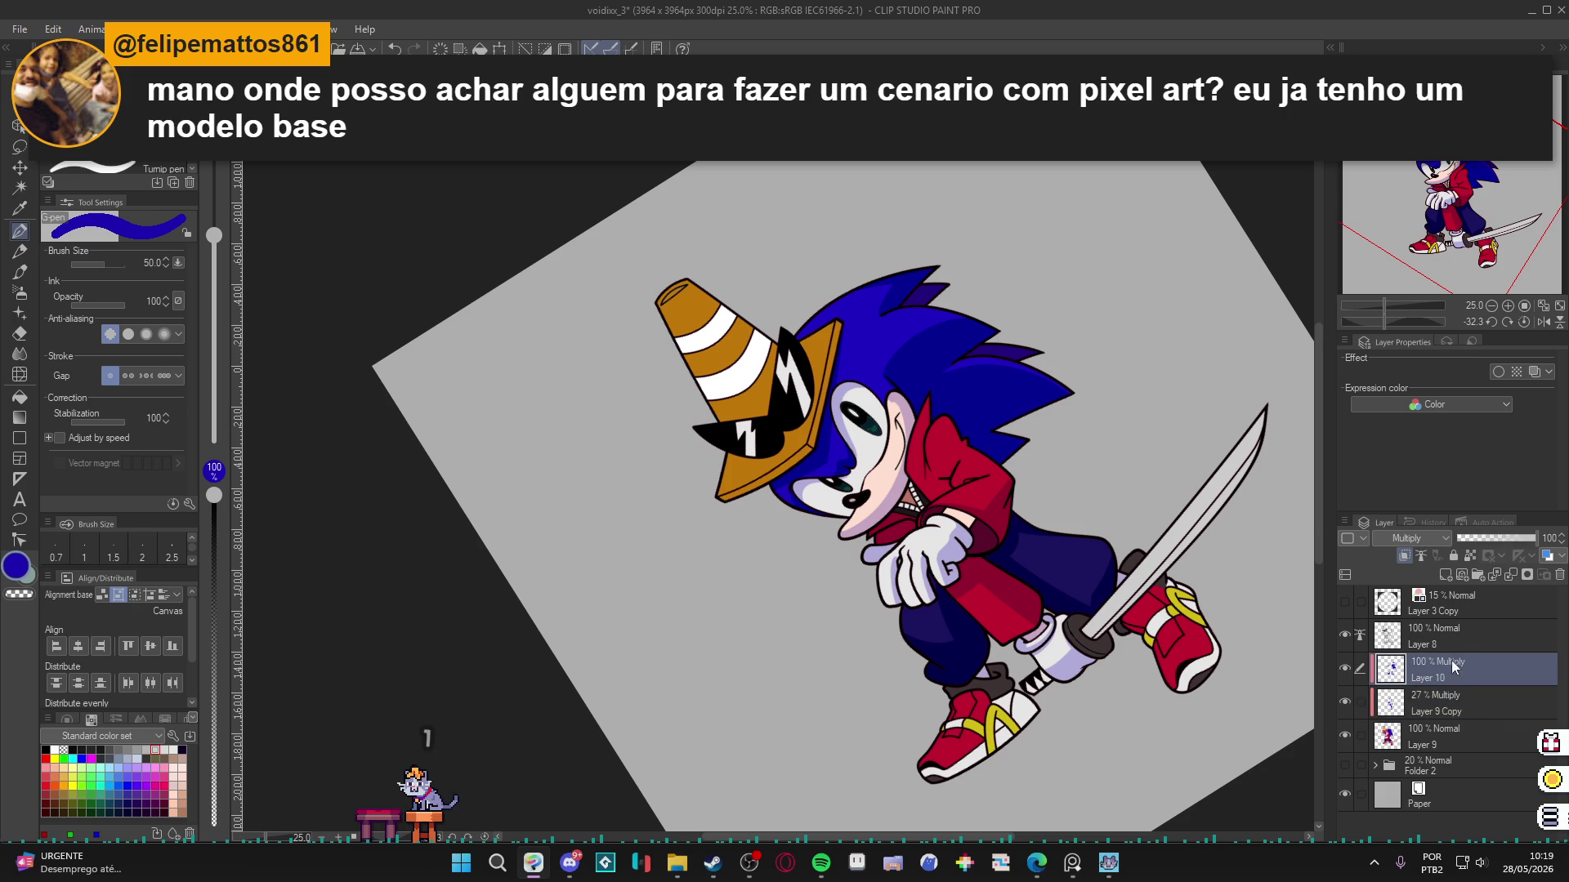
Switch Layer 10's blend mode to Normal, then back to Multiply.
{"action": "left_click", "coordinate": [1449, 539]}
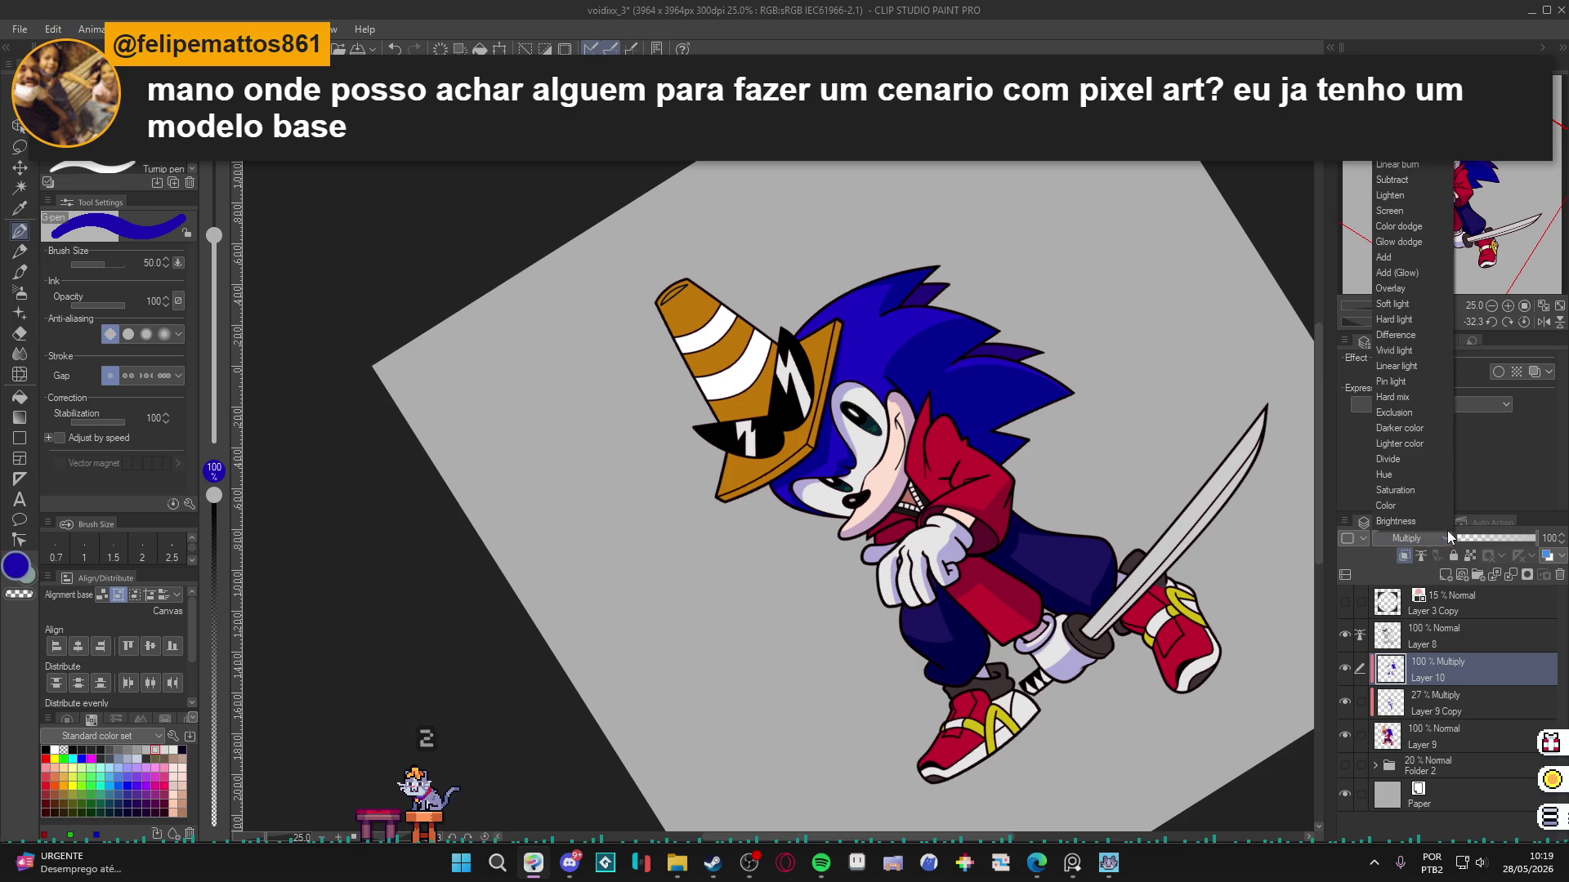
{"action": "left_click", "coordinate": [1415, 101]}
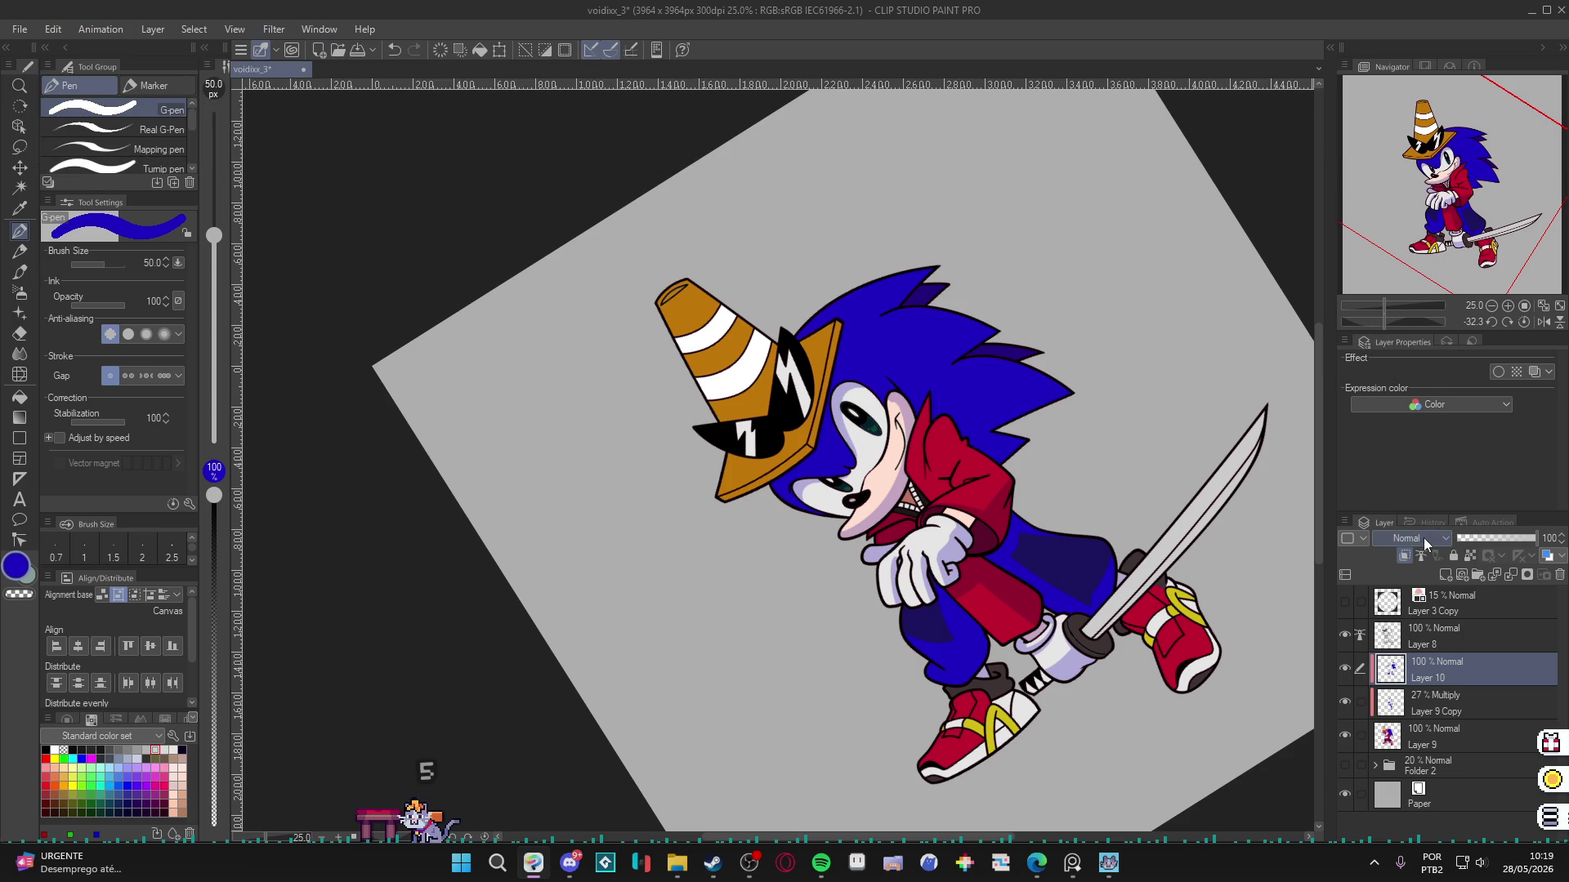
{"action": "left_click", "coordinate": [1418, 539]}
{"action": "left_click", "coordinate": [1391, 133]}
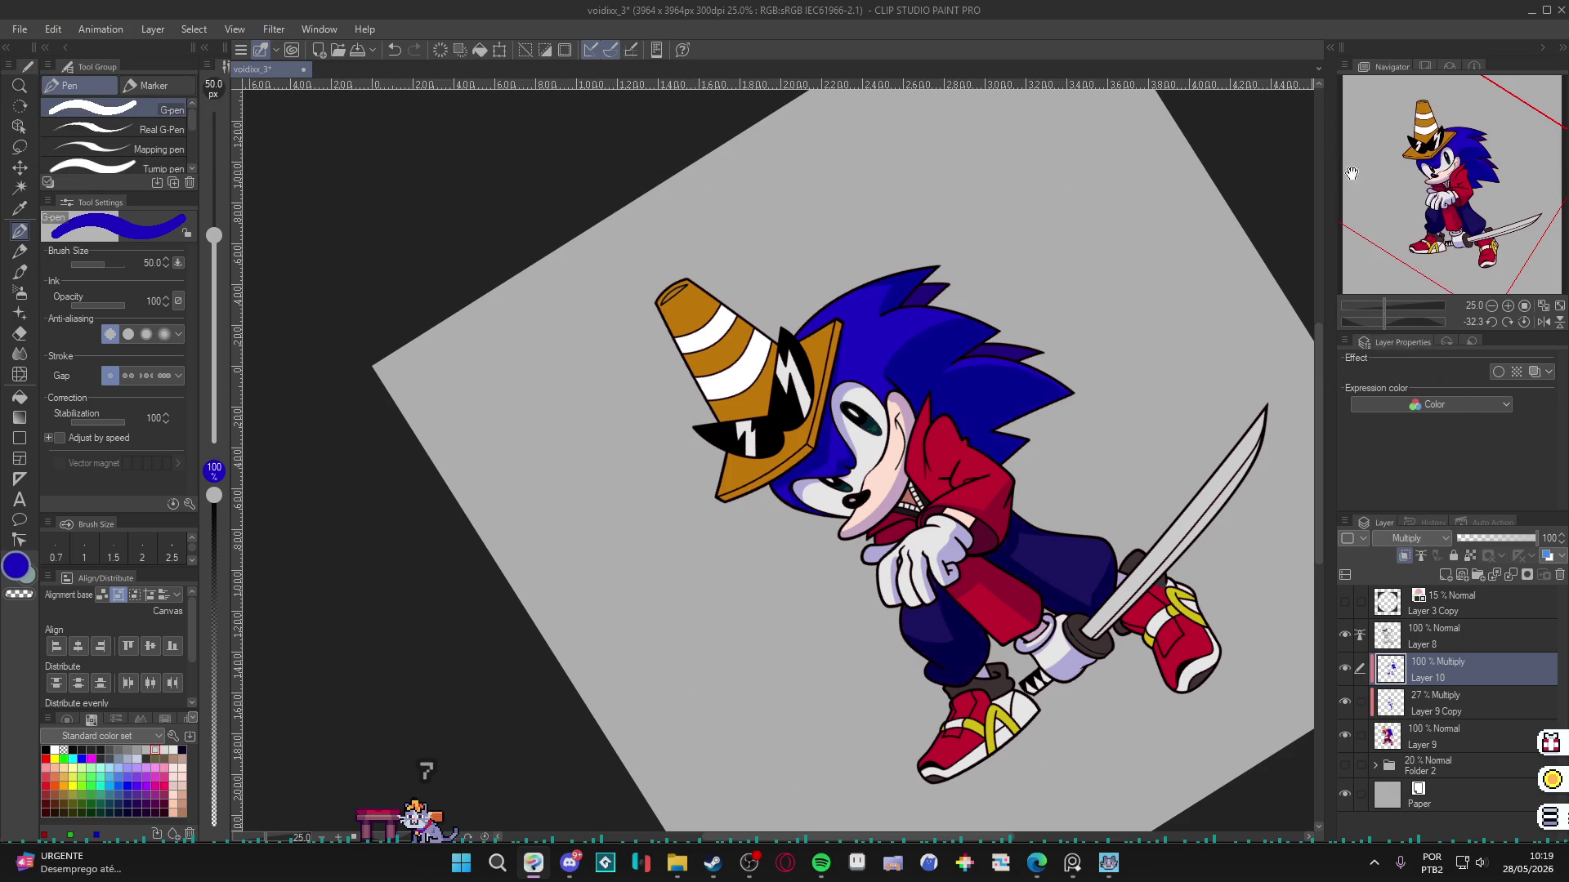
Tilt the canvas view steeply, then reset its rotation to upright.
{"action": "key", "text": "r"}
{"action": "mouse_move", "coordinate": [1095, 458]}
{"action": "left_mouse_down"}
{"action": "mouse_move", "coordinate": [1084, 391]}
{"action": "mouse_move", "coordinate": [885, 461]}
{"action": "left_mouse_up"}
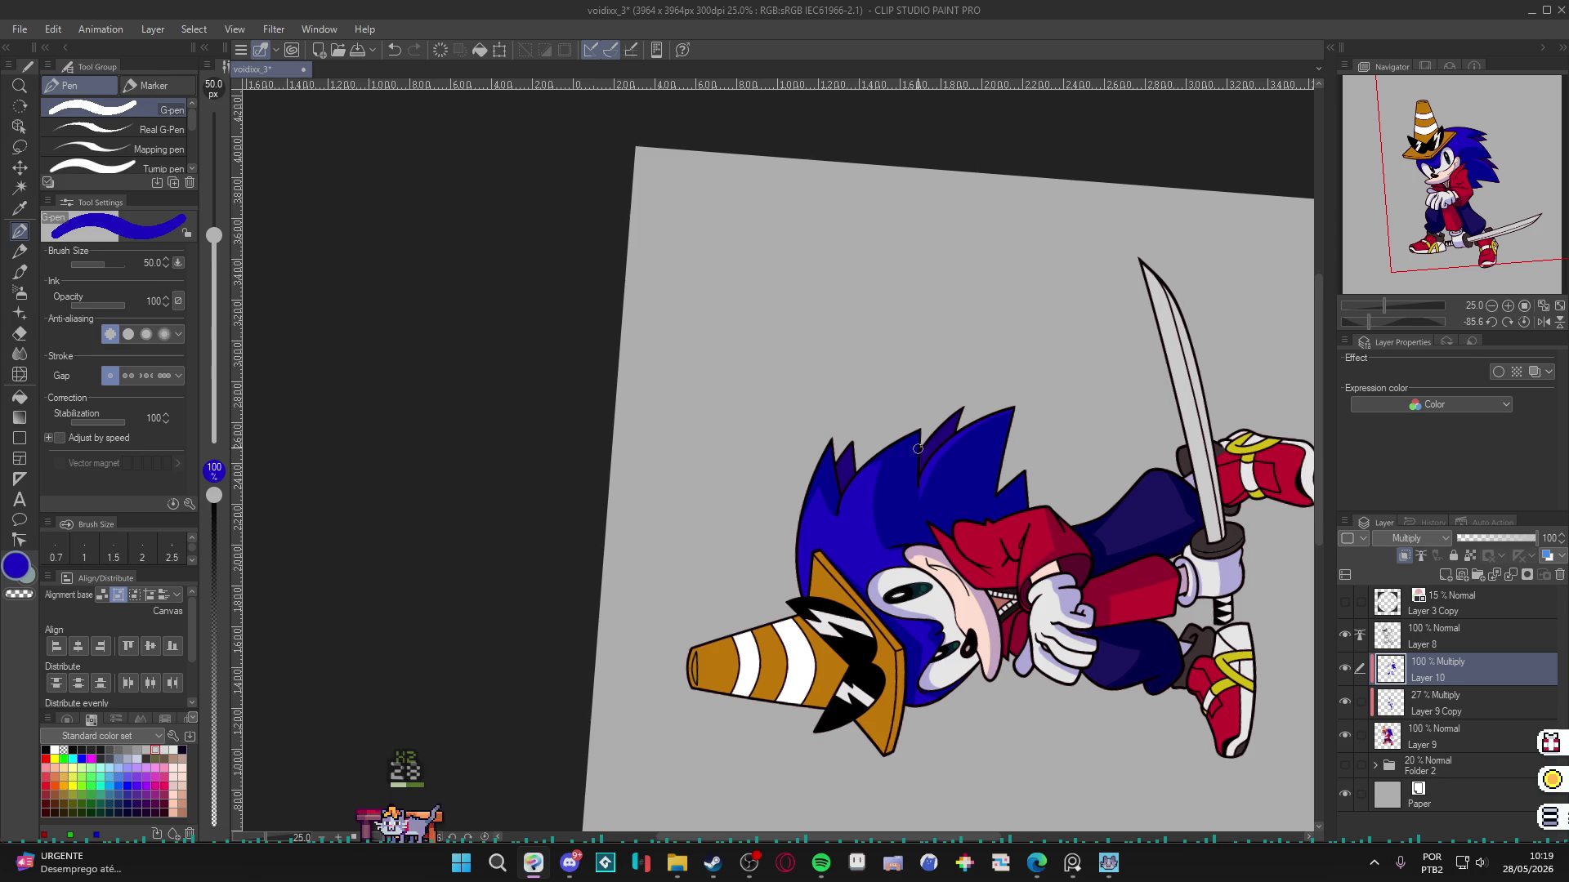
{"action": "key", "text": "ctrl+@"}
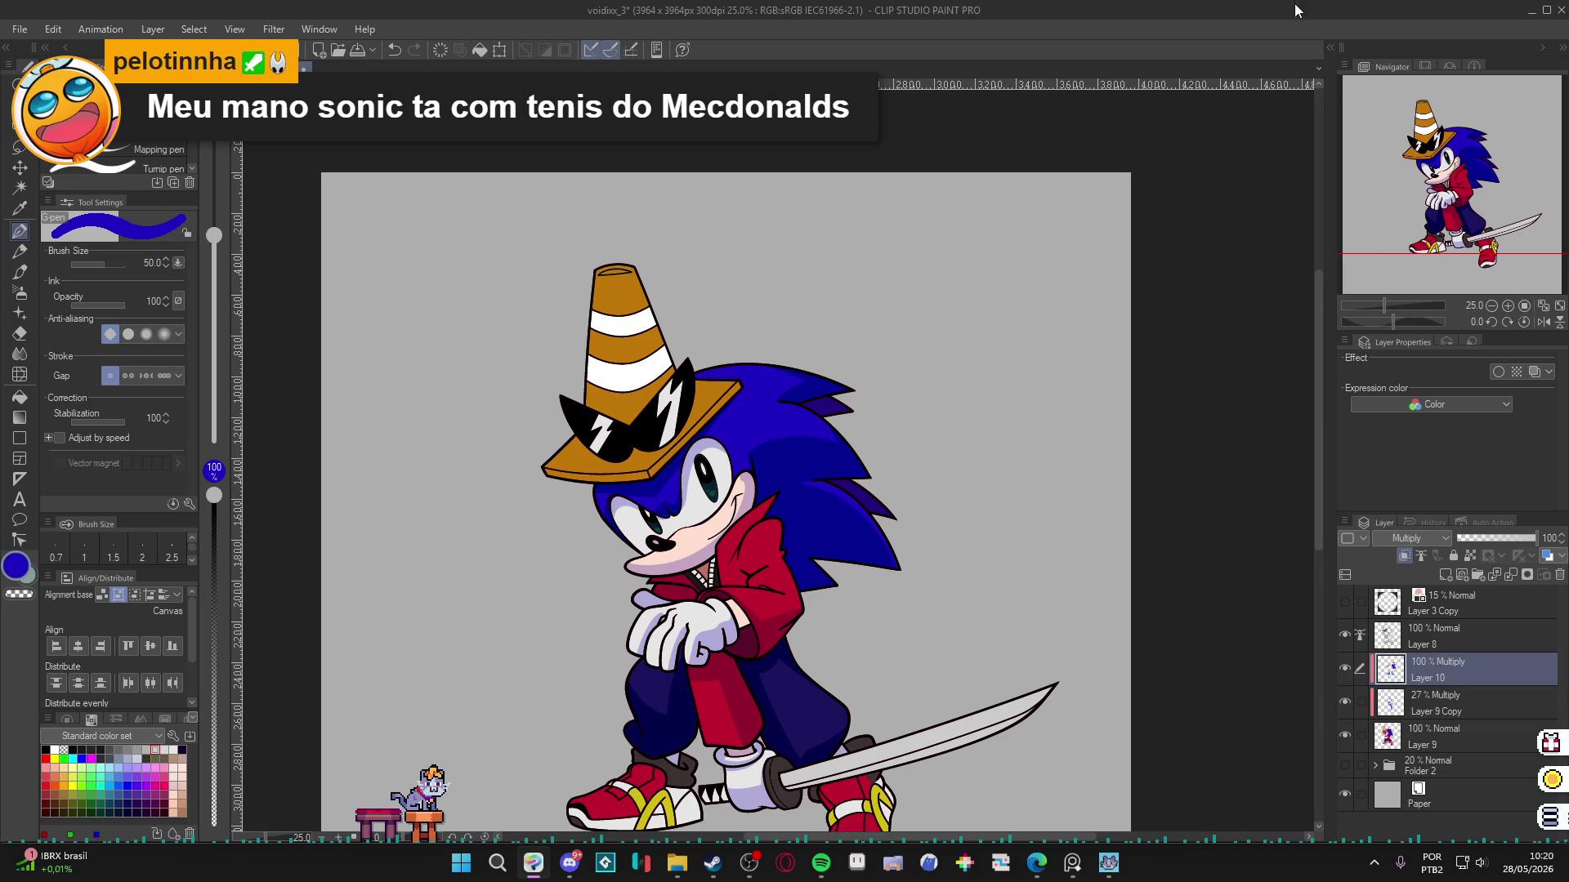
{"action": "scroll", "coordinate": [722, 606], "scroll_direction": "up", "scroll_amount": 2}
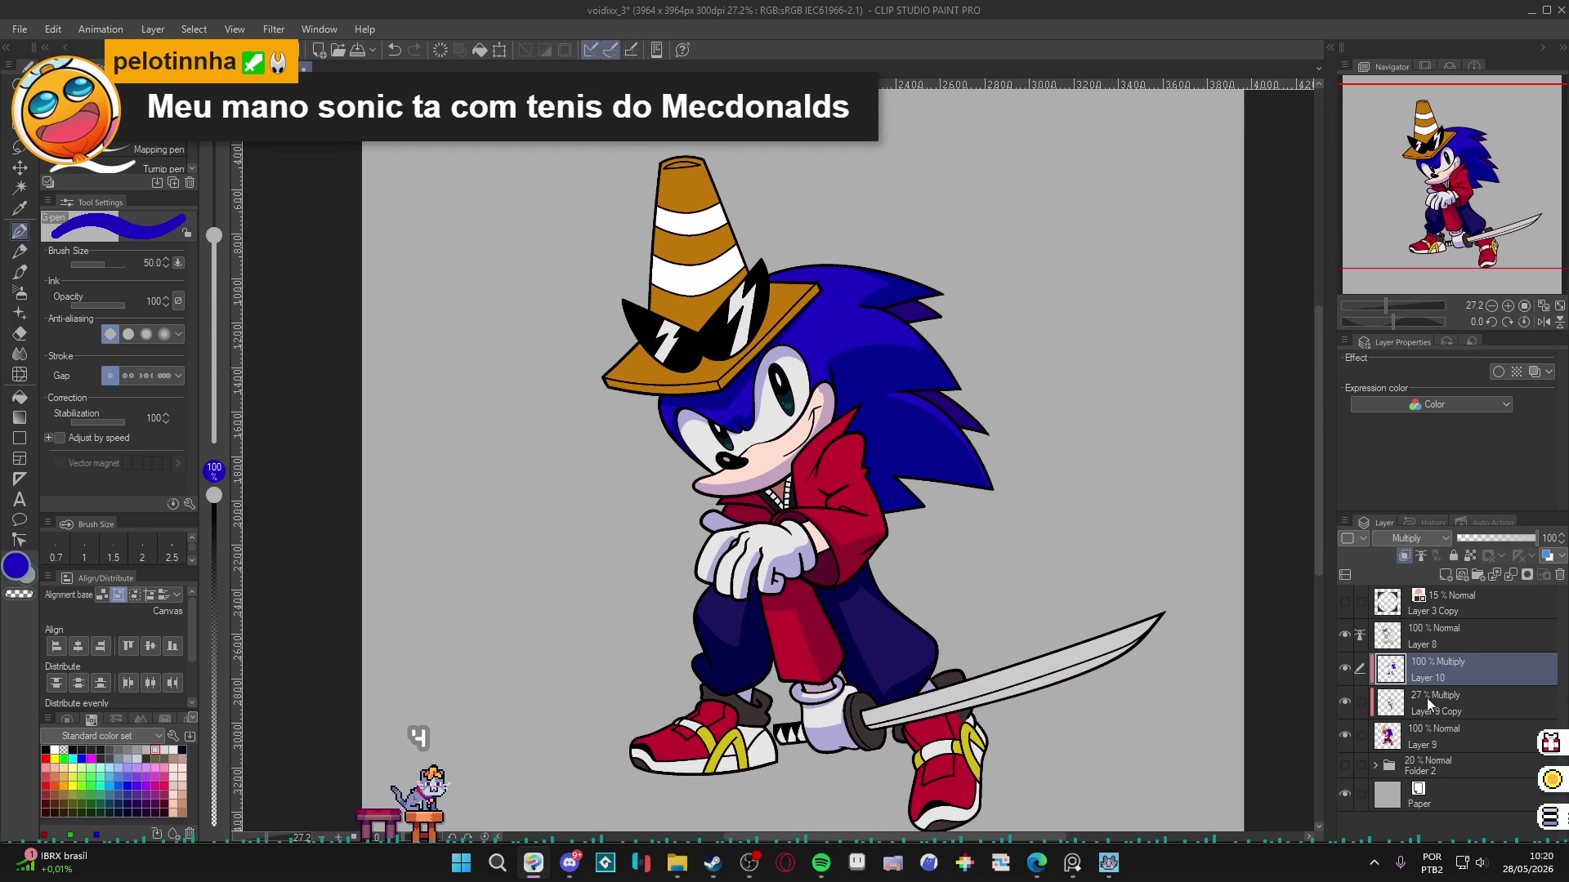
Select the sword hilt, undo its stray dark mark, and halve the brush to 25.
{"action": "key", "text": "w"}
{"action": "scroll", "coordinate": [869, 741], "scroll_direction": "up", "scroll_amount": 1}
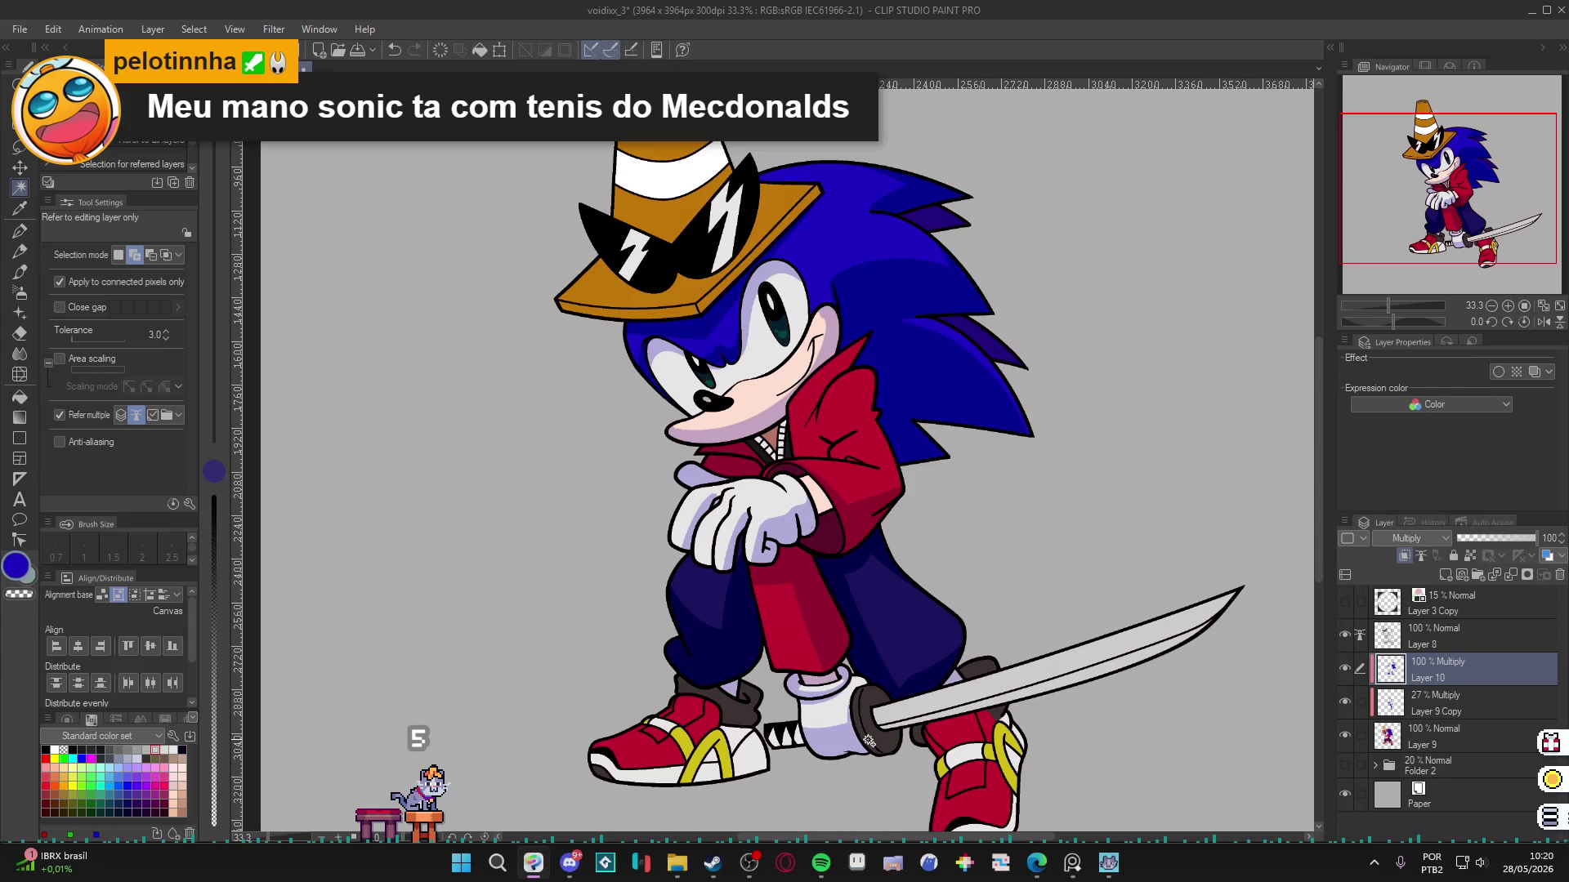
{"action": "left_click", "coordinate": [871, 740]}
{"action": "key", "text": "p"}
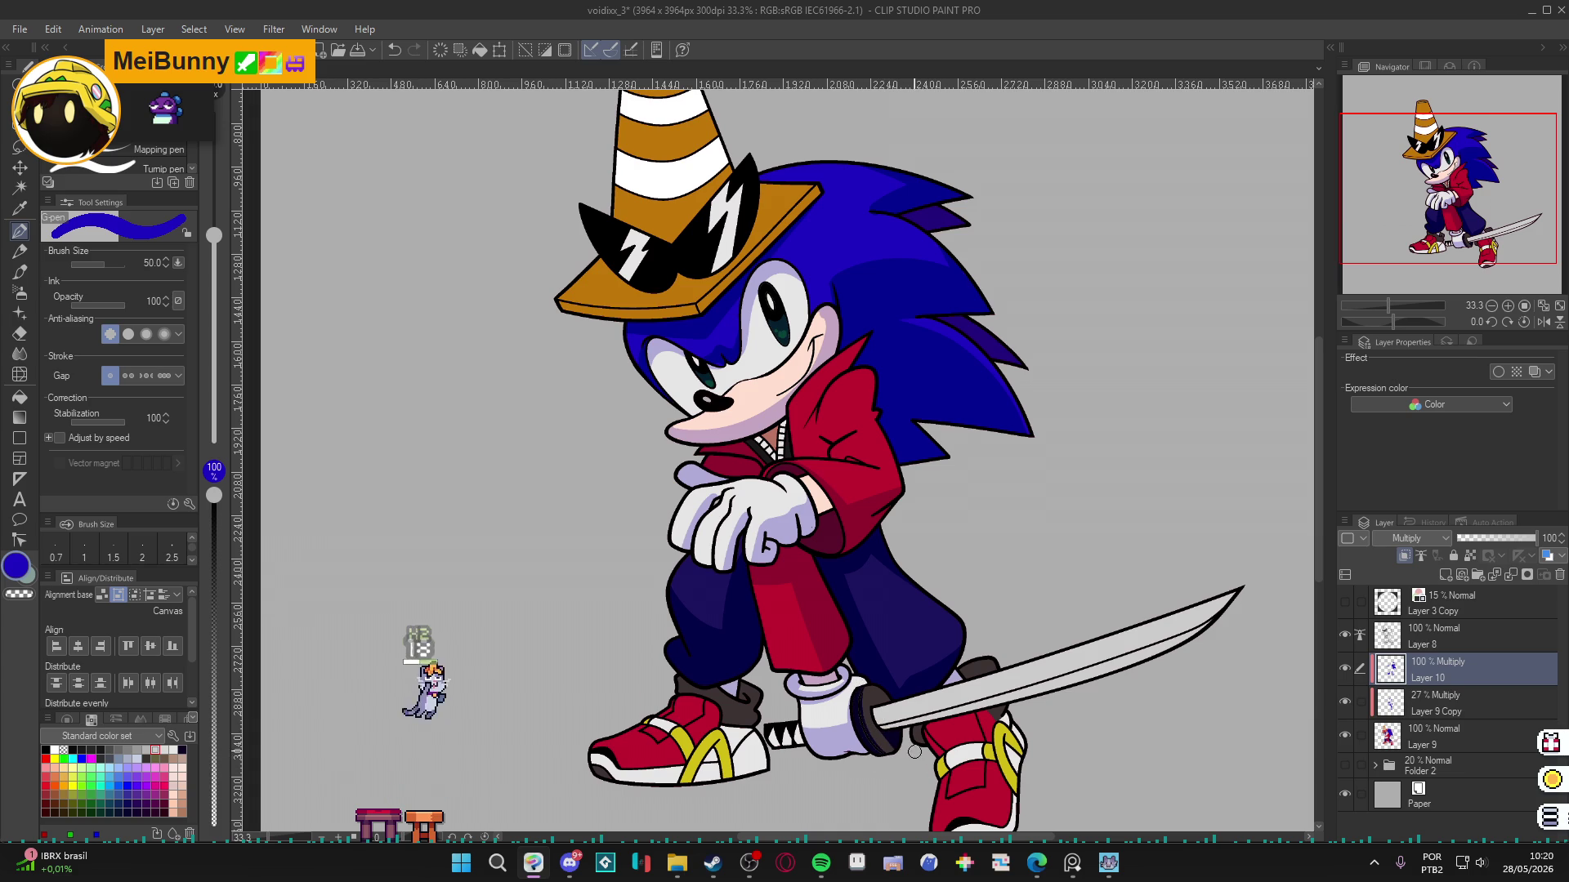
{"action": "key", "text": "ctrl+z"}
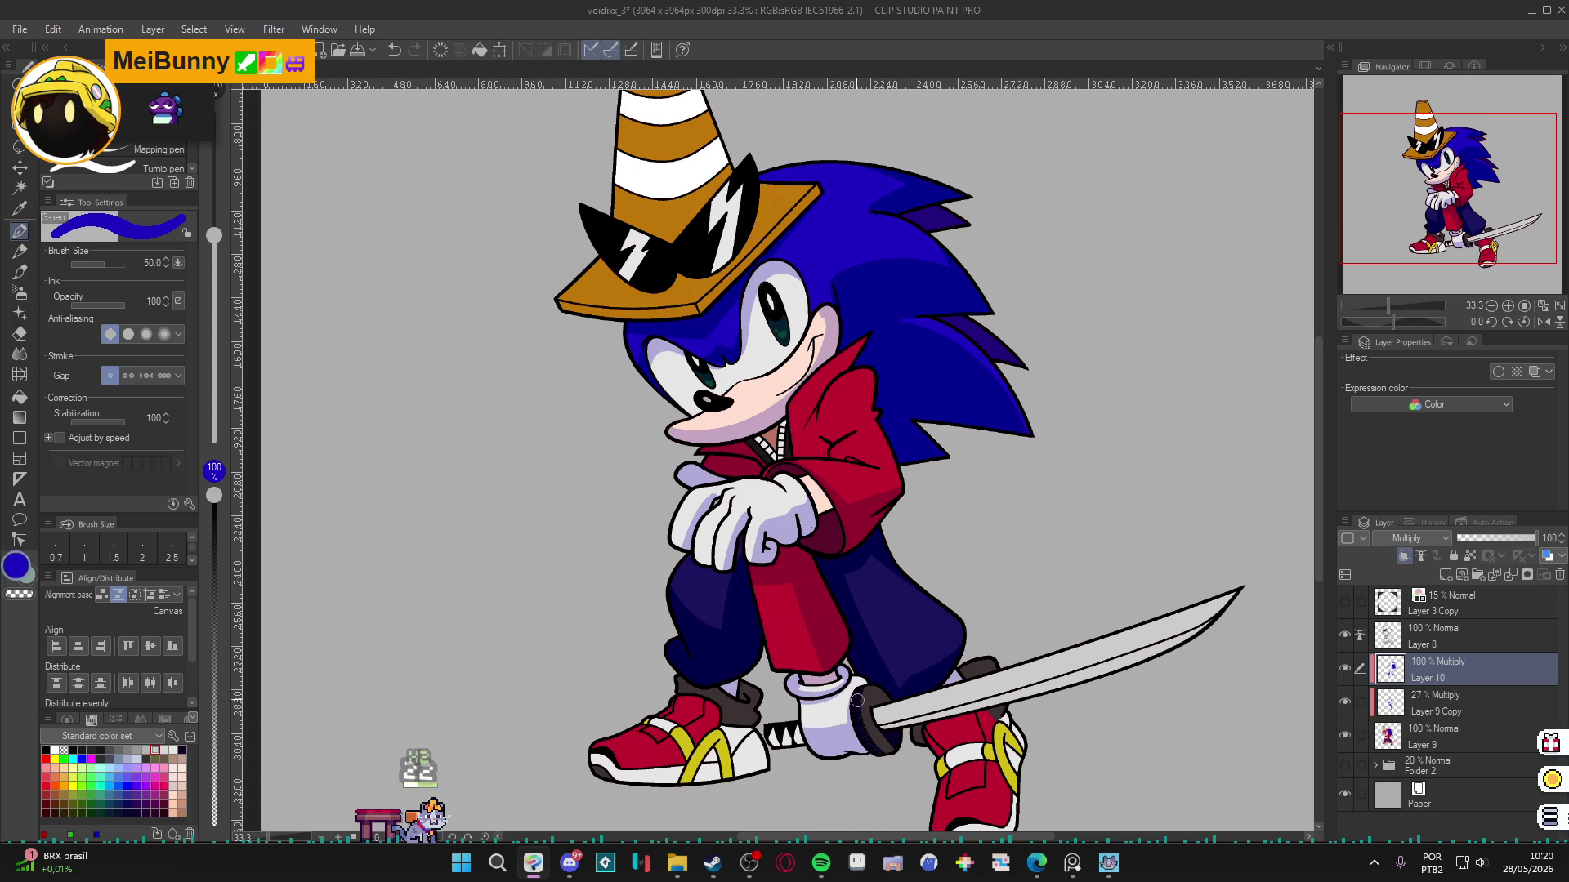
{"action": "key", "text": "bracketleft"}
{"action": "key", "text": "bracketleft"}
{"action": "key", "text": "bracketleft"}
Save the drawing and toggle Layer 9 Copy's visibility to compare the shading.
{"action": "key", "text": "ctrl+a"}
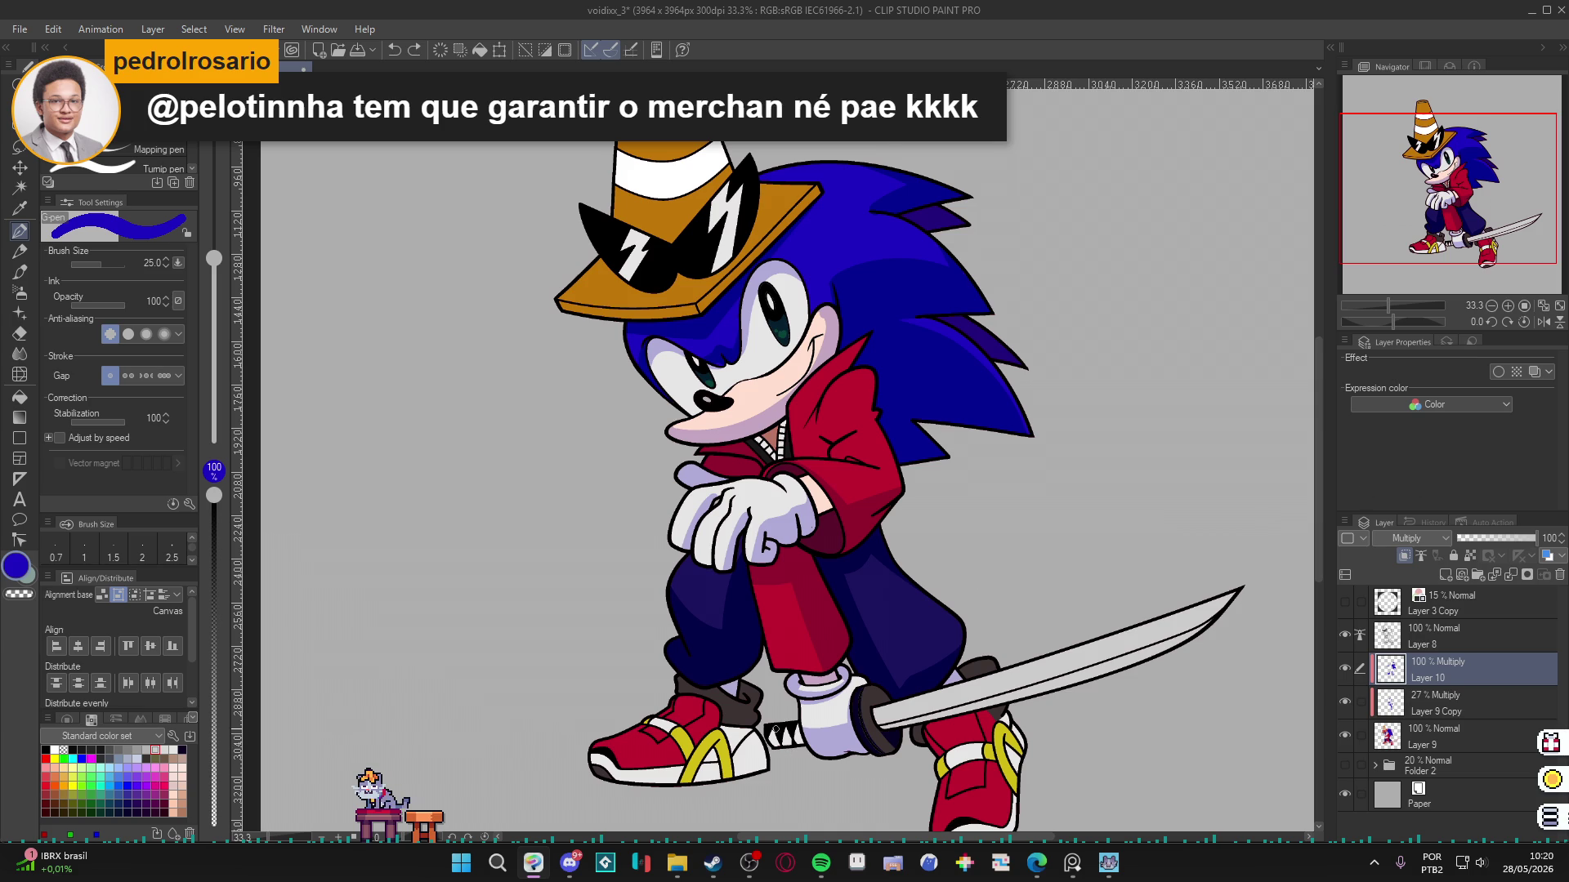
{"action": "scroll", "coordinate": [775, 729], "scroll_direction": "down", "scroll_amount": 1}
{"action": "key", "text": "ctrl+s"}
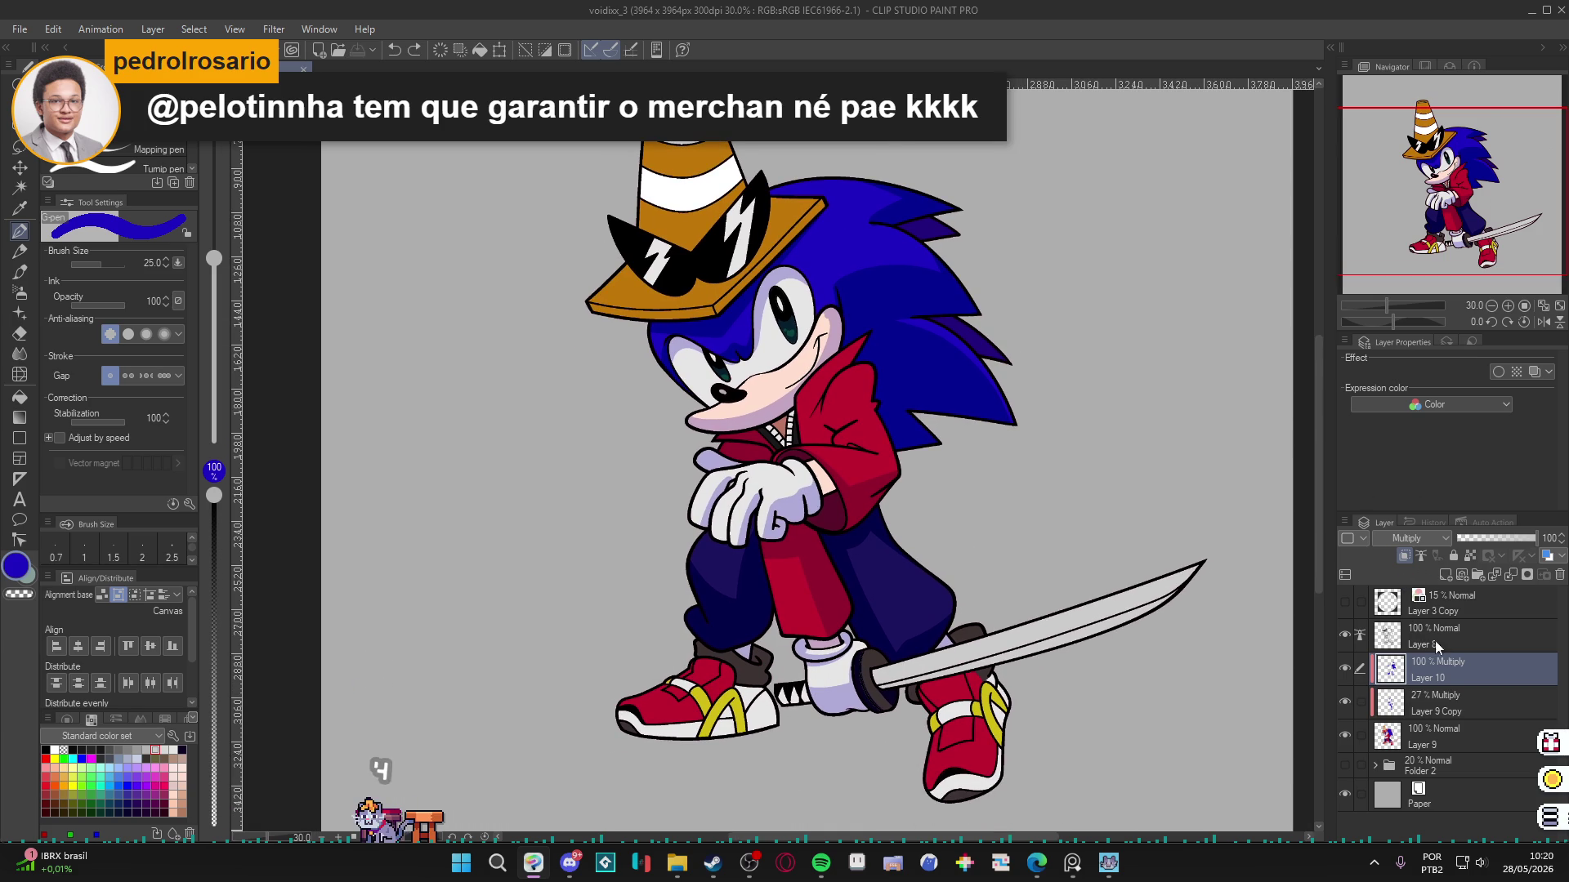
{"action": "left_click", "coordinate": [1345, 704]}
{"action": "left_click", "coordinate": [1344, 704]}
{"action": "left_click", "coordinate": [1495, 701]}
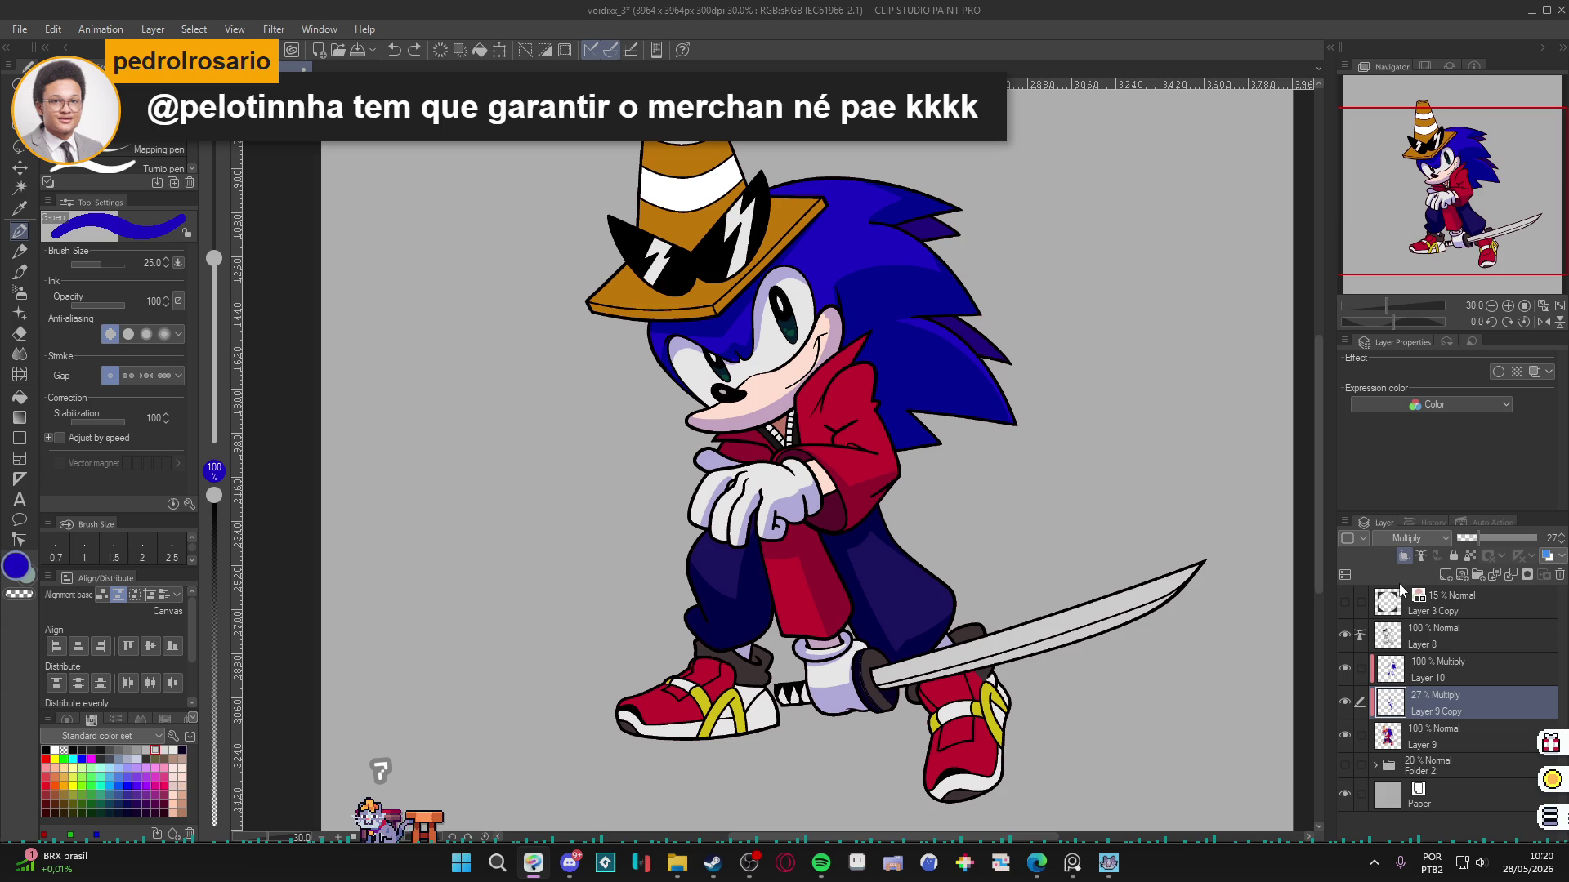
{"action": "left_click", "coordinate": [1534, 538]}
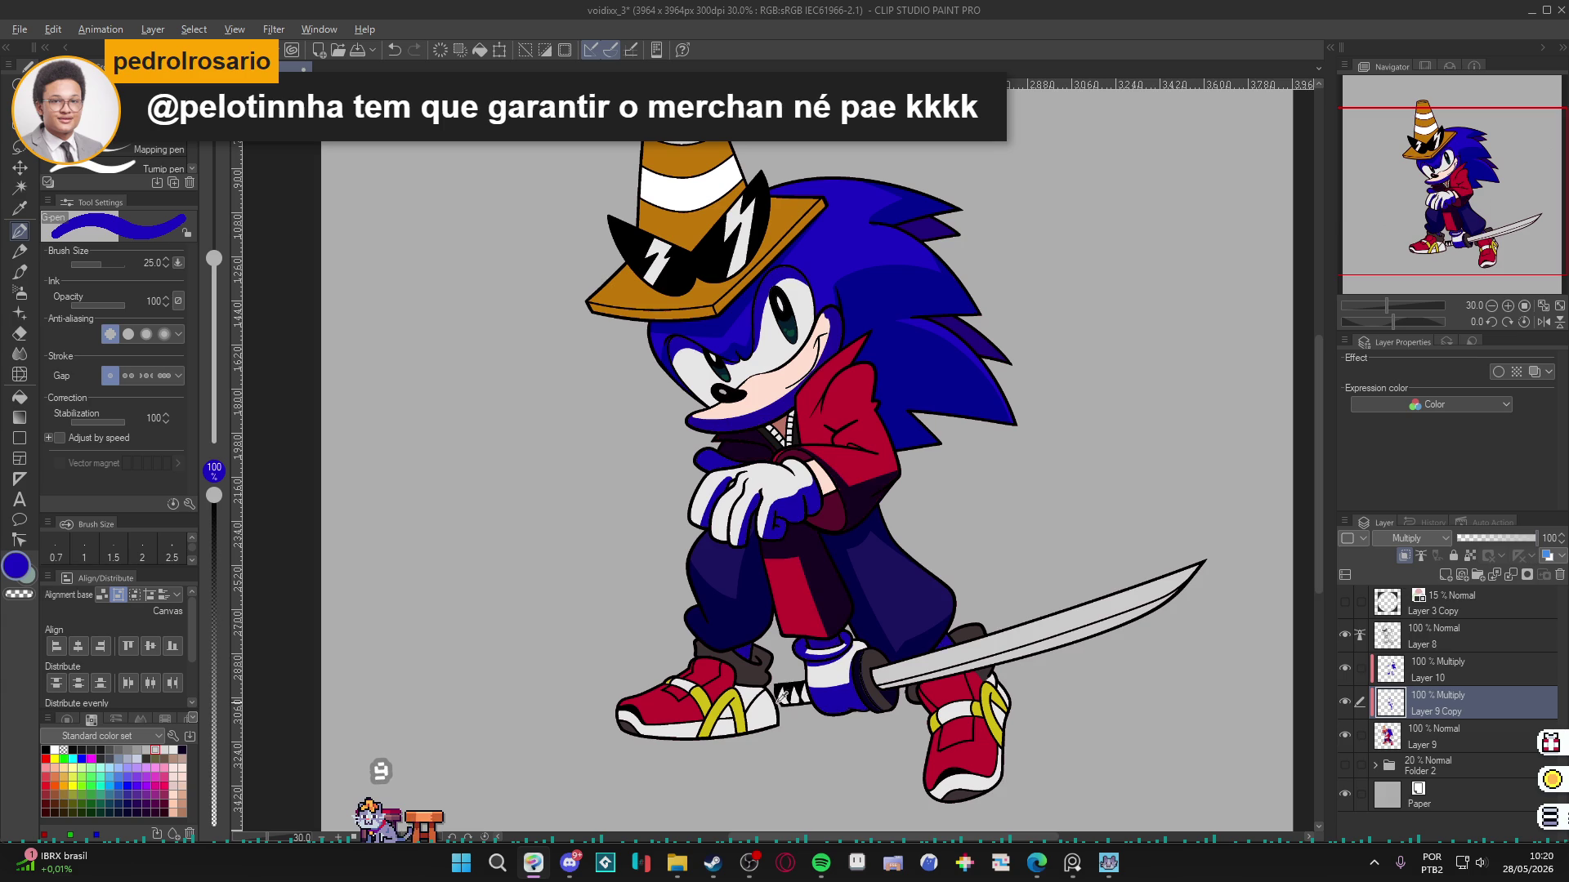
{"action": "left_click", "coordinate": [1546, 538]}
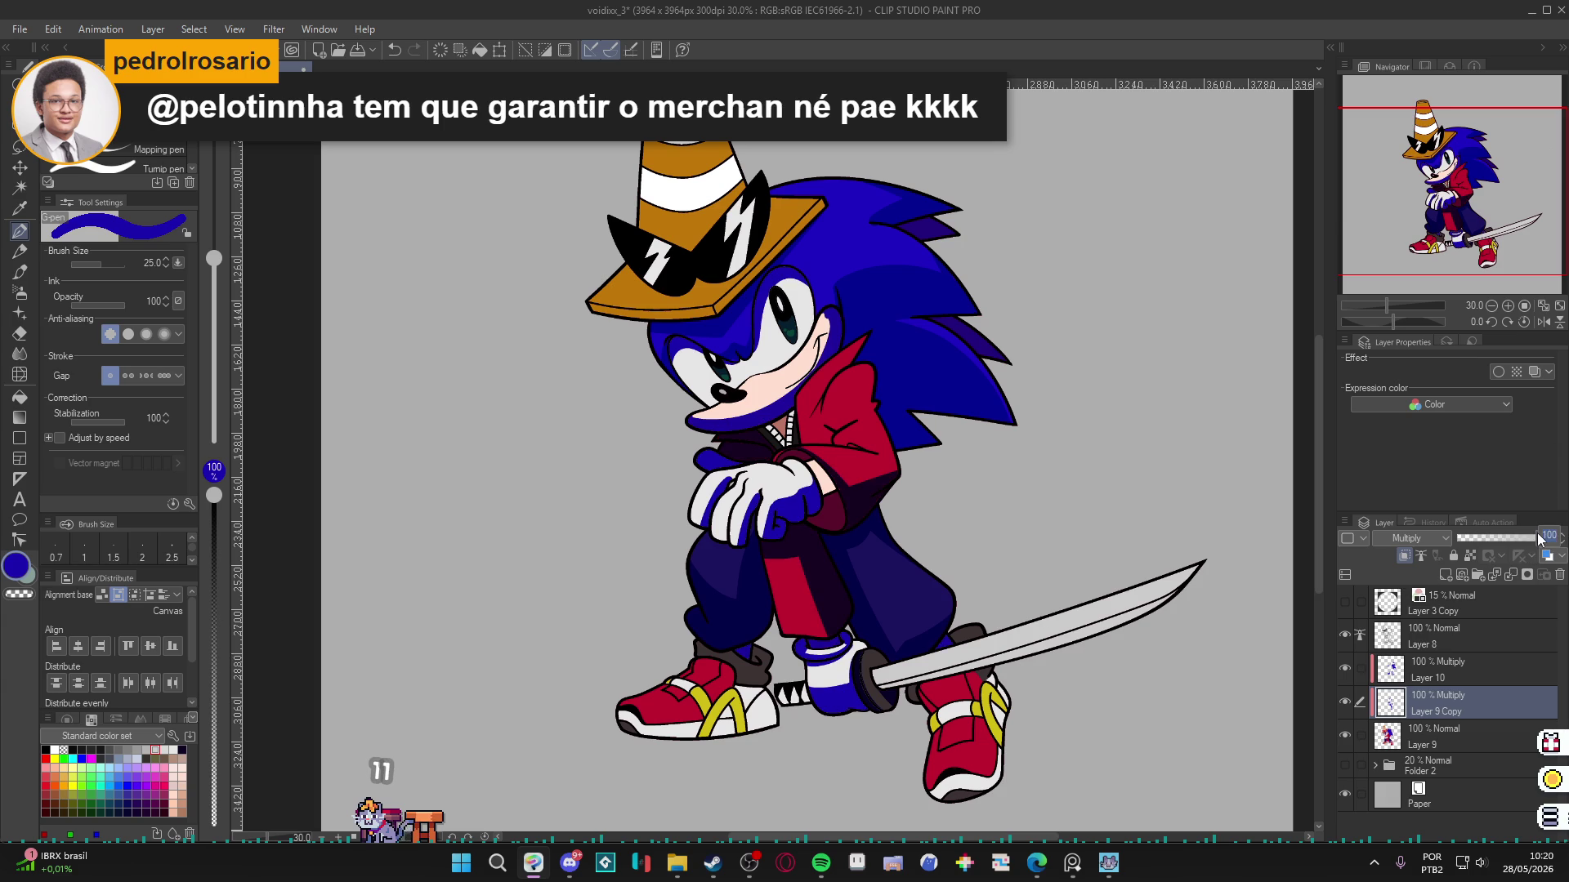
{"action": "type", "text": "27"}
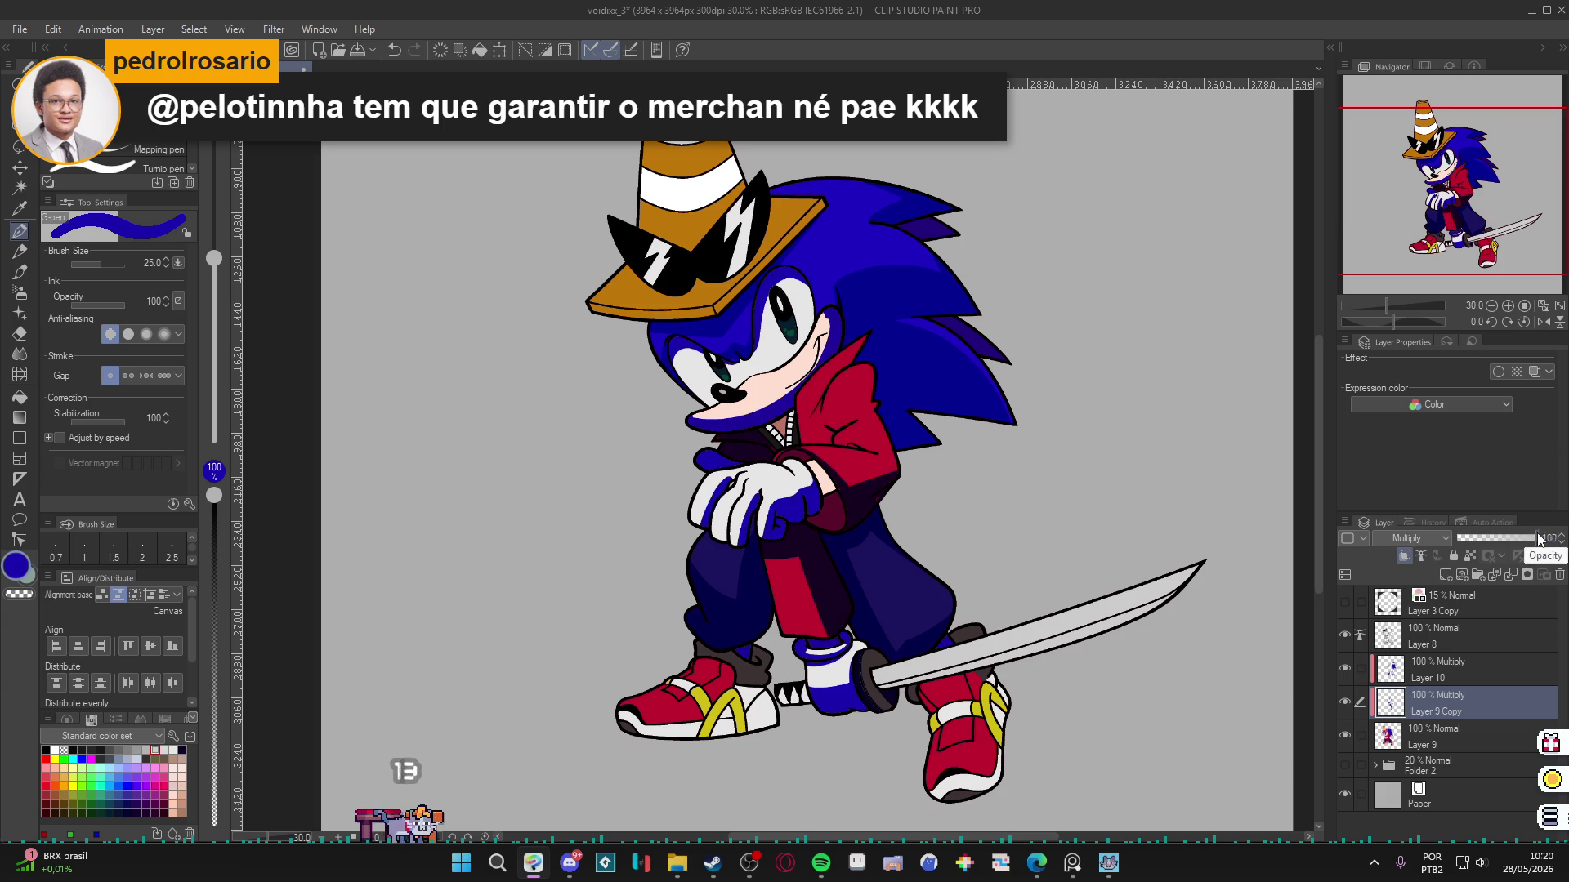
{"action": "key", "text": "Return"}
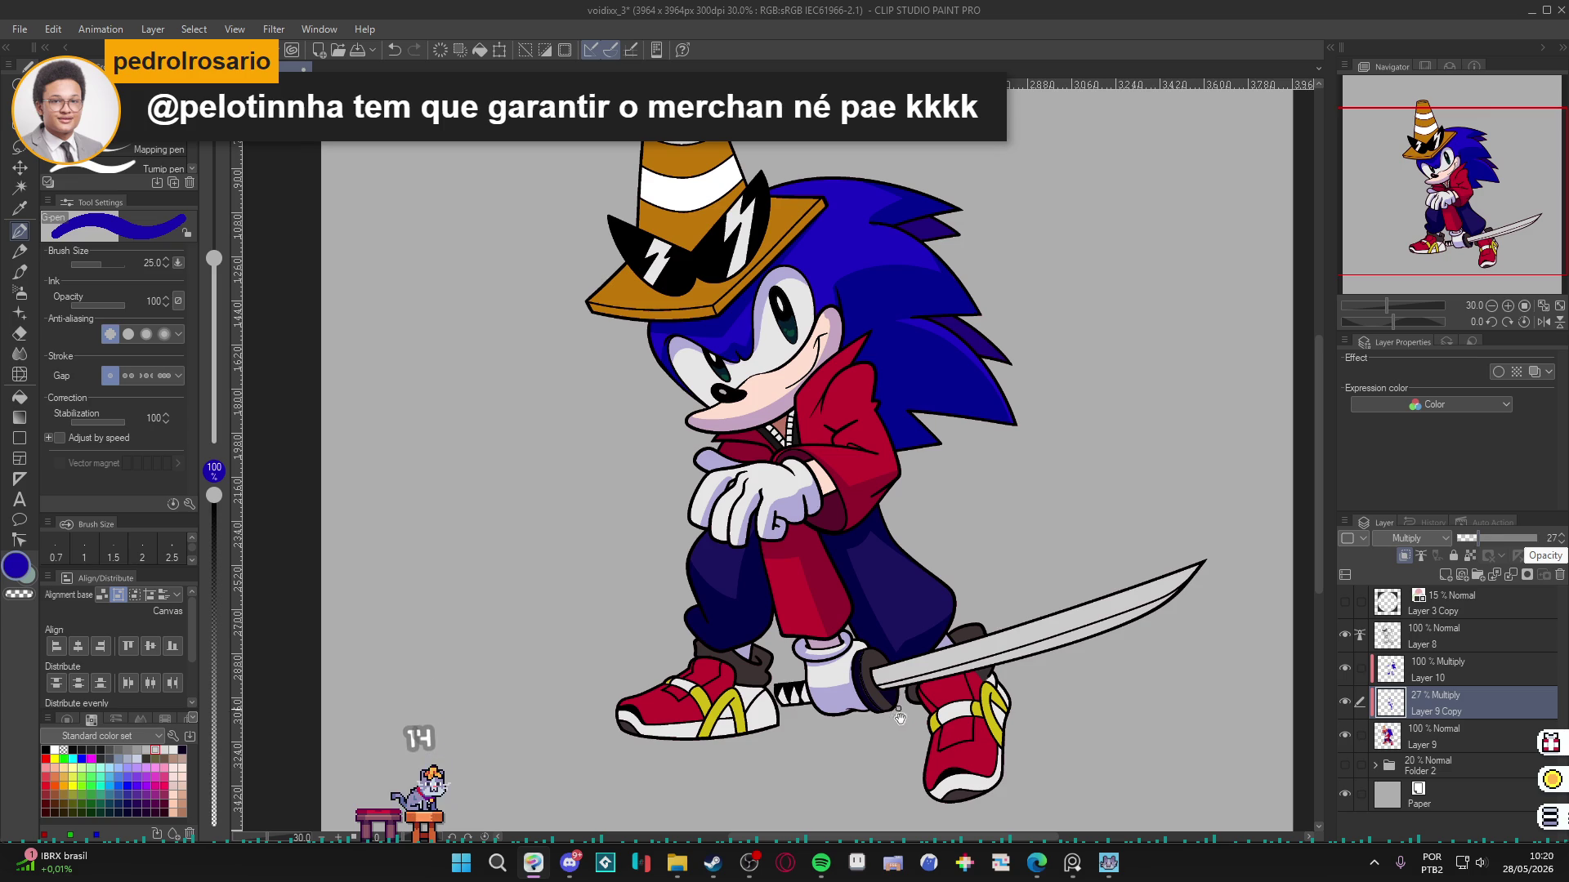
{"action": "left_click_drag", "start_coordinate": [772, 725], "coordinate": [893, 738]}
{"action": "key", "text": "w"}
{"action": "left_click", "coordinate": [991, 694]}
{"action": "left_click", "coordinate": [850, 731]}
{"action": "key", "text": "ctrl+d"}
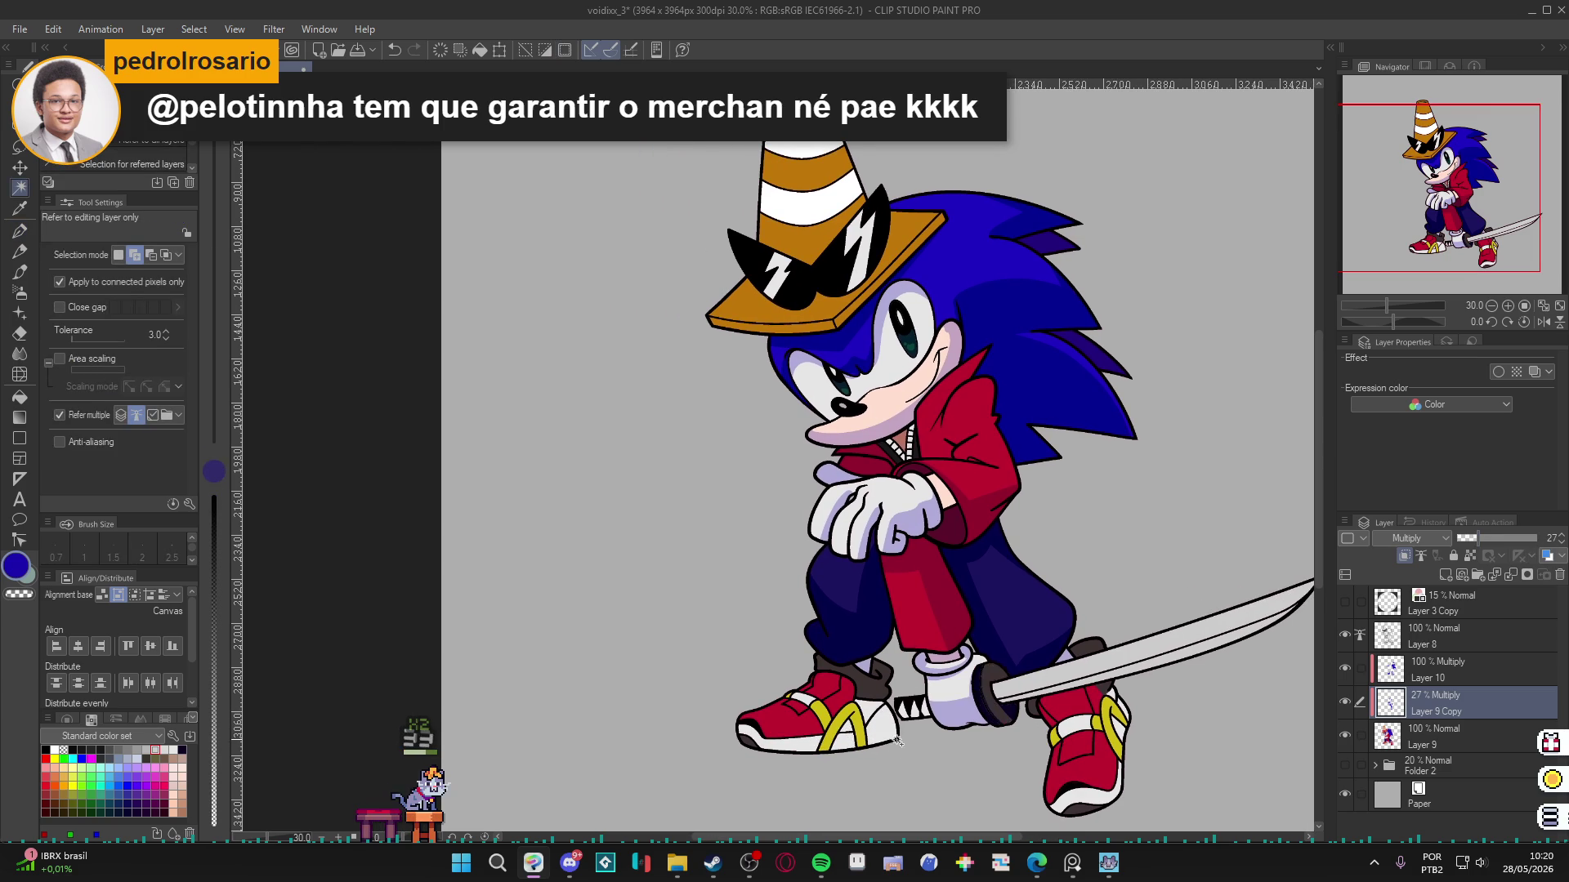
{"action": "key", "text": "p"}
{"action": "key", "text": "bracketright"}
{"action": "key", "text": "bracketright"}
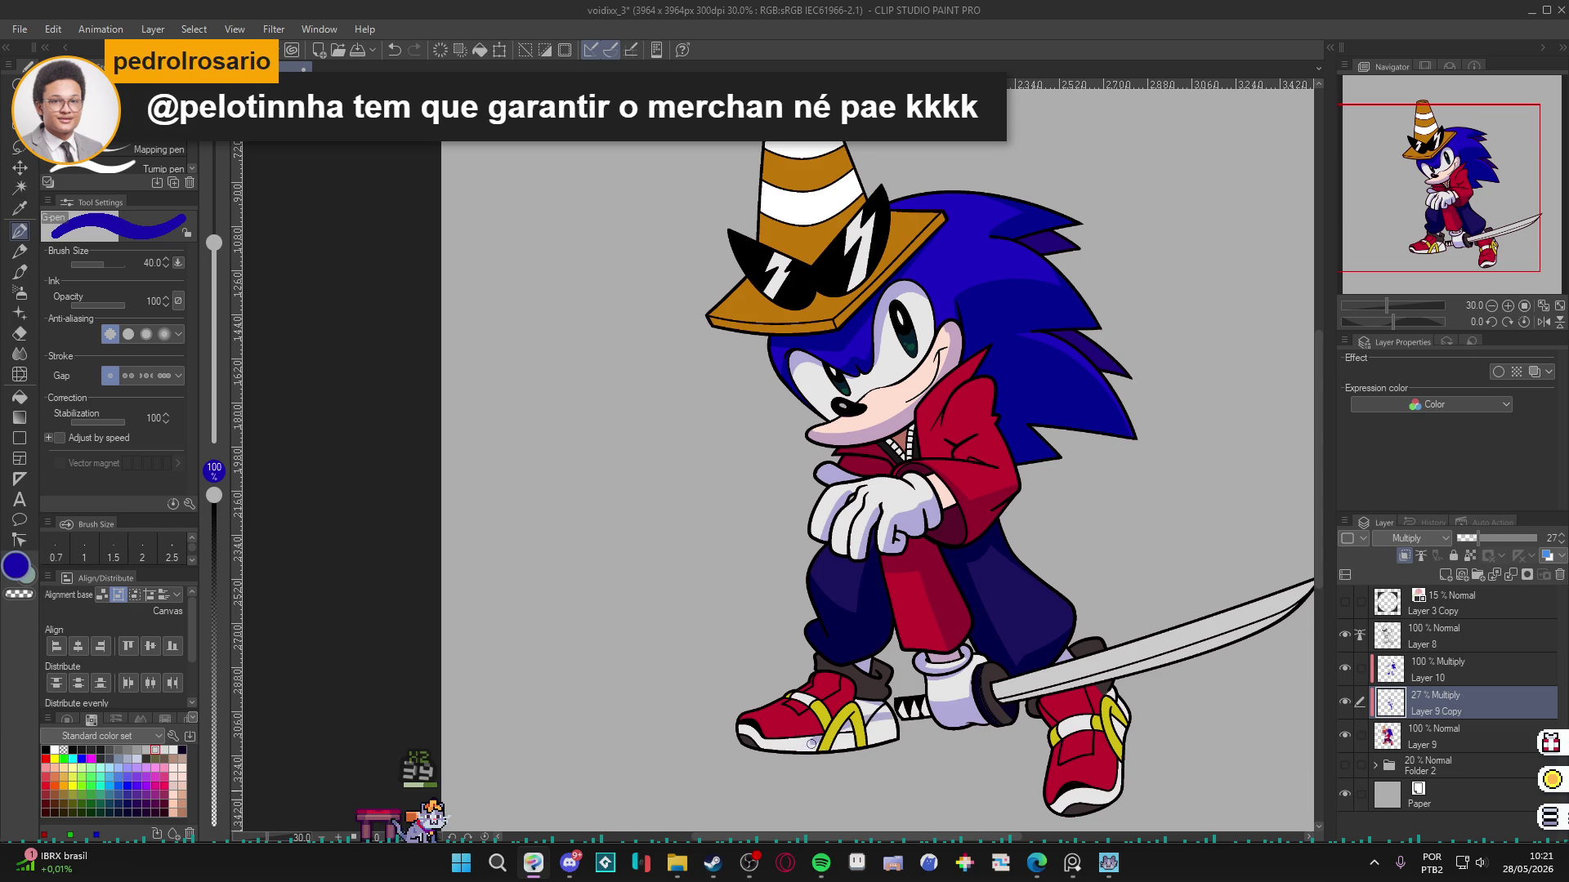
{"action": "key", "text": "g"}
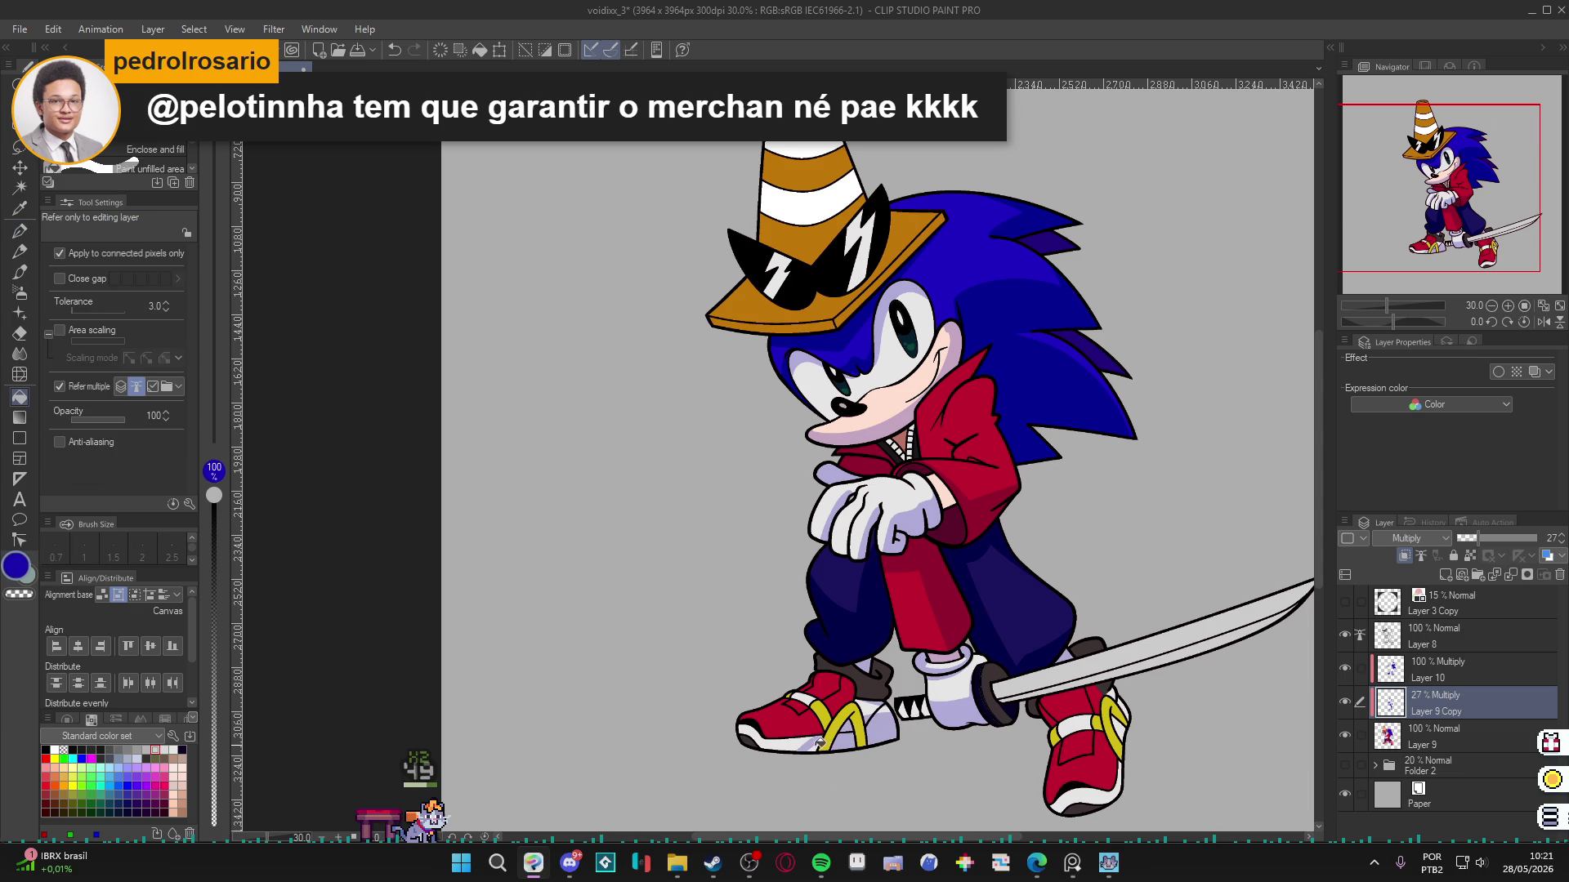
{"action": "key", "text": "p"}
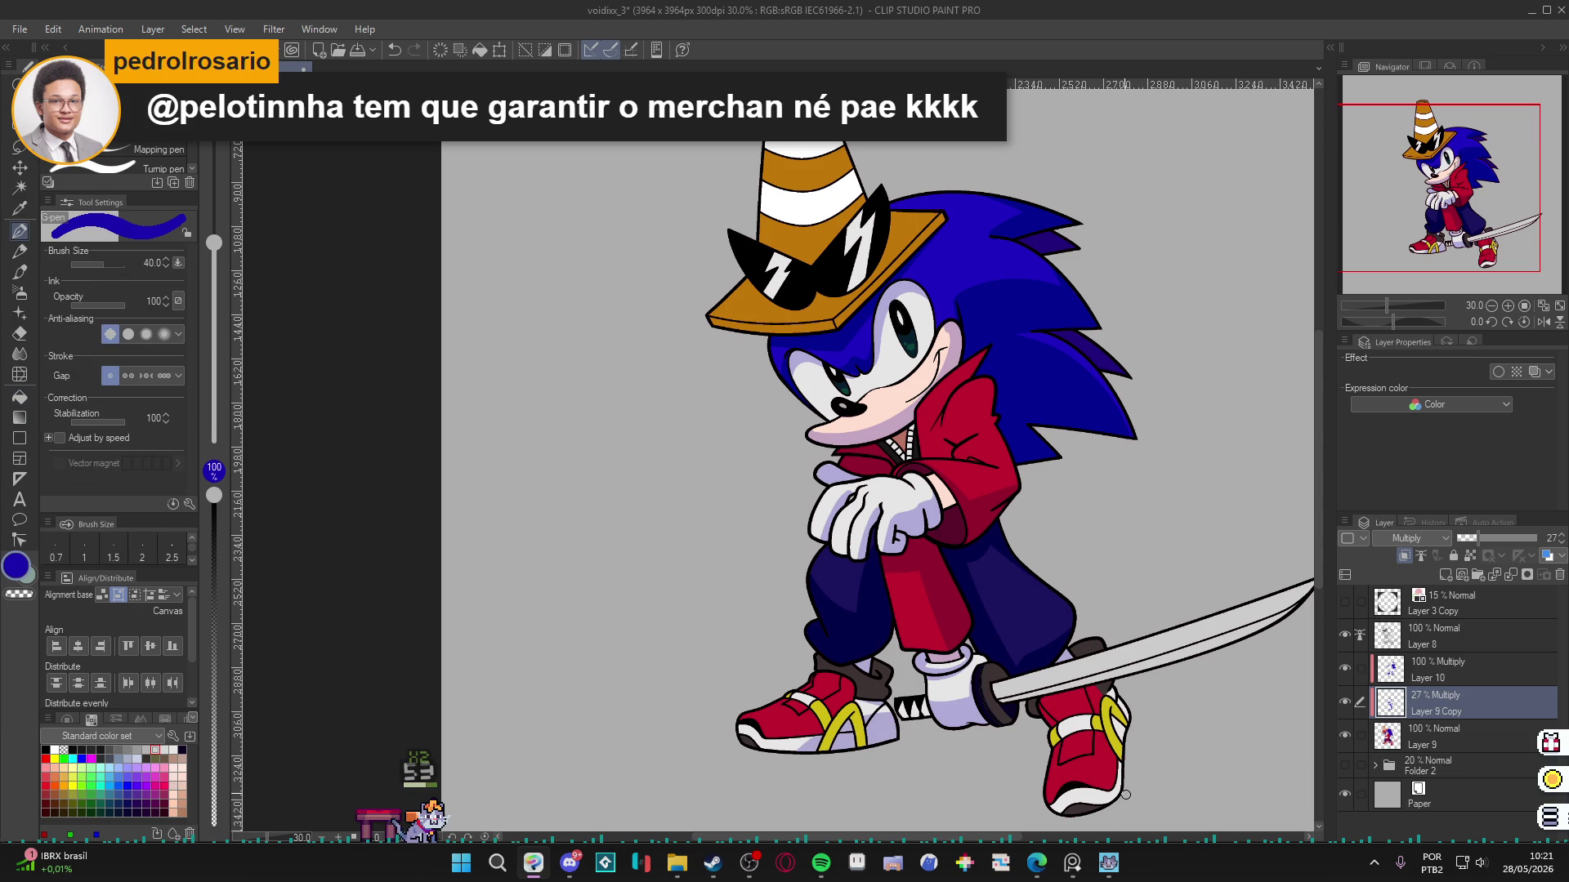
{"action": "key", "text": "g"}
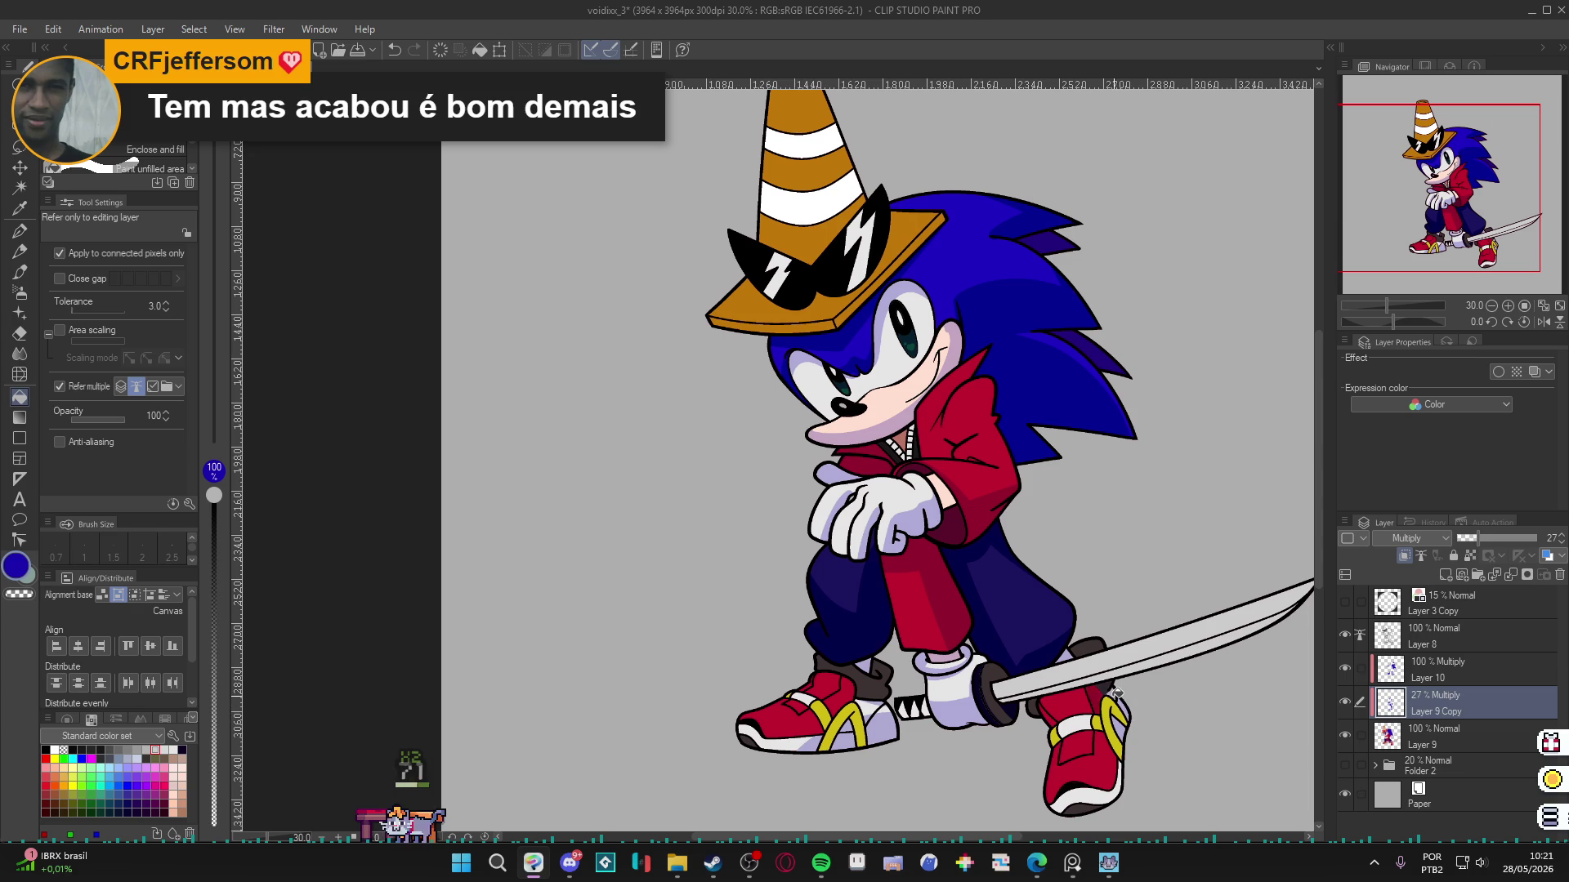
{"action": "key", "text": "p"}
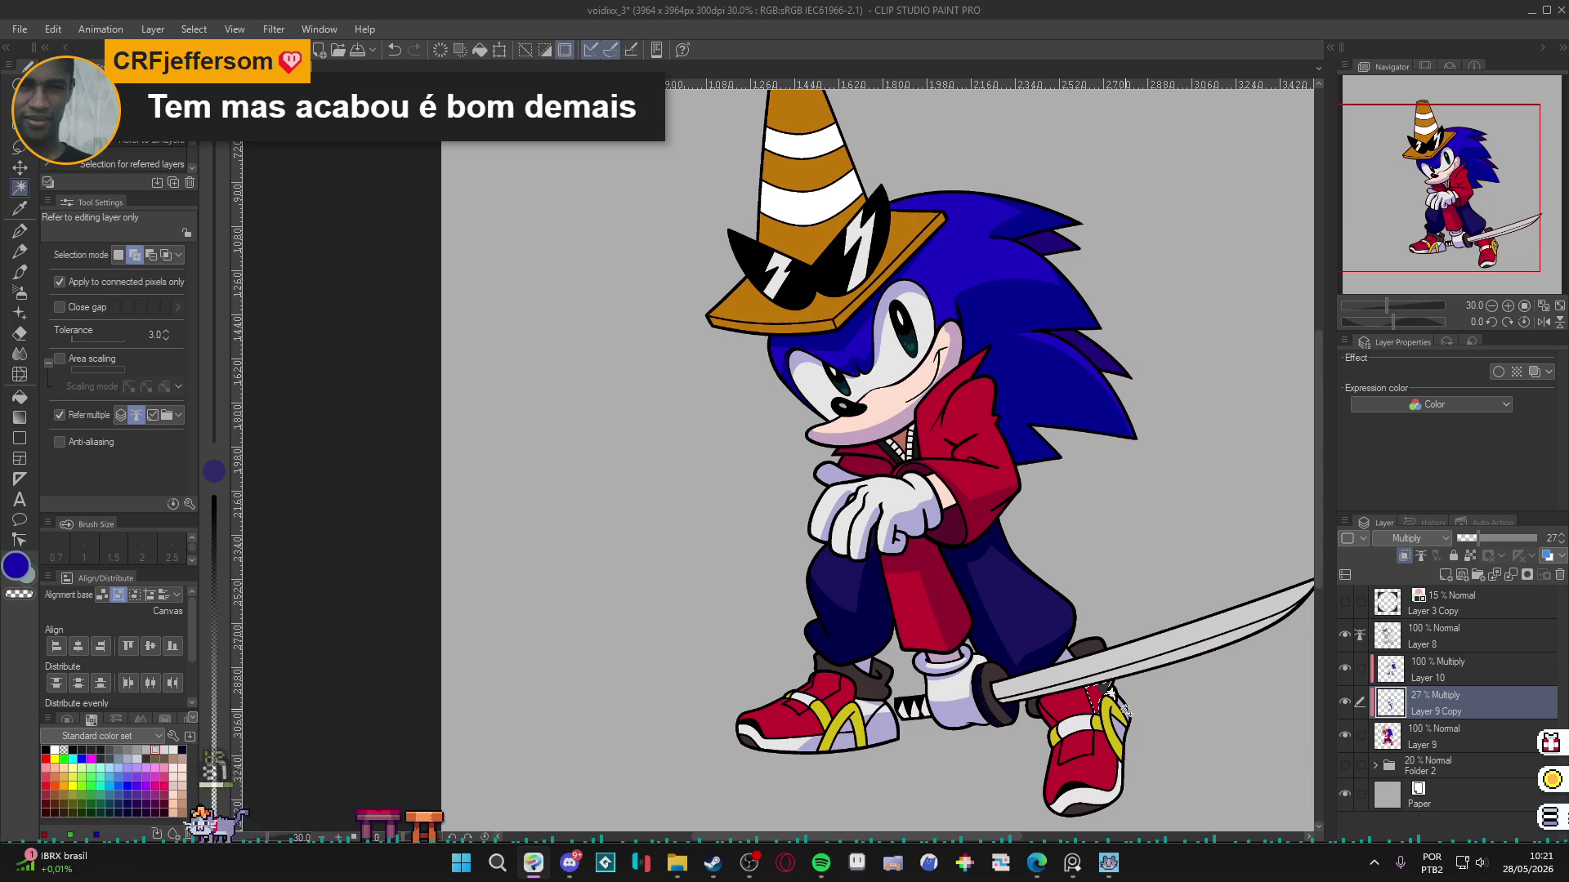
{"action": "key", "text": "w"}
{"action": "left_click", "coordinate": [1115, 771]}
{"action": "key", "text": "p"}
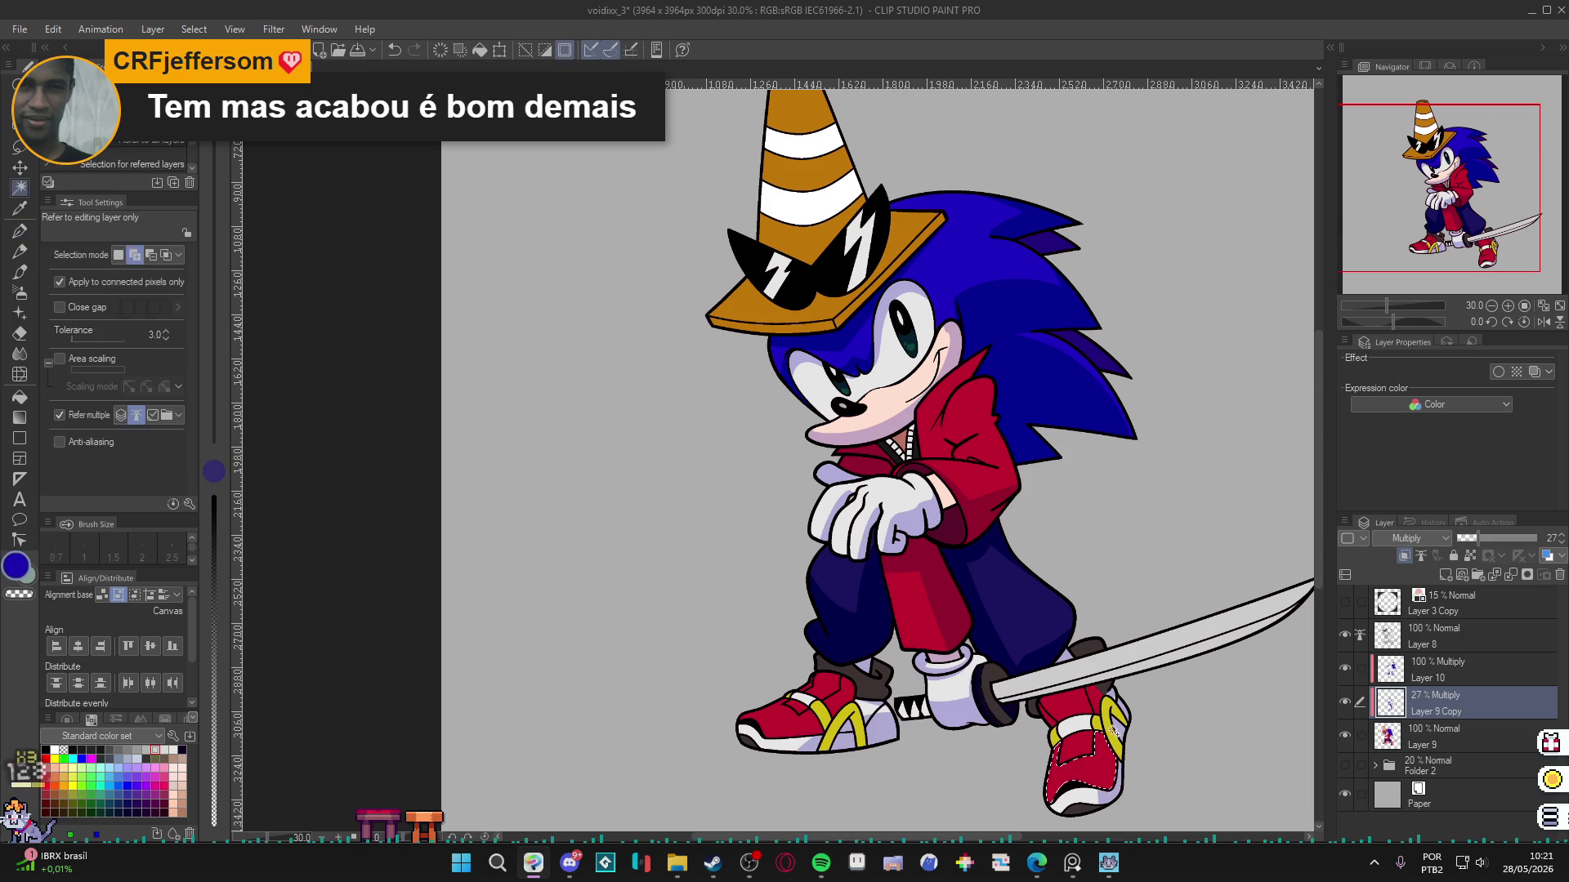
{"action": "key", "text": "g"}
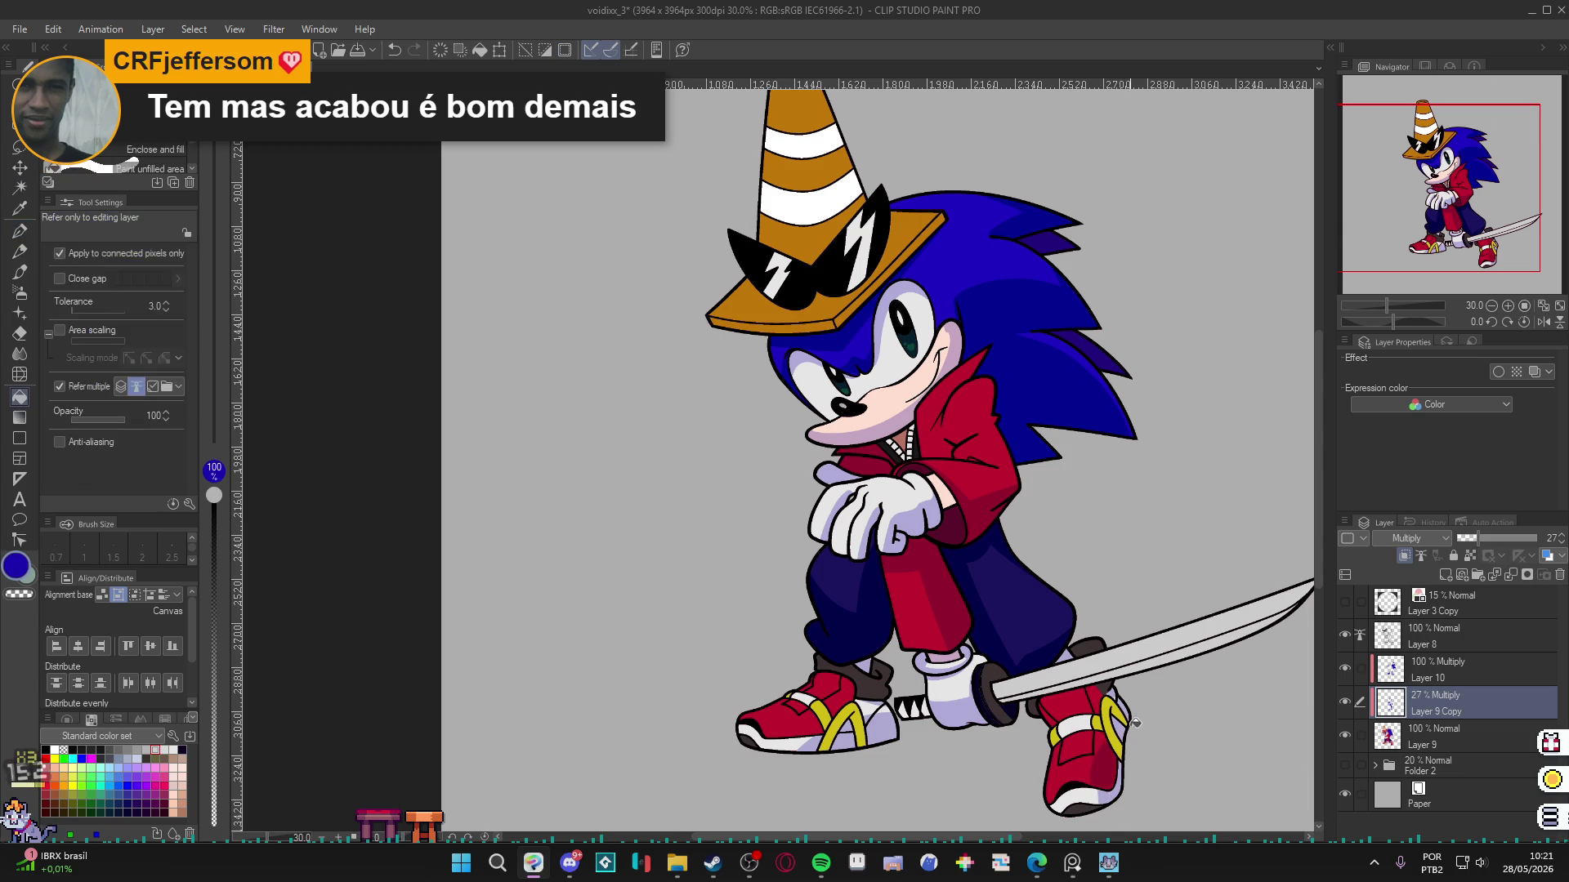
{"action": "key", "text": "p"}
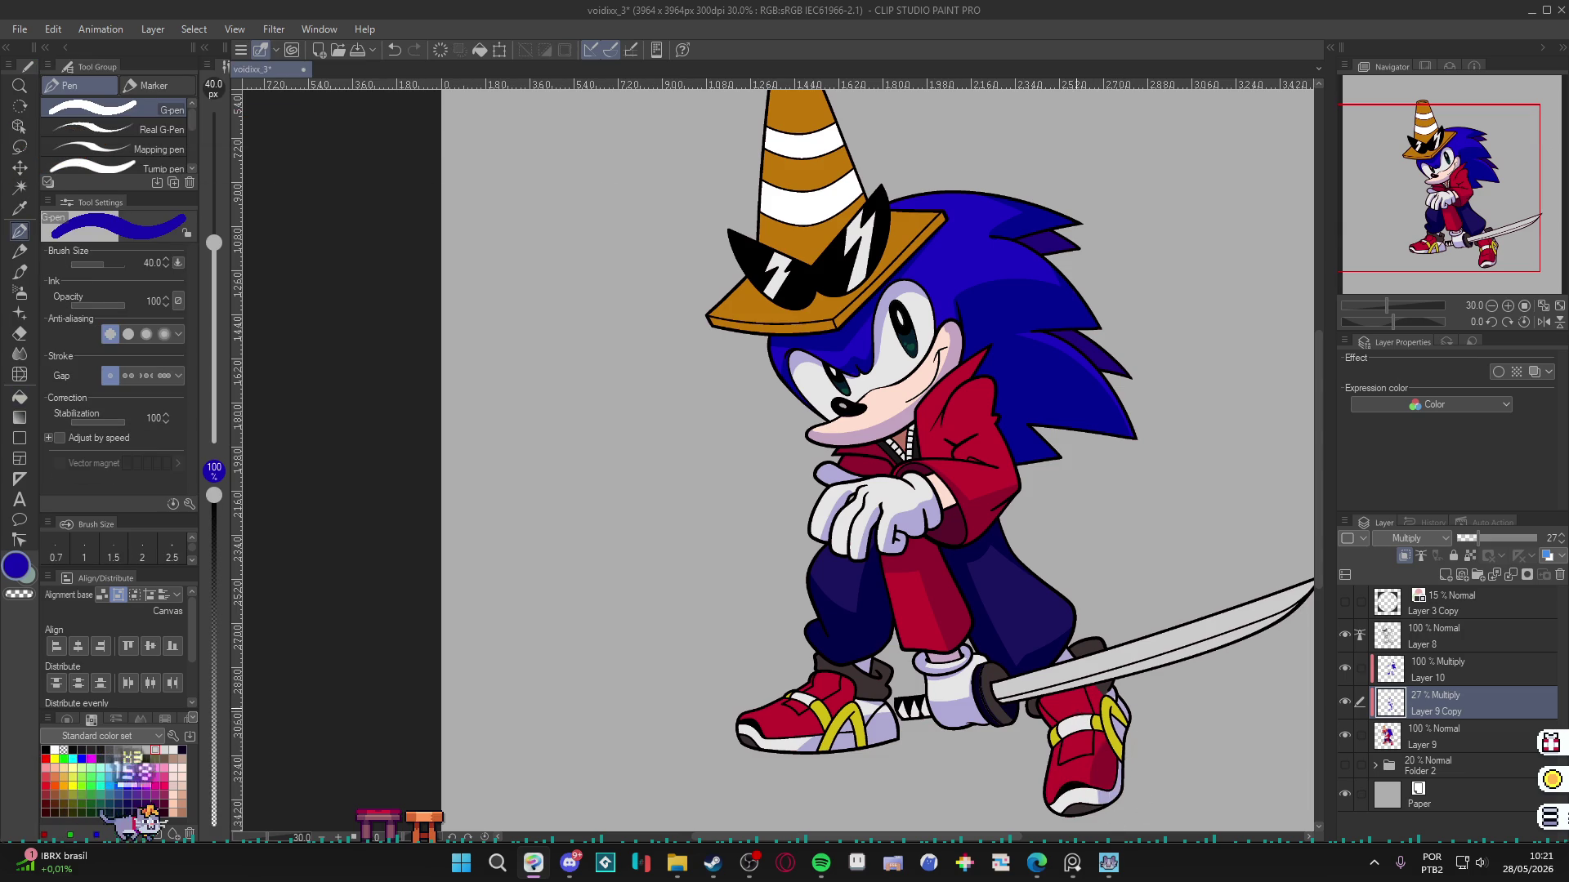
{"action": "key", "text": "w"}
{"action": "left_click", "coordinate": [1062, 706]}
{"action": "key", "text": "g"}
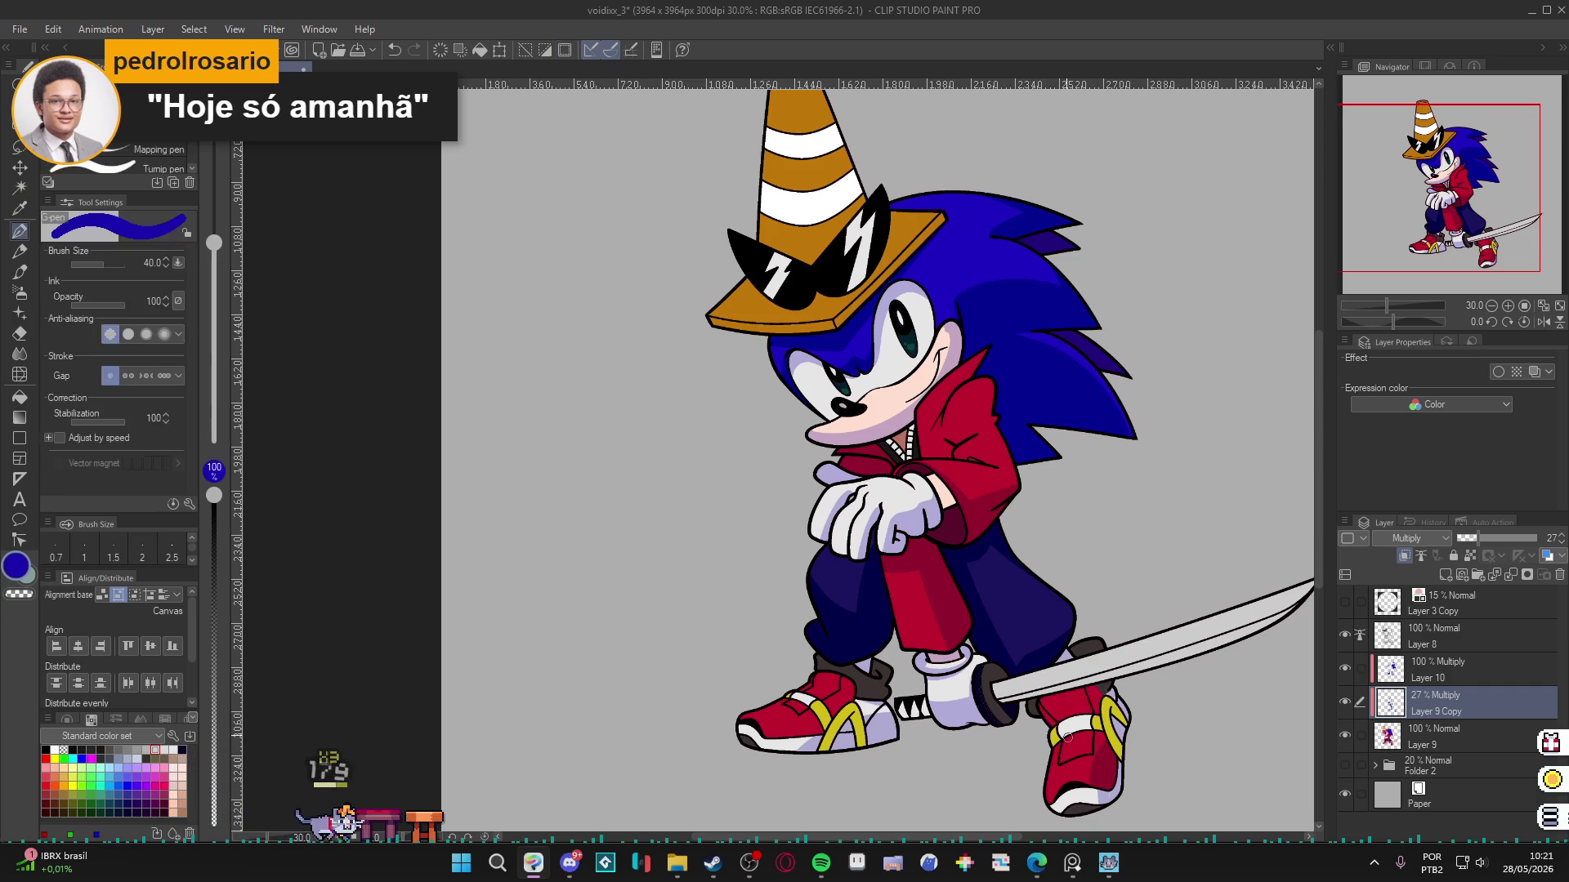
{"action": "key", "text": "g"}
{"action": "key", "text": "p"}
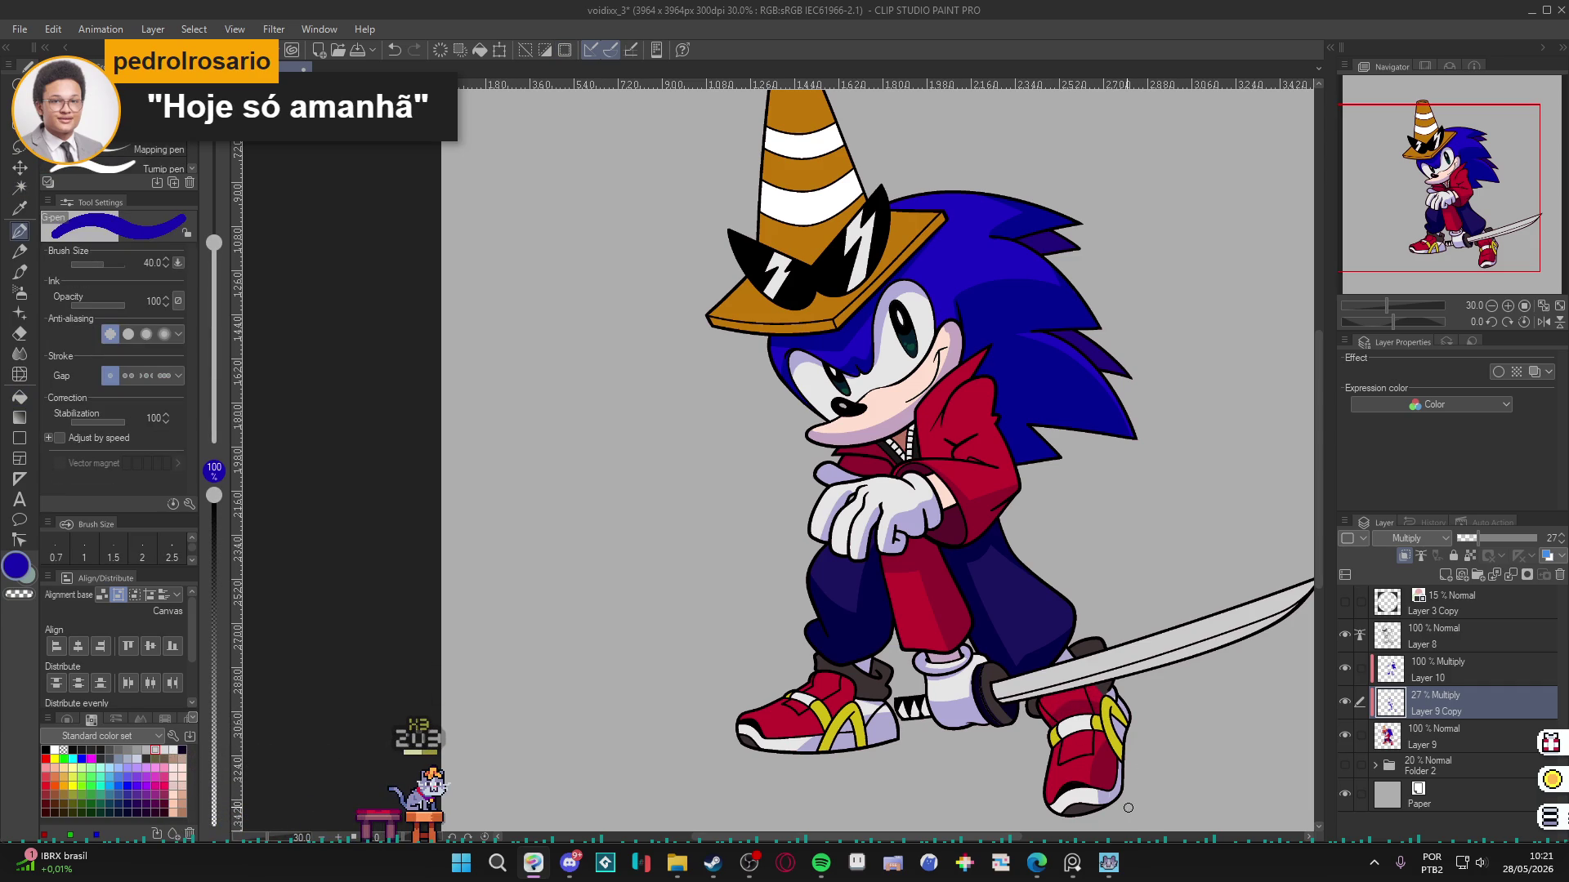
{"action": "key", "text": "ctrl+d"}
{"action": "key", "text": "ctrl+z"}
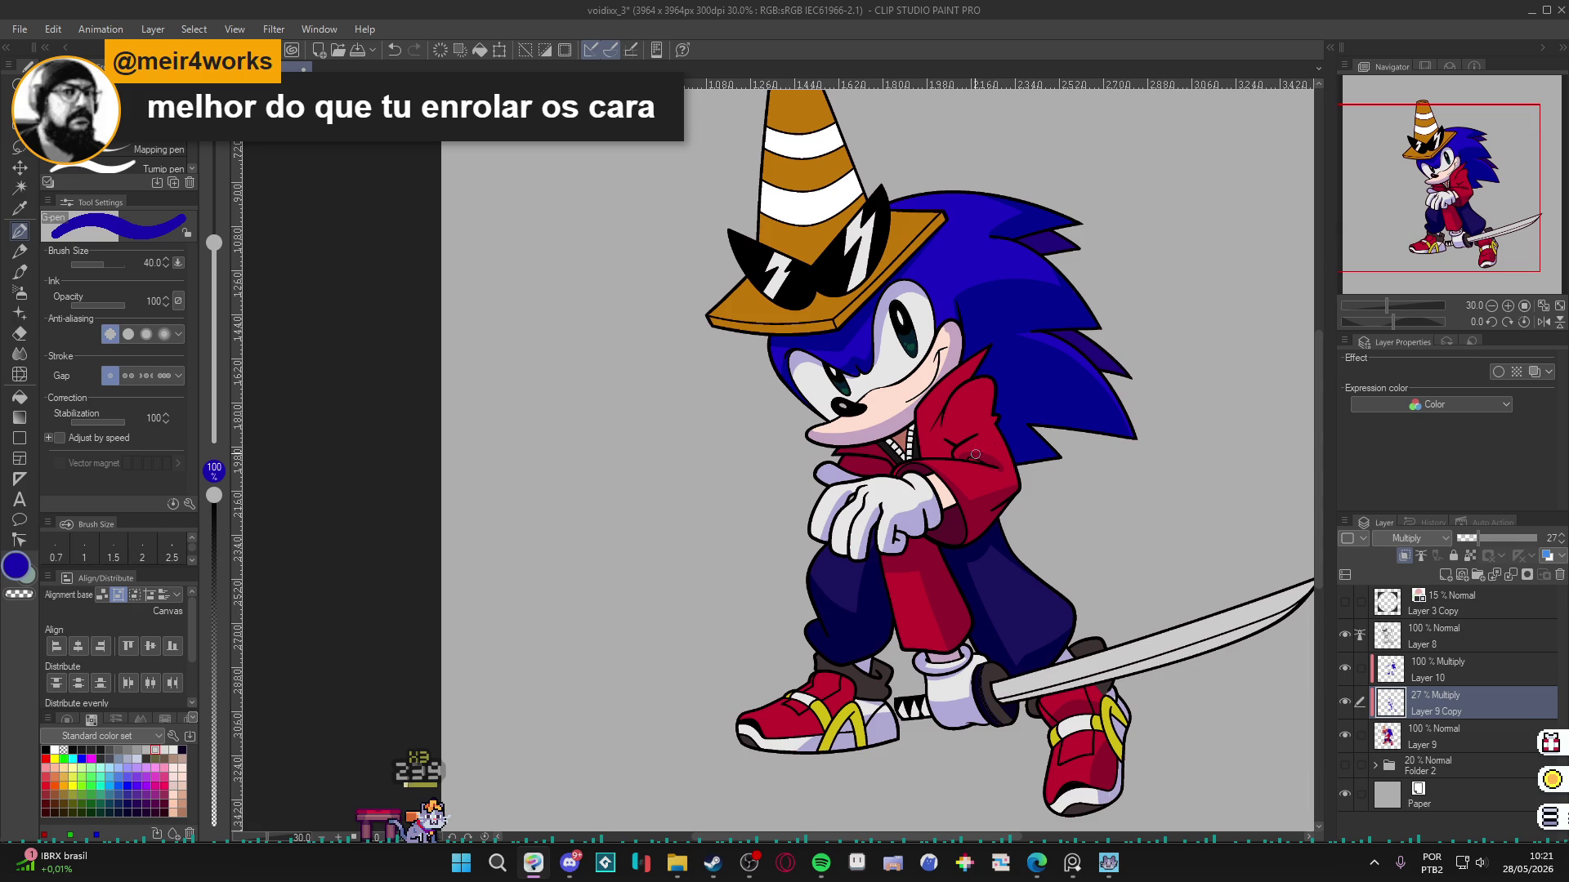
{"action": "key", "text": "c"}
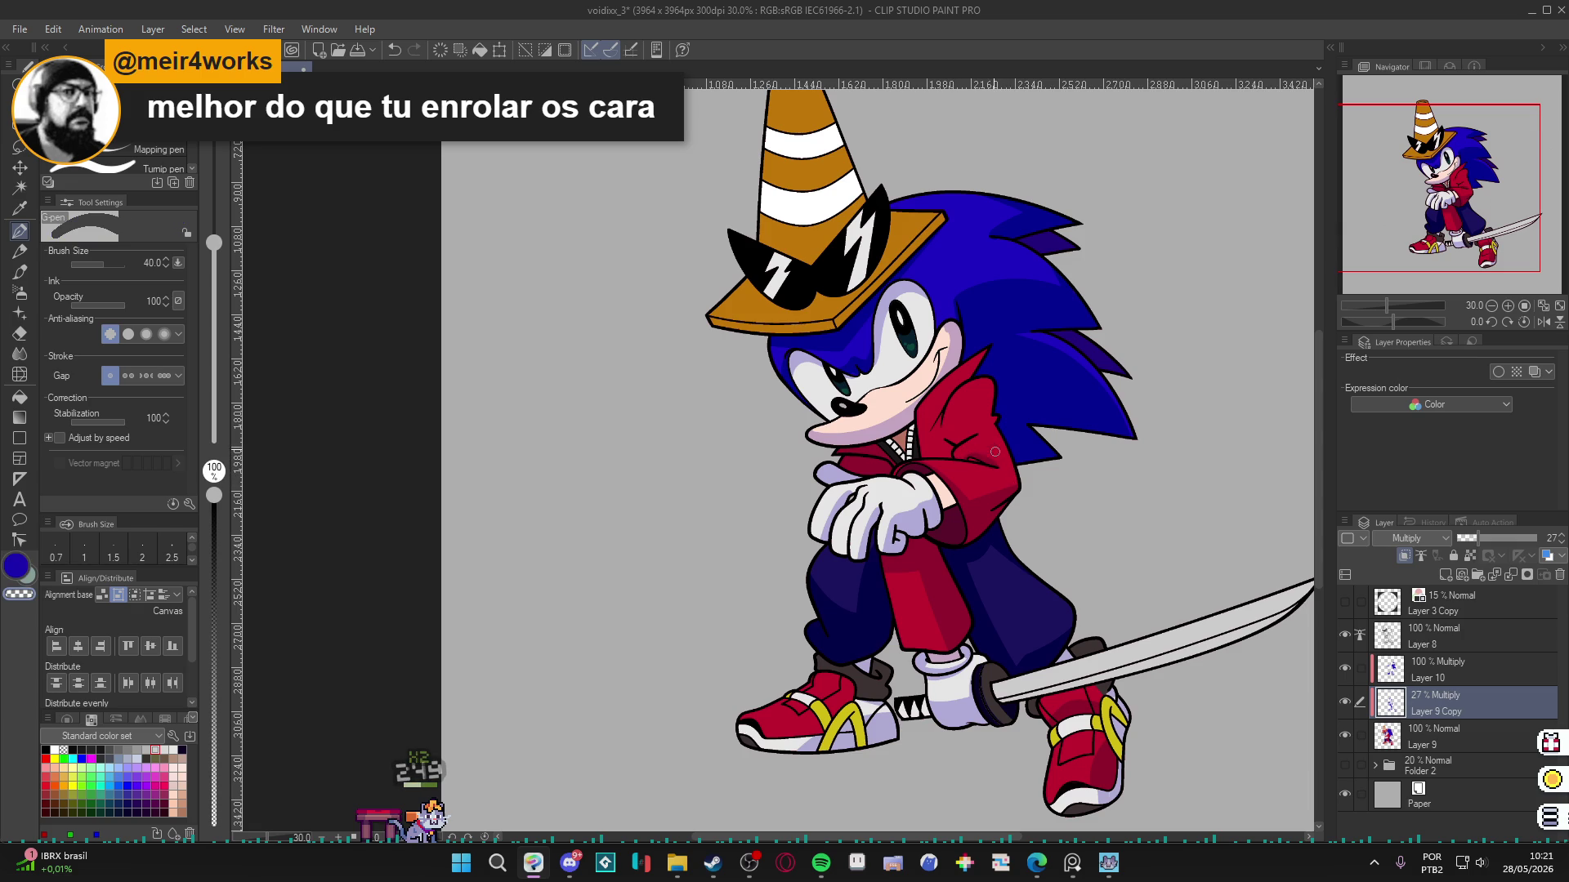
{"action": "key", "text": "c"}
{"action": "key", "text": "c"}
{"action": "key", "text": "c"}
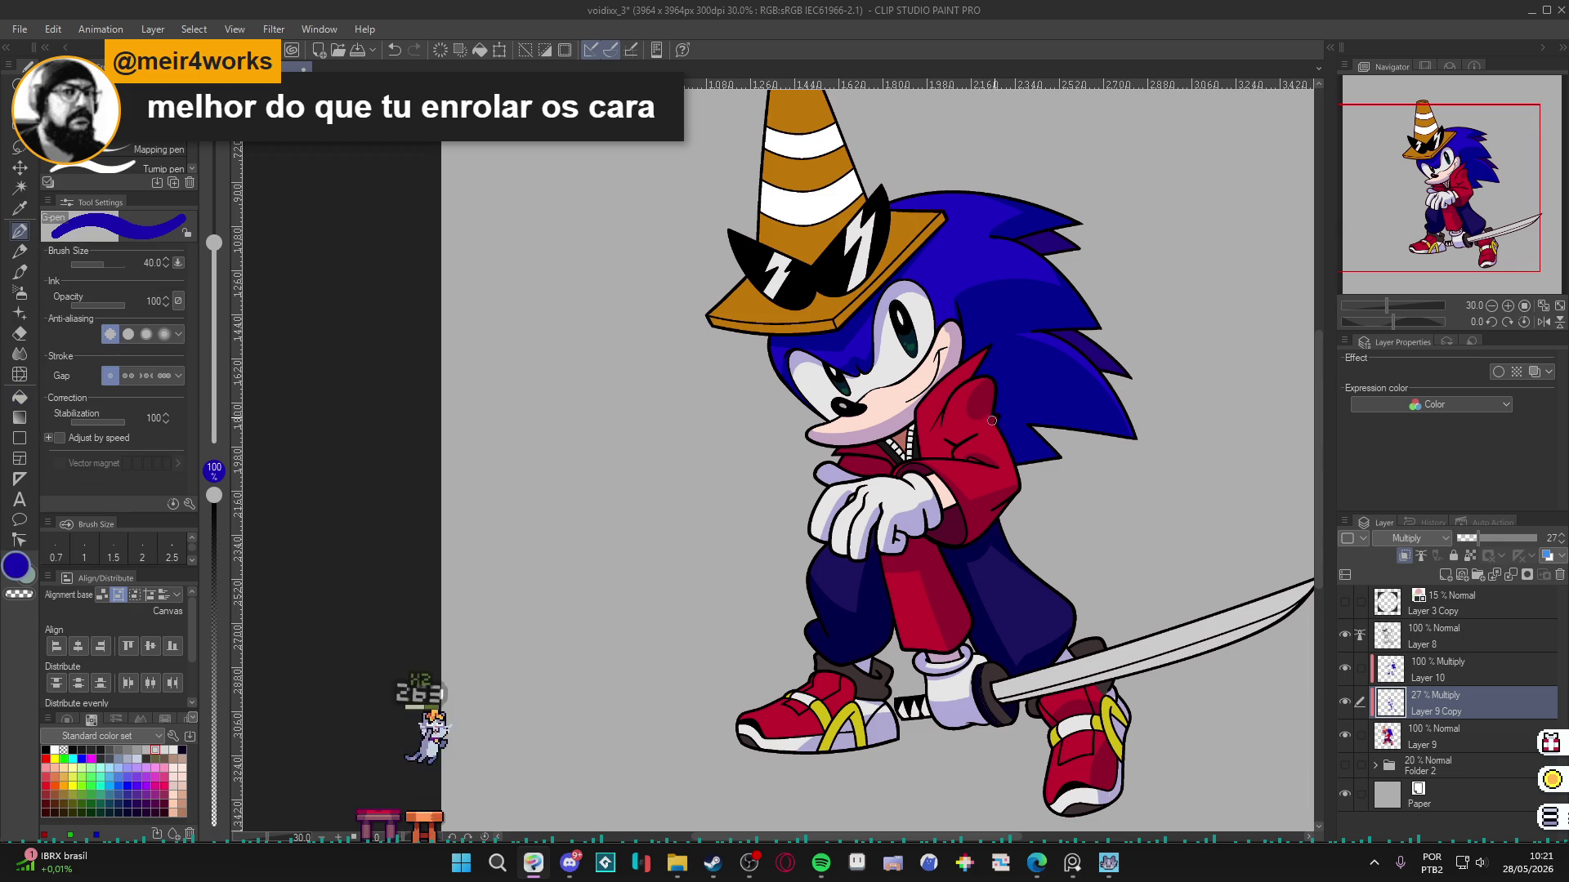
{"action": "key", "text": "c"}
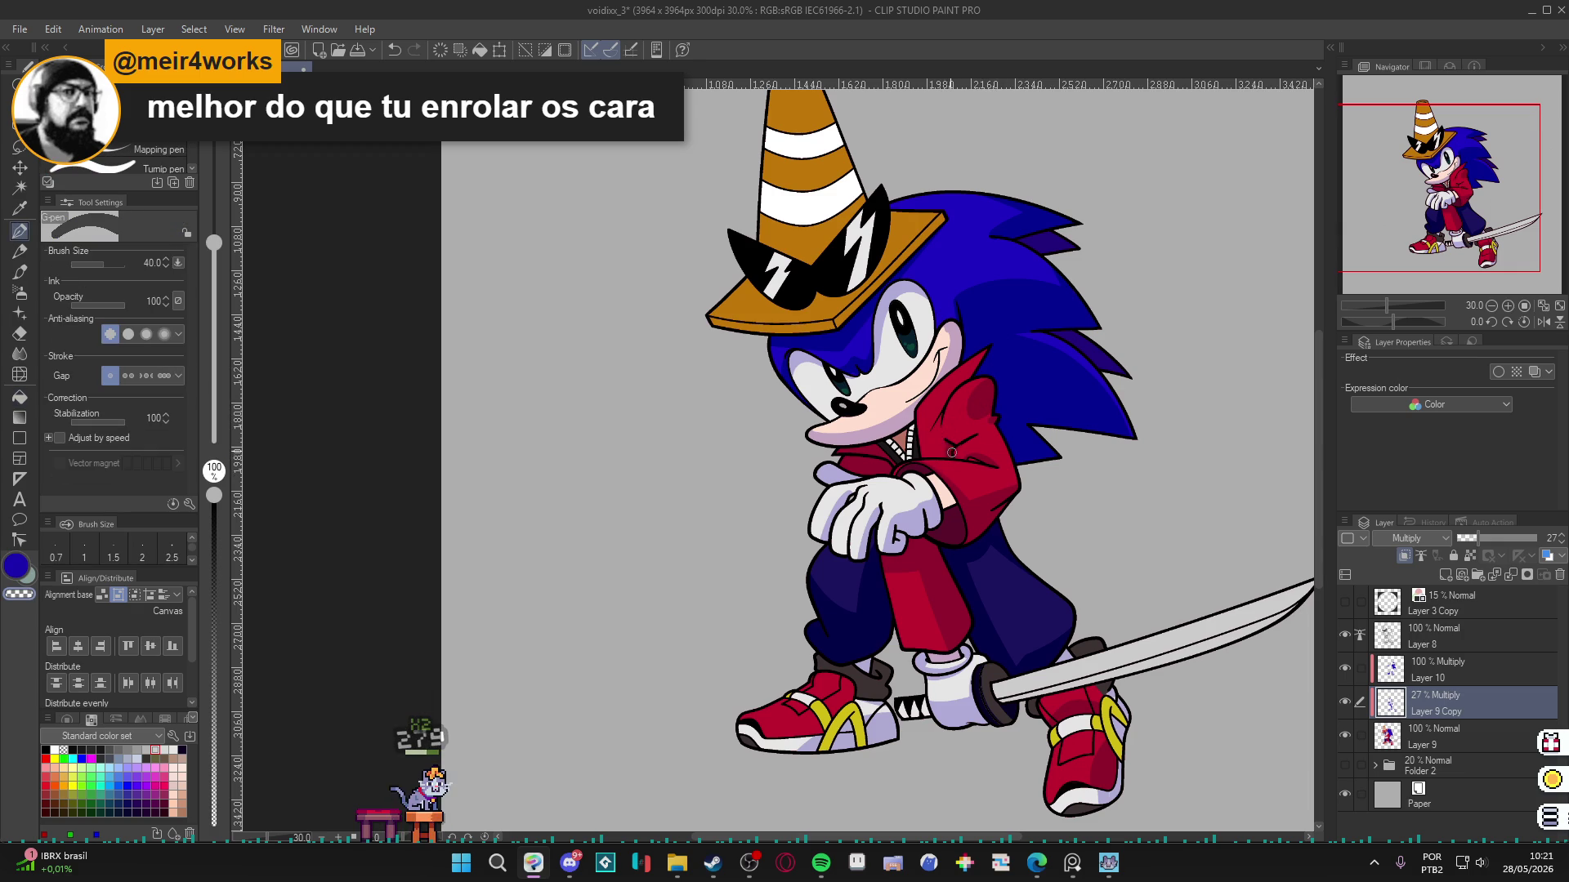
{"action": "key", "text": "c"}
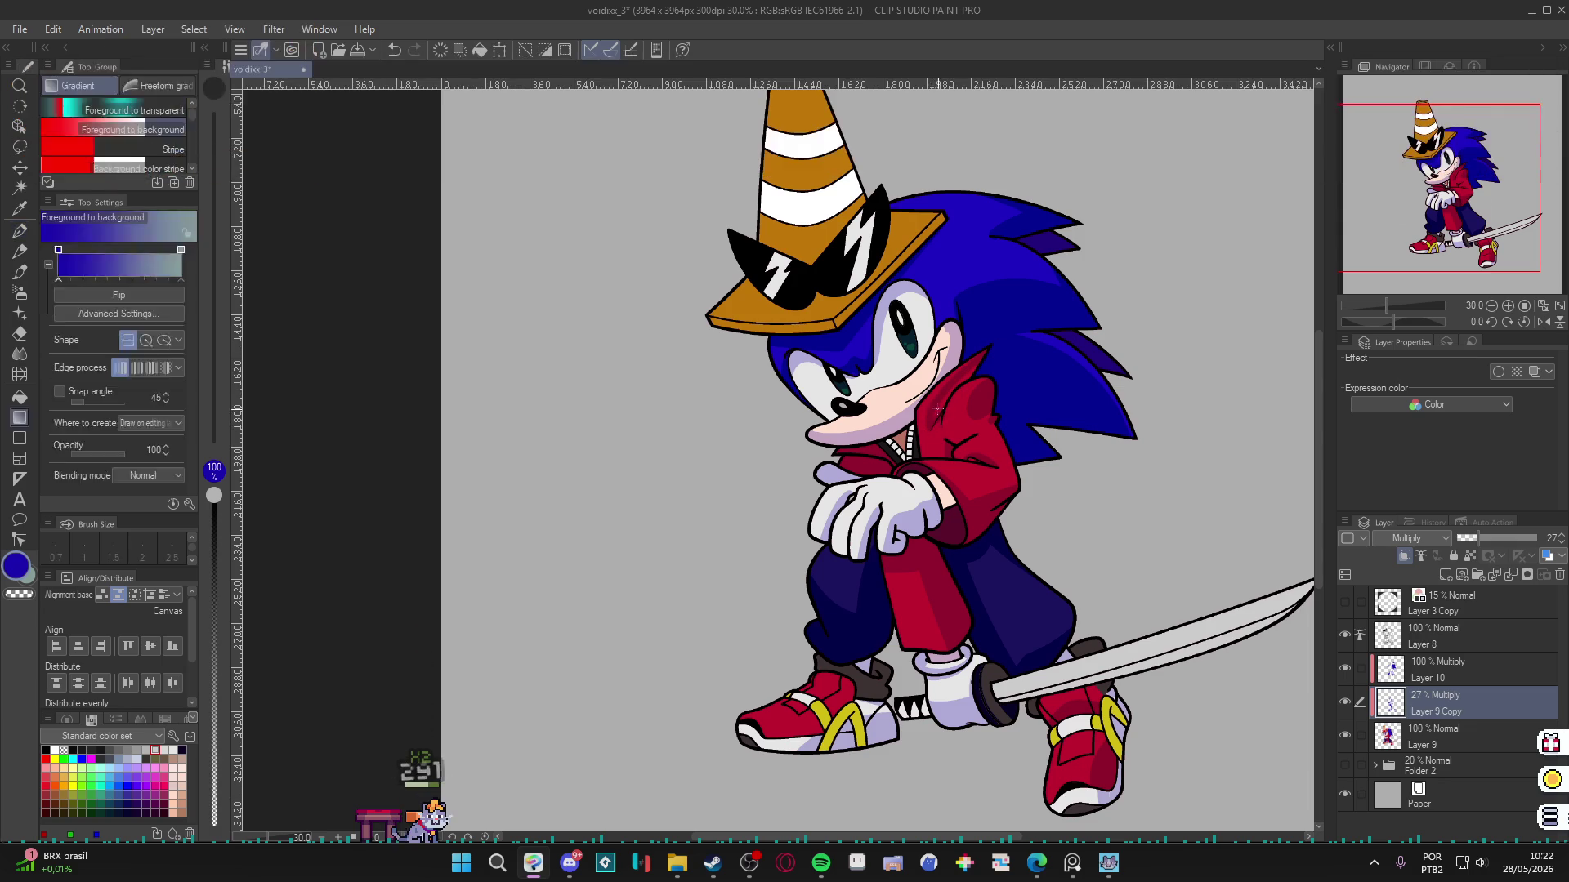
Set the pen to transparent colour, then hide Layer 8 to compare the drawing.
{"action": "key", "text": "c"}
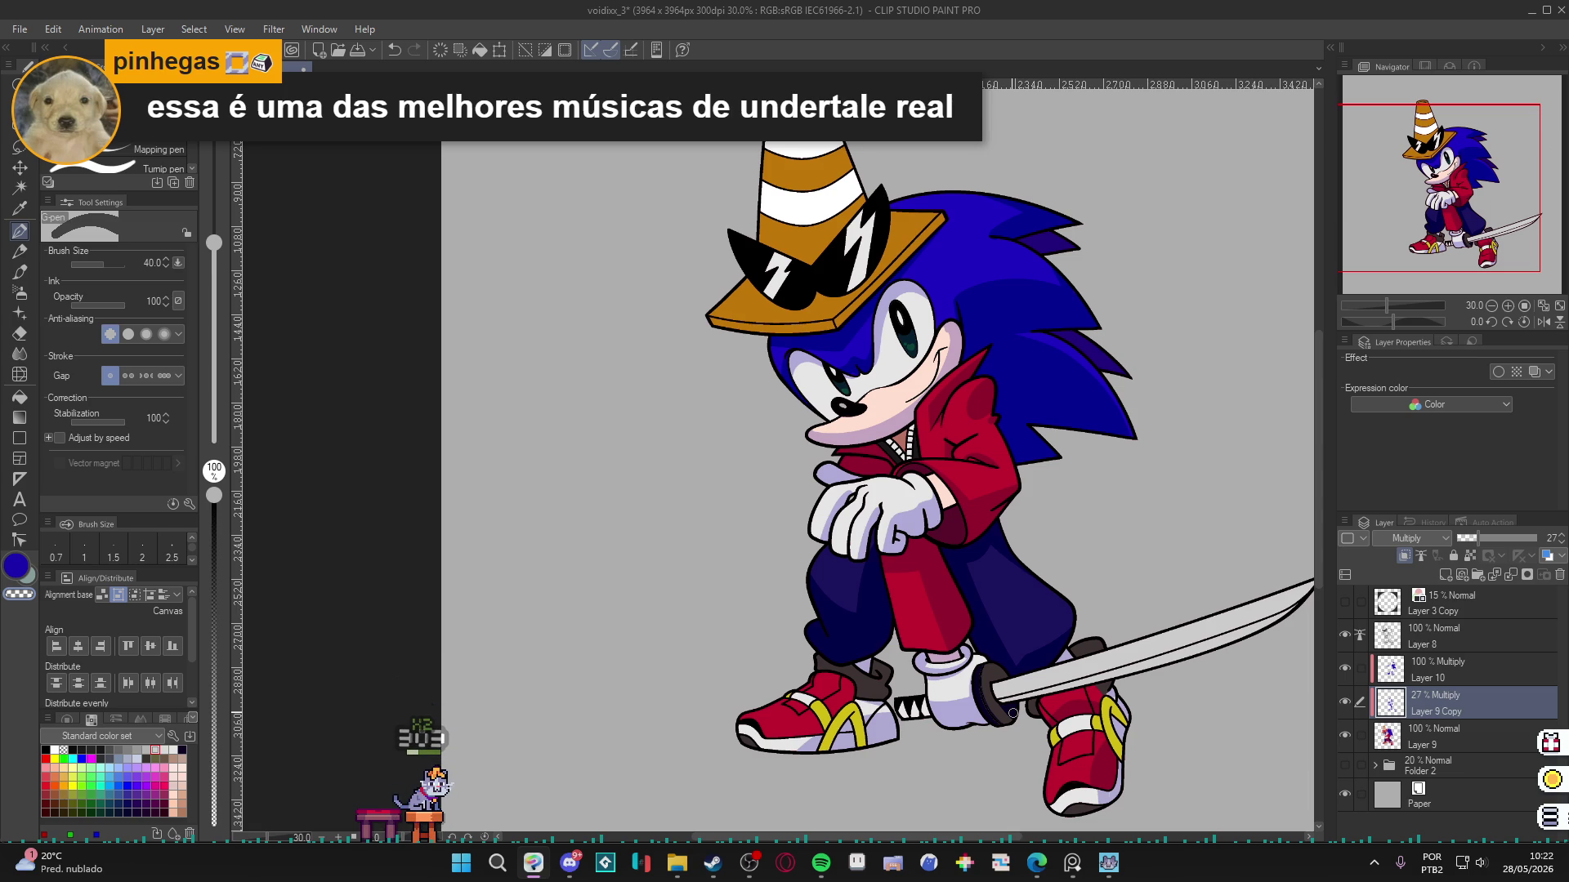
{"action": "scroll", "coordinate": [939, 638], "scroll_direction": "down", "scroll_amount": 2}
{"action": "key", "text": "w"}
{"action": "scroll", "coordinate": [906, 654], "scroll_direction": "up", "scroll_amount": 2}
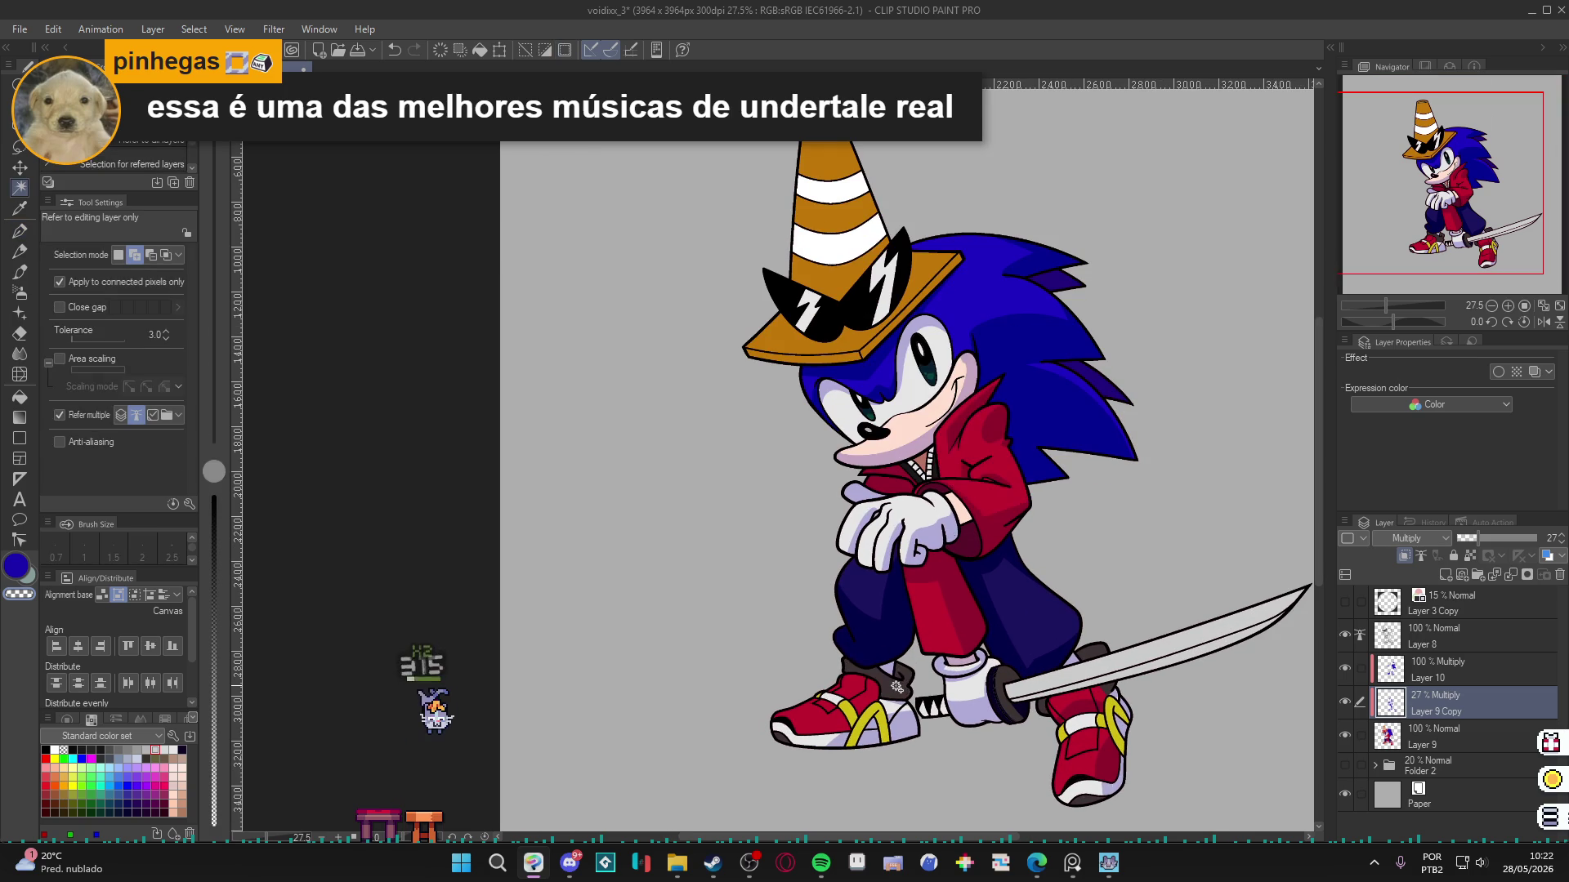
{"action": "key", "text": "p"}
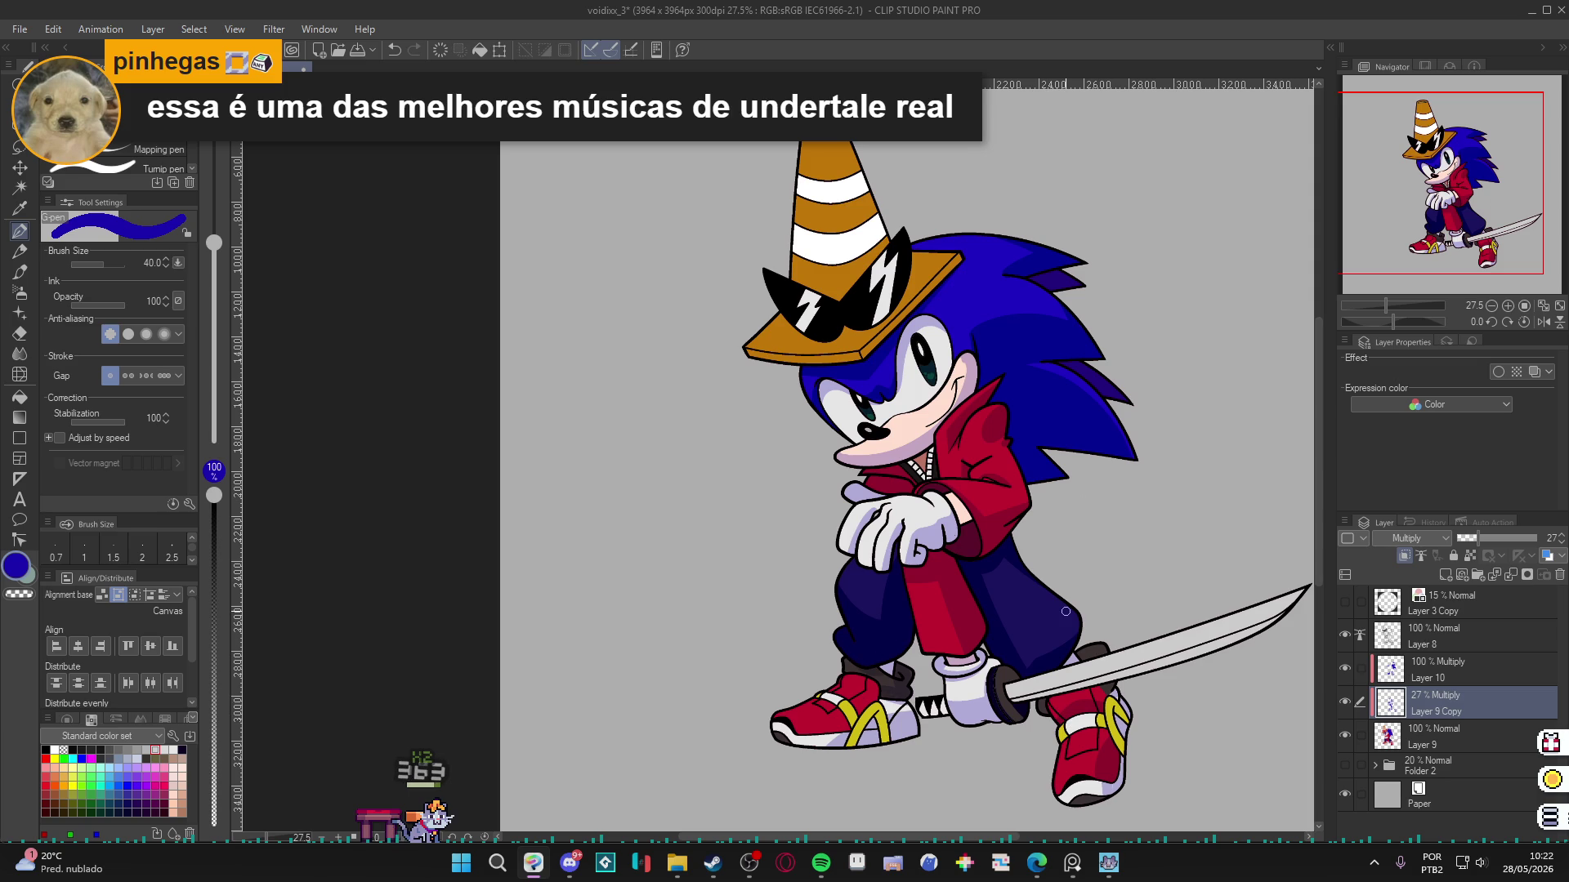
{"action": "left_click", "coordinate": [1343, 634]}
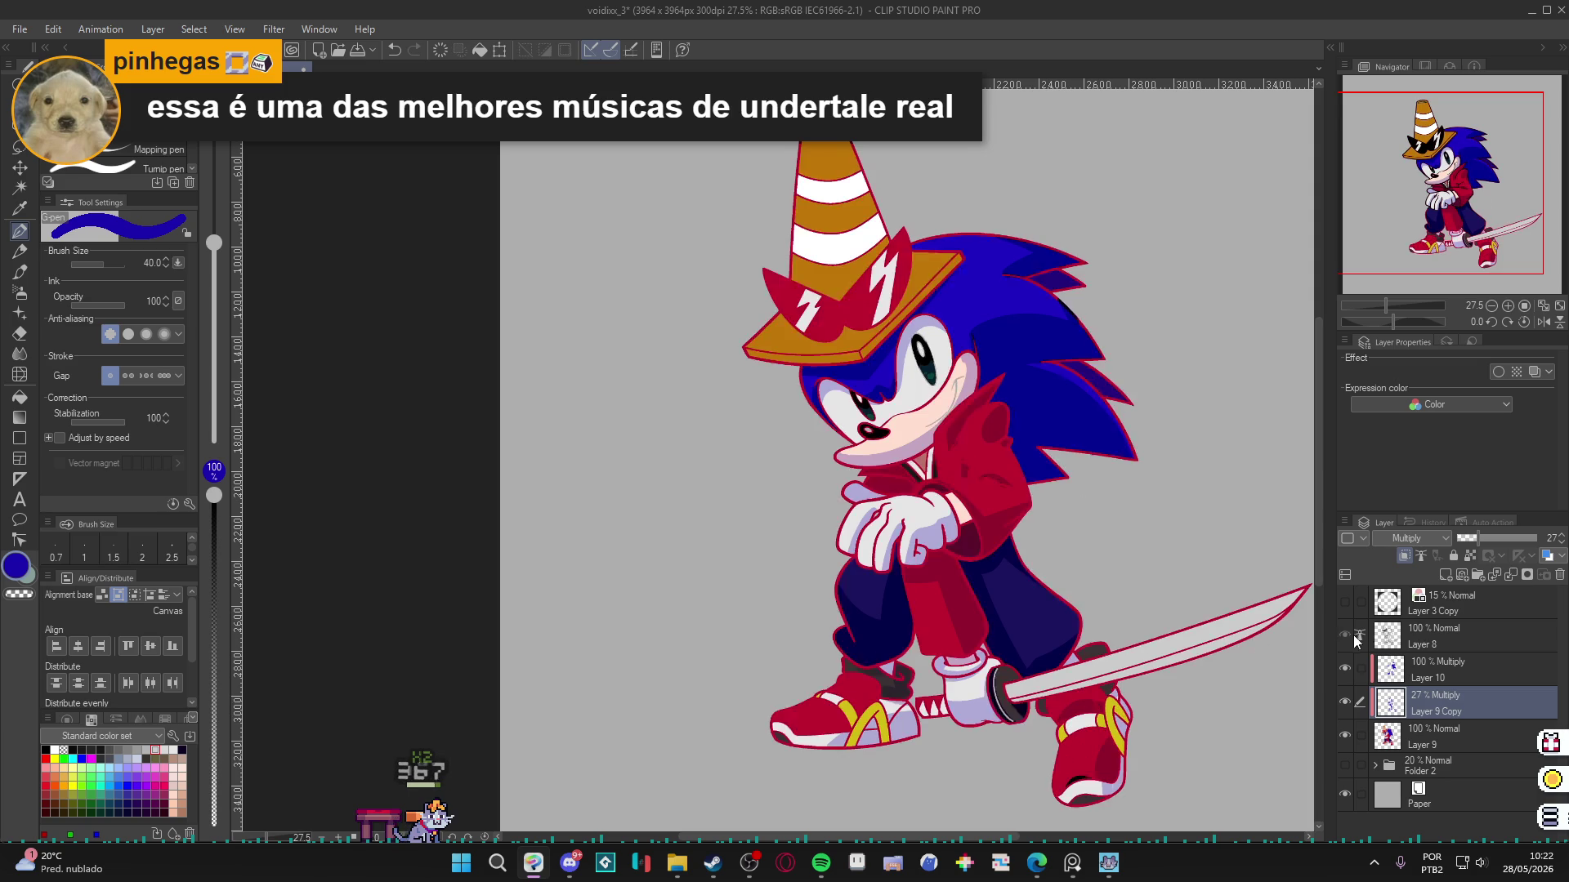
Show and select Layer 8, pick white as the drawing colour, and reframe the character.
{"action": "left_click", "coordinate": [1344, 634]}
{"action": "left_click", "coordinate": [1438, 636]}
{"action": "left_click", "coordinate": [55, 758]}
{"action": "left_click", "coordinate": [53, 749]}
{"action": "scroll", "coordinate": [1091, 690], "scroll_direction": "down", "scroll_amount": 5}
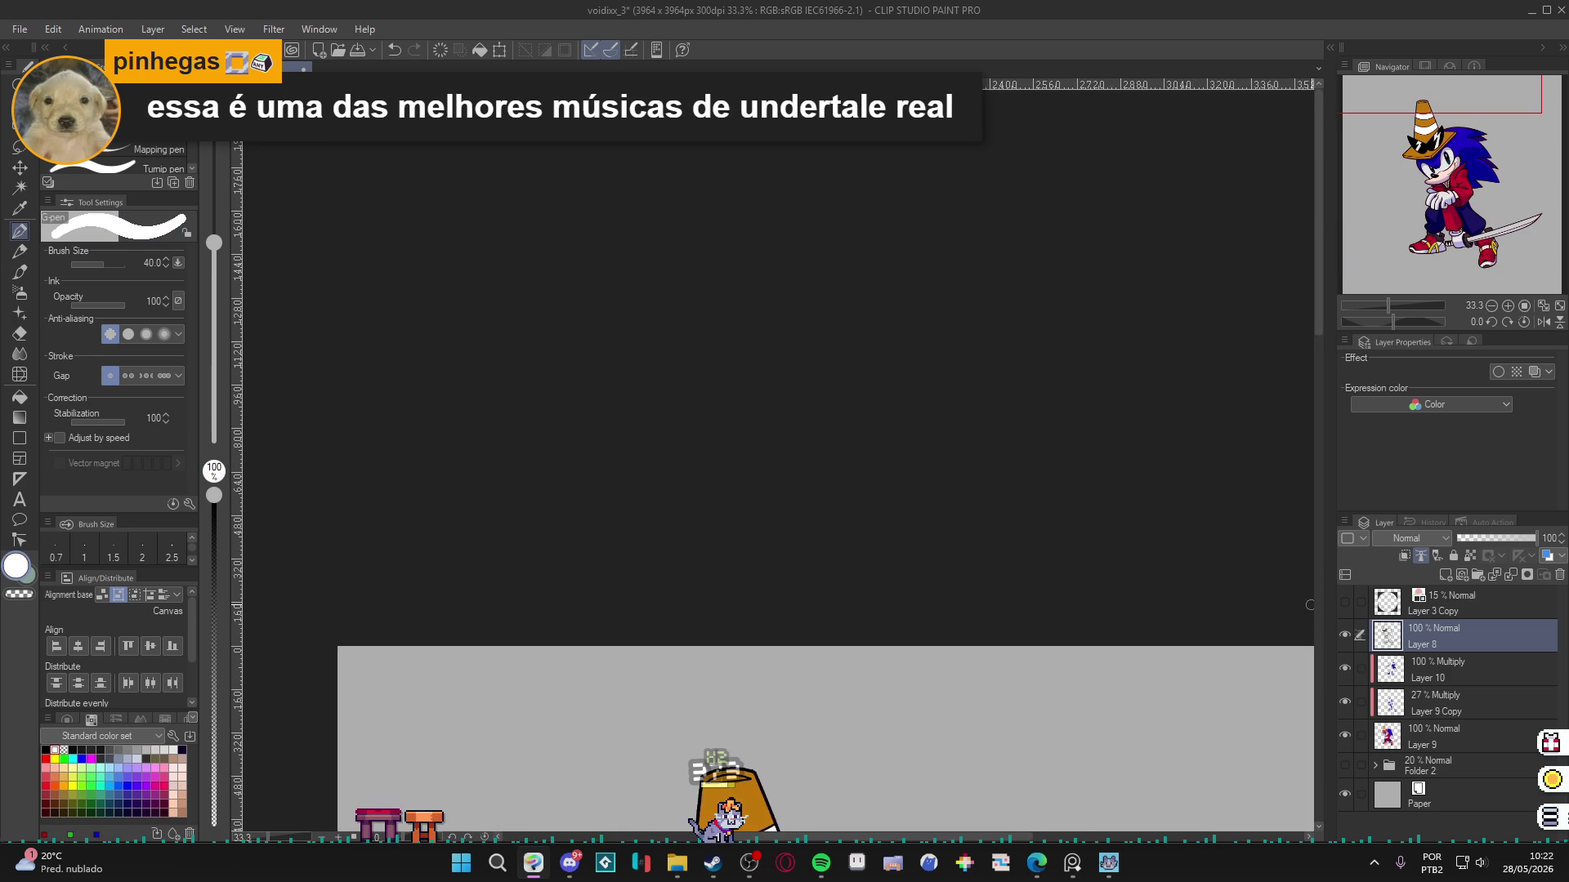
{"action": "left_click_drag", "start_coordinate": [1092, 691], "coordinate": [983, 387]}
{"action": "scroll", "coordinate": [1003, 550], "scroll_direction": "up", "scroll_amount": 5}
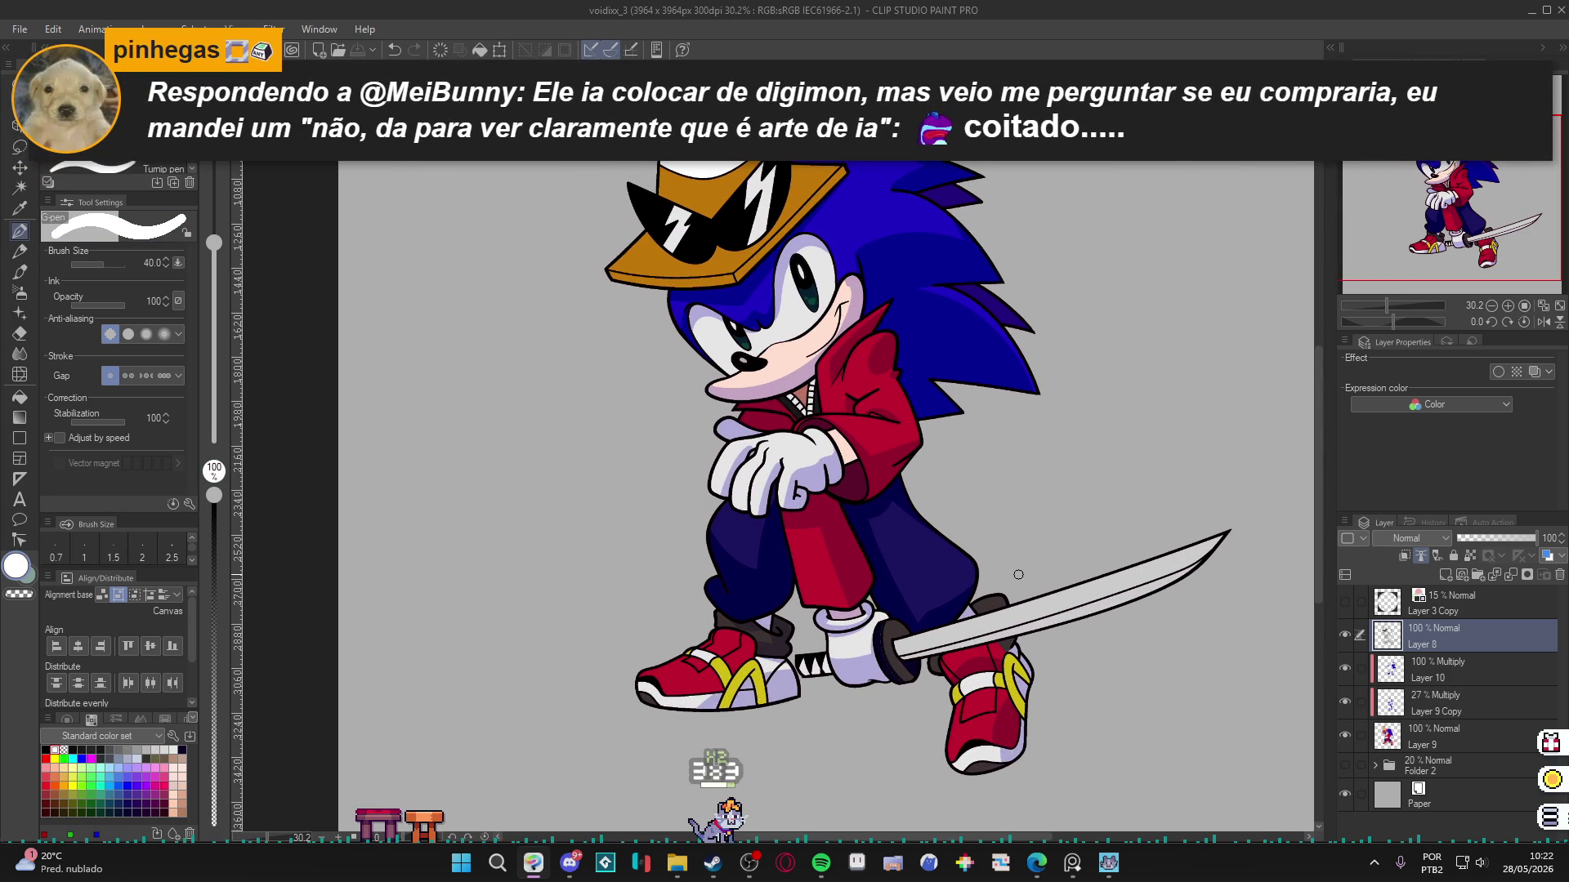
Save the illustration and make Layer 9 Copy the active shading layer.
{"action": "key", "text": "ctrl+z"}
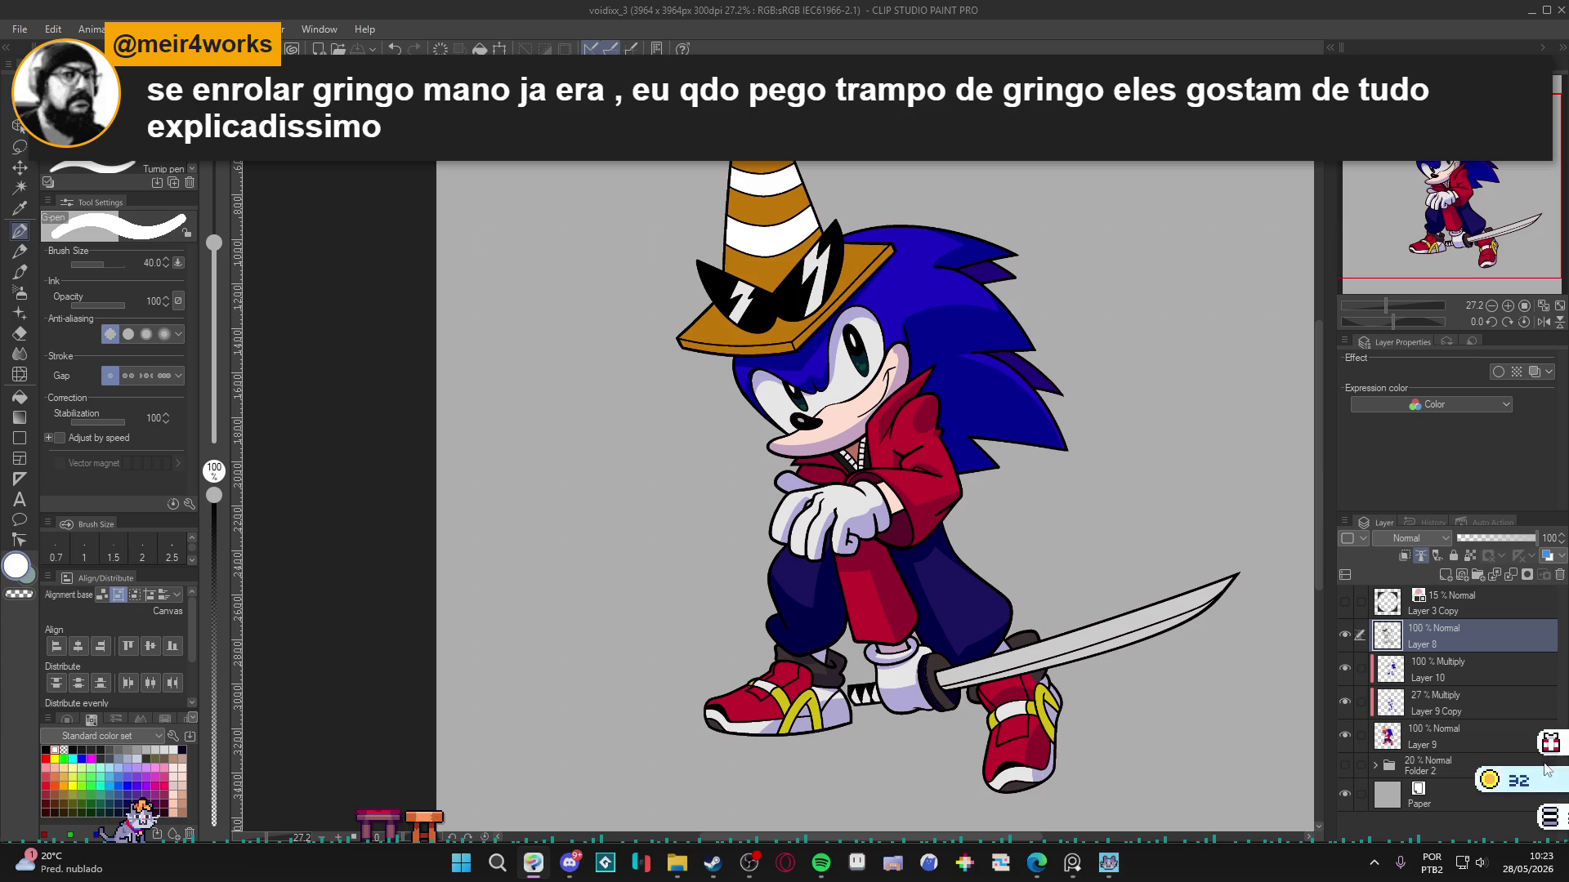
{"action": "left_click", "coordinate": [1381, 677]}
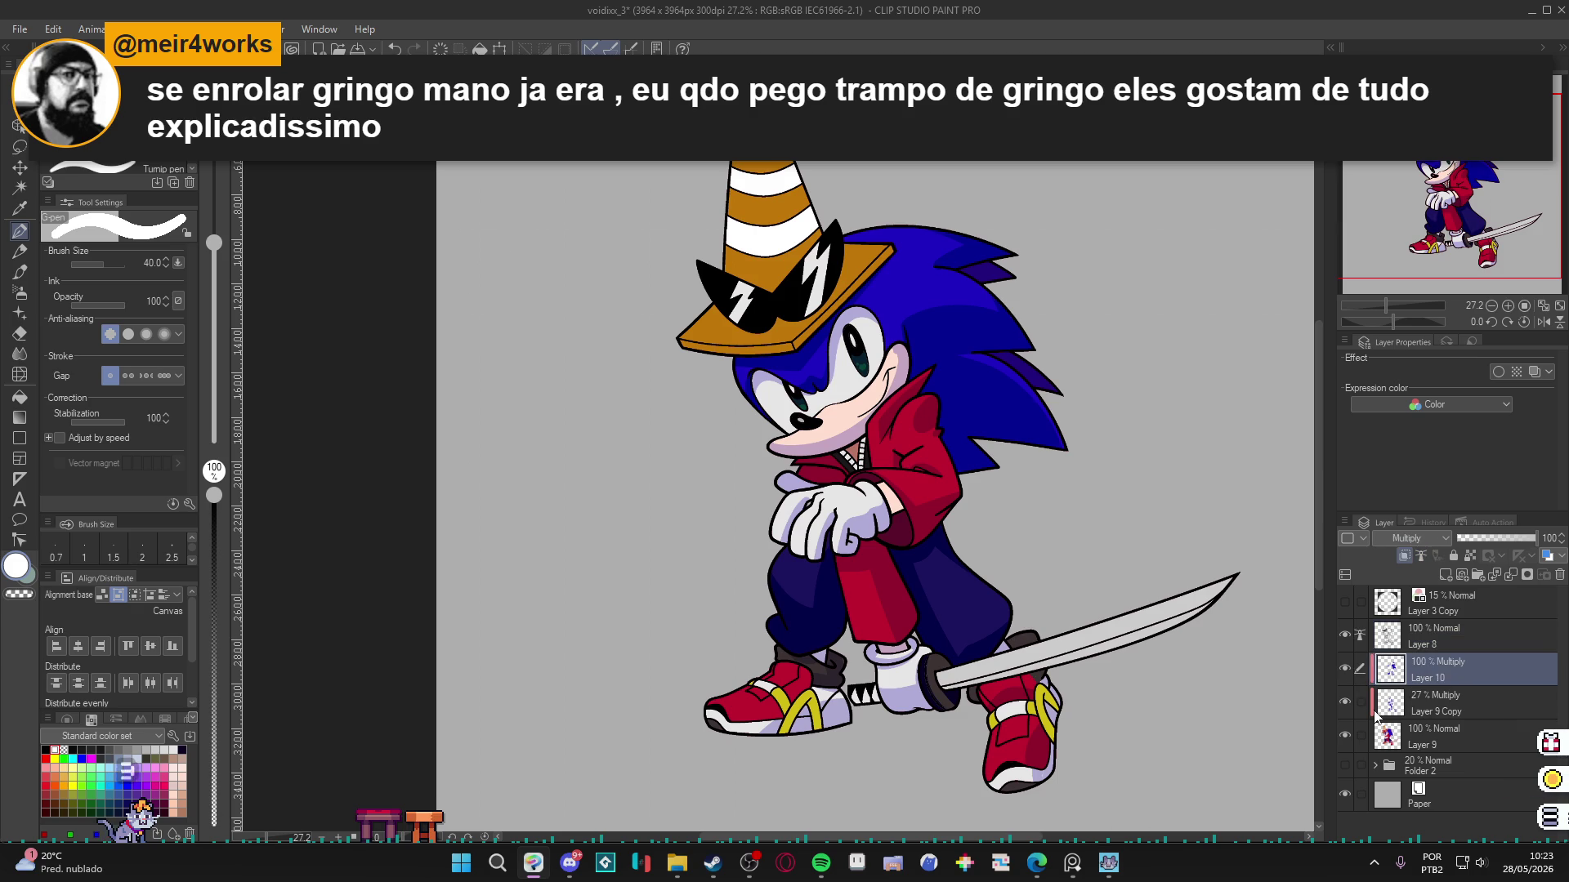
{"action": "left_click", "coordinate": [1422, 703]}
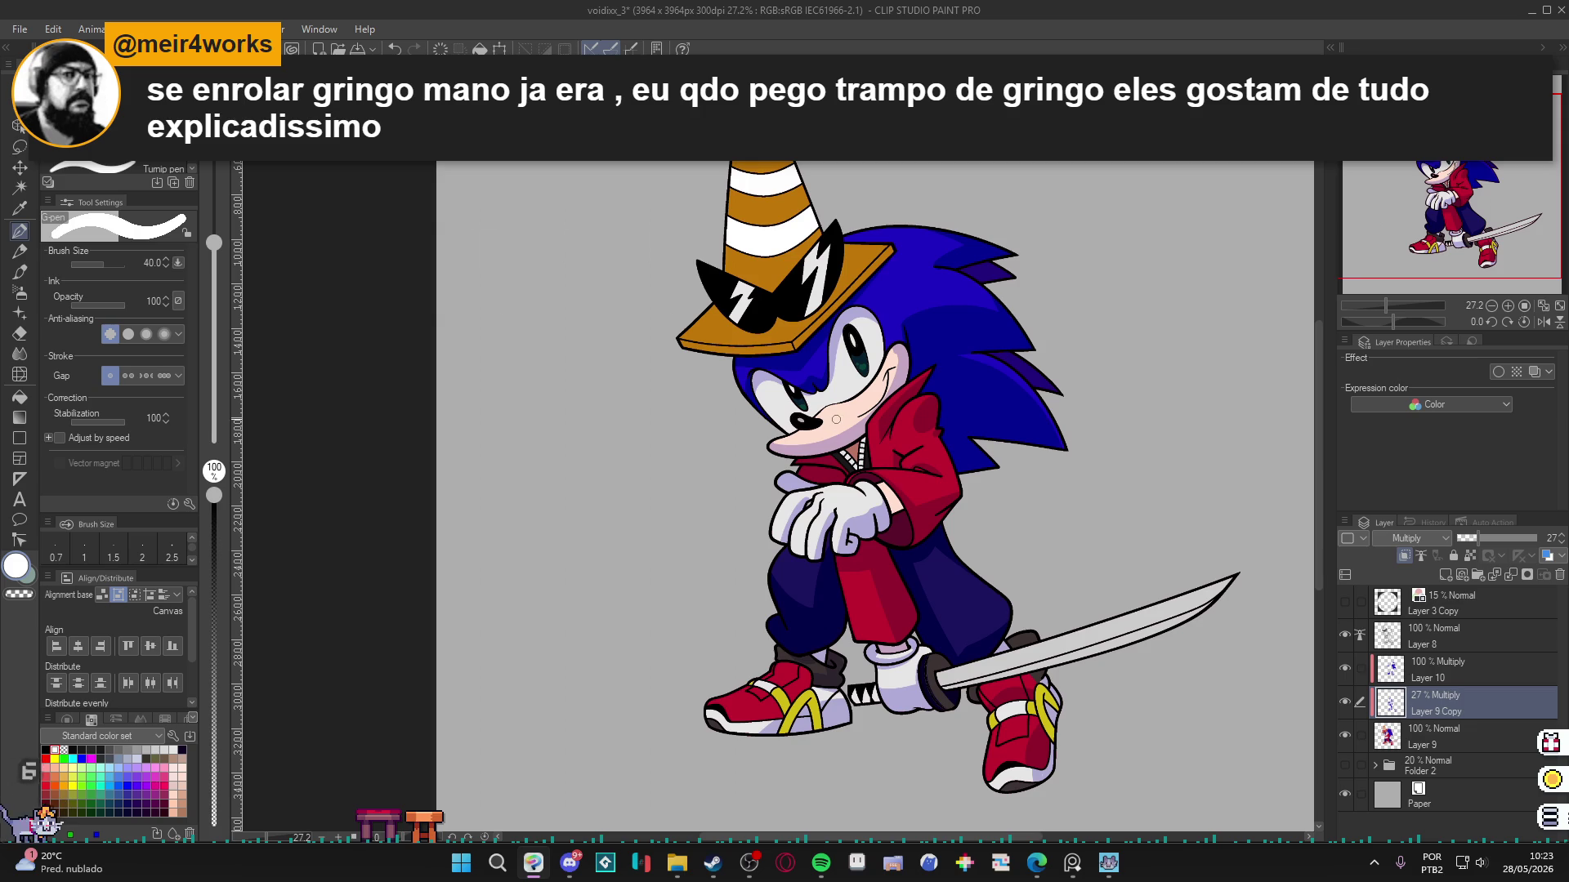
{"action": "scroll", "coordinate": [866, 437], "scroll_direction": "up", "scroll_amount": 1}
{"action": "scroll", "coordinate": [866, 437], "scroll_direction": "up", "scroll_amount": 2}
{"action": "key", "text": "g"}
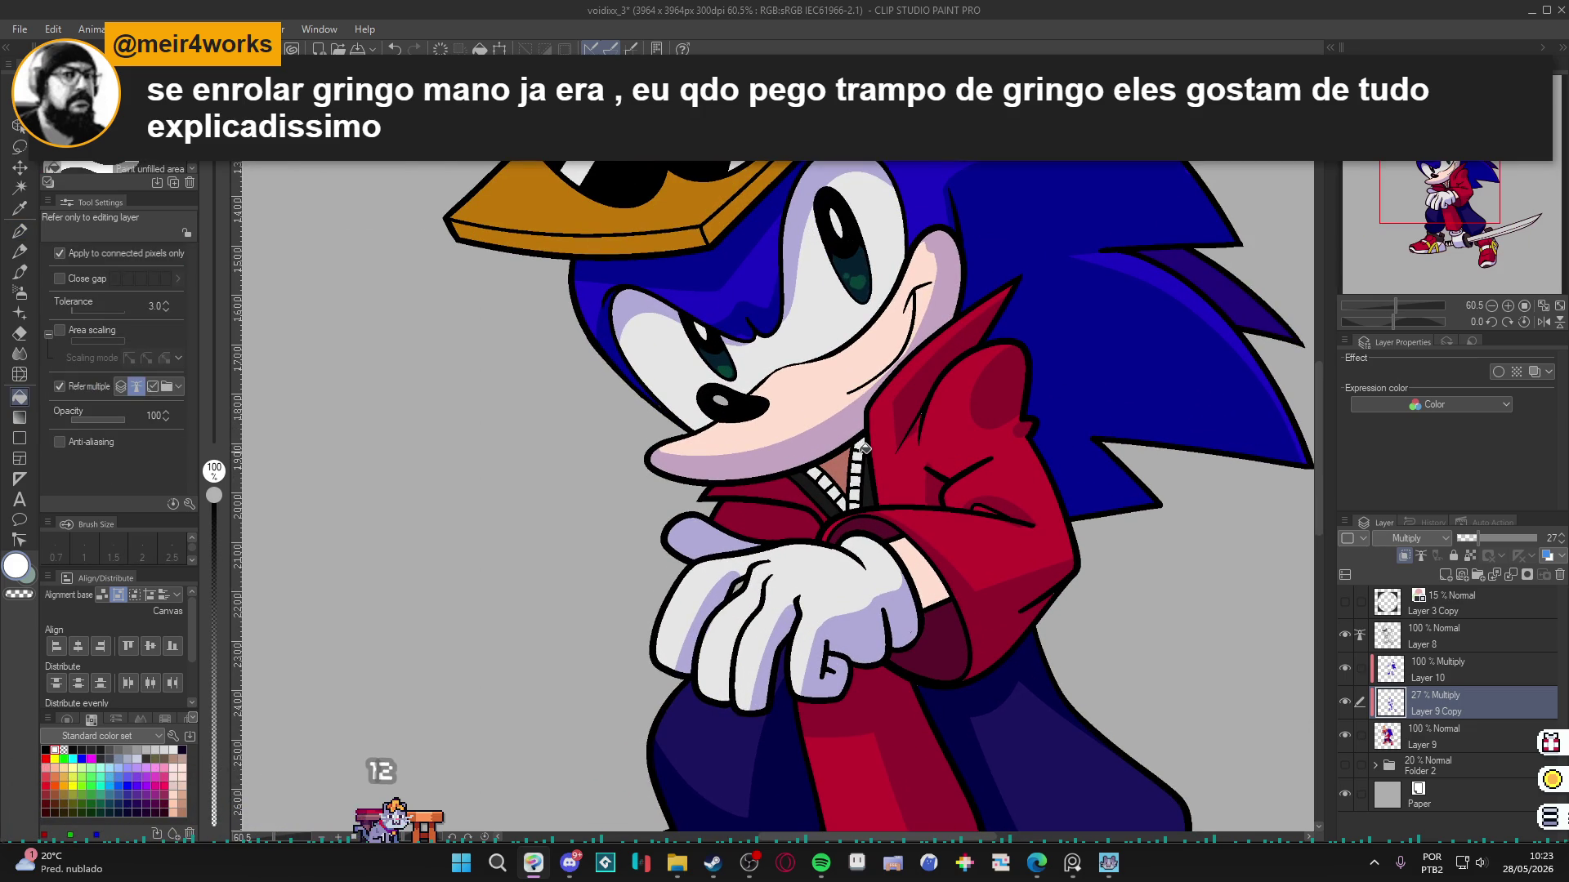
Raise Layer 9 Copy to 100% and fill five zipper teeth with sampled dark blue.
{"action": "left_click", "coordinate": [913, 595], "text": "alt"}
{"action": "left_click_drag", "start_coordinate": [1510, 535], "coordinate": [1537, 535]}
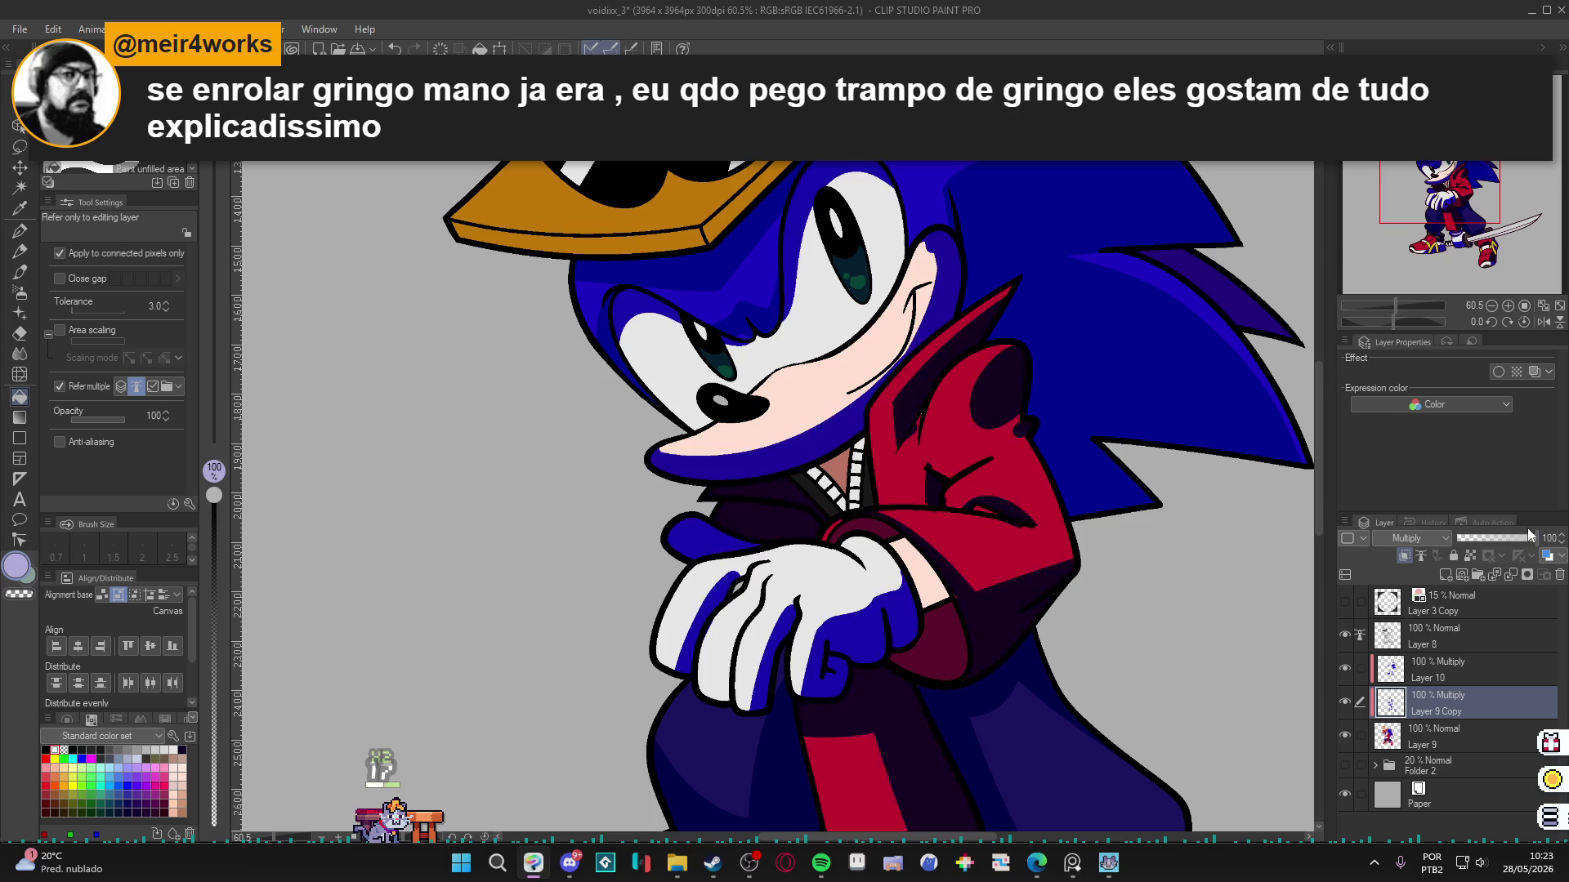
{"action": "left_click", "coordinate": [845, 623], "text": "alt"}
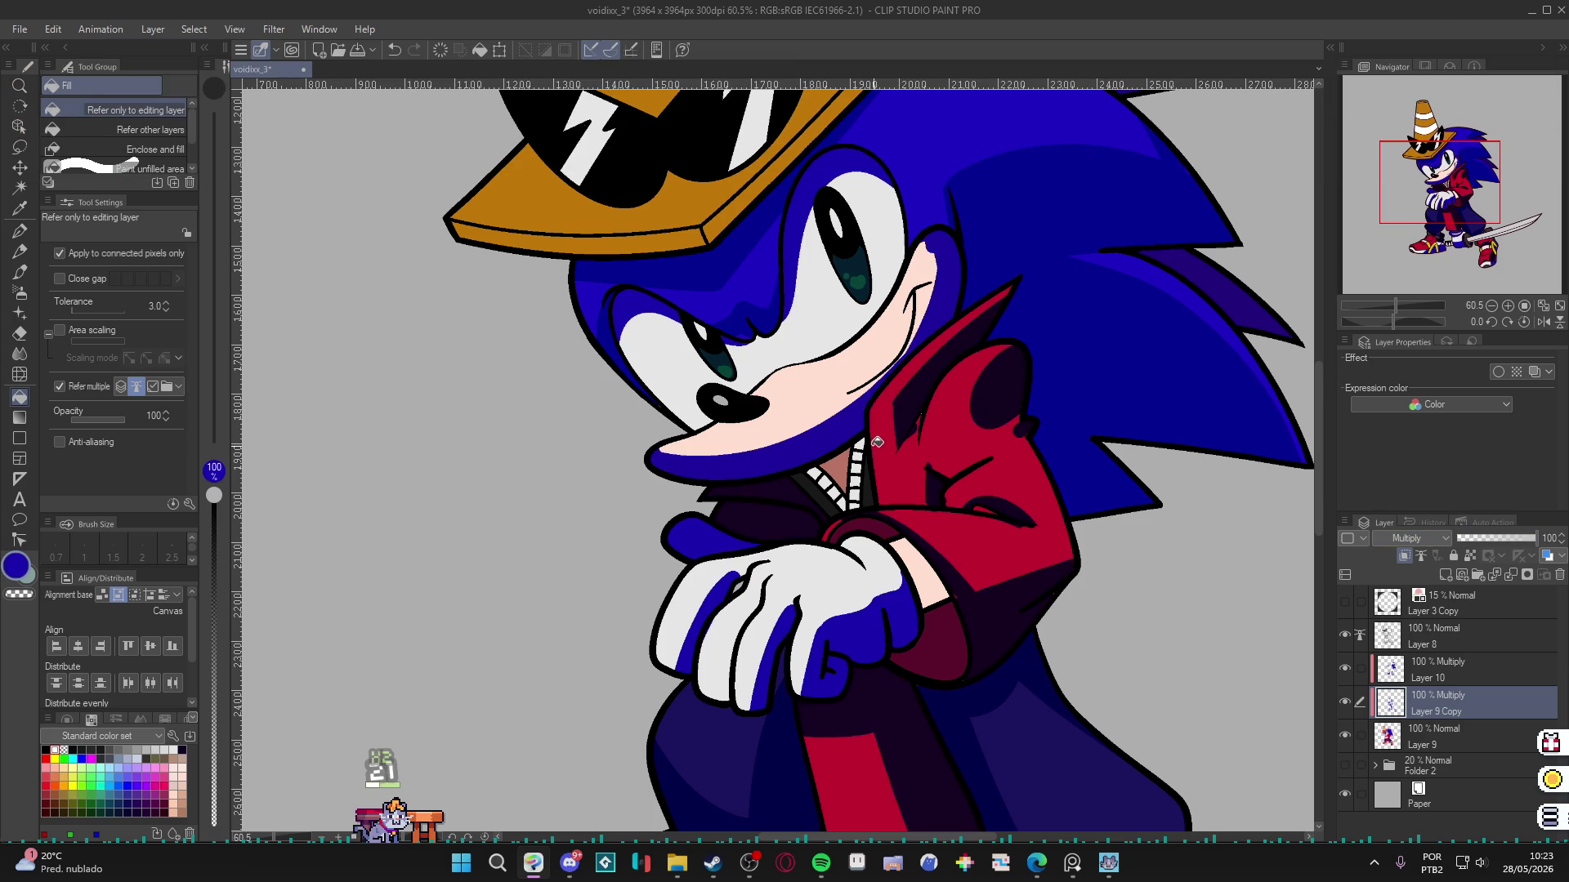
{"action": "left_click", "coordinate": [860, 459]}
{"action": "left_click", "coordinate": [858, 472]}
{"action": "left_click", "coordinate": [859, 482]}
{"action": "left_click", "coordinate": [858, 491]}
{"action": "left_click", "coordinate": [855, 502]}
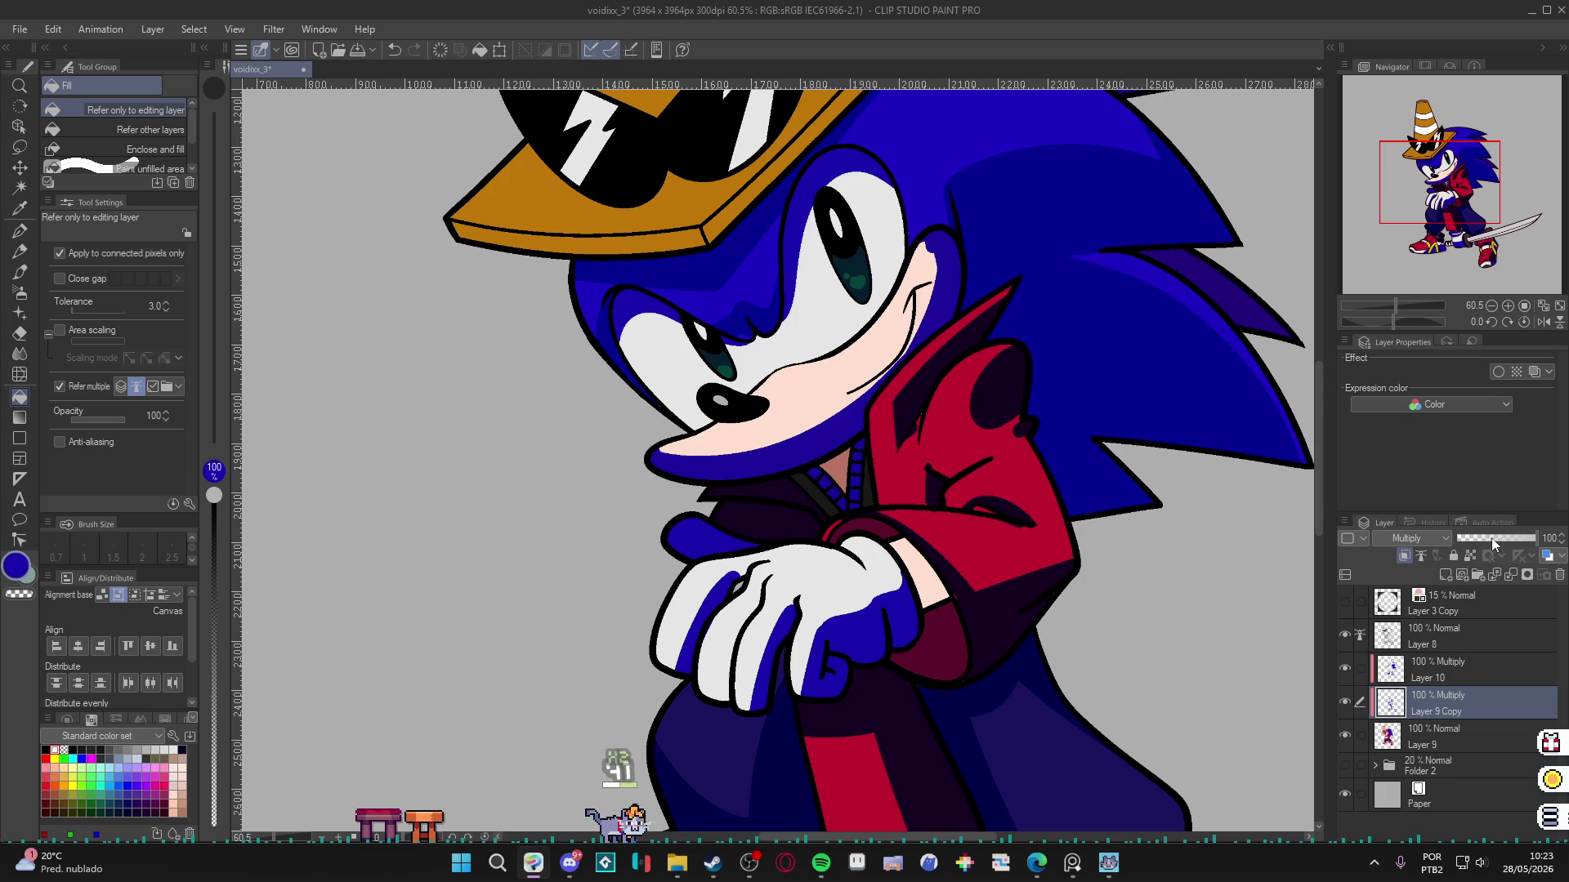
Set Layer 9 Copy's opacity back to 27% and switch to the pen.
{"action": "left_click", "coordinate": [1487, 537]}
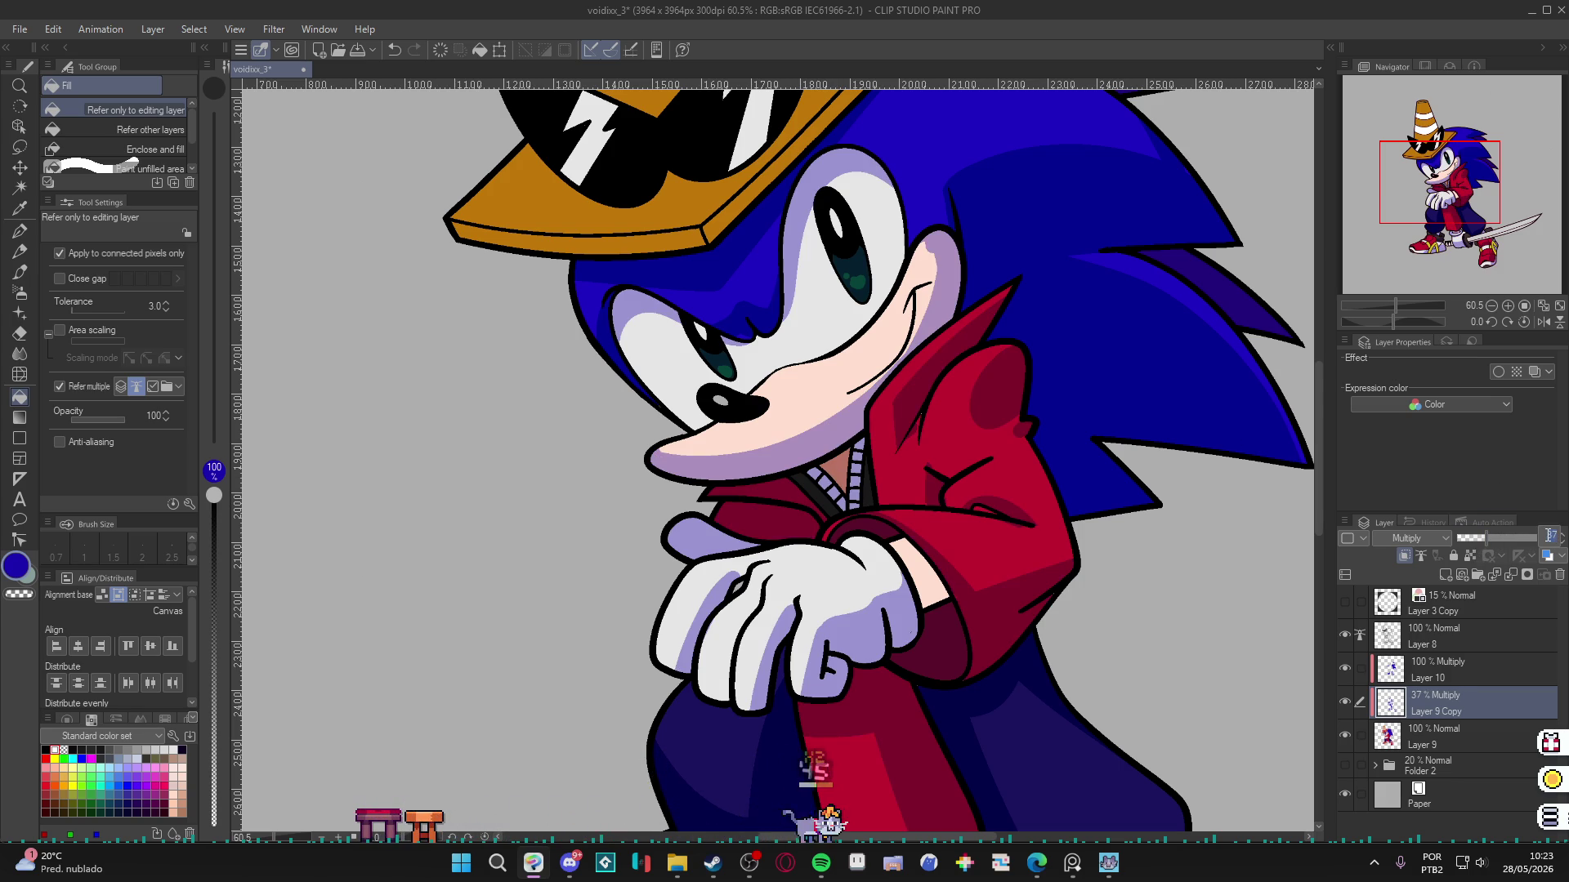
{"action": "type", "text": "27"}
{"action": "key", "text": "Return"}
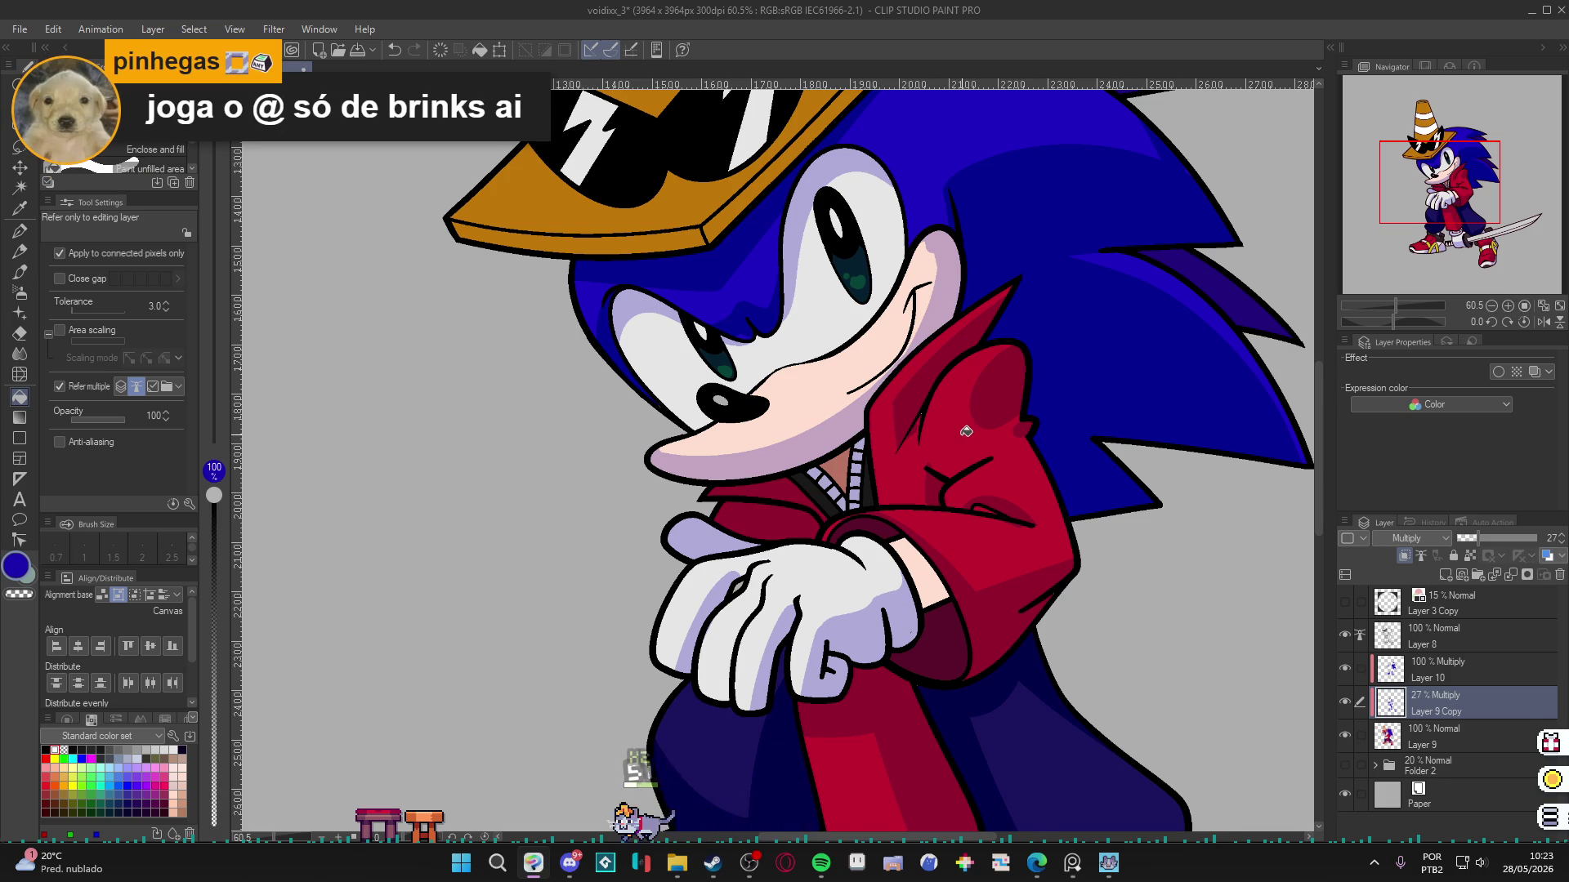
{"action": "scroll", "coordinate": [966, 431], "scroll_direction": "down", "scroll_amount": 1}
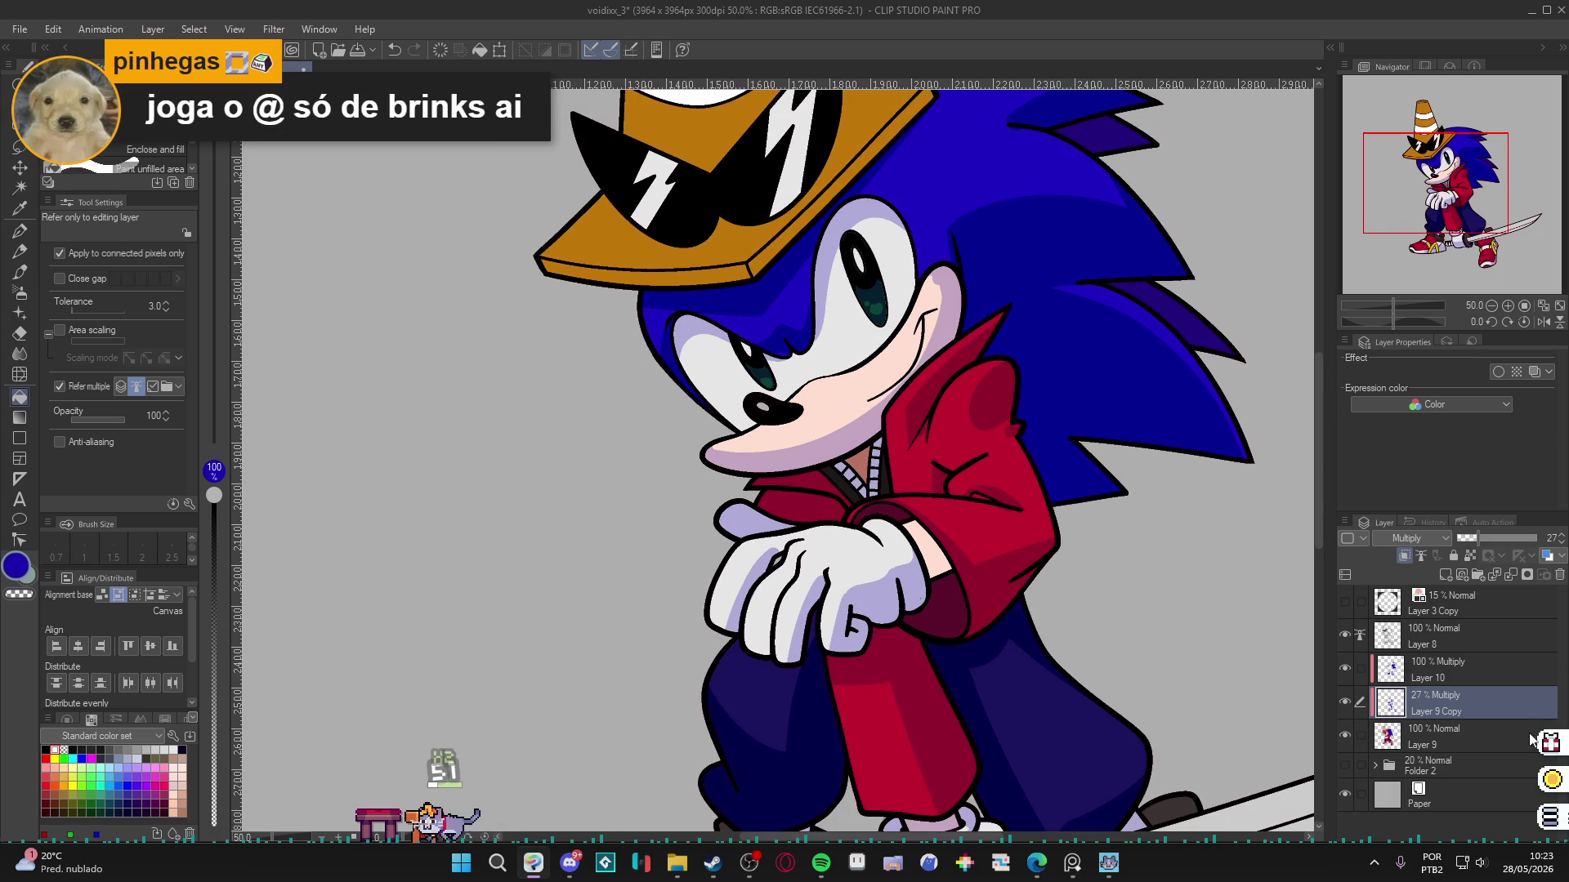
{"action": "left_click", "coordinate": [1486, 741]}
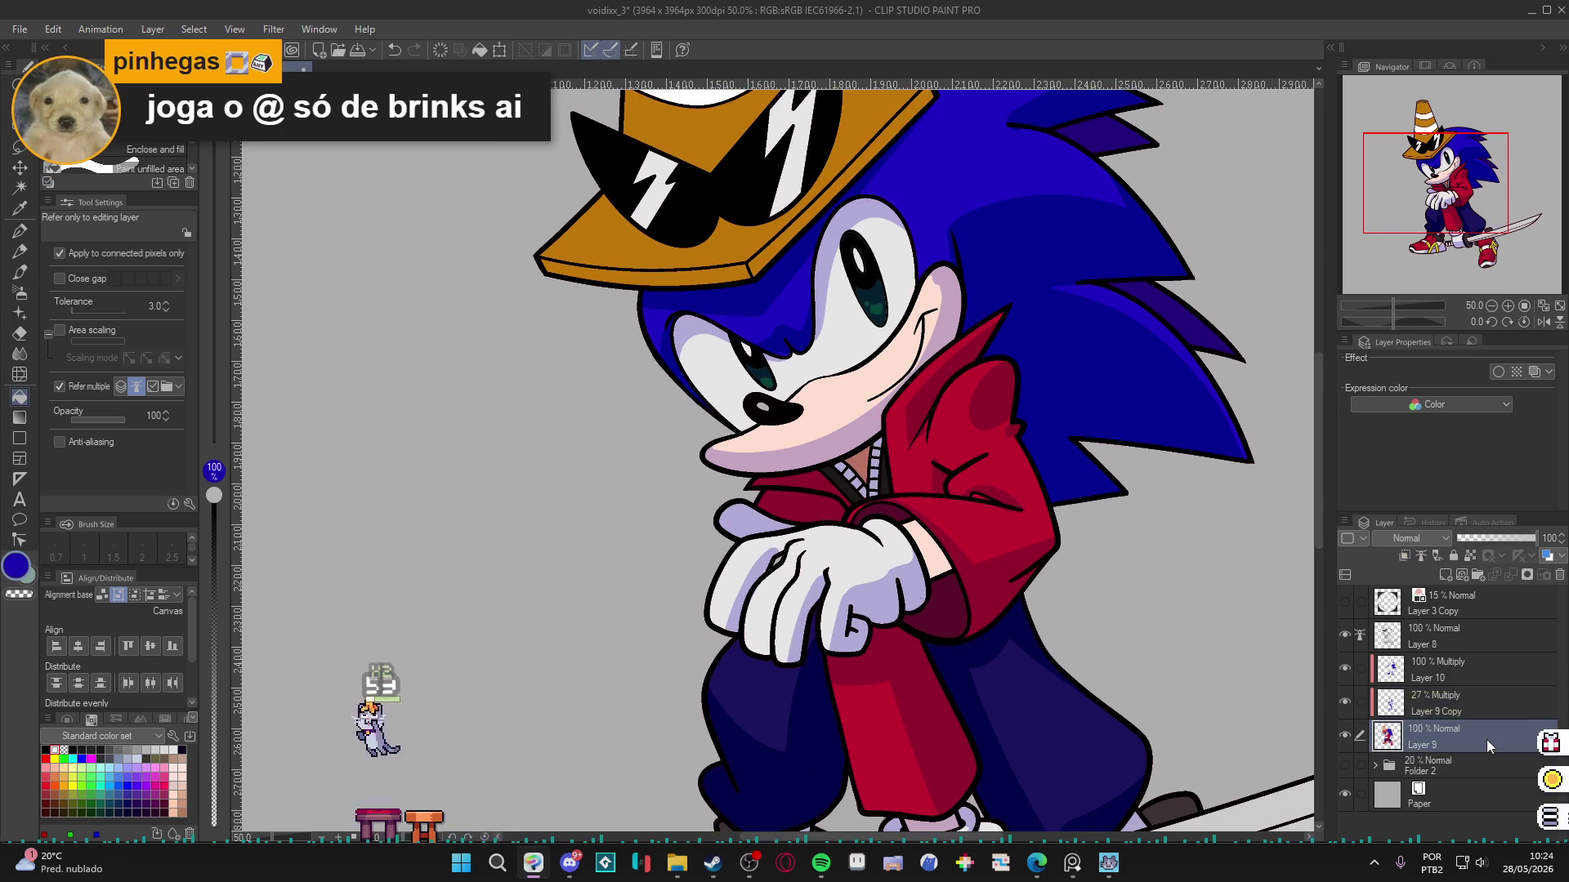
{"action": "key", "text": "p"}
Sample the jacket's dark red, reselect Layer 9 Copy, shrink the brush to 20, and undo a stroke.
{"action": "left_click", "coordinate": [932, 425], "text": "alt"}
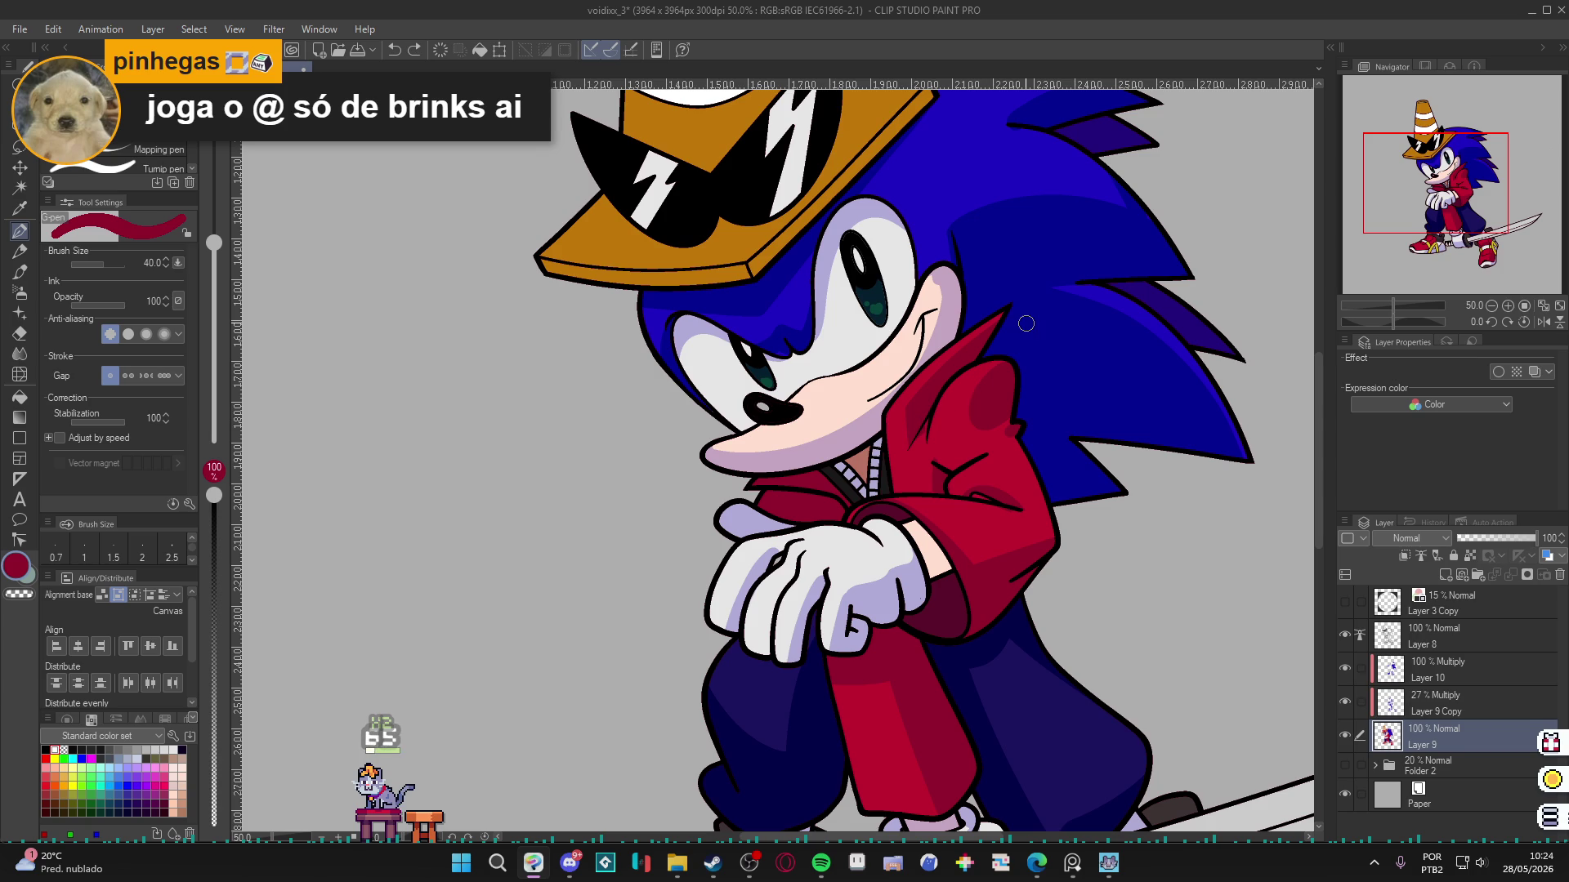
{"action": "left_click", "coordinate": [1432, 678]}
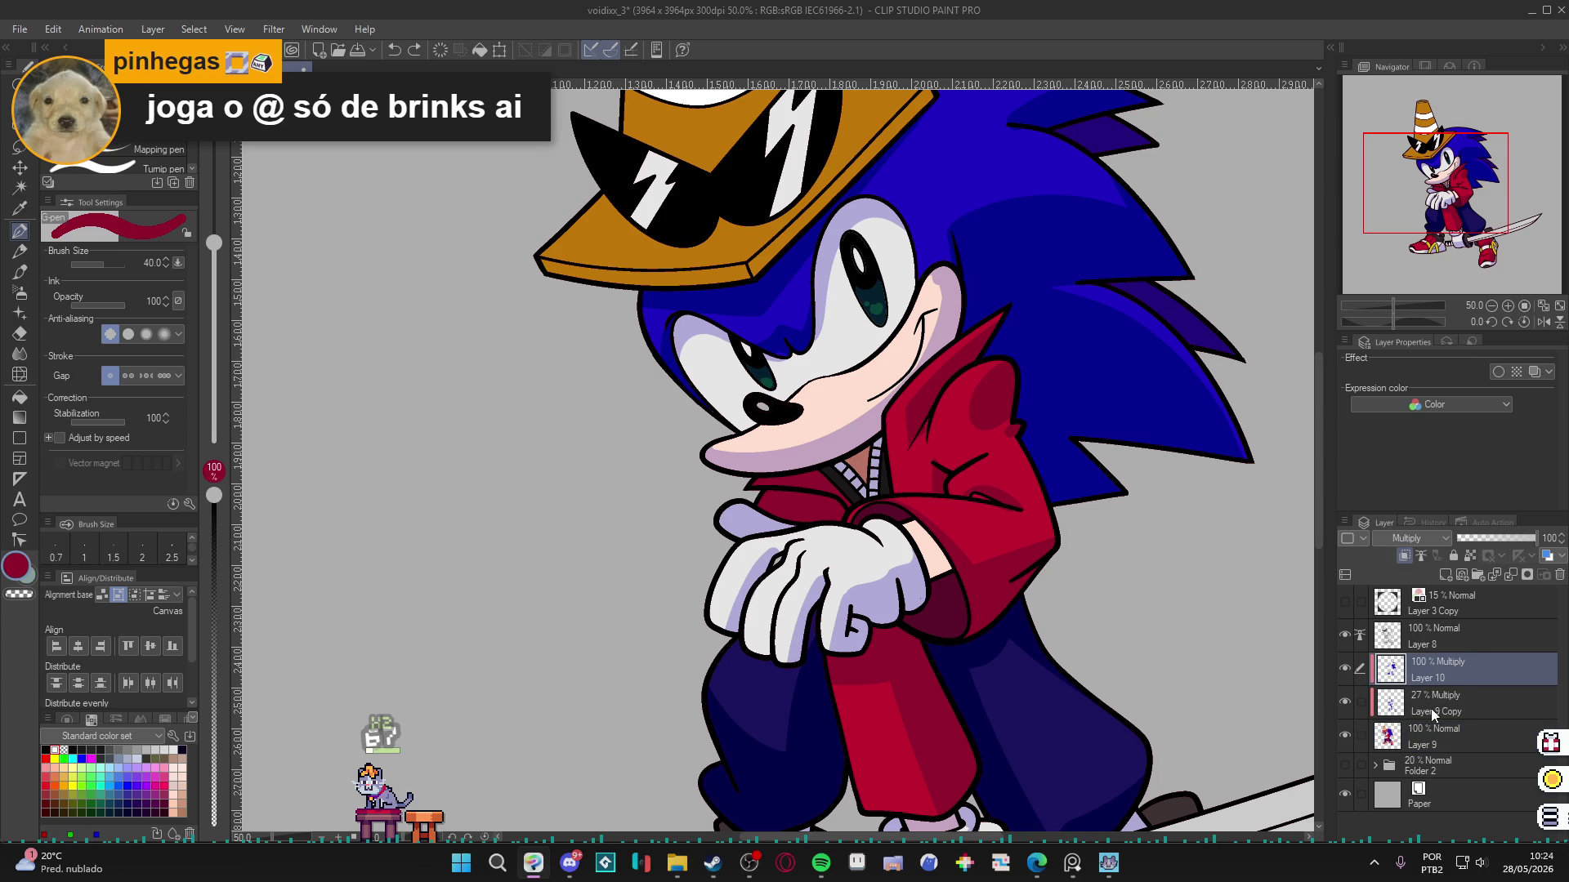
{"action": "left_click", "coordinate": [1424, 714]}
{"action": "key", "text": "bracketleft"}
{"action": "key", "text": "bracketleft"}
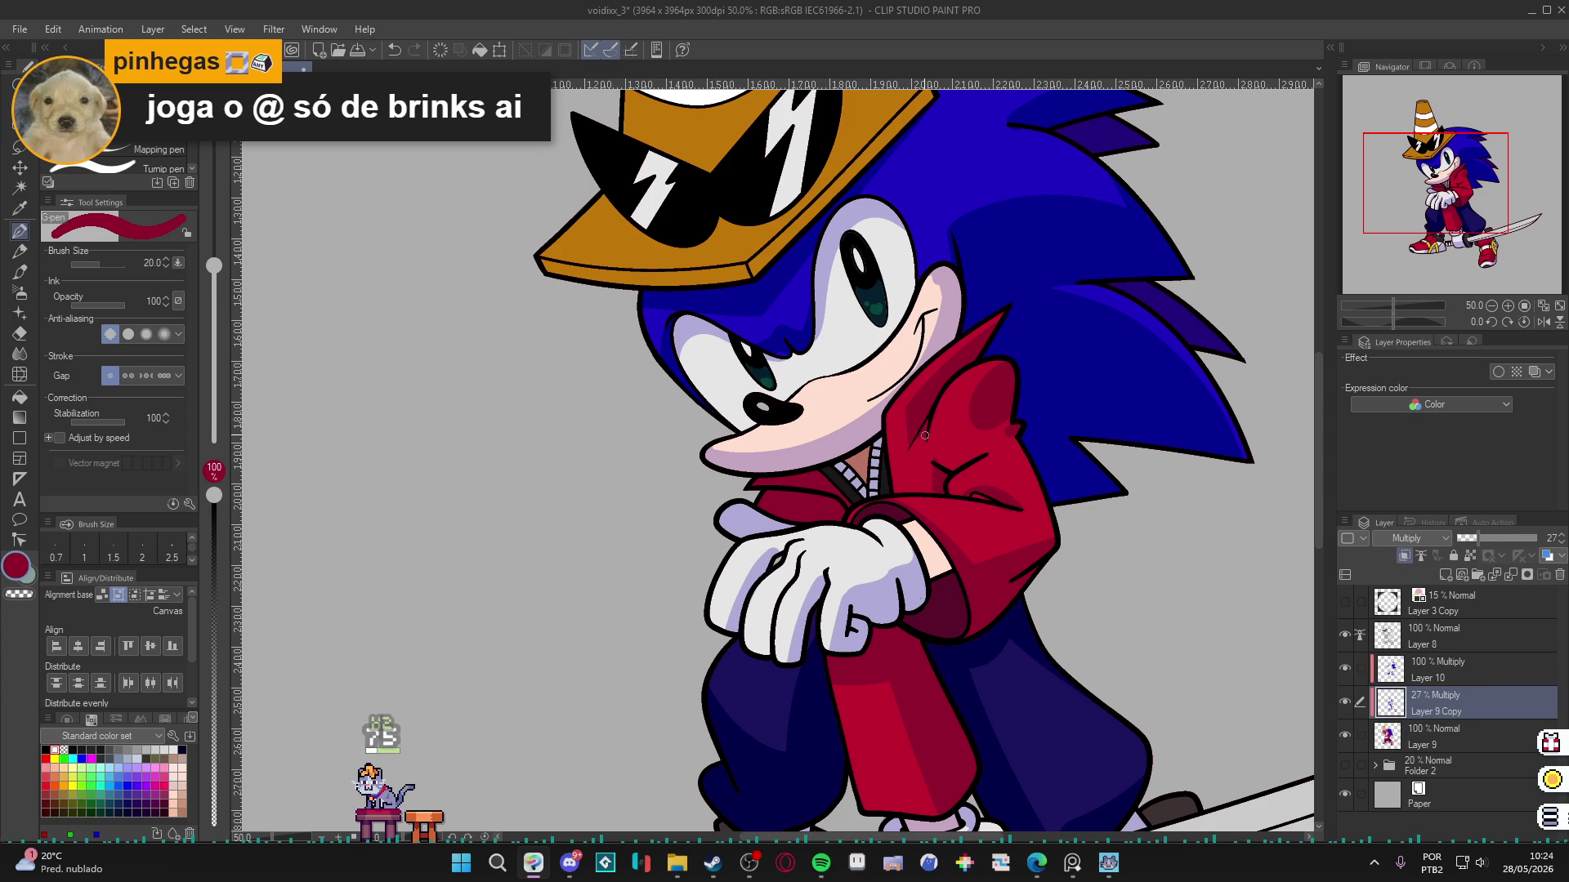
{"action": "key", "text": "ctrl+z"}
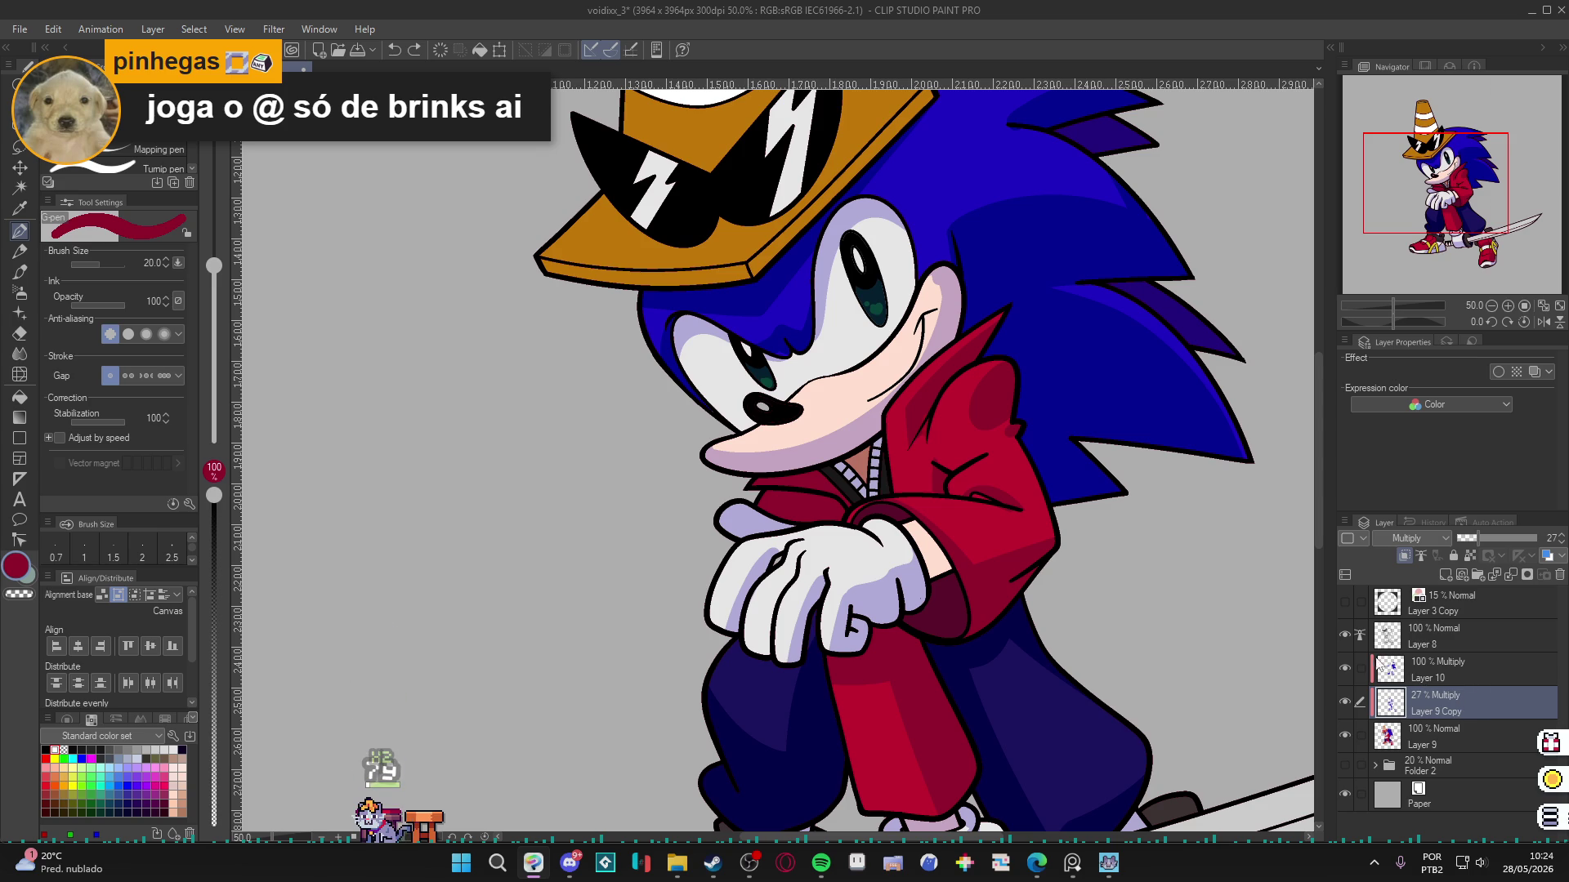
Save the illustration and make Layer 8 the working layer.
{"action": "scroll", "coordinate": [1033, 604], "scroll_direction": "down", "scroll_amount": 3}
{"action": "key", "text": "ctrl+s"}
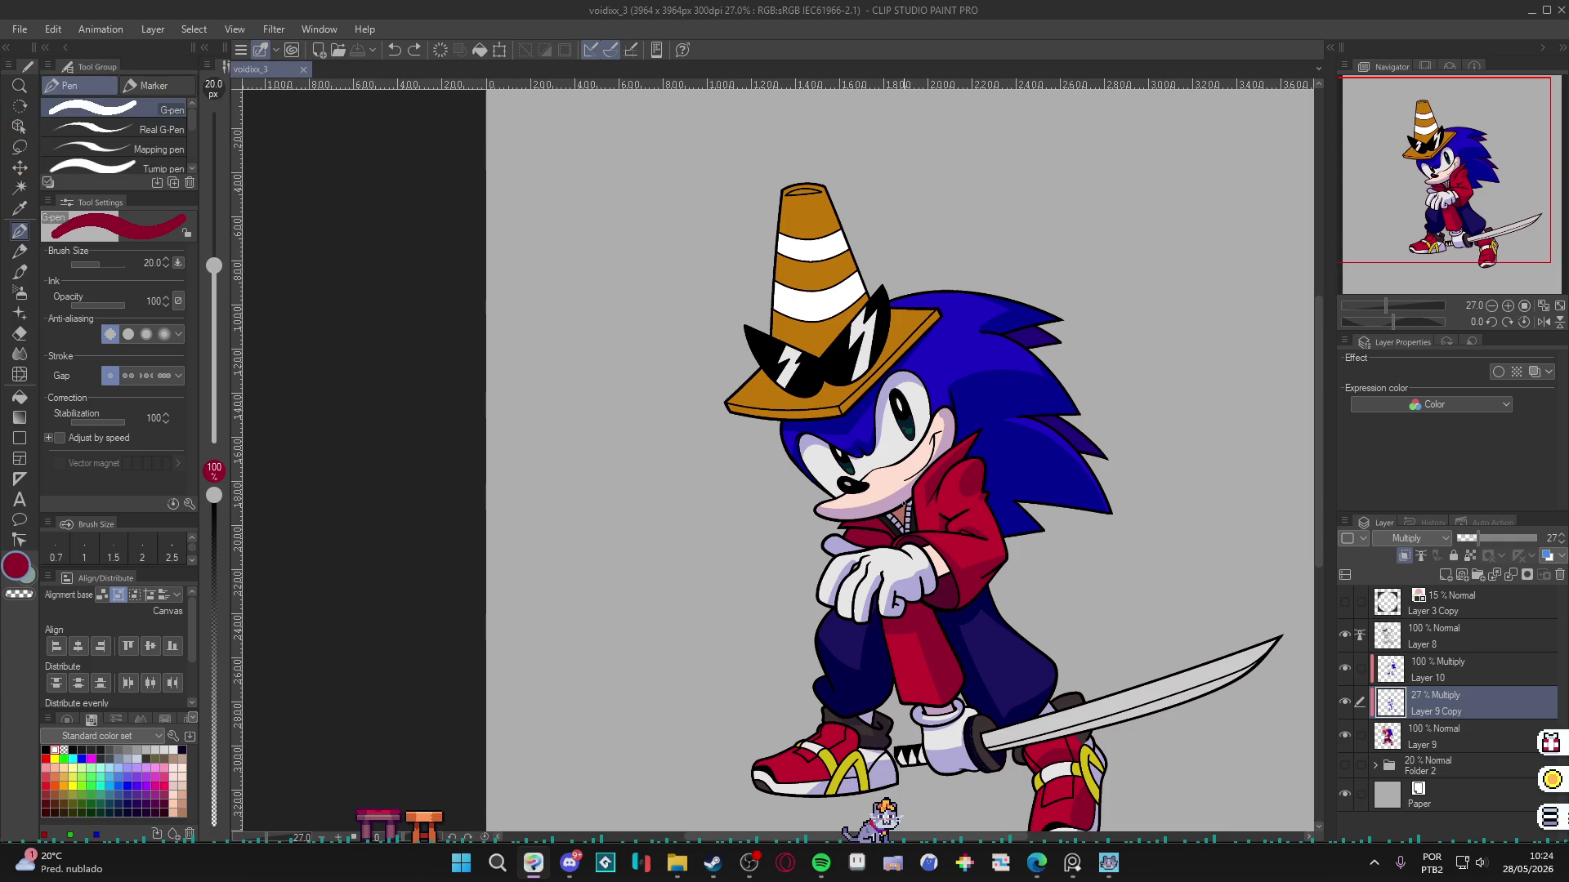
{"action": "scroll", "coordinate": [925, 644], "scroll_direction": "down", "scroll_amount": 1}
{"action": "scroll", "coordinate": [924, 644], "scroll_direction": "down", "scroll_amount": 2}
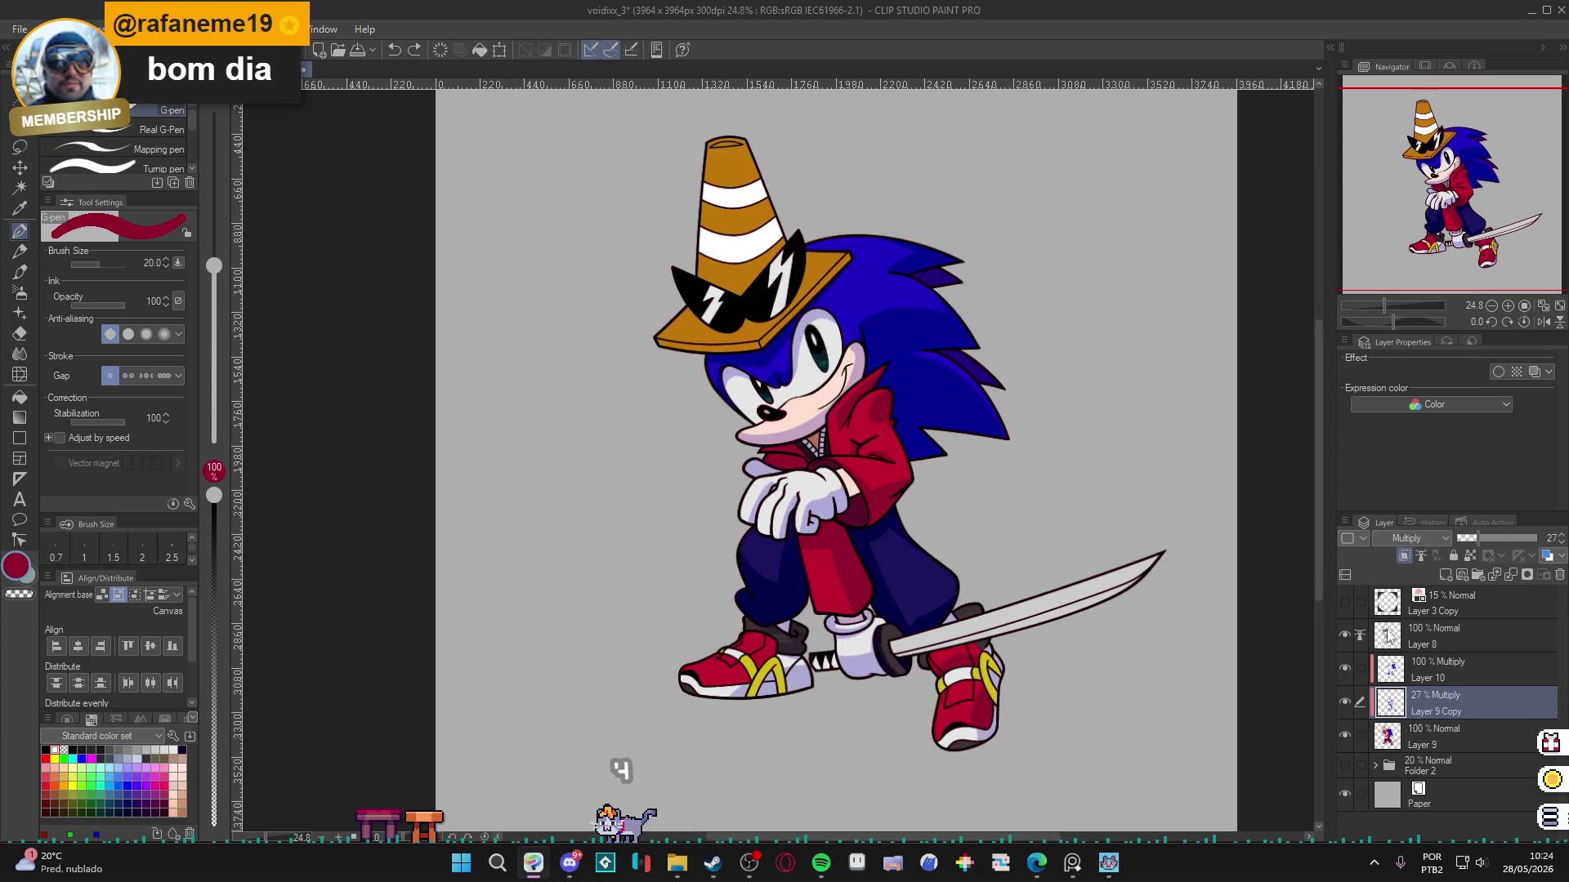
{"action": "left_click", "coordinate": [1420, 625]}
Lock Layer 8's transparent pixels and paint a thin white highlight along the katana blade.
{"action": "left_click", "coordinate": [1471, 554]}
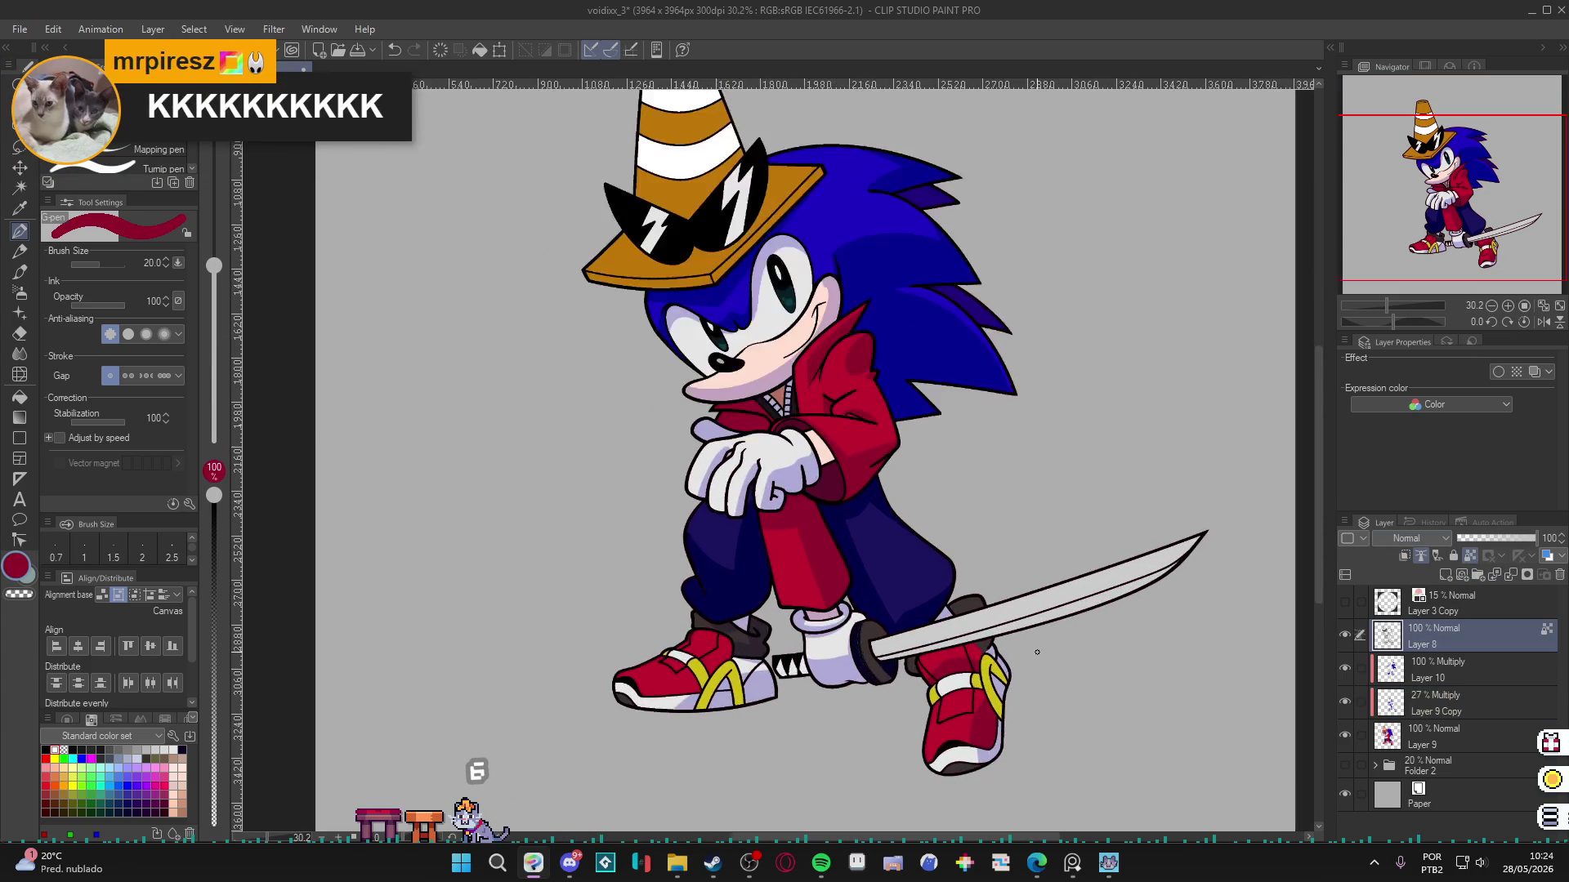
{"action": "scroll", "coordinate": [1021, 642], "scroll_direction": "up", "scroll_amount": 3}
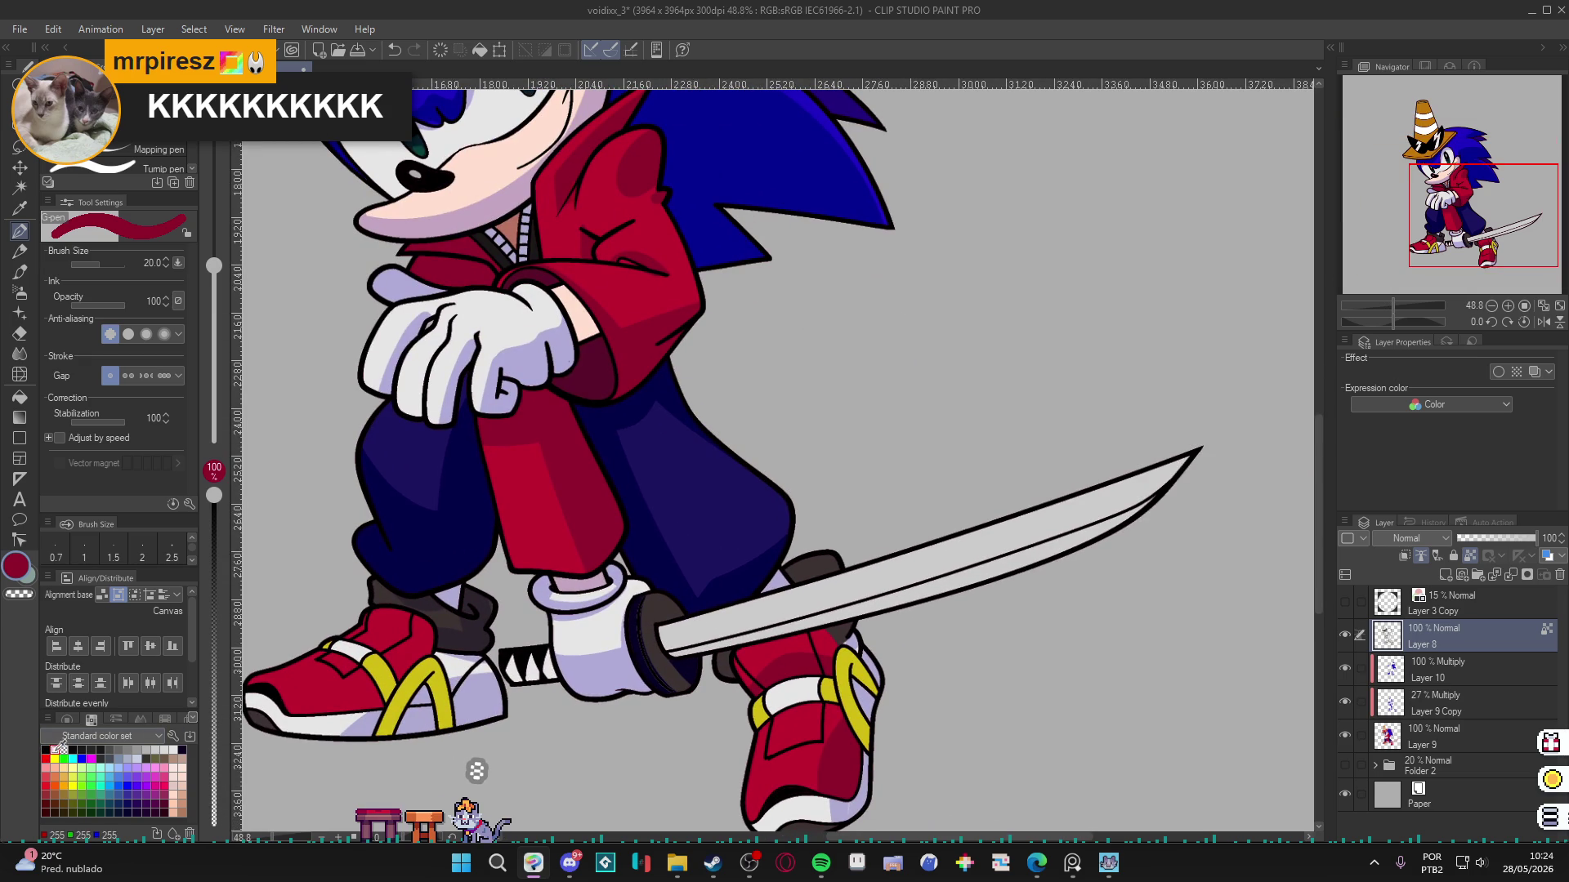
{"action": "left_click", "coordinate": [55, 749]}
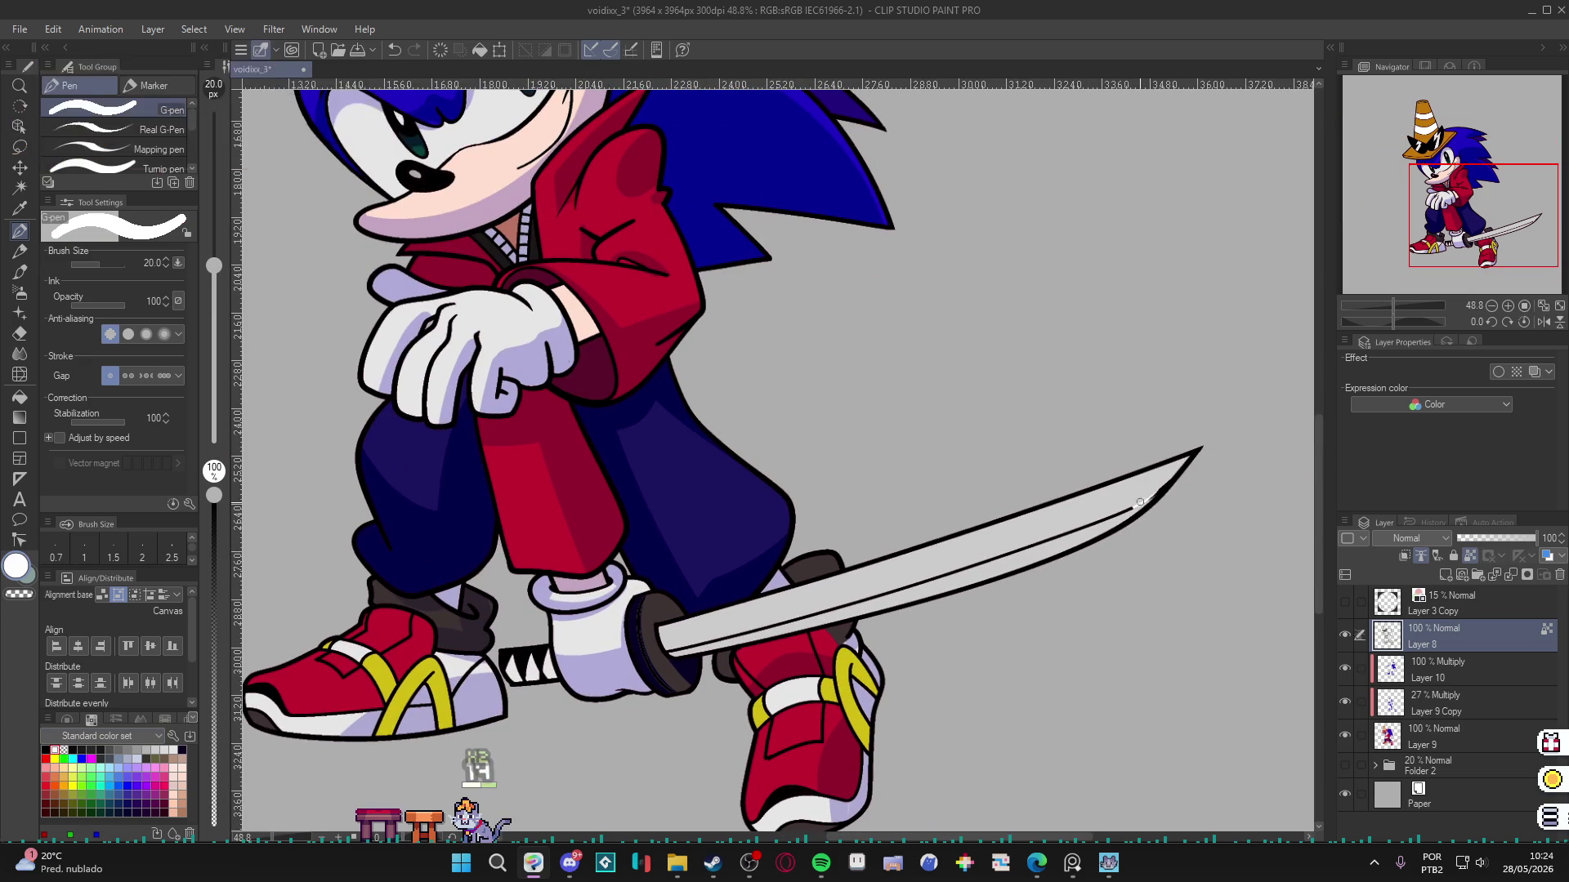
{"action": "left_click_drag", "start_coordinate": [1147, 496], "coordinate": [672, 654]}
{"action": "key", "text": "bracketright"}
{"action": "key", "text": "bracketright"}
{"action": "key", "text": "bracketright"}
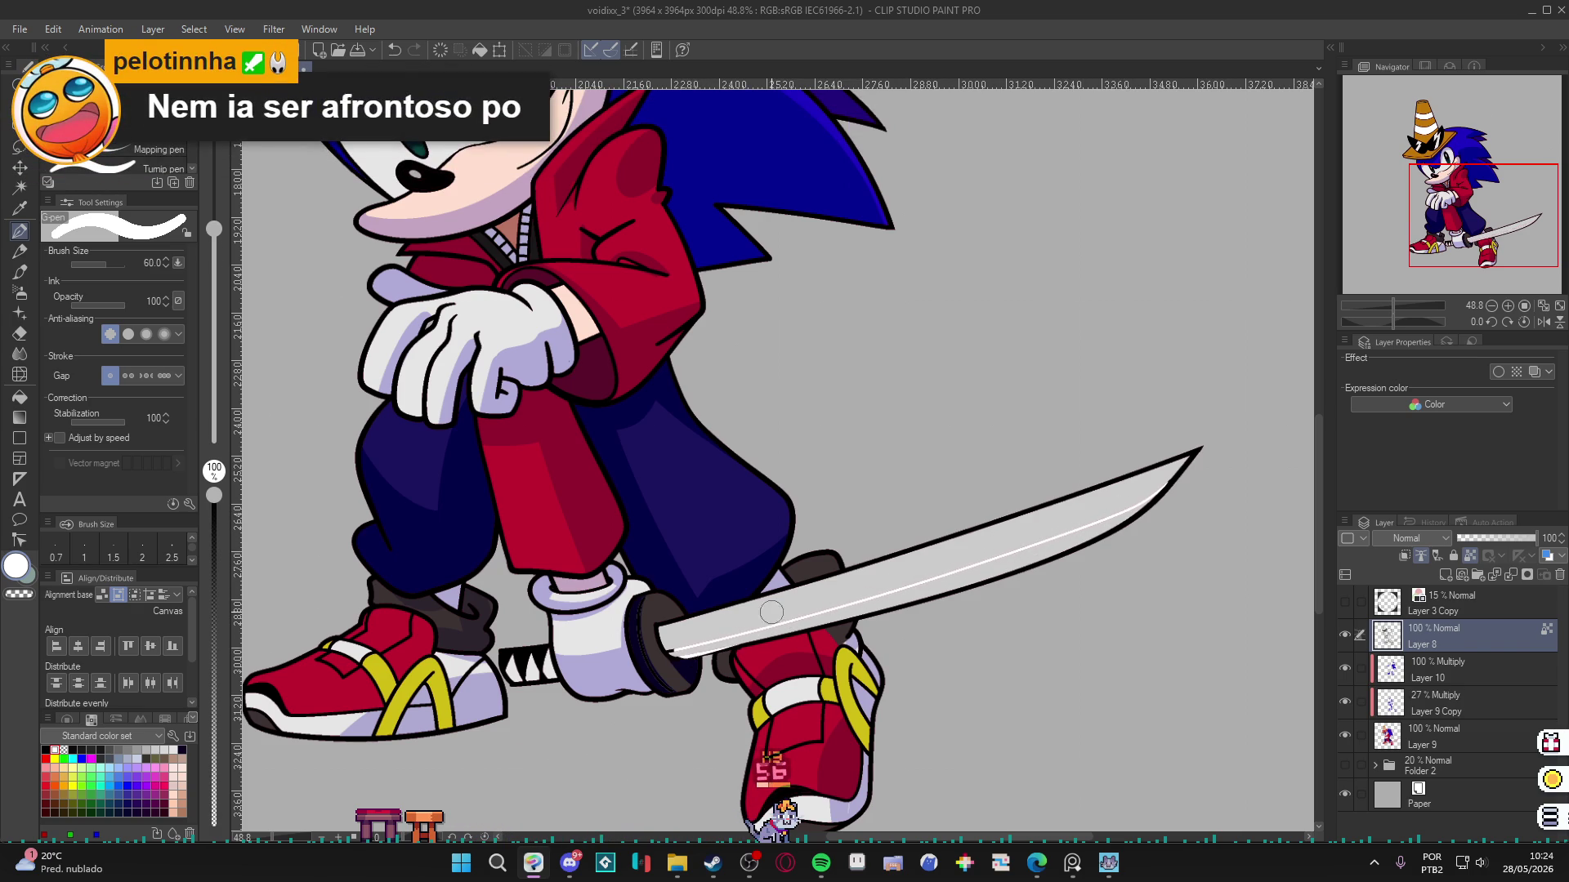
{"action": "key", "text": "ctrl+z"}
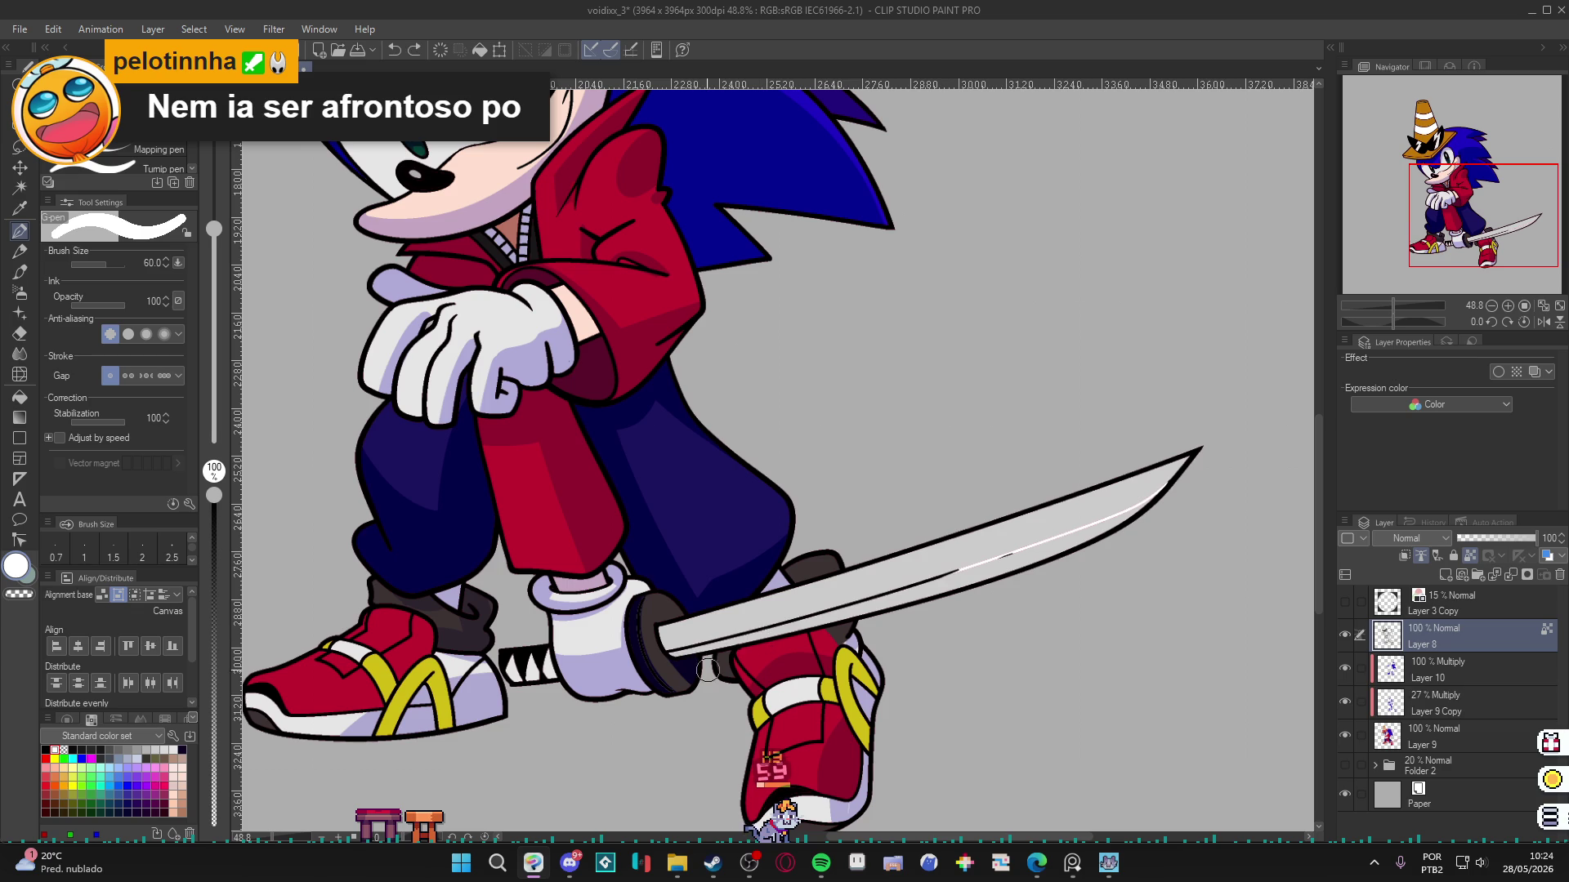
{"action": "key", "text": "bracketleft"}
{"action": "key", "text": "bracketleft"}
{"action": "key", "text": "bracketleft"}
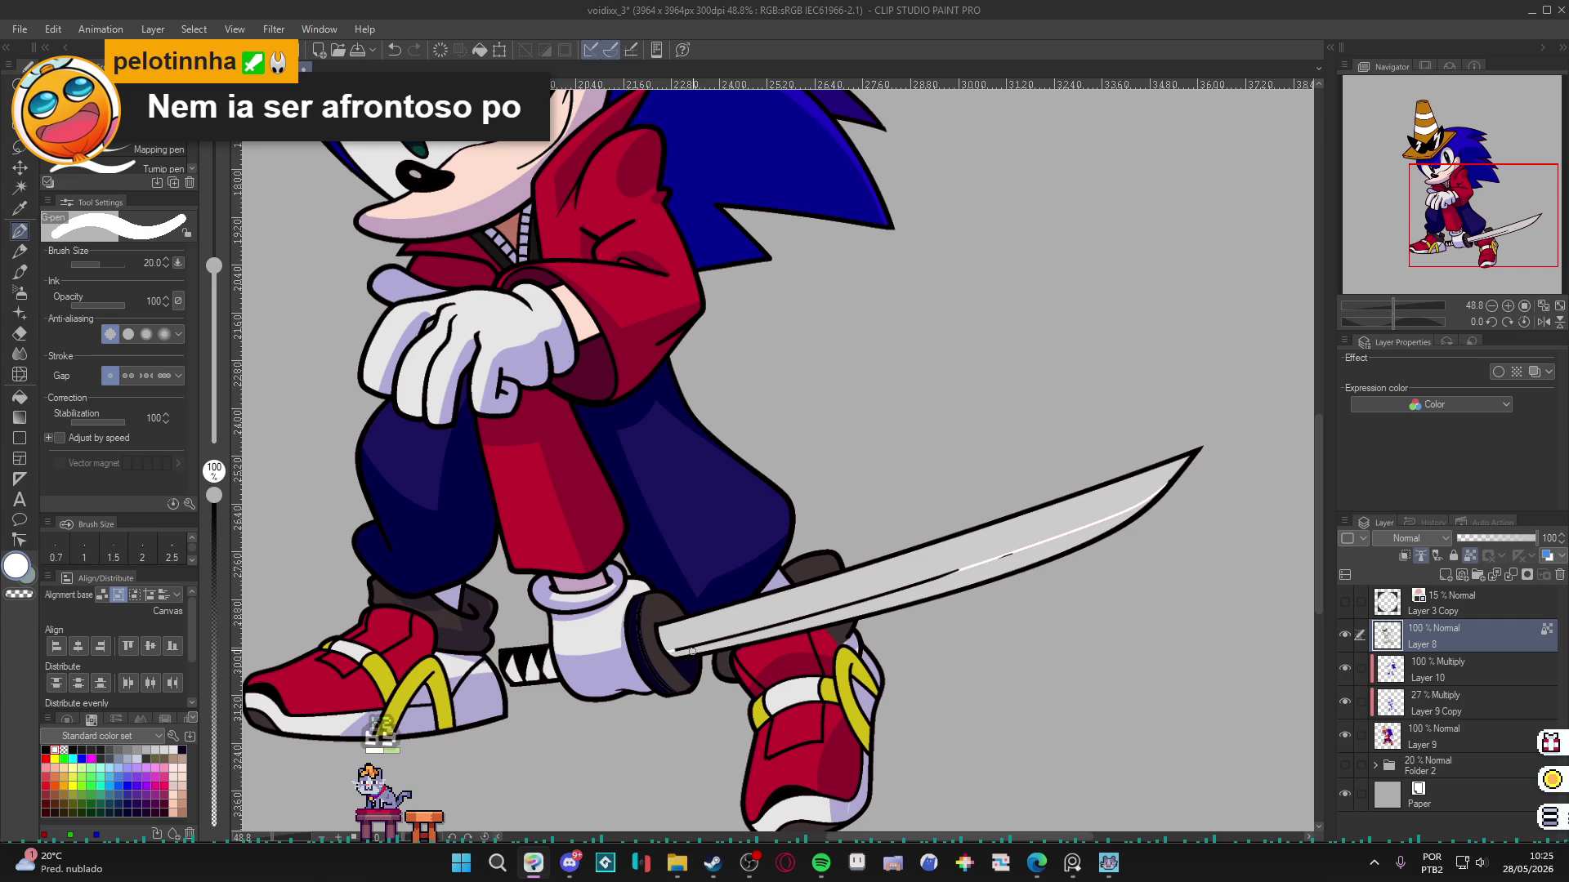
Fill the remaining highlight region on the katana blade with white.
{"action": "key", "text": "g"}
{"action": "left_click", "coordinate": [731, 631]}
{"action": "key", "text": "p"}
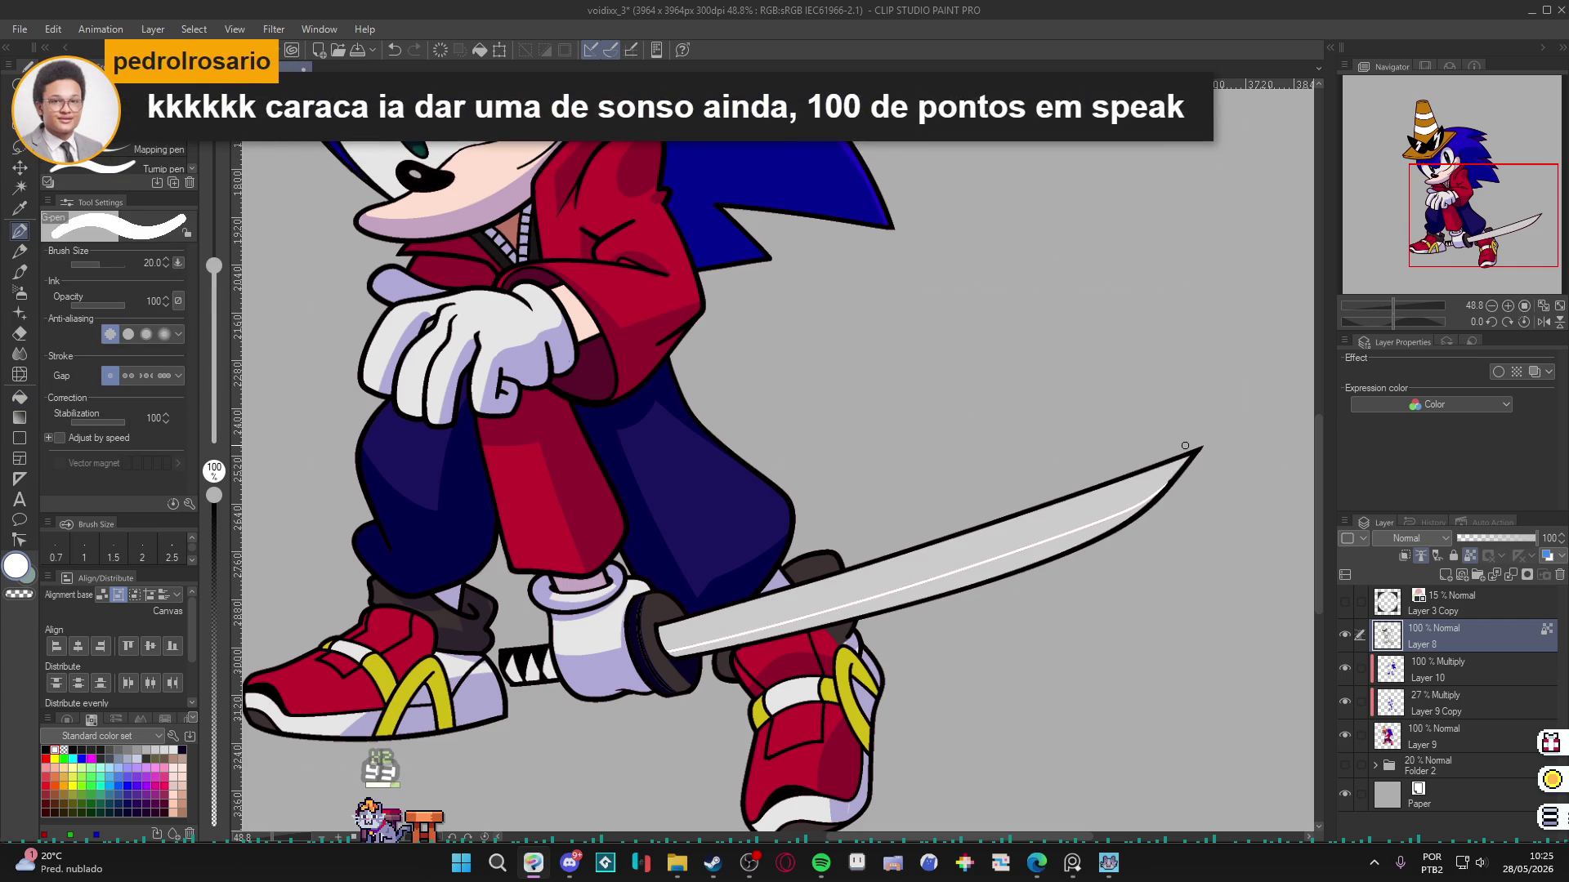
{"action": "scroll", "coordinate": [1140, 468], "scroll_direction": "down", "scroll_amount": 4}
Save, then switch Layer 10 to Normal blending and back to Multiply.
{"action": "key", "text": "ctrl+s"}
{"action": "scroll", "coordinate": [799, 433], "scroll_direction": "up", "scroll_amount": 1}
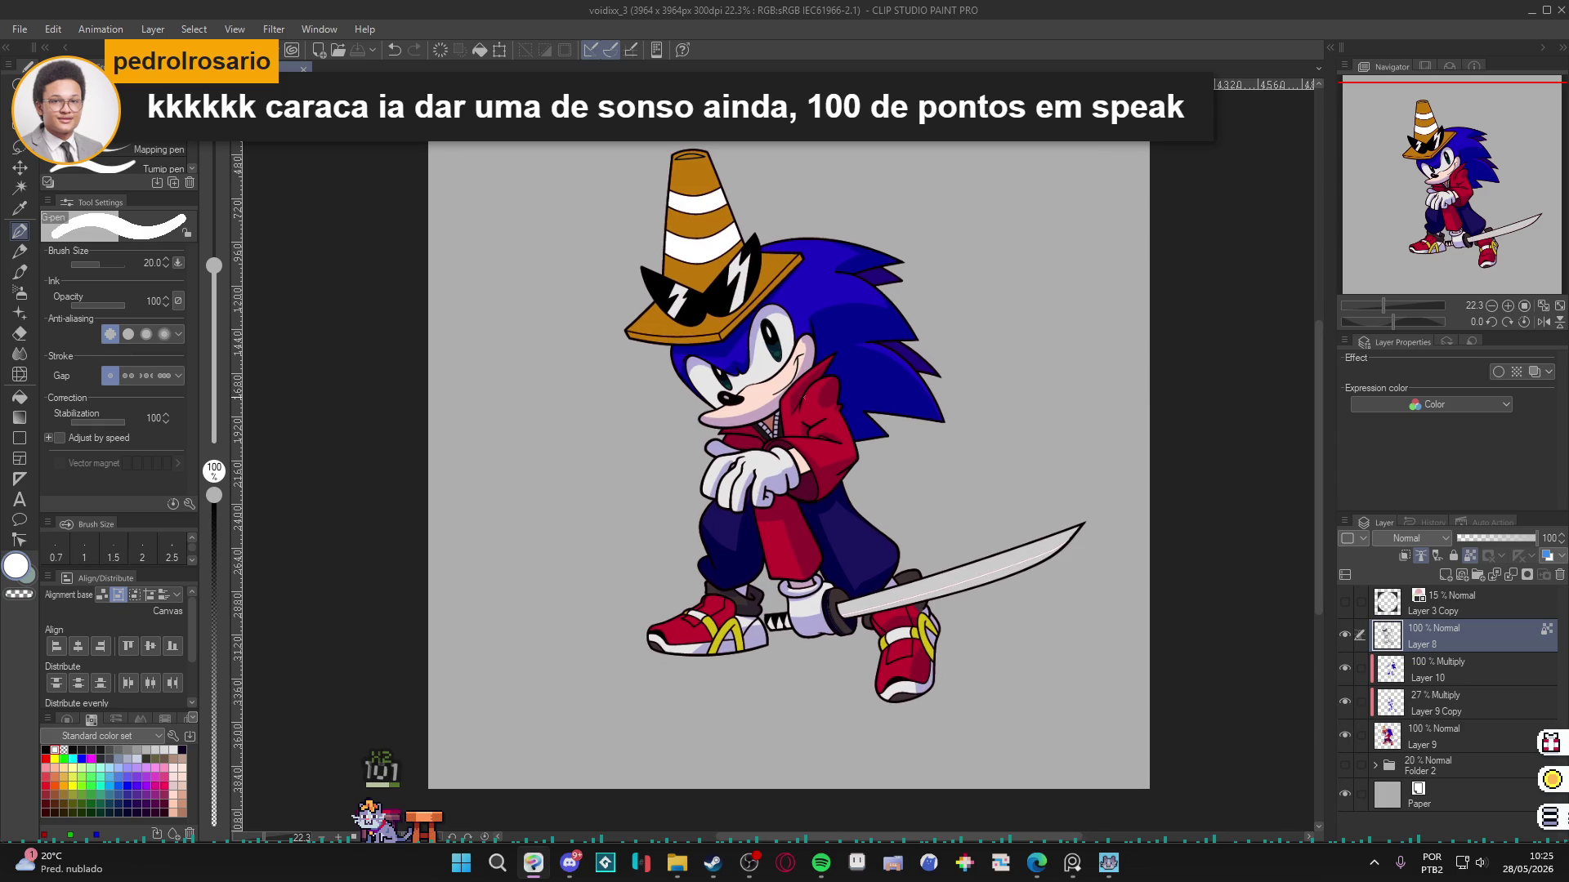
{"action": "left_click", "coordinate": [1422, 675]}
{"action": "left_click", "coordinate": [1411, 538]}
{"action": "left_click", "coordinate": [1405, 99]}
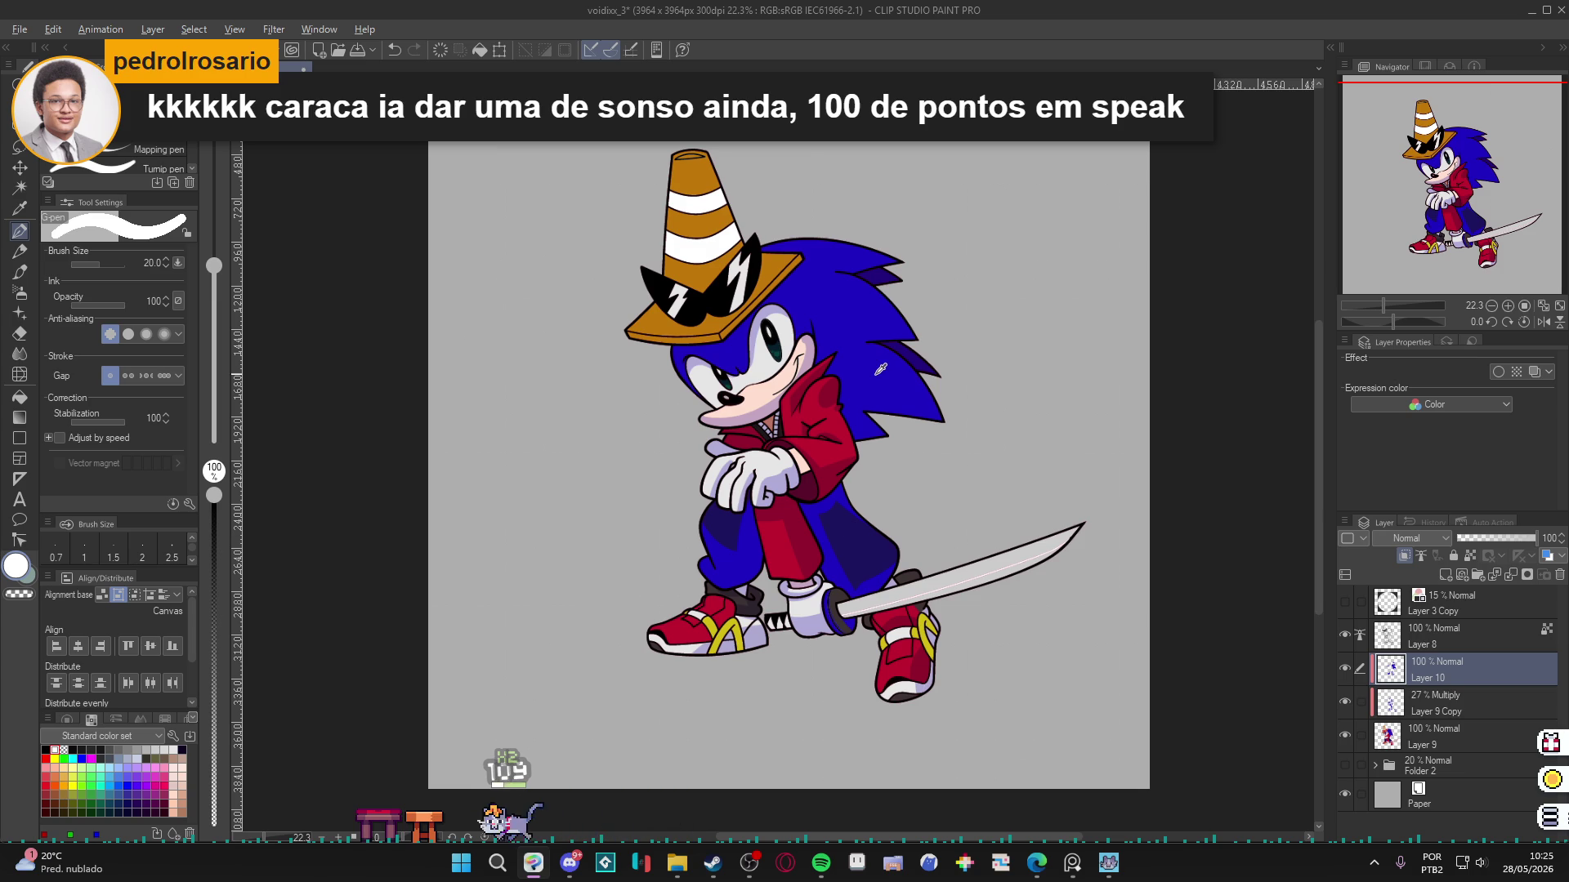
{"action": "key", "text": "alt"}
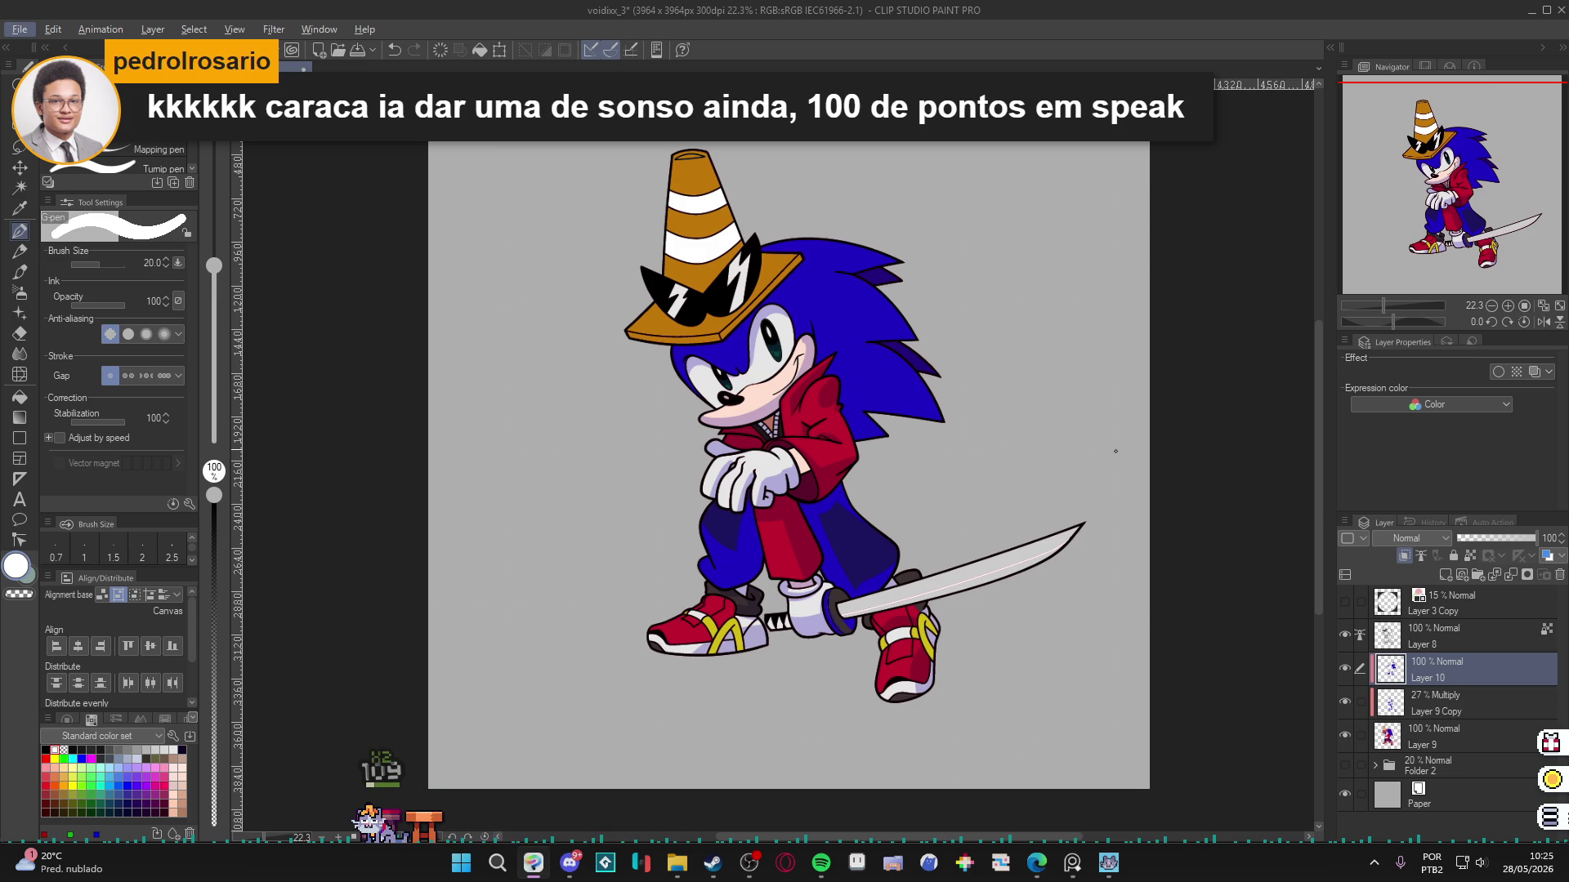
{"action": "left_click", "coordinate": [1415, 539]}
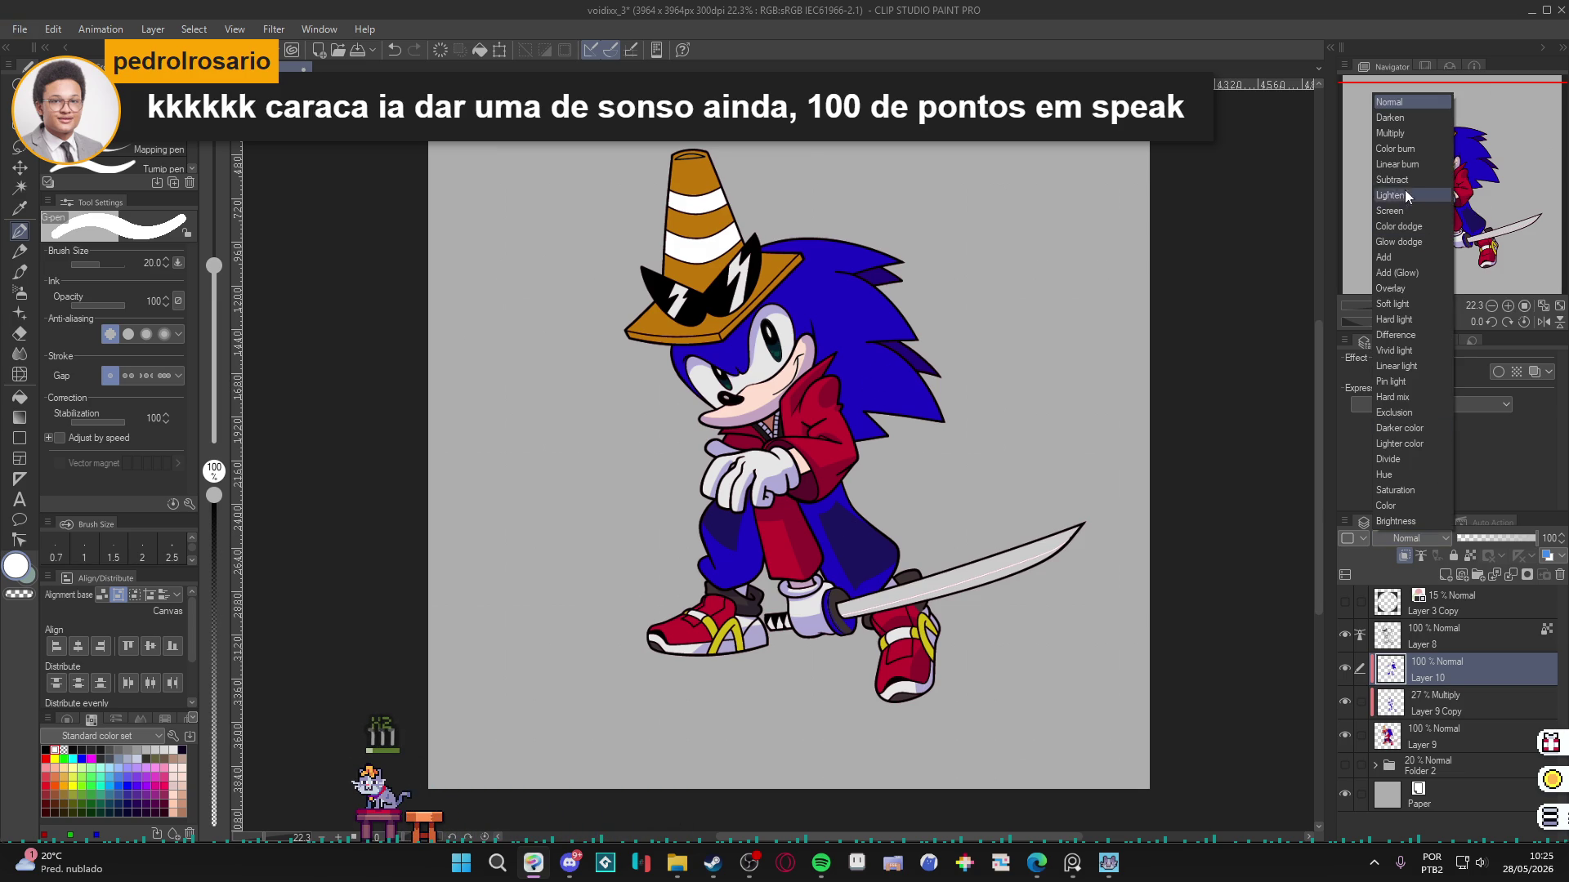
{"action": "left_click", "coordinate": [1415, 139]}
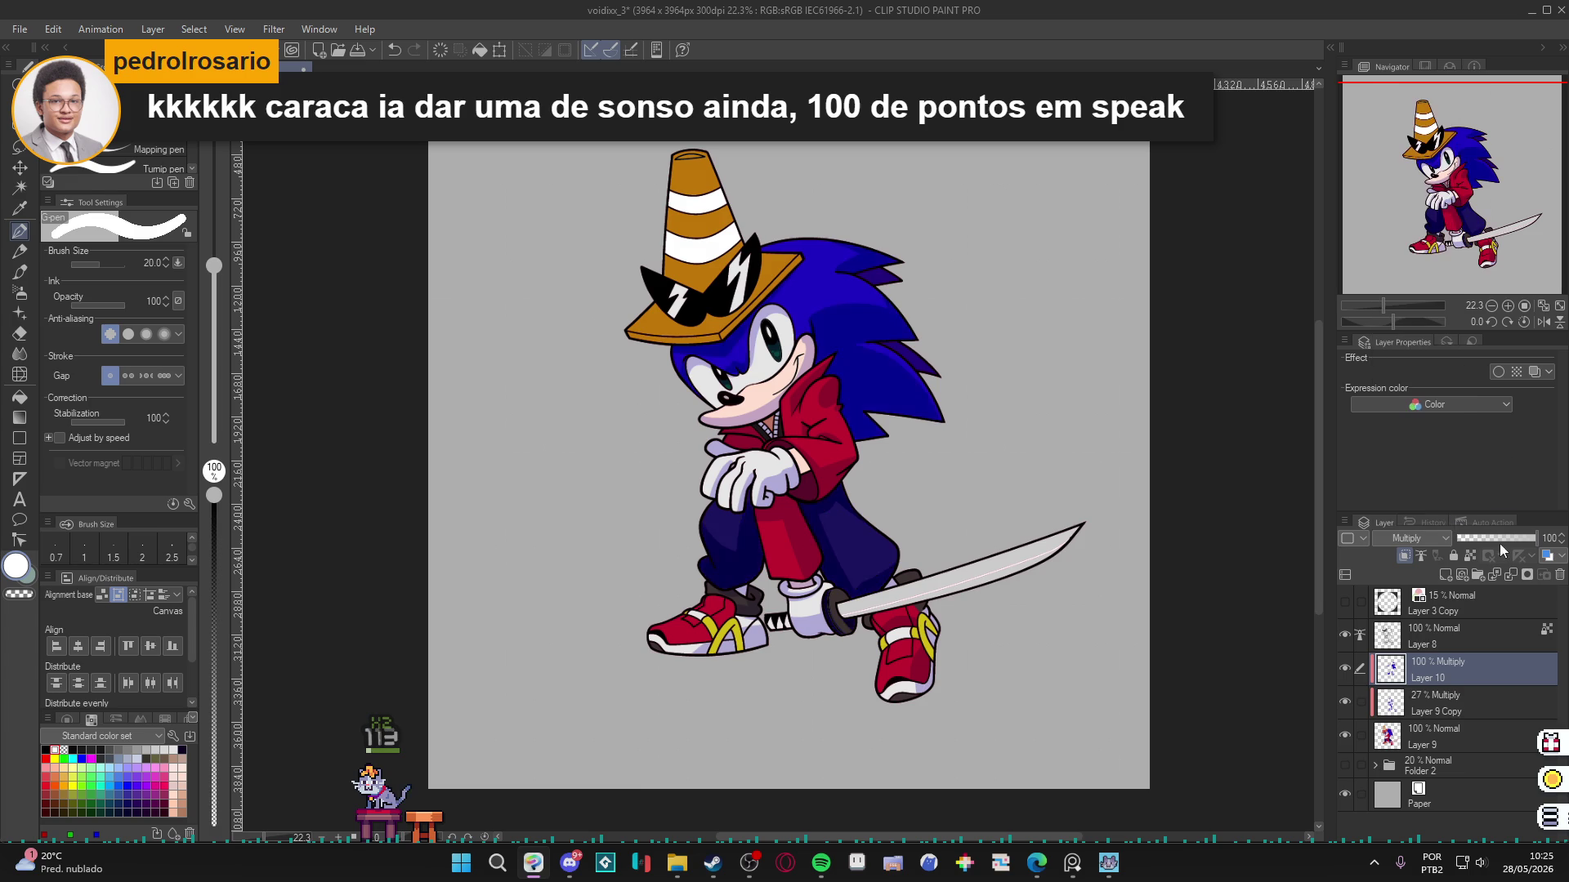
Zoom in to show the whole cone hat up close.
{"action": "key", "text": "w"}
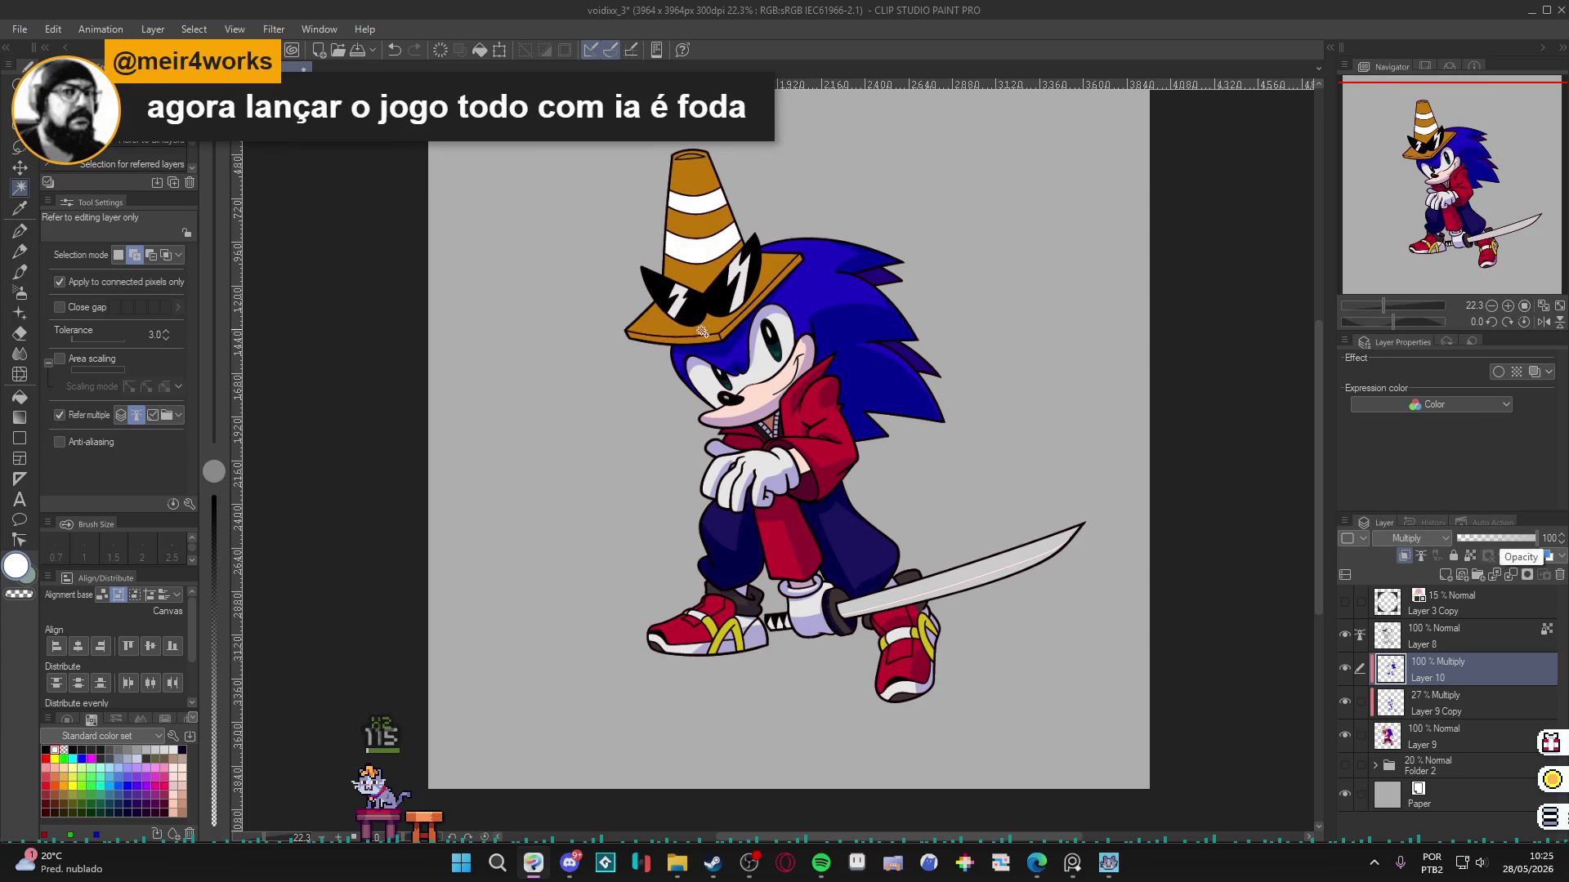
{"action": "scroll", "coordinate": [725, 335], "scroll_direction": "up", "scroll_amount": 3}
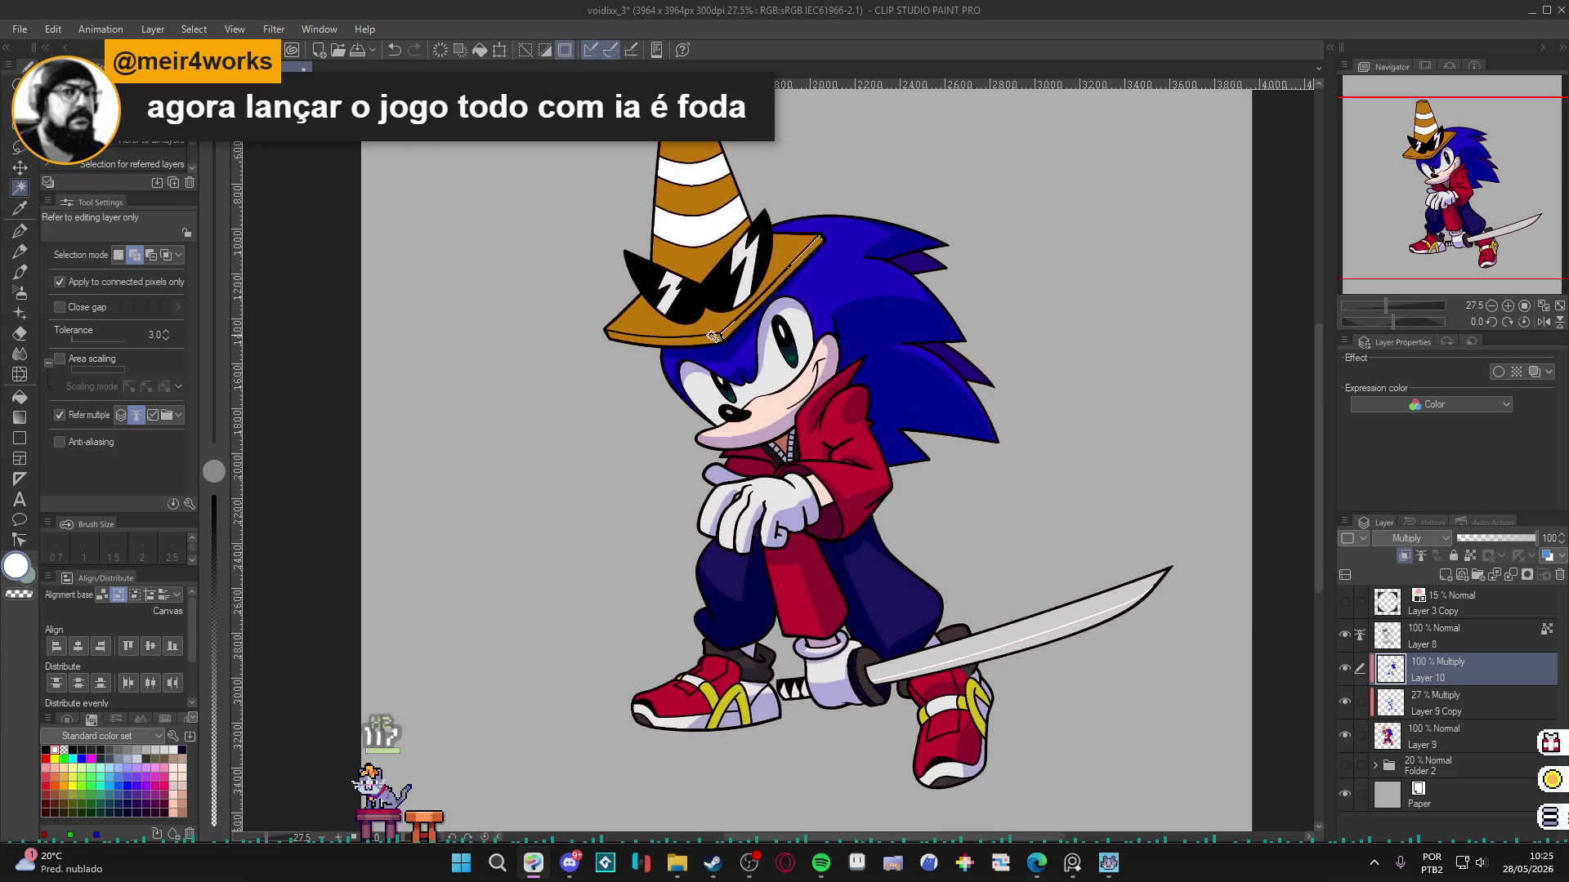
{"action": "scroll", "coordinate": [657, 427], "scroll_direction": "up", "scroll_amount": 1}
{"action": "mouse_move", "coordinate": [658, 427]}
{"action": "left_mouse_down"}
{"action": "mouse_move", "coordinate": [680, 594]}
{"action": "mouse_move", "coordinate": [709, 602]}
{"action": "left_mouse_up"}
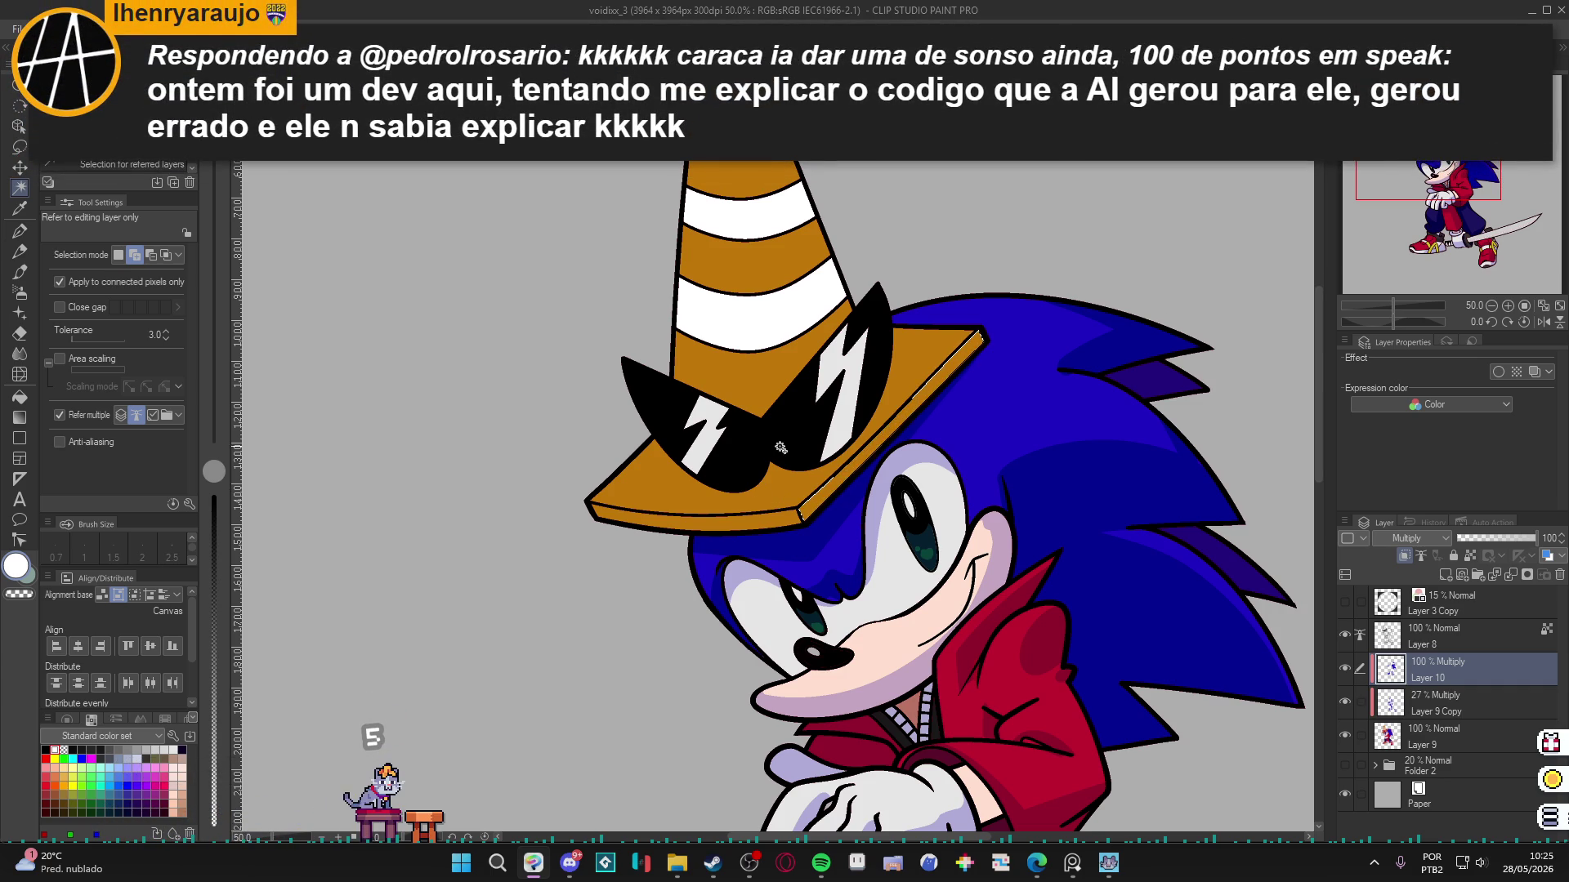
Draw a dark brown line along the brim edge, trying and undoing a darker fill of its front edge.
{"action": "key", "text": "ctrl+d"}
{"action": "key", "text": "p"}
{"action": "left_click", "coordinate": [893, 425], "text": "alt"}
{"action": "left_click_drag", "start_coordinate": [974, 340], "coordinate": [899, 433]}
{"action": "key", "text": "g"}
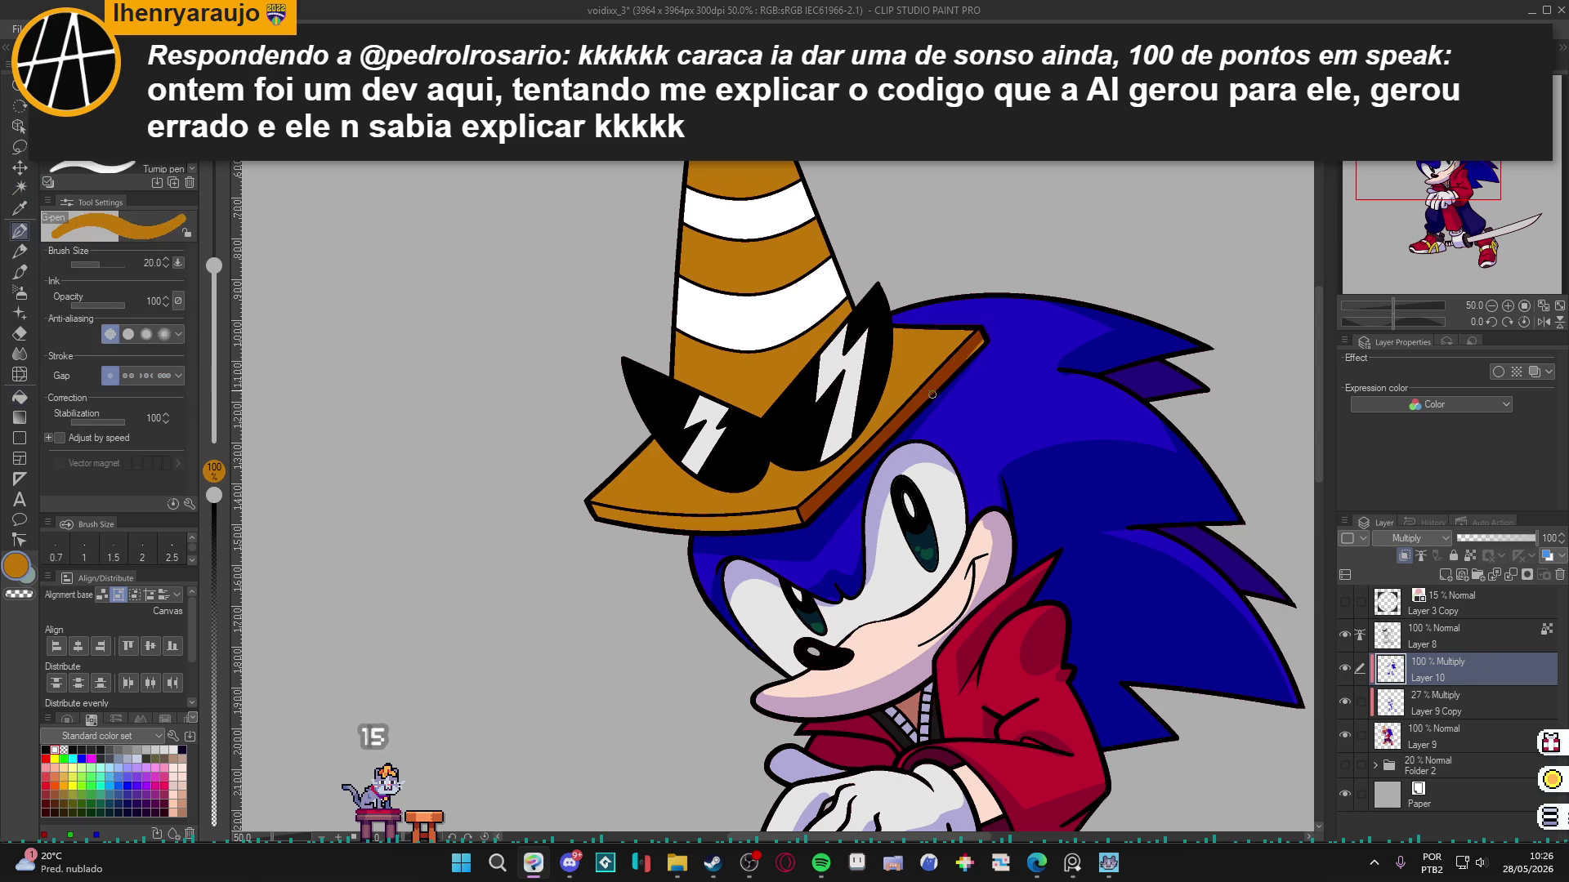
{"action": "key", "text": "g"}
{"action": "key", "text": "g"}
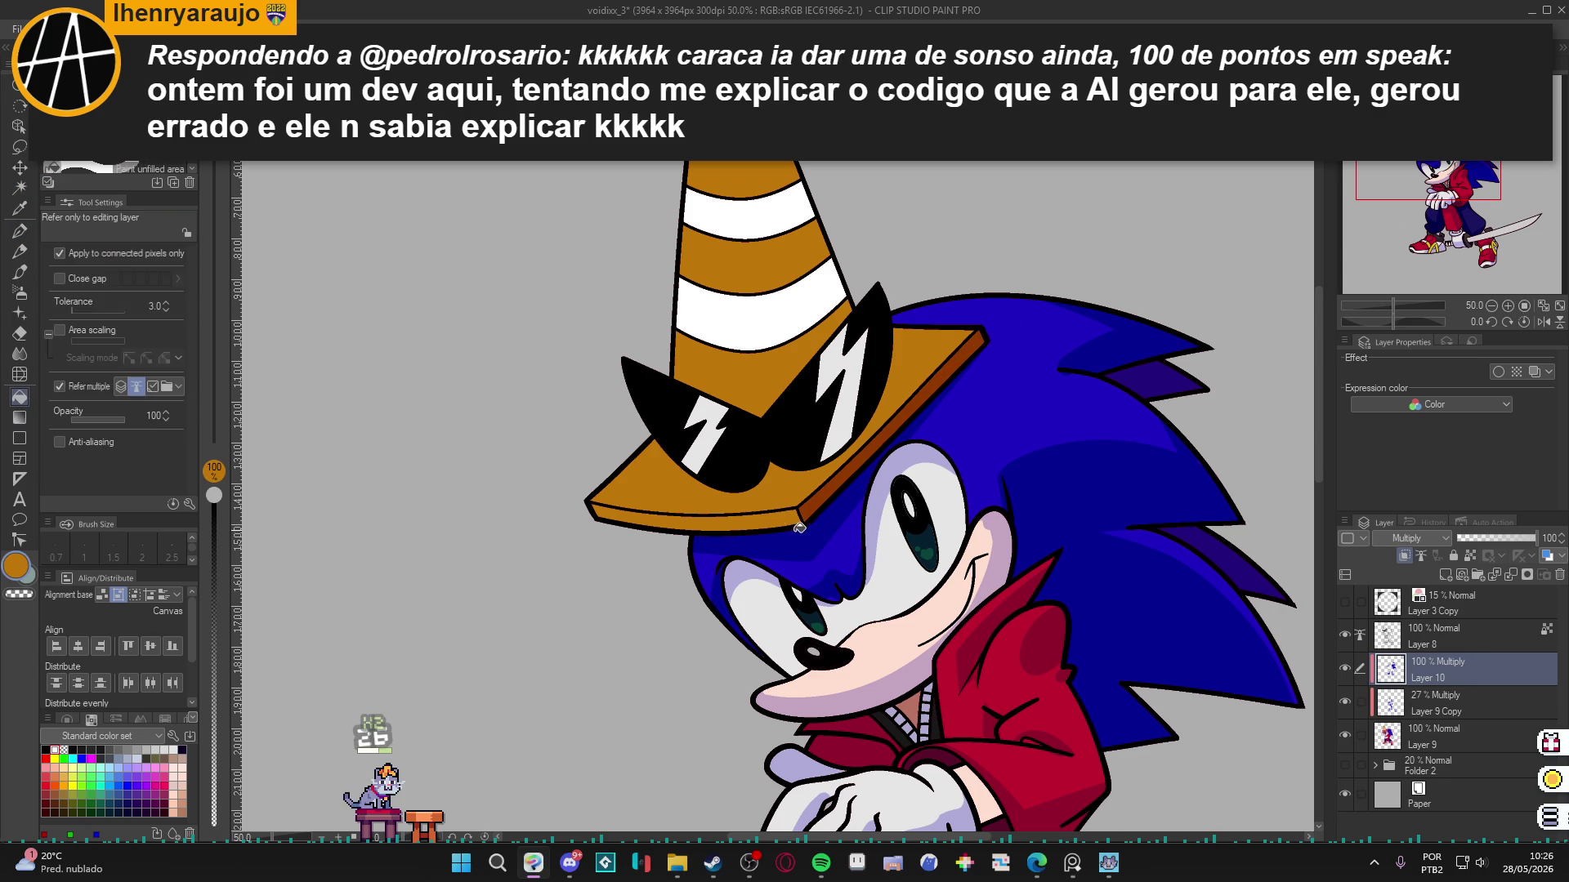
{"action": "key", "text": "g"}
{"action": "key", "text": "g"}
{"action": "left_click", "coordinate": [808, 519]}
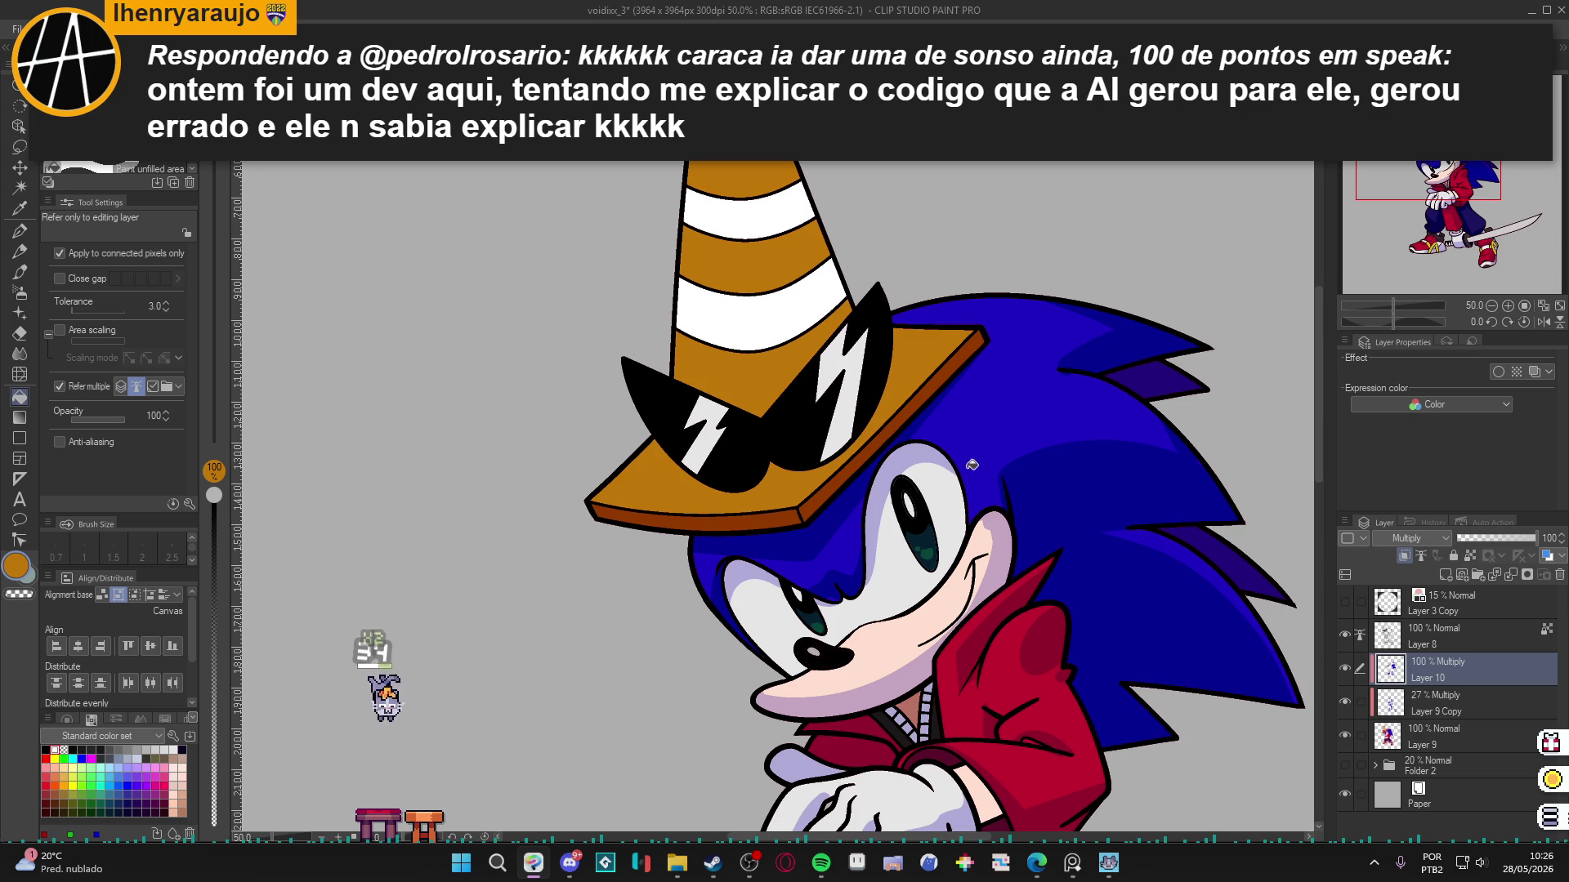
{"action": "key", "text": "ctrl+z"}
{"action": "key", "text": "p"}
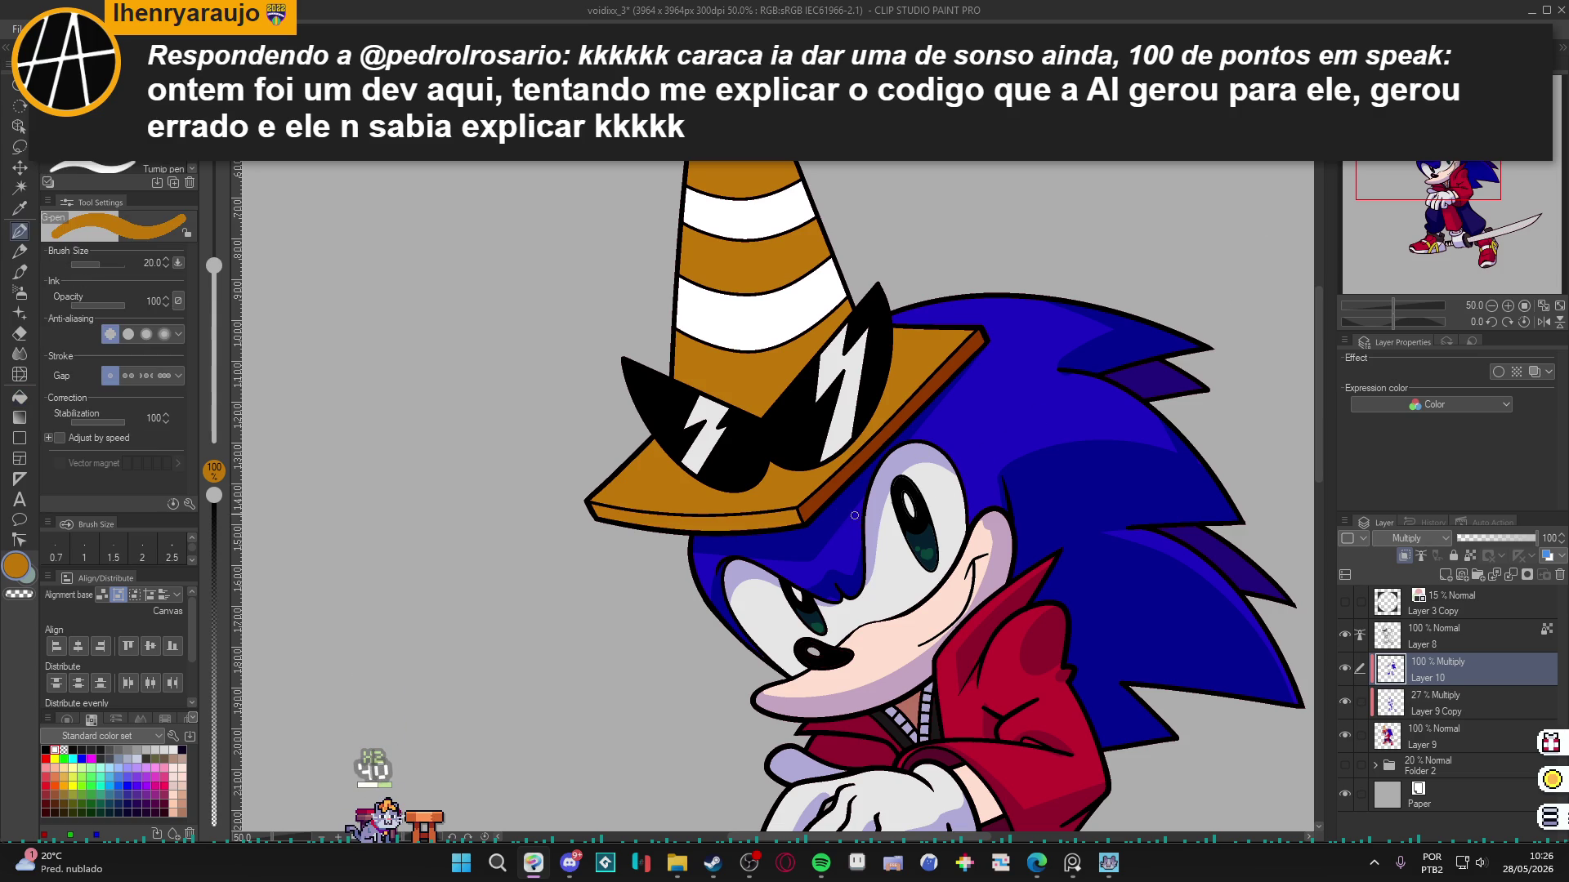
On Layer 9 Copy, bring the cone tip into view and briefly select its orange band.
{"action": "left_click", "coordinate": [1443, 702]}
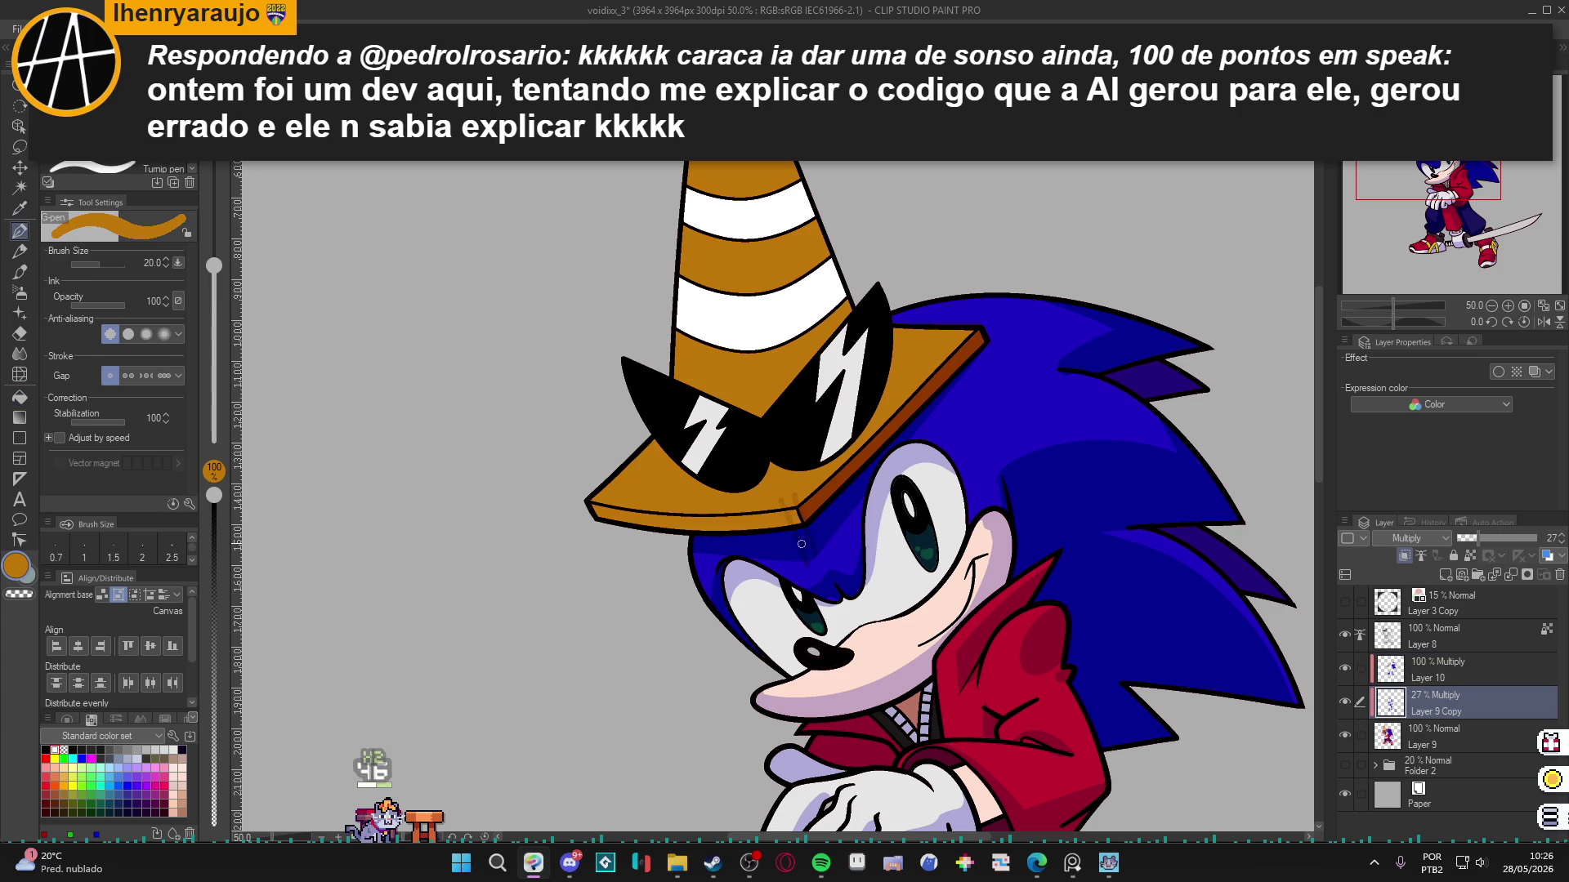
{"action": "key", "text": "g"}
{"action": "key", "text": "p"}
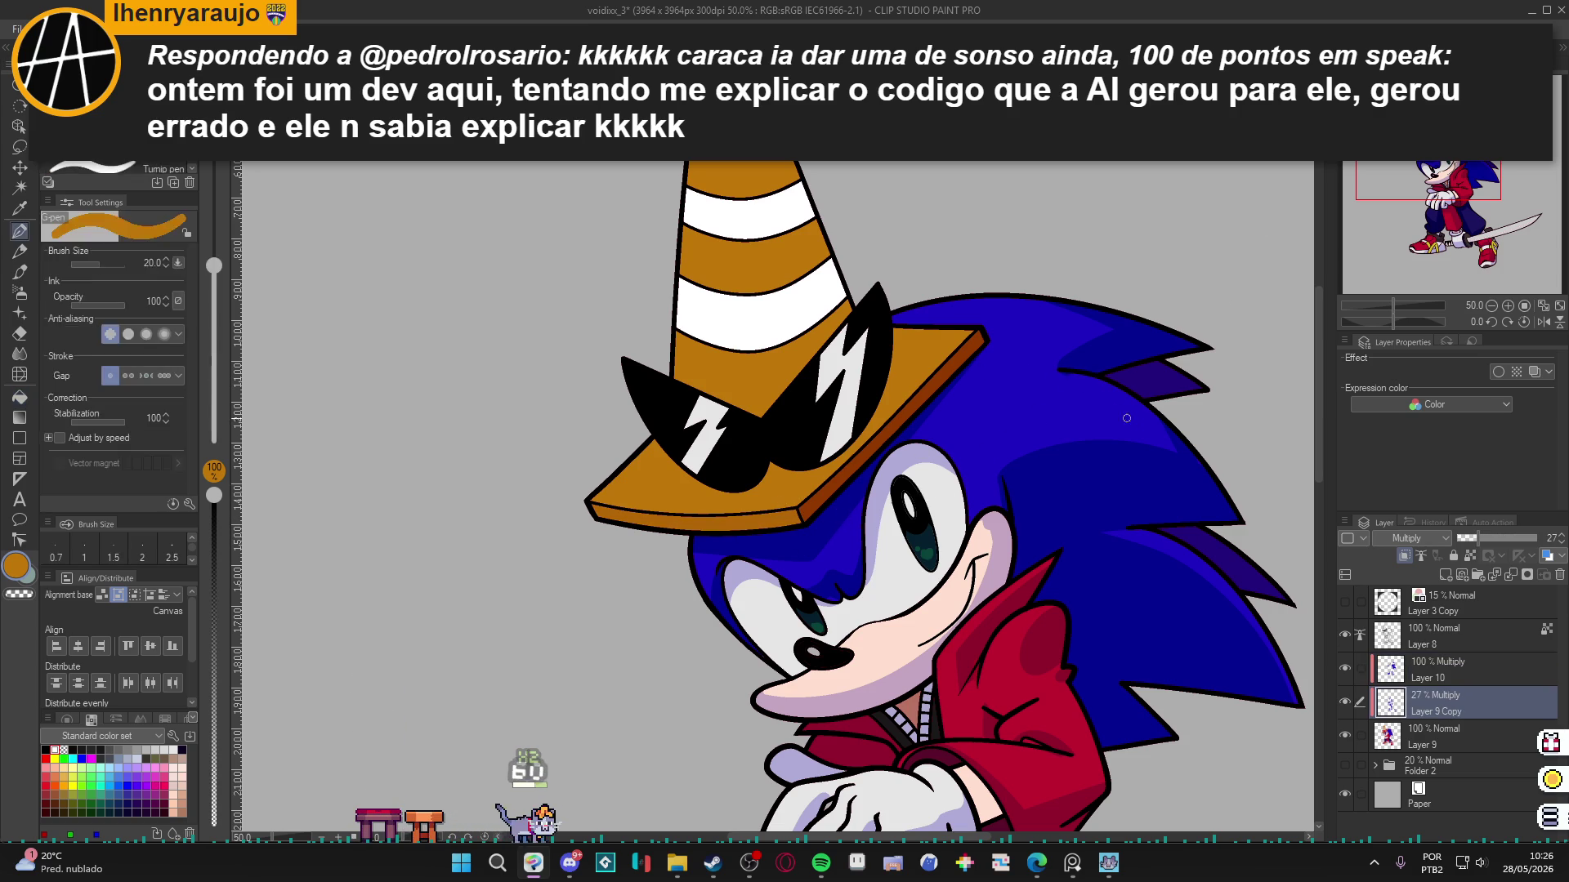
{"action": "left_click_drag", "start_coordinate": [1108, 447], "coordinate": [1116, 504]}
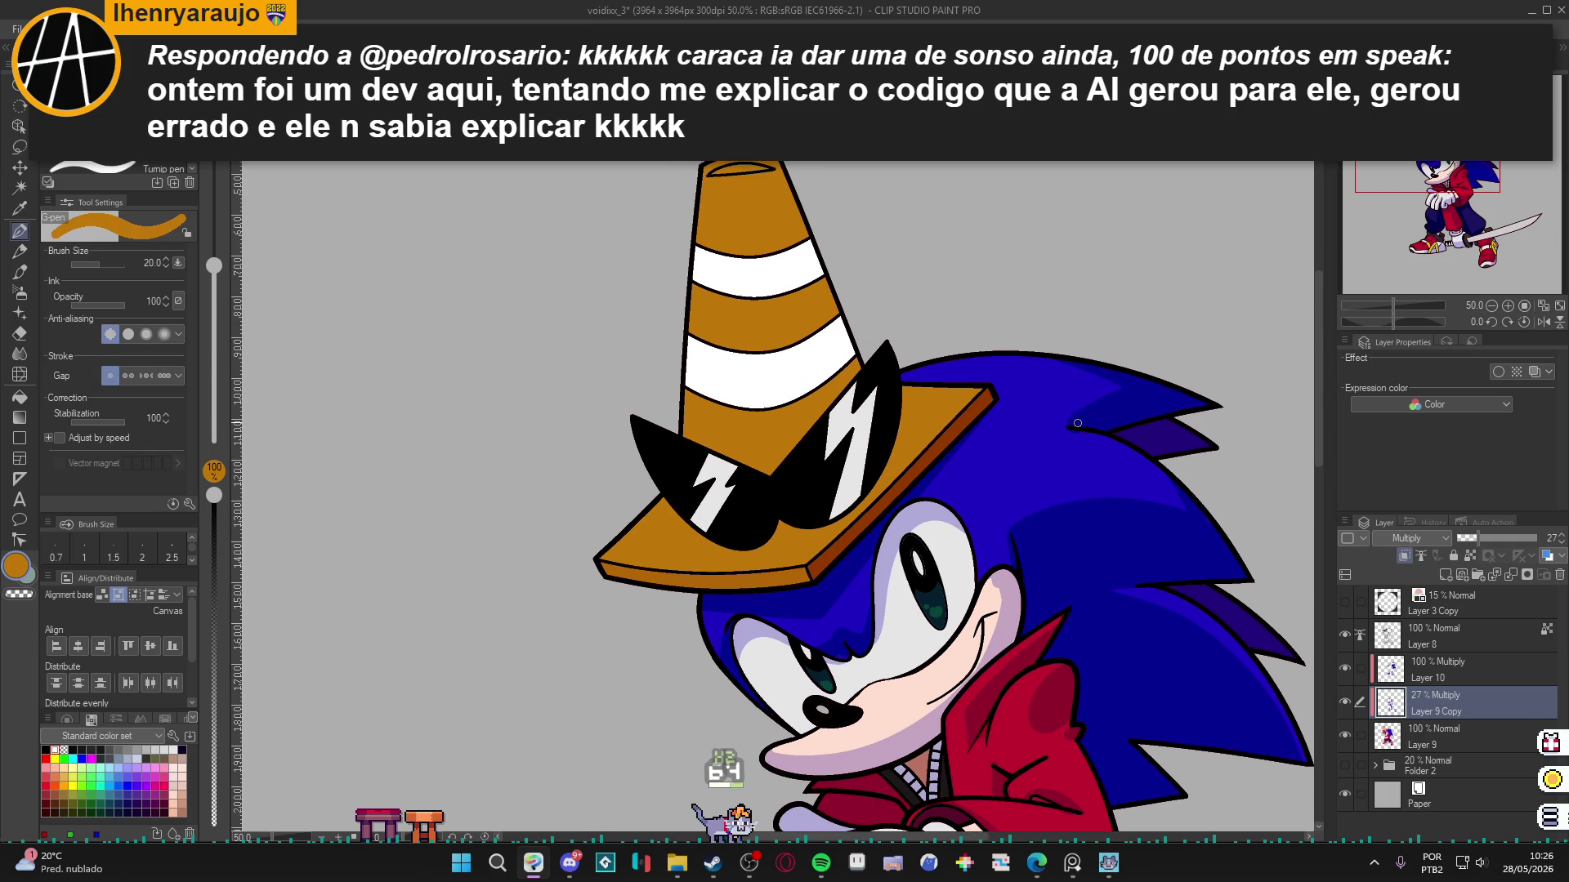
{"action": "key", "text": "w"}
{"action": "left_click", "coordinate": [778, 411]}
{"action": "key", "text": "ctrl+d"}
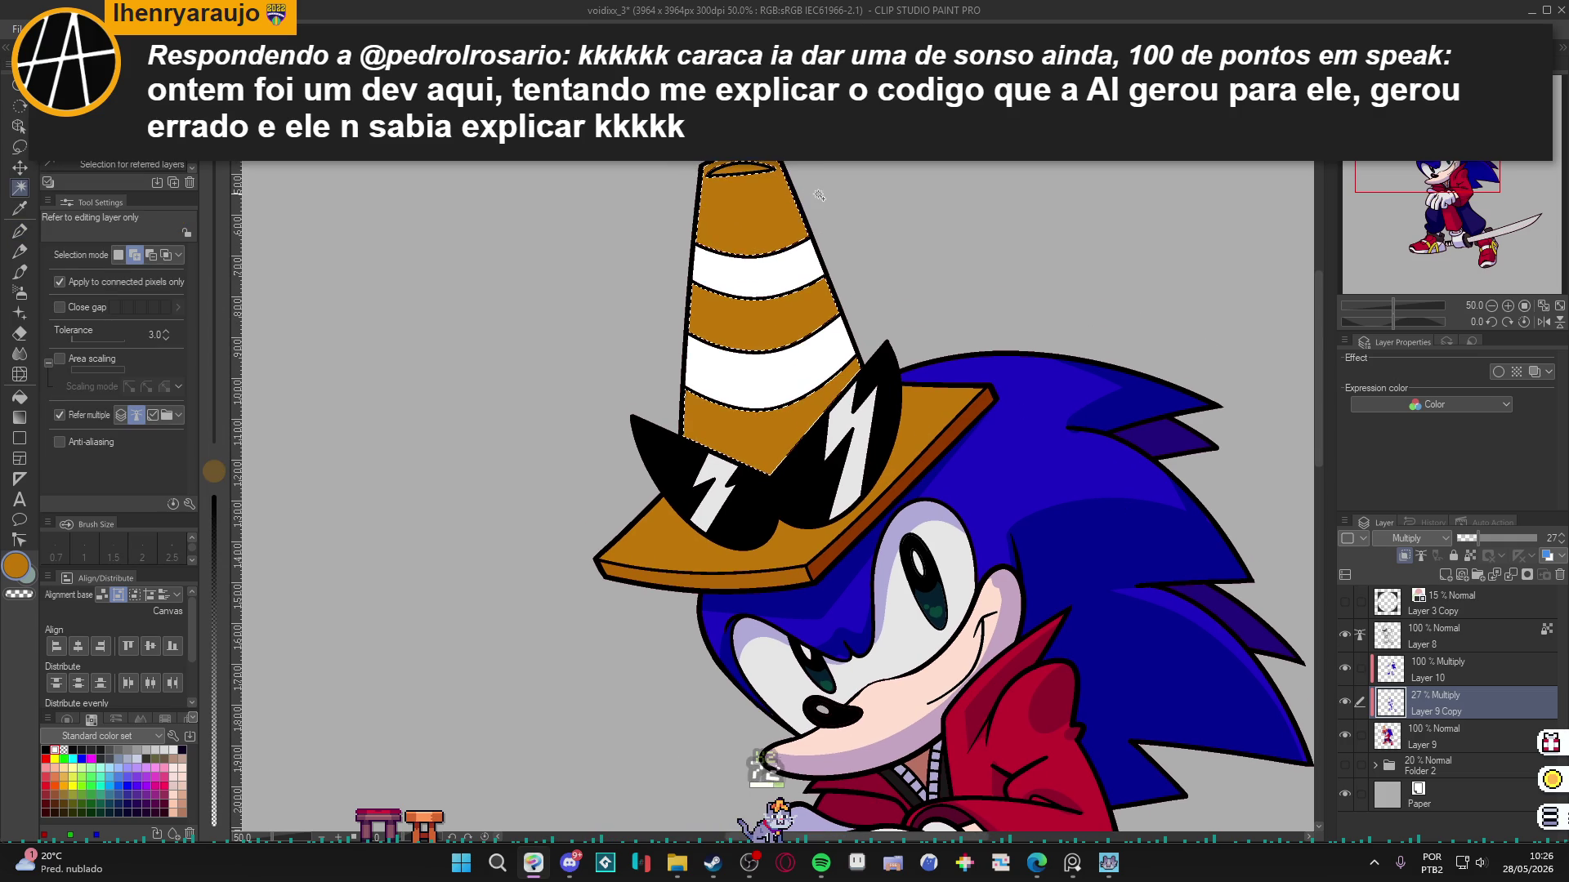
On Layer 10, outline and fill dark brown shading down the cone's right side.
{"action": "left_click", "coordinate": [1462, 668]}
{"action": "key", "text": "p"}
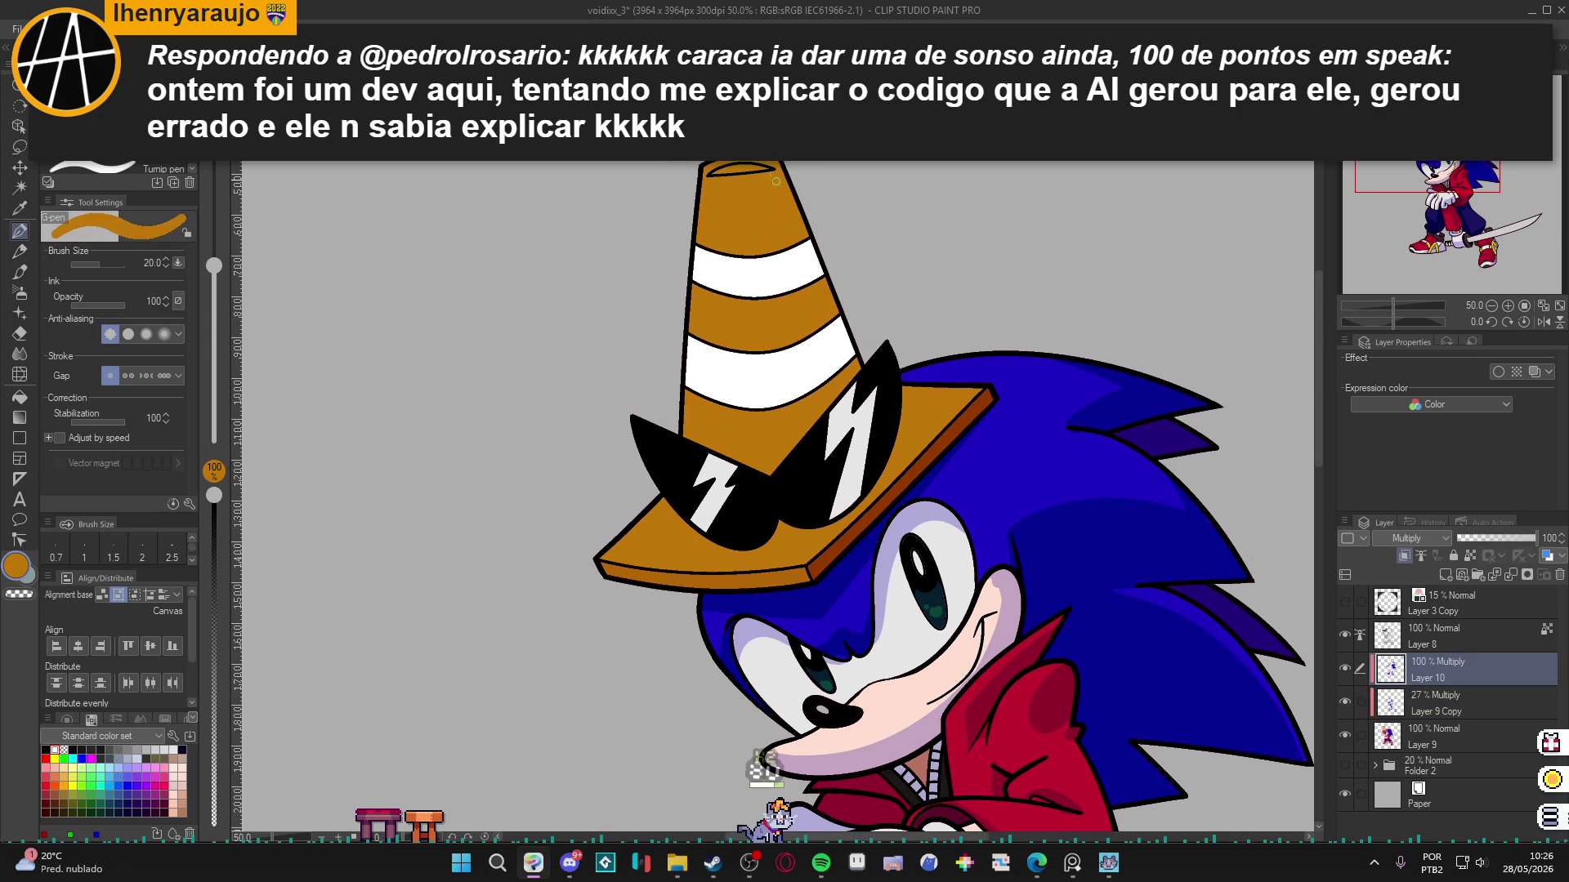
{"action": "left_click_drag", "start_coordinate": [767, 170], "coordinate": [842, 433]}
{"action": "key", "text": "g"}
{"action": "left_click", "coordinate": [813, 310]}
{"action": "left_click", "coordinate": [797, 174]}
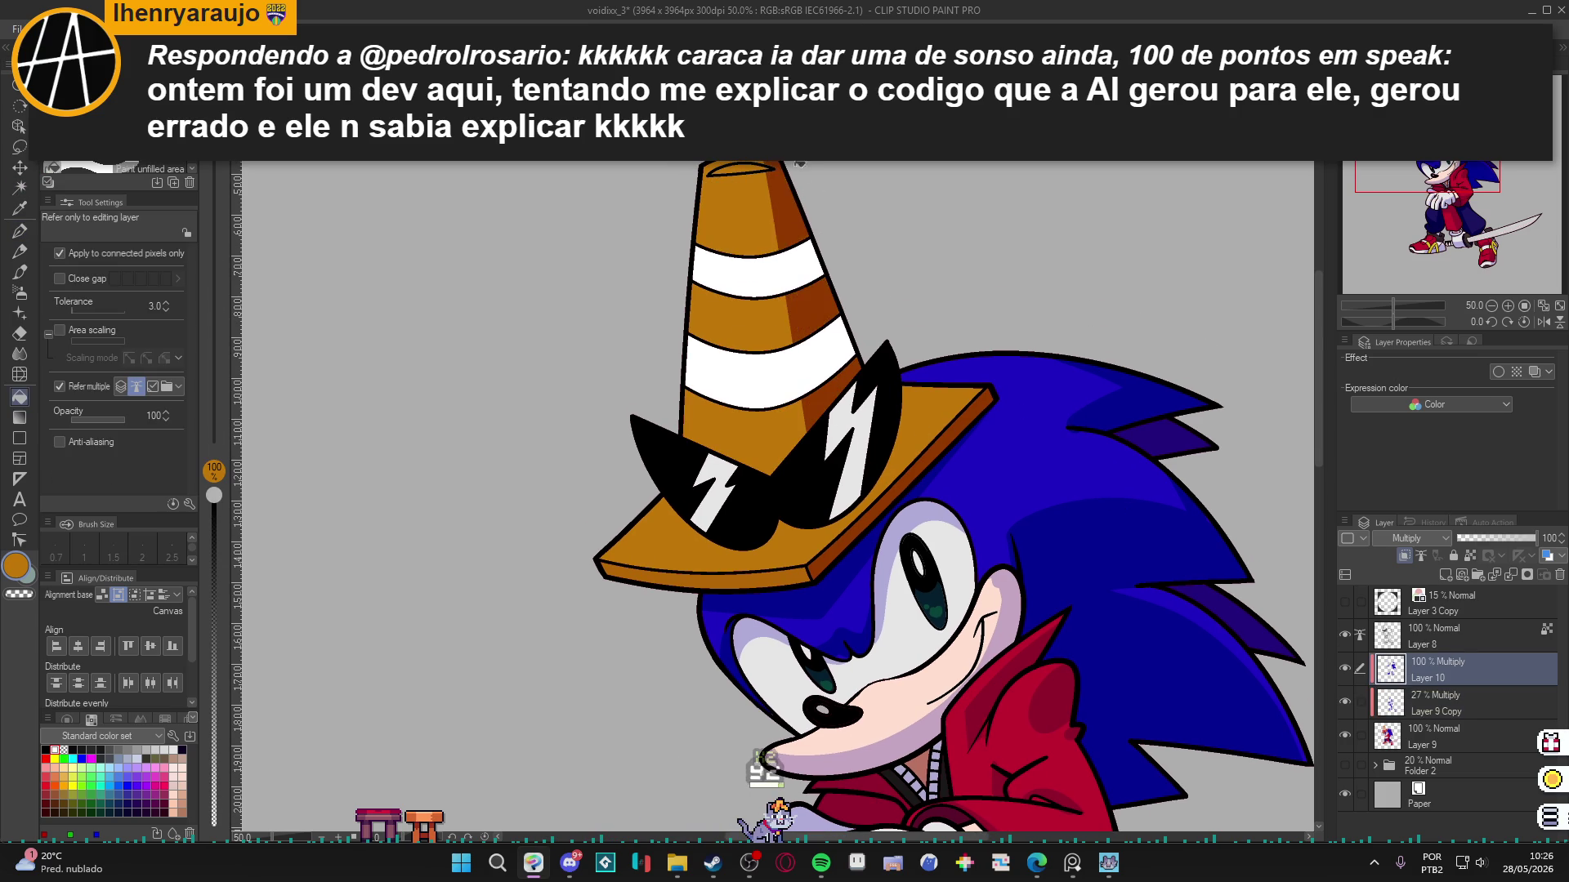
Draw a dark brown shading line down the cone's left side for filling.
{"action": "key", "text": "p"}
{"action": "left_click_drag", "start_coordinate": [684, 174], "coordinate": [705, 453]}
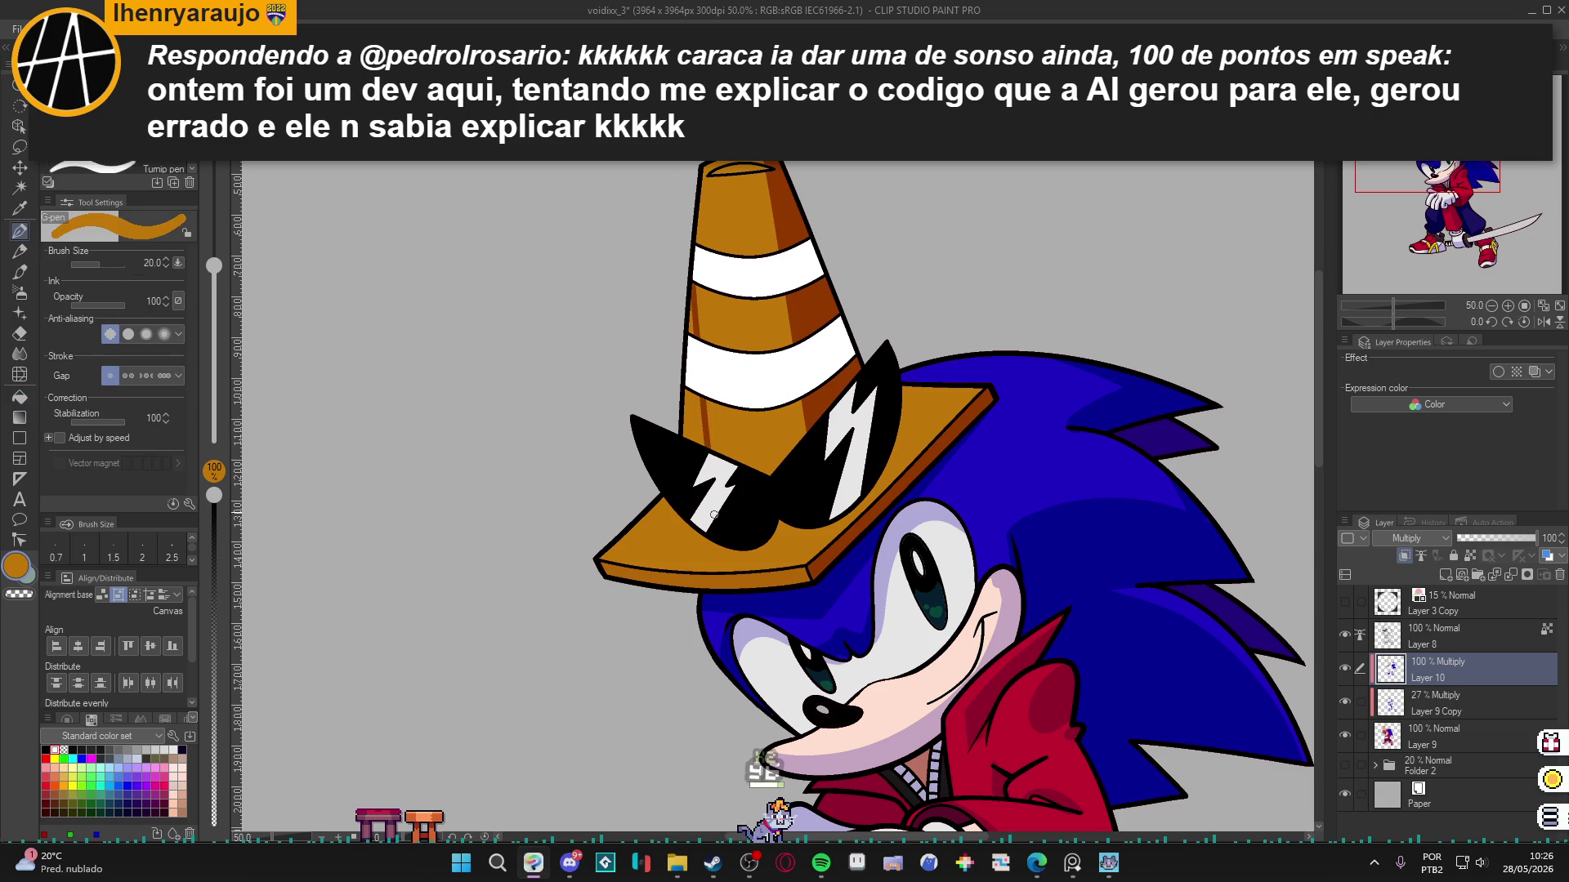
{"action": "key", "text": "g"}
{"action": "key", "text": "p"}
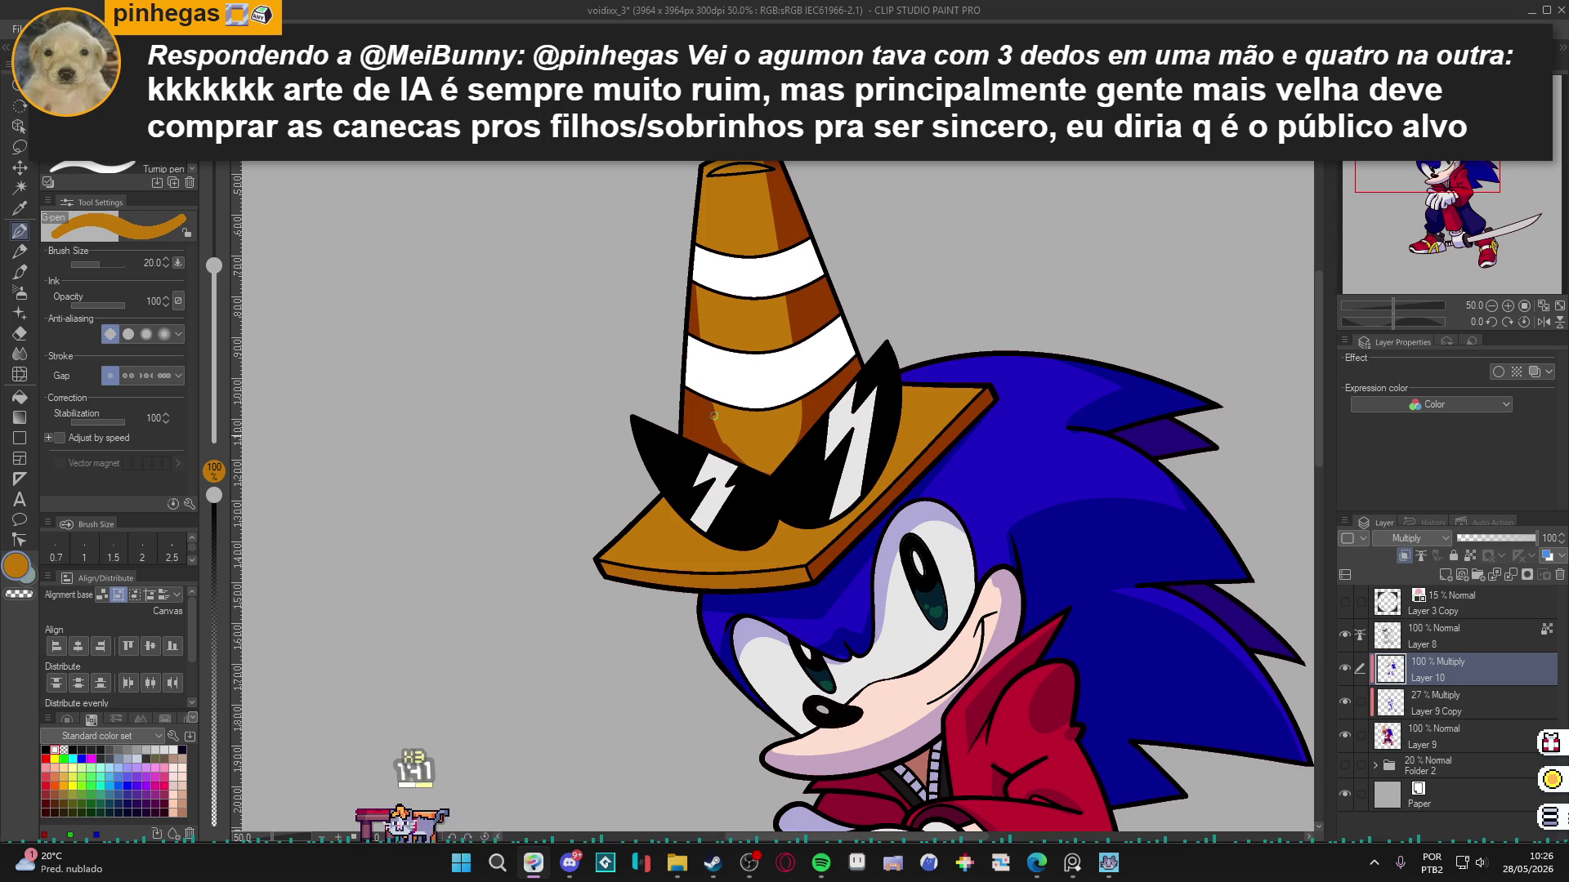
{"action": "key", "text": "g"}
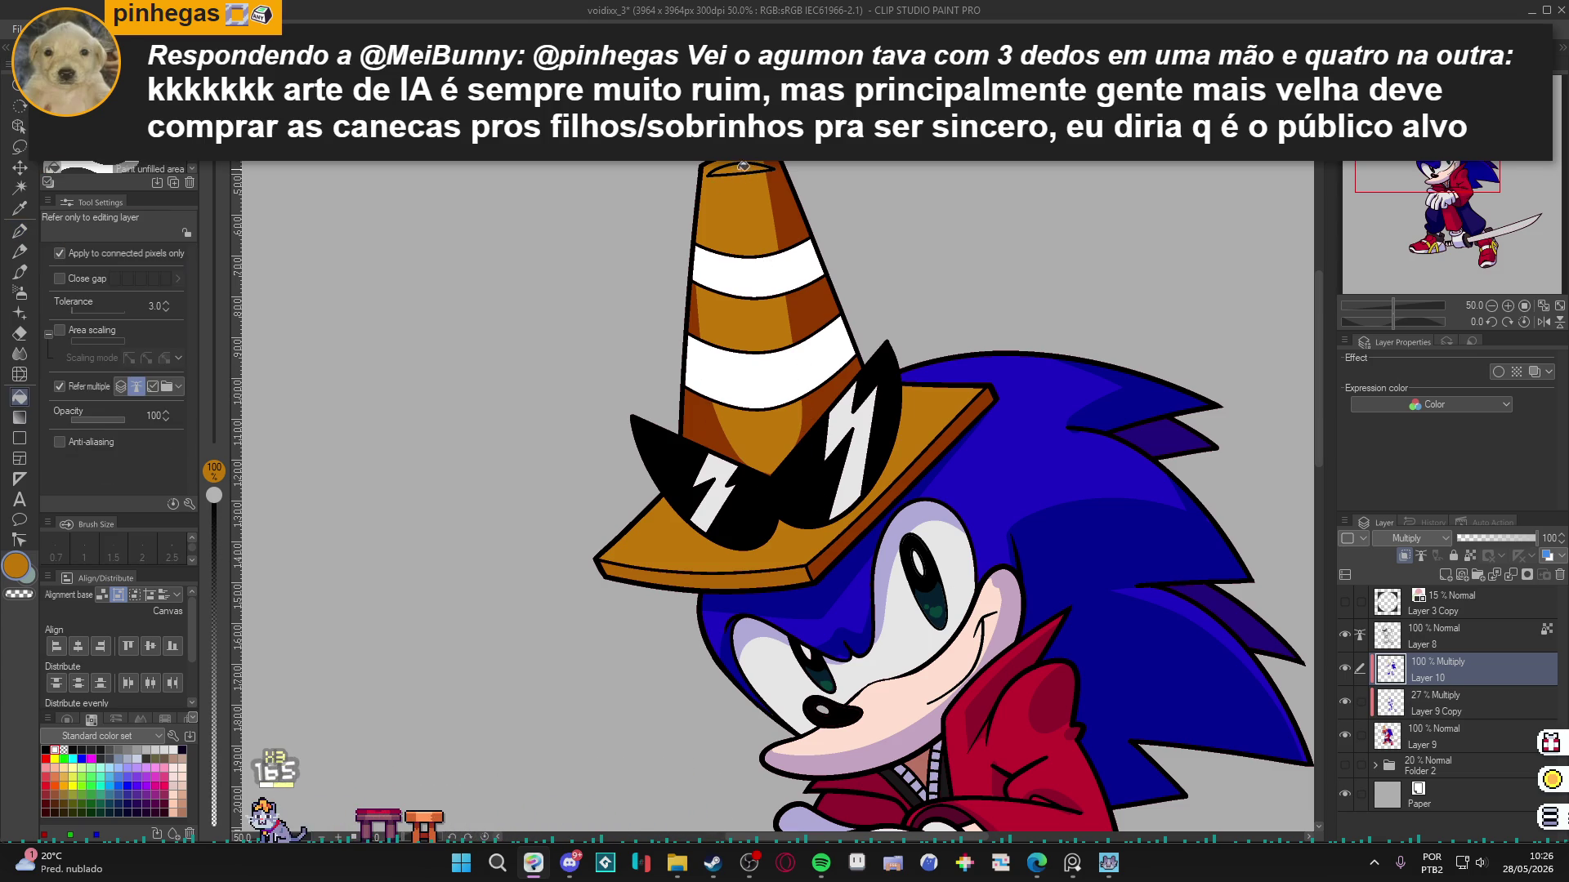
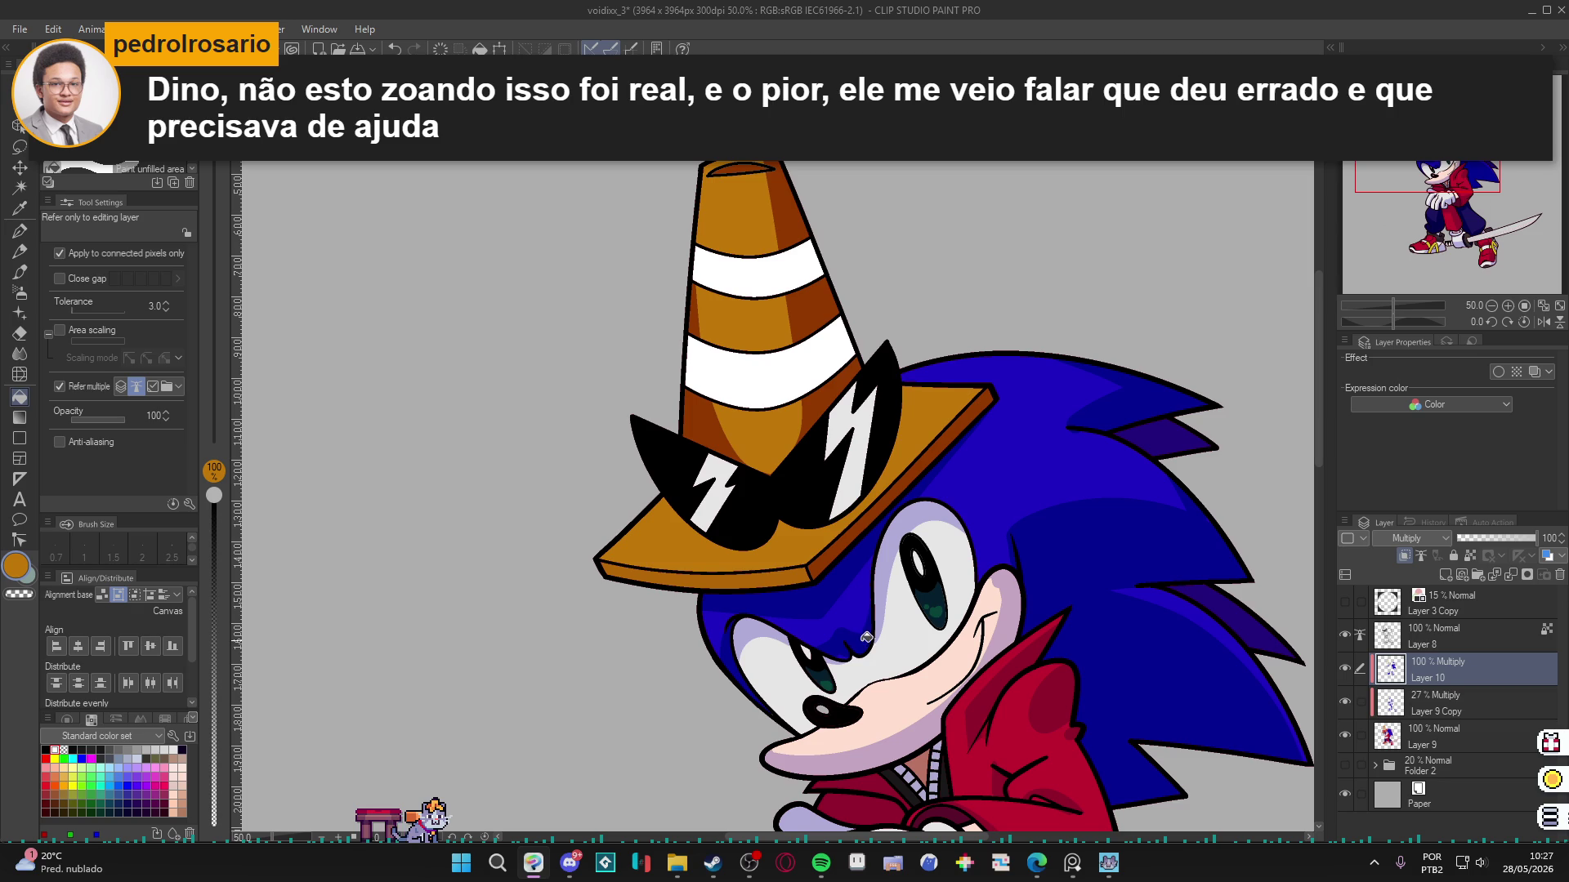
Zoom out and make Layer 9 active, checking its content by toggling its visibility.
{"action": "scroll", "coordinate": [751, 723], "scroll_direction": "down", "scroll_amount": 5}
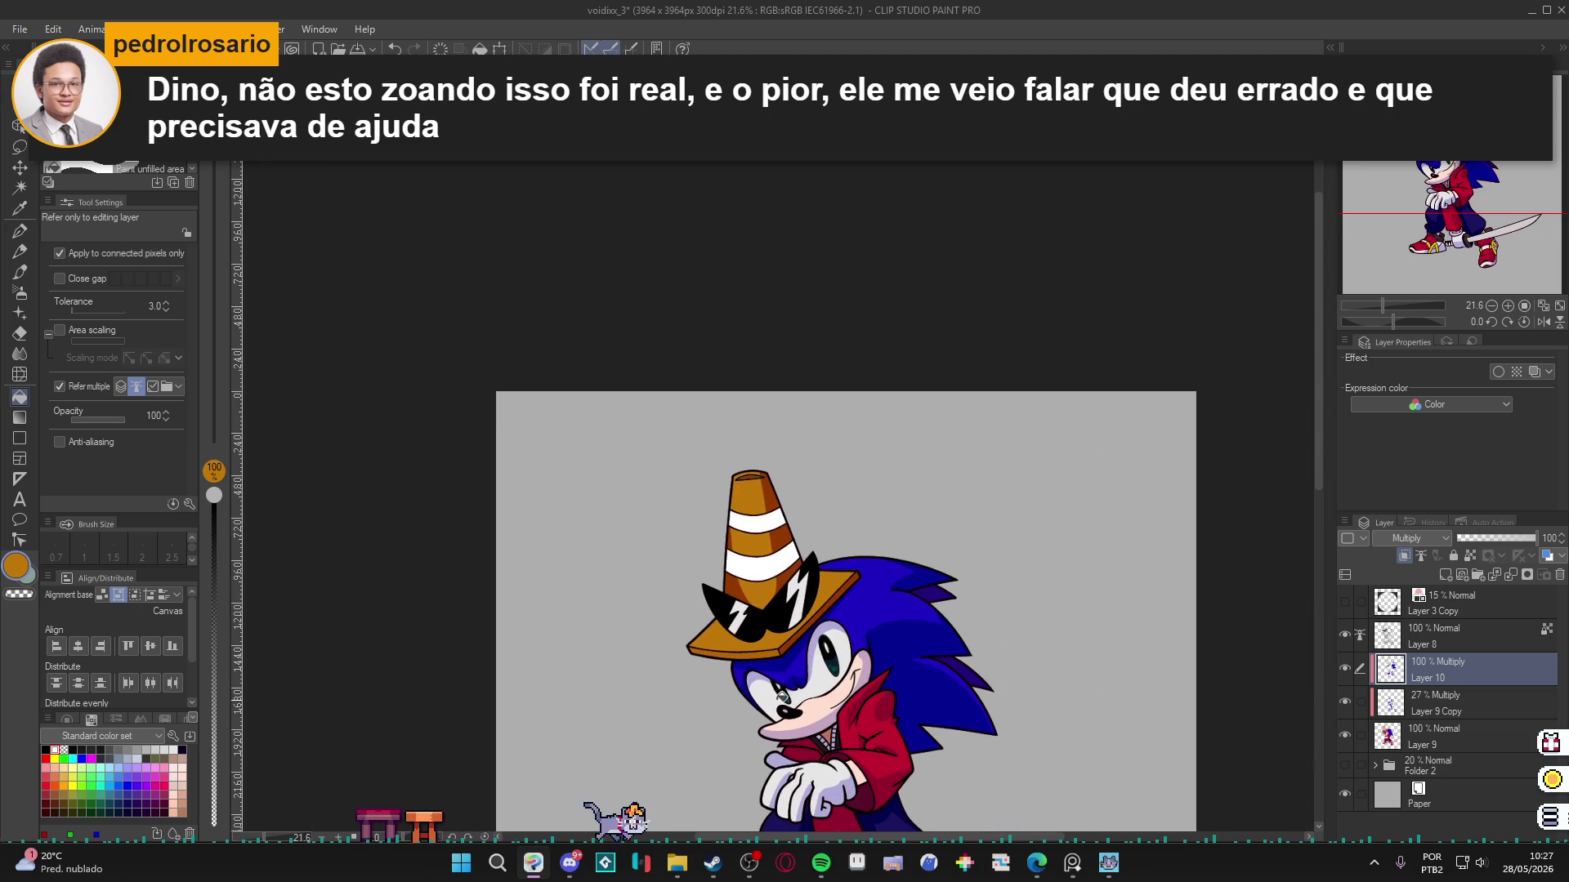
{"action": "scroll", "coordinate": [760, 704], "scroll_direction": "down", "scroll_amount": 3}
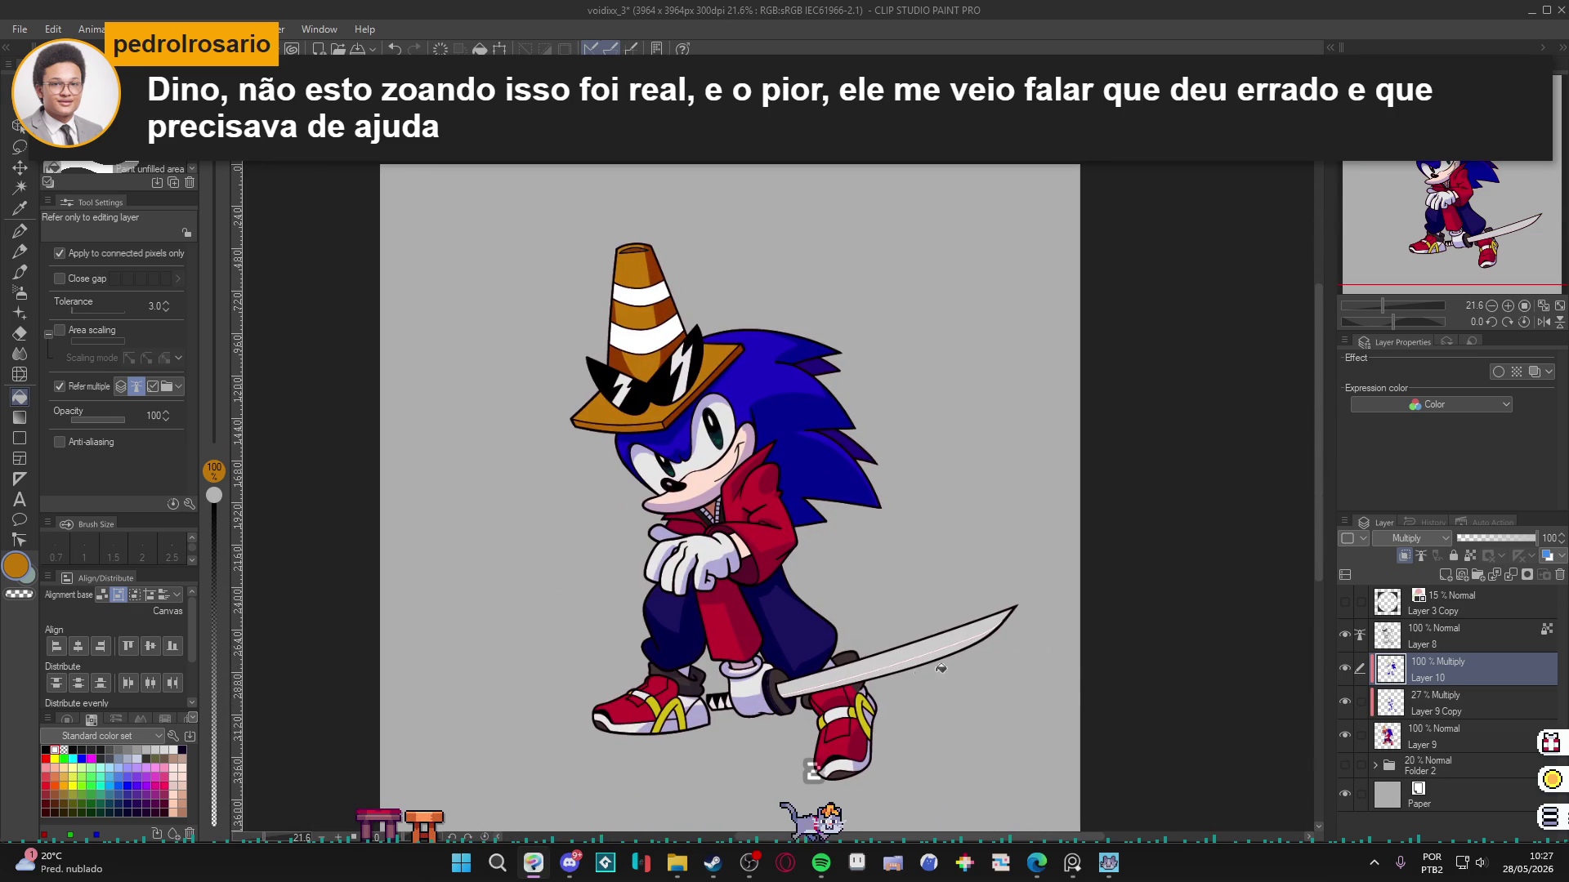
{"action": "left_click", "coordinate": [1372, 734]}
{"action": "left_click", "coordinate": [1344, 734]}
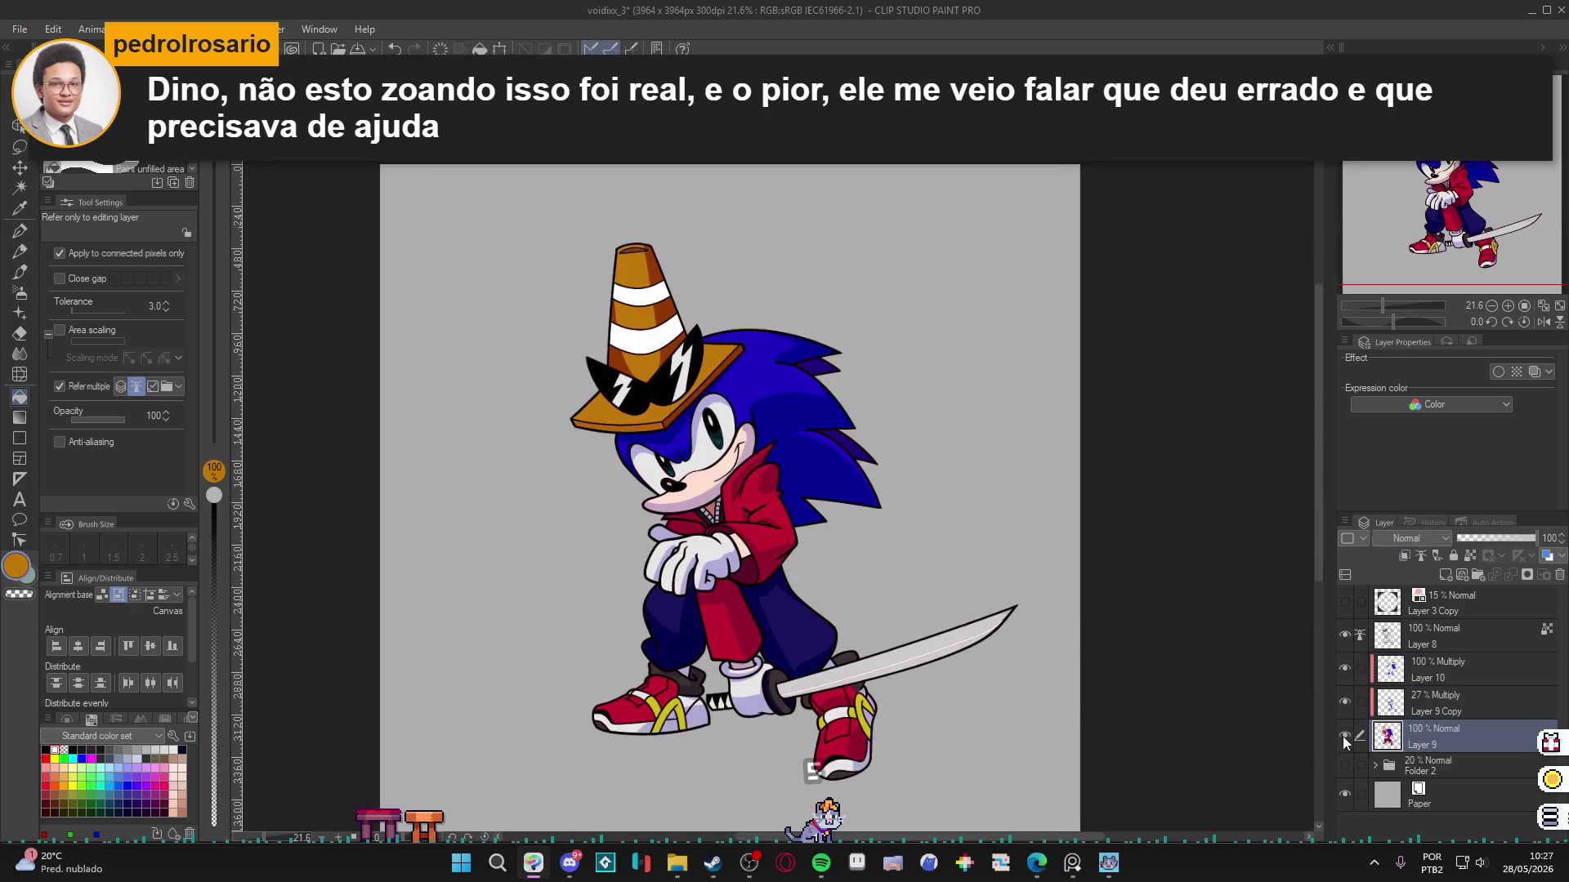
{"action": "left_click", "coordinate": [1344, 734]}
{"action": "scroll", "coordinate": [918, 657], "scroll_direction": "up", "scroll_amount": 1}
Try Auto Select on the blade, deselect, then switch to the G-pen with white.
{"action": "key", "text": "w"}
{"action": "left_click", "coordinate": [918, 658]}
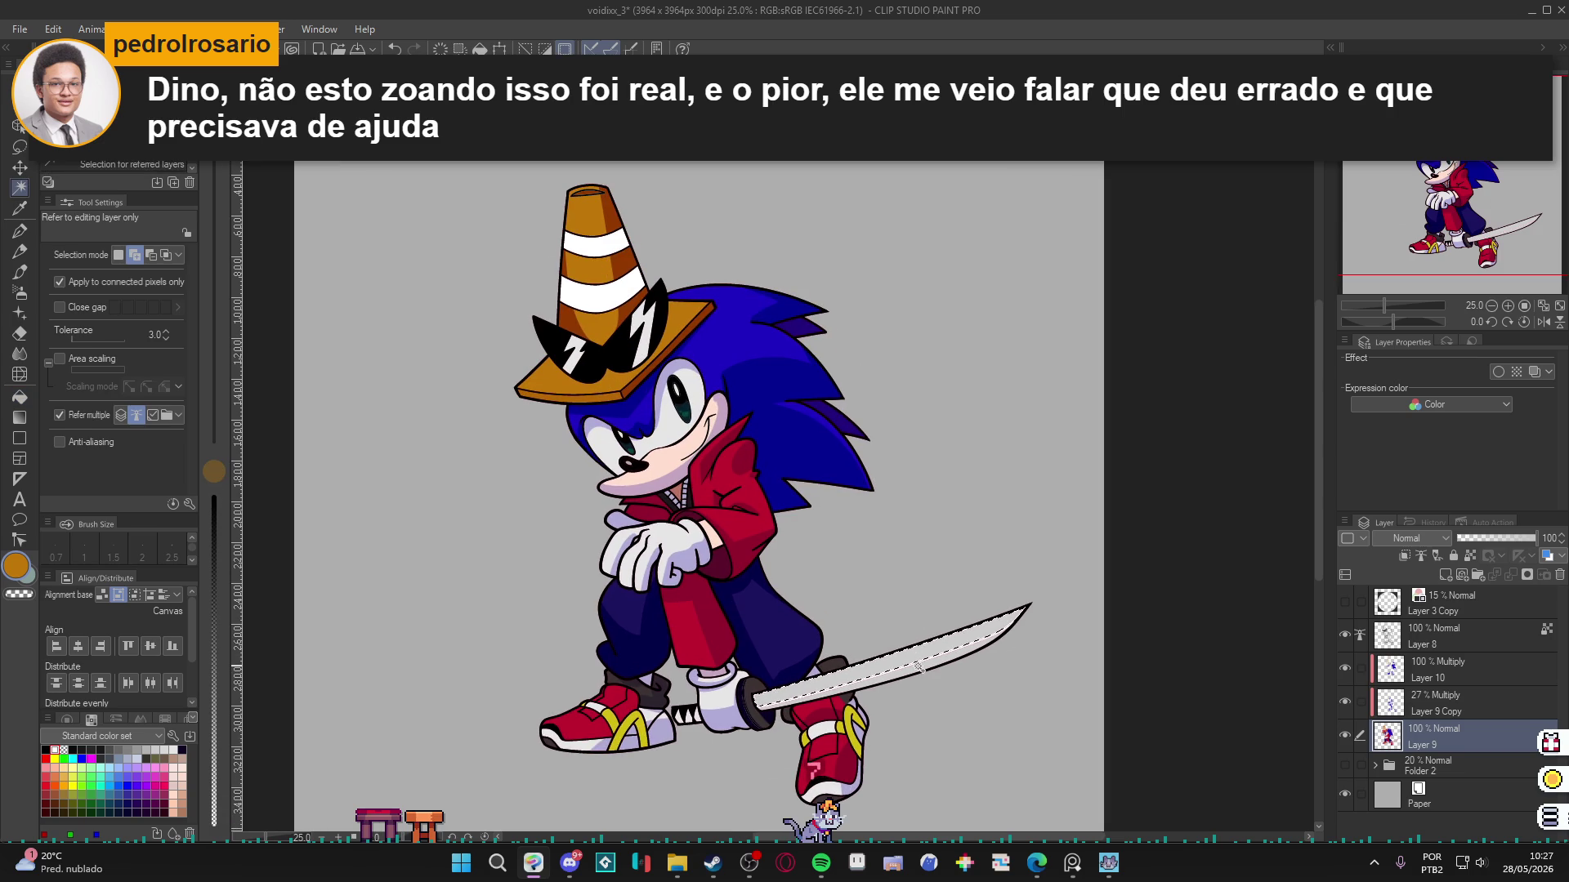
{"action": "key", "text": "ctrl+d"}
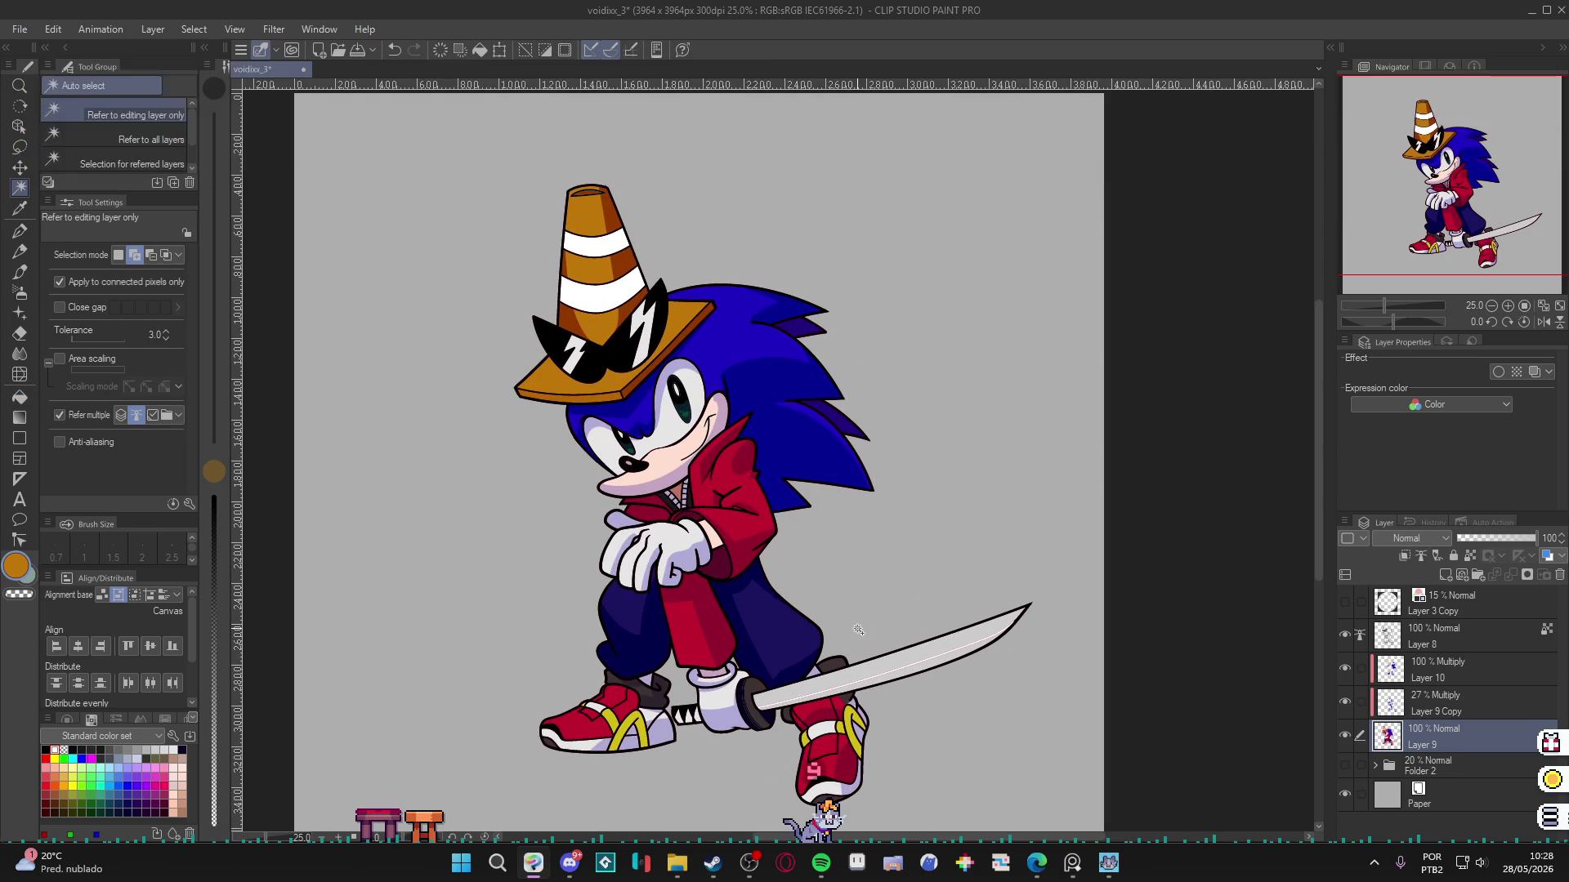
{"action": "key", "text": "p"}
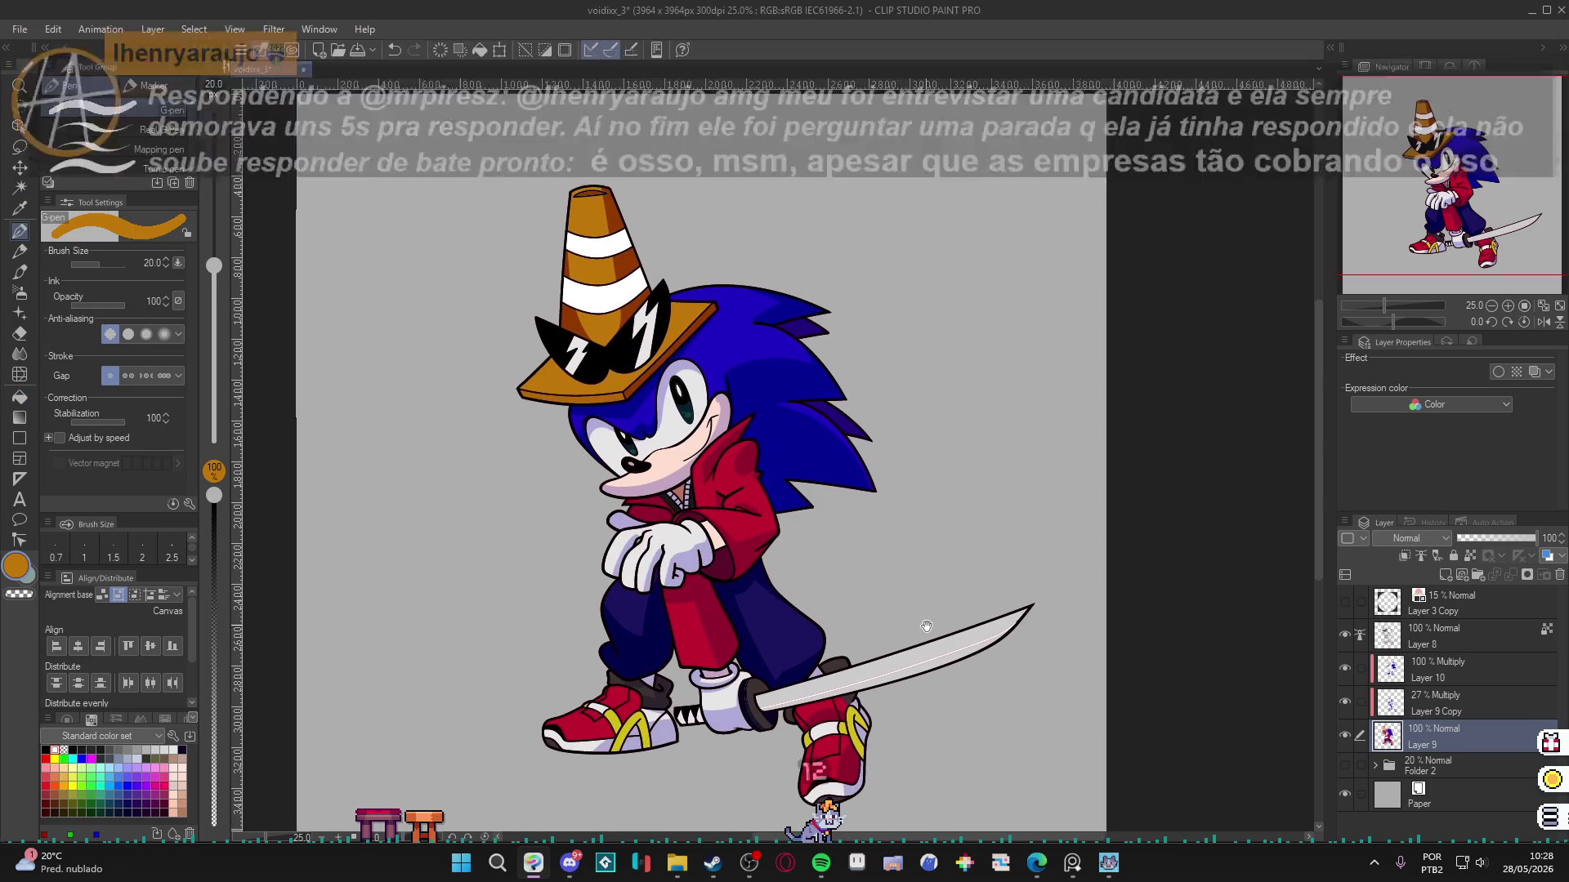
{"action": "left_click_drag", "start_coordinate": [877, 641], "coordinate": [897, 648]}
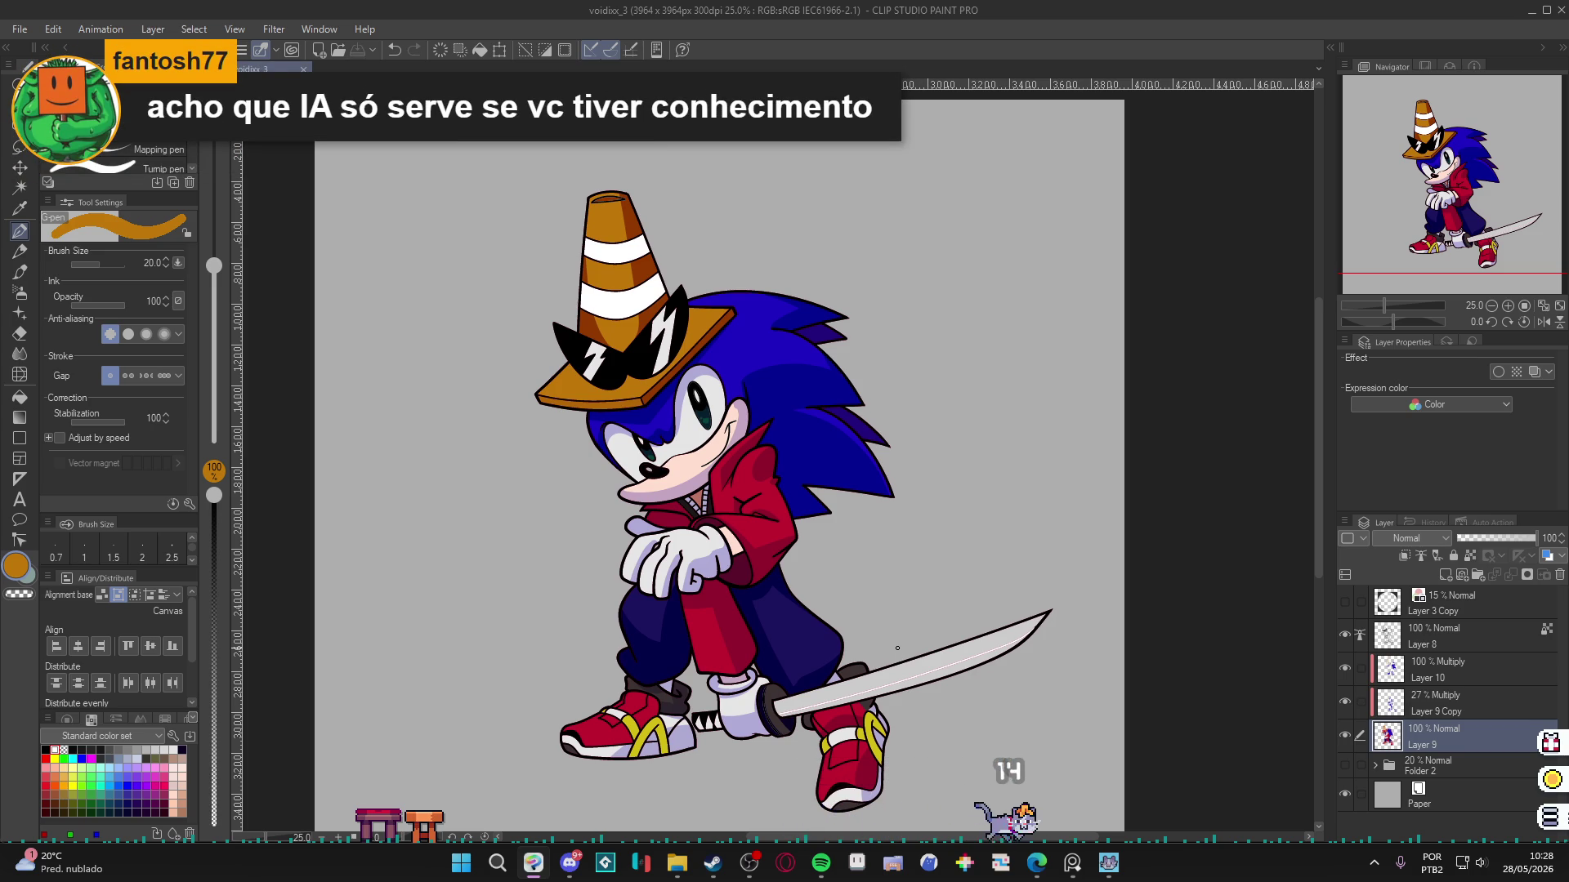
{"action": "left_click", "coordinate": [174, 749]}
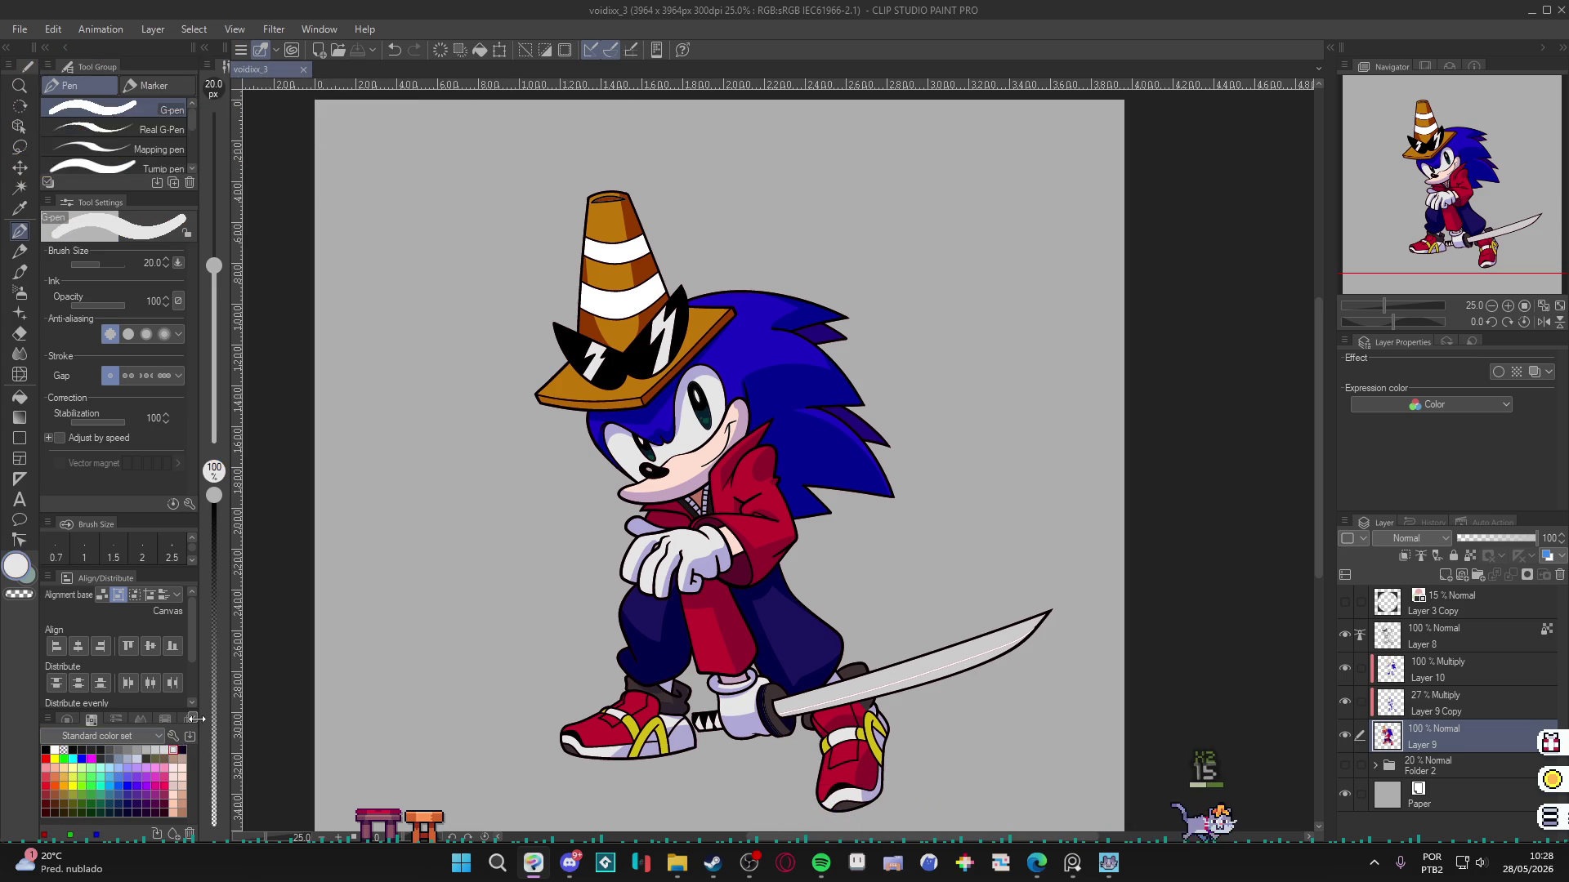
Paint a white streak on the katana blade.
{"action": "left_click_drag", "start_coordinate": [884, 671], "coordinate": [872, 693]}
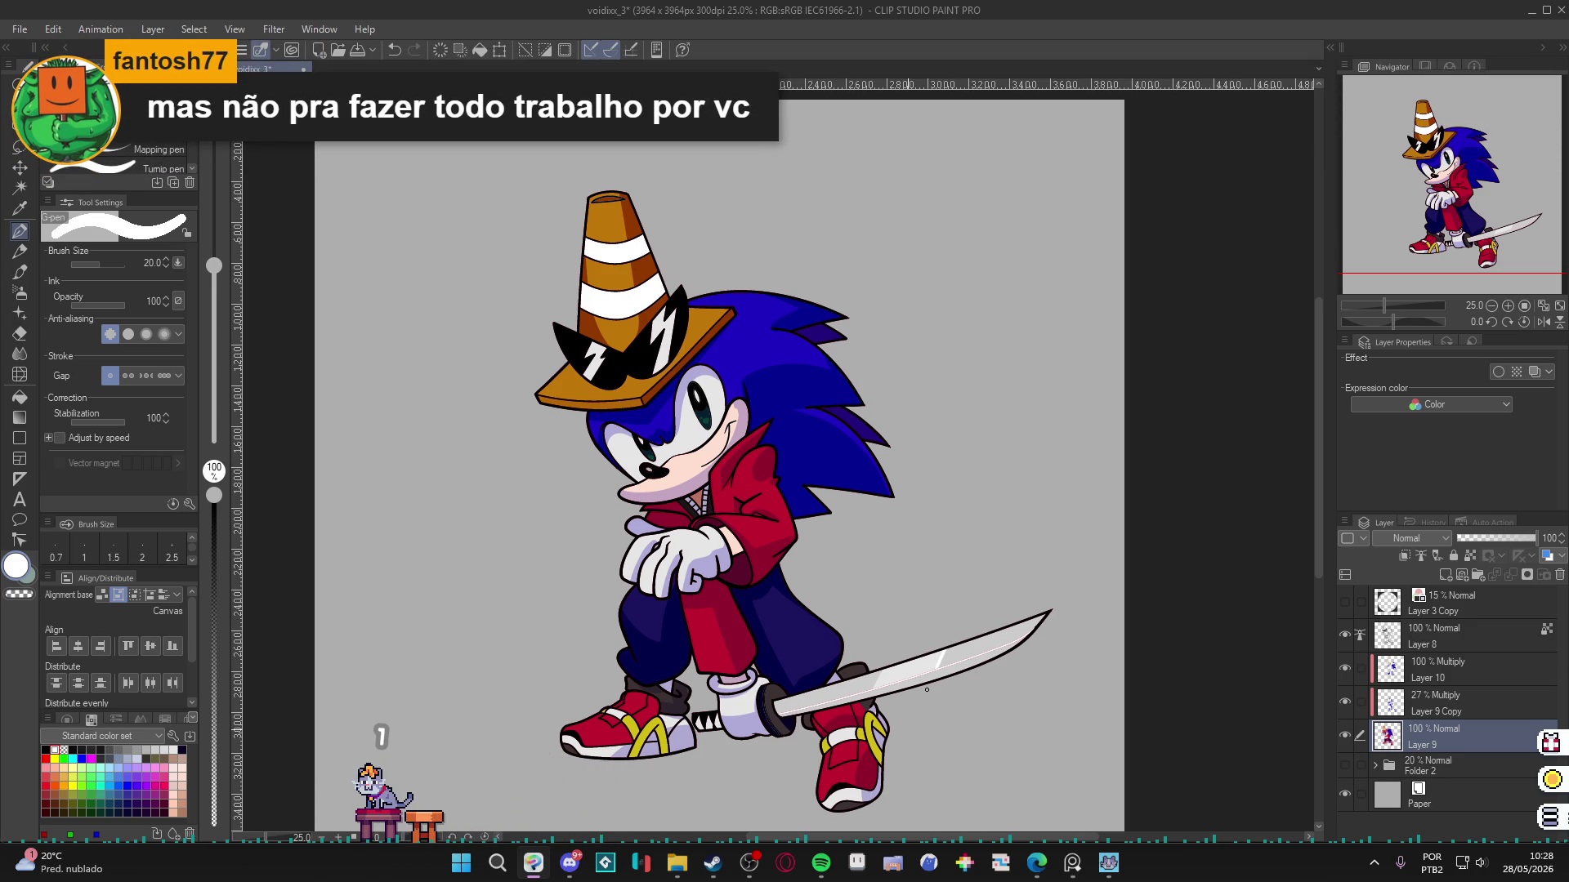
{"action": "key", "text": "g"}
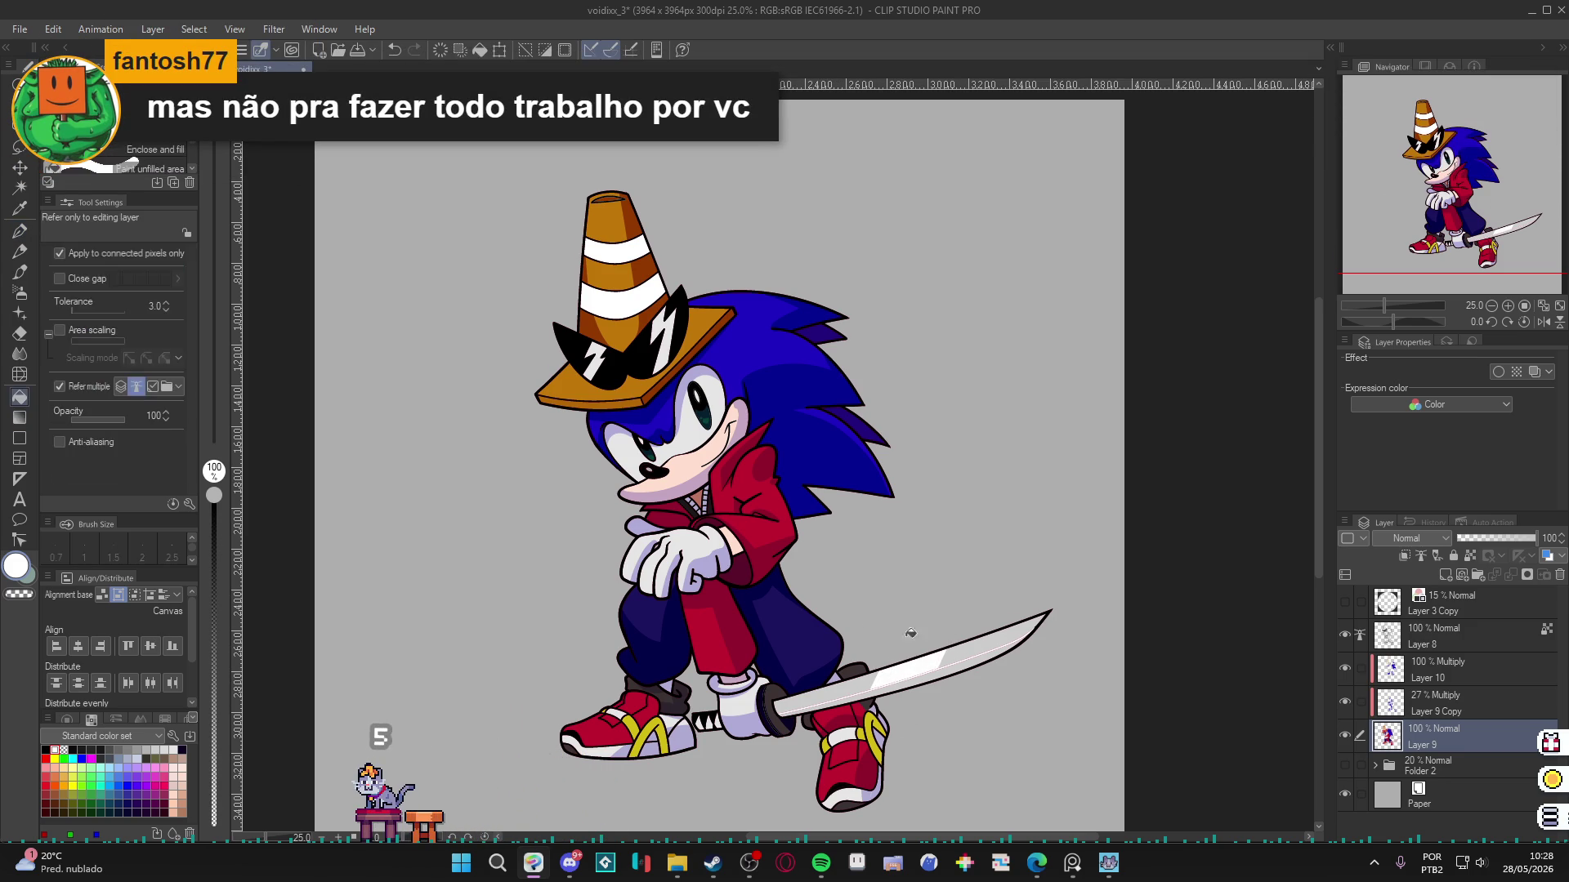
{"action": "key", "text": "p"}
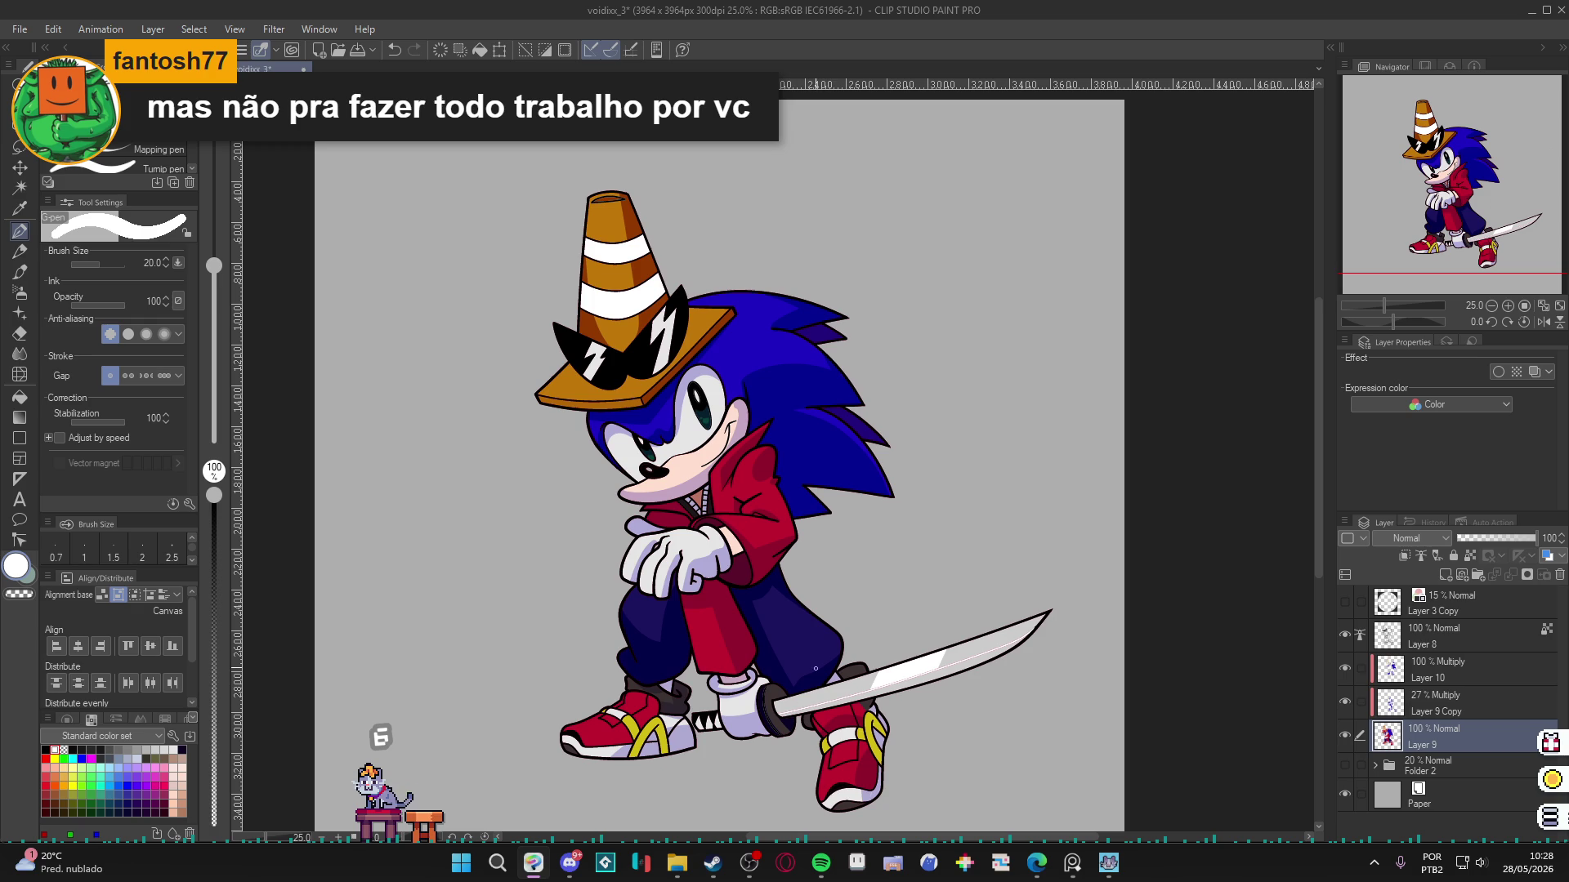
{"action": "key", "text": "g"}
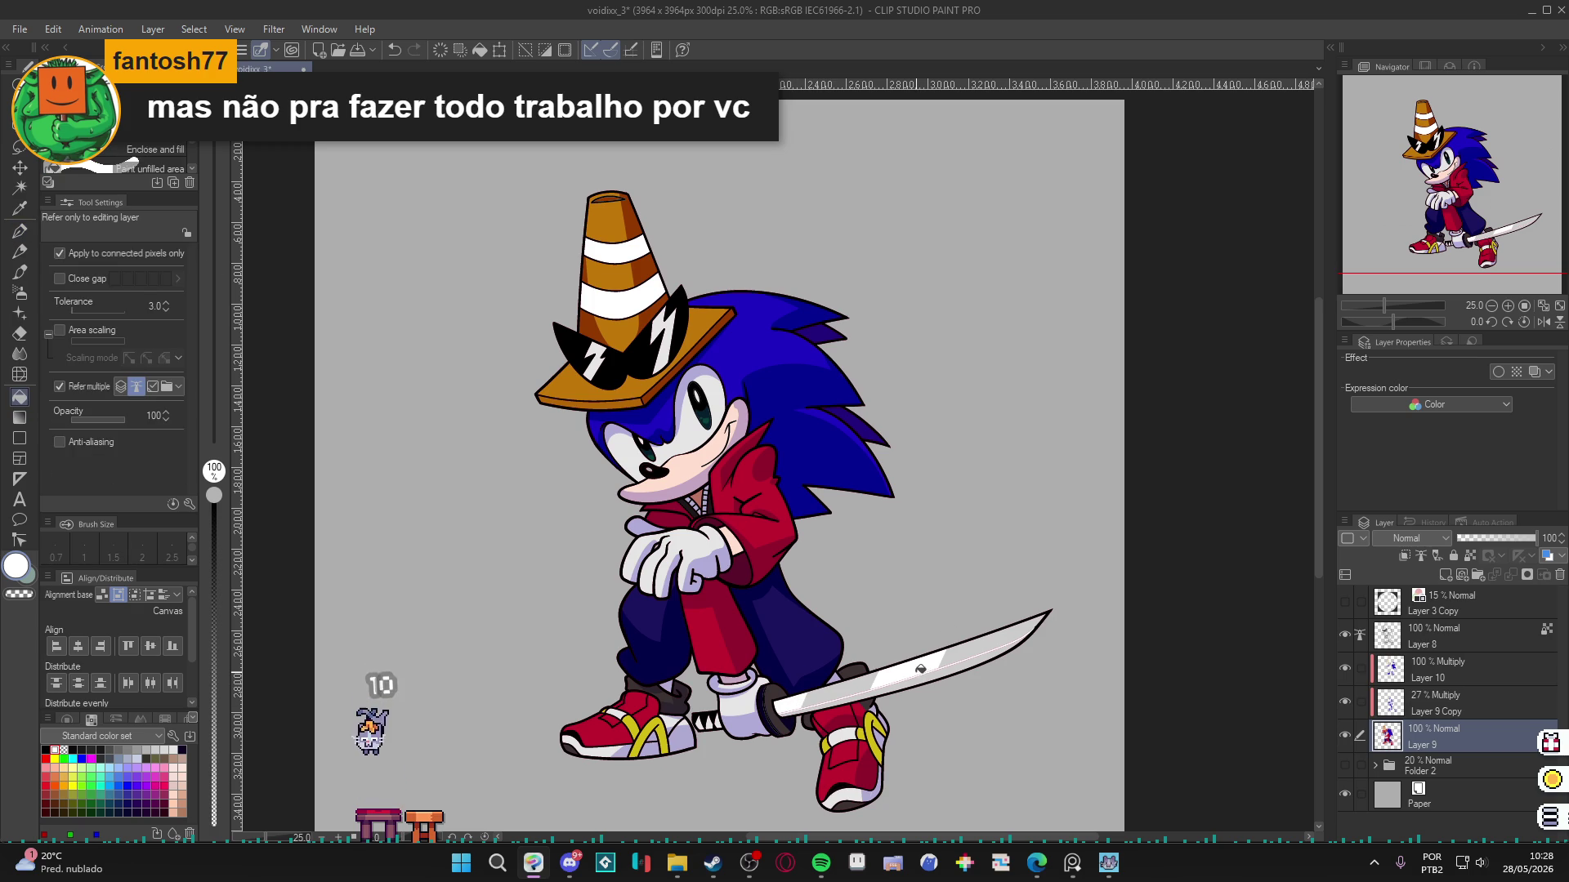
{"action": "key", "text": "p"}
Rotate the canvas about 33° and paint mid-grey reflection streaks across the blade.
{"action": "mouse_move", "coordinate": [1013, 595]}
{"action": "left_mouse_down"}
{"action": "mouse_move", "coordinate": [1022, 564]}
{"action": "mouse_move", "coordinate": [981, 575]}
{"action": "left_mouse_up"}
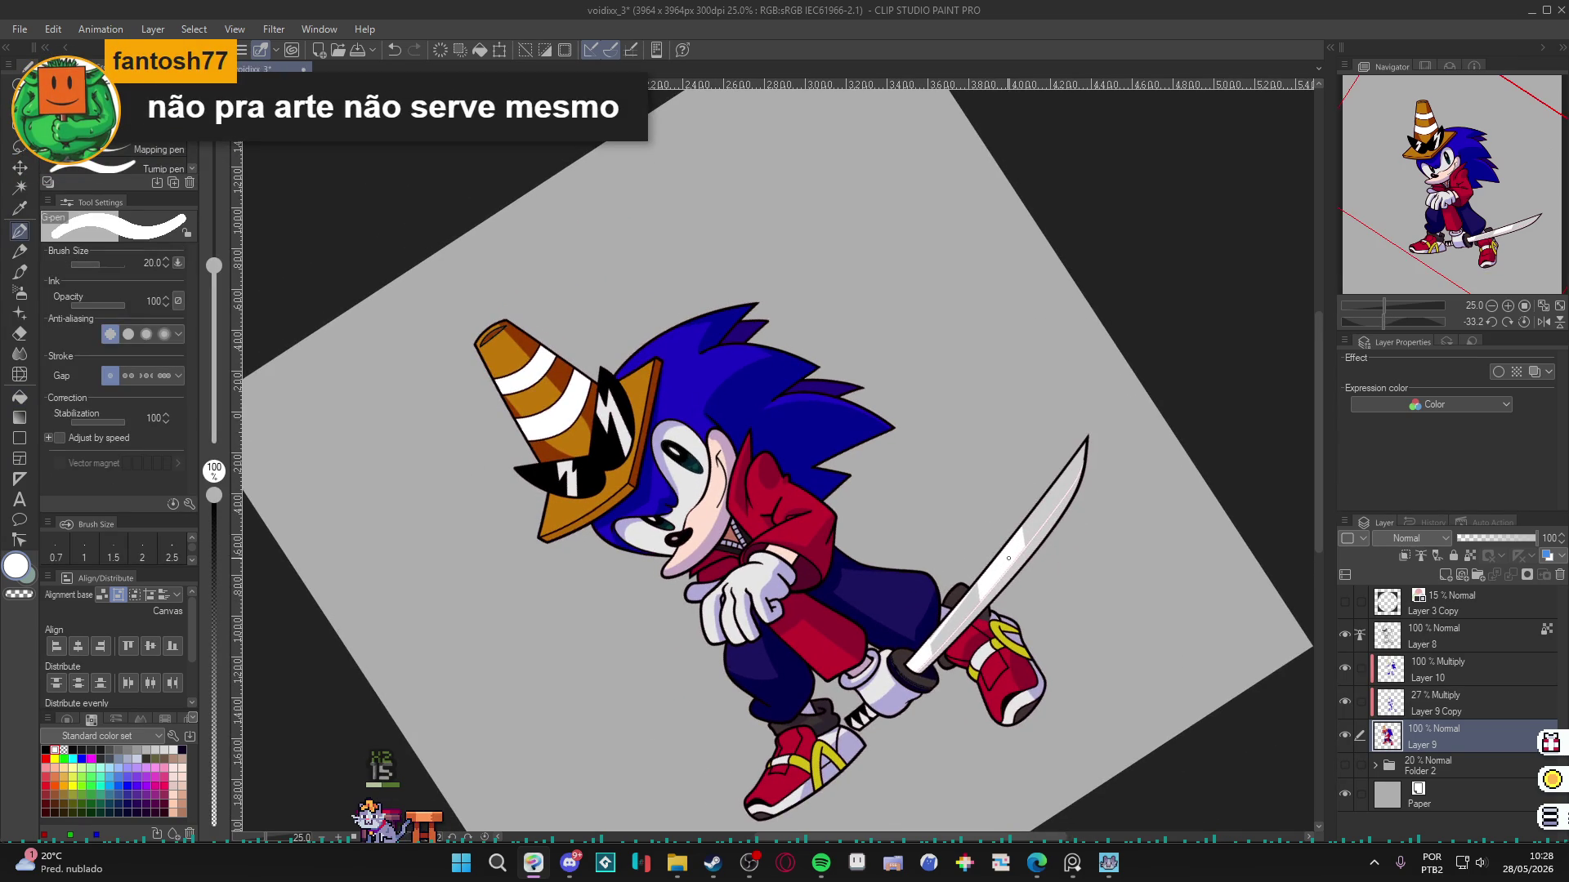
{"action": "left_click", "coordinate": [100, 758]}
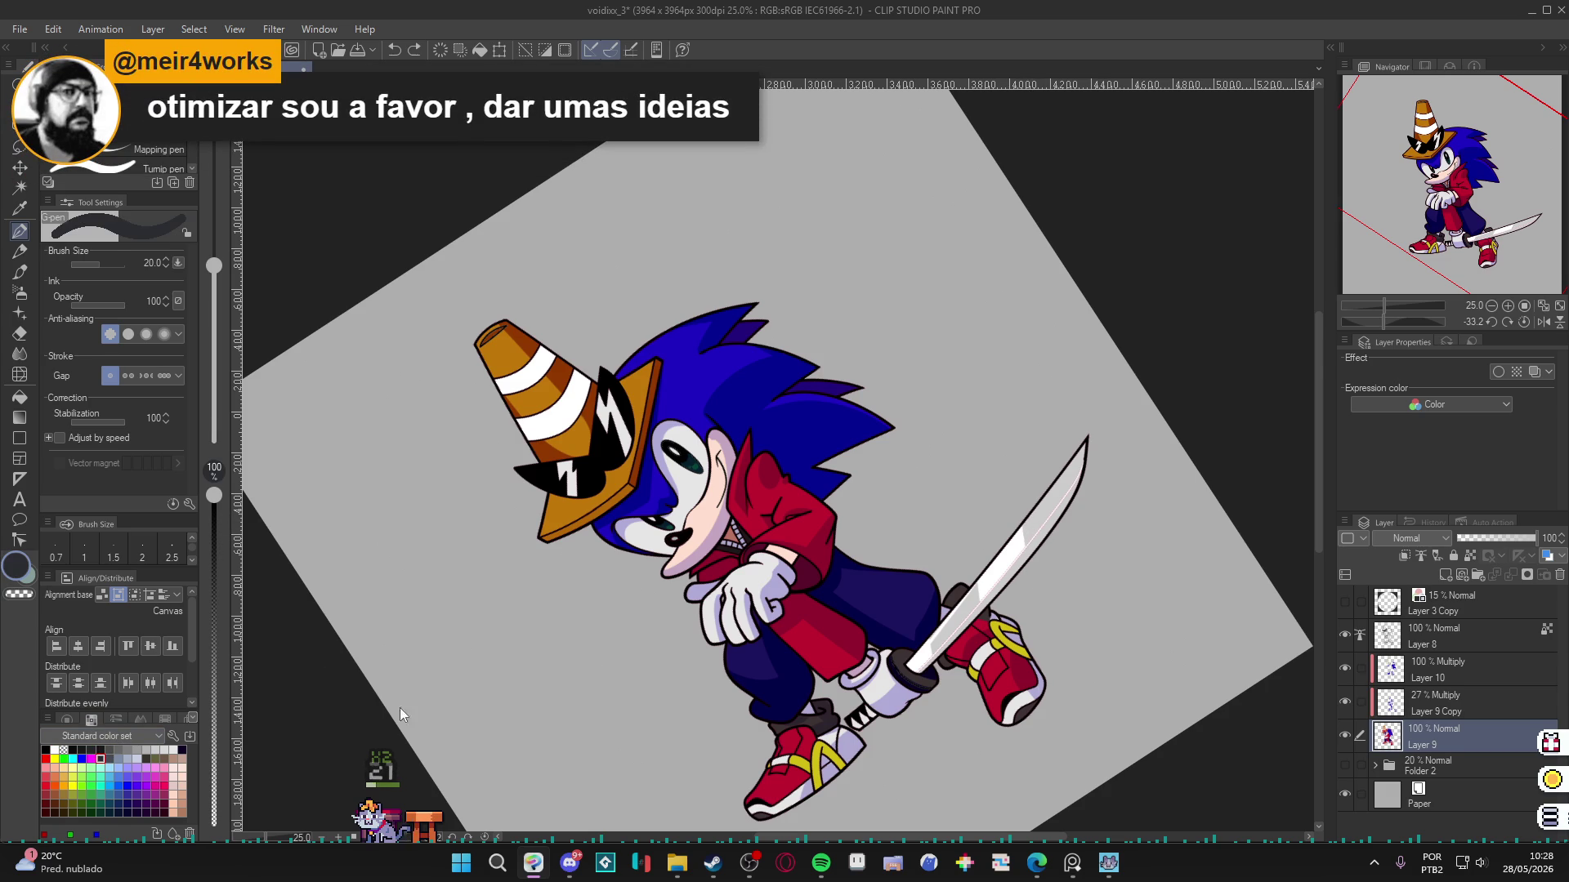
{"action": "left_click", "coordinate": [113, 749]}
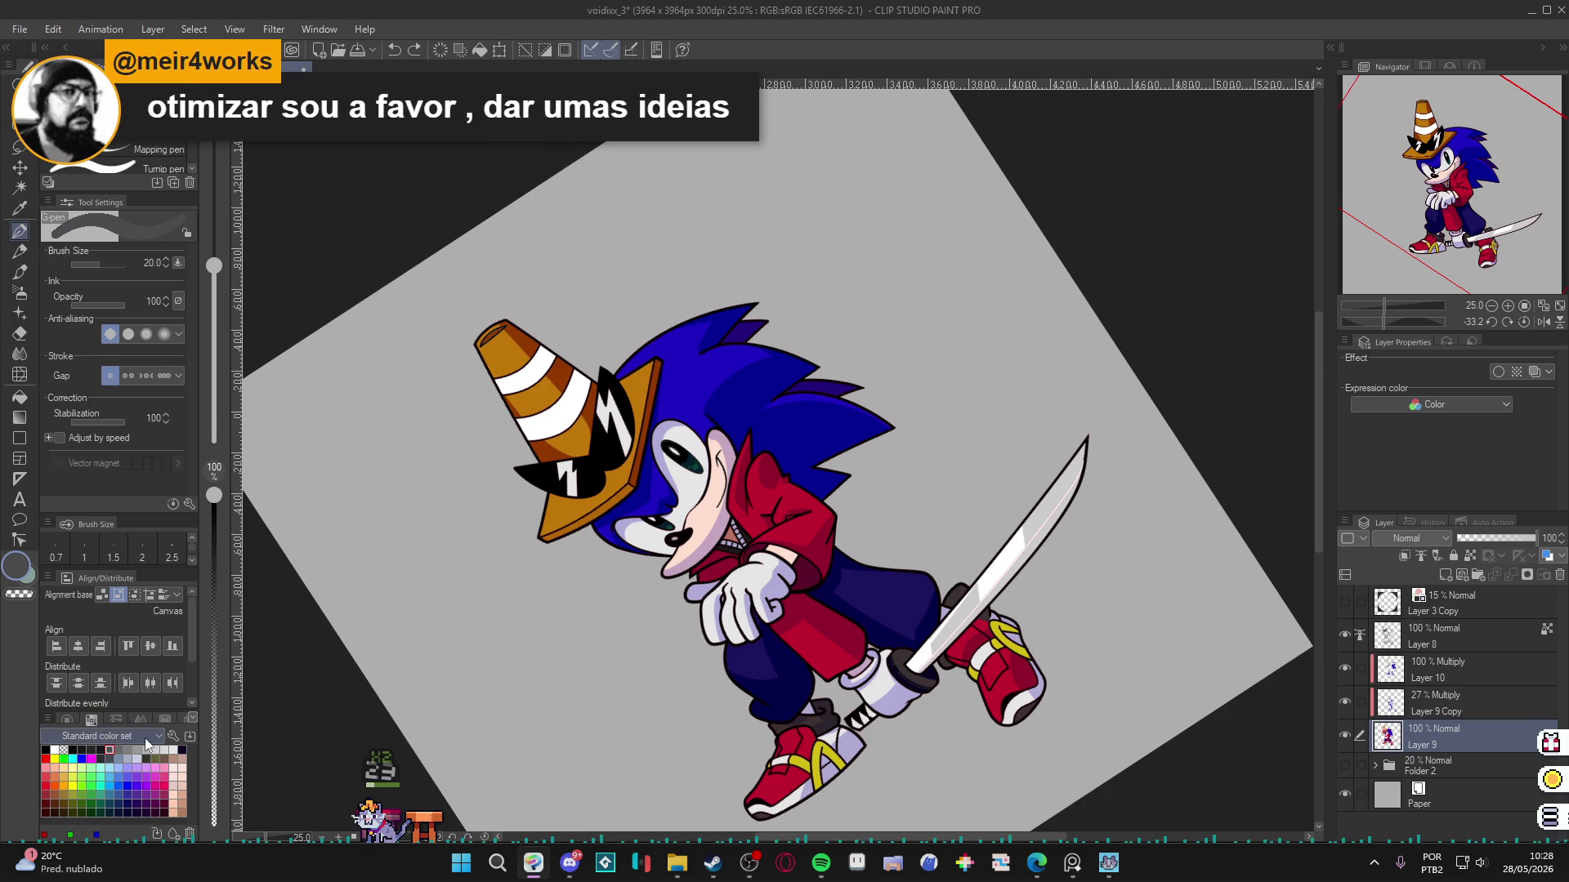
{"action": "left_click_drag", "start_coordinate": [1028, 519], "coordinate": [1024, 543]}
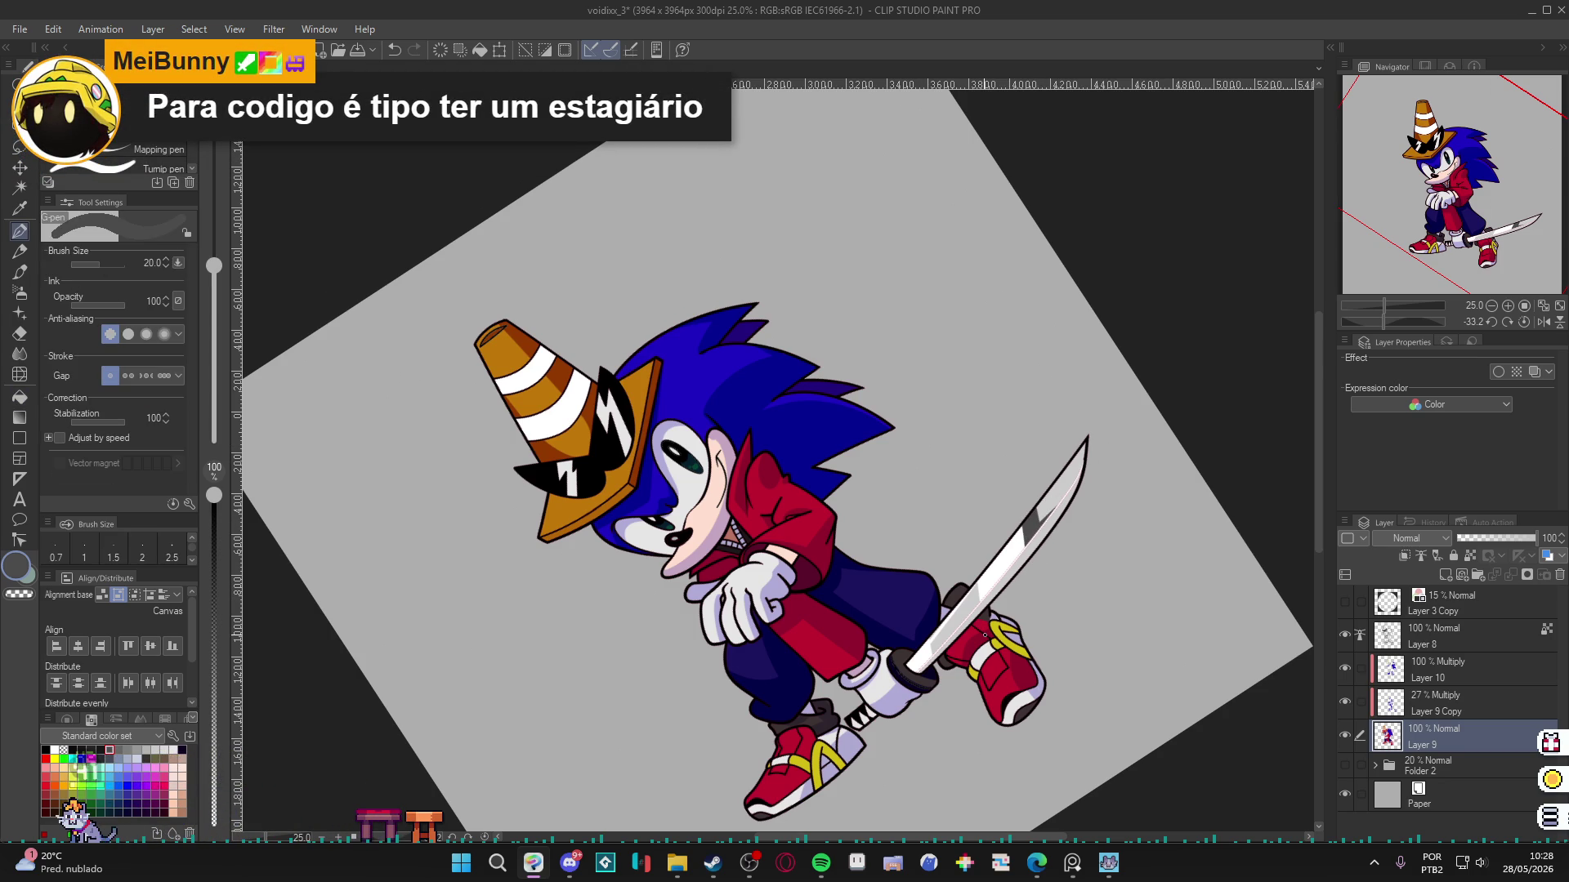
Fill the blade white with Paint unfilled area, then sample dark grey on Layer 8.
{"action": "key", "text": "x"}
{"action": "key", "text": "g"}
{"action": "left_click", "coordinate": [1025, 562]}
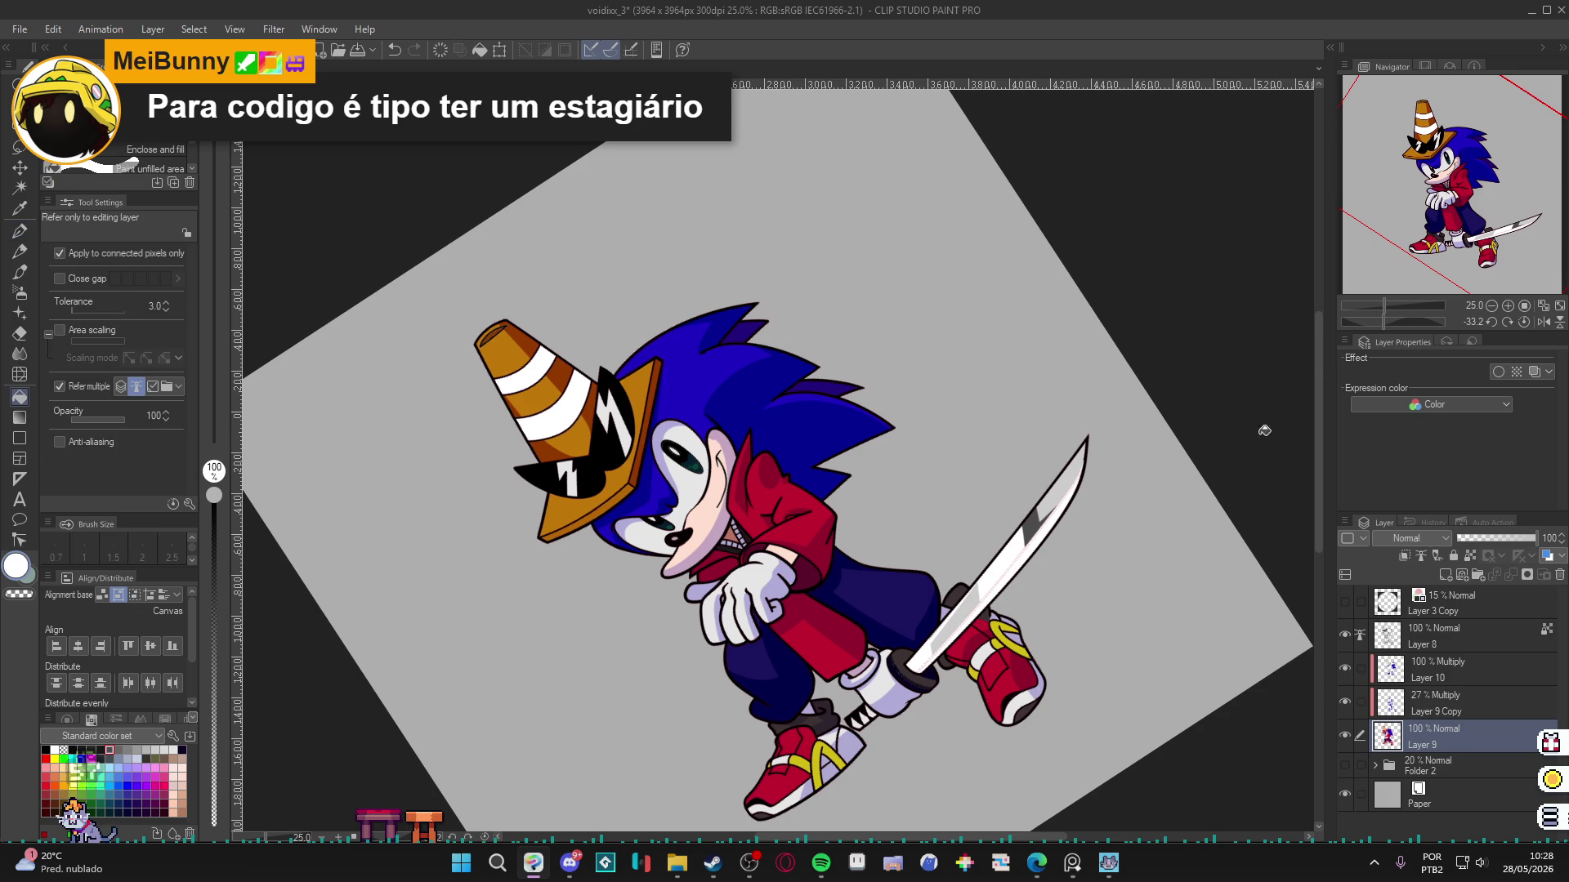
{"action": "key", "text": "p"}
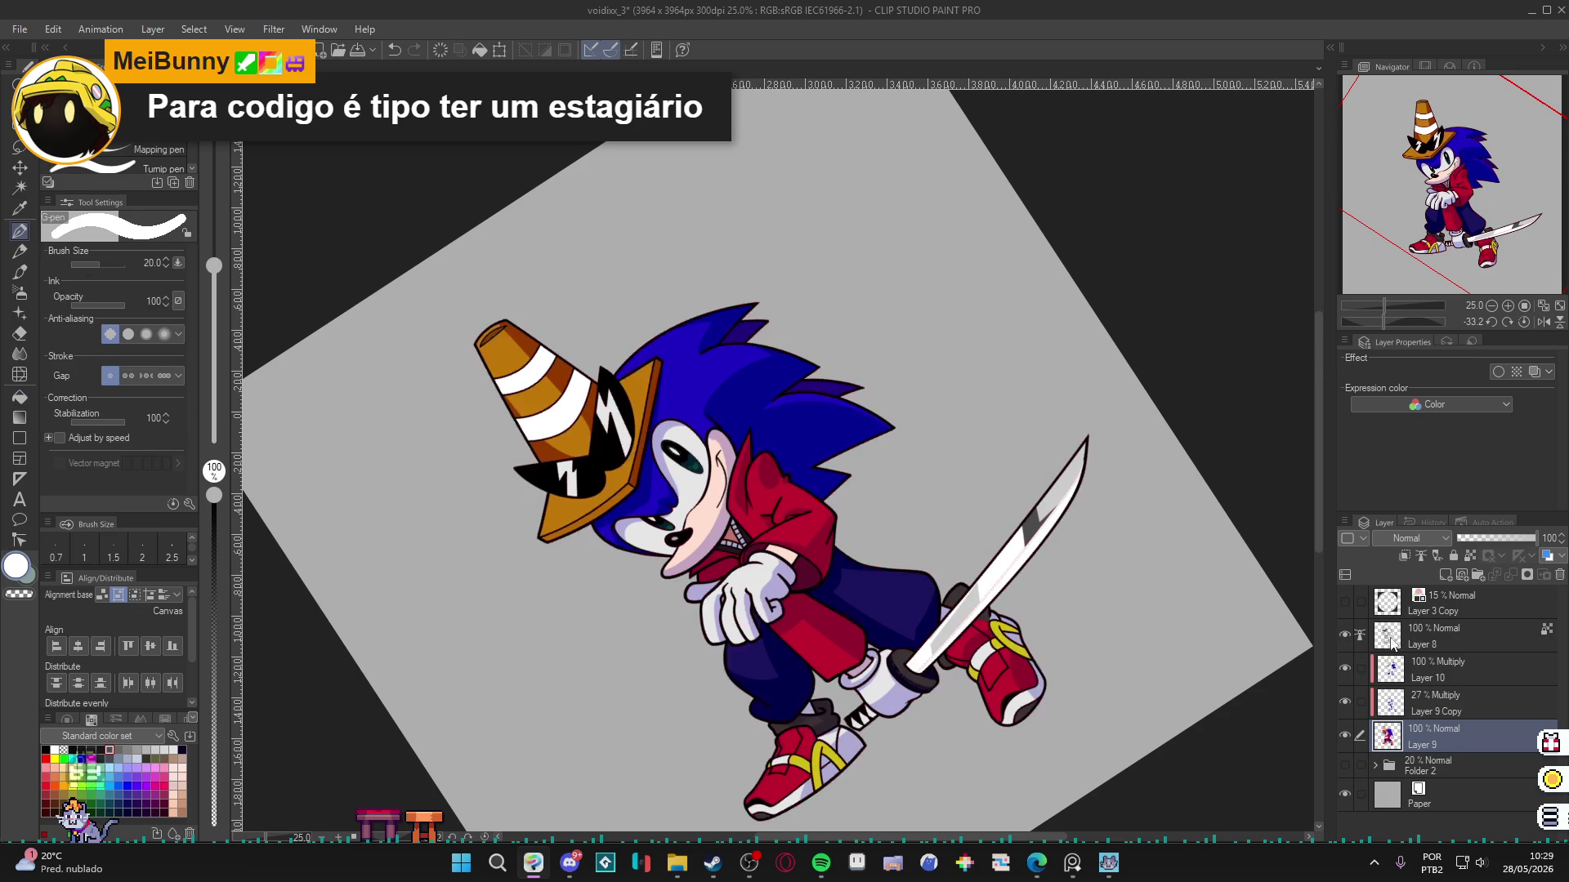
{"action": "left_click", "coordinate": [1405, 637]}
{"action": "left_click", "coordinate": [1034, 520], "text": "alt"}
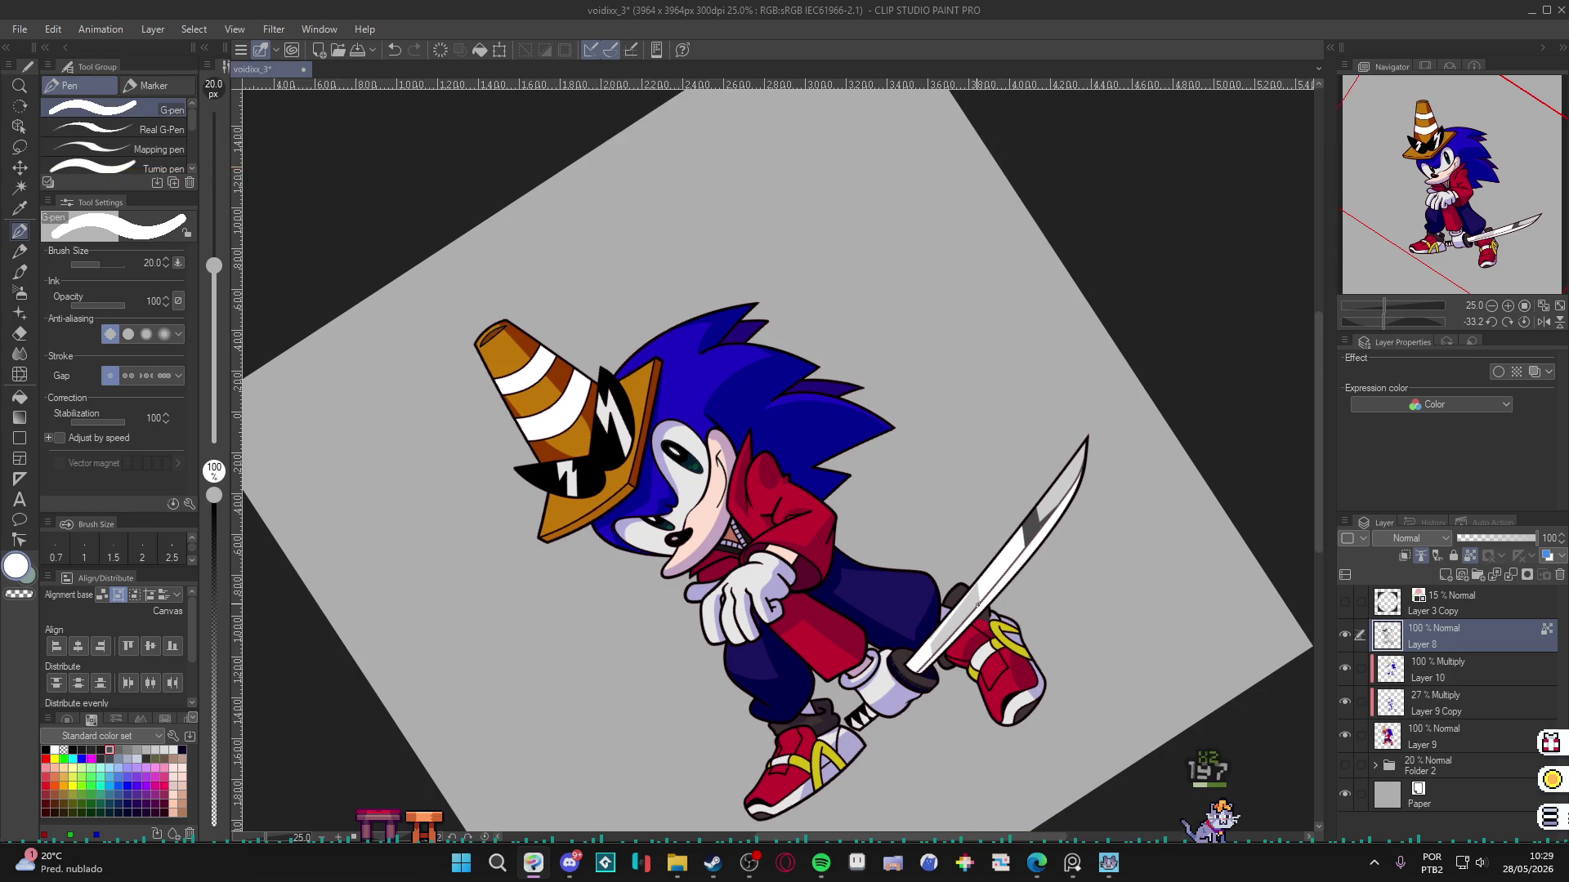
Pick white, fit and un-rotate the canvas view, and save the artwork.
{"action": "left_click", "coordinate": [978, 602], "text": "alt"}
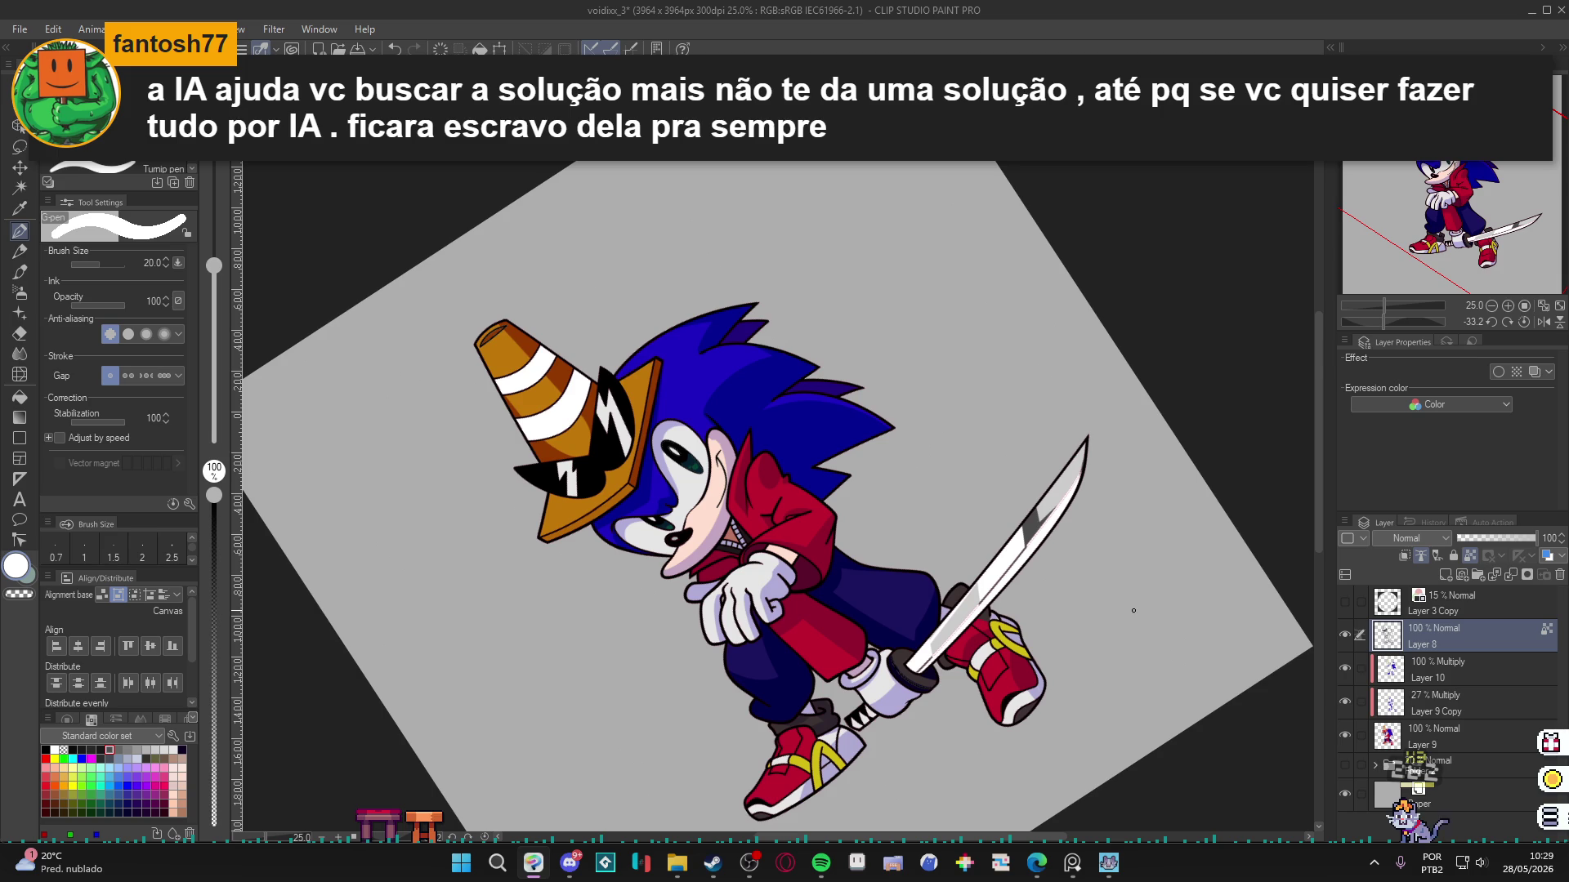
{"action": "key", "text": "ctrl+0"}
{"action": "key", "text": "ctrl+alt+0"}
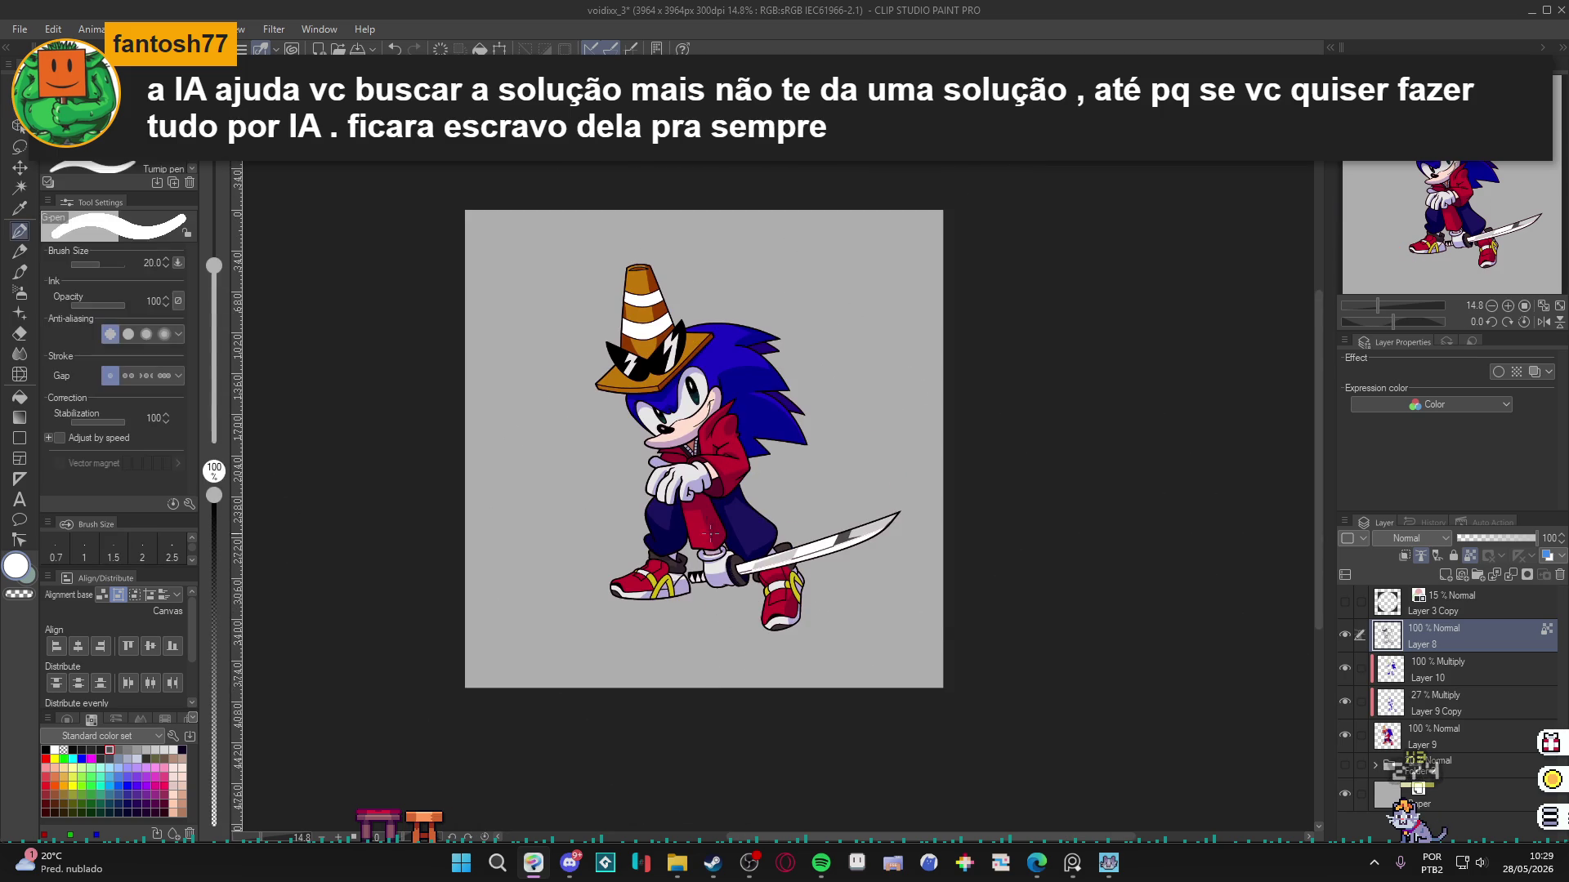
{"action": "key", "text": "ctrl+plus"}
{"action": "key", "text": "ctrl+plus"}
{"action": "key", "text": "ctrl+s"}
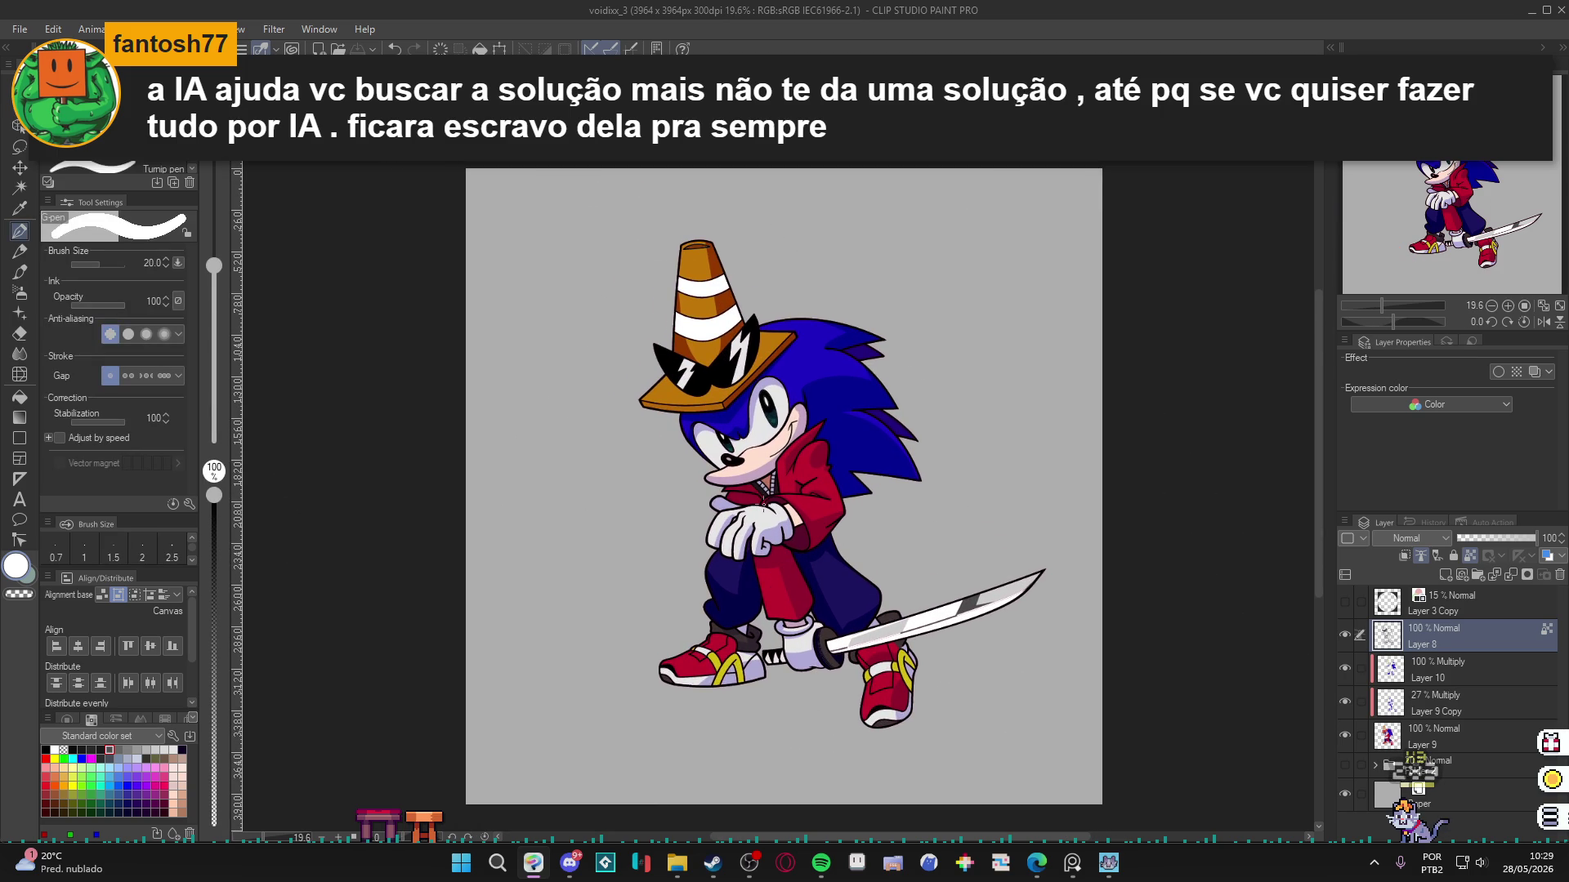
Compare the drawing with Layer 8's black lineart hidden and shown, zooming onto the sword.
{"action": "left_click", "coordinate": [1344, 634]}
{"action": "left_click", "coordinate": [1344, 634]}
{"action": "scroll", "coordinate": [1015, 642], "scroll_direction": "up", "scroll_amount": 3}
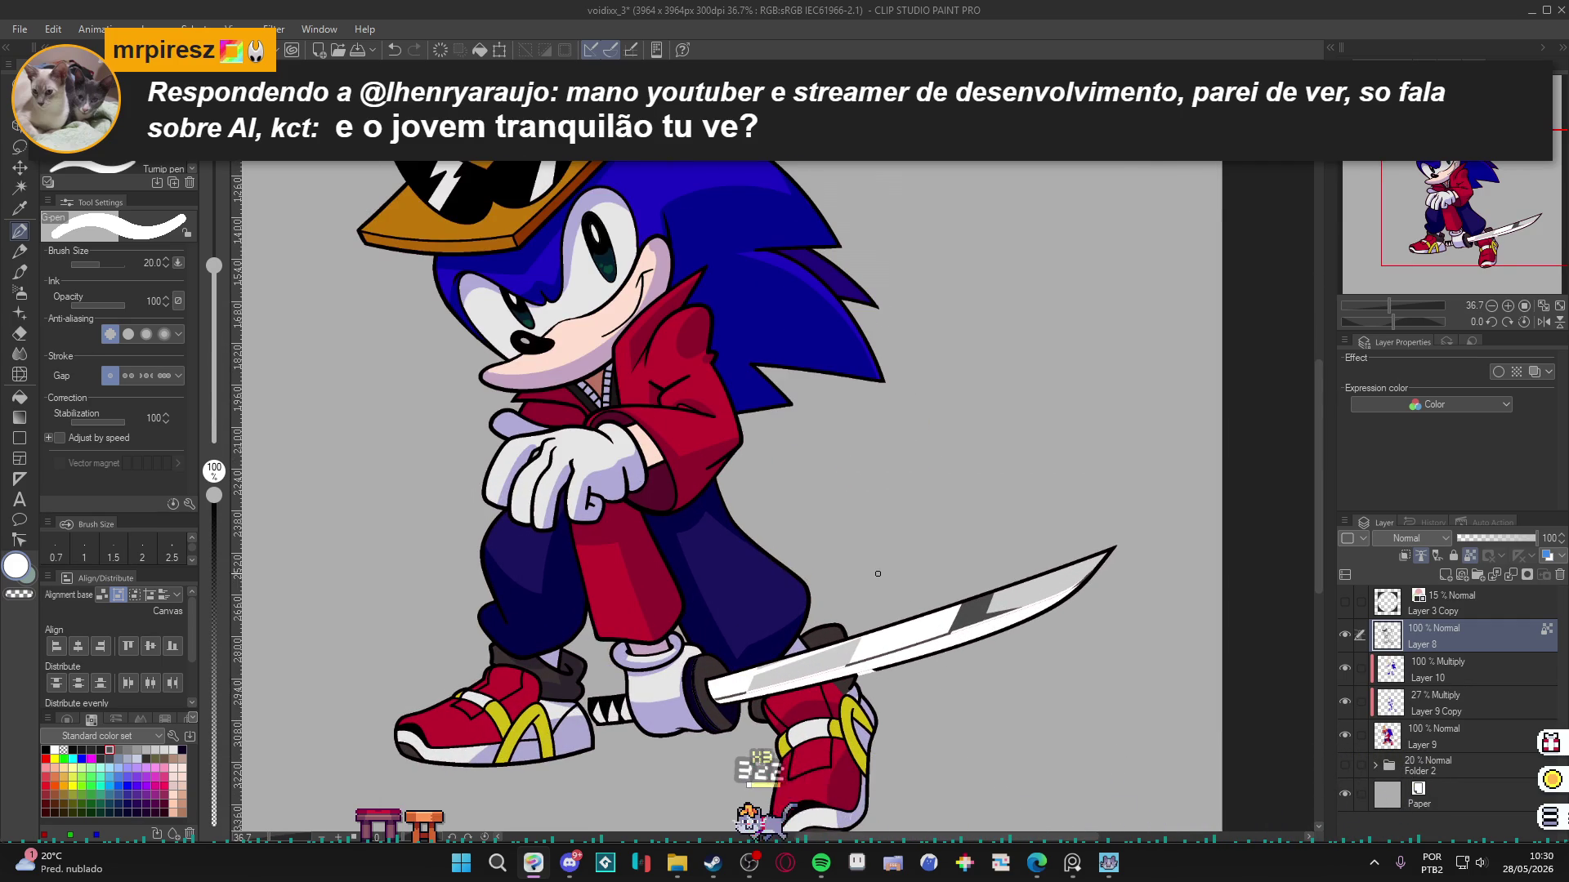
{"action": "scroll", "coordinate": [962, 564], "scroll_direction": "down", "scroll_amount": 2}
{"action": "left_click_drag", "start_coordinate": [962, 564], "coordinate": [982, 562]}
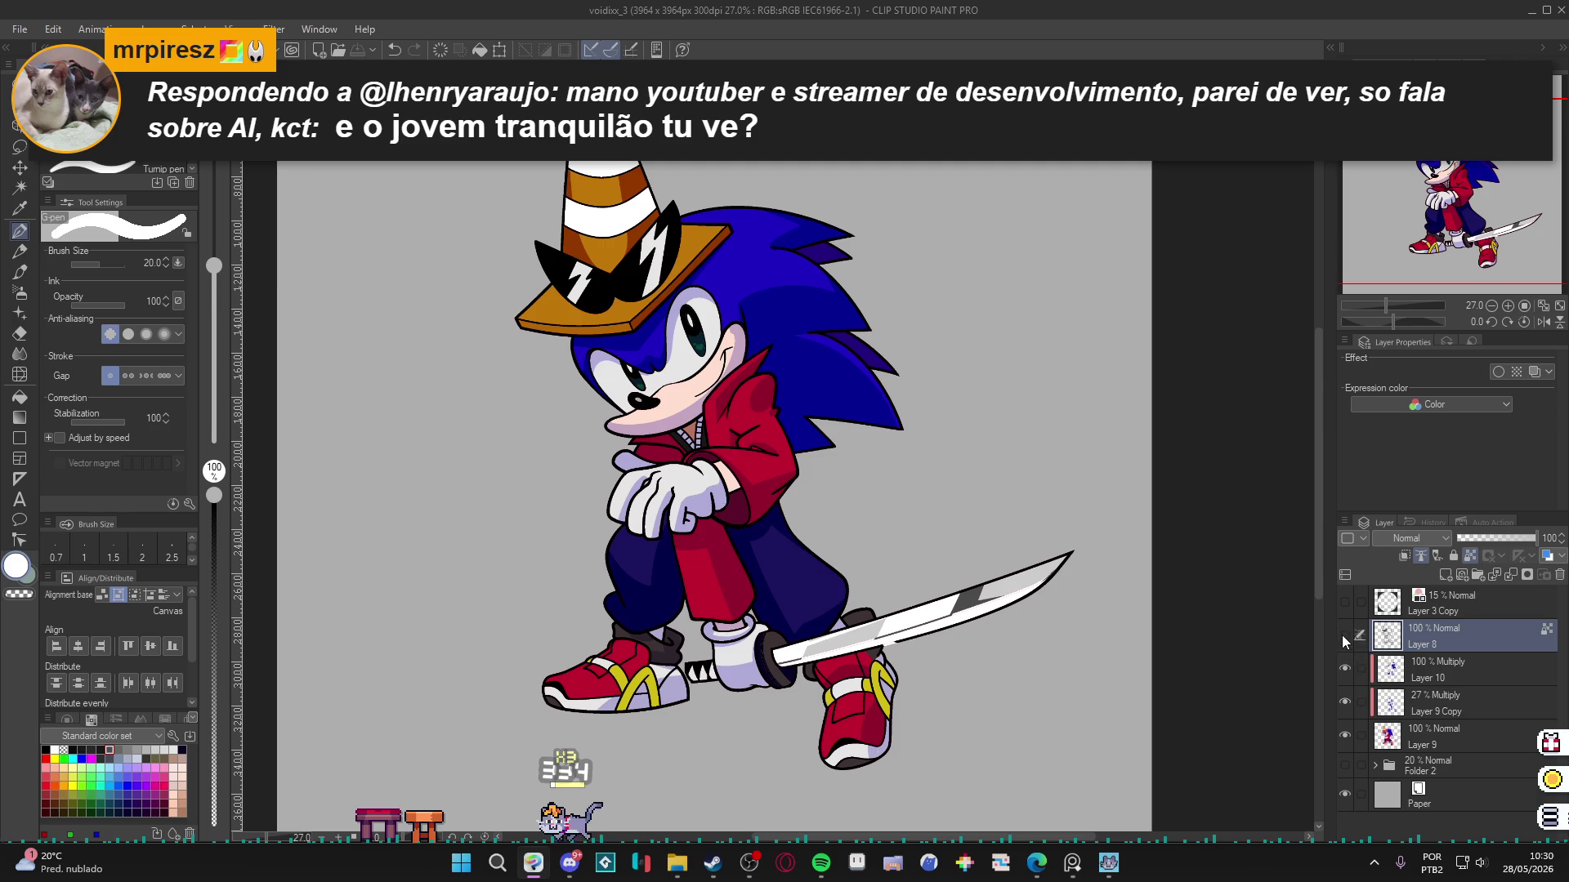
{"action": "left_click", "coordinate": [1344, 634]}
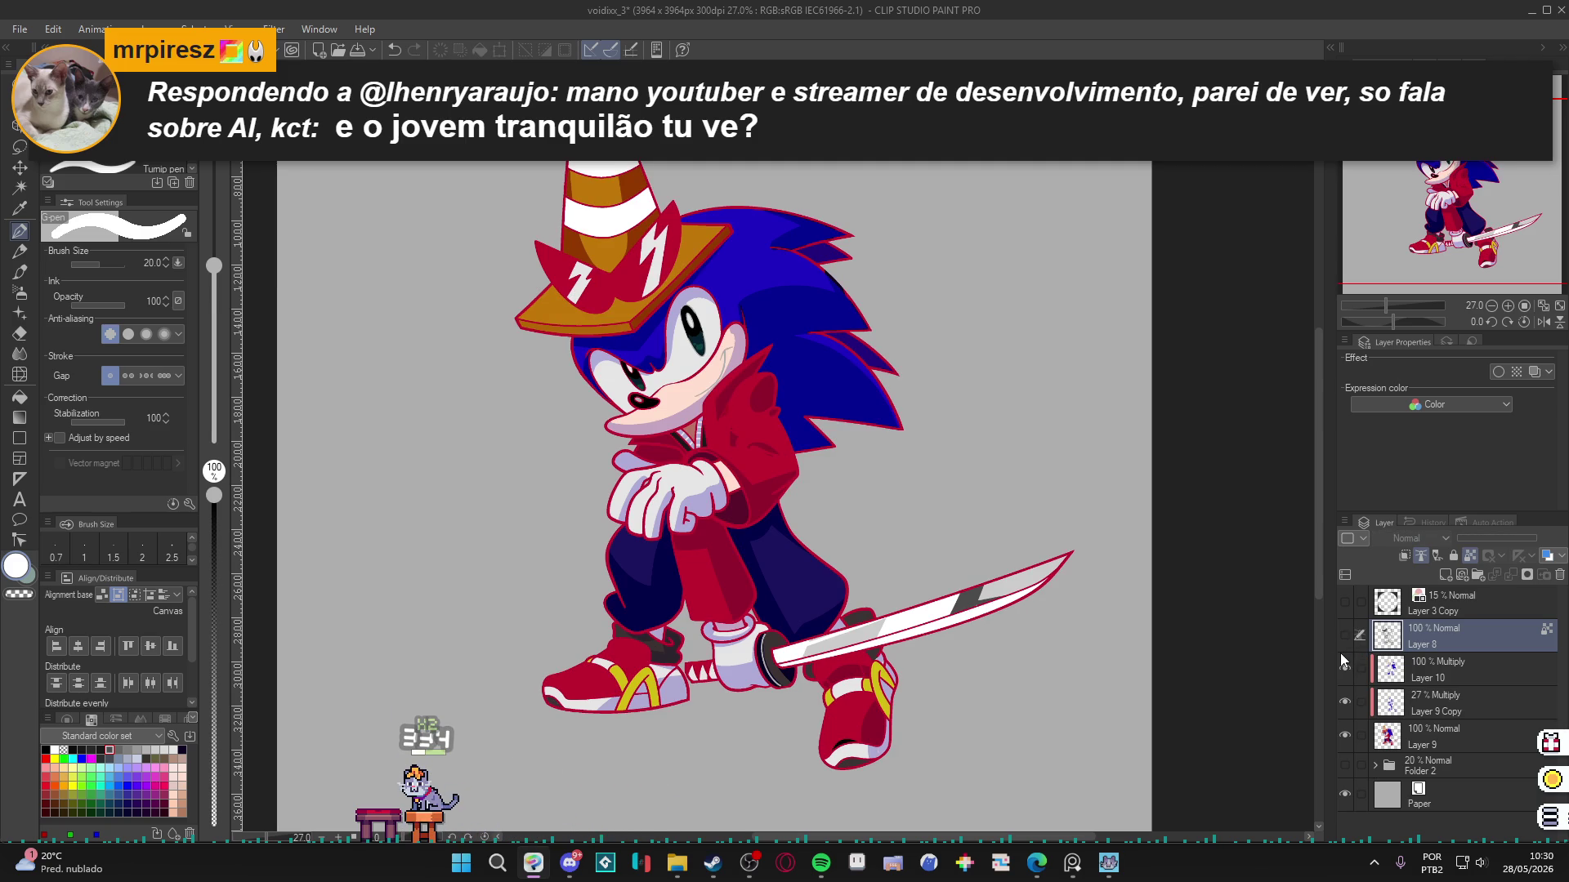
{"action": "left_click", "coordinate": [1348, 628]}
{"action": "scroll", "coordinate": [933, 646], "scroll_direction": "up", "scroll_amount": 4}
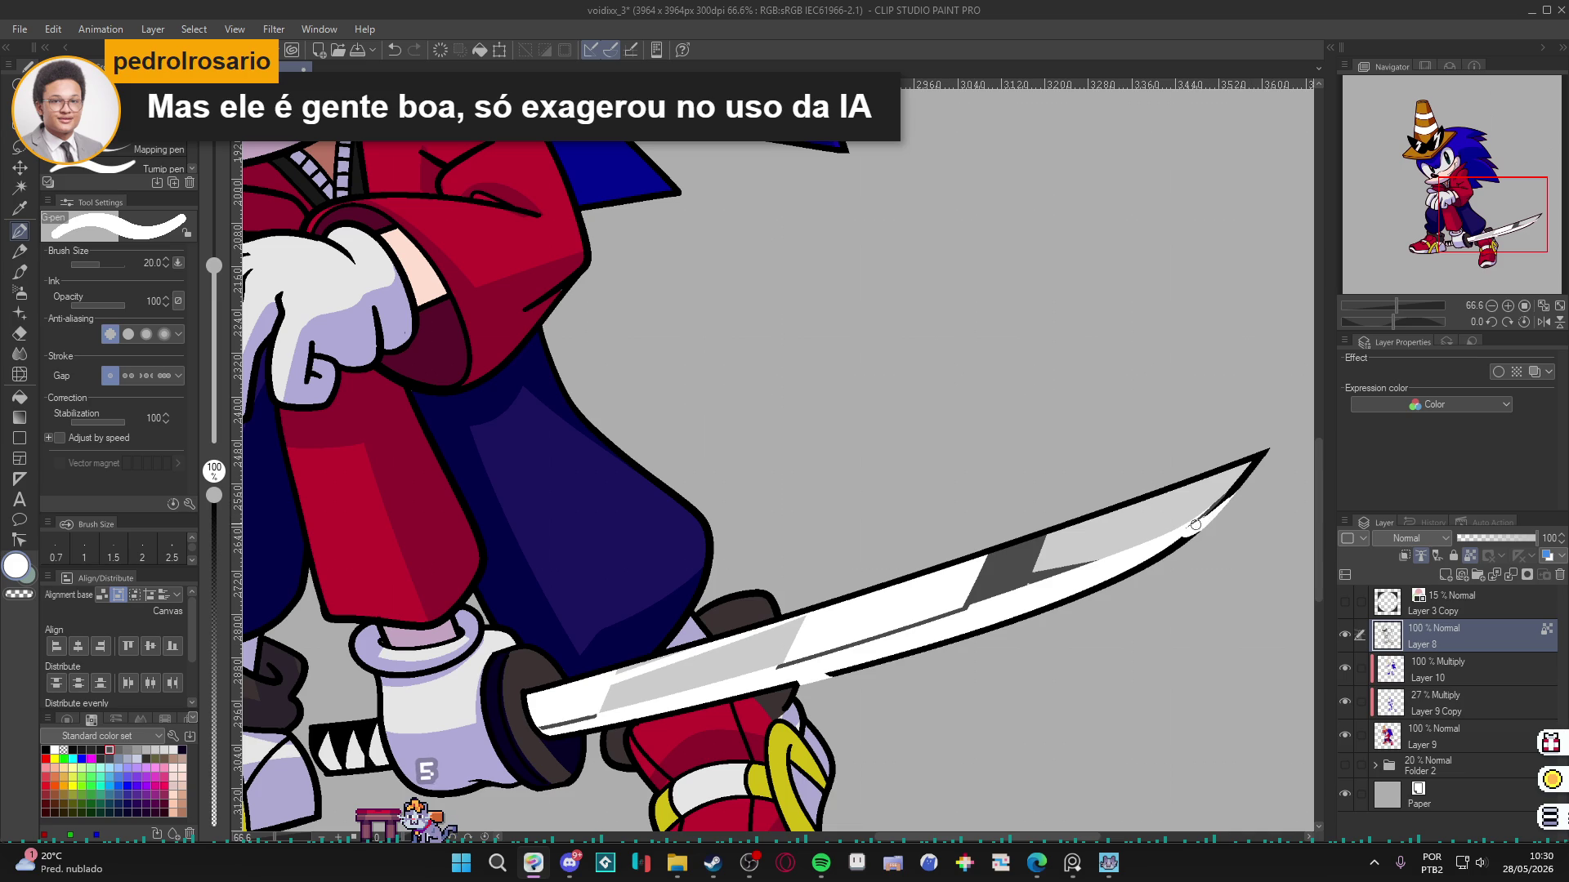
{"action": "mouse_move", "coordinate": [1168, 541]}
{"action": "left_mouse_down"}
{"action": "mouse_move", "coordinate": [1180, 536]}
{"action": "mouse_move", "coordinate": [1094, 598]}
{"action": "mouse_move", "coordinate": [964, 636]}
{"action": "left_mouse_up"}
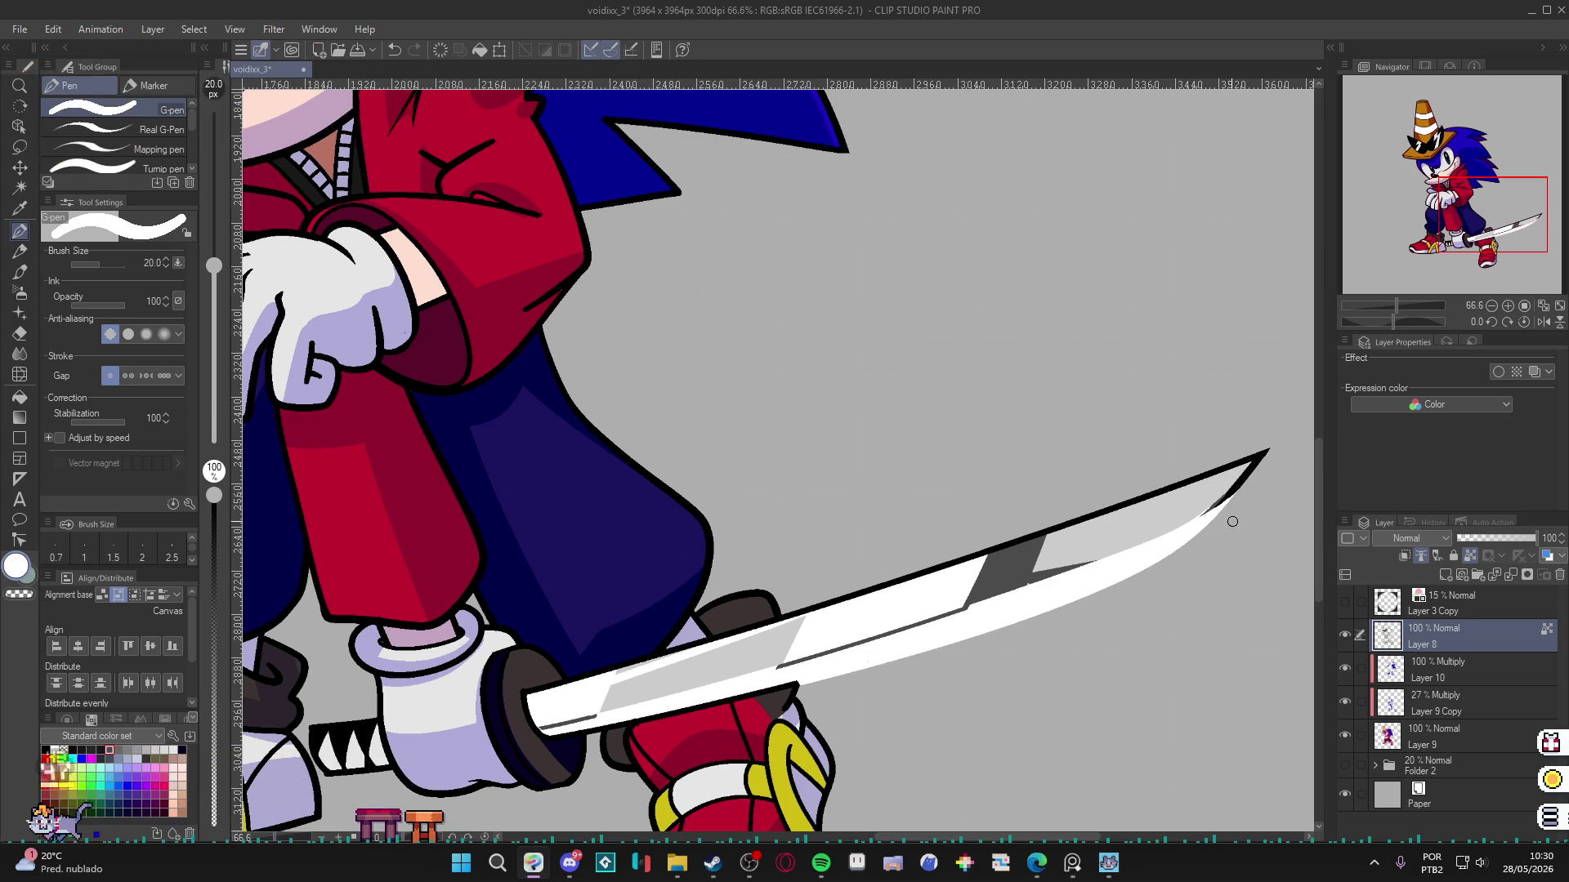
{"action": "key", "text": "x"}
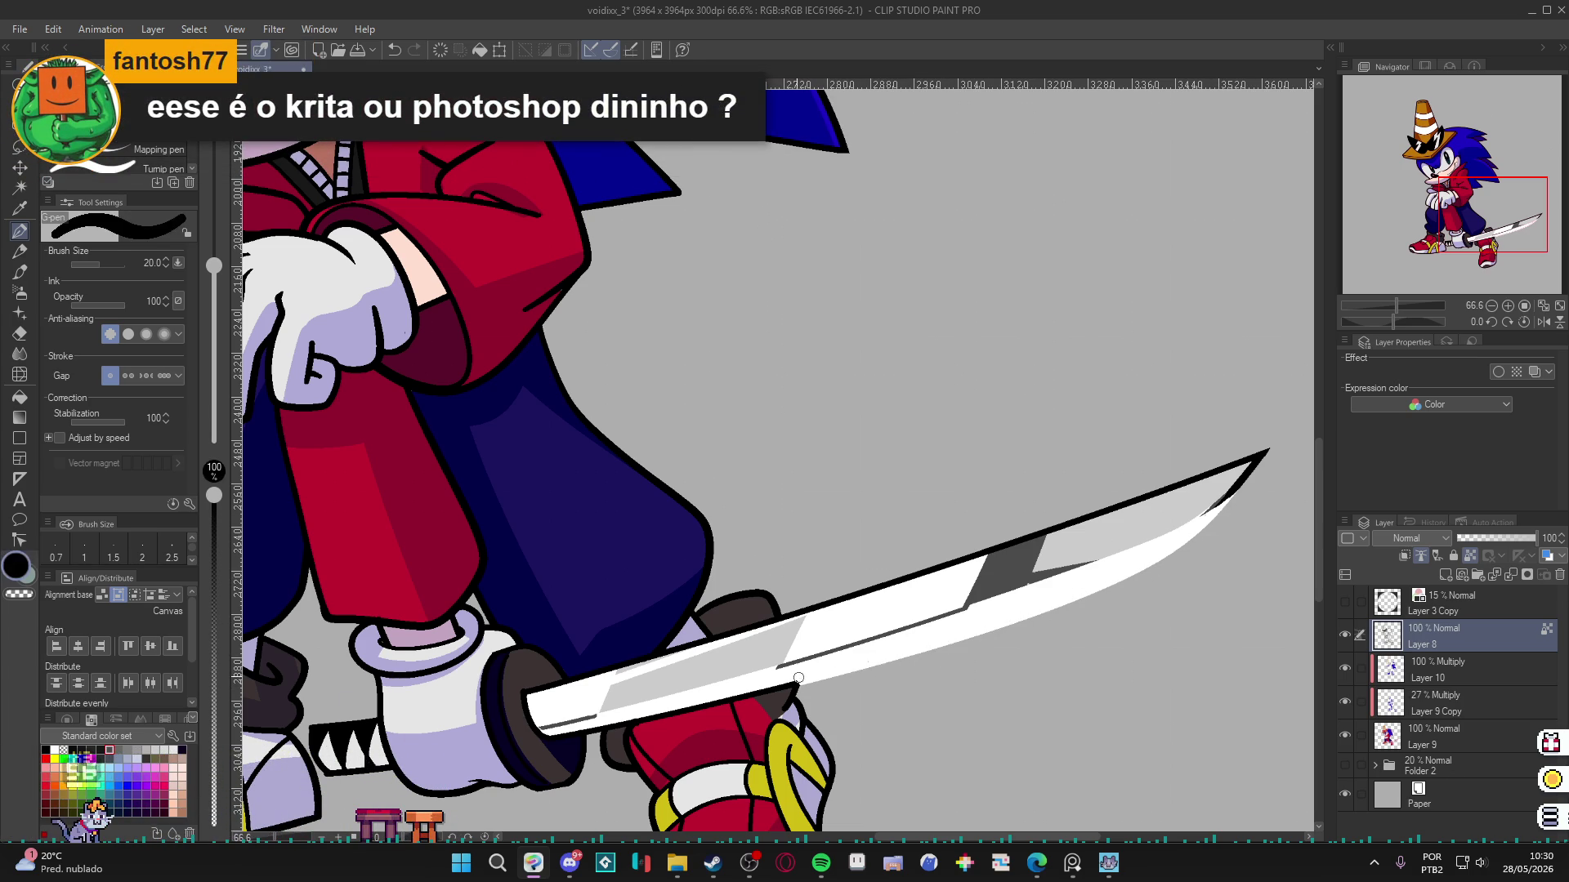
{"action": "key", "text": "x"}
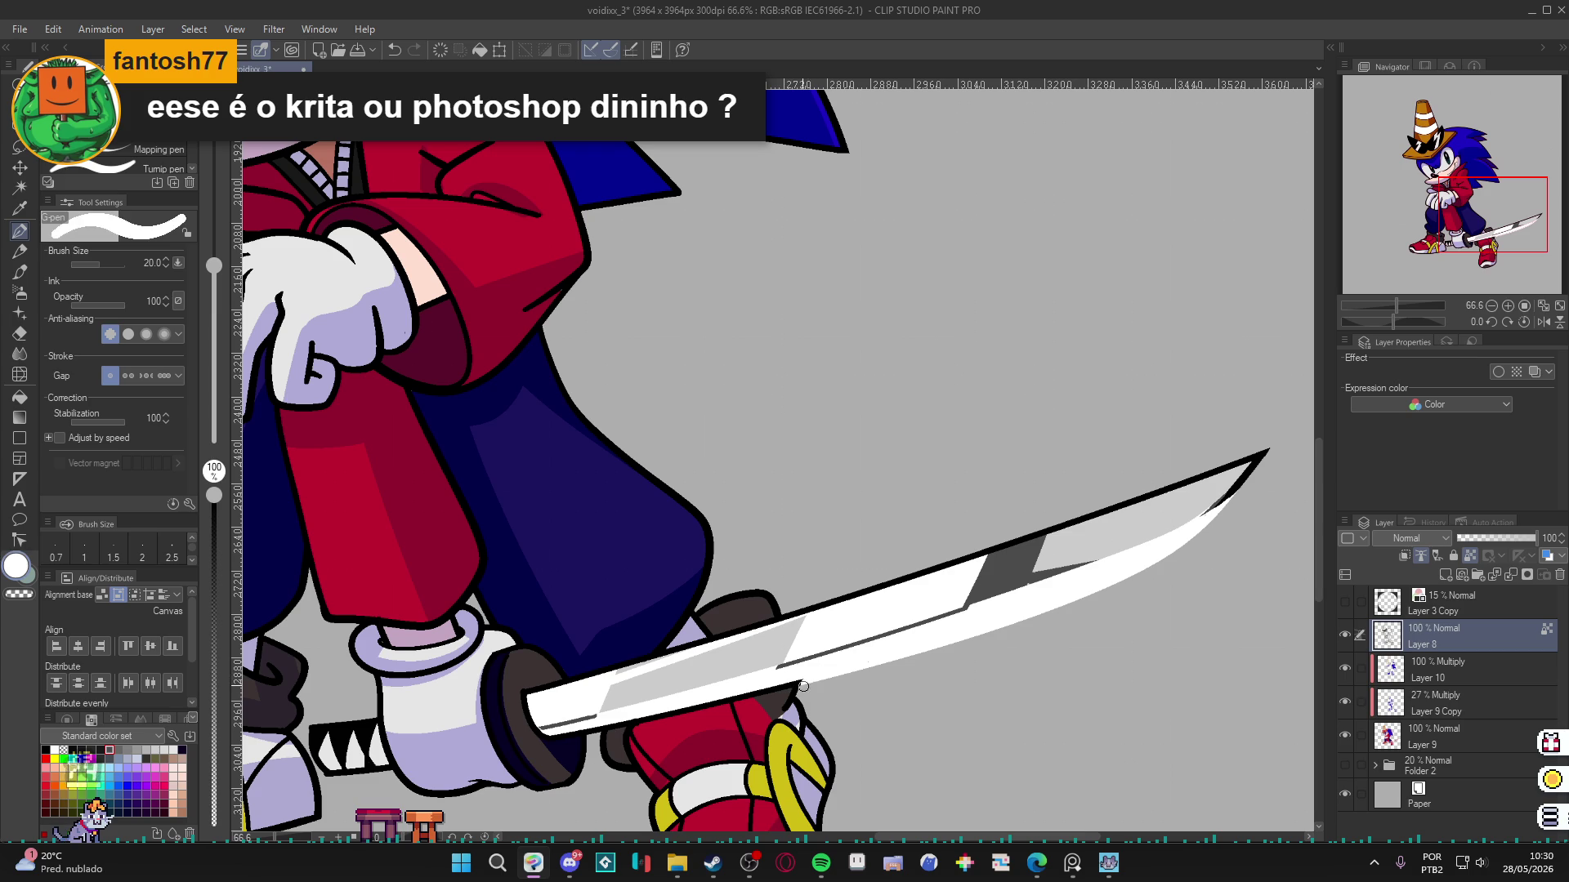
{"action": "key", "text": "x"}
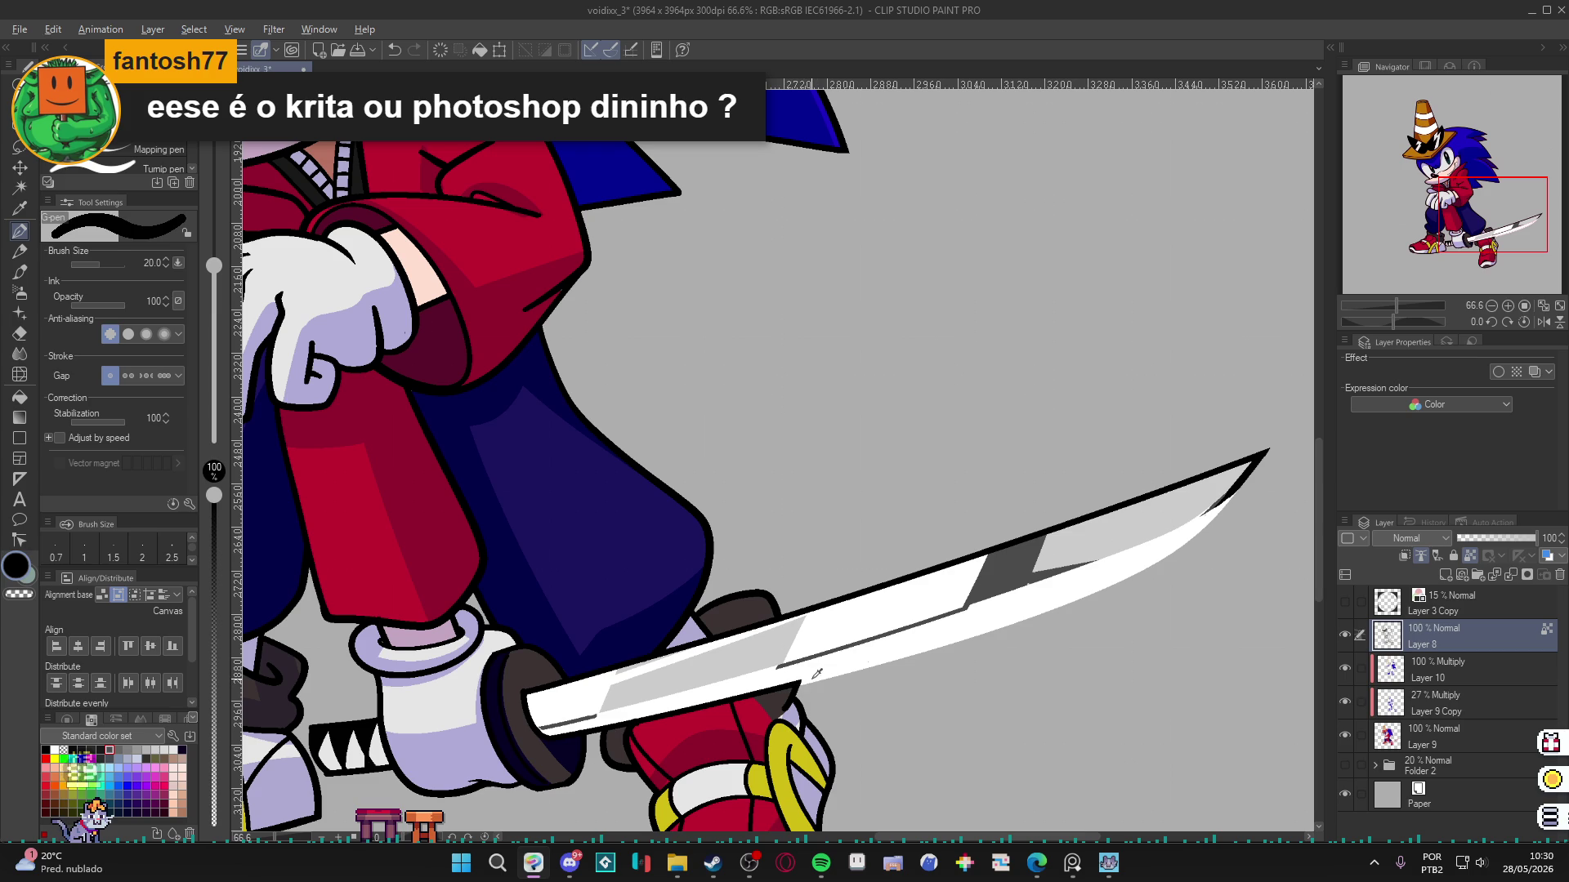
{"action": "key", "text": "x"}
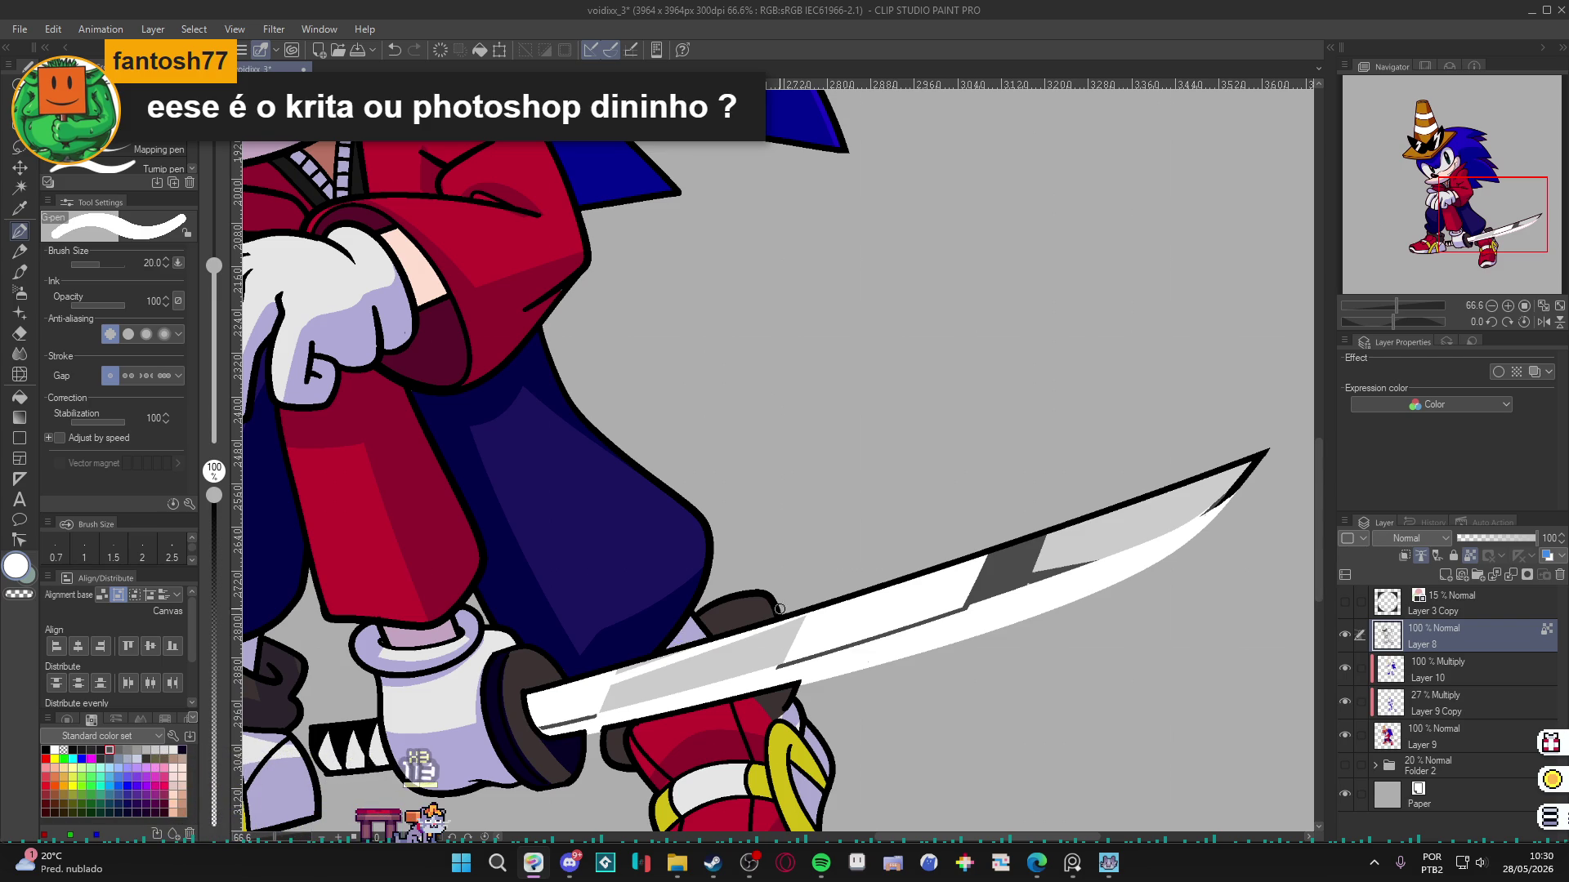
{"action": "scroll", "coordinate": [757, 621], "scroll_direction": "down", "scroll_amount": 4}
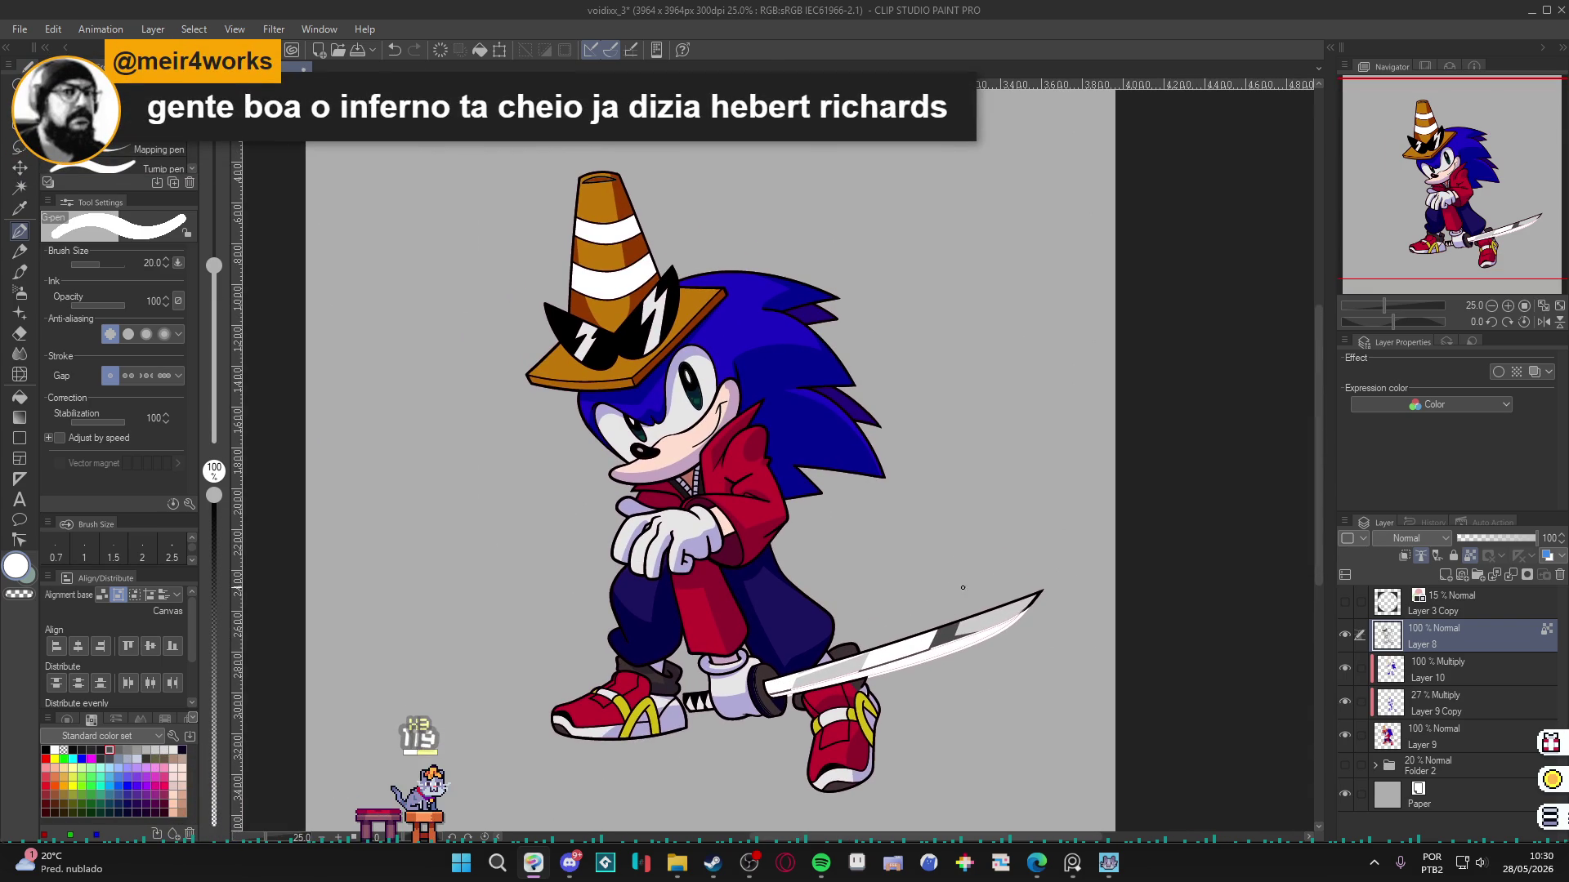
{"action": "scroll", "coordinate": [1042, 590], "scroll_direction": "up", "scroll_amount": 1}
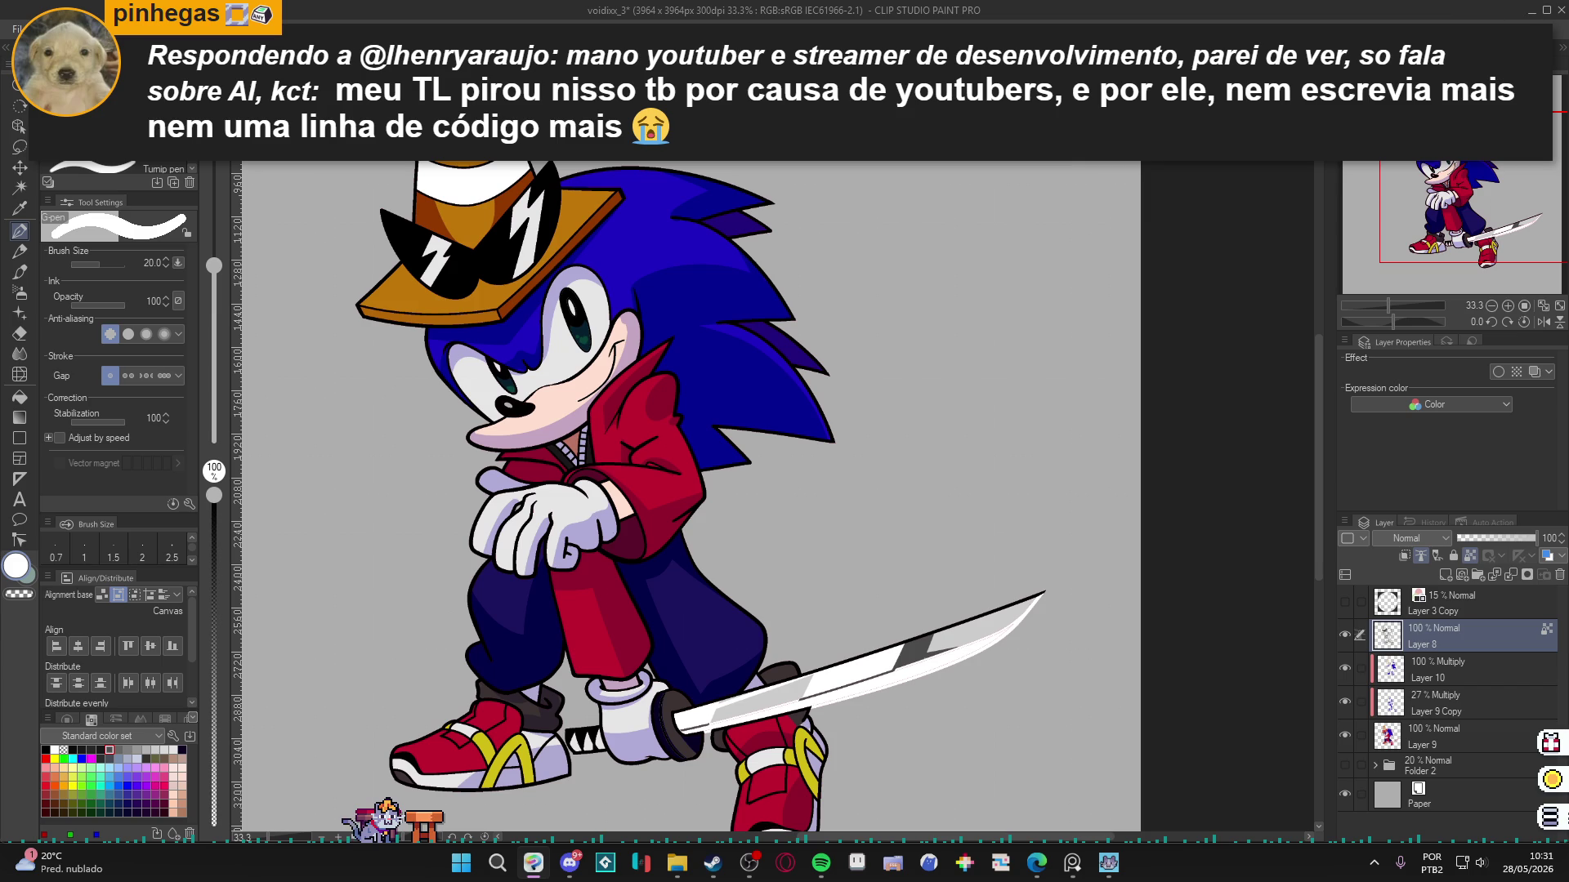
Drop 3D drawing figure-Ver.2 (Male) onto the canvas and bend its lower leg and thigh.
{"action": "left_click", "coordinate": [1319, 187]}
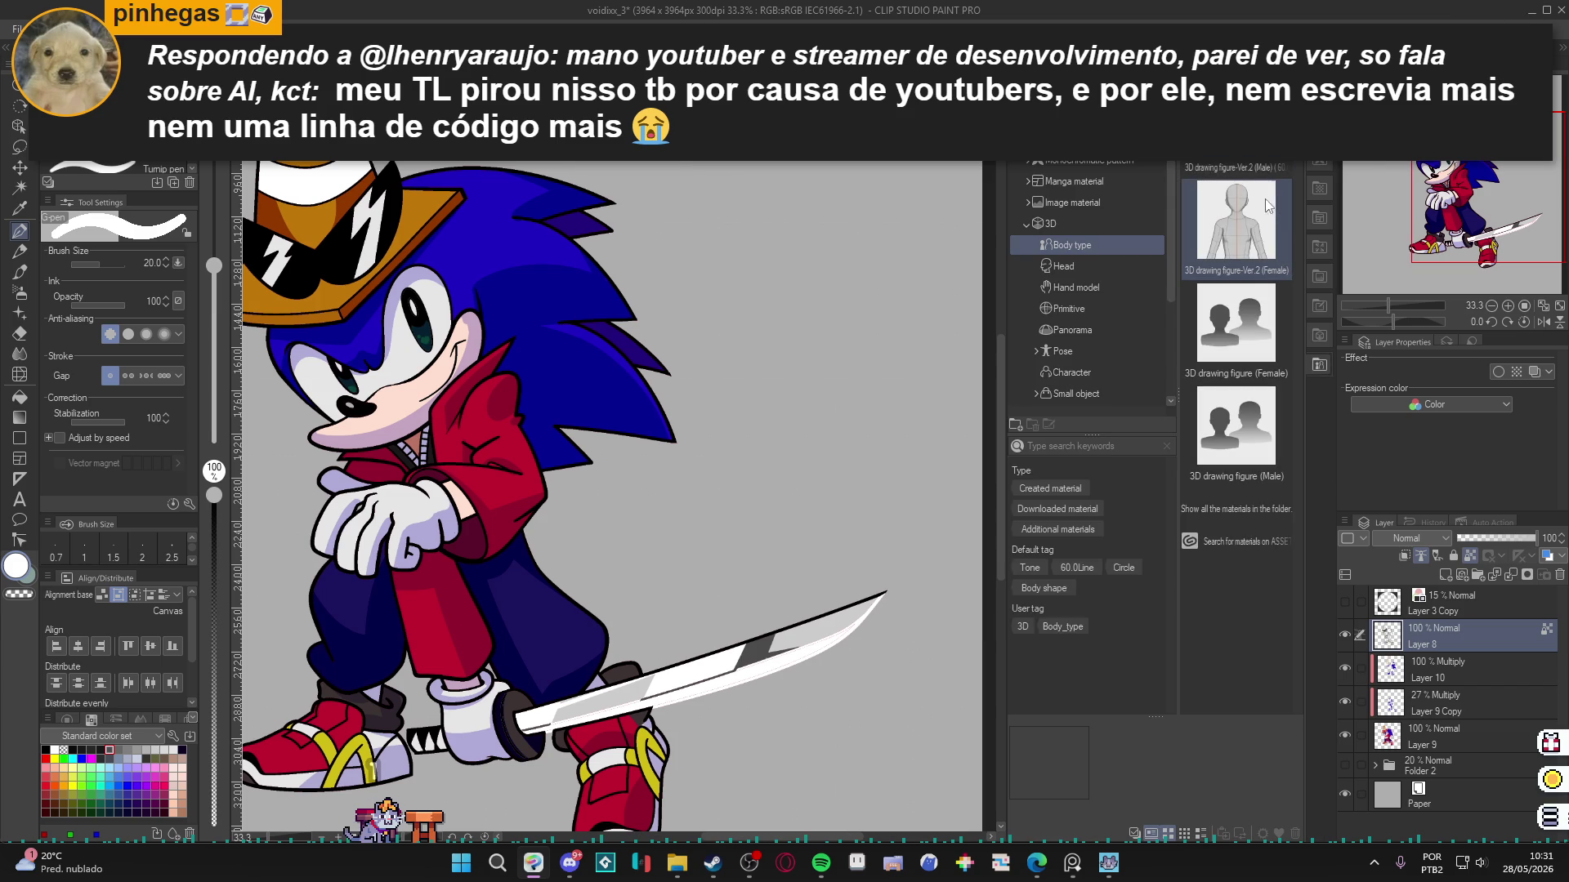
{"action": "mouse_move", "coordinate": [1236, 169]}
{"action": "left_mouse_down"}
{"action": "mouse_move", "coordinate": [688, 381]}
{"action": "mouse_move", "coordinate": [596, 390]}
{"action": "left_mouse_up"}
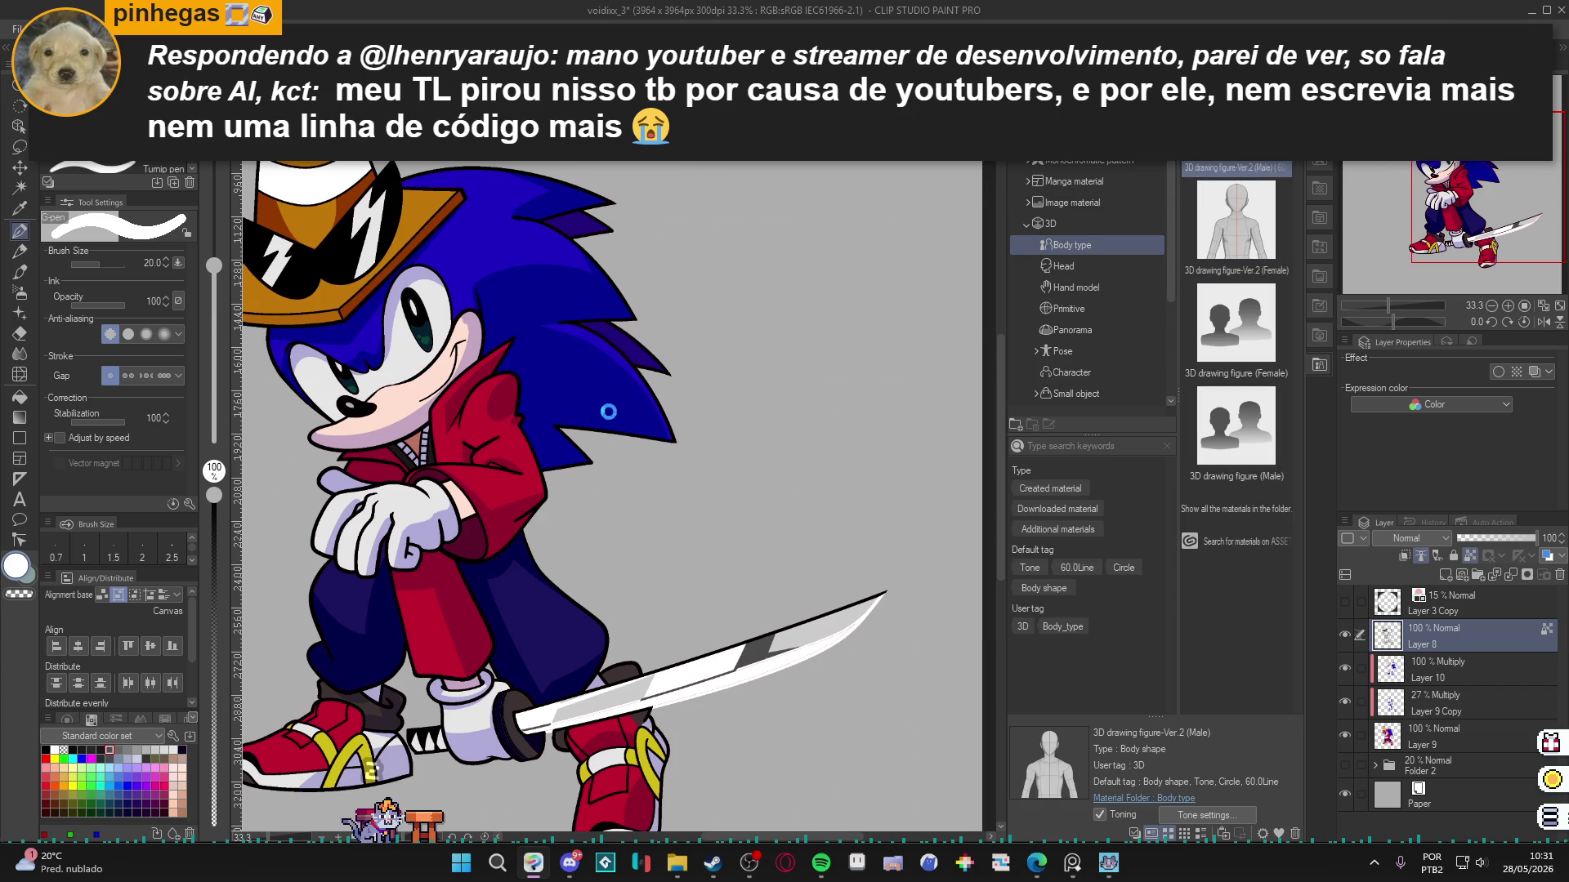
{"action": "scroll", "coordinate": [608, 379], "scroll_direction": "down", "scroll_amount": 3}
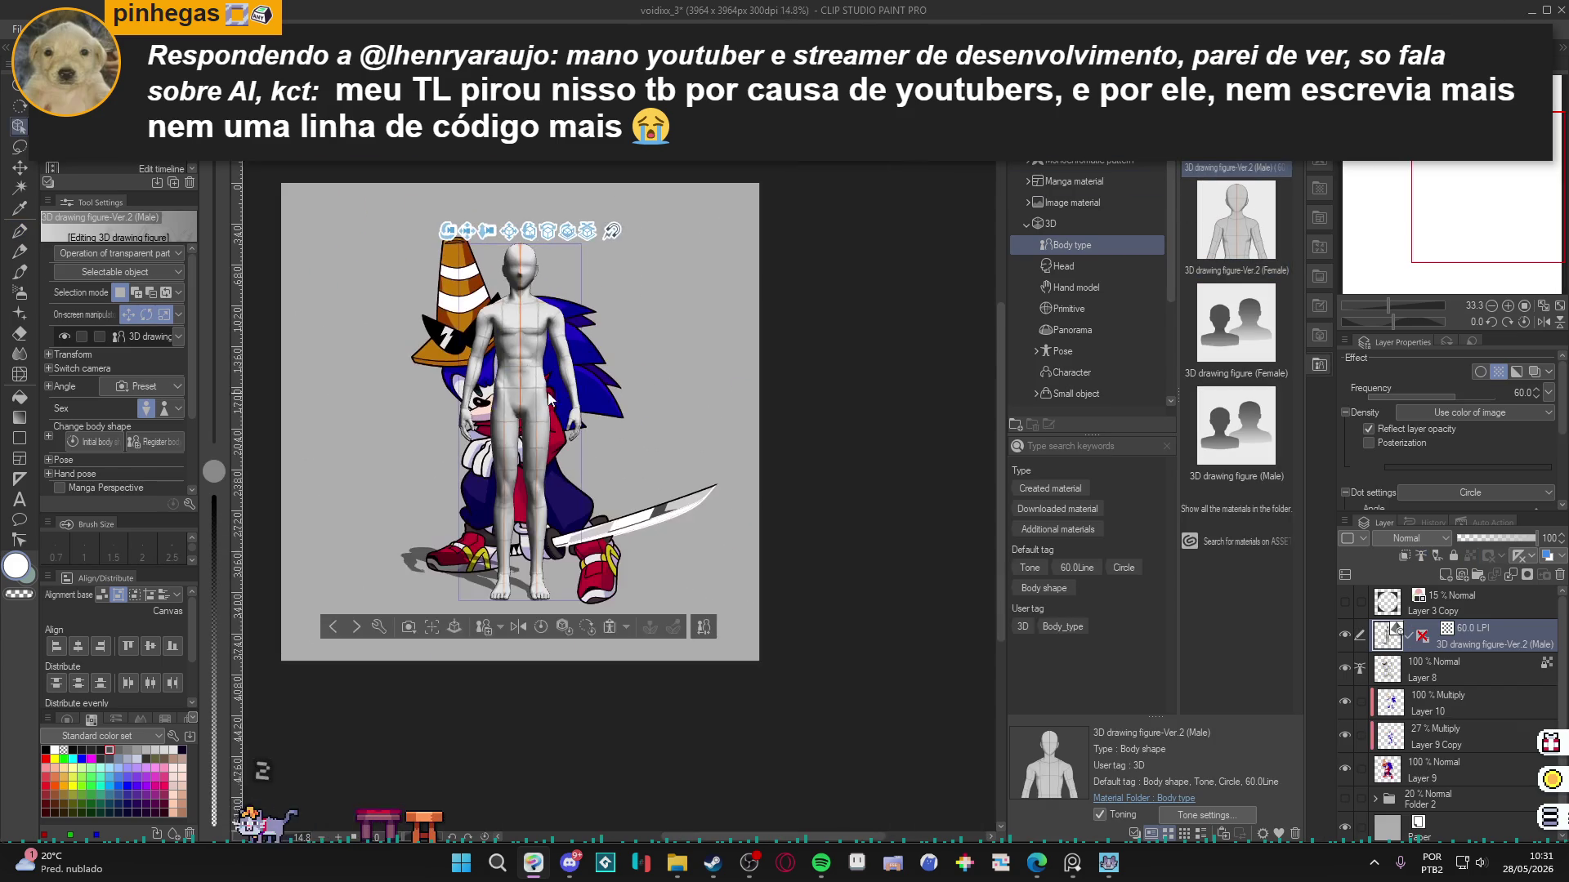
{"action": "scroll", "coordinate": [540, 411], "scroll_direction": "up", "scroll_amount": 1}
{"action": "left_click", "coordinate": [541, 508]}
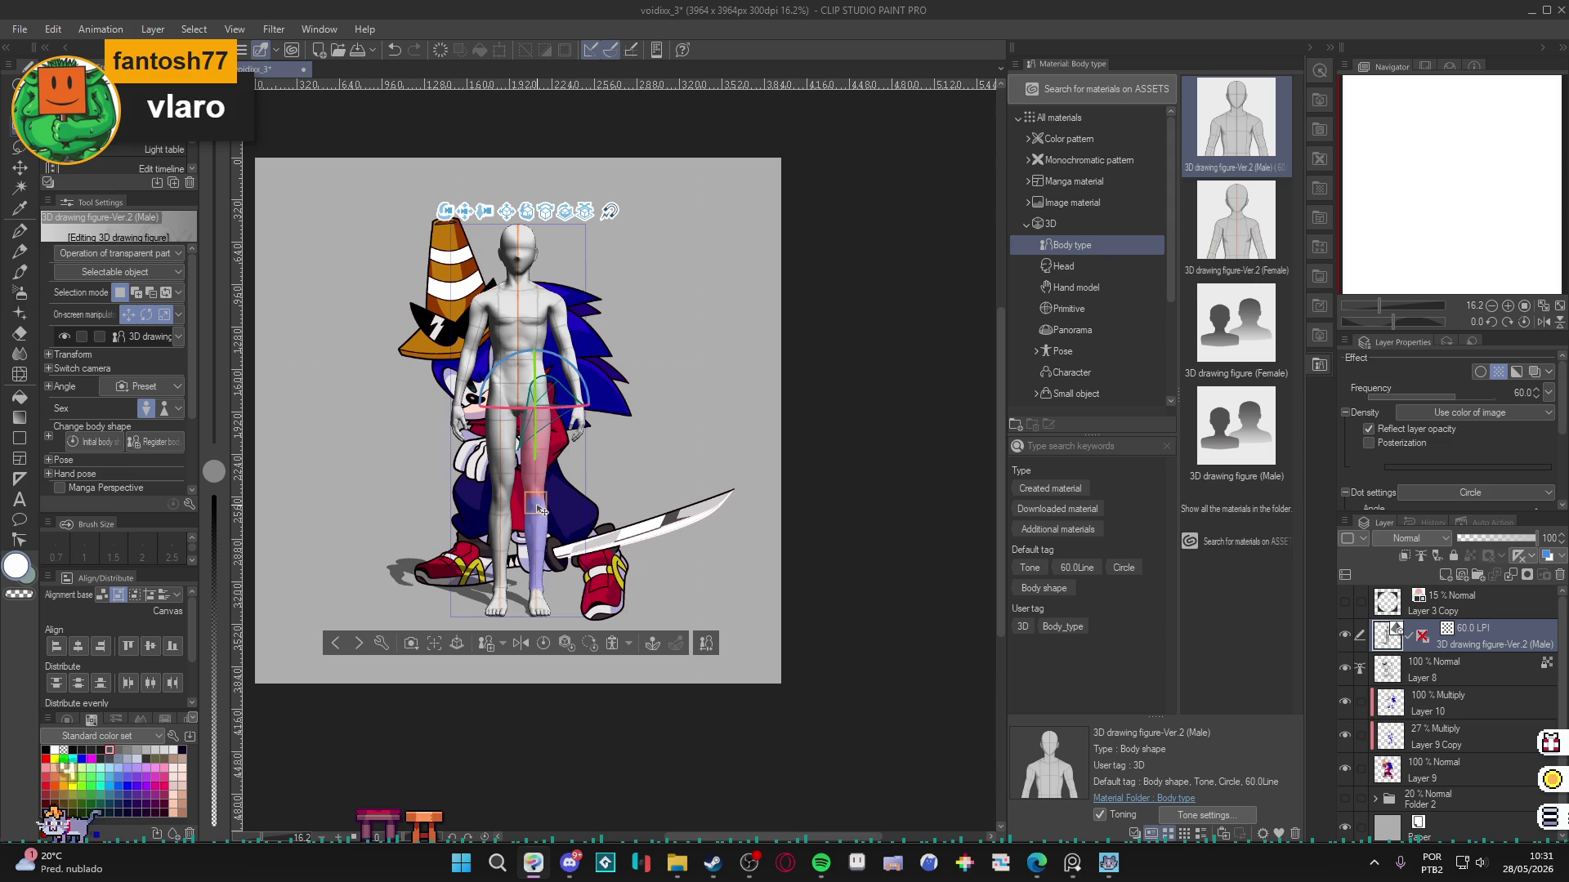
{"action": "left_click_drag", "start_coordinate": [540, 511], "coordinate": [553, 482]}
{"action": "left_click", "coordinate": [552, 482]}
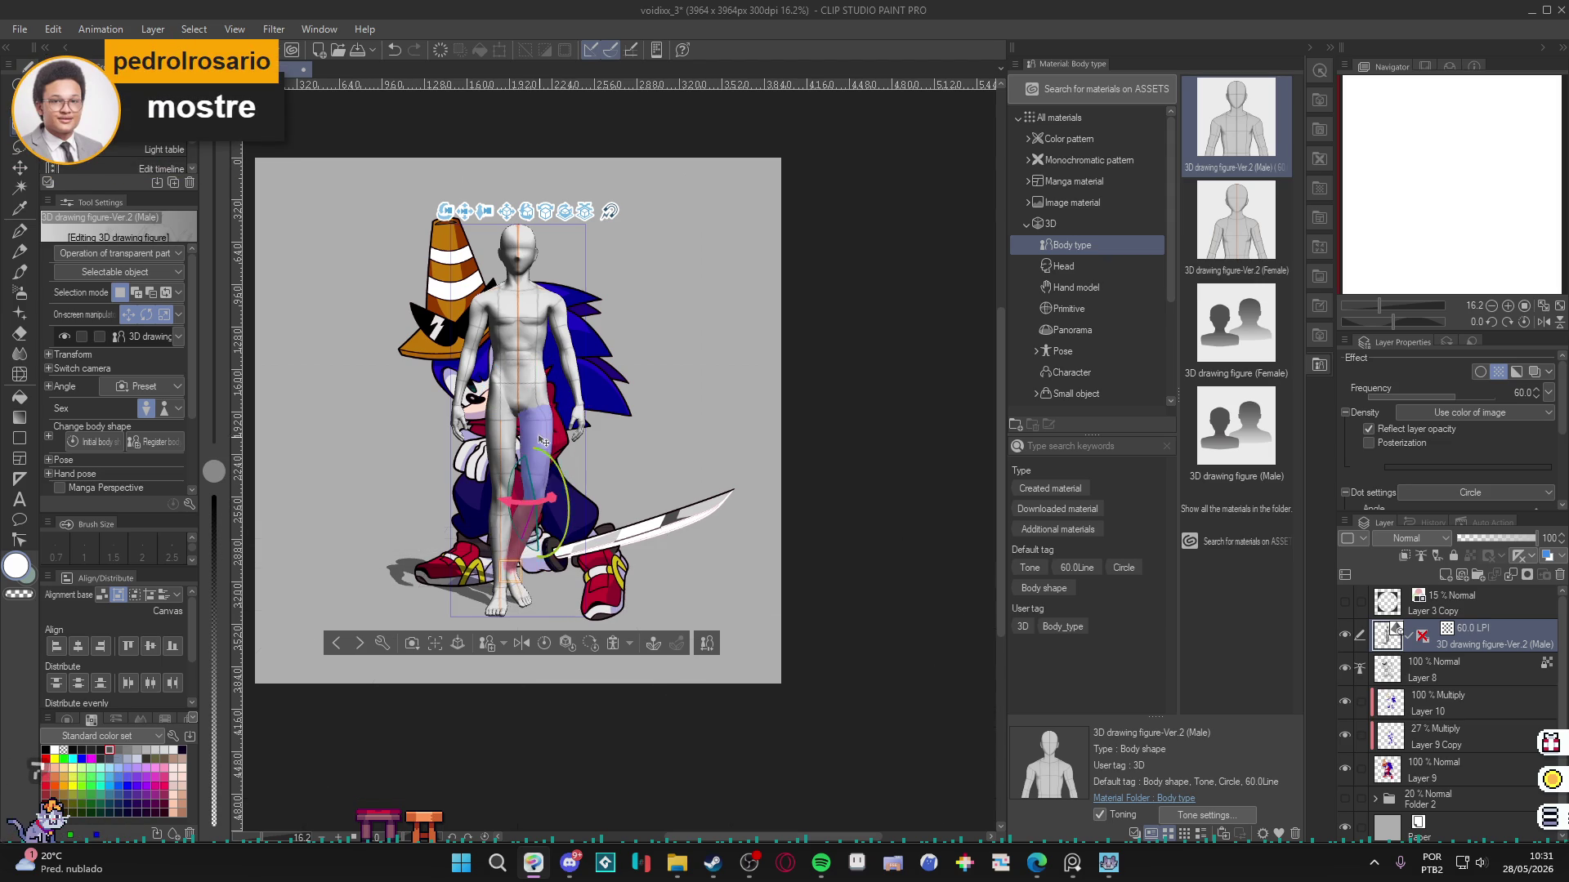
{"action": "mouse_move", "coordinate": [550, 404]}
{"action": "left_mouse_down"}
{"action": "mouse_move", "coordinate": [540, 419]}
{"action": "mouse_move", "coordinate": [543, 382]}
{"action": "mouse_move", "coordinate": [631, 495]}
{"action": "left_mouse_up"}
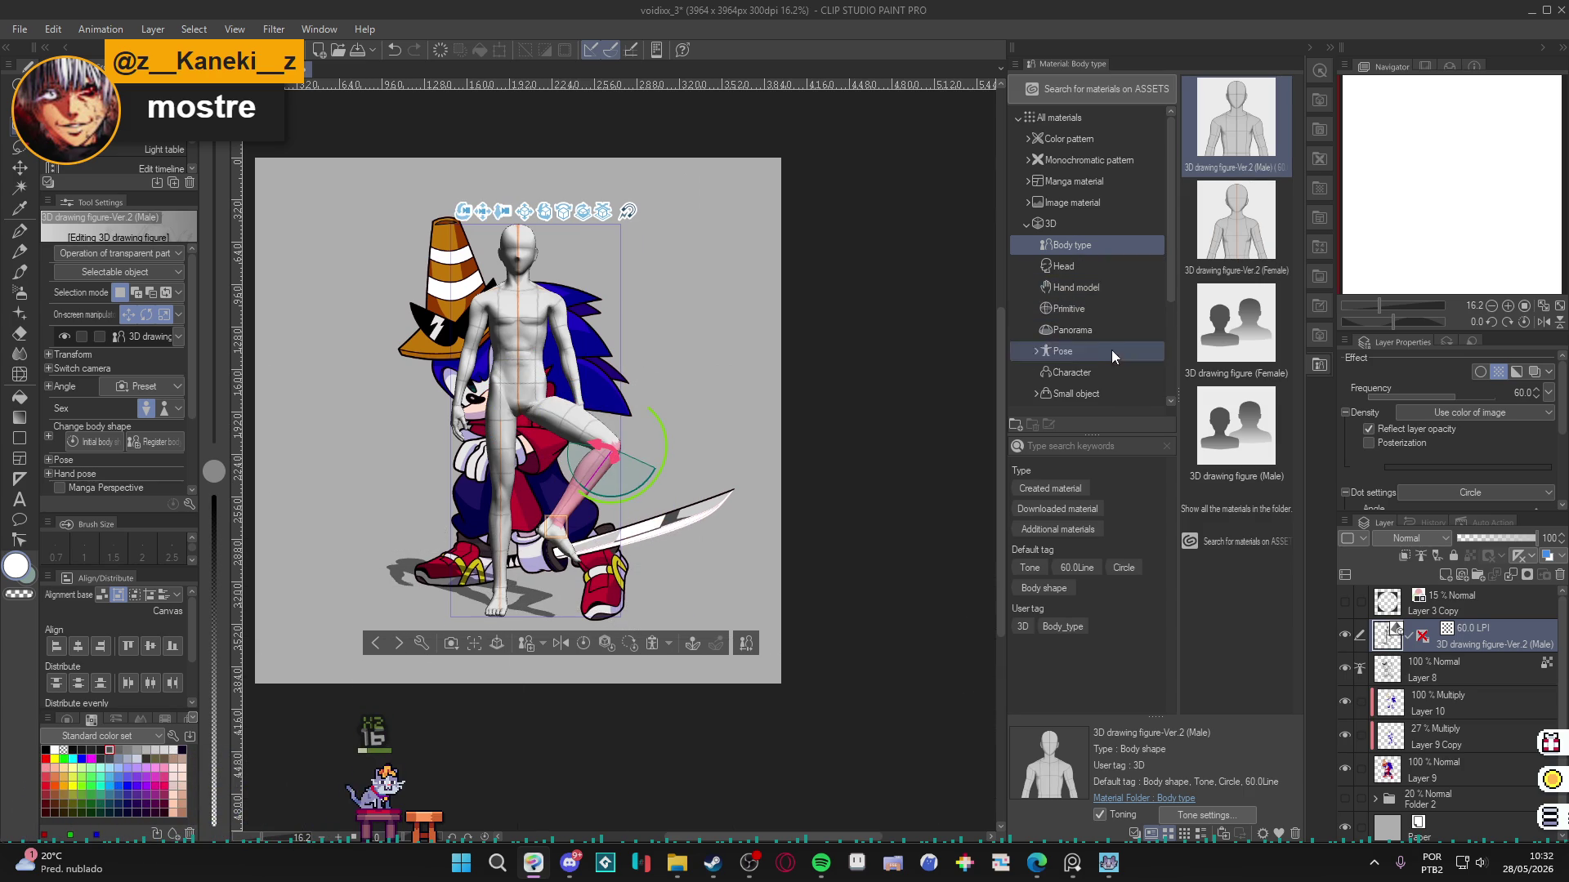
Browse the 3D material folders through to the Pose > Entire body materials.
{"action": "left_click", "coordinate": [1107, 373]}
{"action": "left_click", "coordinate": [1101, 316]}
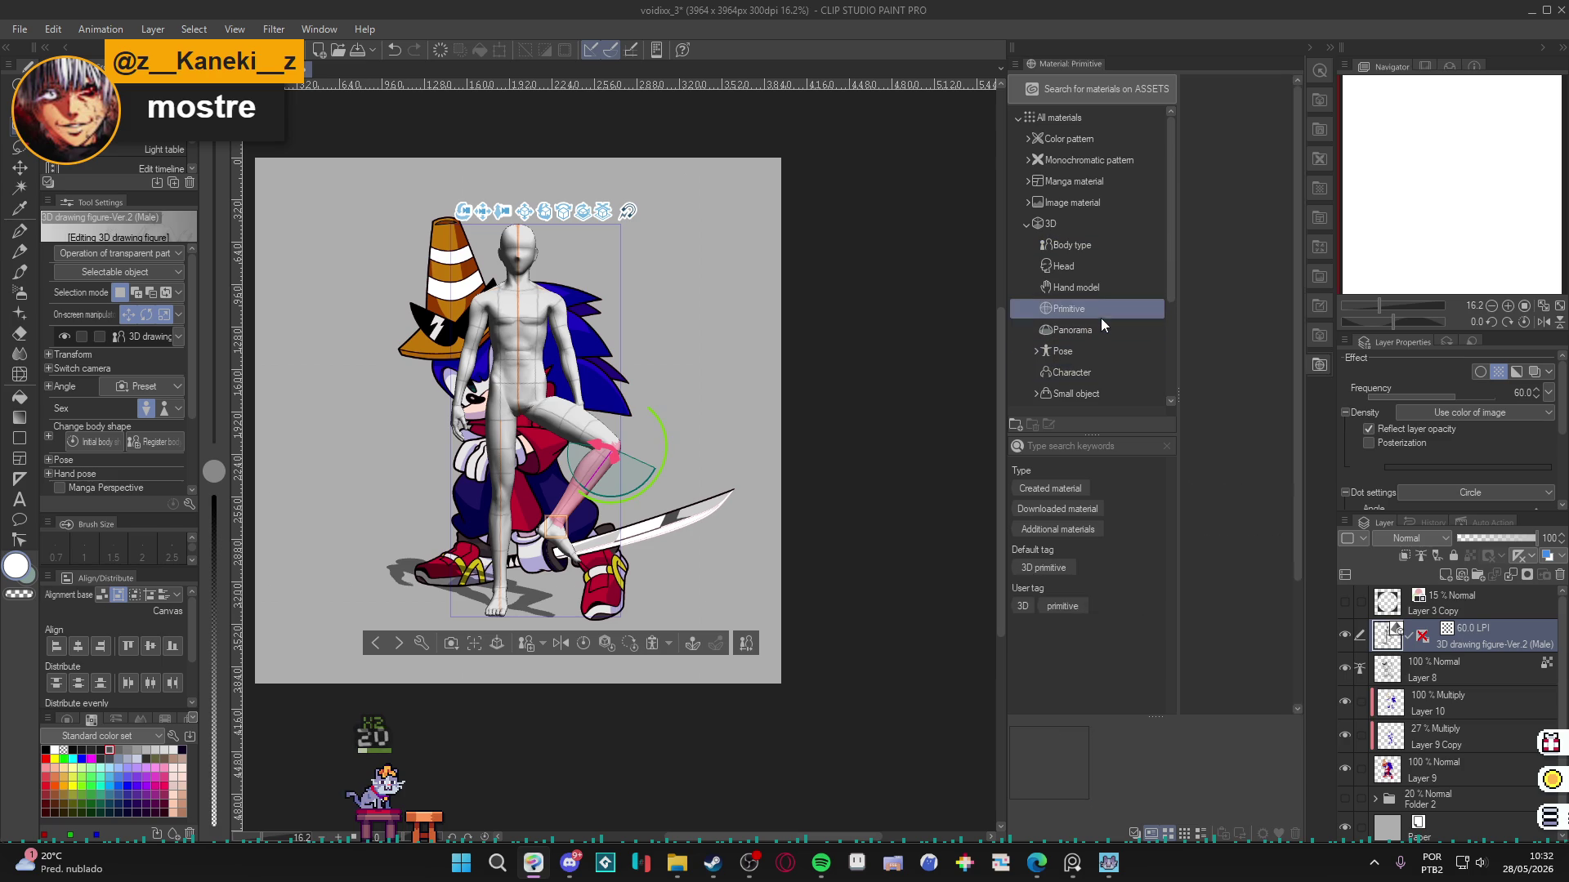
{"action": "left_click", "coordinate": [1093, 288]}
{"action": "left_click", "coordinate": [1088, 245]}
{"action": "left_click", "coordinate": [1086, 265]}
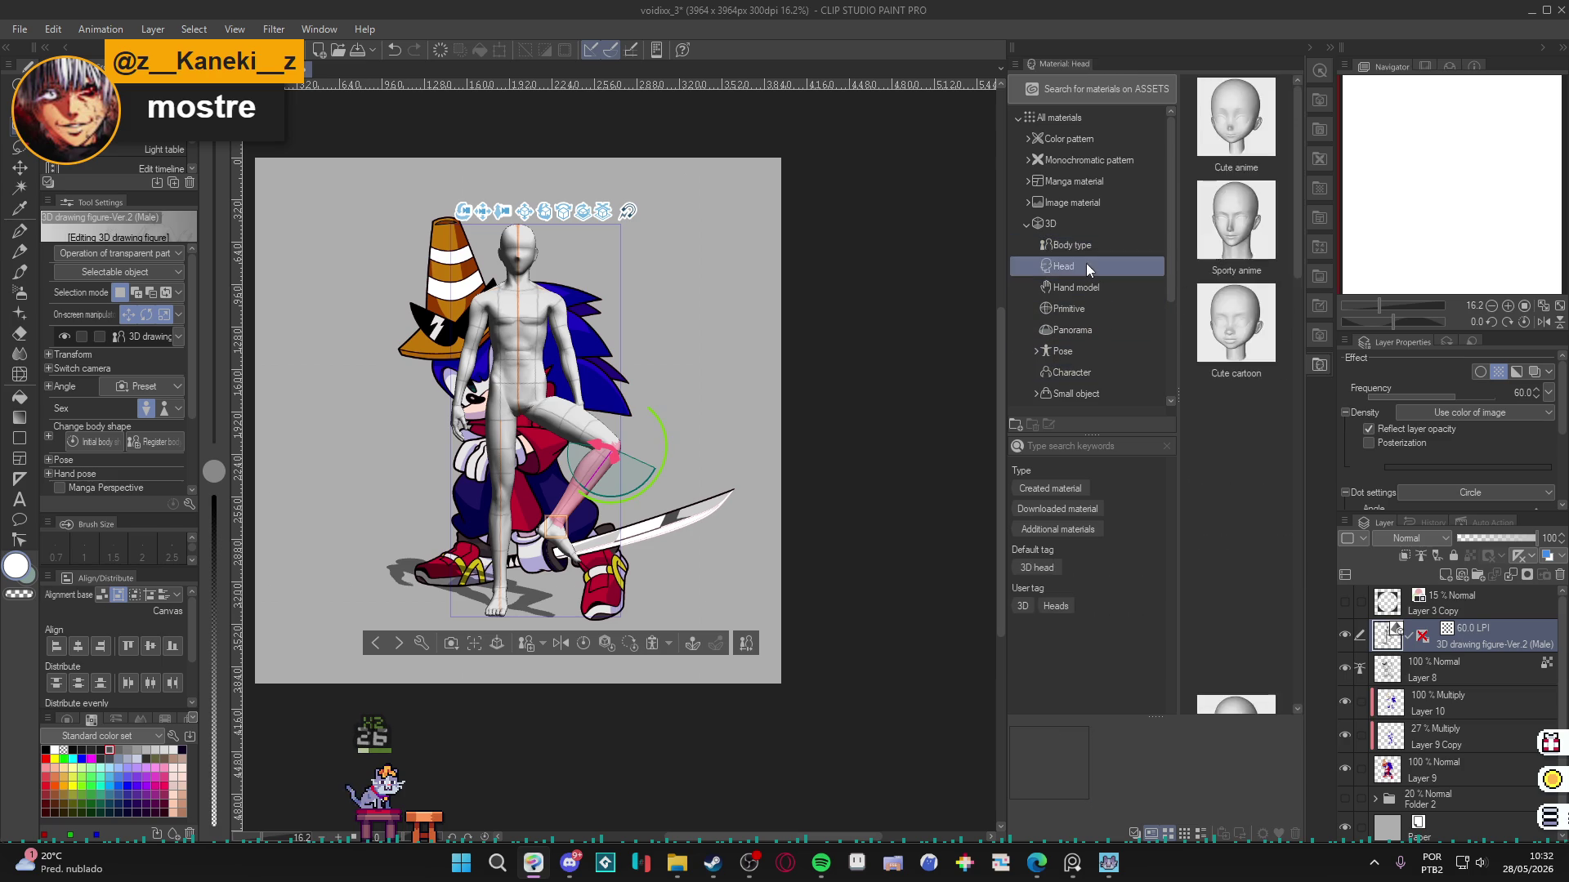
{"action": "left_click", "coordinate": [1096, 287]}
{"action": "left_click", "coordinate": [1090, 310]}
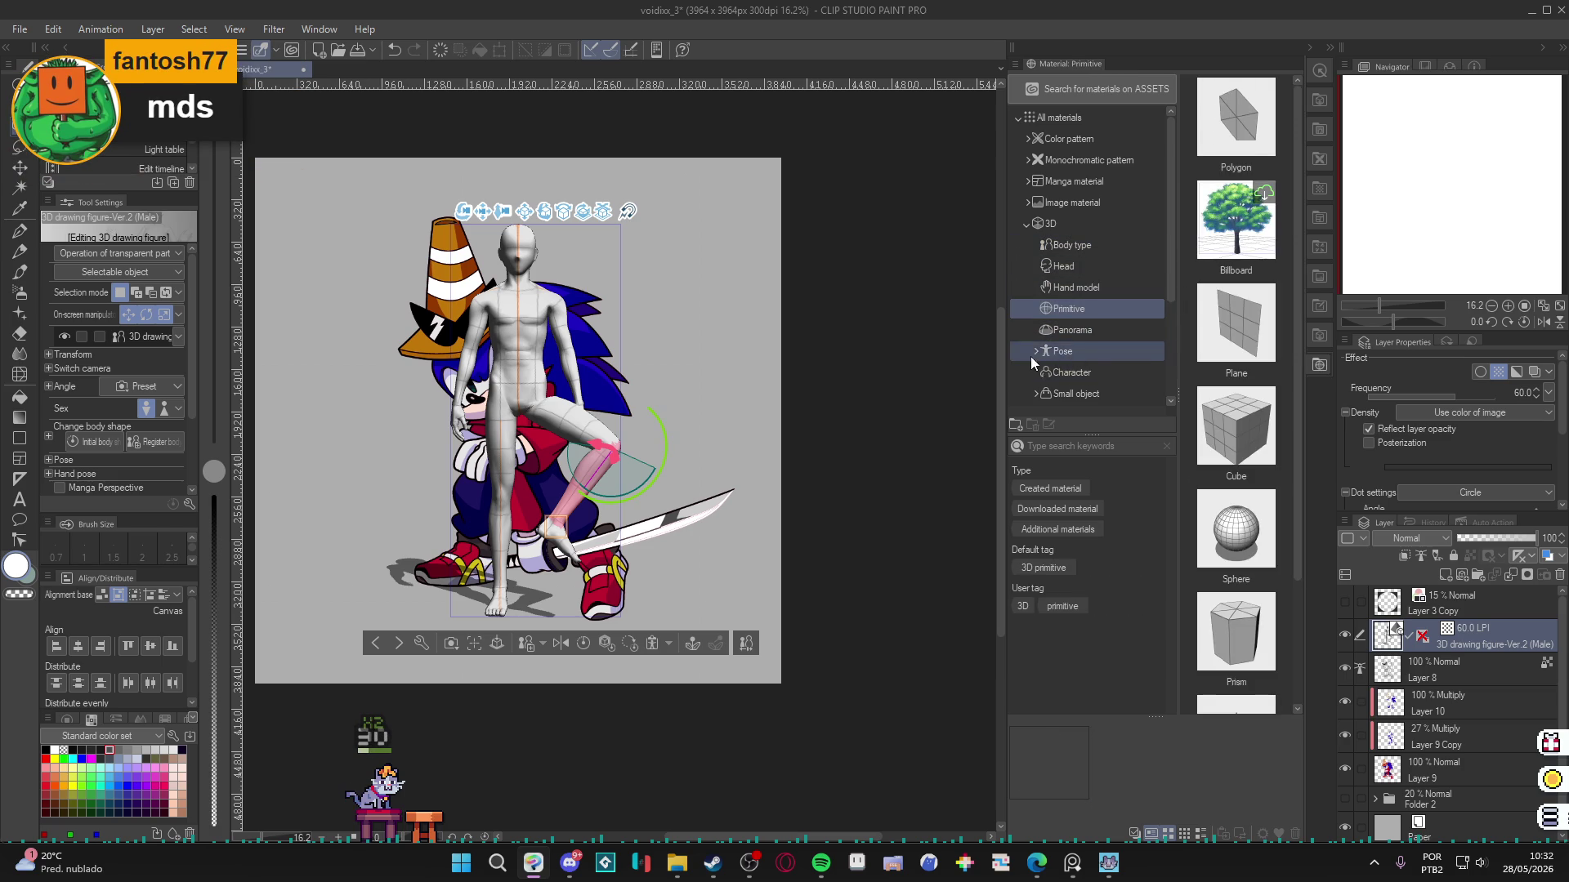
{"action": "left_click", "coordinate": [1034, 352]}
{"action": "left_click", "coordinate": [1054, 372]}
{"action": "left_click", "coordinate": [1067, 354]}
Apply Touch hair, then the Rest chin in hand 02 pose to the figure.
{"action": "mouse_move", "coordinate": [1236, 326]}
{"action": "left_mouse_down"}
{"action": "mouse_move", "coordinate": [1240, 343]}
{"action": "mouse_move", "coordinate": [635, 360]}
{"action": "mouse_move", "coordinate": [525, 384]}
{"action": "left_mouse_up"}
{"action": "mouse_move", "coordinate": [1237, 531]}
{"action": "left_mouse_down"}
{"action": "mouse_move", "coordinate": [533, 464]}
{"action": "mouse_move", "coordinate": [578, 472]}
{"action": "left_mouse_up"}
{"action": "scroll", "coordinate": [646, 603], "scroll_direction": "up", "scroll_amount": 1}
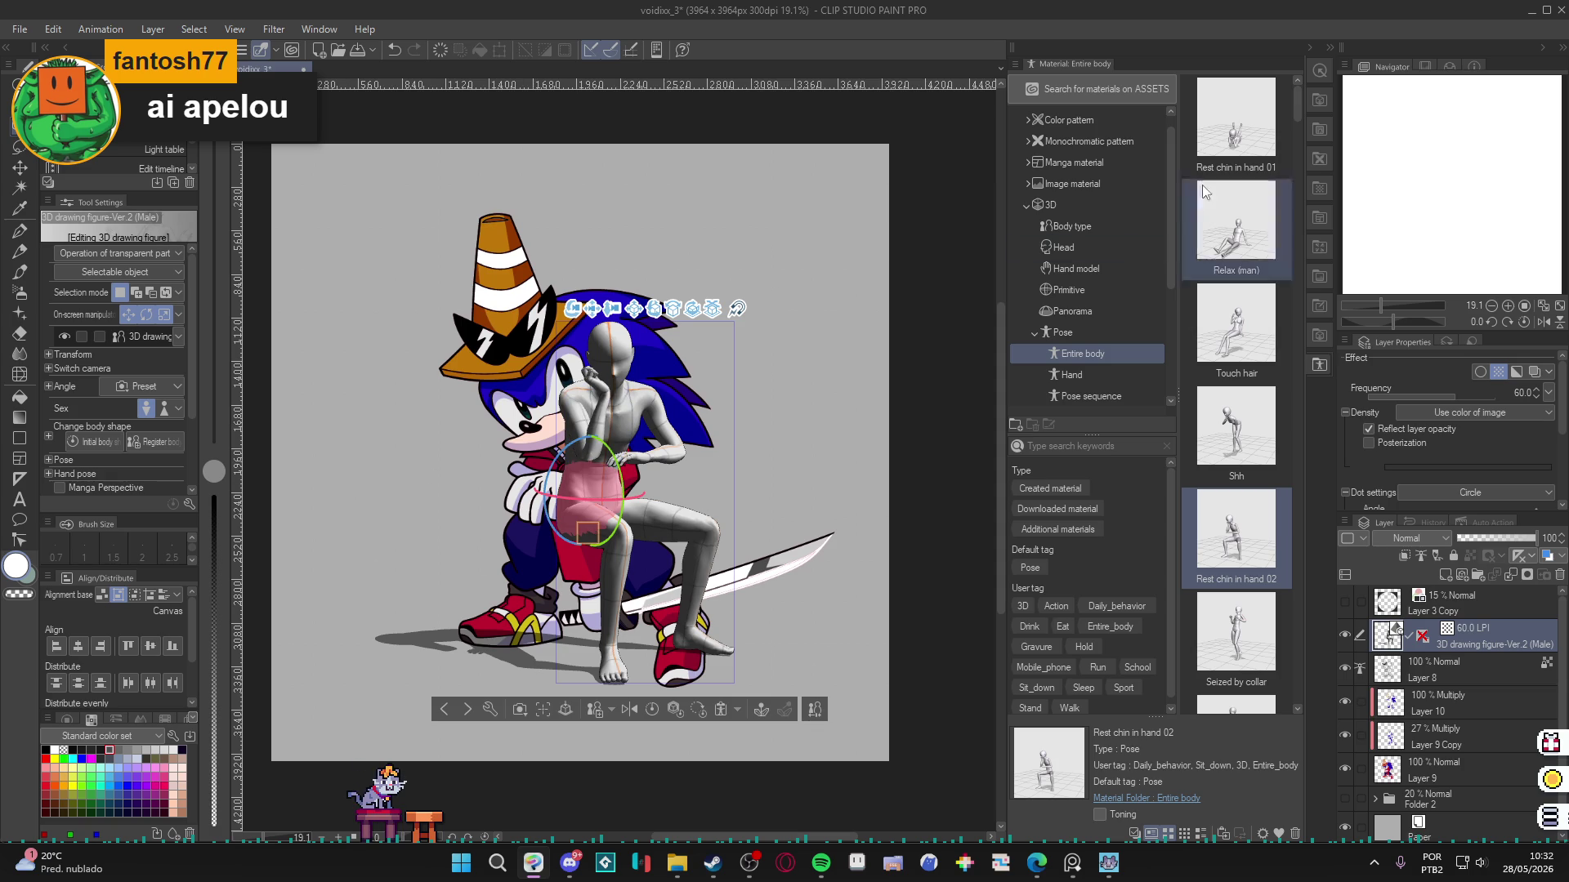
{"action": "left_click", "coordinate": [1328, 46]}
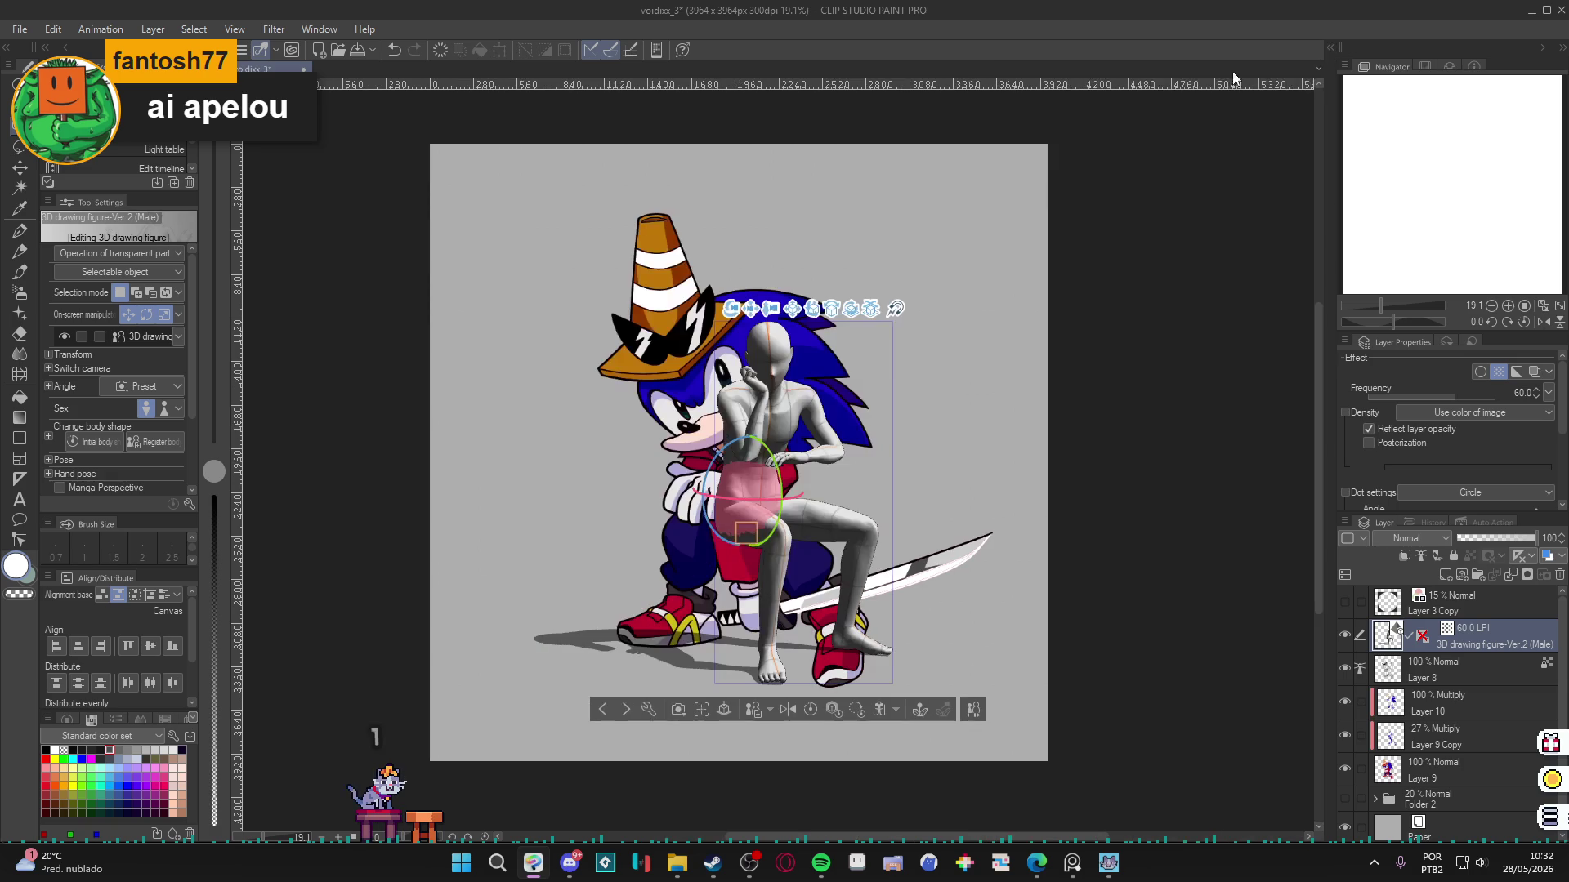
Delete the 3D drawing figure layer from the layer's right-click menu.
{"action": "right_click", "coordinate": [1478, 647]}
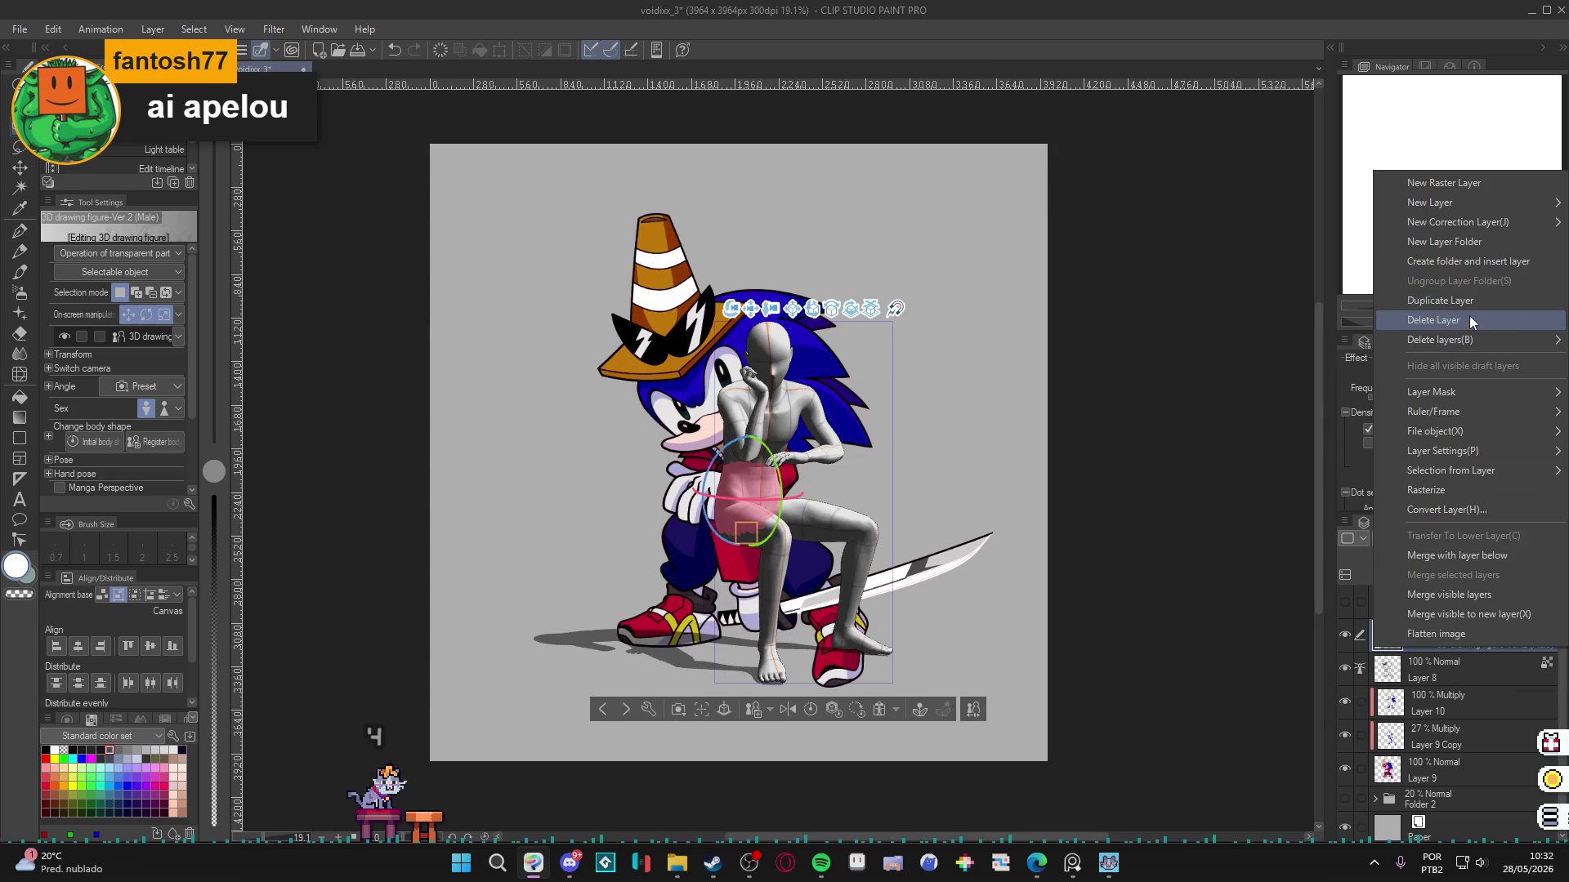
{"action": "left_click", "coordinate": [1469, 316]}
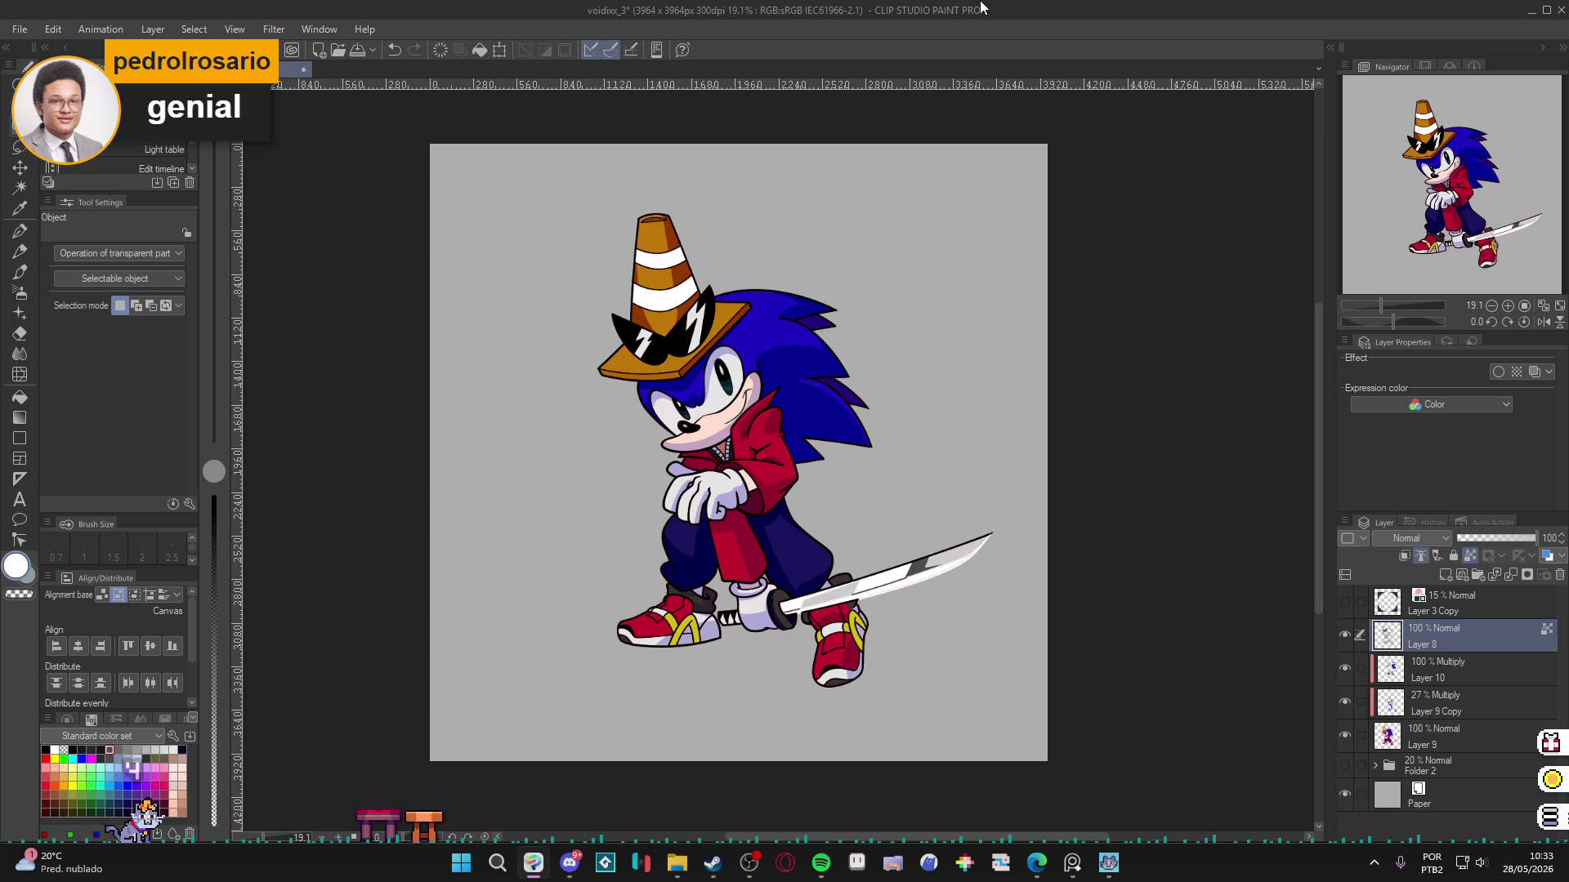
Make Layer 9 active and test a lilac stroke down the cone, undoing it.
{"action": "scroll", "coordinate": [755, 603], "scroll_direction": "up", "scroll_amount": 1}
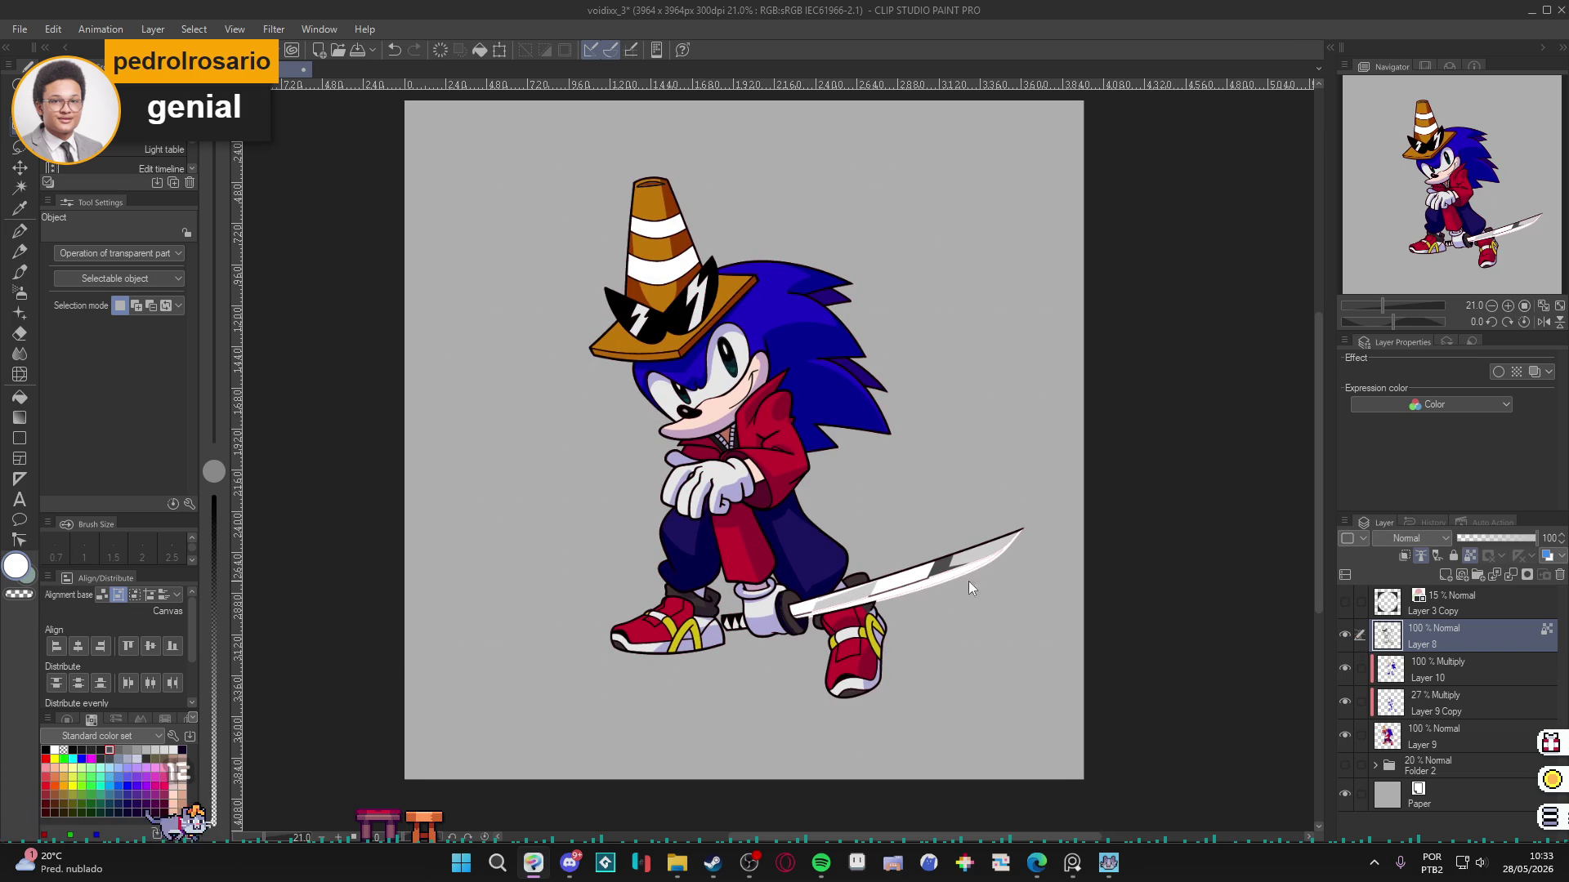
{"action": "scroll", "coordinate": [809, 586], "scroll_direction": "up", "scroll_amount": 1}
{"action": "scroll", "coordinate": [807, 586], "scroll_direction": "down", "scroll_amount": 1}
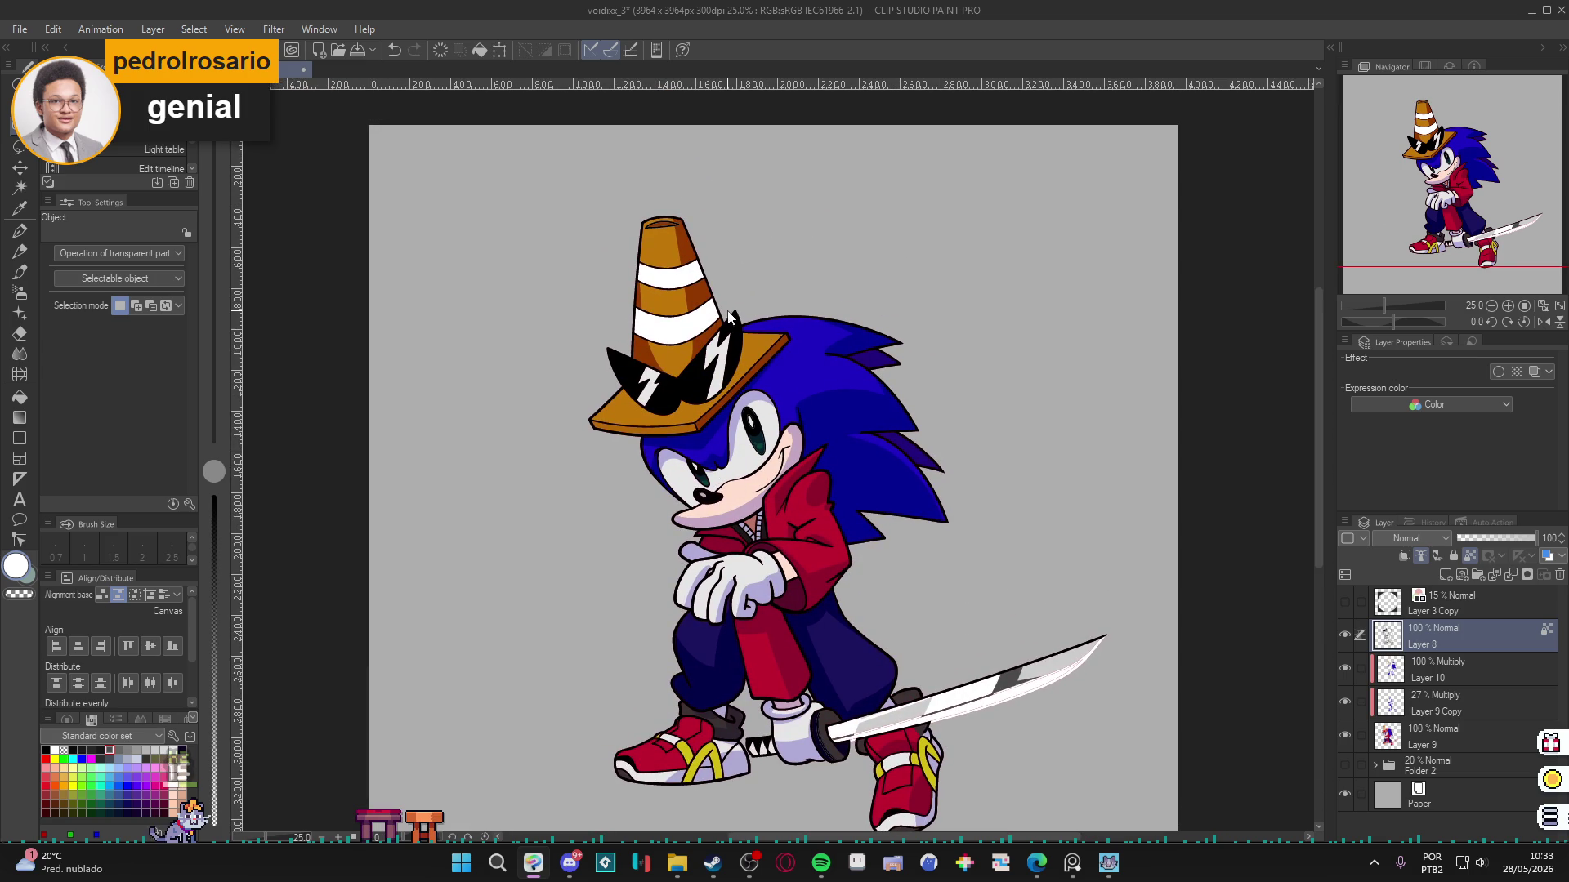
{"action": "left_click", "coordinate": [1414, 732]}
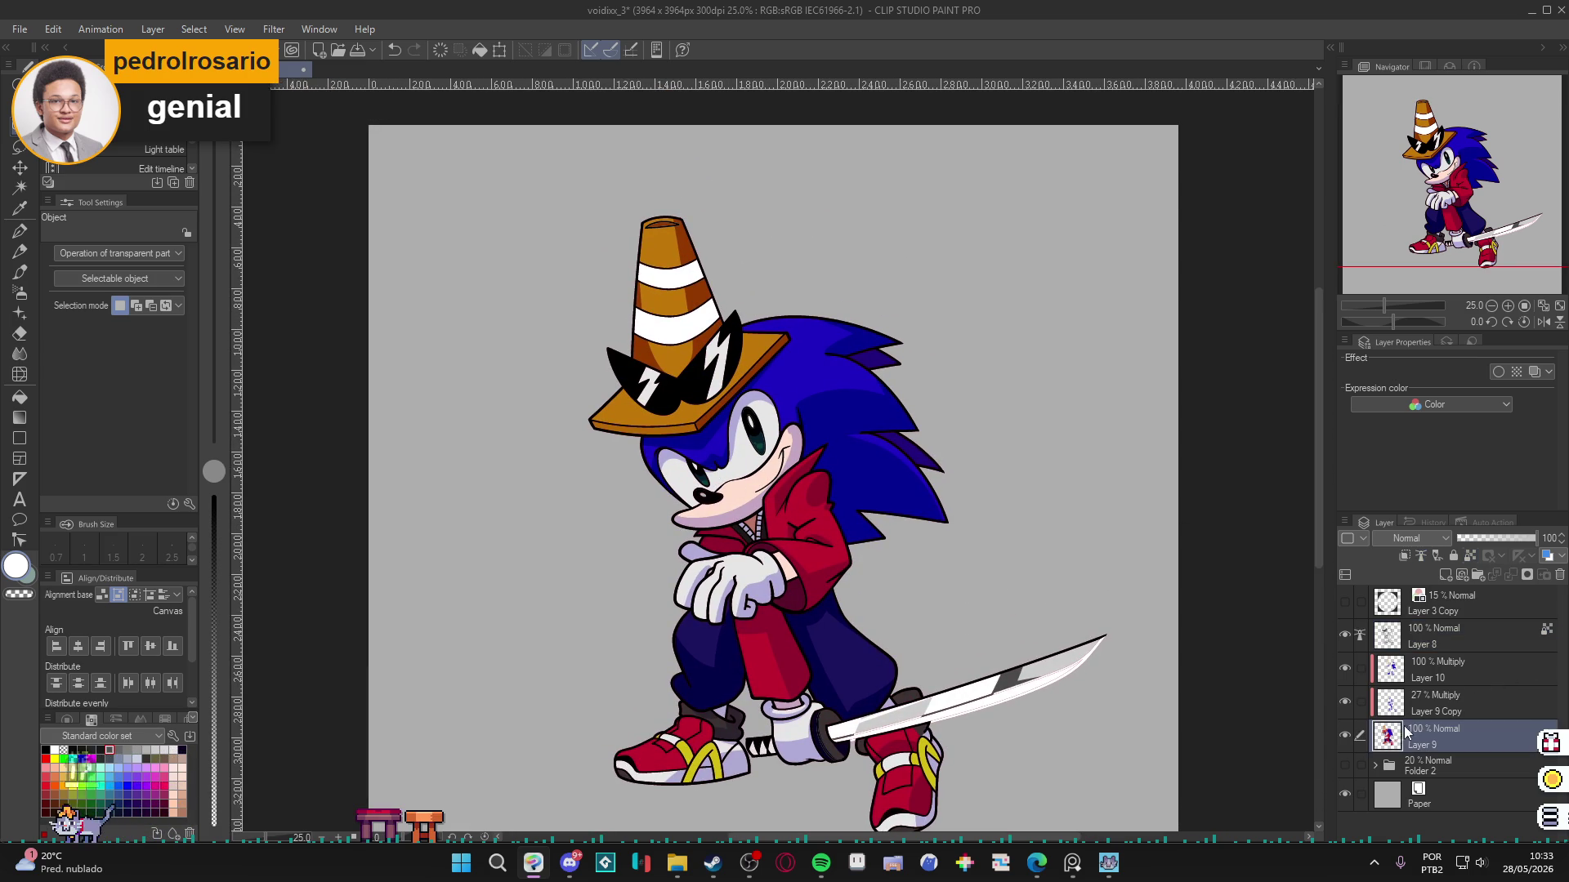
{"action": "key", "text": "w"}
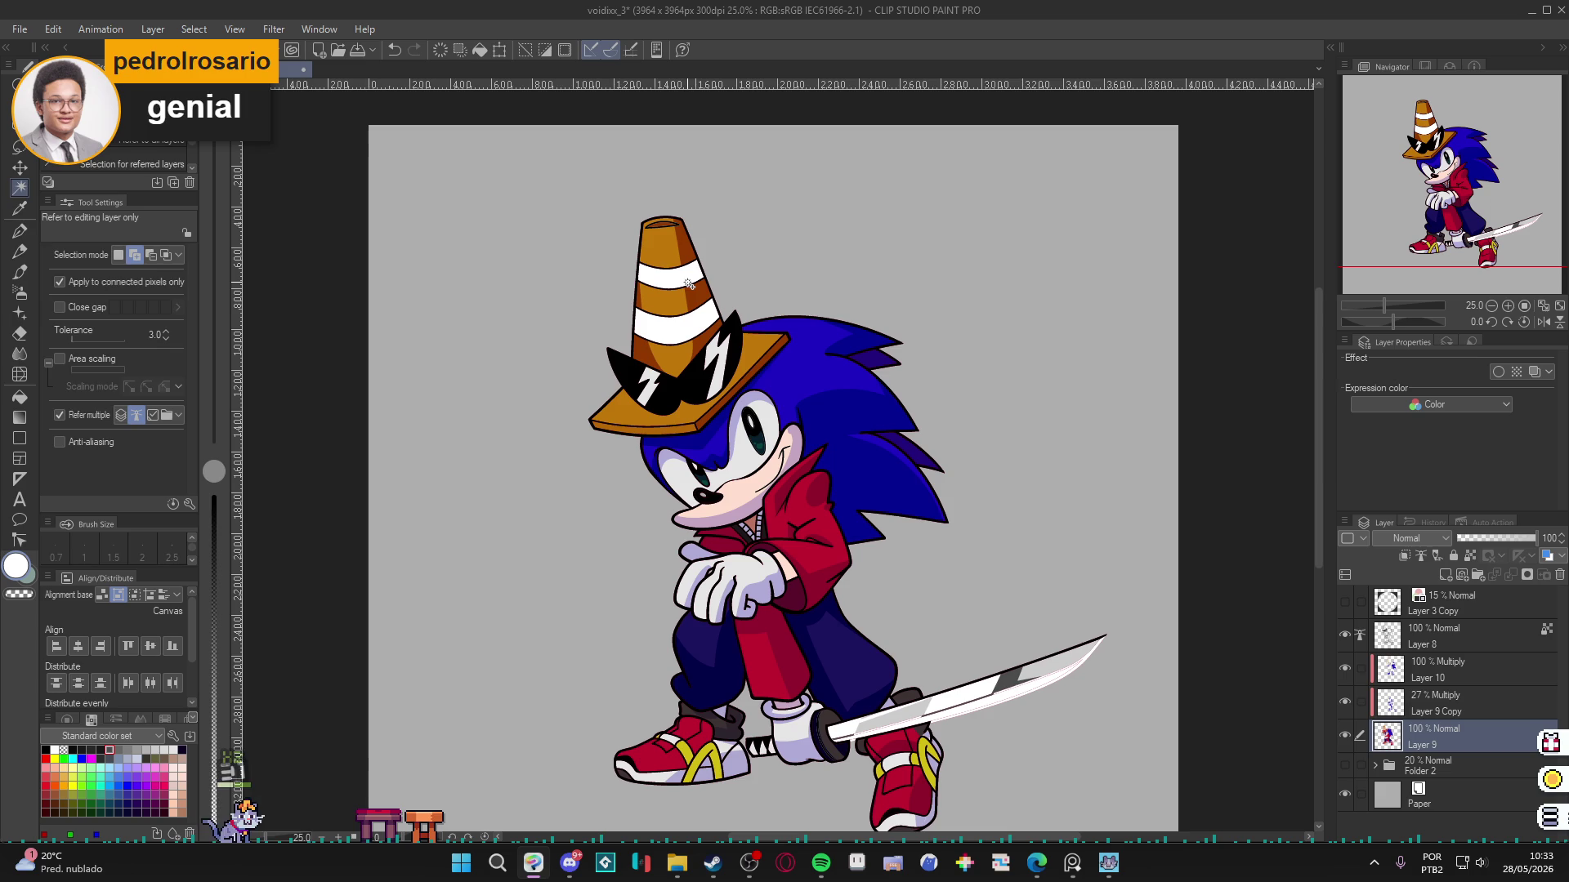
{"action": "key", "text": "p"}
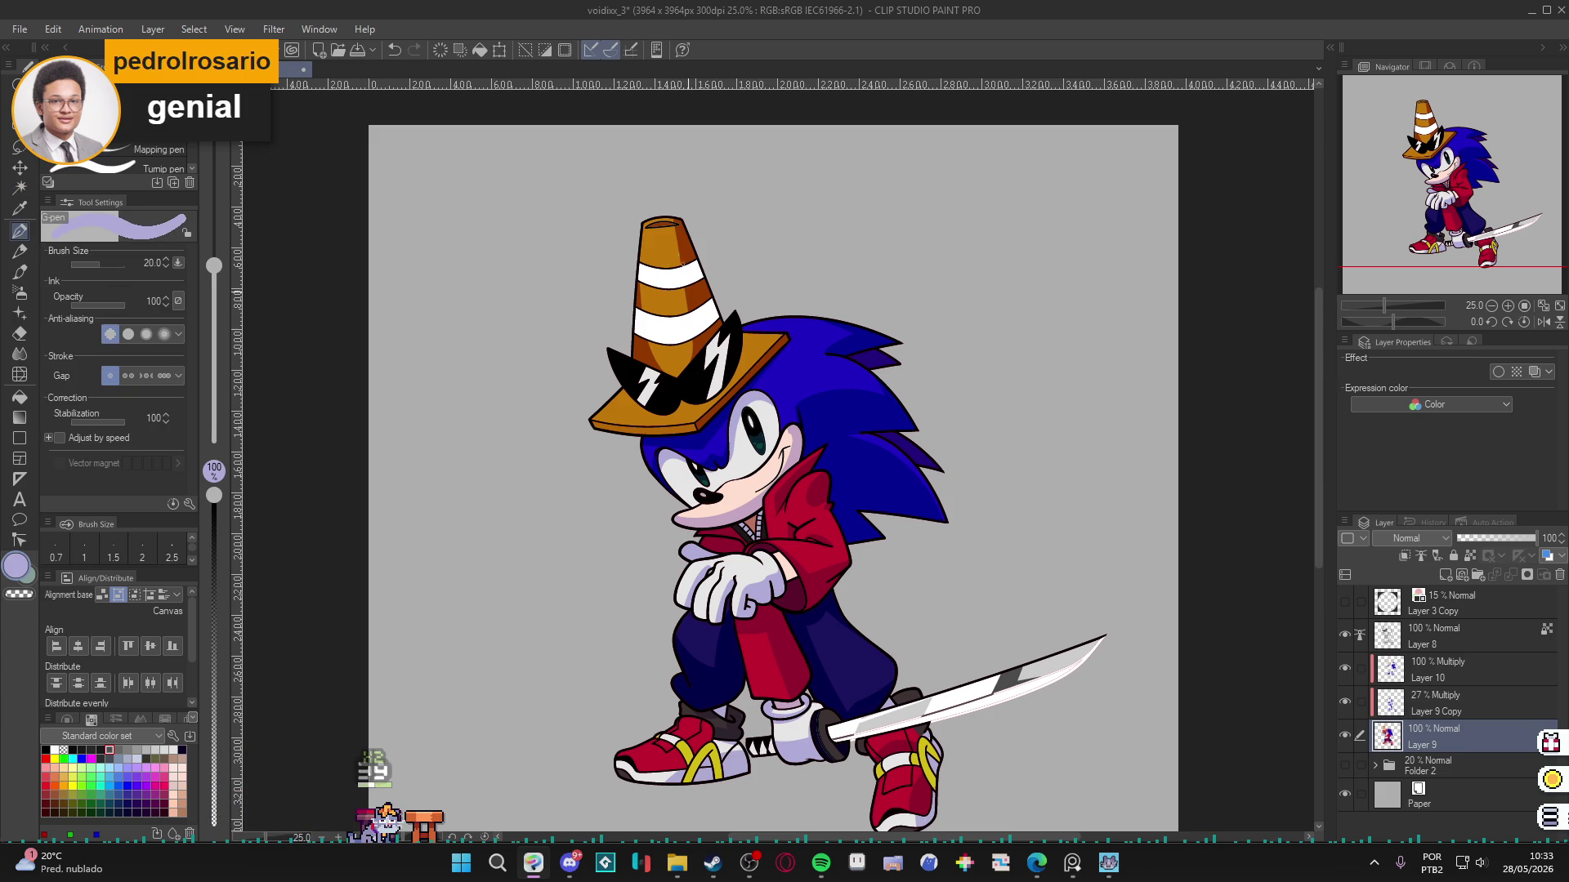
{"action": "left_click_drag", "start_coordinate": [685, 251], "coordinate": [696, 342]}
{"action": "key", "text": "ctrl+z"}
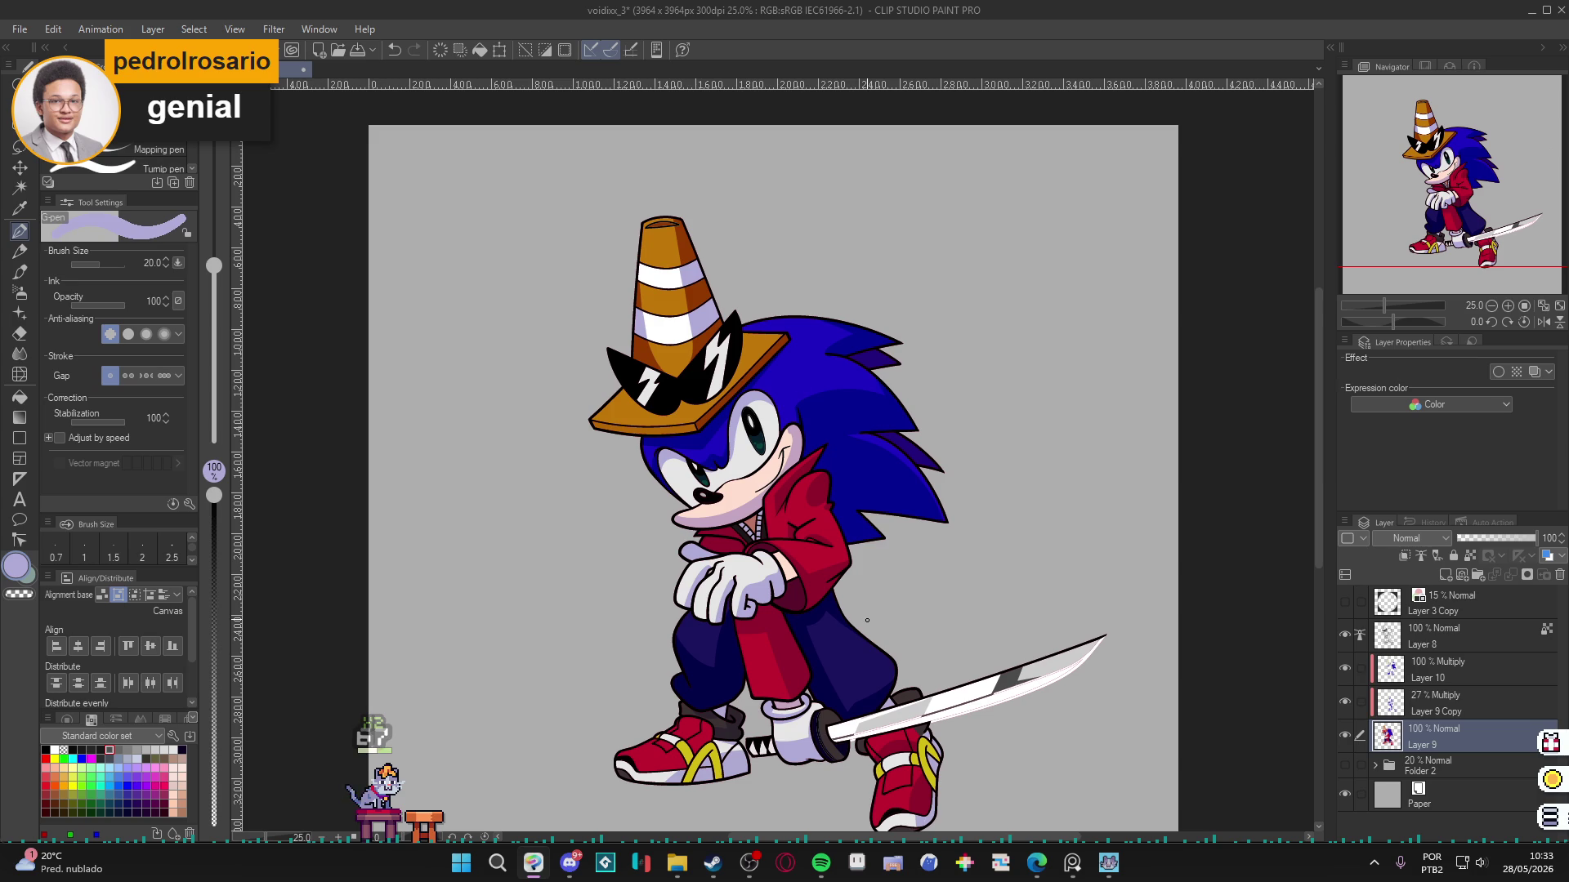
Toggle Layer 8 to compare, then add a white highlight along the hat brim.
{"action": "left_click", "coordinate": [1426, 637]}
{"action": "left_click", "coordinate": [1345, 636]}
{"action": "left_click", "coordinate": [1345, 635]}
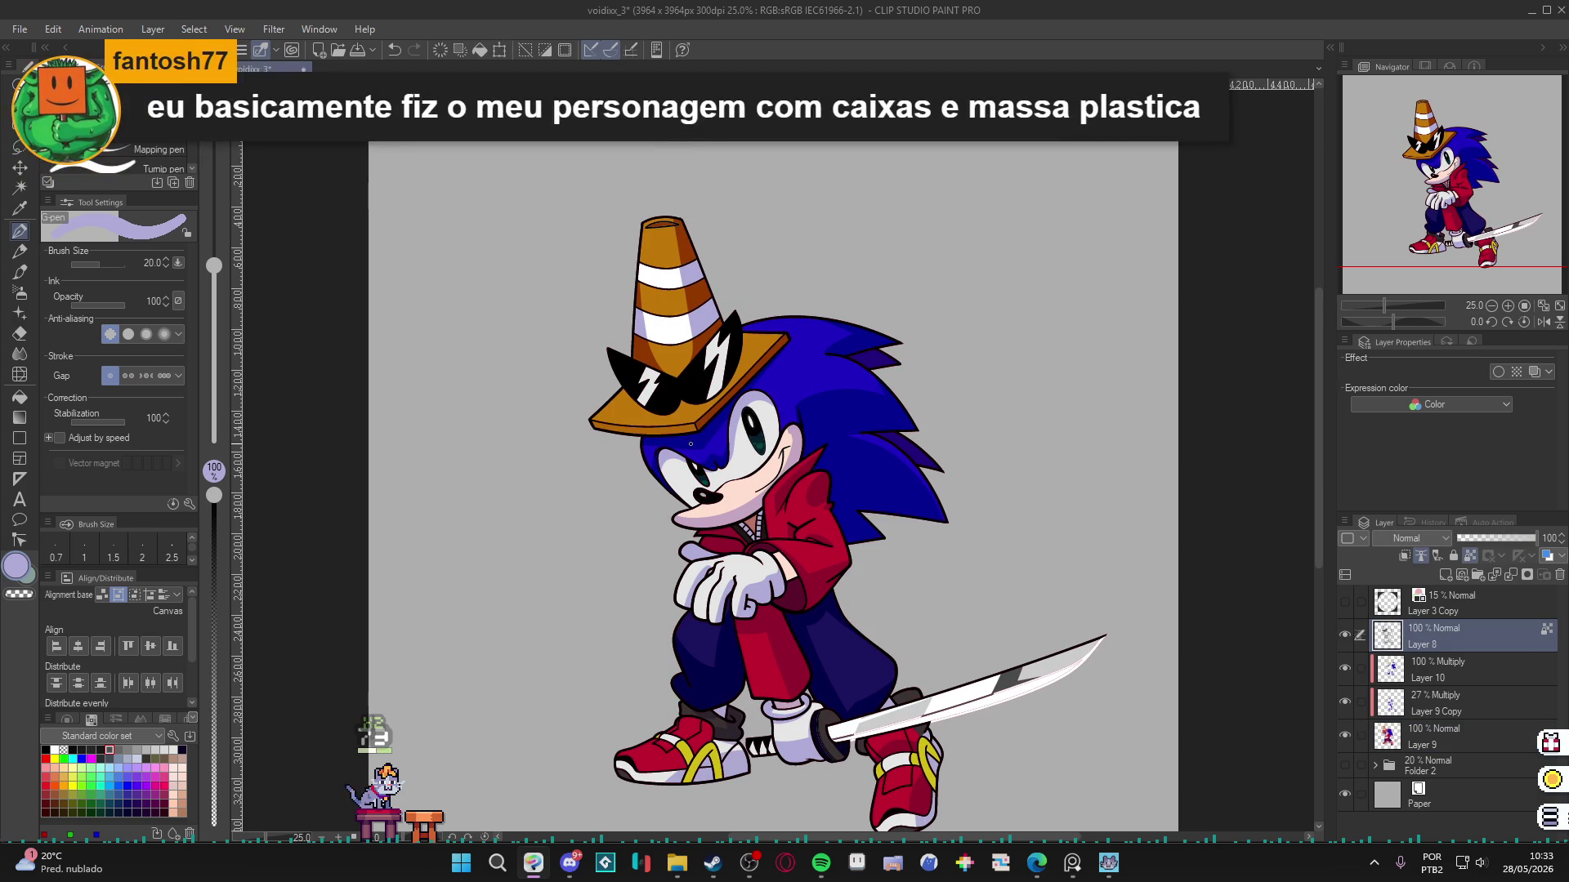
{"action": "scroll", "coordinate": [830, 623], "scroll_direction": "up", "scroll_amount": 4}
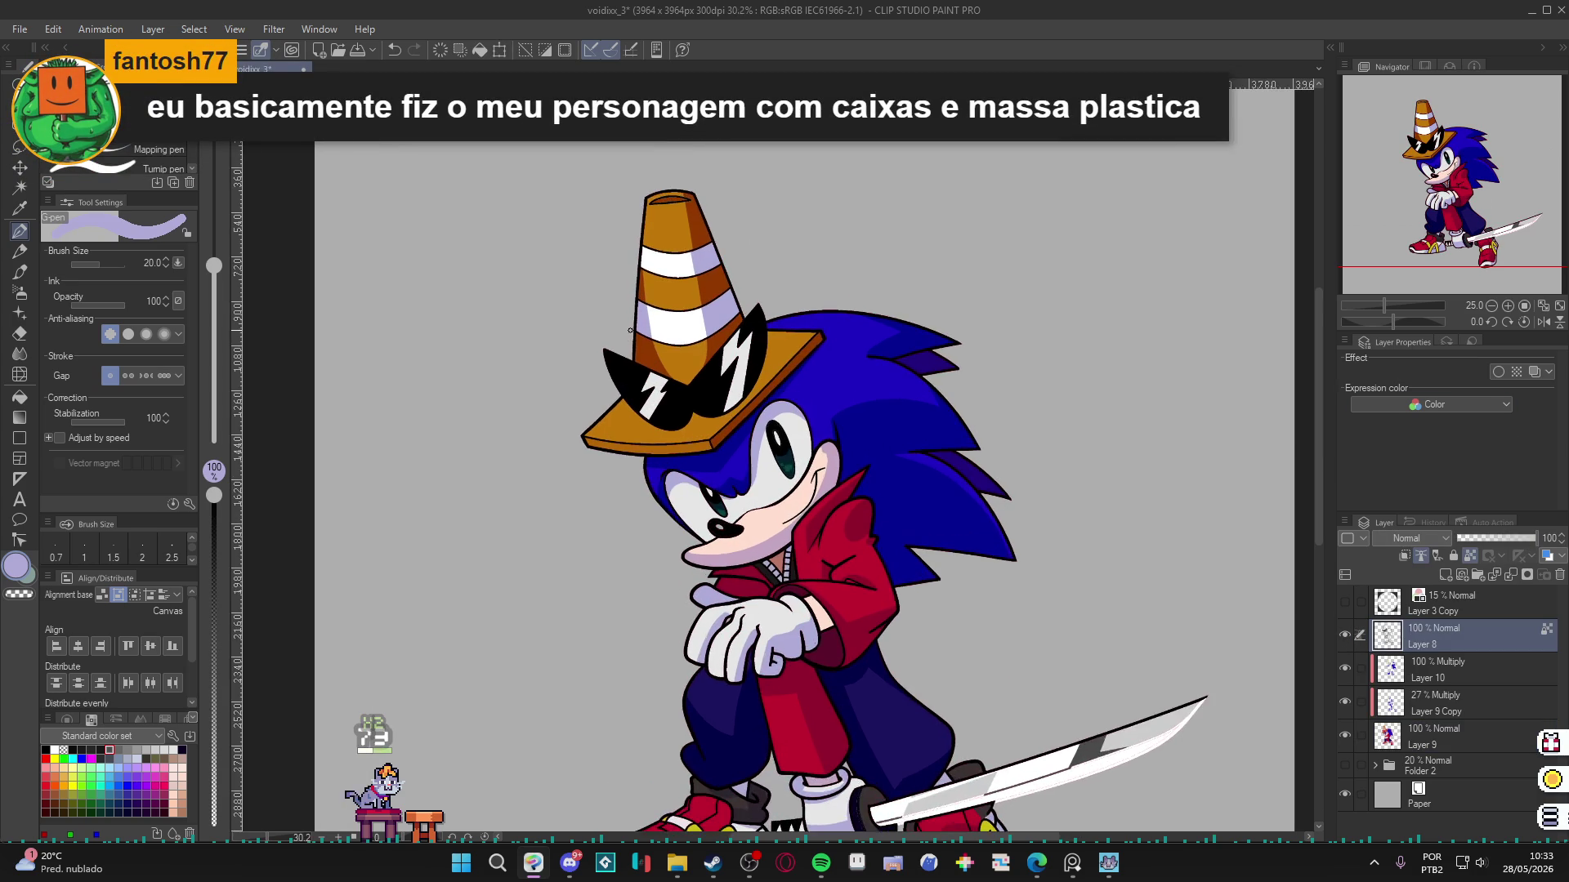
{"action": "left_click", "coordinate": [856, 637], "text": "alt"}
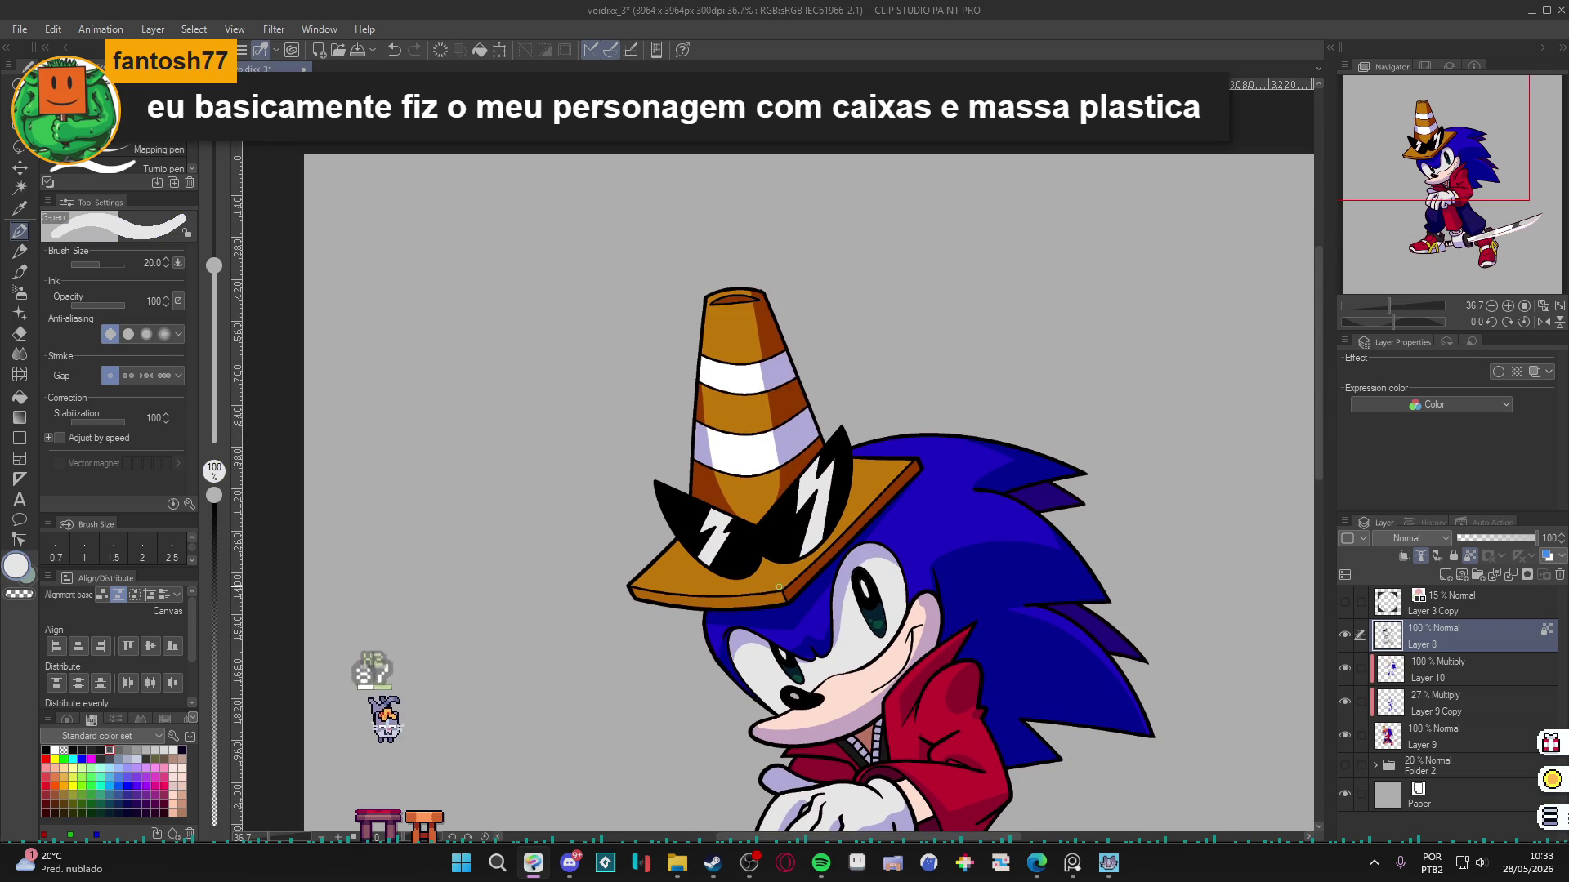
{"action": "mouse_move", "coordinate": [748, 594]}
{"action": "left_mouse_down"}
{"action": "mouse_move", "coordinate": [771, 589]}
{"action": "mouse_move", "coordinate": [633, 588]}
{"action": "left_mouse_up"}
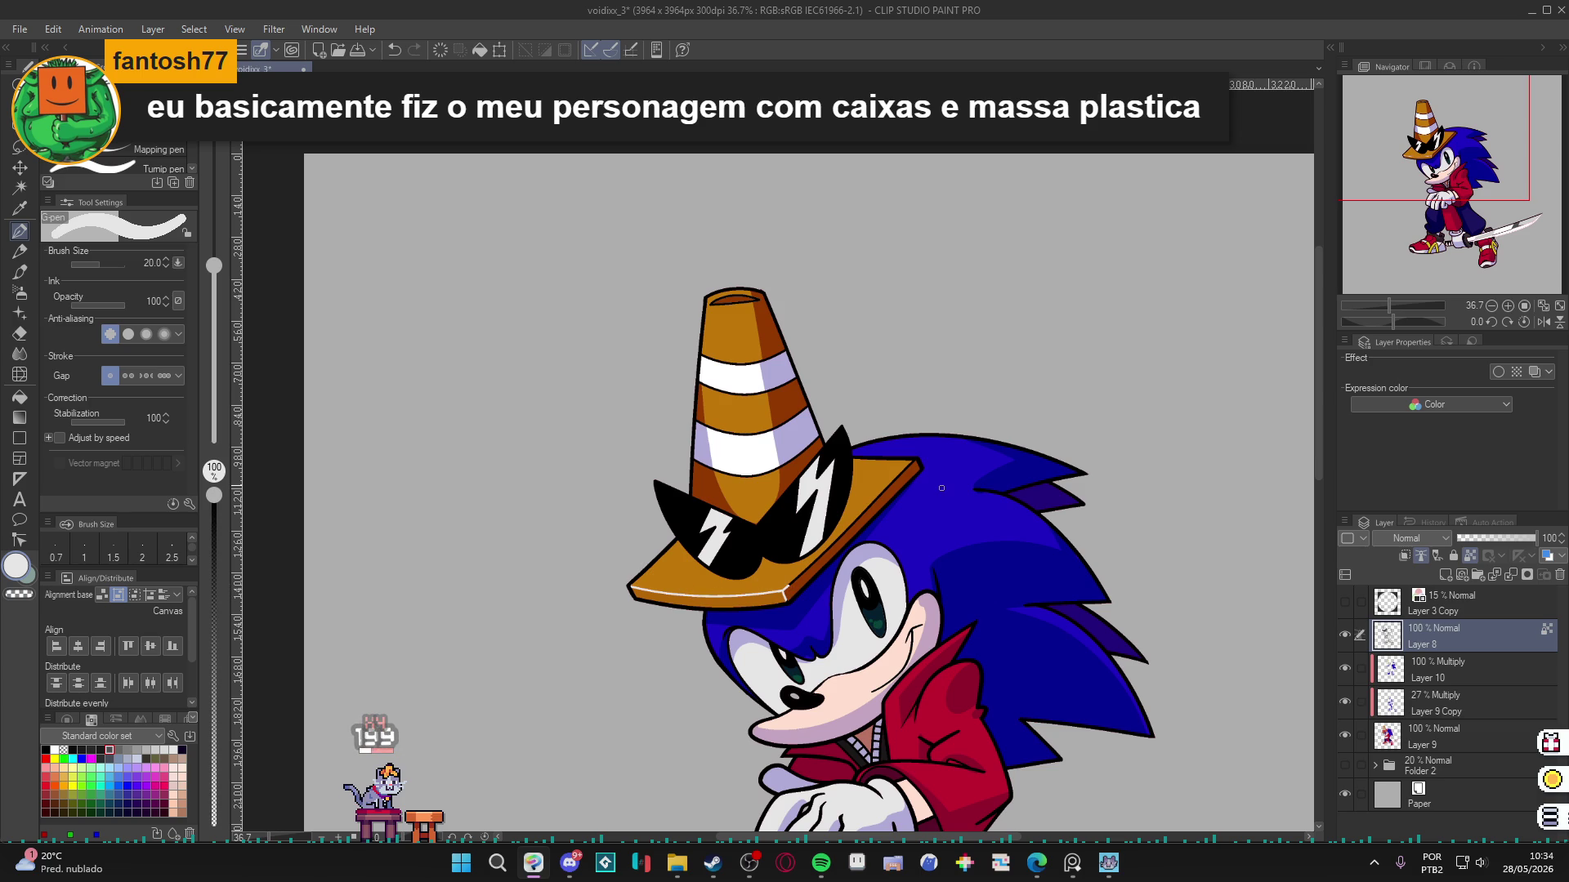
Zoom in on the cone hat and pick yellow from the Standard color set.
{"action": "scroll", "coordinate": [894, 426], "scroll_direction": "up", "scroll_amount": 2}
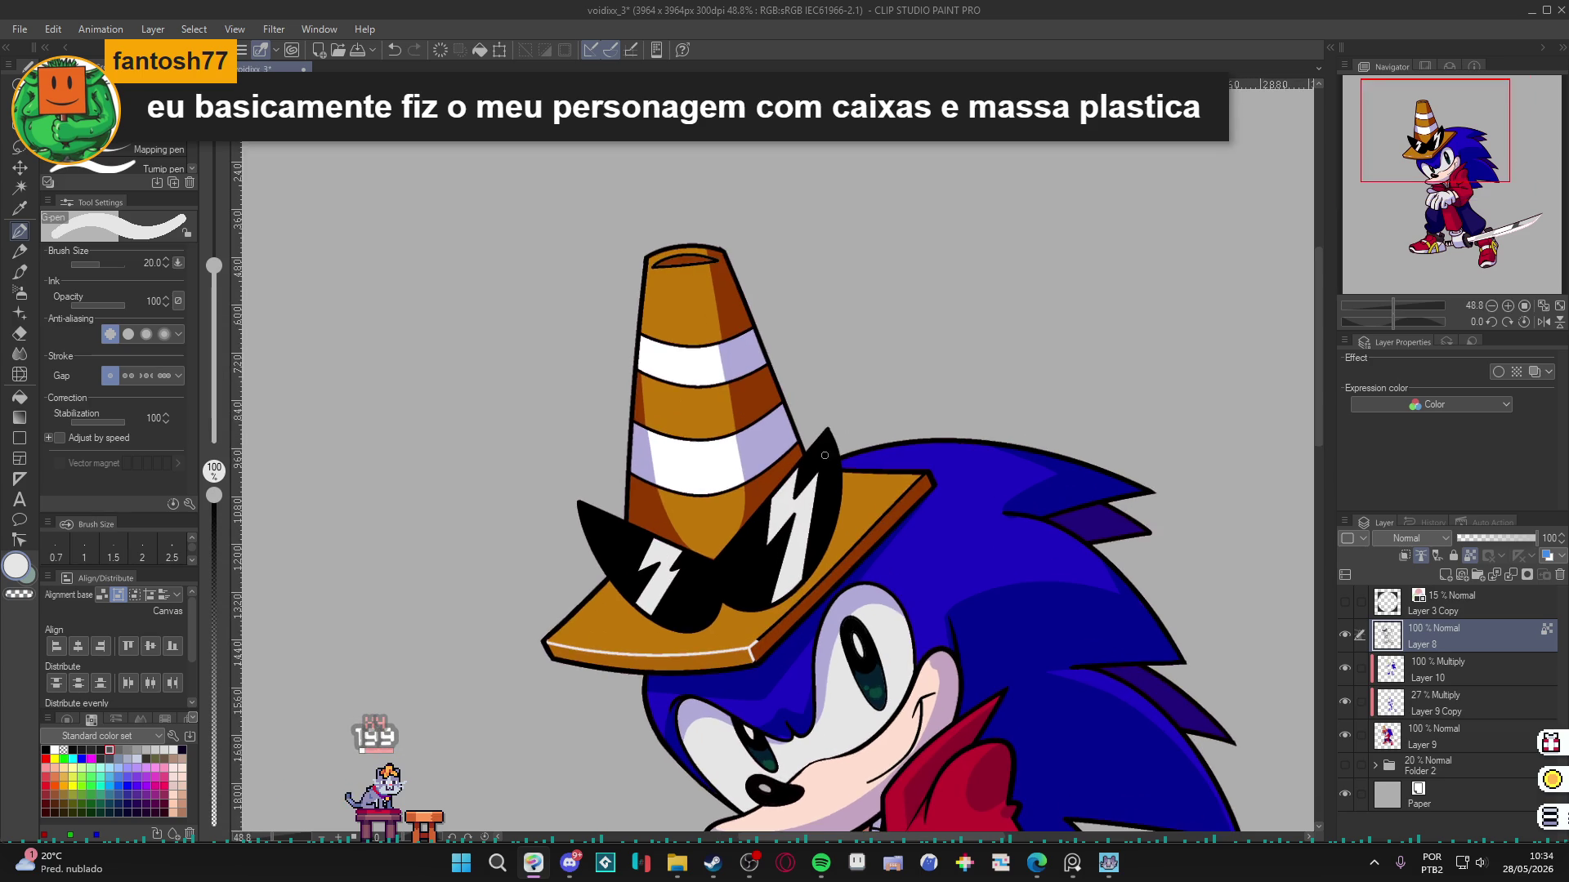
{"action": "scroll", "coordinate": [714, 508], "scroll_direction": "down", "scroll_amount": 3}
{"action": "scroll", "coordinate": [713, 508], "scroll_direction": "up", "scroll_amount": 2}
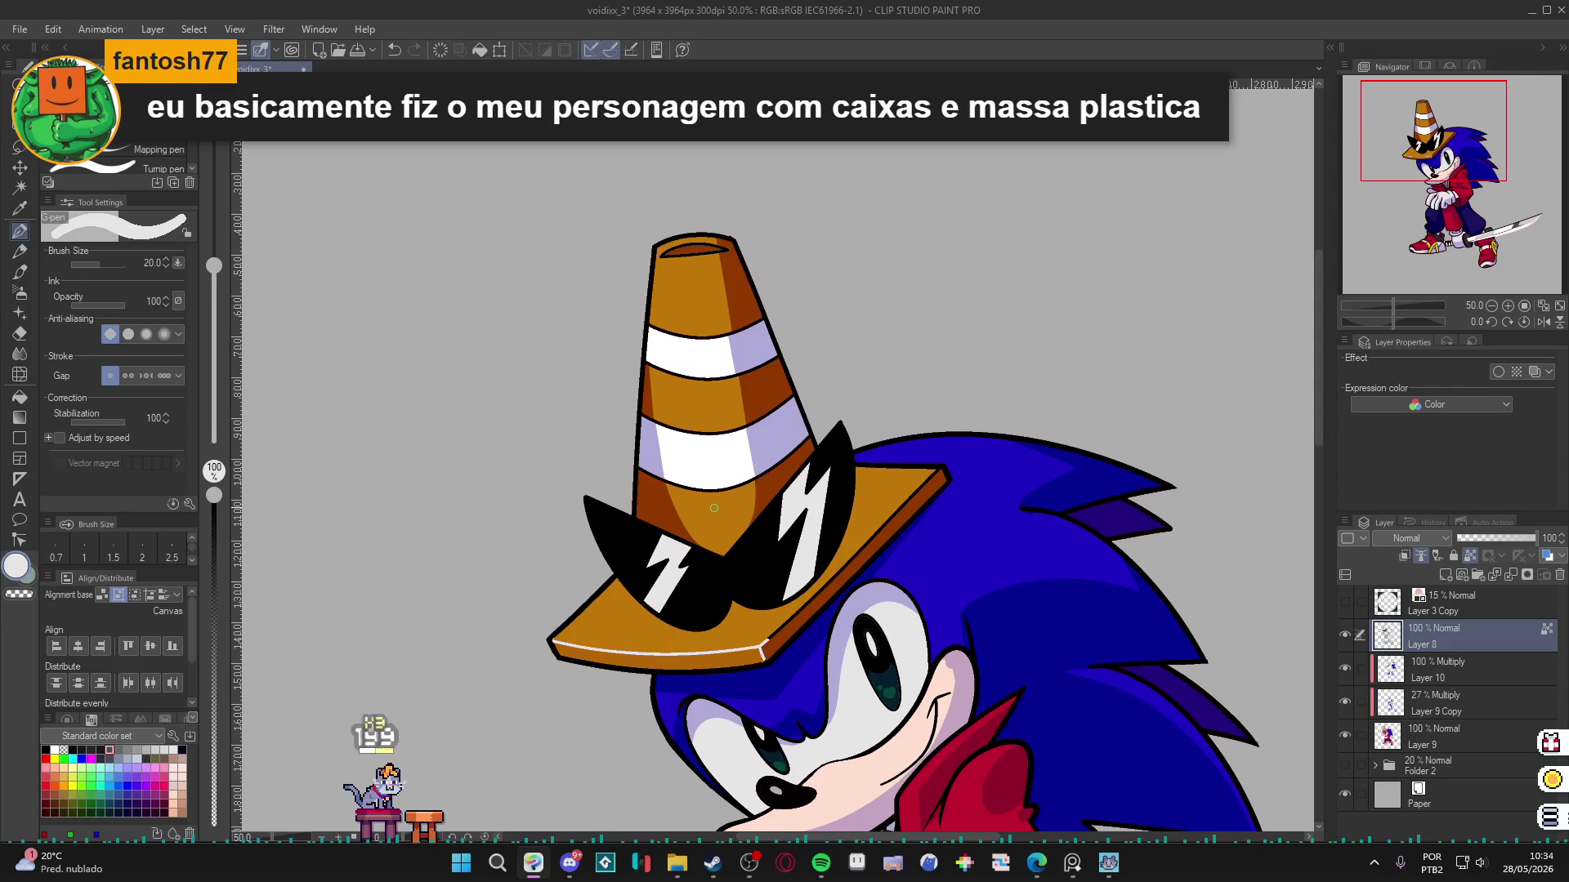
{"action": "left_click", "coordinate": [72, 786]}
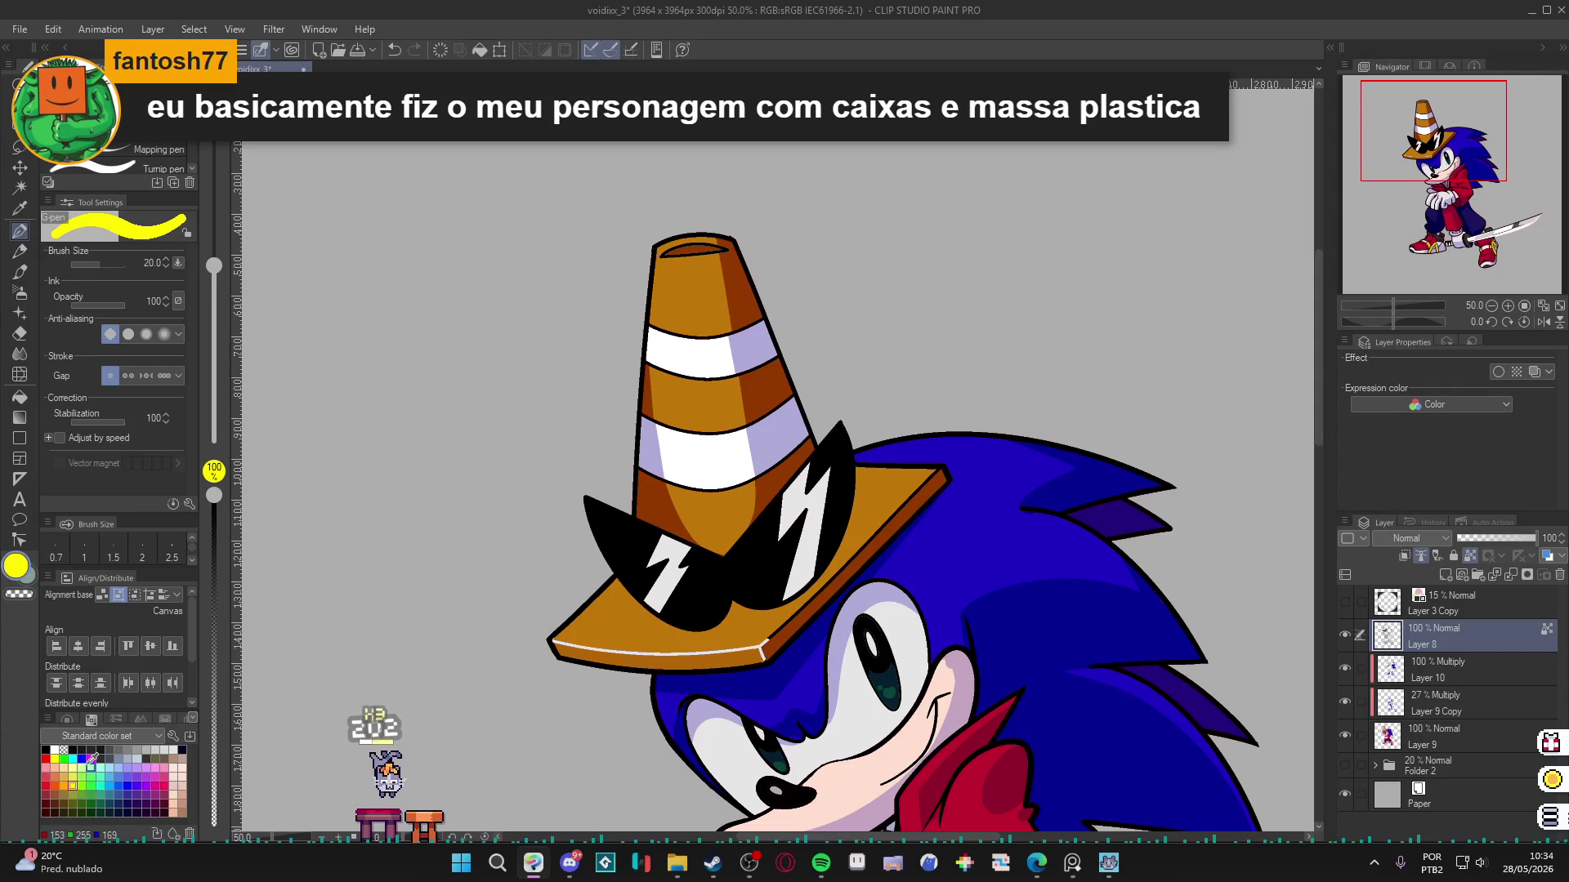
Draw four yellow glow strokes along the cone's white stripe edges, then view the whole character.
{"action": "left_click_drag", "start_coordinate": [752, 482], "coordinate": [670, 485]}
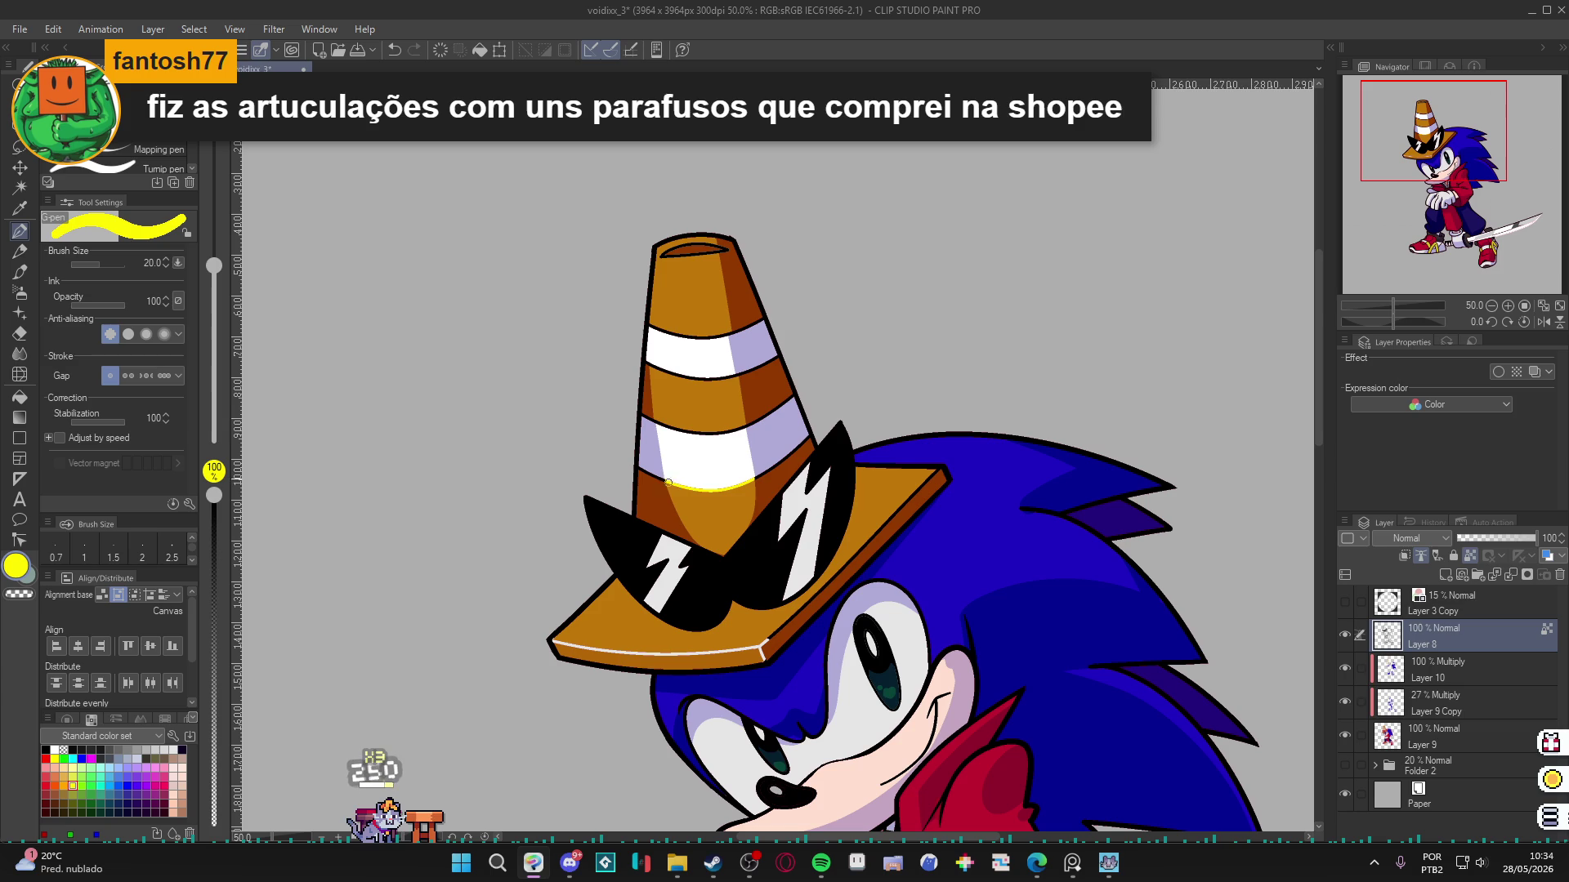
{"action": "mouse_move", "coordinate": [663, 426]}
{"action": "left_mouse_down"}
{"action": "mouse_move", "coordinate": [659, 414]}
{"action": "mouse_move", "coordinate": [735, 427]}
{"action": "left_mouse_up"}
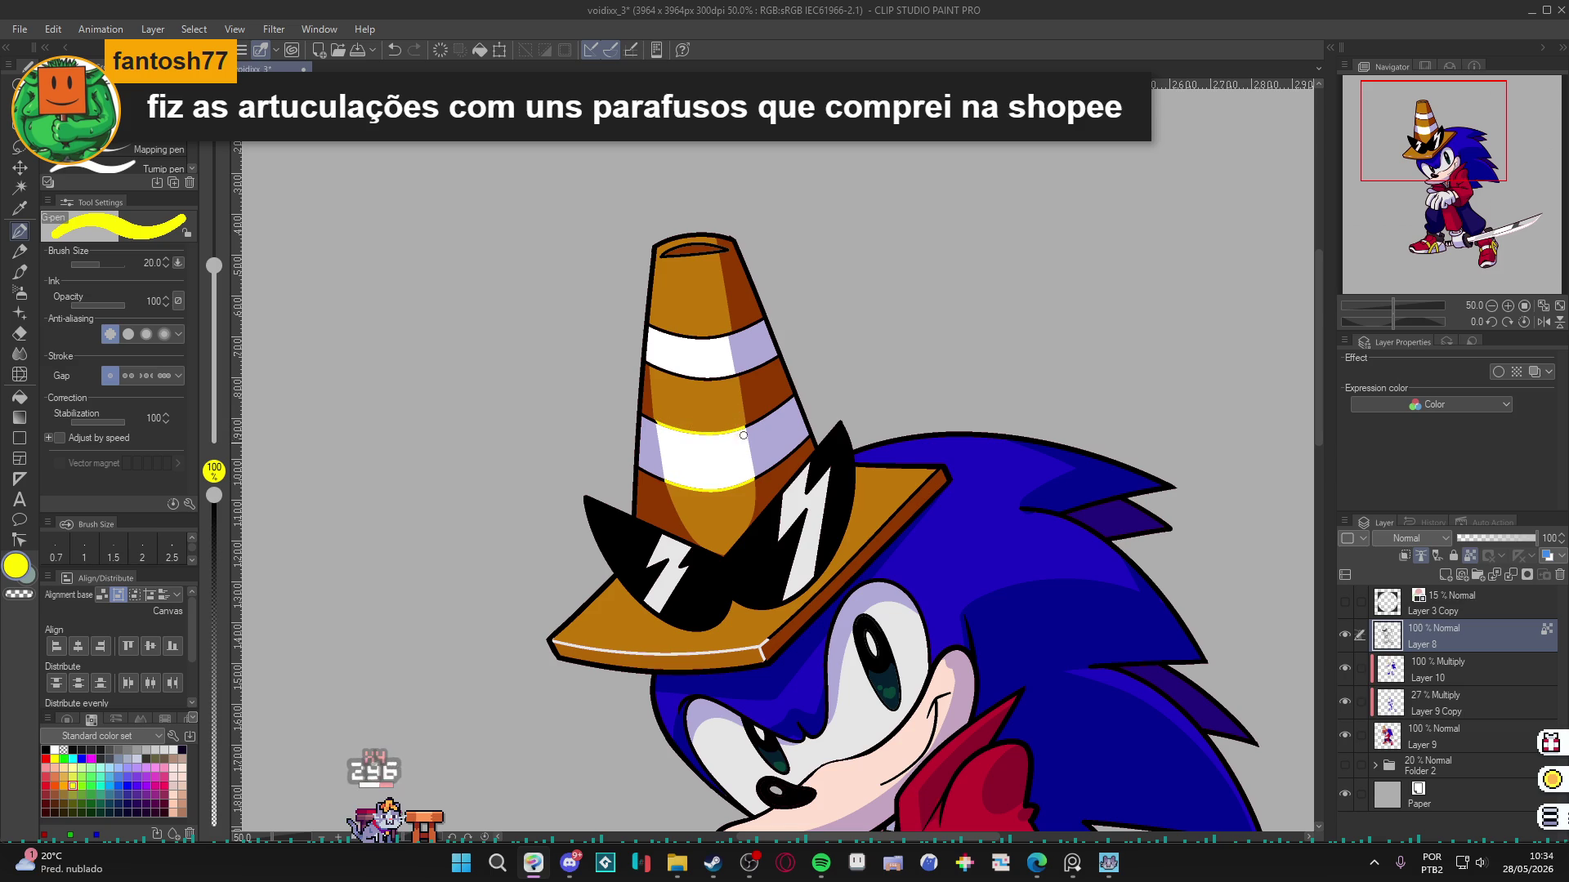
{"action": "left_click_drag", "start_coordinate": [727, 333], "coordinate": [732, 376]}
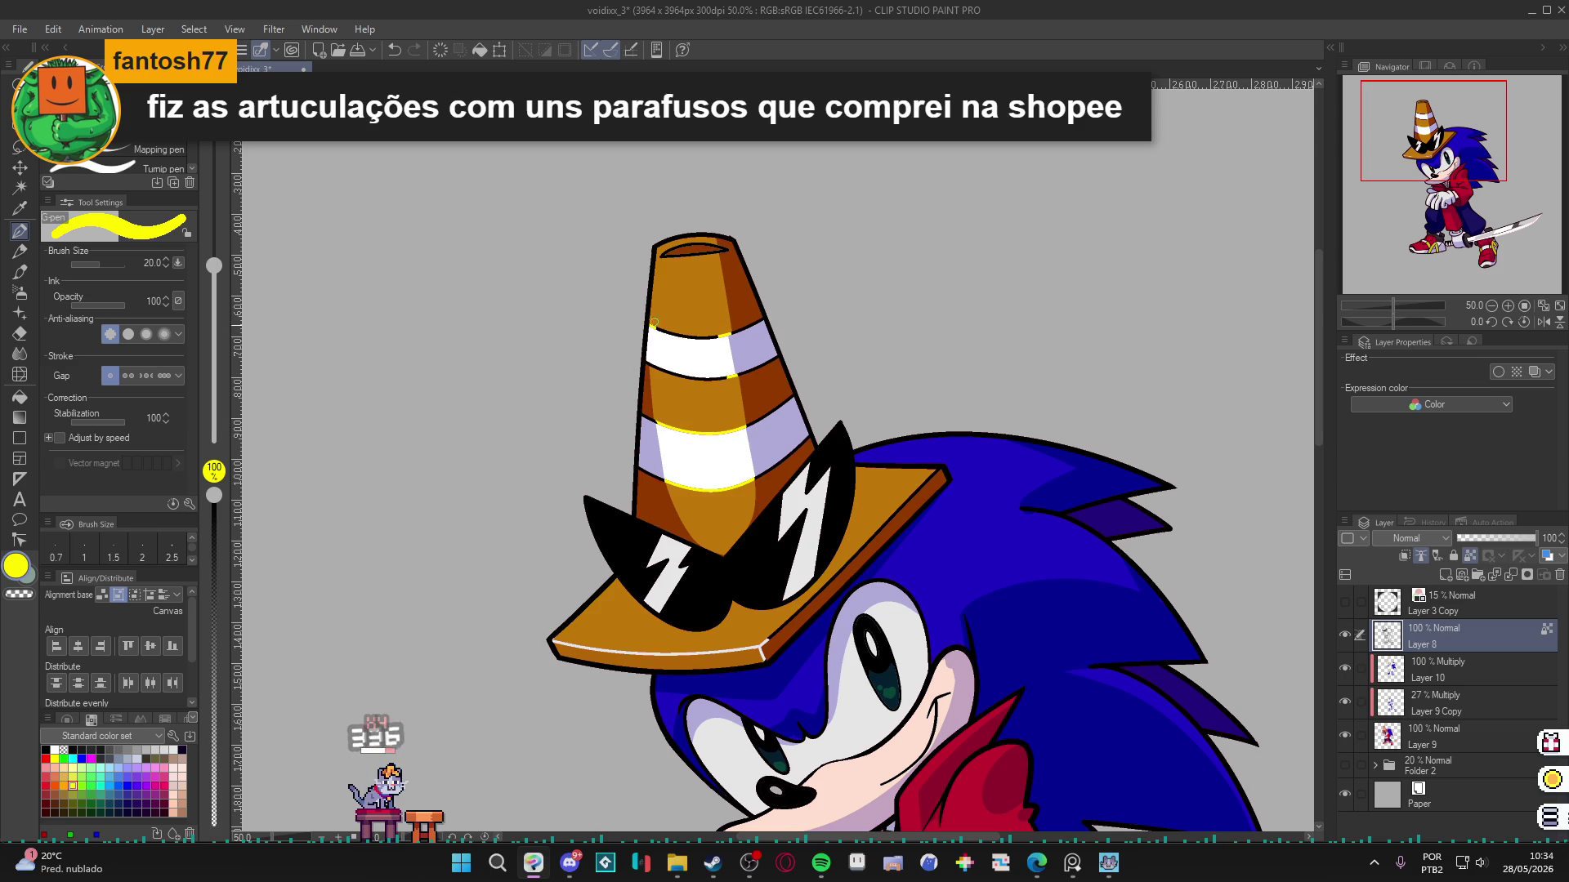
{"action": "mouse_move", "coordinate": [704, 376]}
{"action": "left_mouse_down"}
{"action": "mouse_move", "coordinate": [728, 377]}
{"action": "mouse_move", "coordinate": [661, 325]}
{"action": "left_mouse_up"}
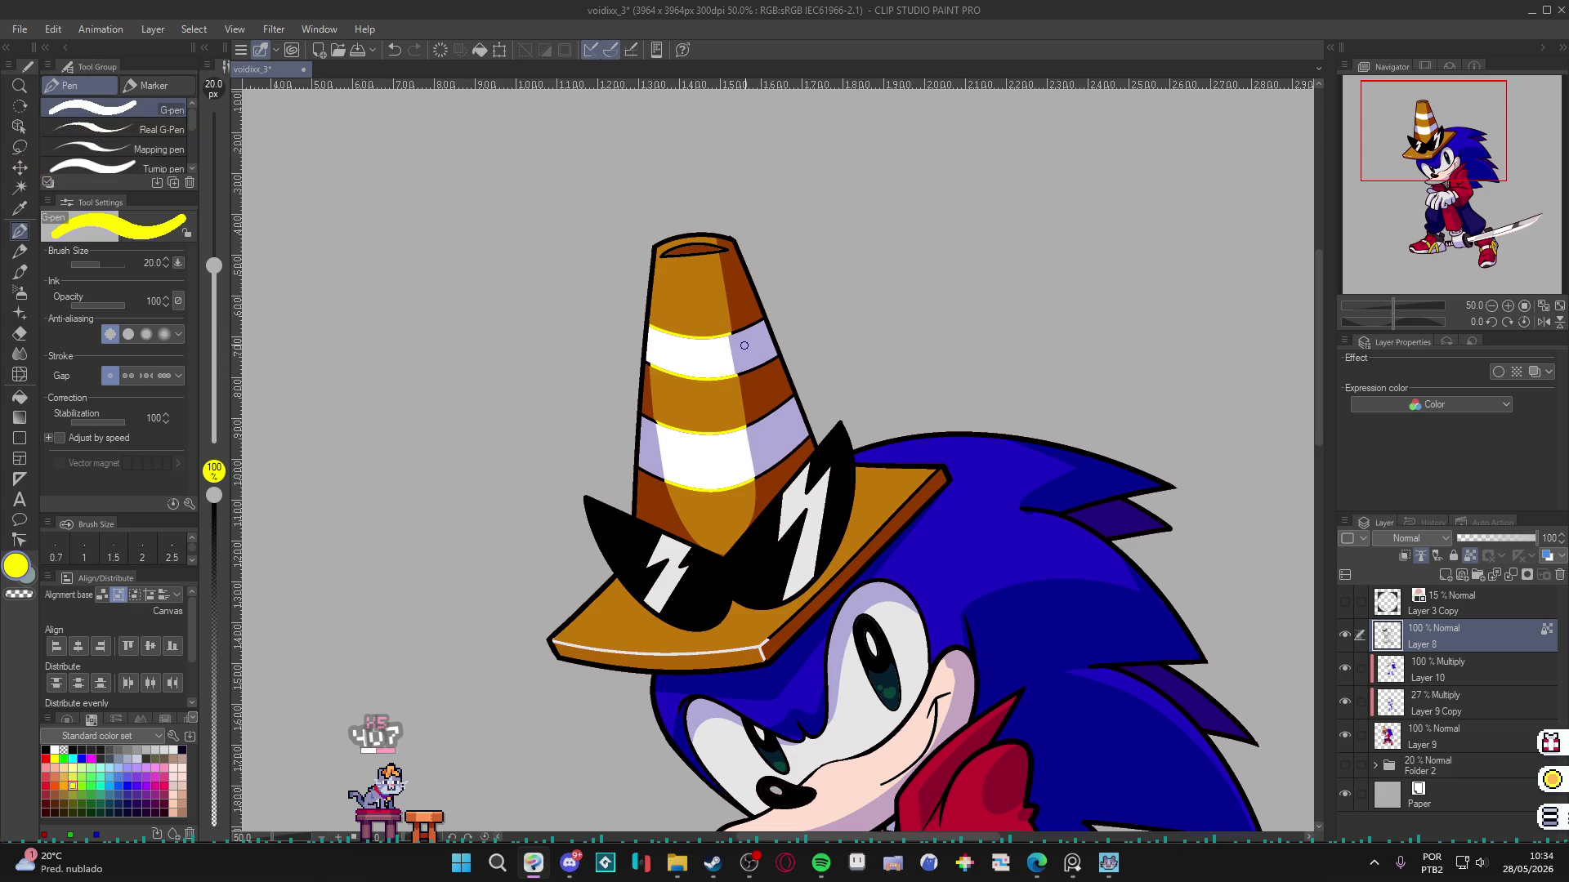
{"action": "scroll", "coordinate": [743, 345], "scroll_direction": "down", "scroll_amount": 4}
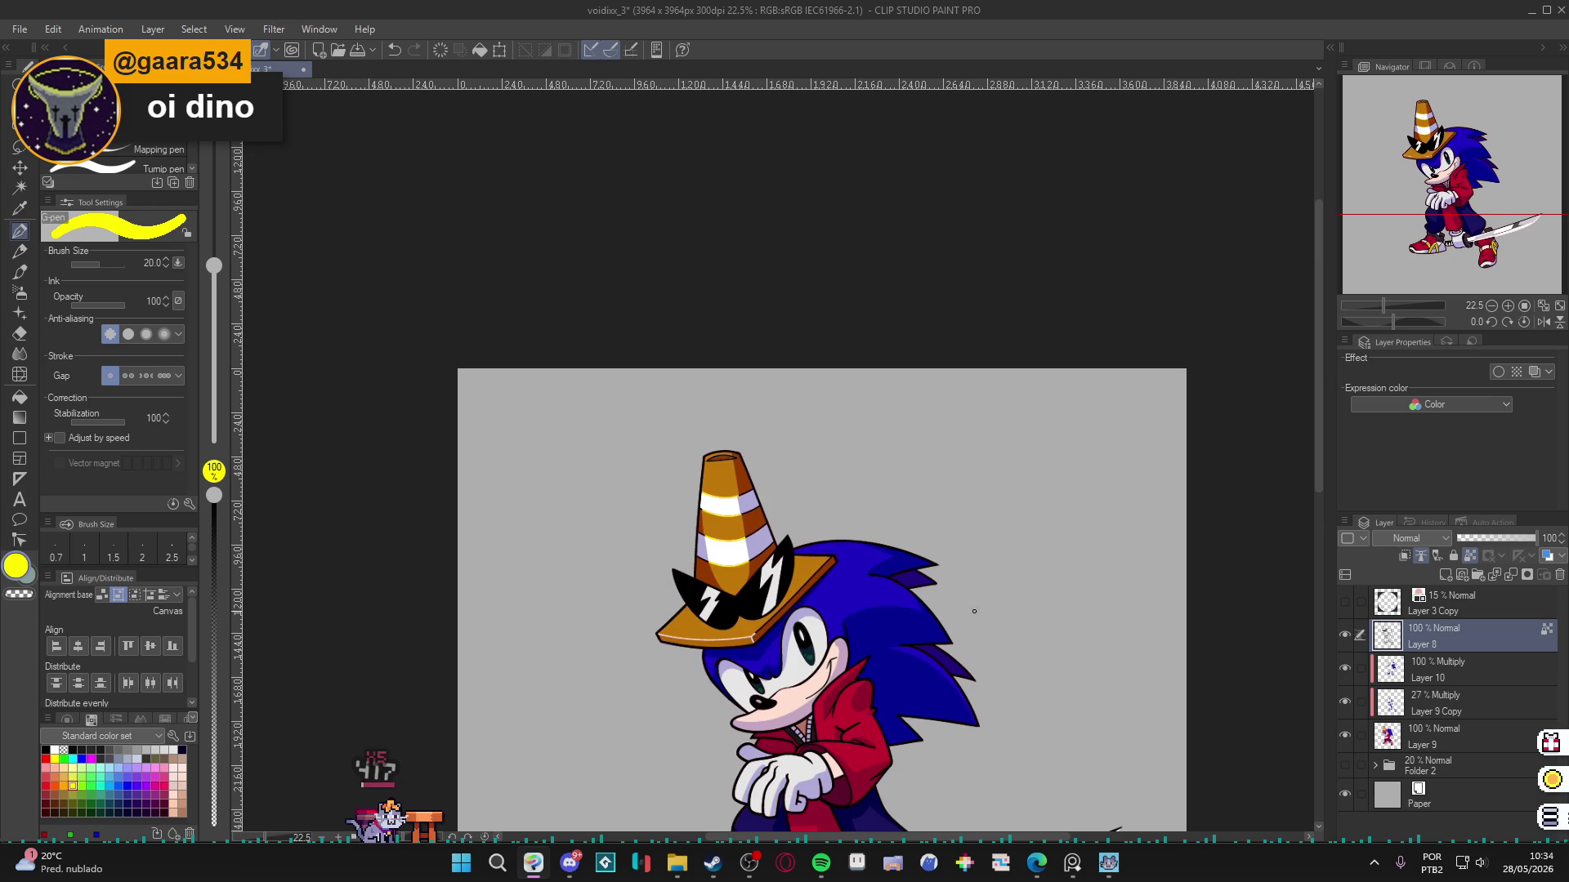
{"action": "scroll", "coordinate": [845, 663], "scroll_direction": "up", "scroll_amount": 1}
{"action": "left_click_drag", "start_coordinate": [845, 664], "coordinate": [829, 391]}
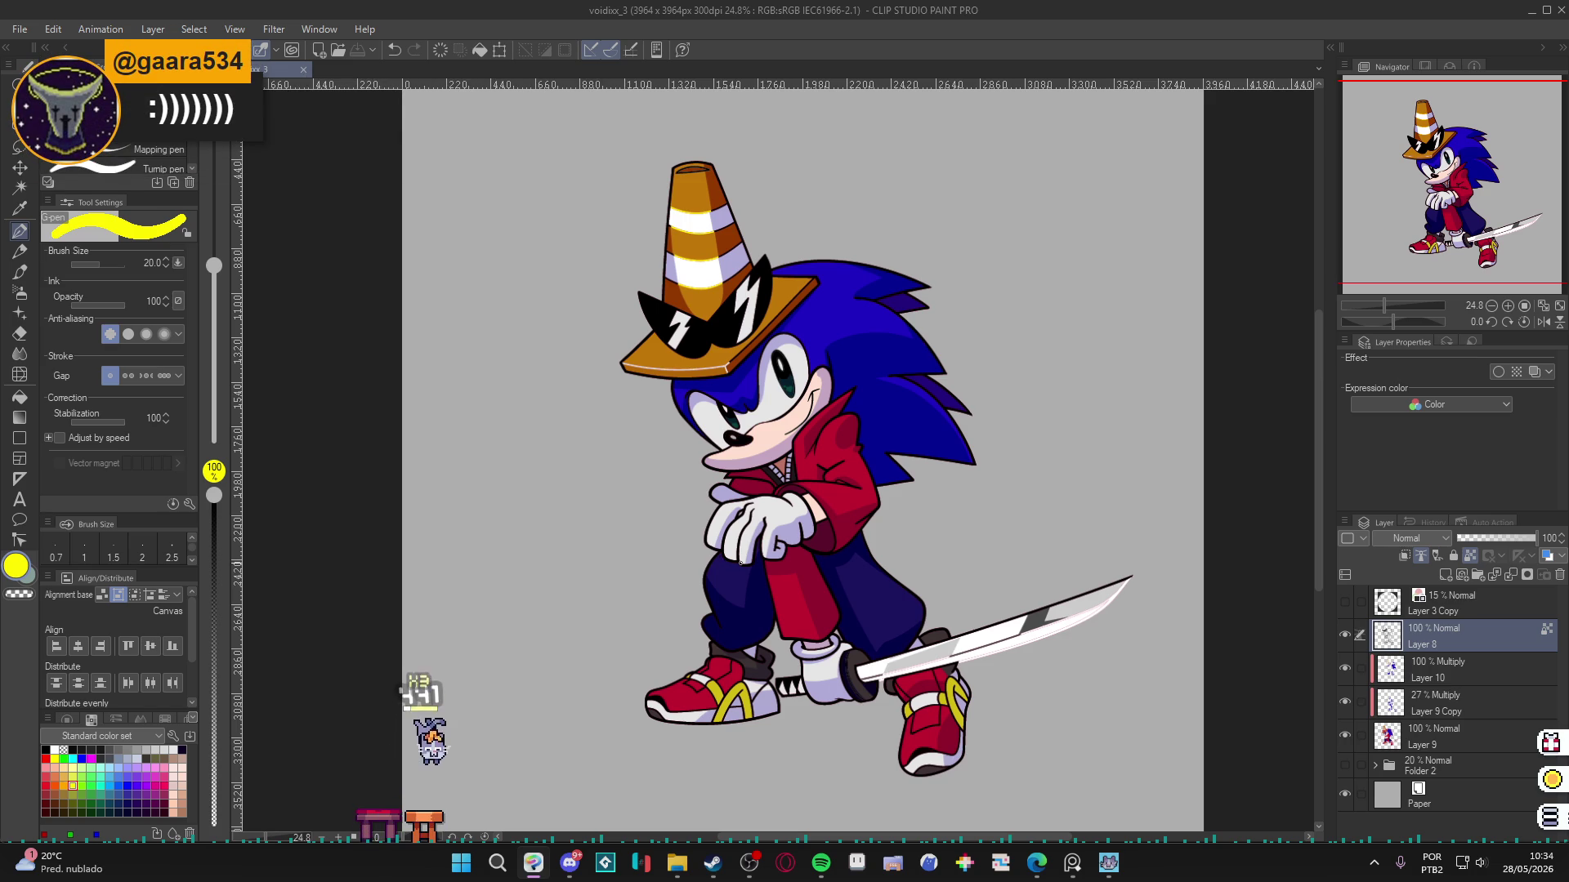
Turn the sampled muzzle pink into brown 8E4D2C and draw a line from cheek to smile.
{"action": "scroll", "coordinate": [872, 595], "scroll_direction": "up", "scroll_amount": 2}
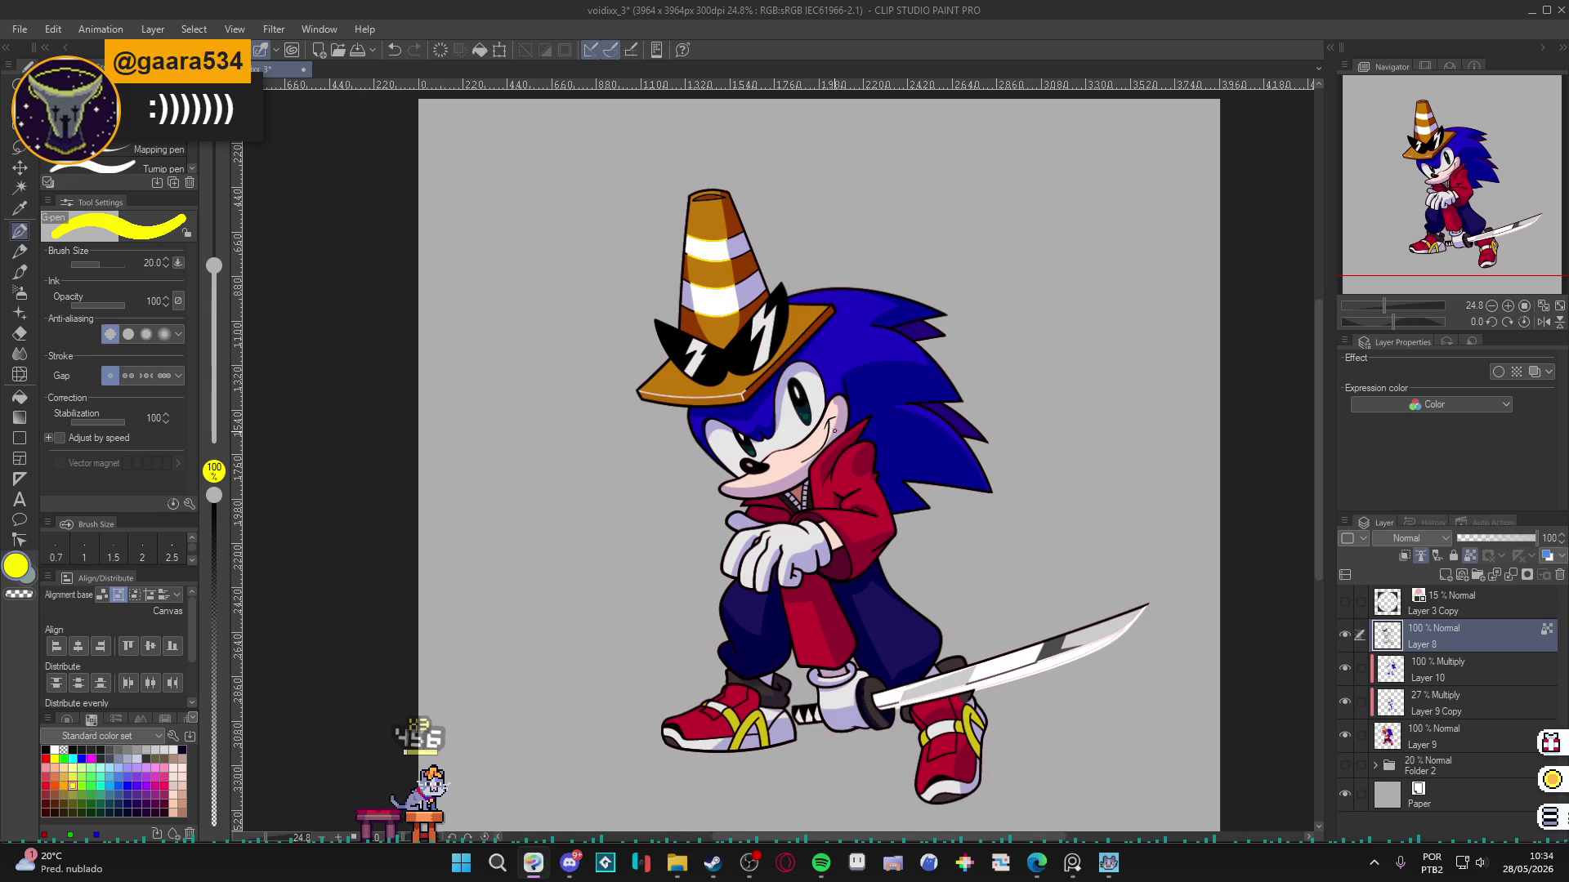
{"action": "scroll", "coordinate": [787, 491], "scroll_direction": "up", "scroll_amount": 4}
{"action": "left_click", "coordinate": [787, 491], "text": "alt"}
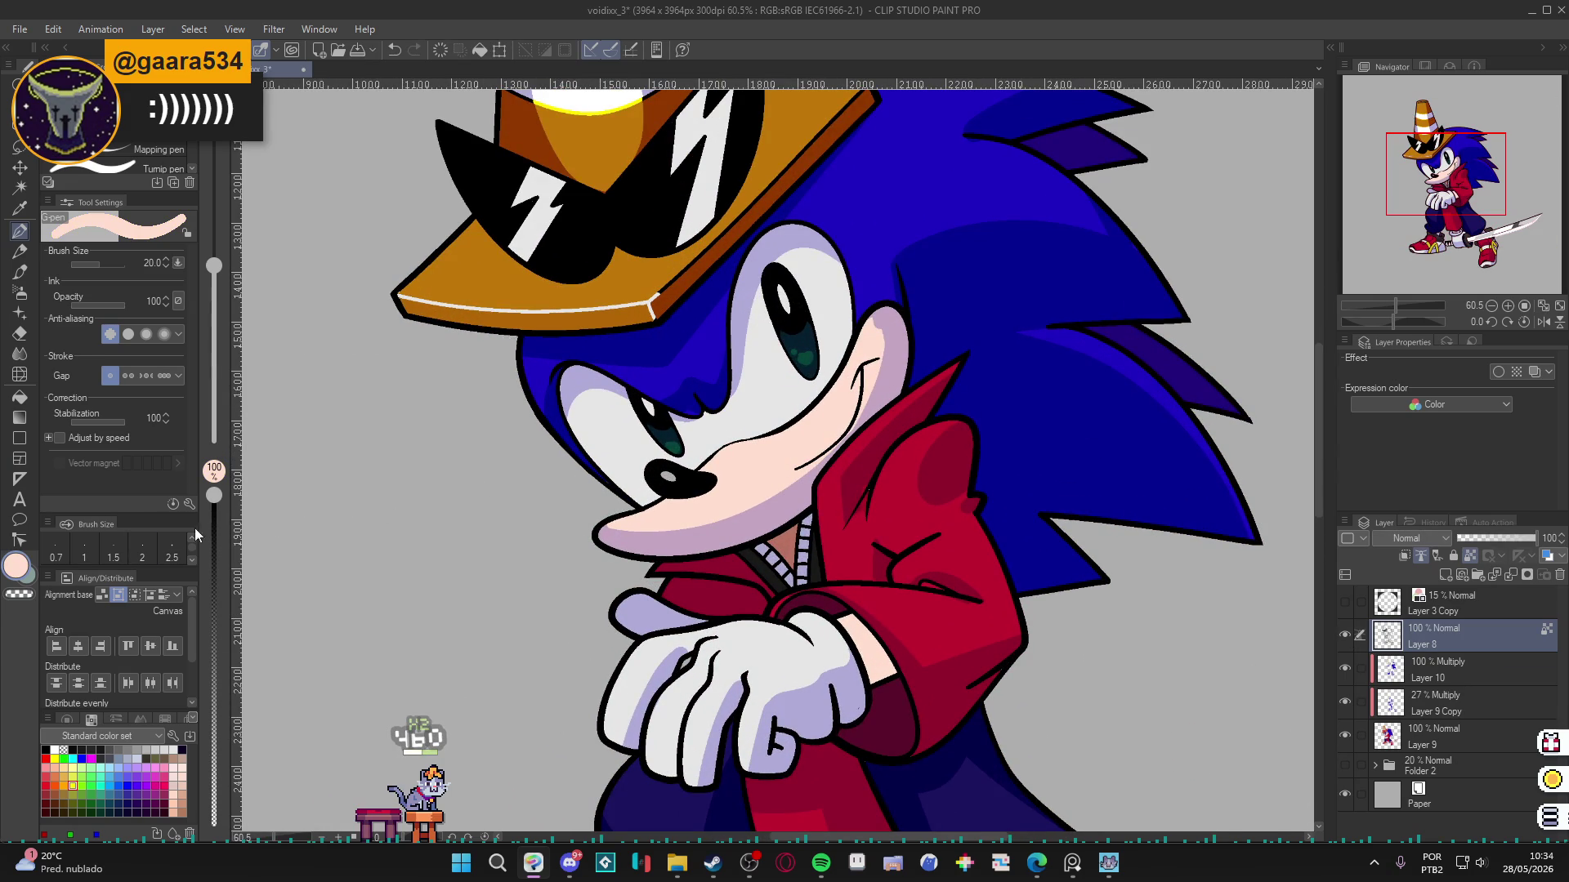
{"action": "left_click", "coordinate": [18, 570]}
{"action": "mouse_move", "coordinate": [417, 280]}
{"action": "left_mouse_down"}
{"action": "mouse_move", "coordinate": [434, 303]}
{"action": "mouse_move", "coordinate": [462, 276]}
{"action": "mouse_move", "coordinate": [484, 325]}
{"action": "left_mouse_up"}
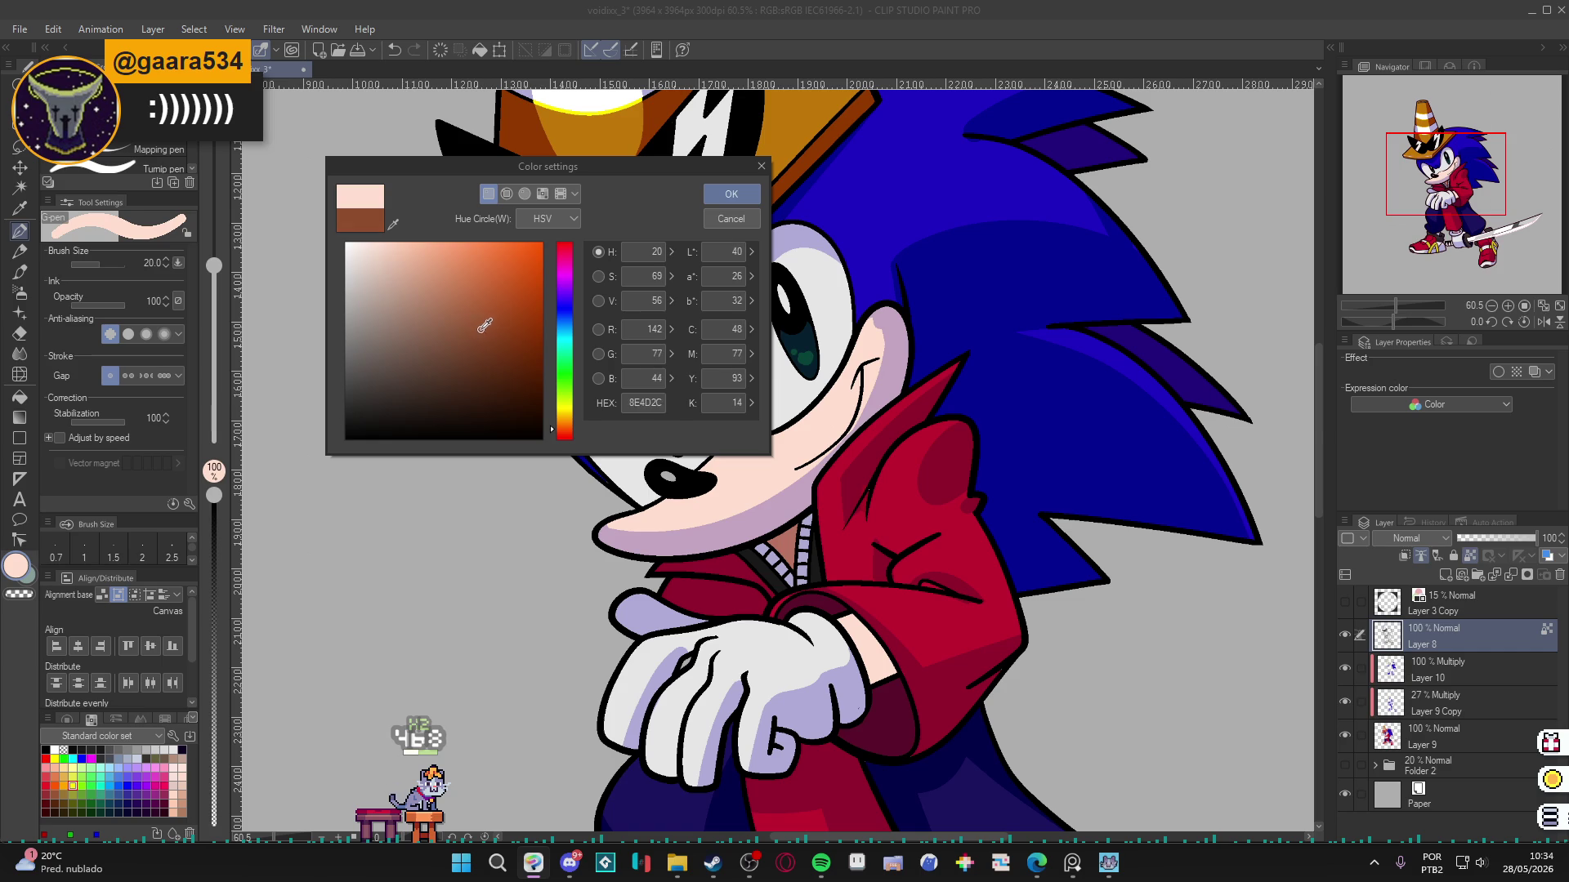
{"action": "left_click", "coordinate": [731, 195]}
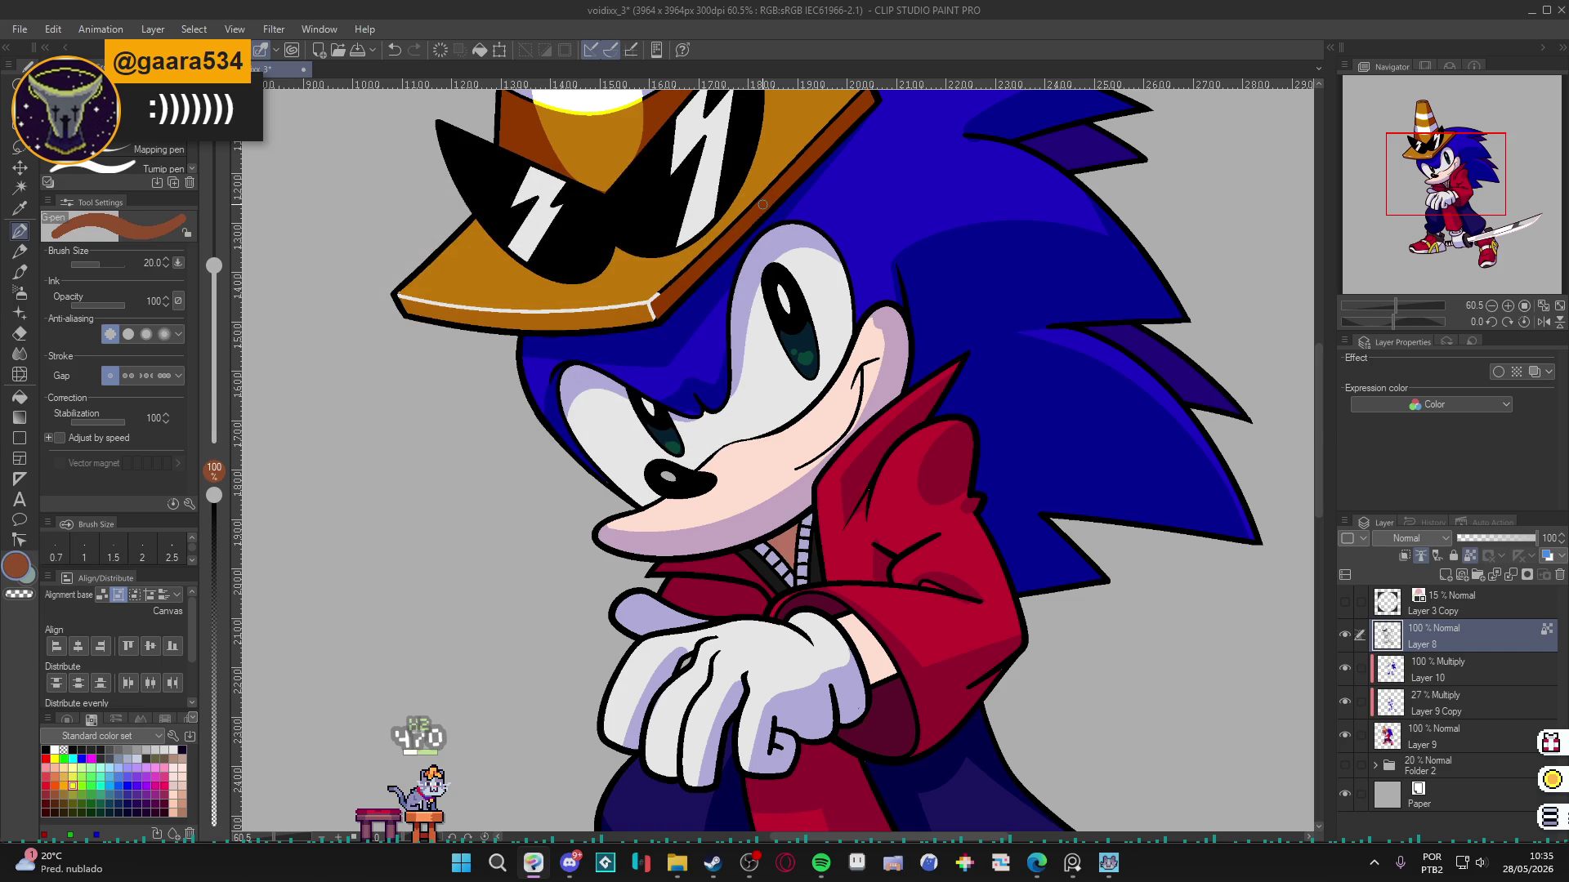
{"action": "left_click_drag", "start_coordinate": [872, 357], "coordinate": [837, 431]}
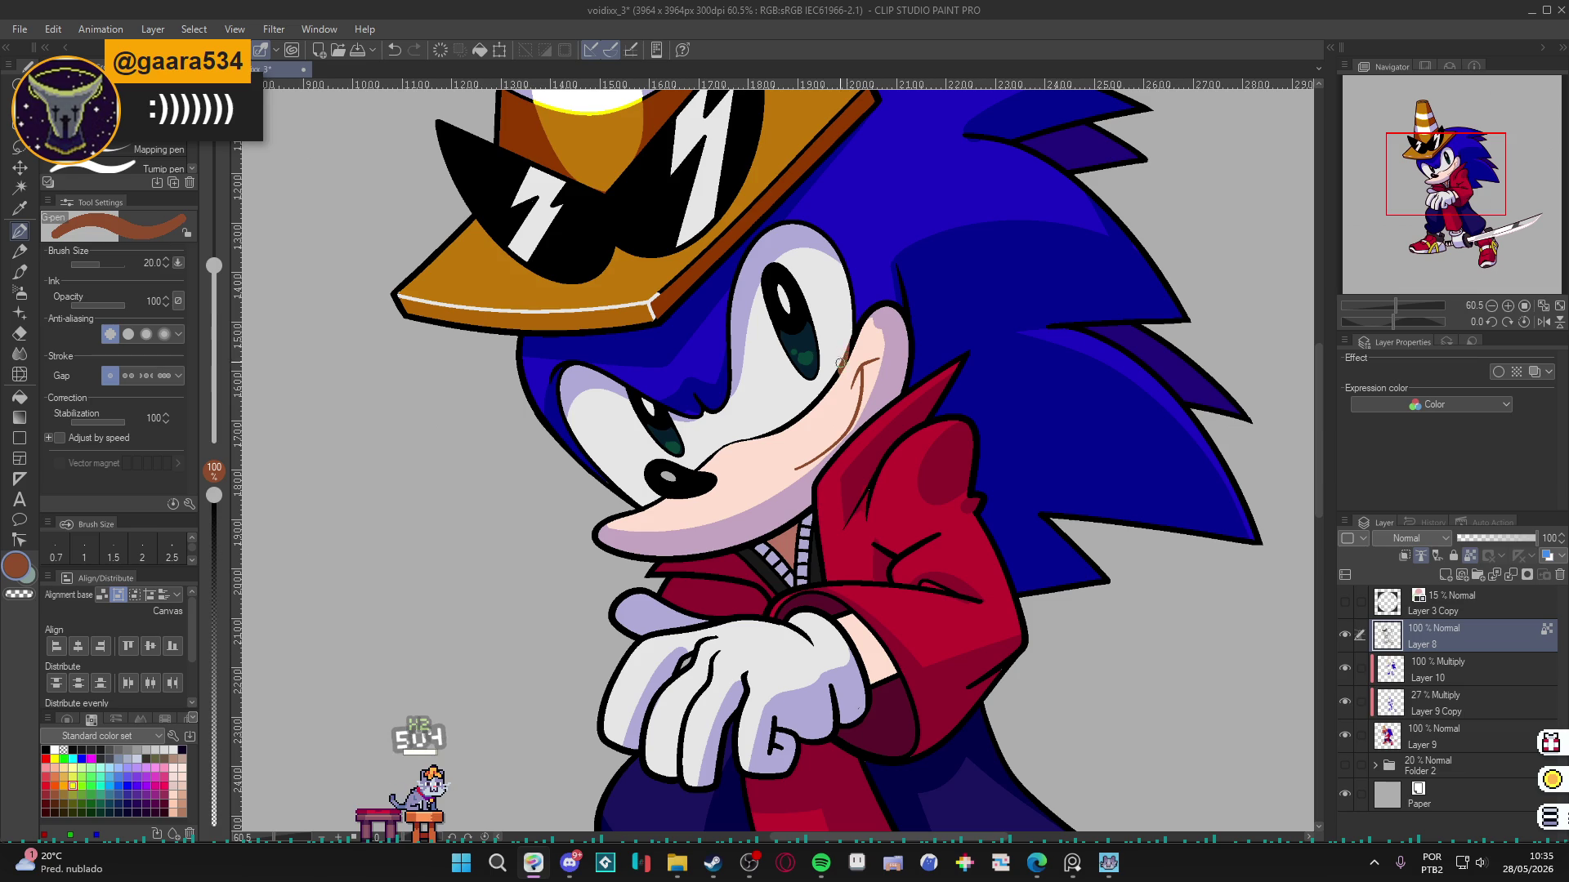
{"action": "mouse_move", "coordinate": [841, 368]}
{"action": "left_mouse_down"}
{"action": "mouse_move", "coordinate": [783, 431]}
{"action": "mouse_move", "coordinate": [711, 454]}
{"action": "left_mouse_up"}
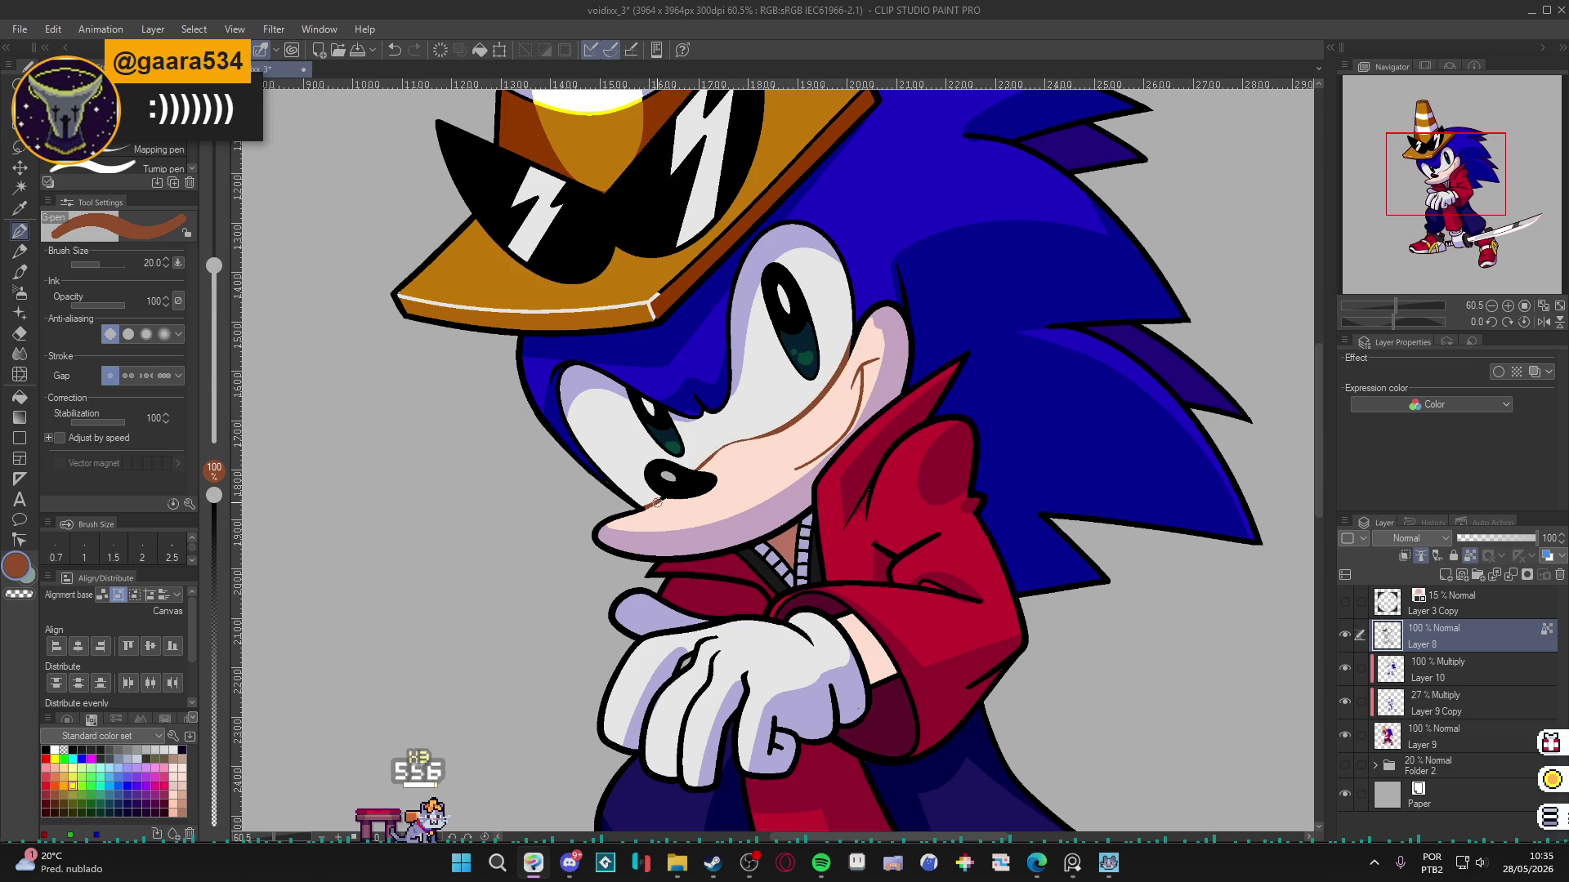
On Layer 9, pick up white and try the Fill tool, then return to the G-pen.
{"action": "left_click", "coordinate": [708, 519], "text": "ctrl+shift"}
{"action": "left_click", "coordinate": [767, 457], "text": "alt"}
{"action": "key", "text": "g"}
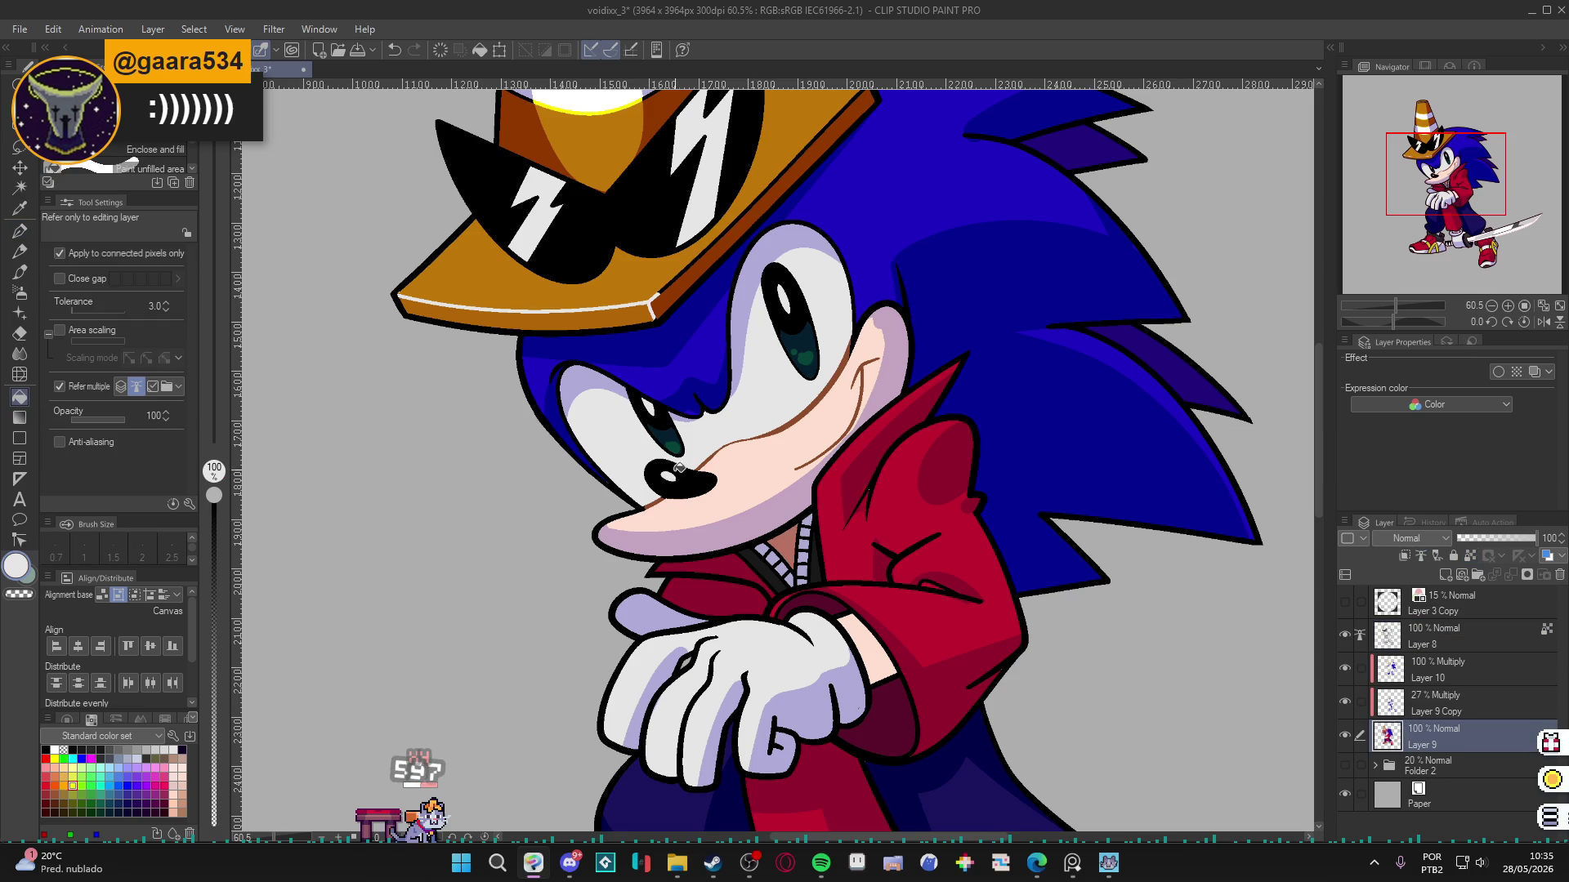
{"action": "scroll", "coordinate": [817, 407], "scroll_direction": "down", "scroll_amount": 1}
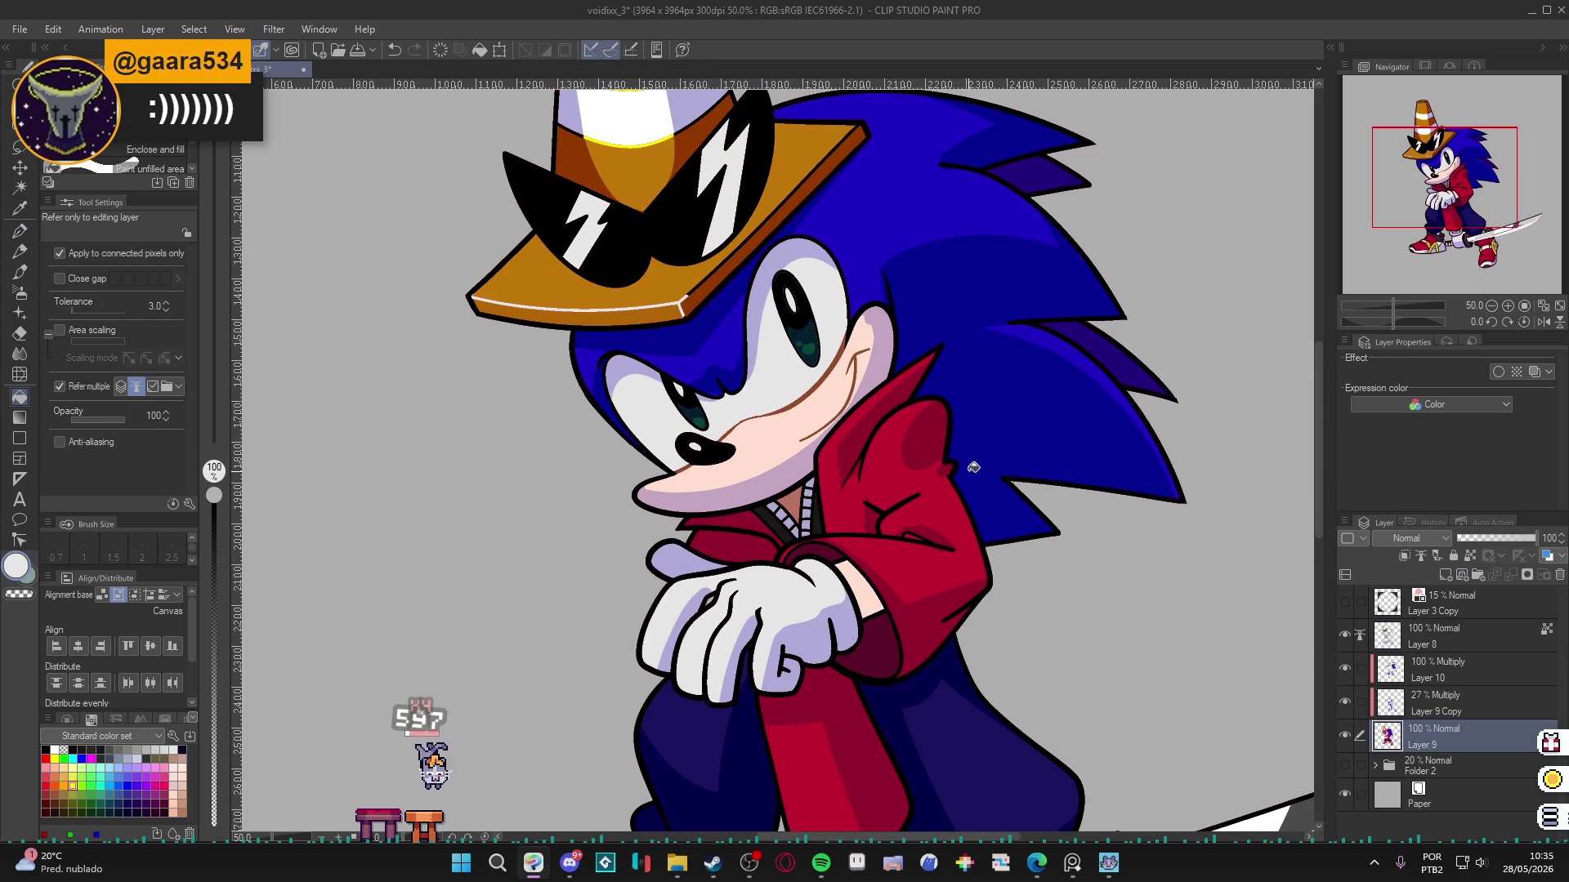
{"action": "key", "text": "p"}
{"action": "key", "text": "x"}
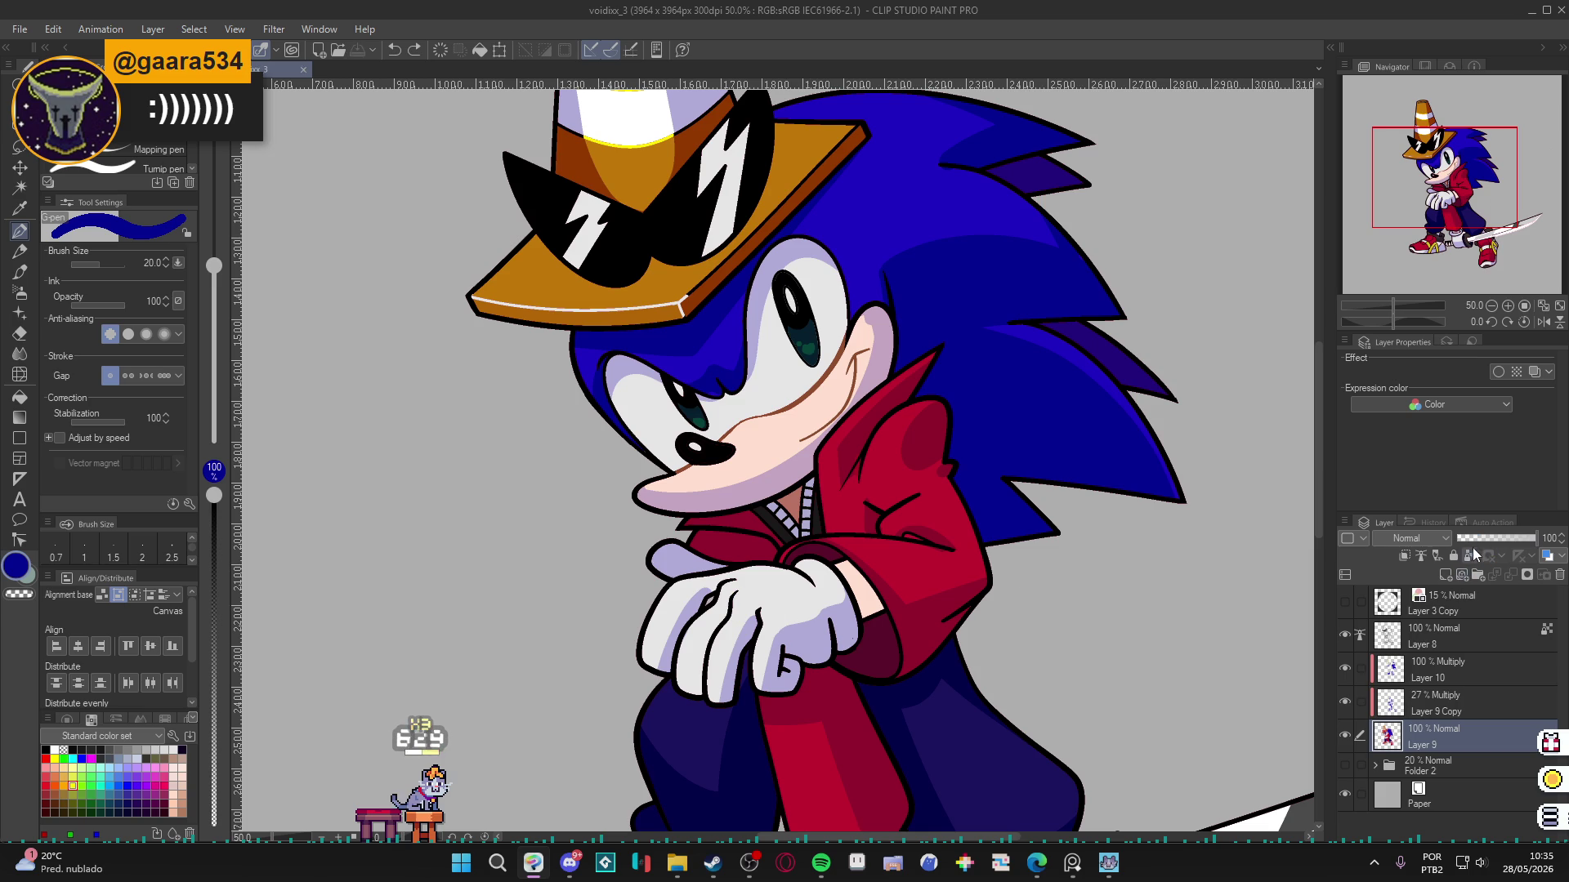
On Layer 8, draw a blue glove finger crease, lighten the blue, and extend the line.
{"action": "left_click", "coordinate": [1455, 631]}
{"action": "left_click_drag", "start_coordinate": [735, 592], "coordinate": [713, 642]}
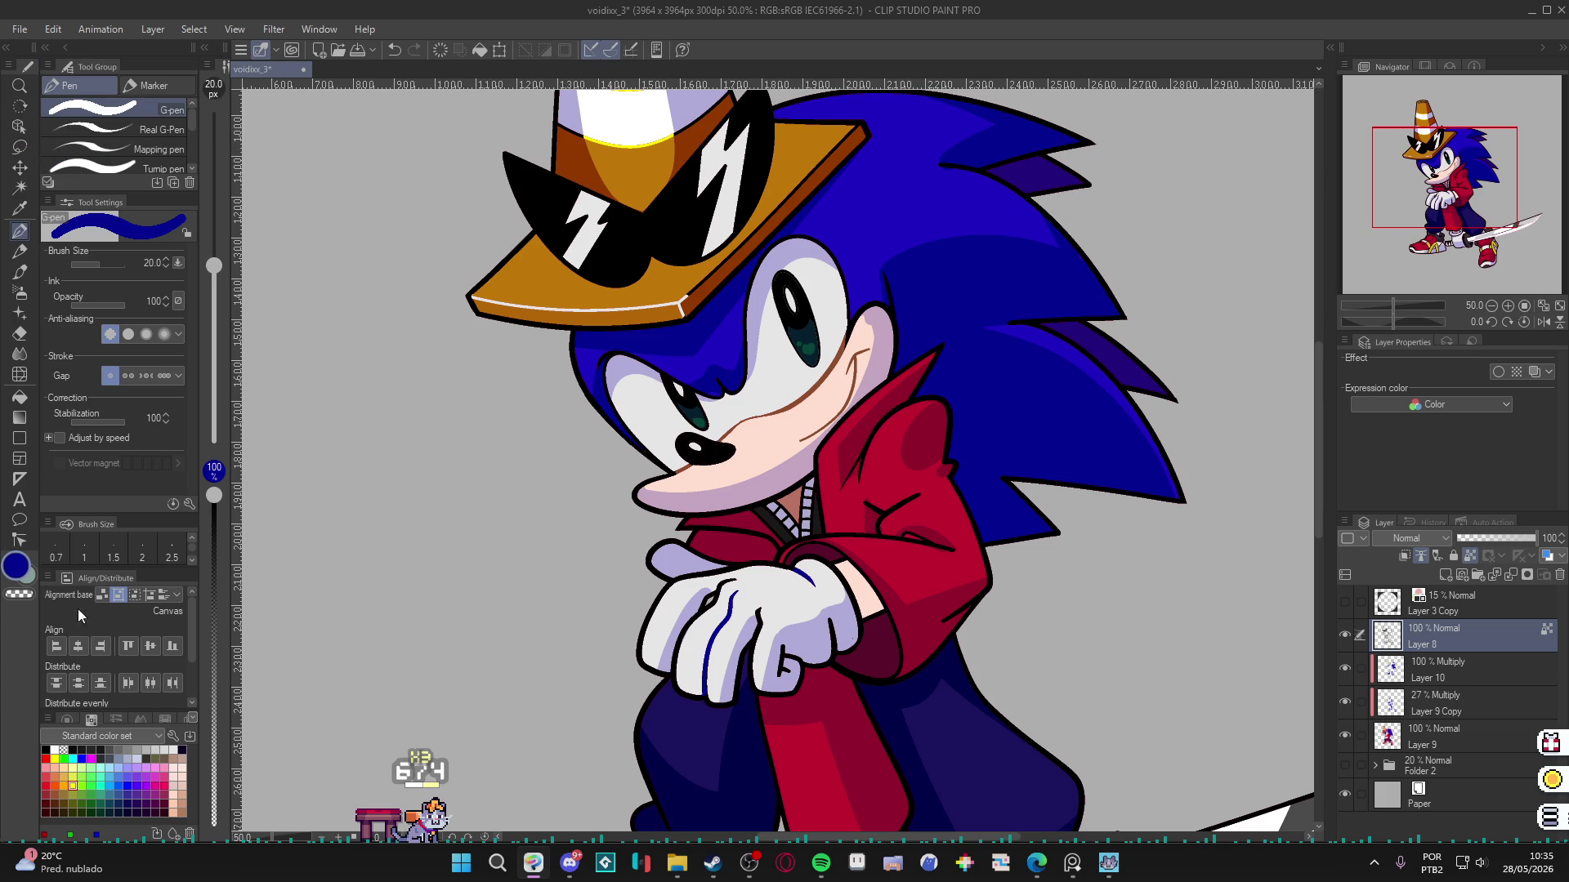
{"action": "left_click", "coordinate": [18, 566]}
{"action": "left_click", "coordinate": [479, 312]}
{"action": "left_click", "coordinate": [733, 192]}
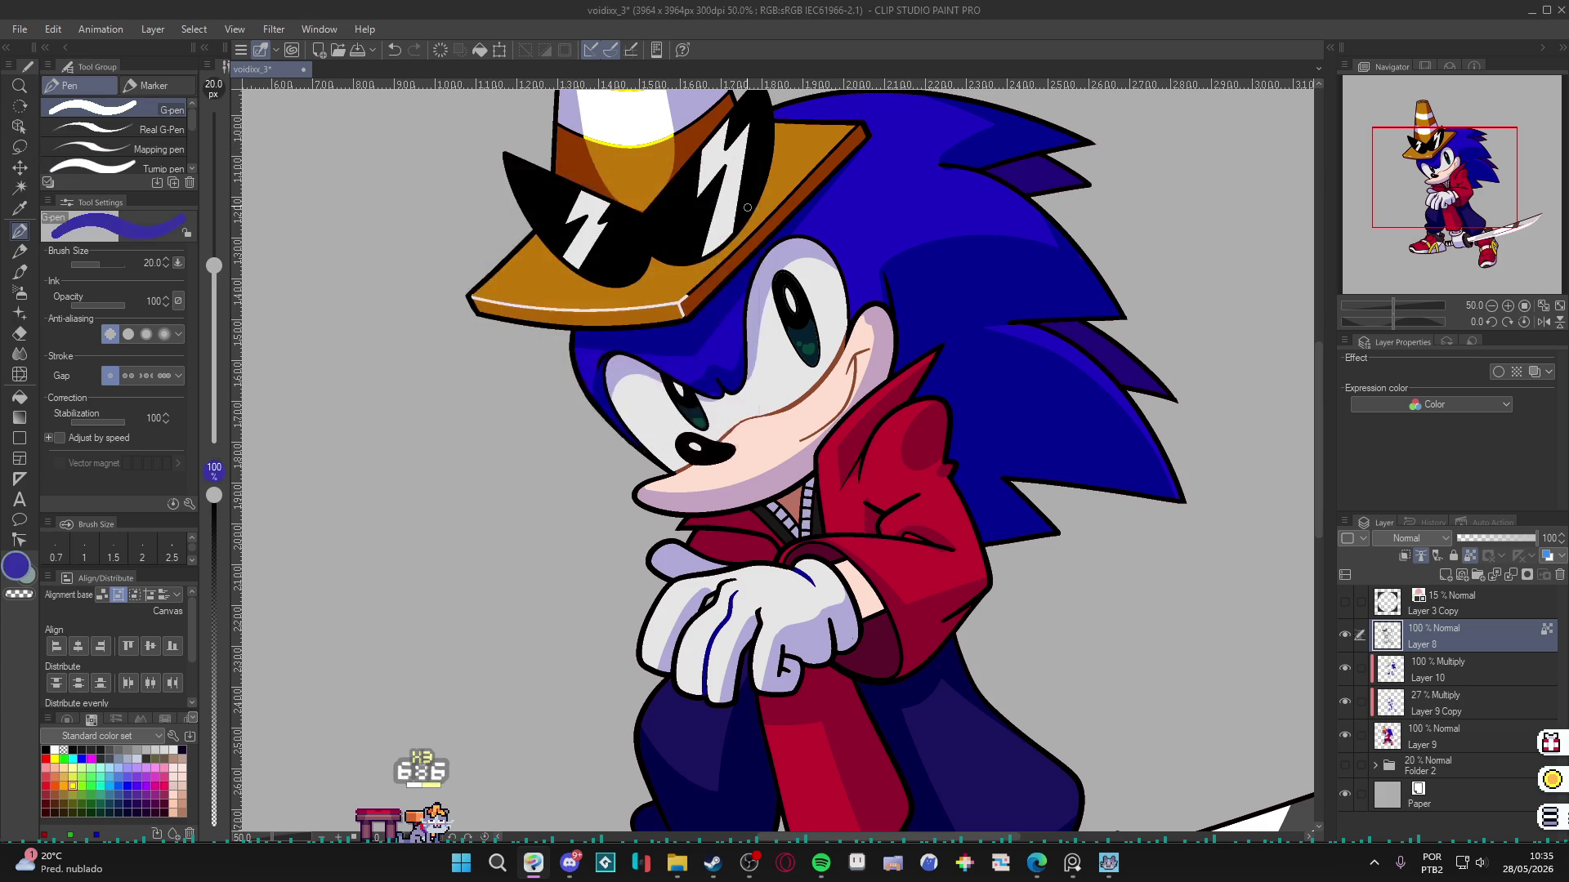
{"action": "left_click_drag", "start_coordinate": [733, 612], "coordinate": [703, 692]}
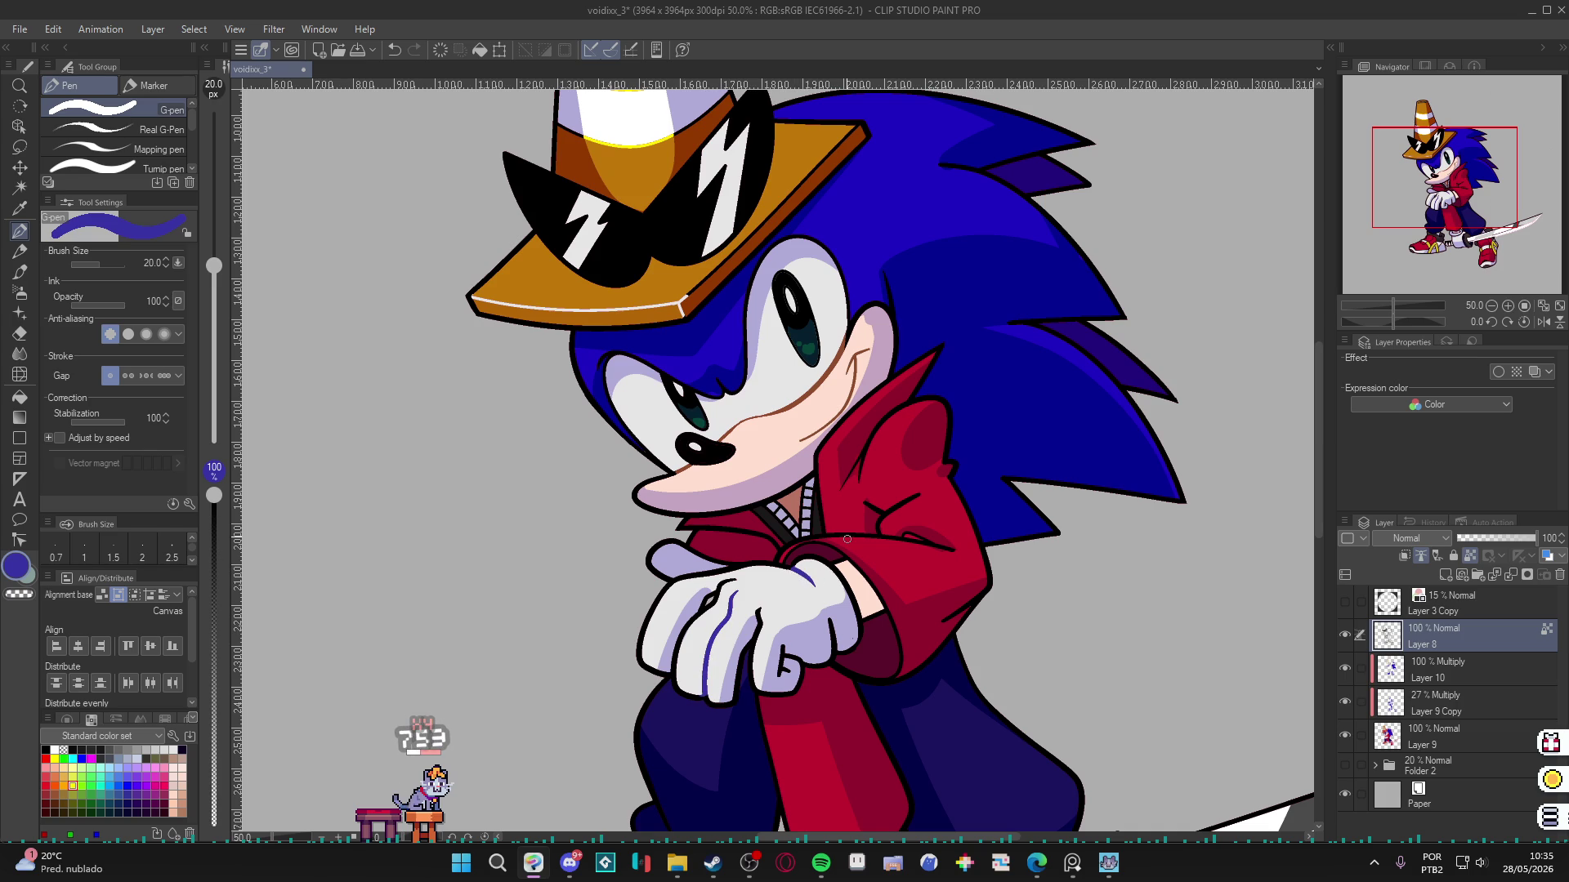
{"action": "scroll", "coordinate": [847, 538], "scroll_direction": "down", "scroll_amount": 3}
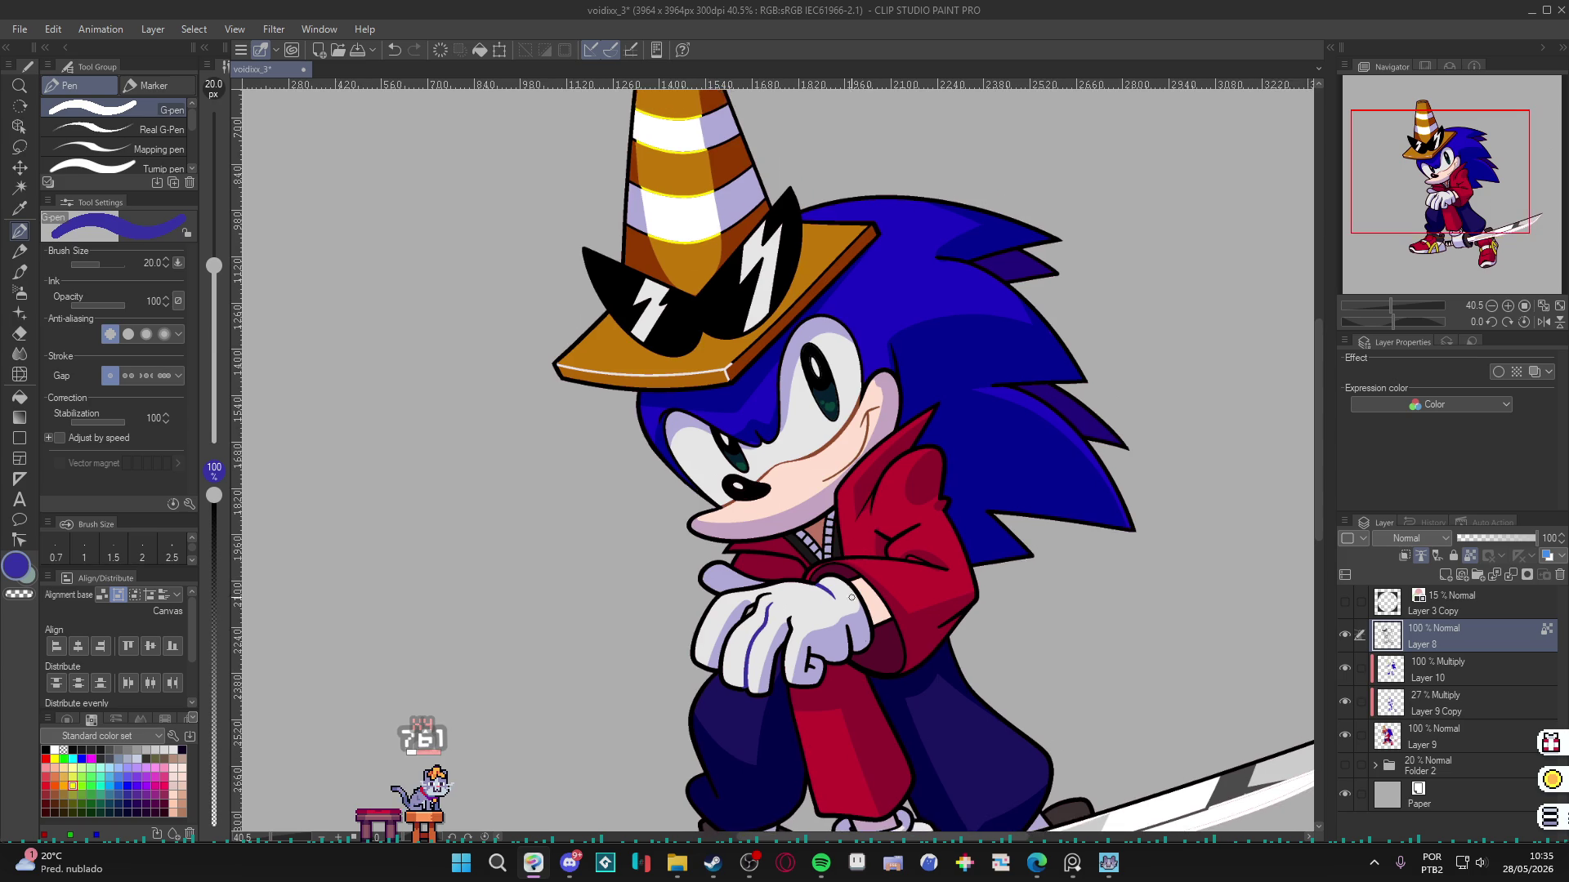
Save with Ctrl+S, inspect the shoes and sword, and sample the shoe's crimson red.
{"action": "key", "text": "ctrl+s"}
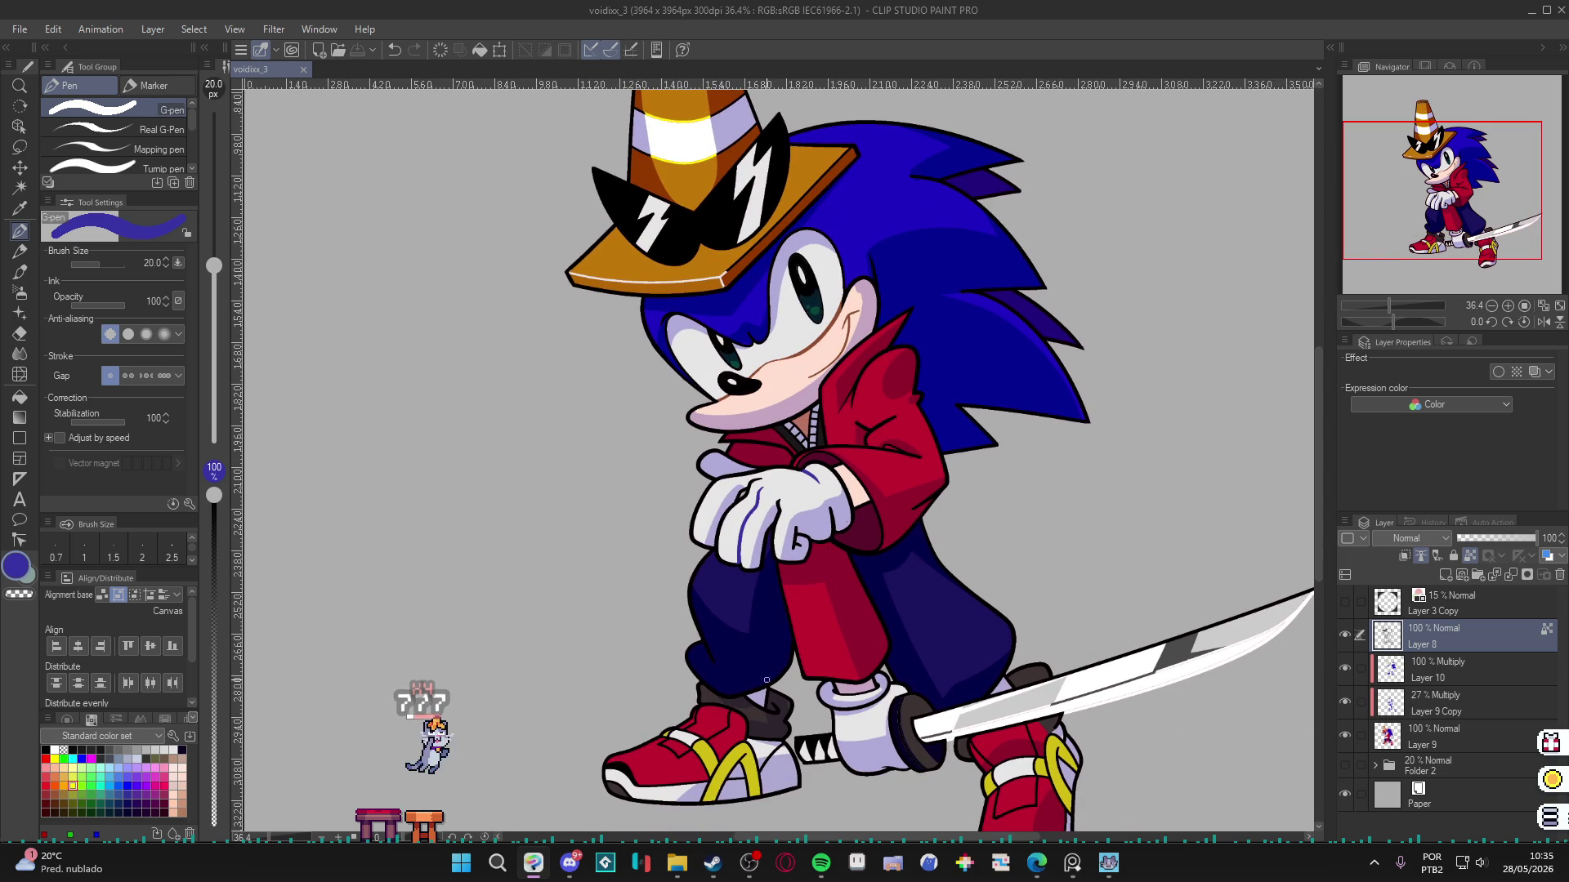
{"action": "scroll", "coordinate": [851, 632], "scroll_direction": "down", "scroll_amount": 1}
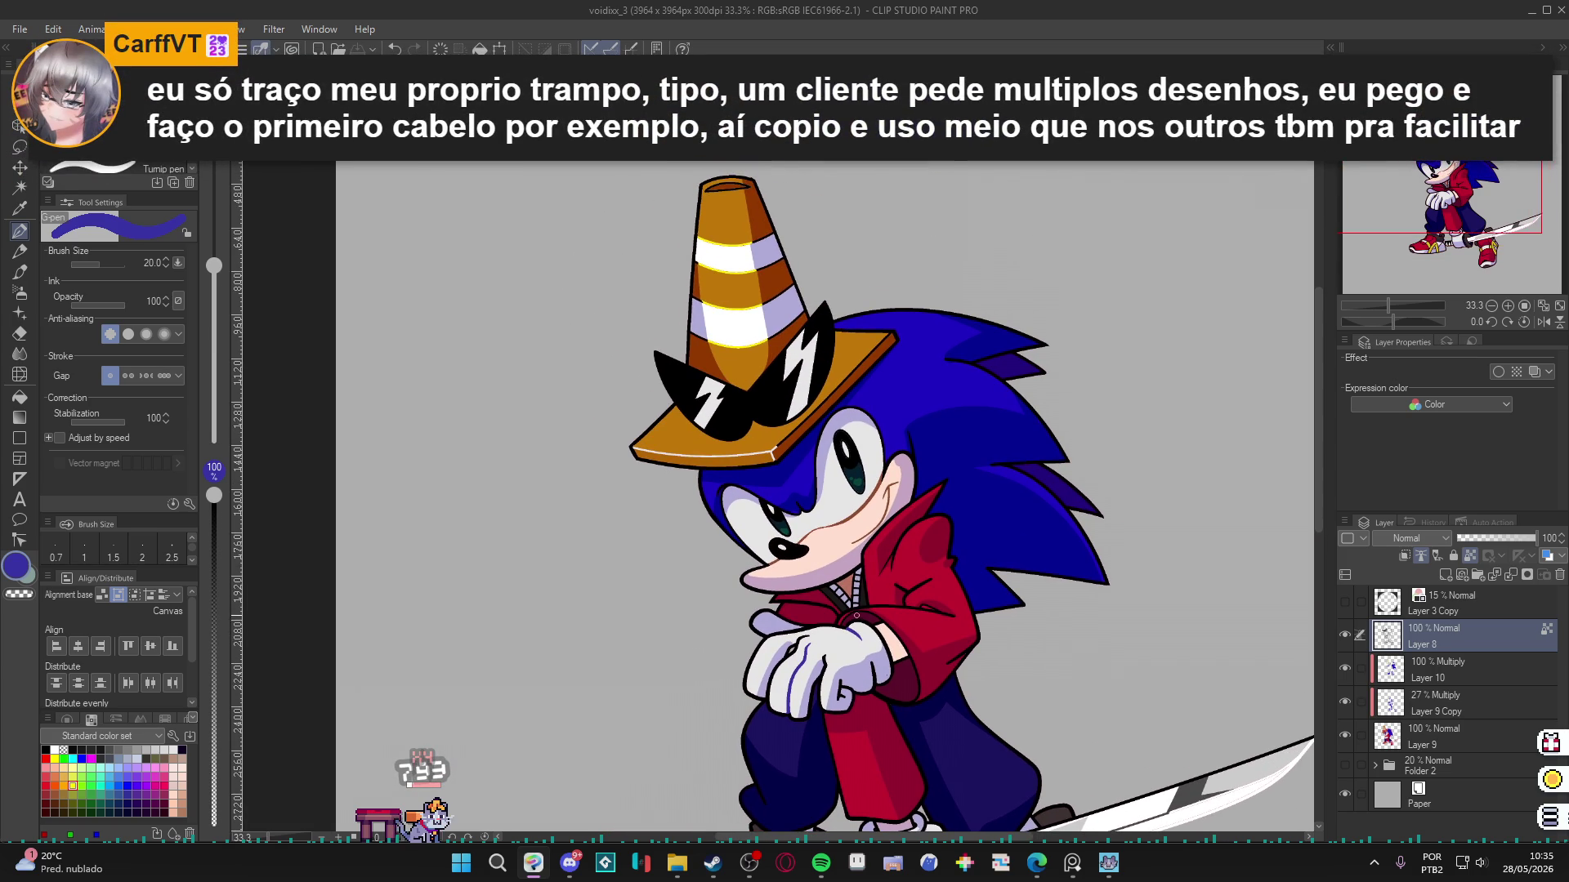
{"action": "scroll", "coordinate": [915, 585], "scroll_direction": "down", "scroll_amount": 3}
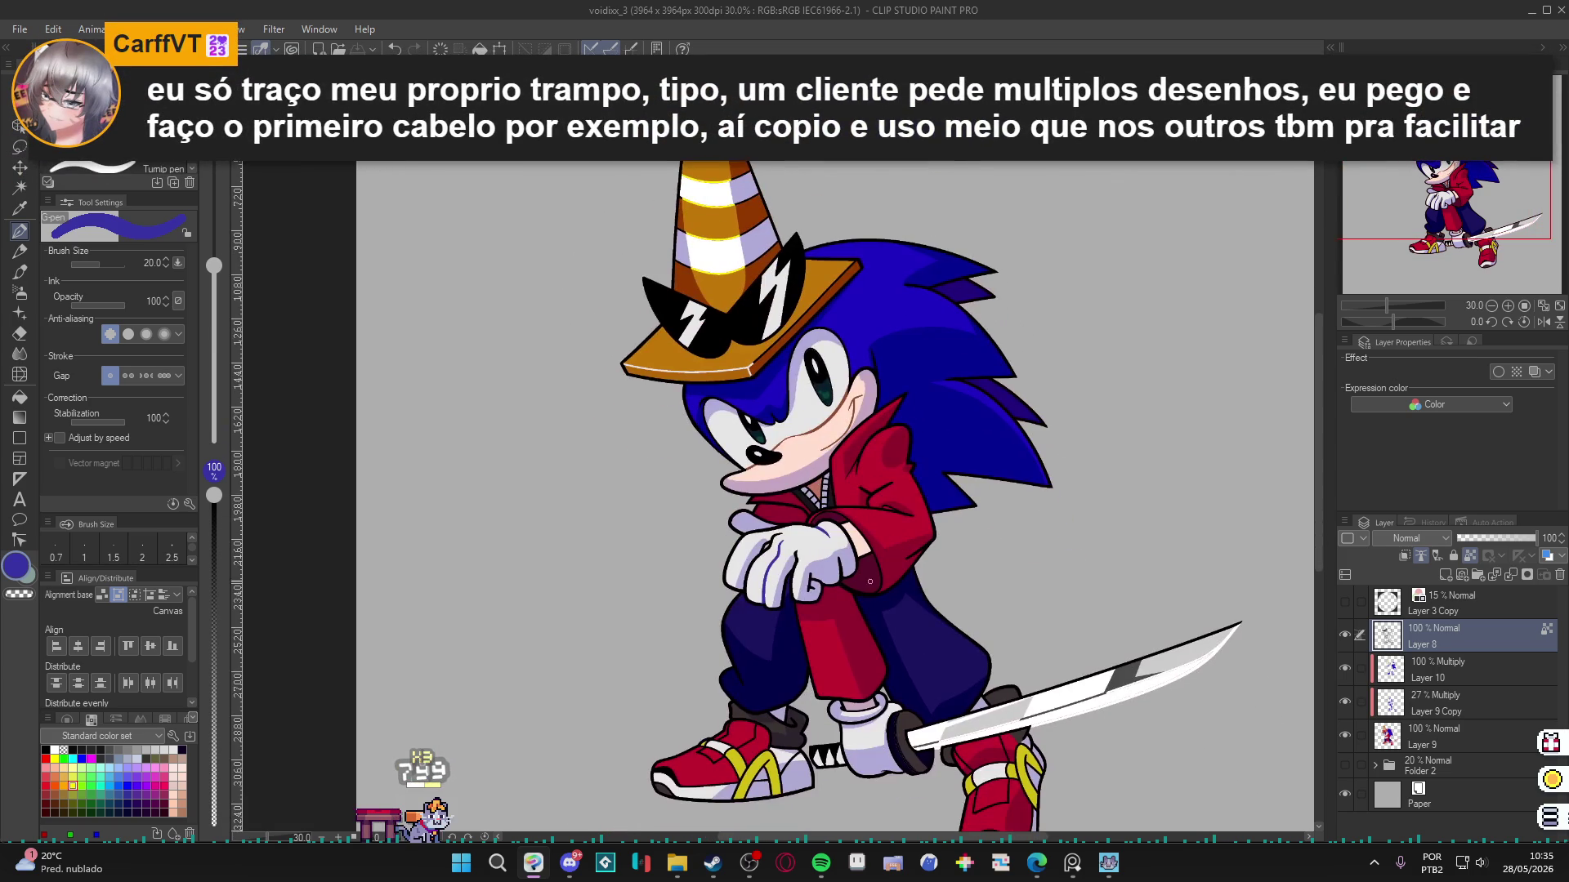
{"action": "scroll", "coordinate": [900, 698], "scroll_direction": "down", "scroll_amount": 1}
{"action": "scroll", "coordinate": [900, 697], "scroll_direction": "up", "scroll_amount": 1}
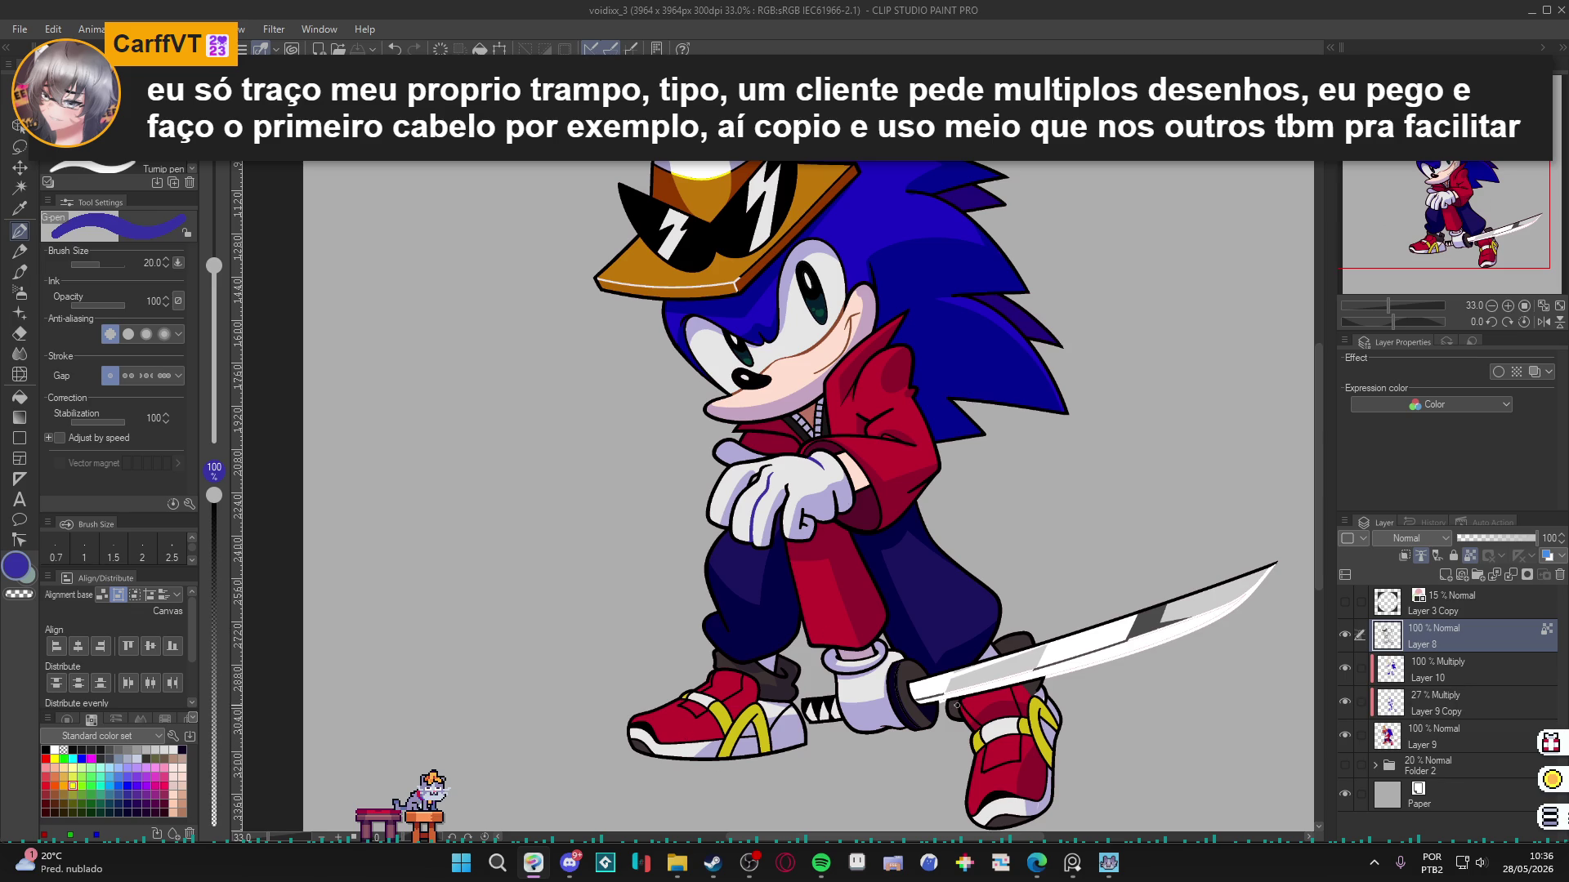
{"action": "scroll", "coordinate": [1031, 765], "scroll_direction": "up", "scroll_amount": 3}
{"action": "scroll", "coordinate": [1031, 765], "scroll_direction": "up", "scroll_amount": 1}
{"action": "left_click", "coordinate": [1031, 765], "text": "alt"}
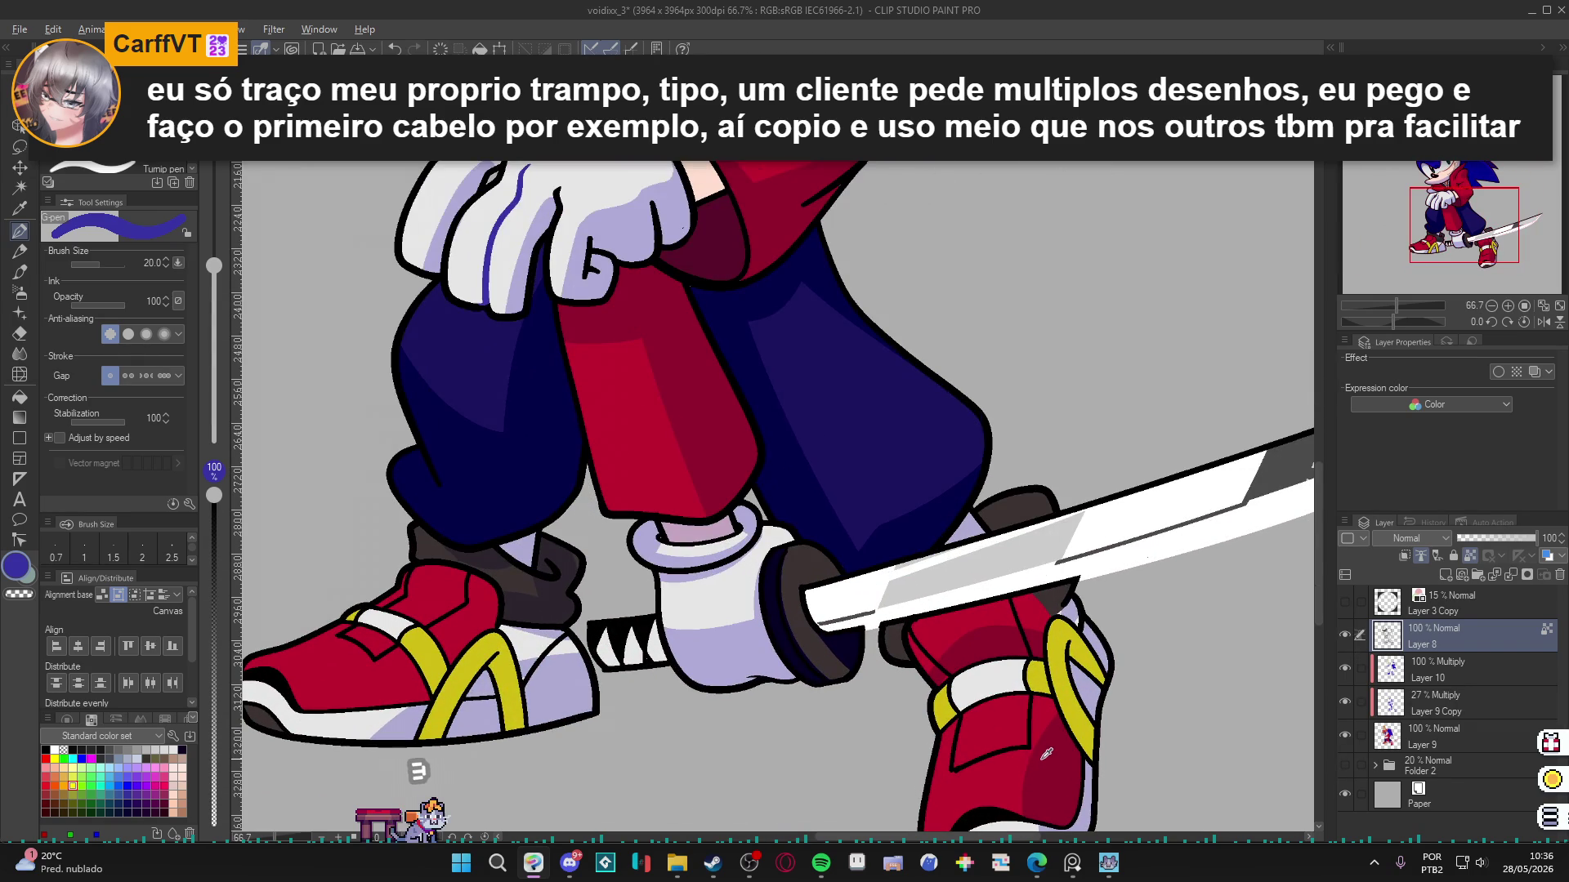
Set the main drawing colour to dark magenta-maroon 62033C for shading the shoes.
{"action": "left_click", "coordinate": [24, 572]}
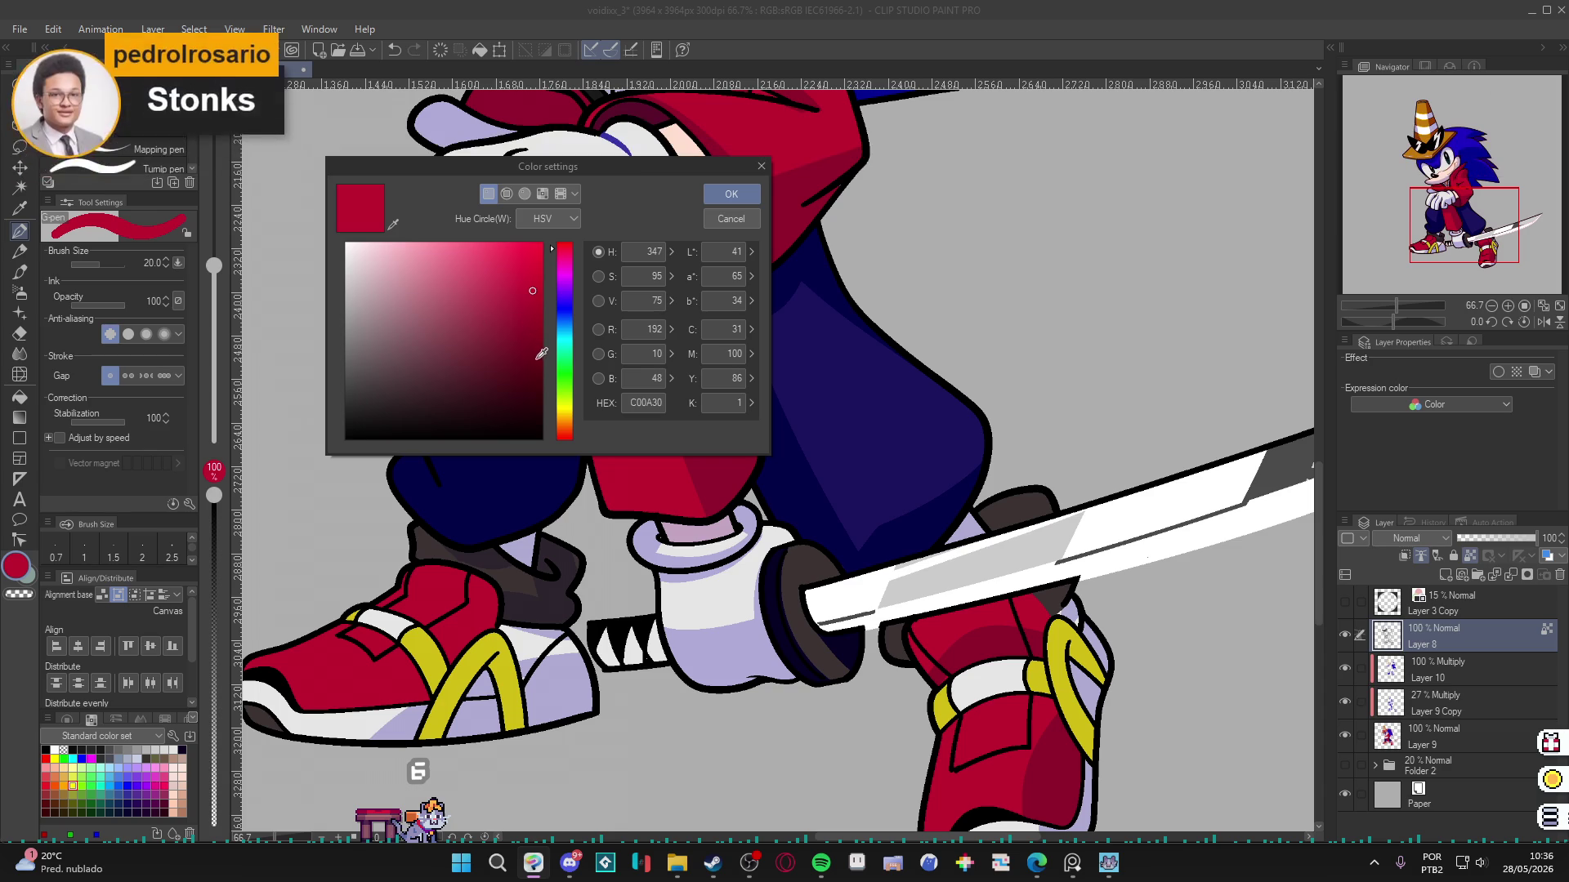
{"action": "left_click", "coordinate": [546, 362]}
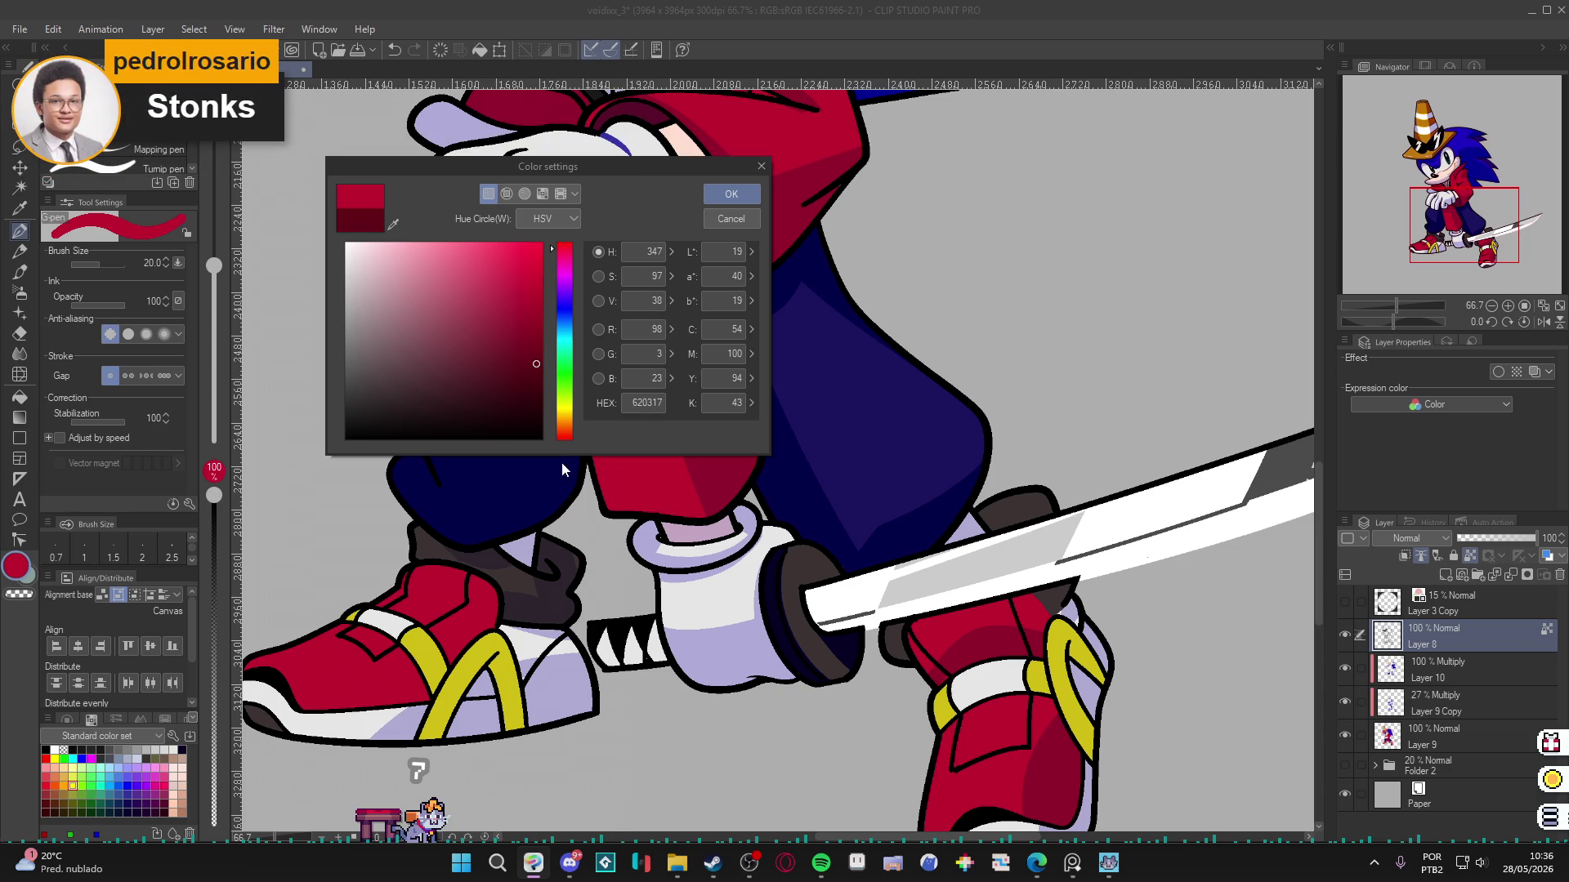
{"action": "mouse_move", "coordinate": [552, 433]}
{"action": "left_mouse_down"}
{"action": "mouse_move", "coordinate": [556, 419]}
{"action": "mouse_move", "coordinate": [565, 442]}
{"action": "left_mouse_up"}
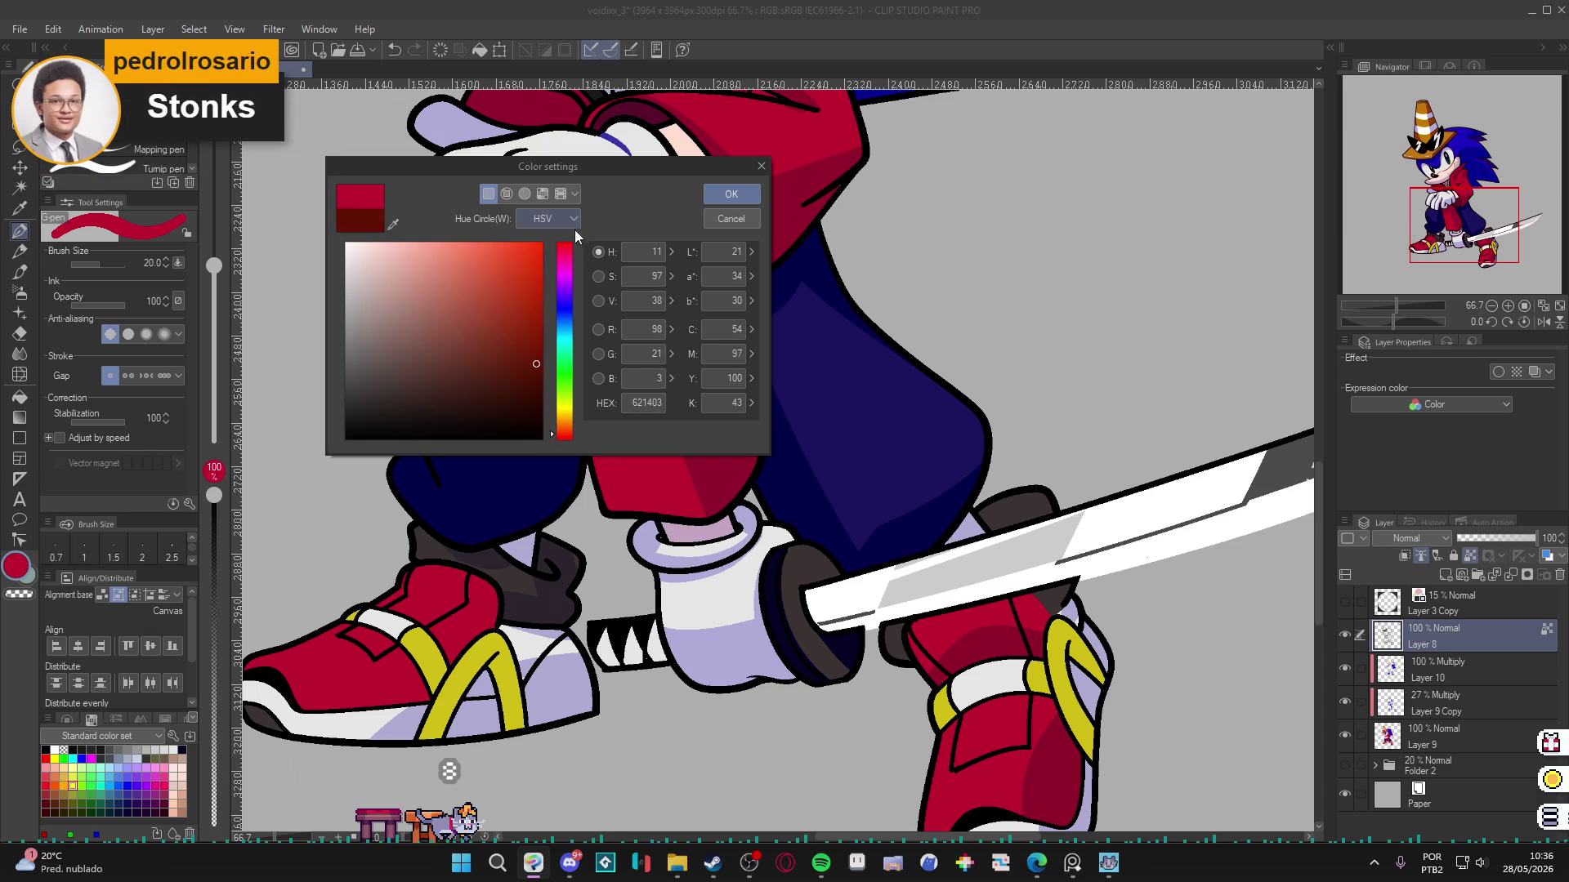
{"action": "left_click_drag", "start_coordinate": [551, 246], "coordinate": [556, 263]}
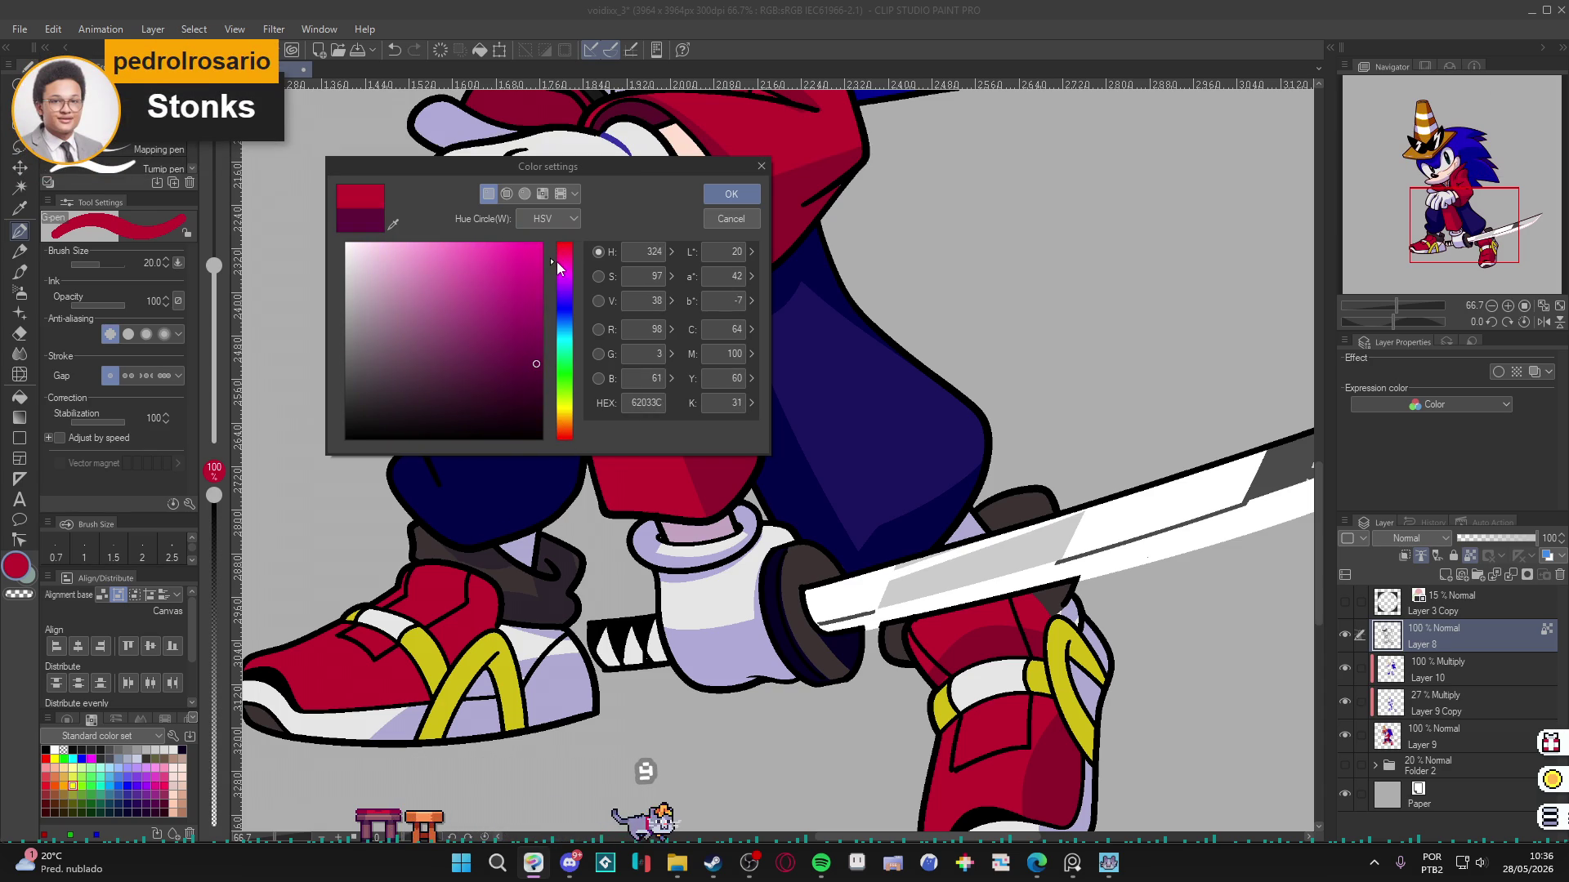
{"action": "left_click", "coordinate": [732, 194]}
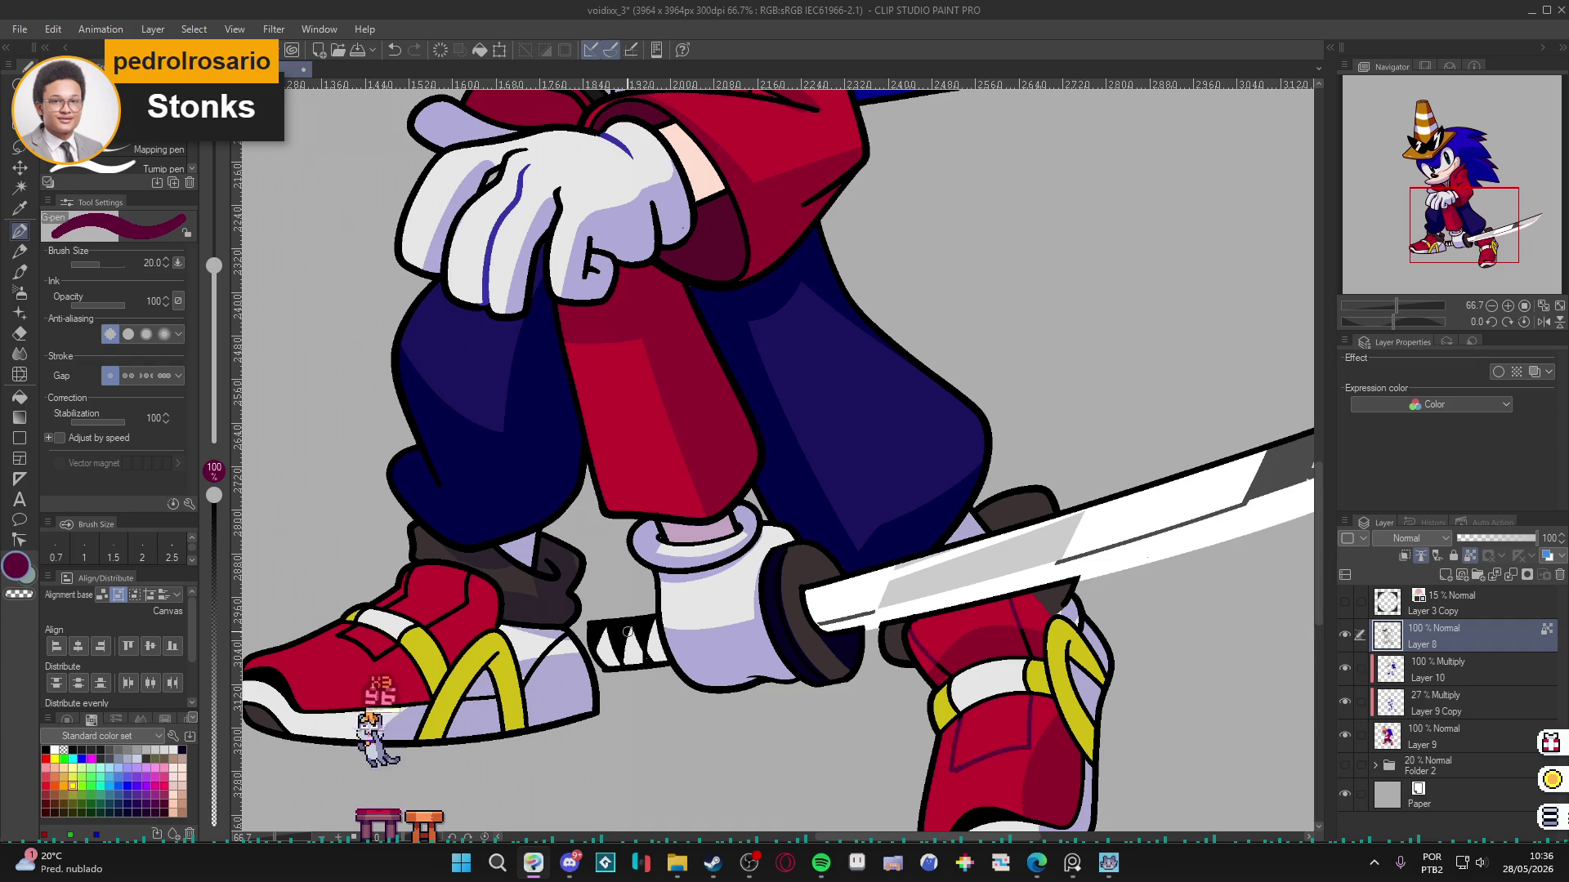
Draw a thin dark maroon crease line across the upper part of the left red shoe.
{"action": "scroll", "coordinate": [767, 619], "scroll_direction": "up", "scroll_amount": 2}
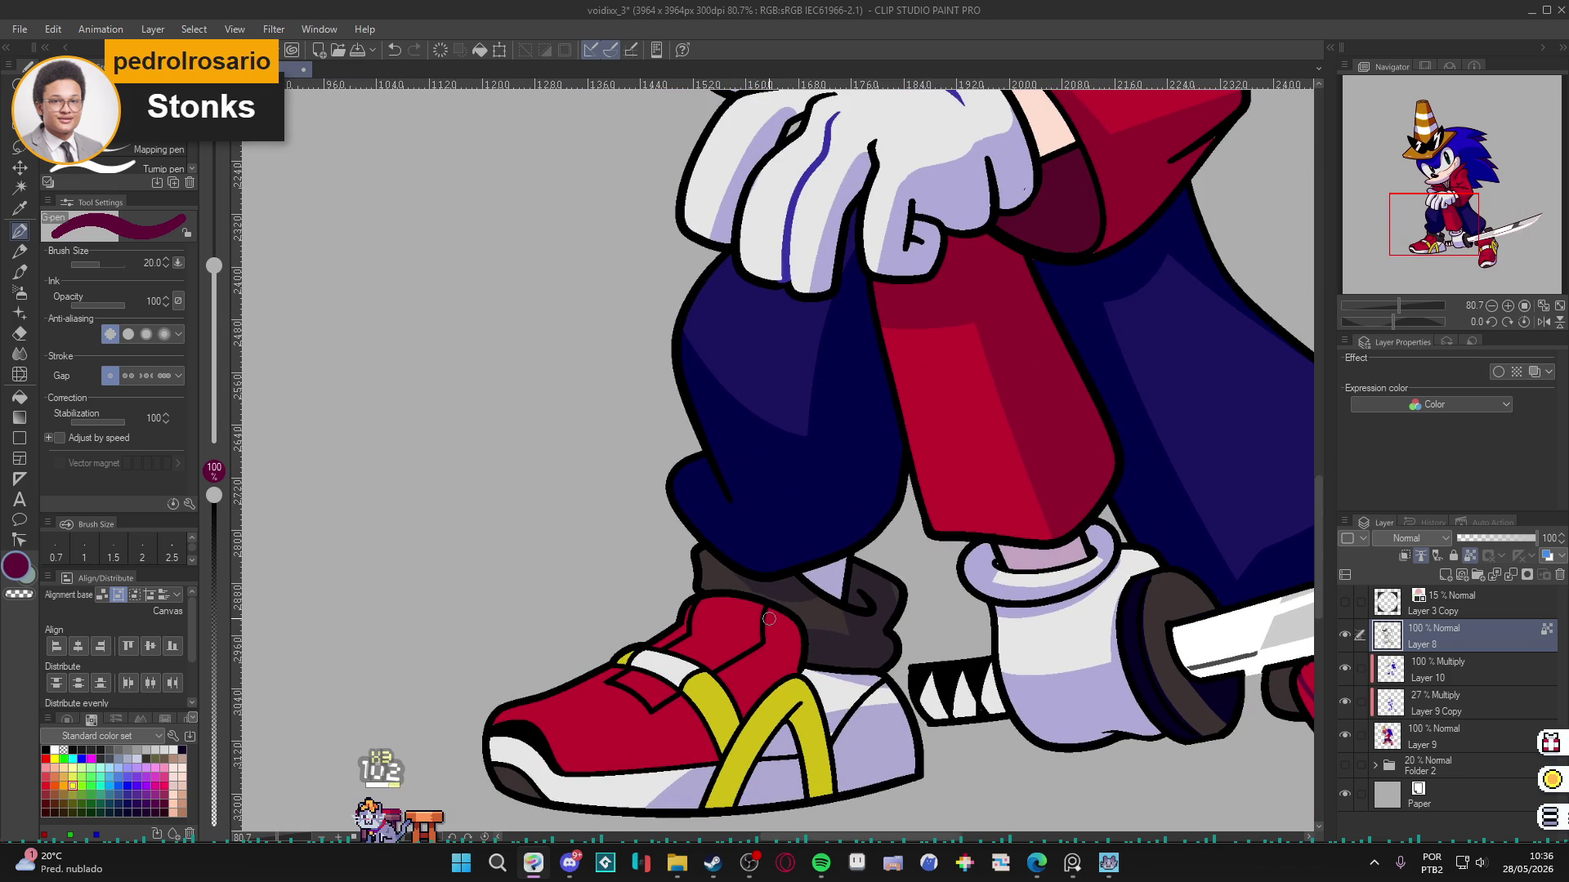
{"action": "left_click_drag", "start_coordinate": [764, 606], "coordinate": [760, 638]}
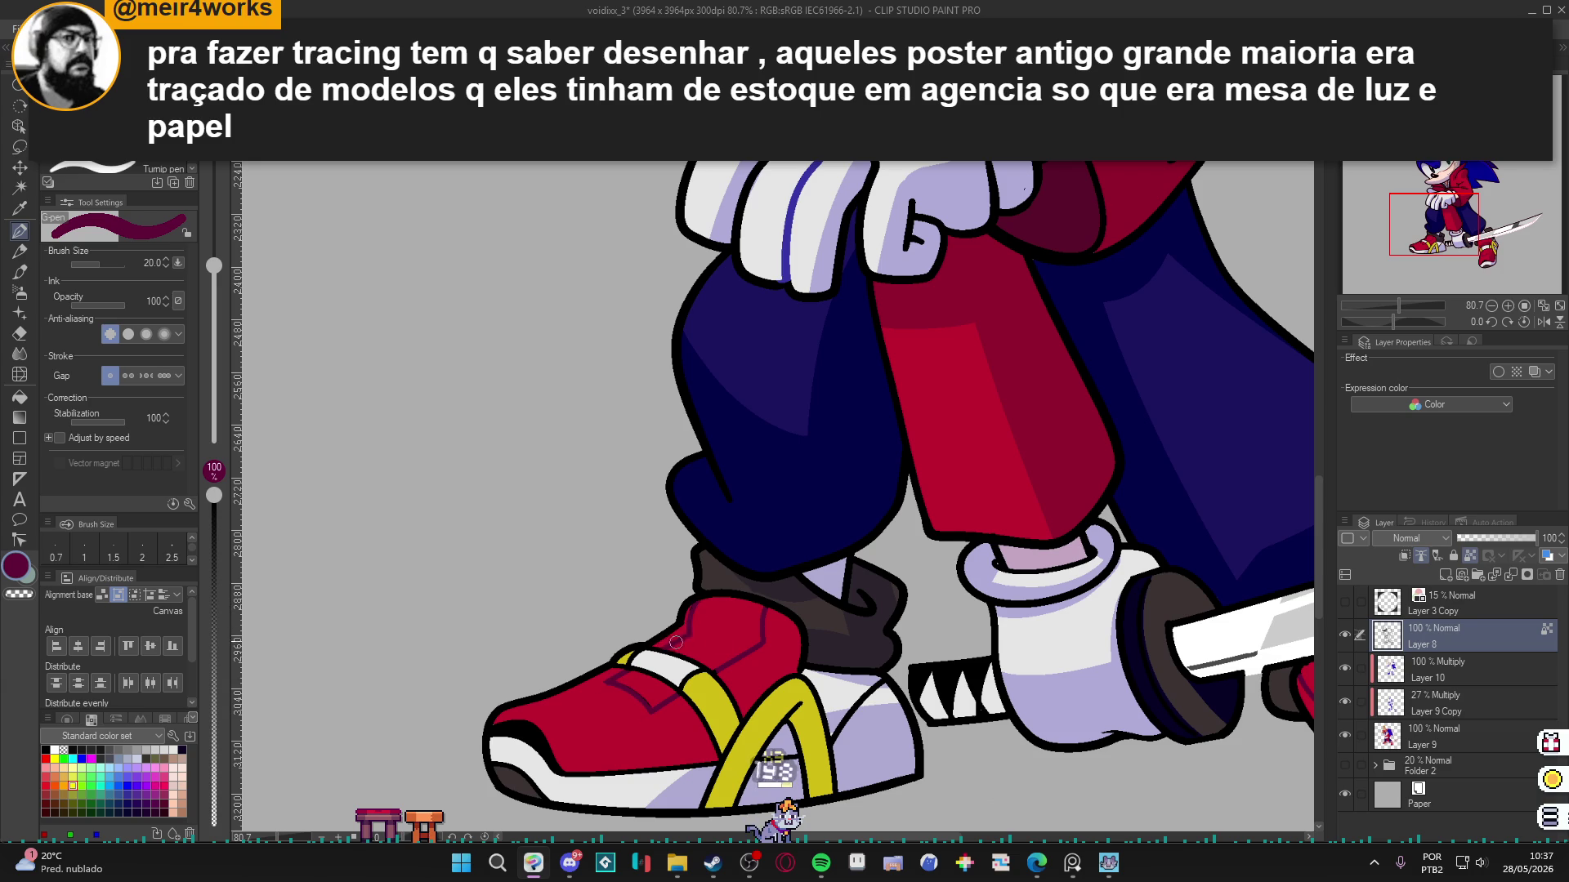
{"action": "mouse_move", "coordinate": [1134, 380]}
{"action": "left_mouse_down"}
{"action": "mouse_move", "coordinate": [897, 385]}
{"action": "mouse_move", "coordinate": [898, 578]}
{"action": "mouse_move", "coordinate": [1067, 682]}
{"action": "left_mouse_up"}
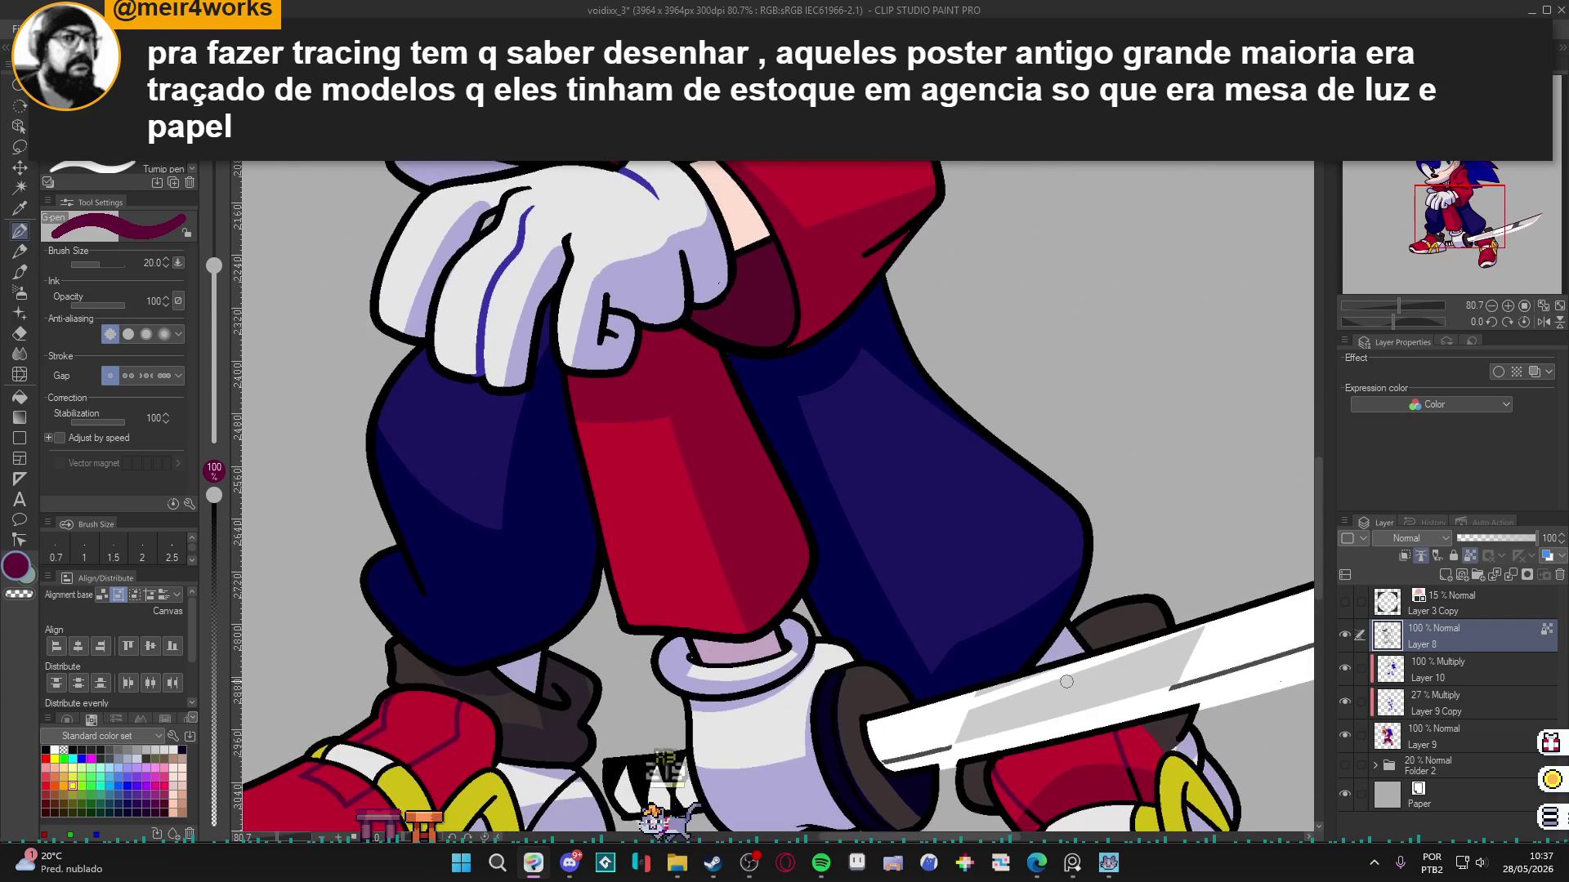
{"action": "scroll", "coordinate": [837, 419], "scroll_direction": "down", "scroll_amount": 4}
{"action": "mouse_move", "coordinate": [838, 419]}
{"action": "left_mouse_down"}
{"action": "mouse_move", "coordinate": [902, 583]}
{"action": "mouse_move", "coordinate": [909, 669]}
{"action": "left_mouse_up"}
{"action": "scroll", "coordinate": [812, 600], "scroll_direction": "down", "scroll_amount": 2}
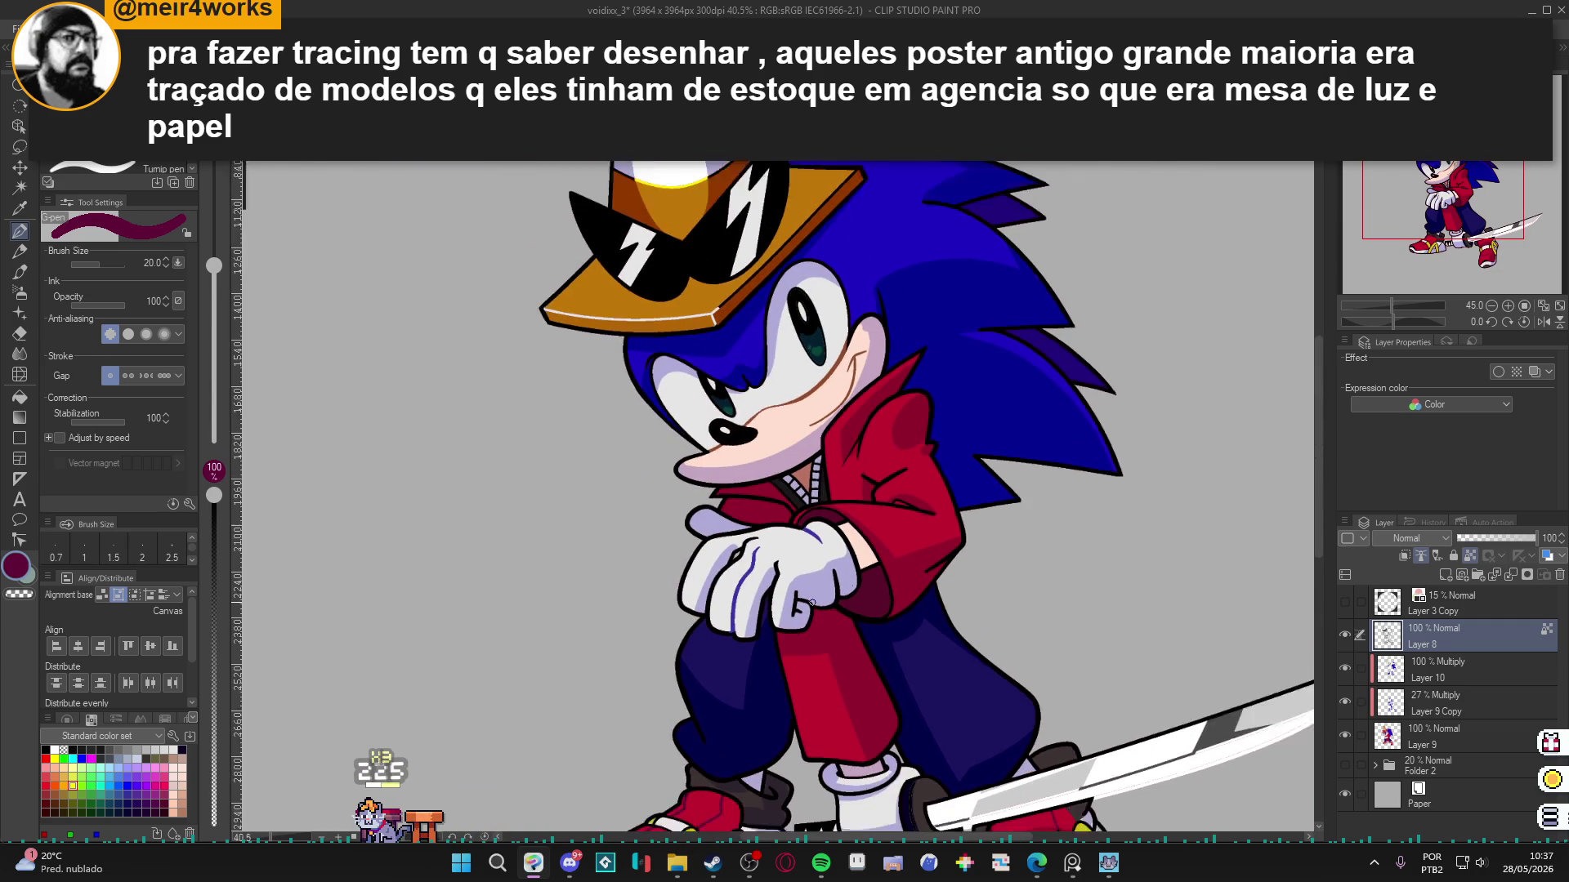
Eyedrop the left shoe stripe's yellow as the drawing colour.
{"action": "scroll", "coordinate": [813, 600], "scroll_direction": "up", "scroll_amount": 1}
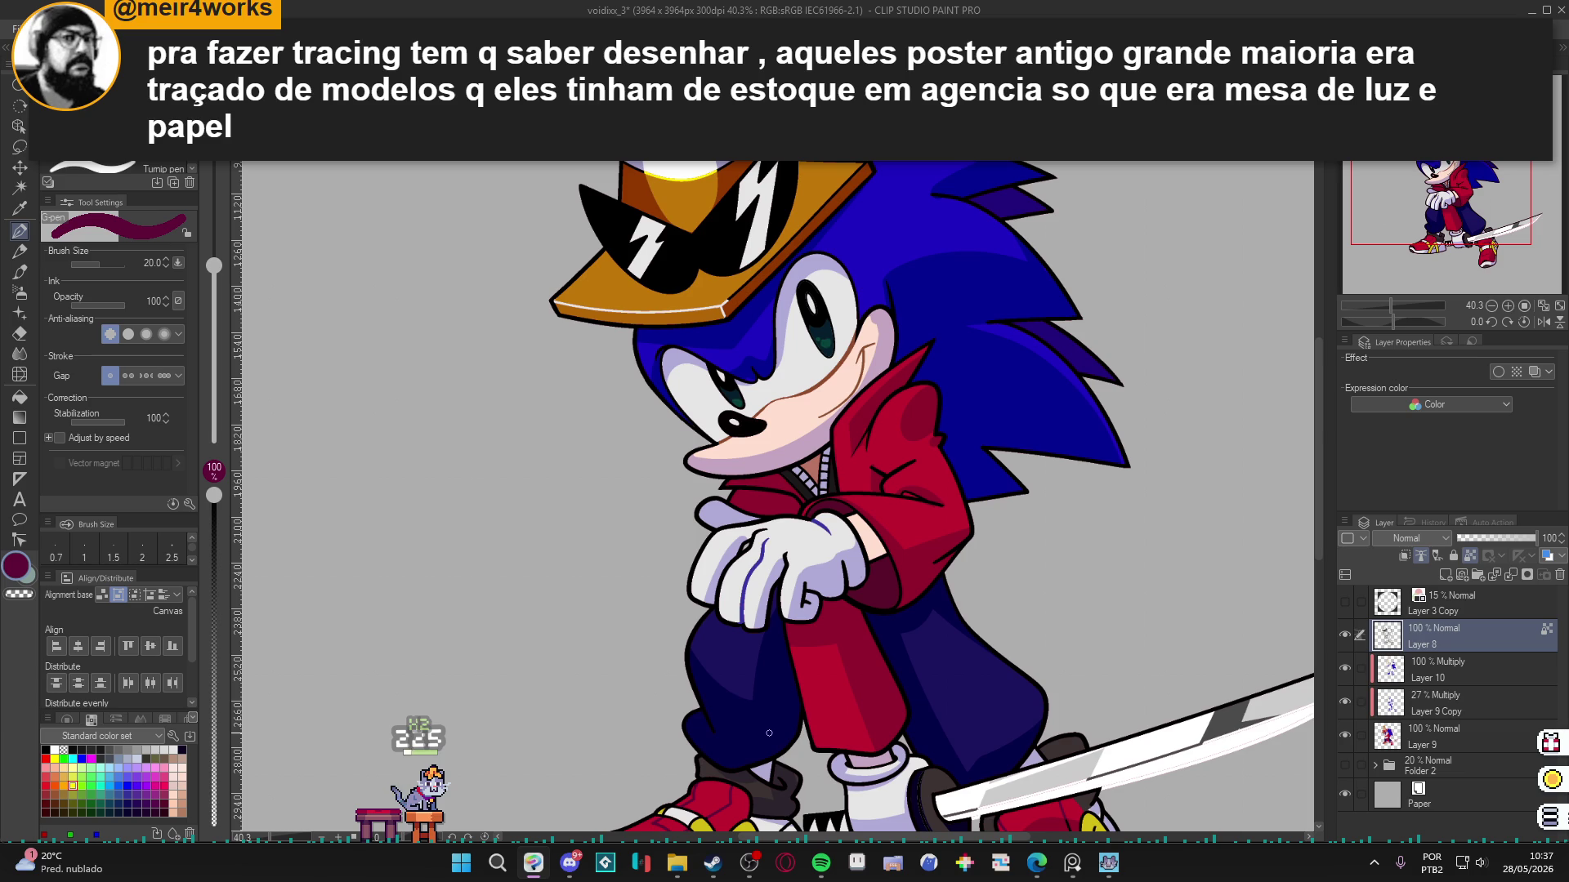
{"action": "scroll", "coordinate": [757, 735], "scroll_direction": "down", "scroll_amount": 1}
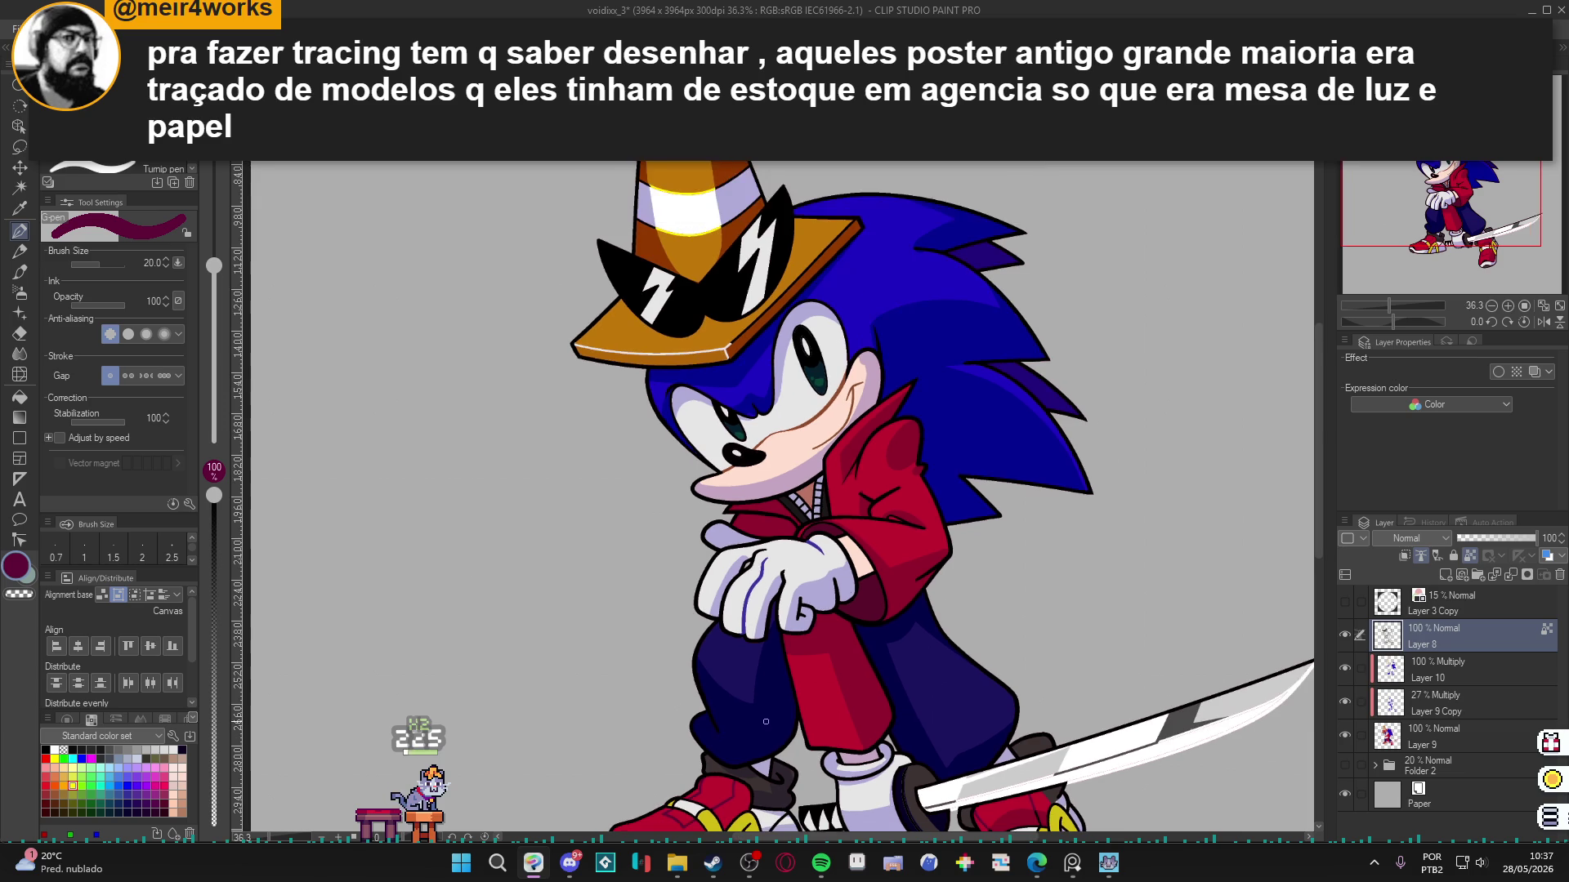
{"action": "scroll", "coordinate": [817, 711], "scroll_direction": "down", "scroll_amount": 3}
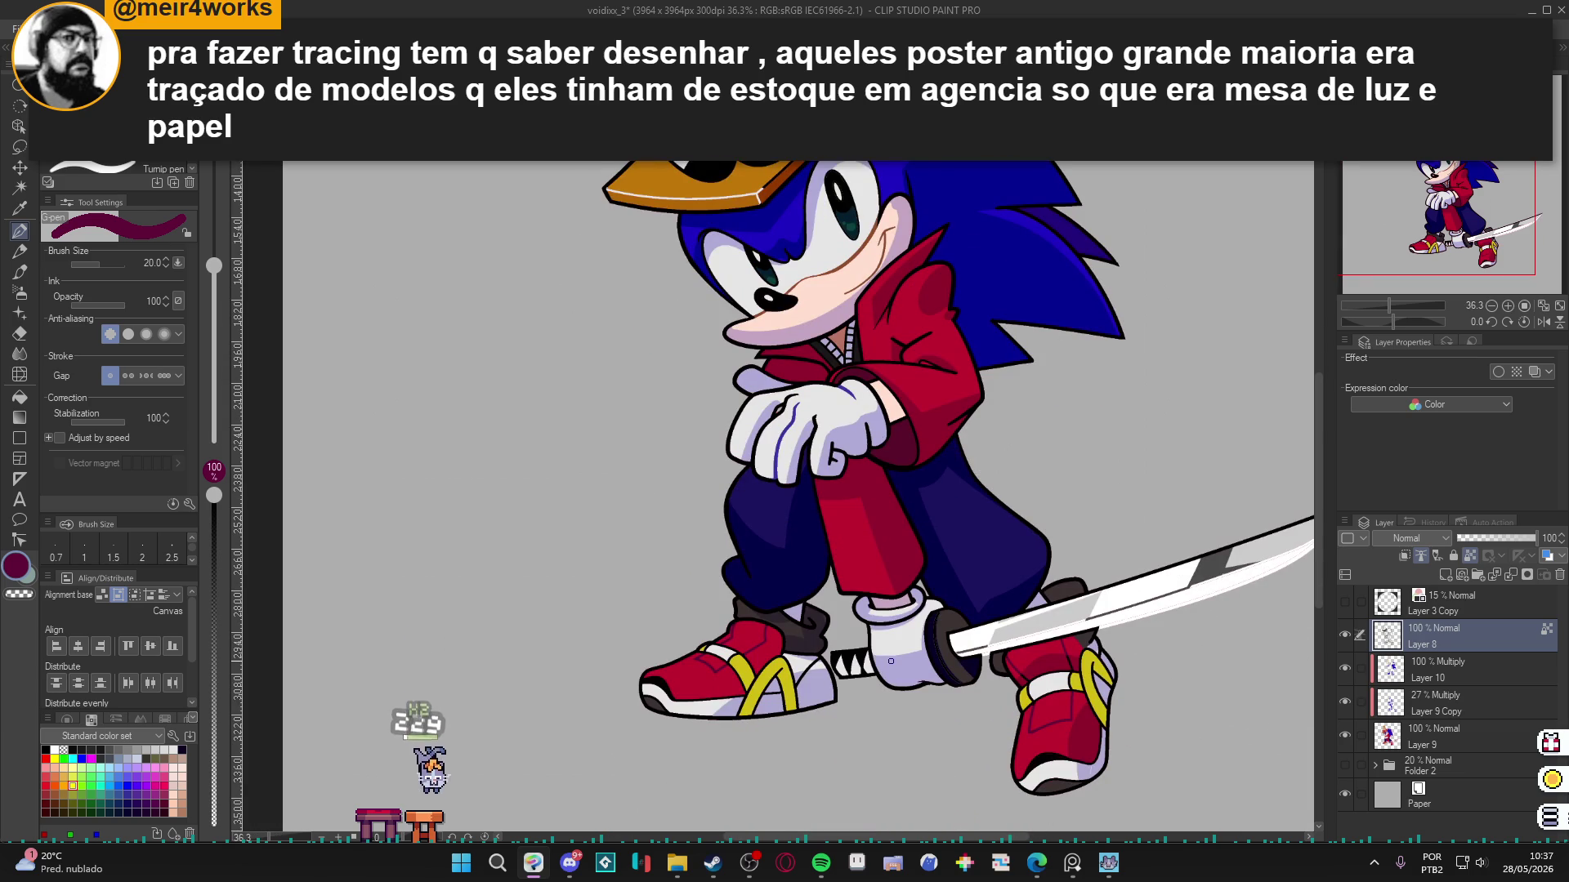
{"action": "scroll", "coordinate": [817, 686], "scroll_direction": "up", "scroll_amount": 3}
{"action": "scroll", "coordinate": [745, 688], "scroll_direction": "up", "scroll_amount": 4}
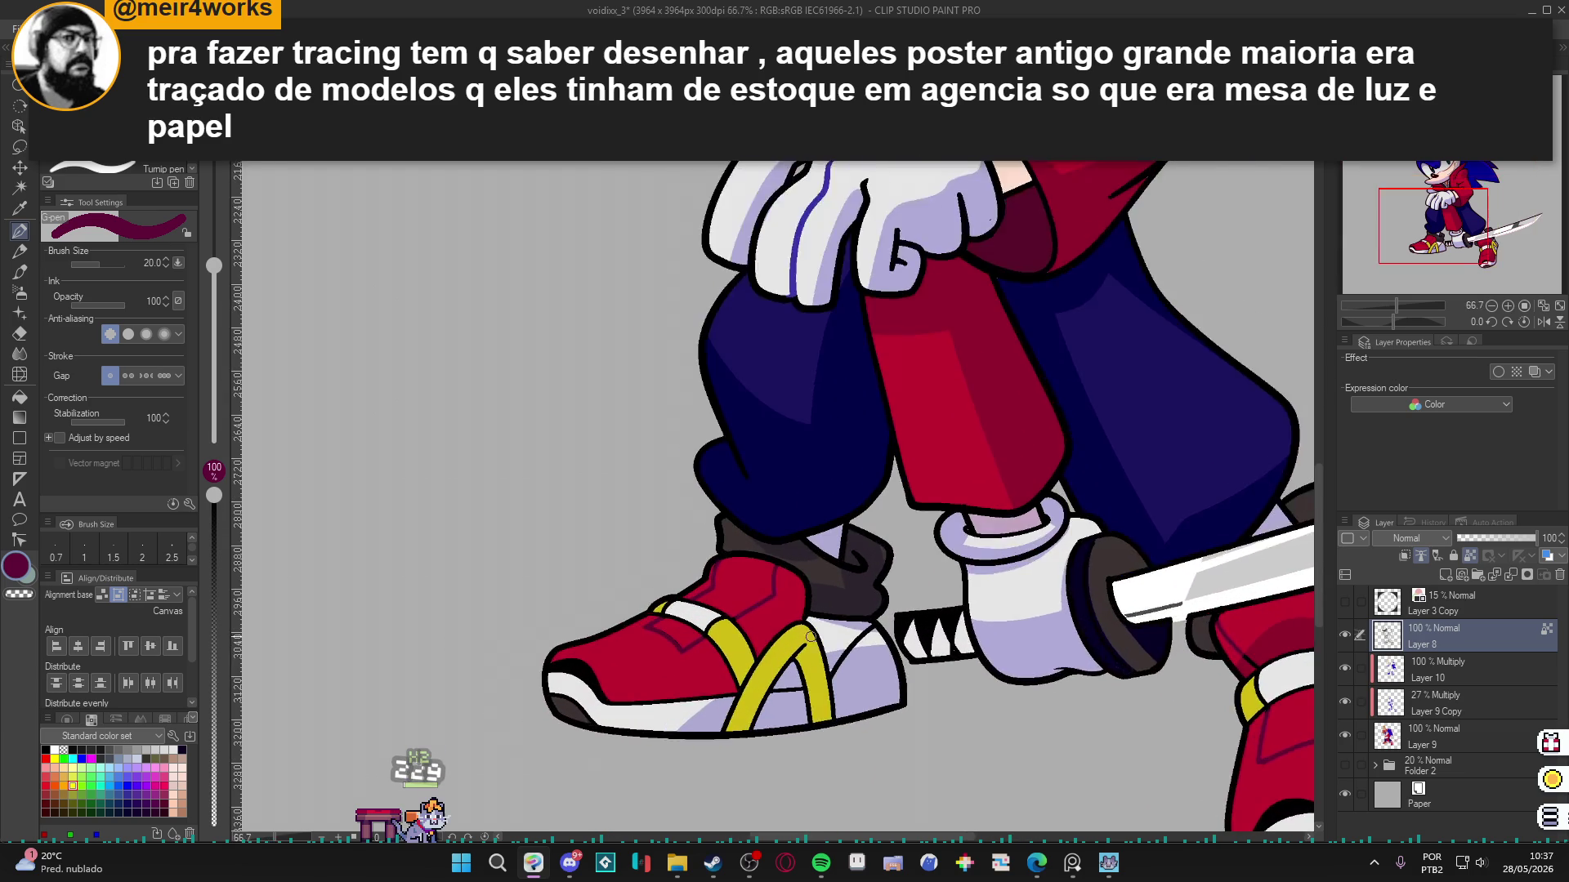
{"action": "left_click", "coordinate": [779, 662], "text": "alt"}
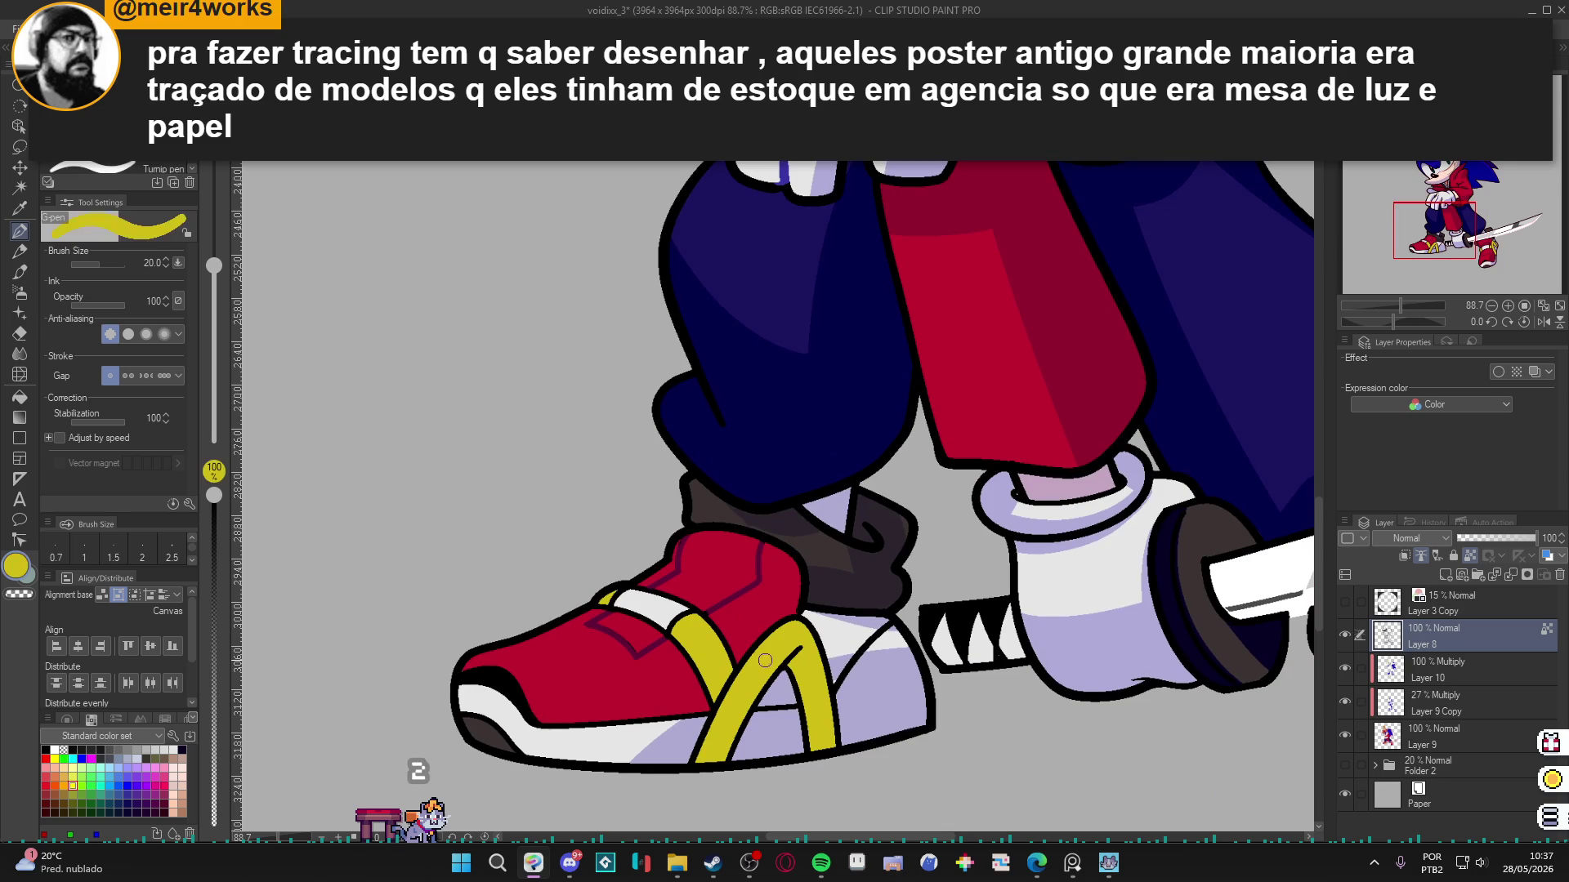
Darken the yellow to amber A5690C and draw a shading line along the stripe's right edge.
{"action": "double_click", "coordinate": [22, 570]}
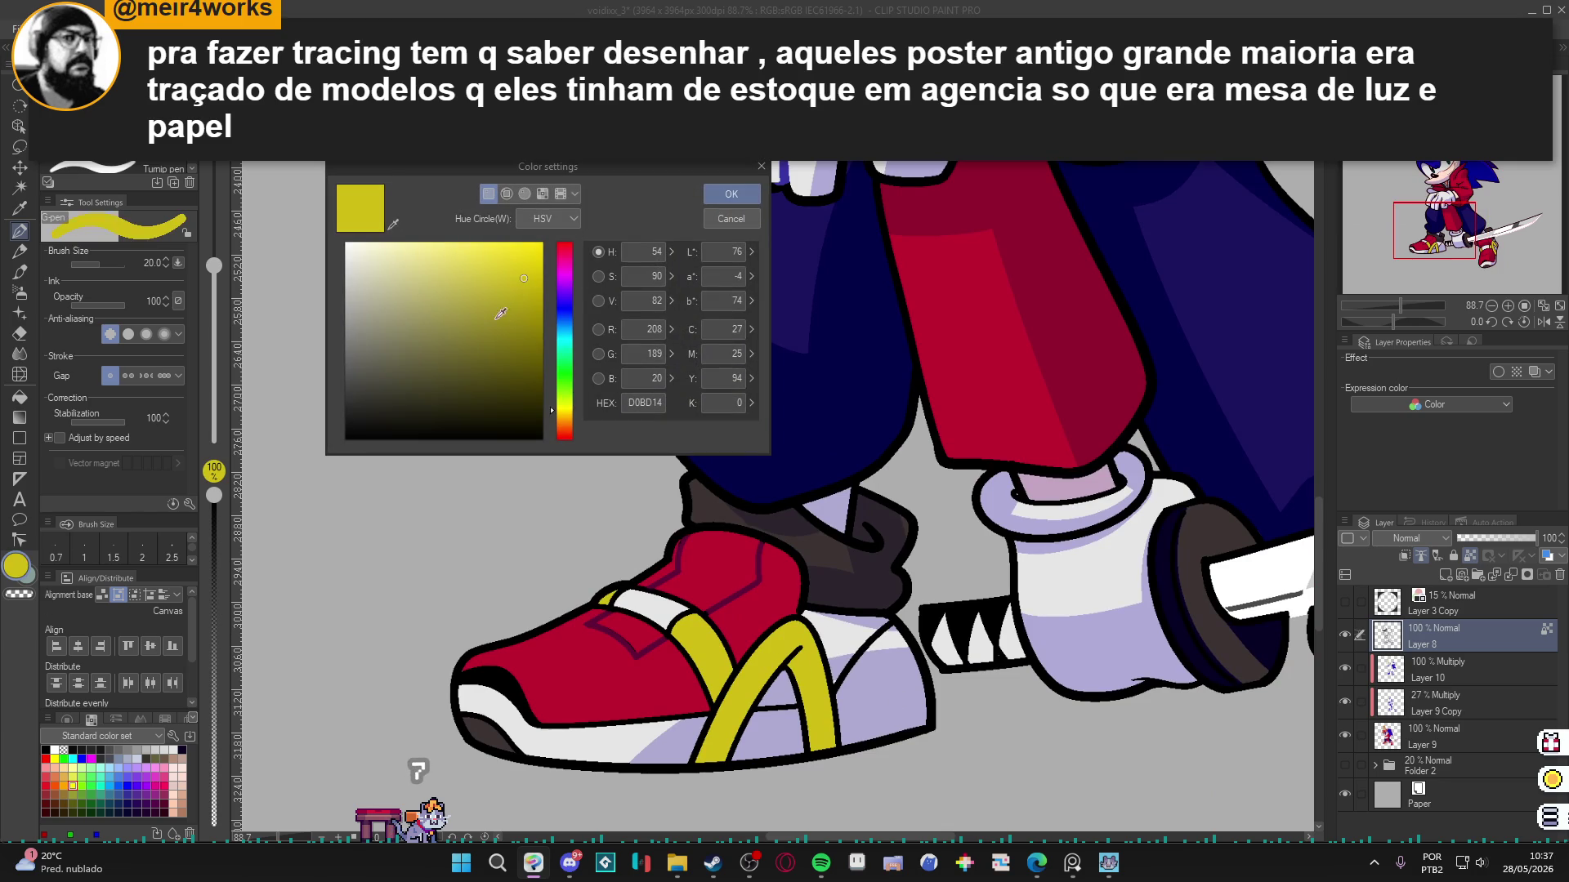
{"action": "left_click", "coordinate": [527, 312]}
{"action": "left_click_drag", "start_coordinate": [553, 410], "coordinate": [552, 420]}
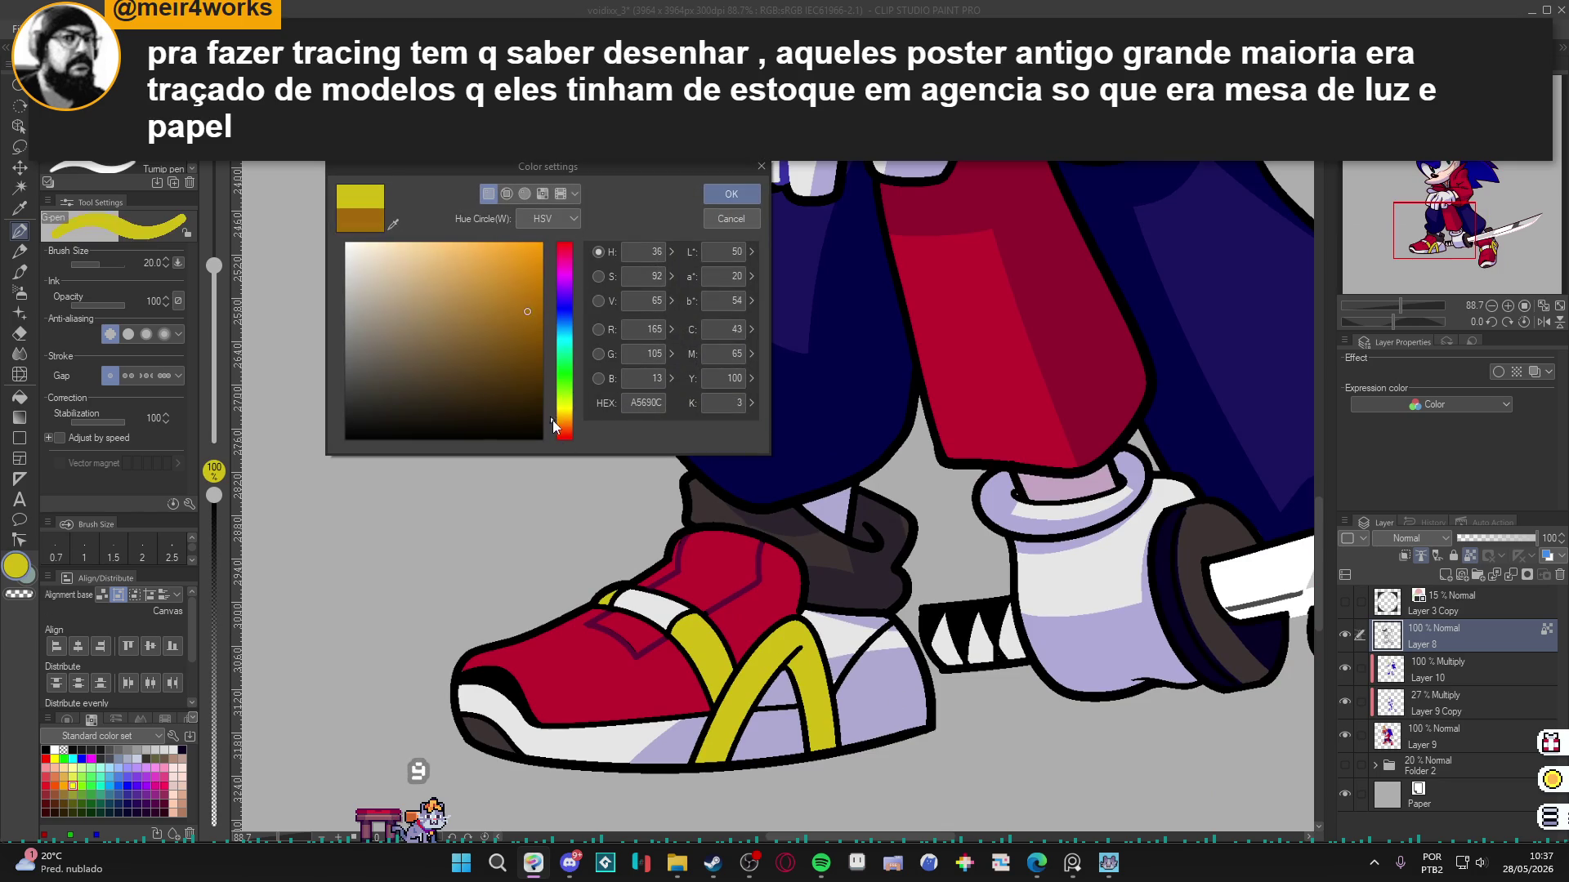
{"action": "left_click", "coordinate": [731, 193]}
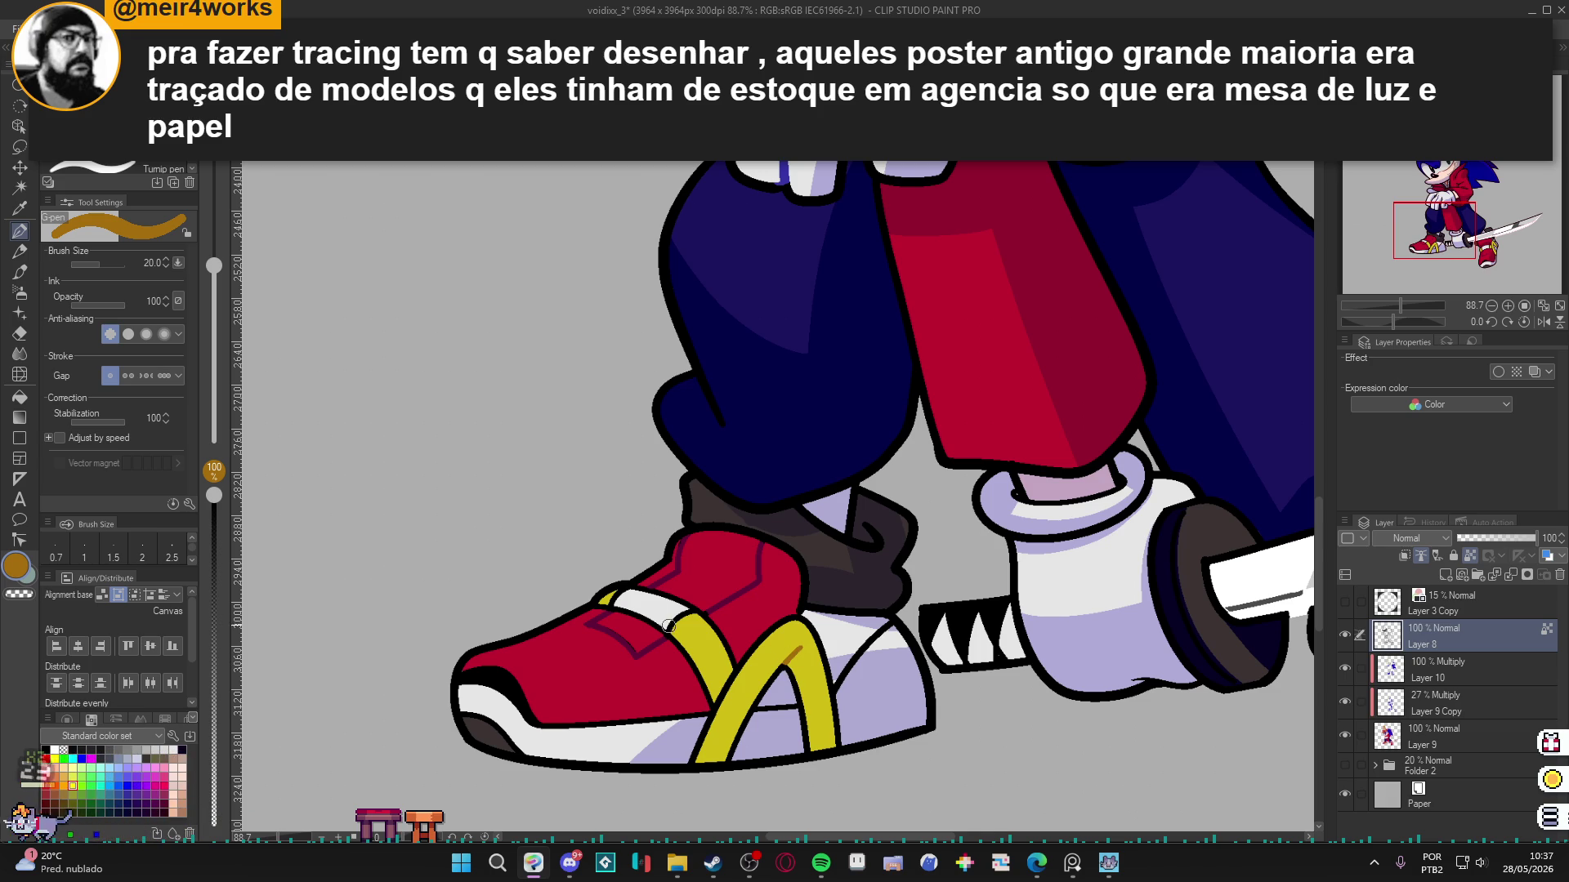
{"action": "left_click_drag", "start_coordinate": [670, 632], "coordinate": [696, 613]}
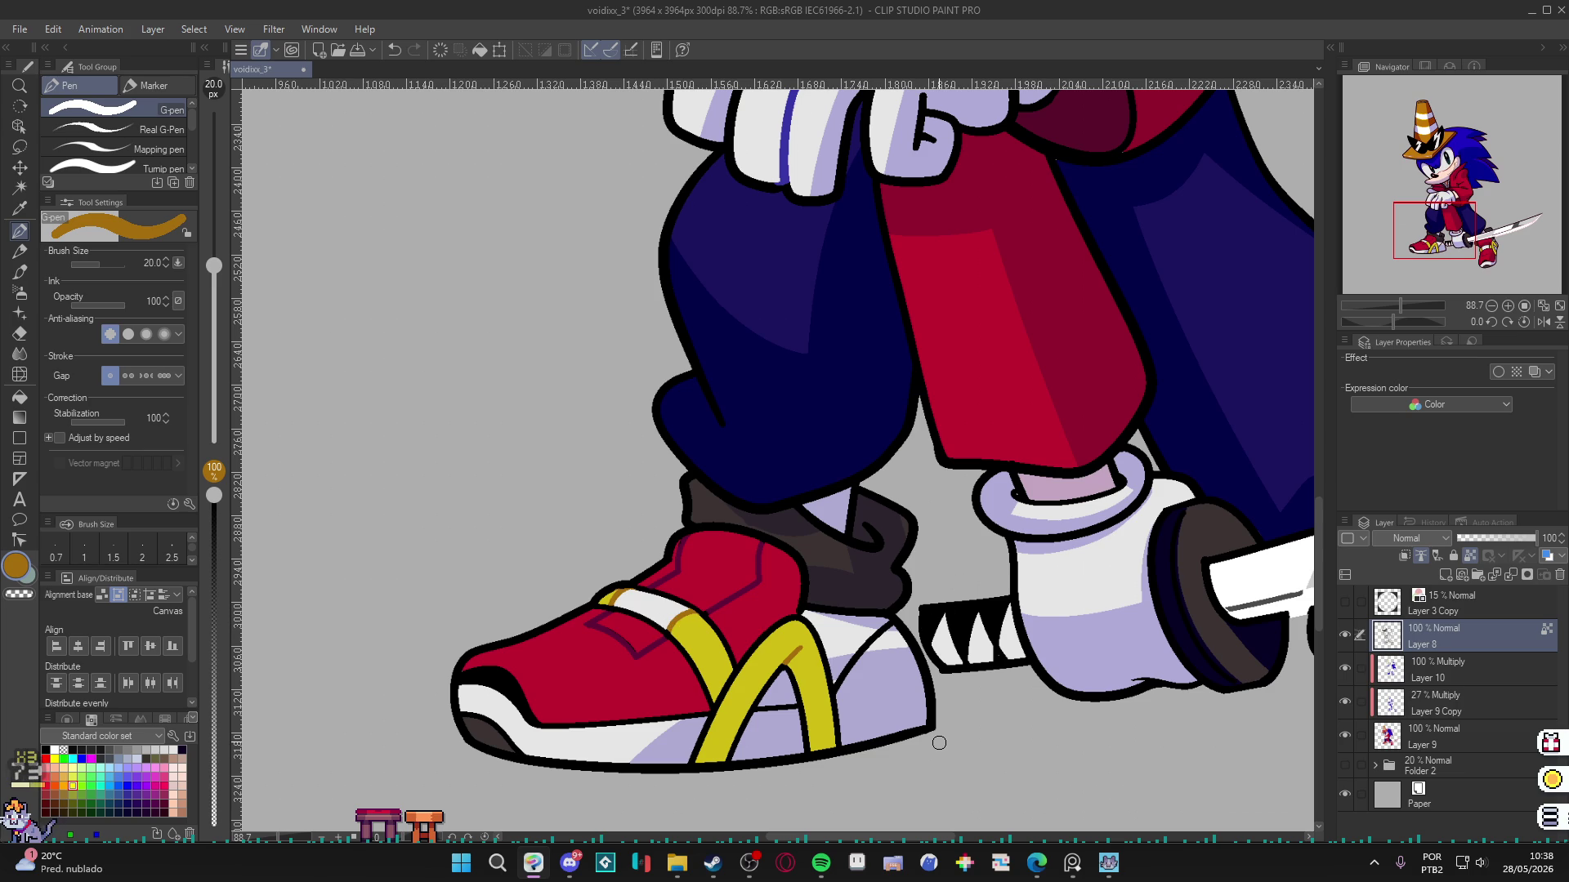
Draw a thin darker purple (7D78A6) shadow line along the left shoe's white heel.
{"action": "left_click", "coordinate": [870, 673], "text": "alt"}
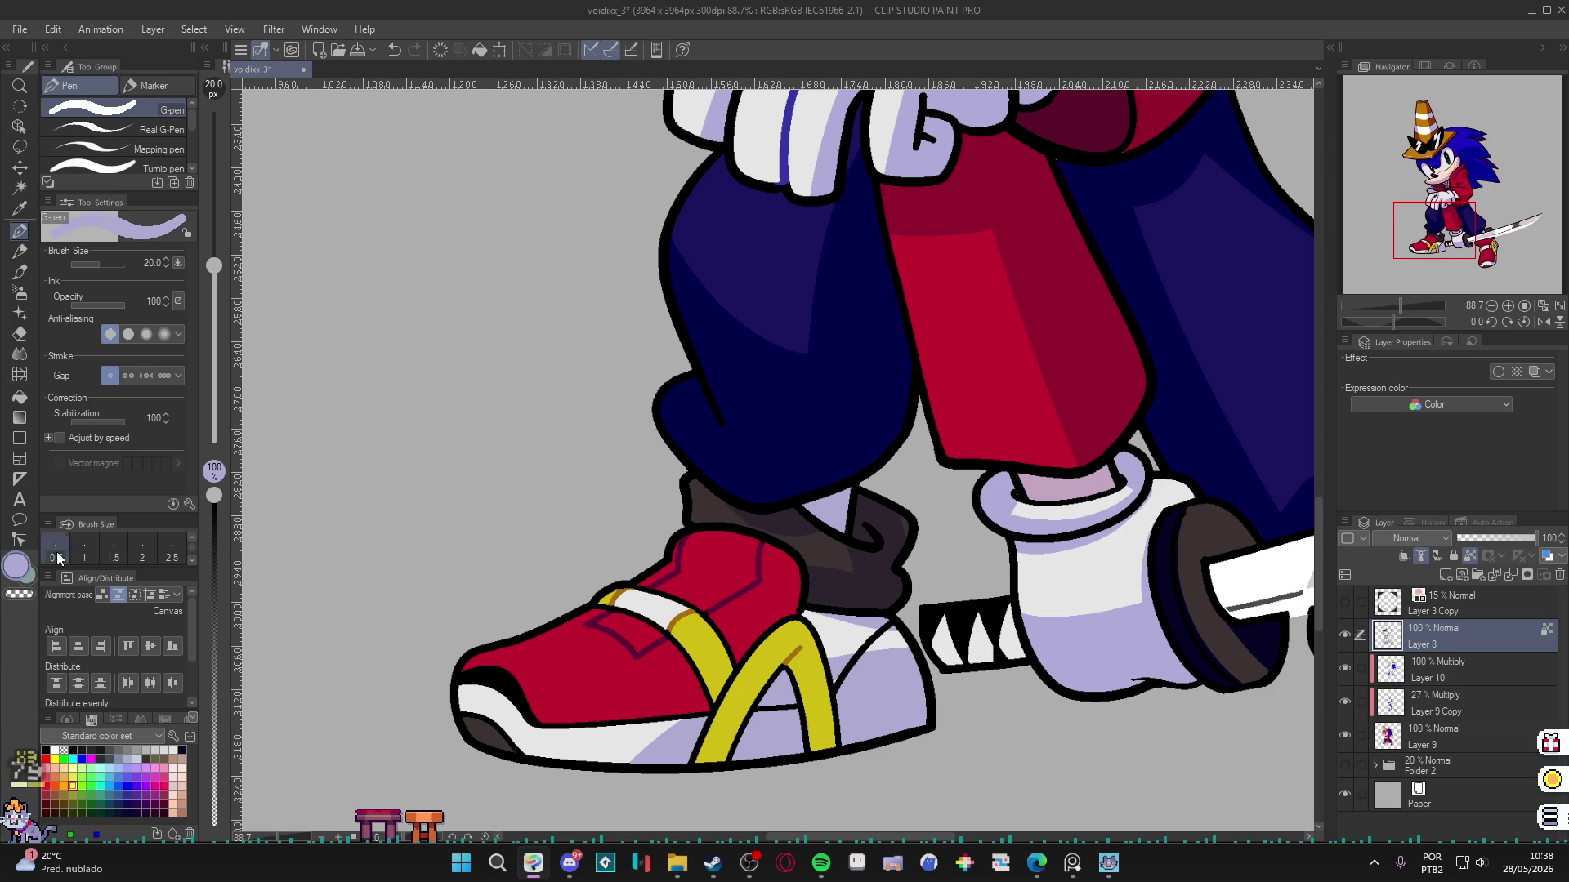
{"action": "left_click", "coordinate": [17, 565]}
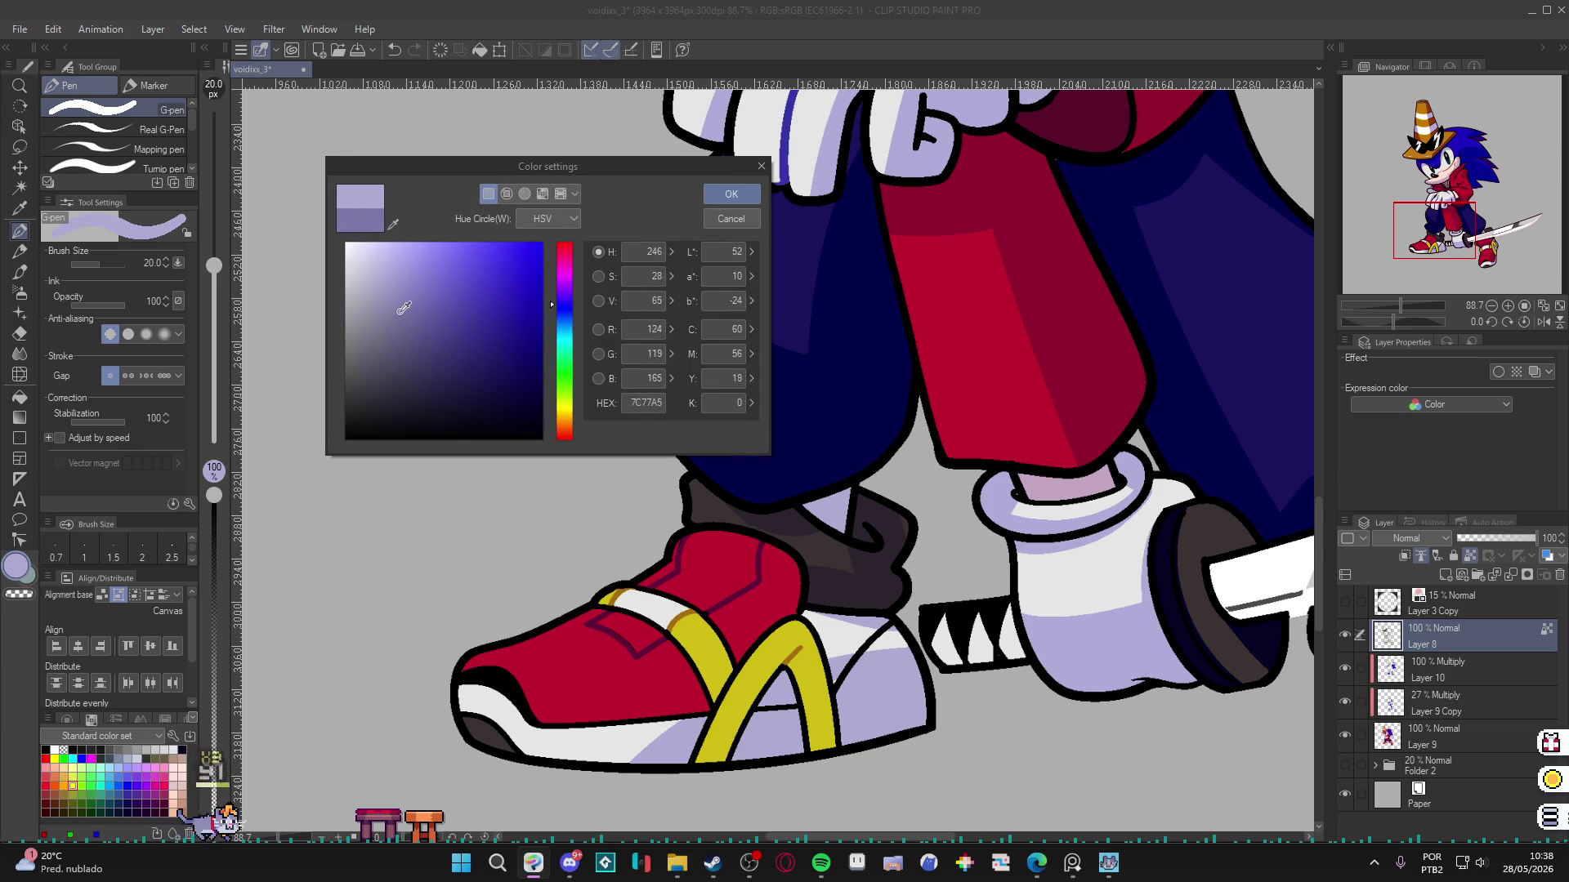
{"action": "key", "text": "Return"}
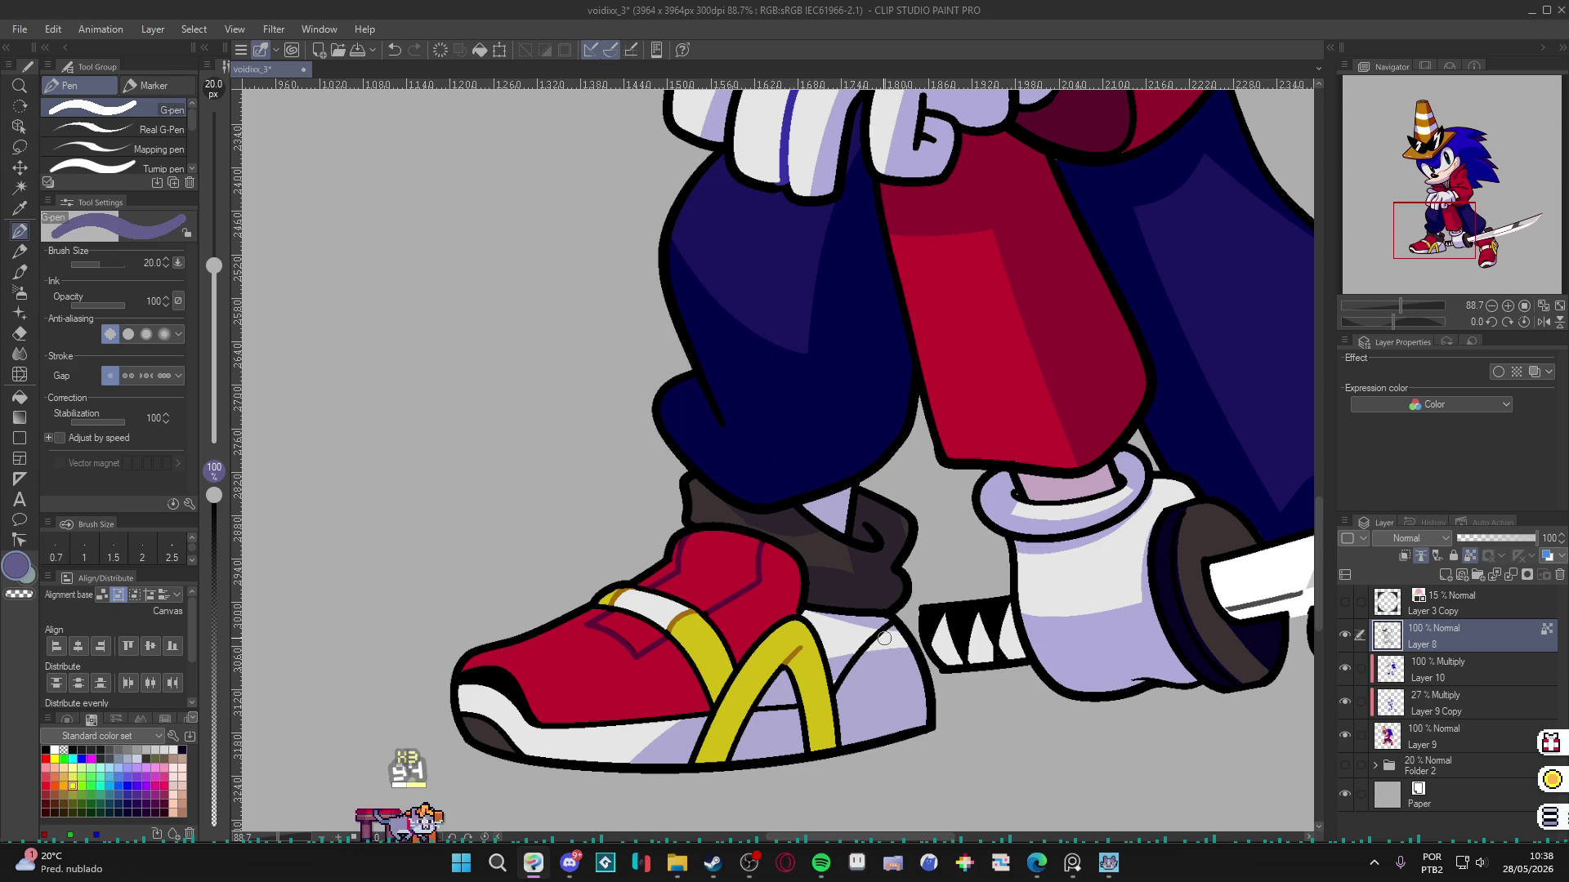
{"action": "mouse_move", "coordinate": [890, 624]}
{"action": "left_mouse_down"}
{"action": "mouse_move", "coordinate": [837, 686]}
{"action": "mouse_move", "coordinate": [758, 712]}
{"action": "left_mouse_up"}
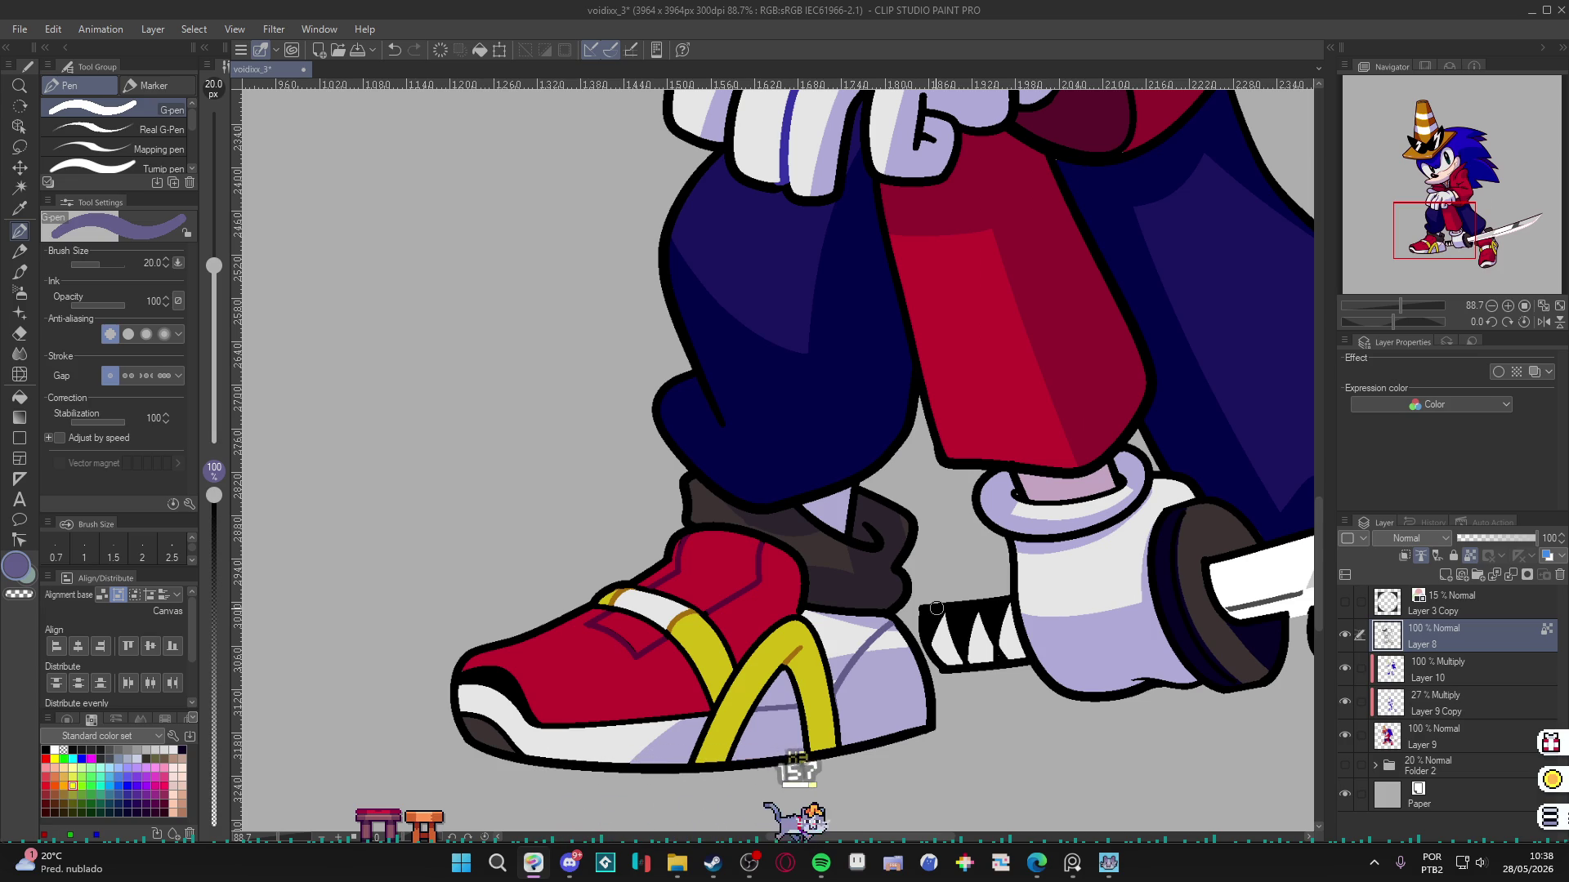
Eyedrop the orange stripe shading on the right shoe as the drawing colour.
{"action": "scroll", "coordinate": [937, 608], "scroll_direction": "down", "scroll_amount": 5}
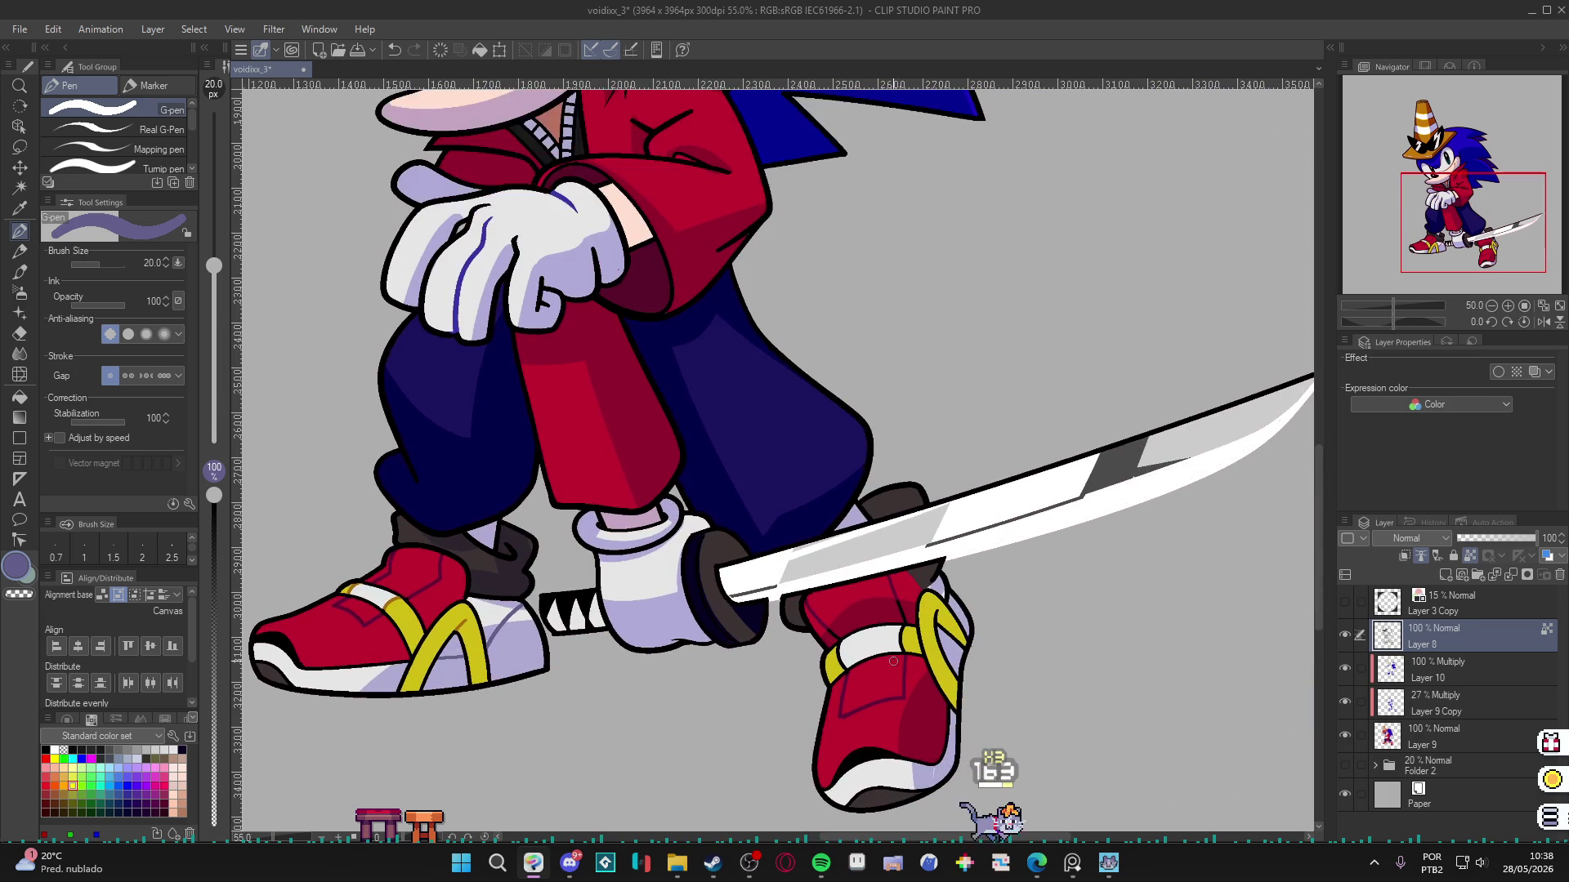
{"action": "scroll", "coordinate": [915, 646], "scroll_direction": "up", "scroll_amount": 2}
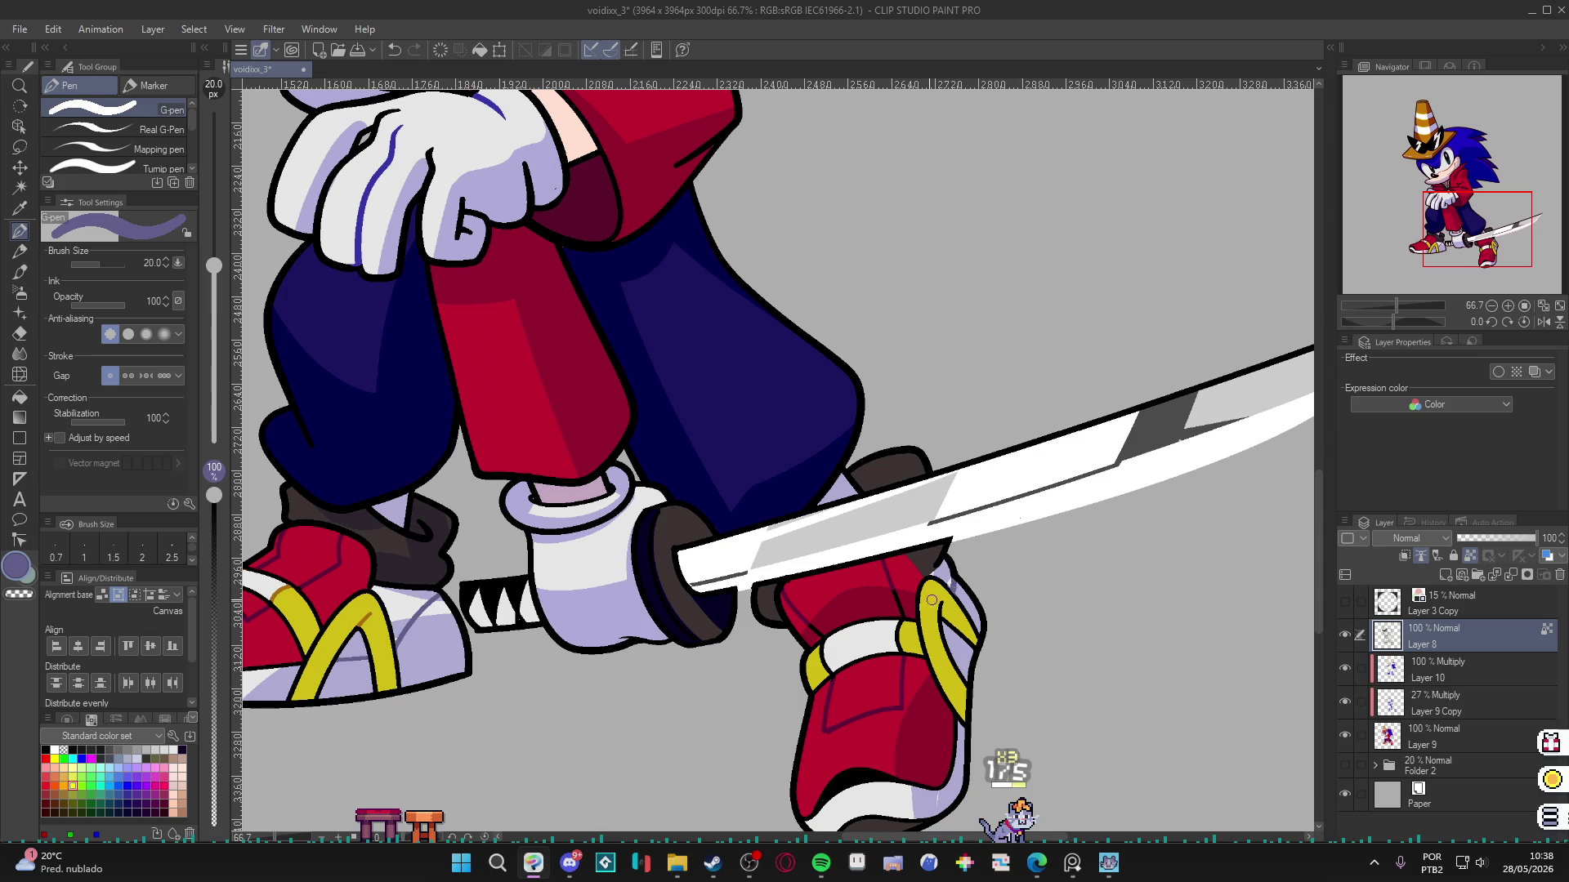
{"action": "left_click", "coordinate": [350, 614], "text": "alt"}
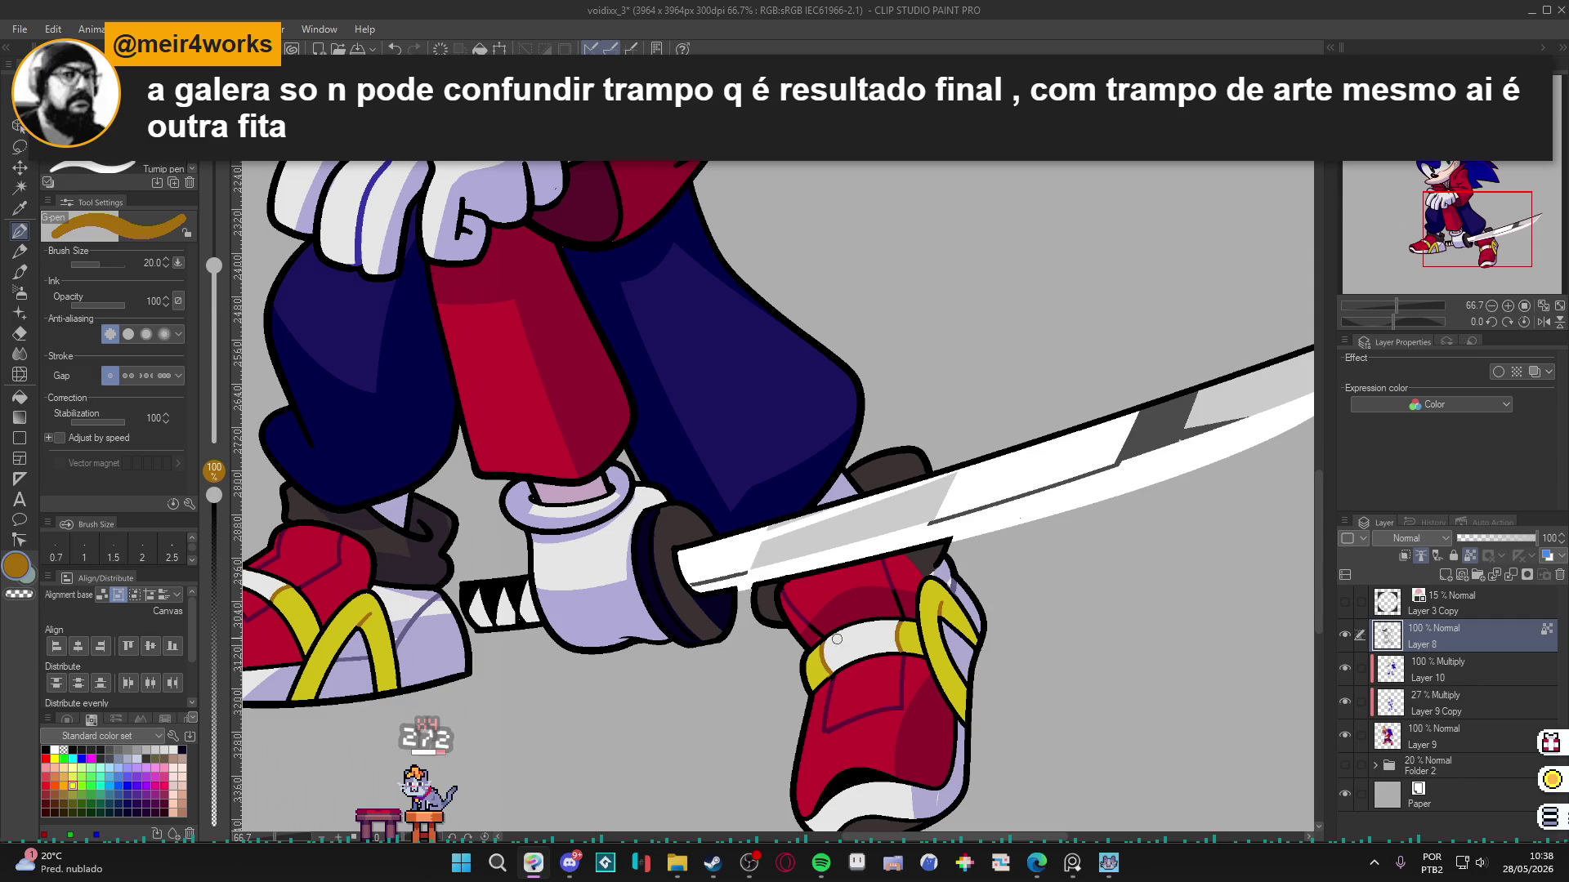
{"action": "left_click", "coordinate": [1441, 675]}
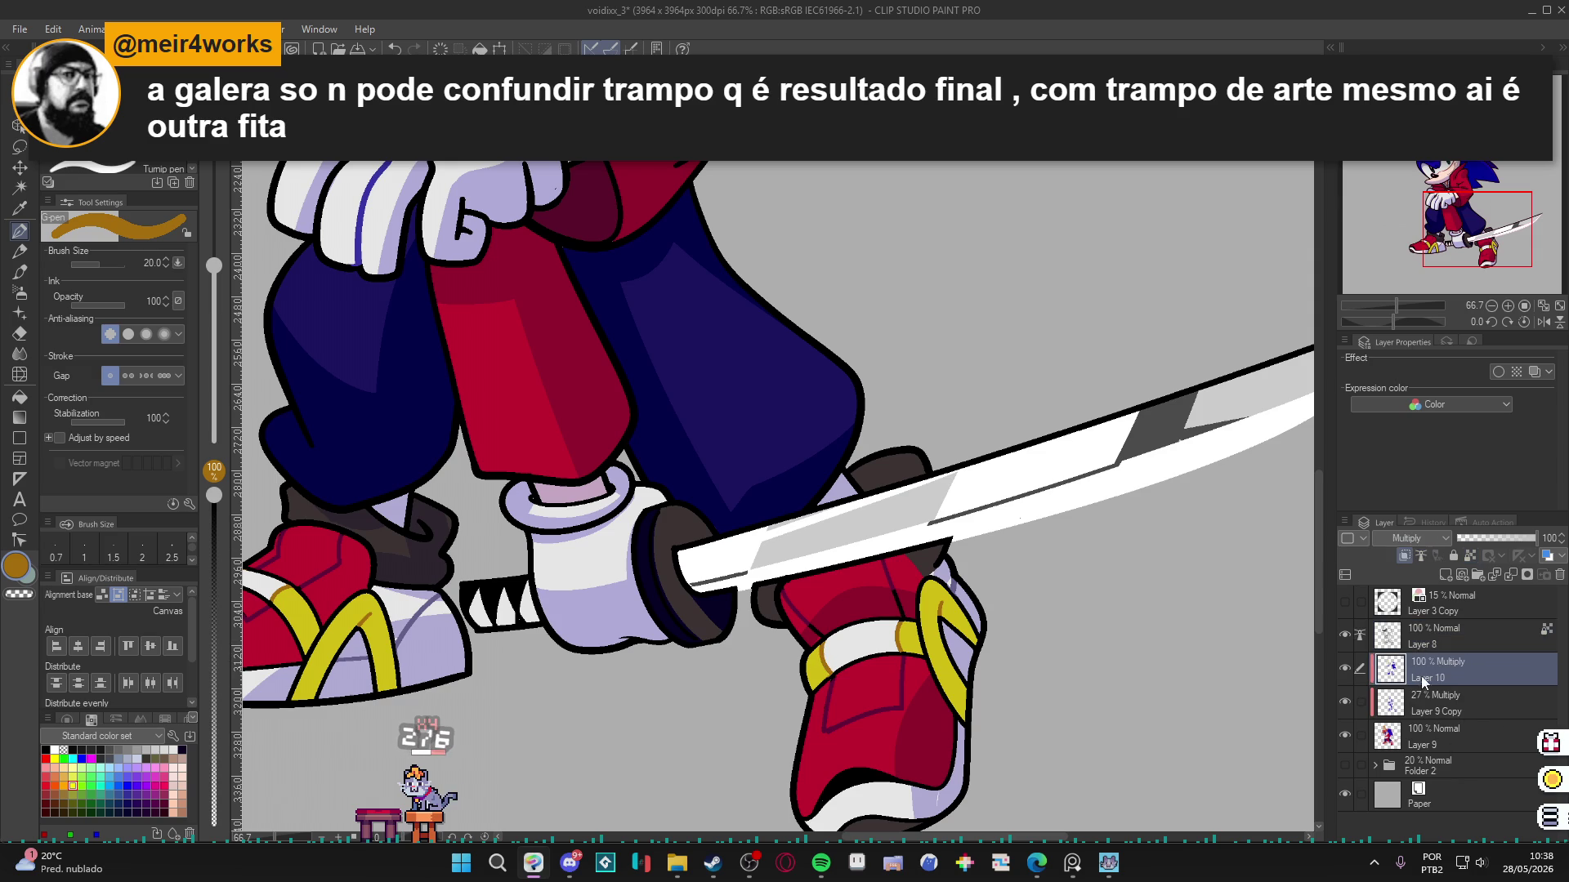
{"action": "left_click", "coordinate": [648, 586], "text": "alt"}
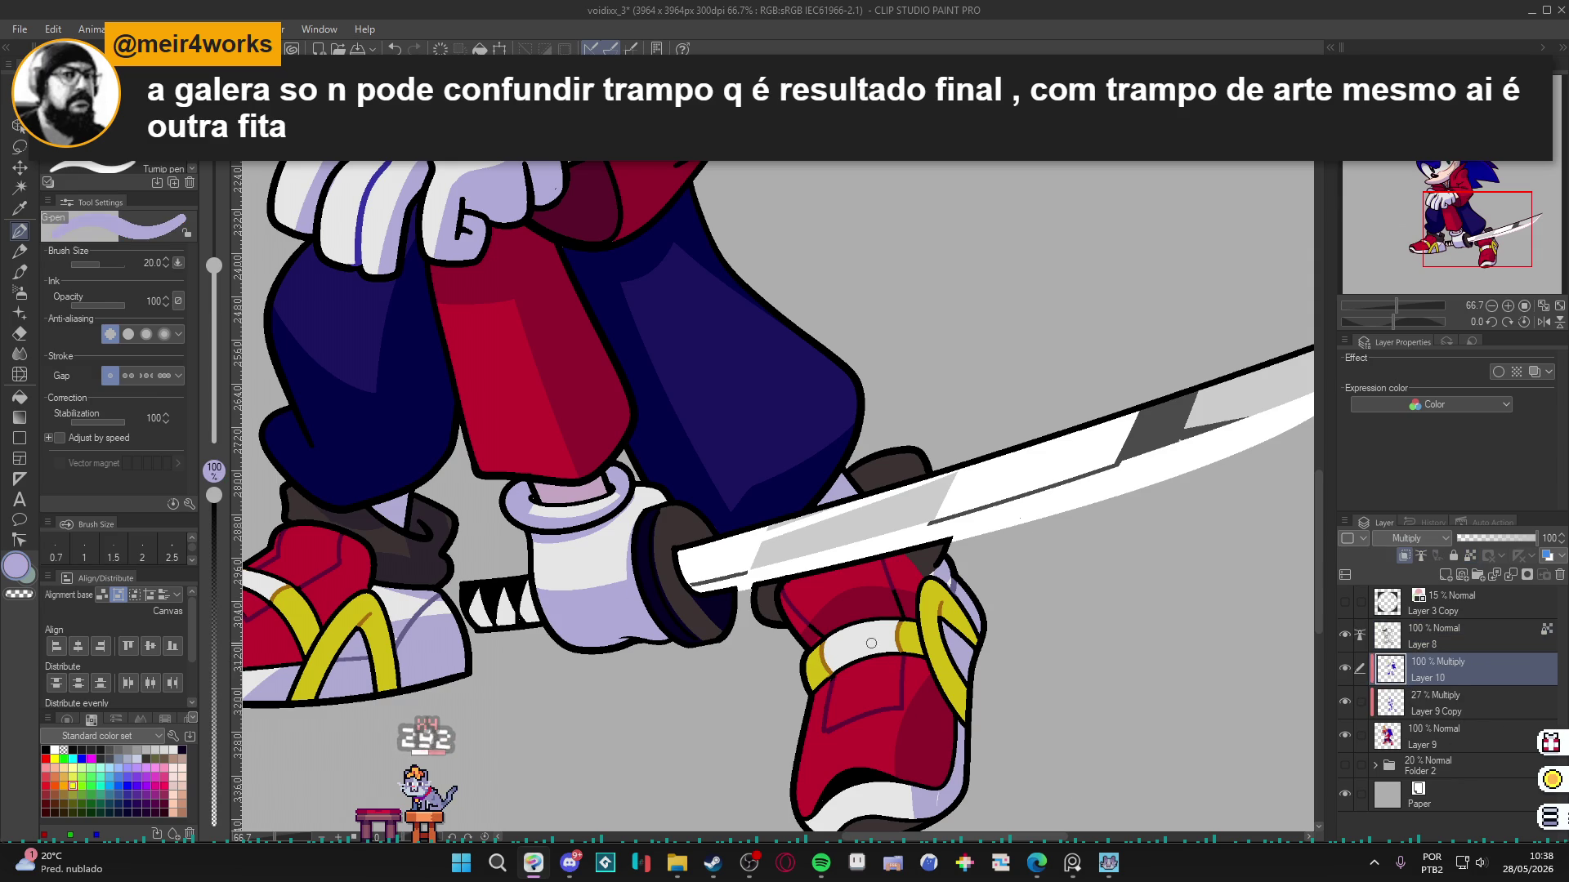
{"action": "mouse_move", "coordinate": [829, 679]}
{"action": "left_mouse_down"}
{"action": "mouse_move", "coordinate": [875, 647]}
{"action": "mouse_move", "coordinate": [849, 653]}
{"action": "left_mouse_up"}
{"action": "key", "text": "ctrl+z"}
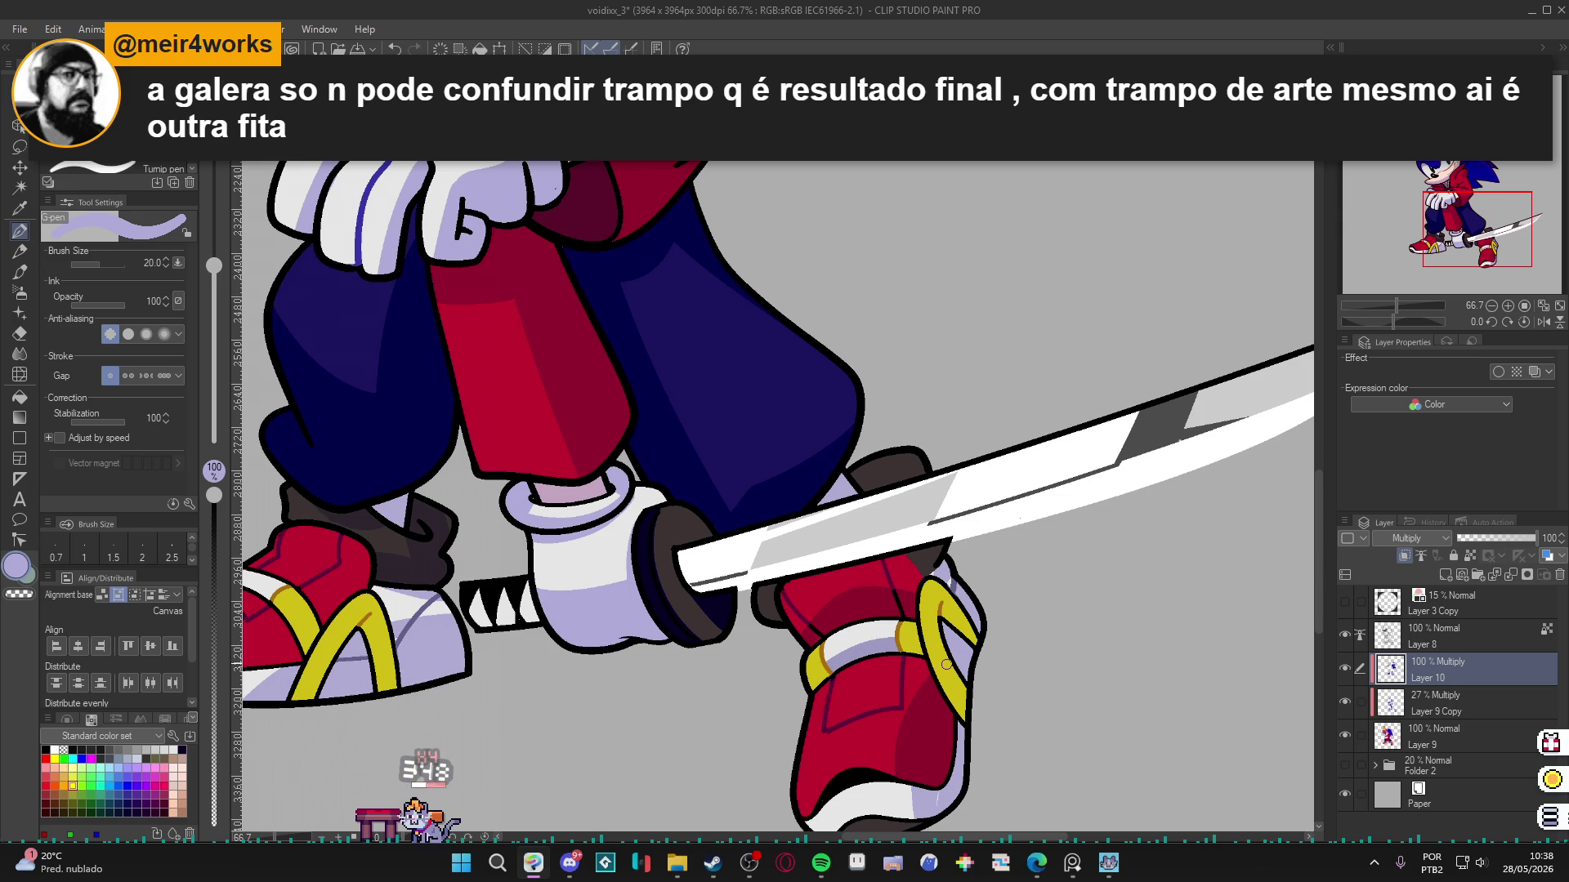
{"action": "scroll", "coordinate": [947, 664], "scroll_direction": "down", "scroll_amount": 3}
{"action": "scroll", "coordinate": [607, 654], "scroll_direction": "up", "scroll_amount": 4}
{"action": "key", "text": "w"}
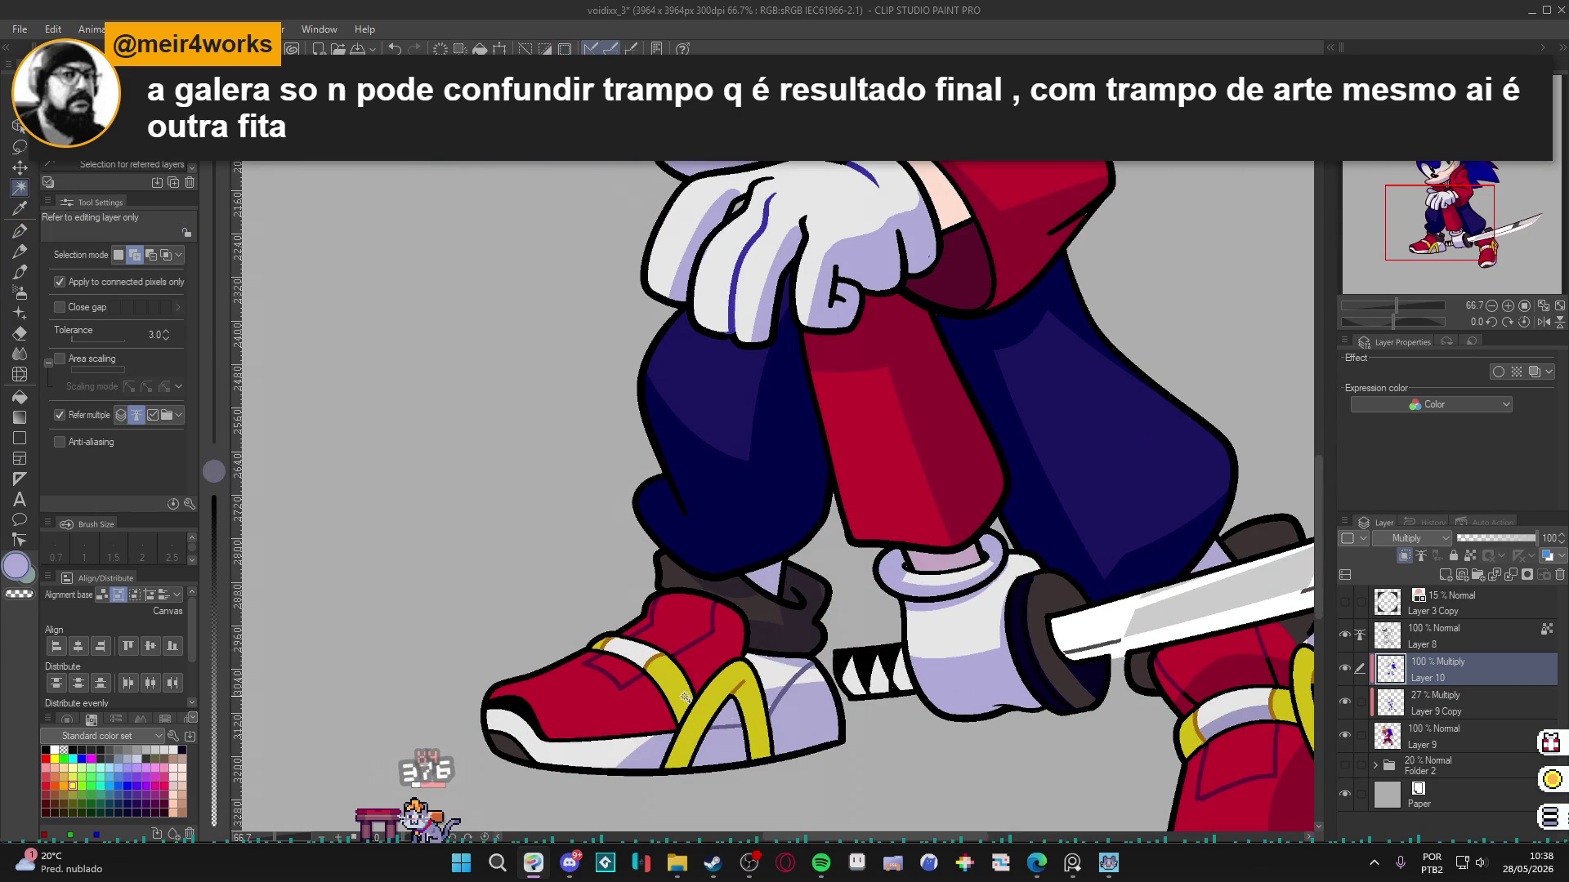
{"action": "key", "text": "p"}
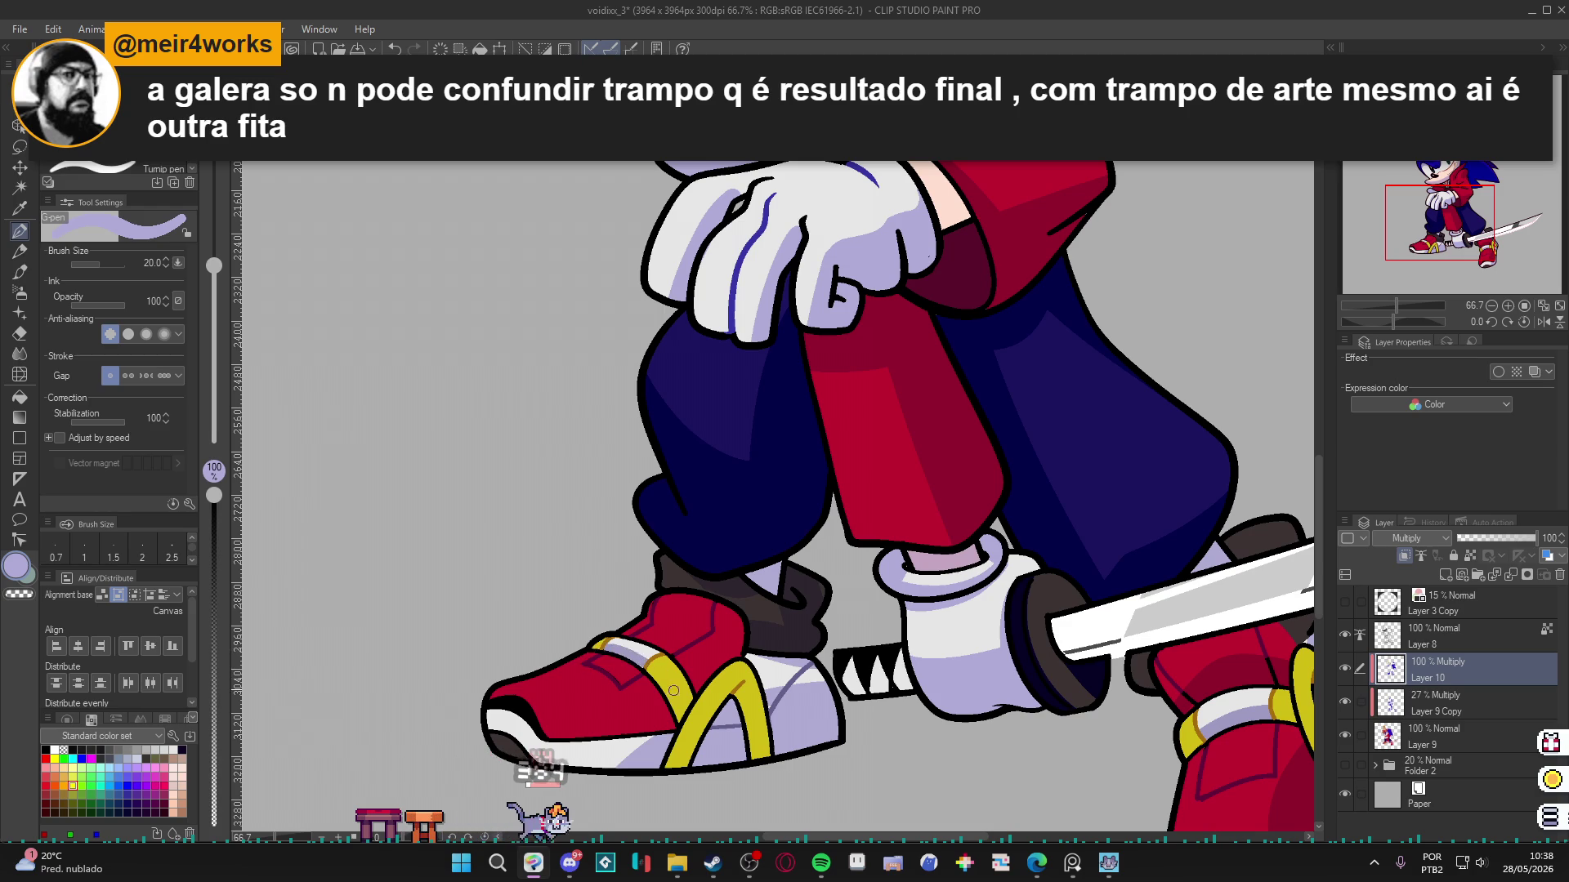
Select the yellow stripe, lower its hue to 47, and shade the left shoe's strap darker gold.
{"action": "key", "text": "w"}
{"action": "left_click", "coordinate": [694, 645]}
{"action": "key", "text": "p"}
{"action": "left_click_drag", "start_coordinate": [694, 645], "coordinate": [551, 592]}
{"action": "left_click", "coordinate": [542, 646], "text": "alt"}
{"action": "double_click", "coordinate": [20, 572]}
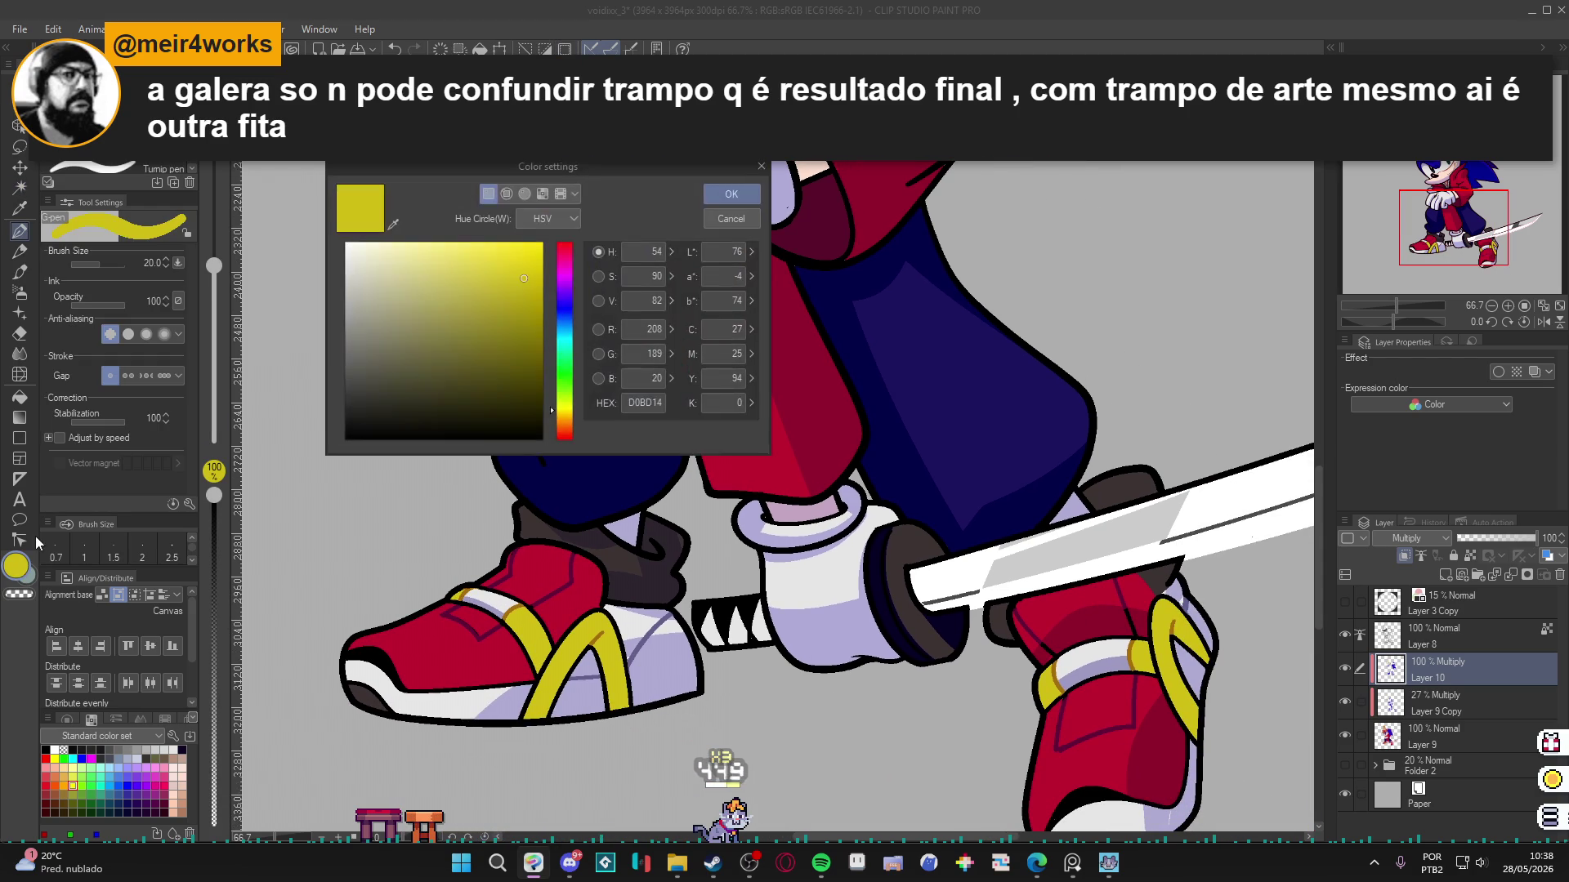
{"action": "scroll", "coordinate": [531, 286], "scroll_direction": "down", "scroll_amount": 3}
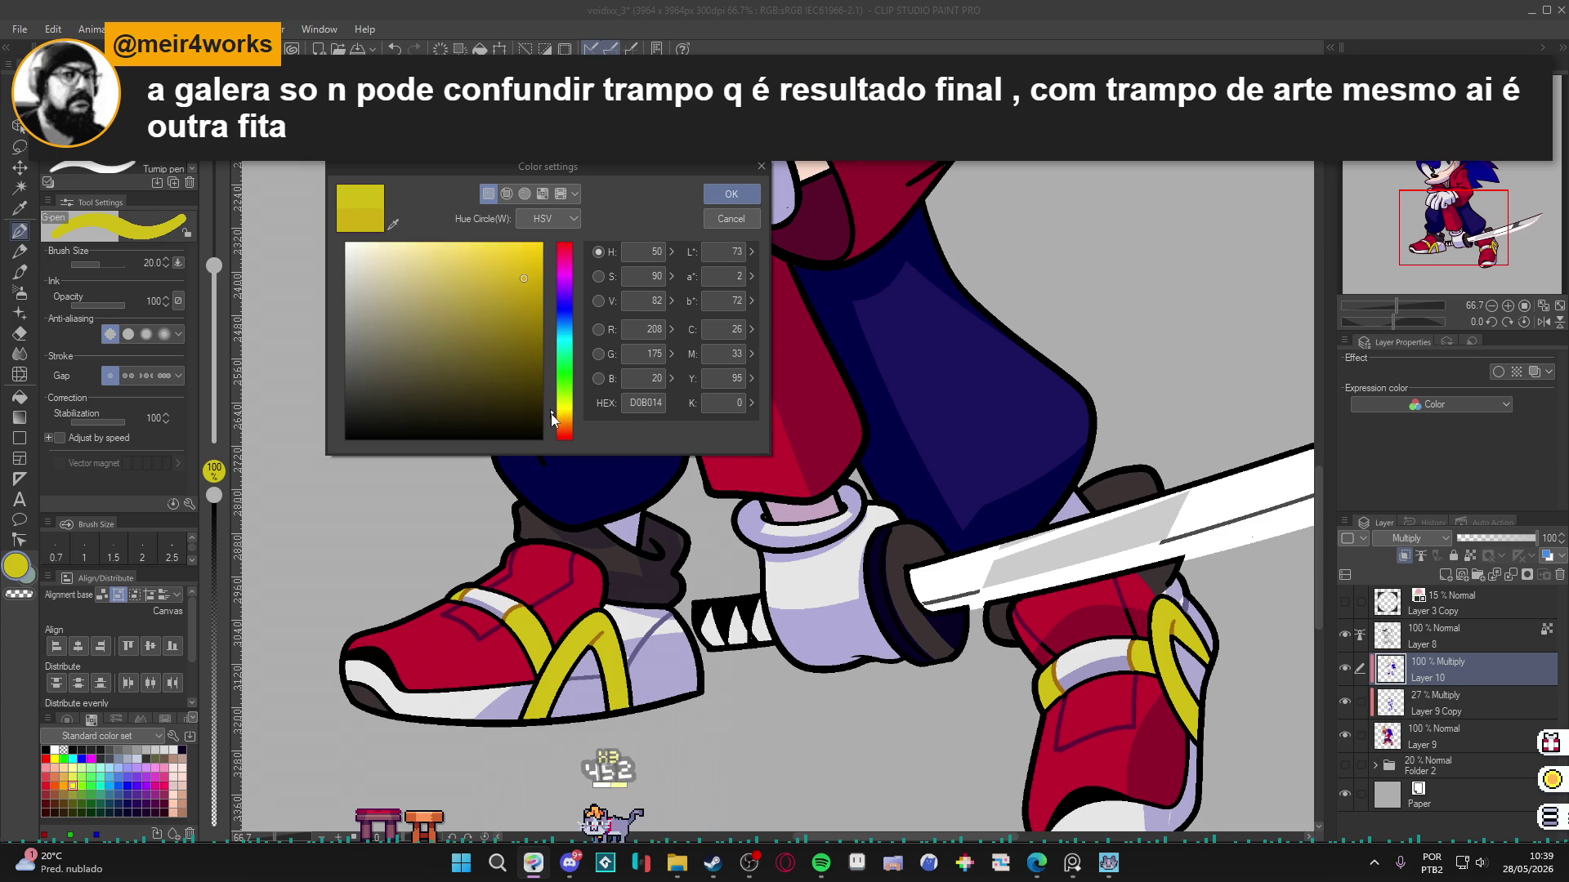
{"action": "key", "text": "Return"}
{"action": "mouse_move", "coordinate": [447, 590]}
{"action": "left_mouse_down"}
{"action": "mouse_move", "coordinate": [513, 627]}
{"action": "mouse_move", "coordinate": [548, 675]}
{"action": "left_mouse_up"}
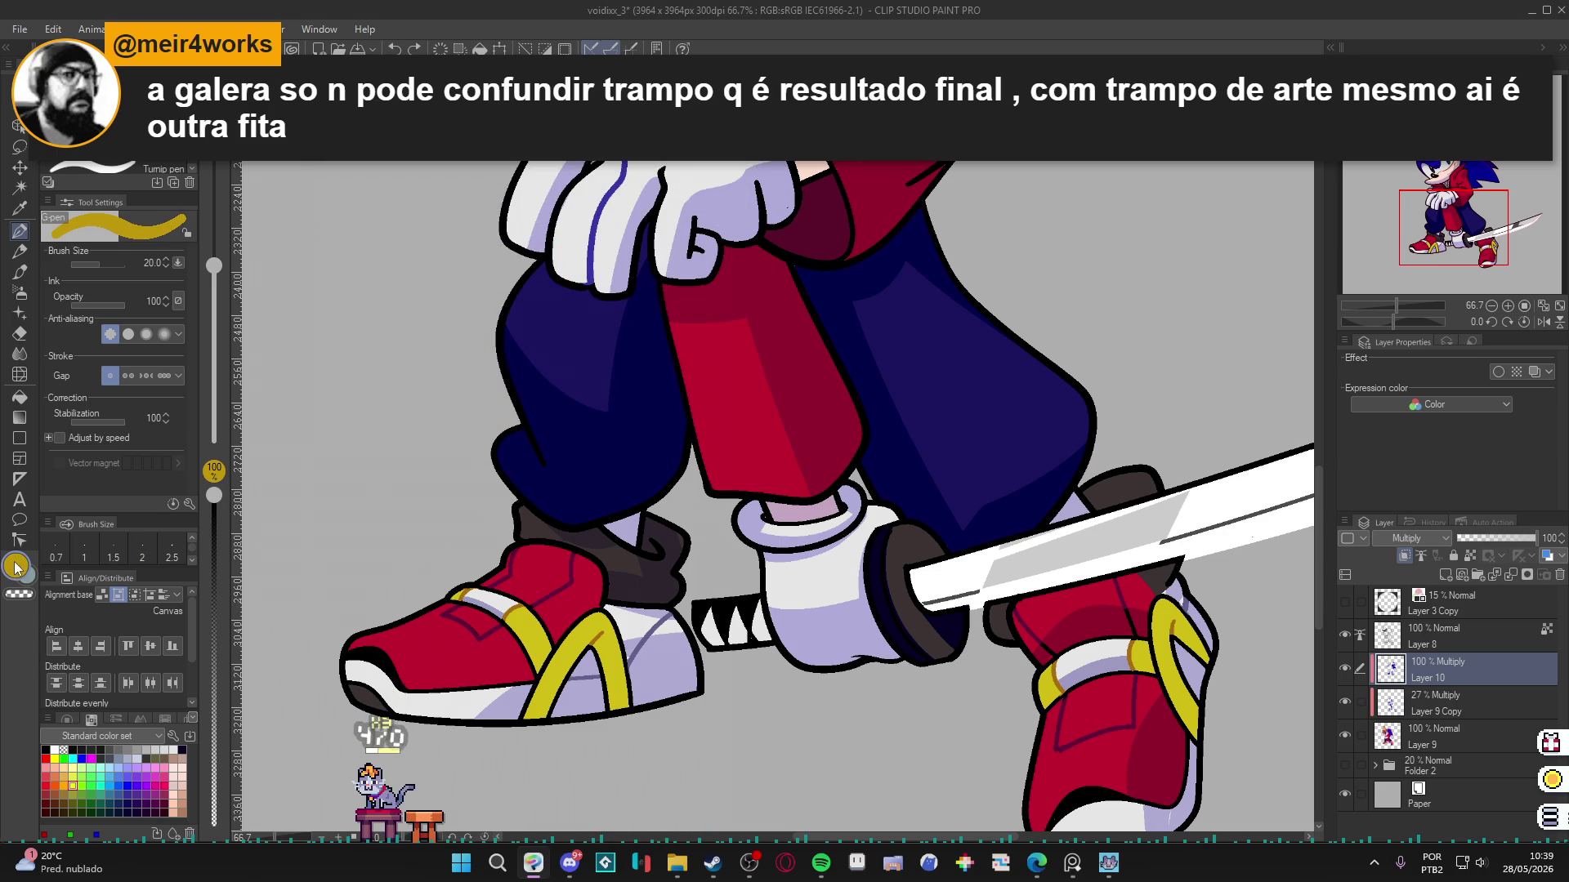
Add more darker gold shading along the strap's left edge.
{"action": "left_click", "coordinate": [16, 566]}
{"action": "key", "text": "Return"}
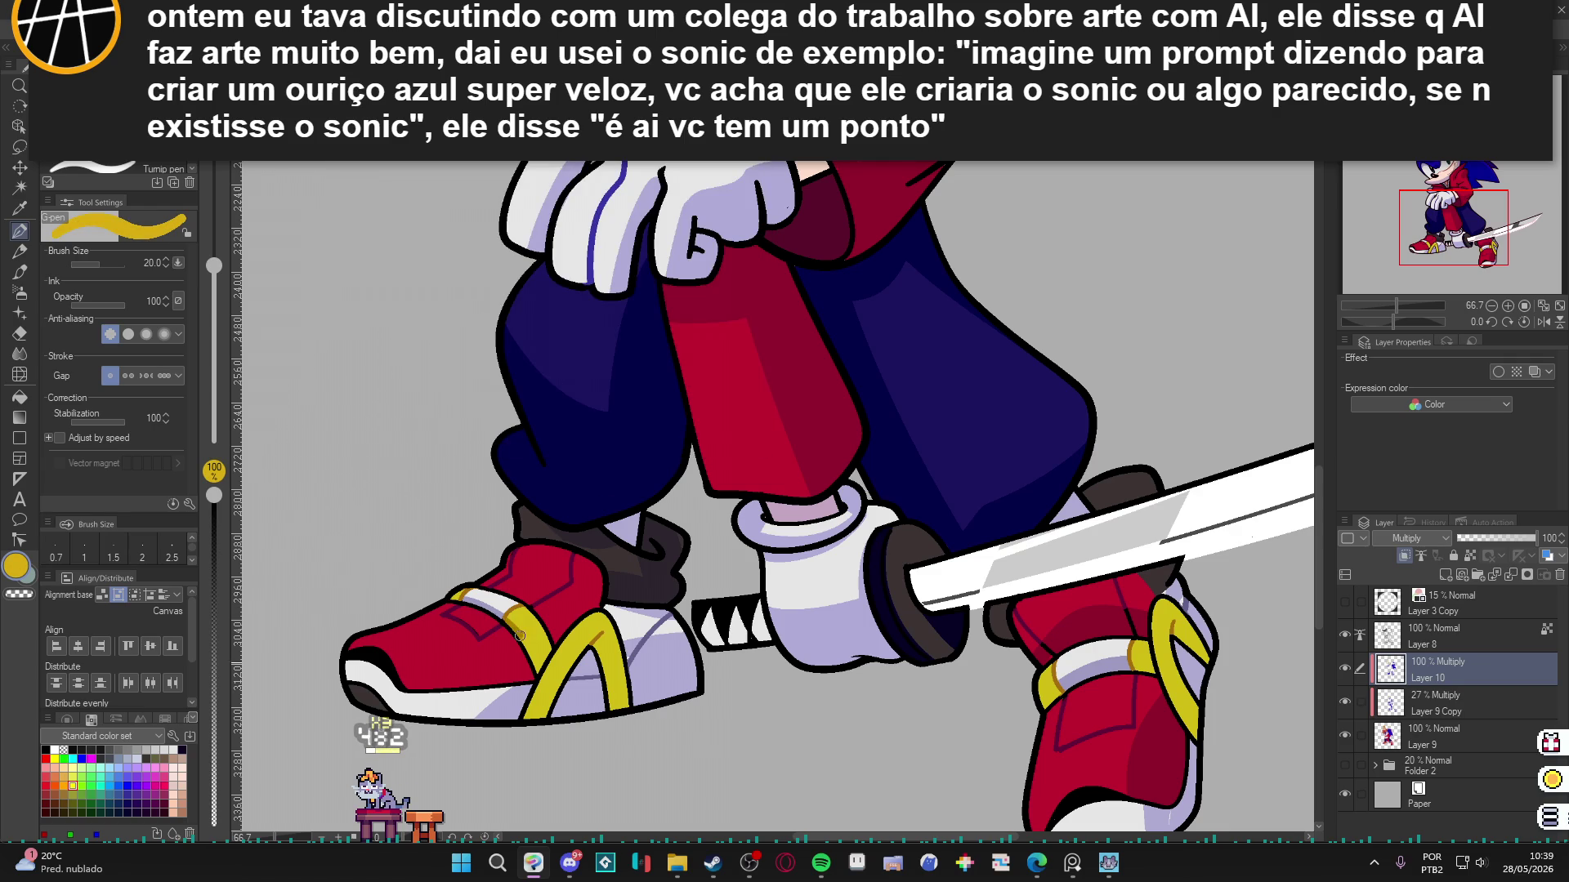
{"action": "mouse_move", "coordinate": [513, 630]}
{"action": "left_mouse_down"}
{"action": "mouse_move", "coordinate": [537, 678]}
{"action": "mouse_move", "coordinate": [549, 644]}
{"action": "left_mouse_up"}
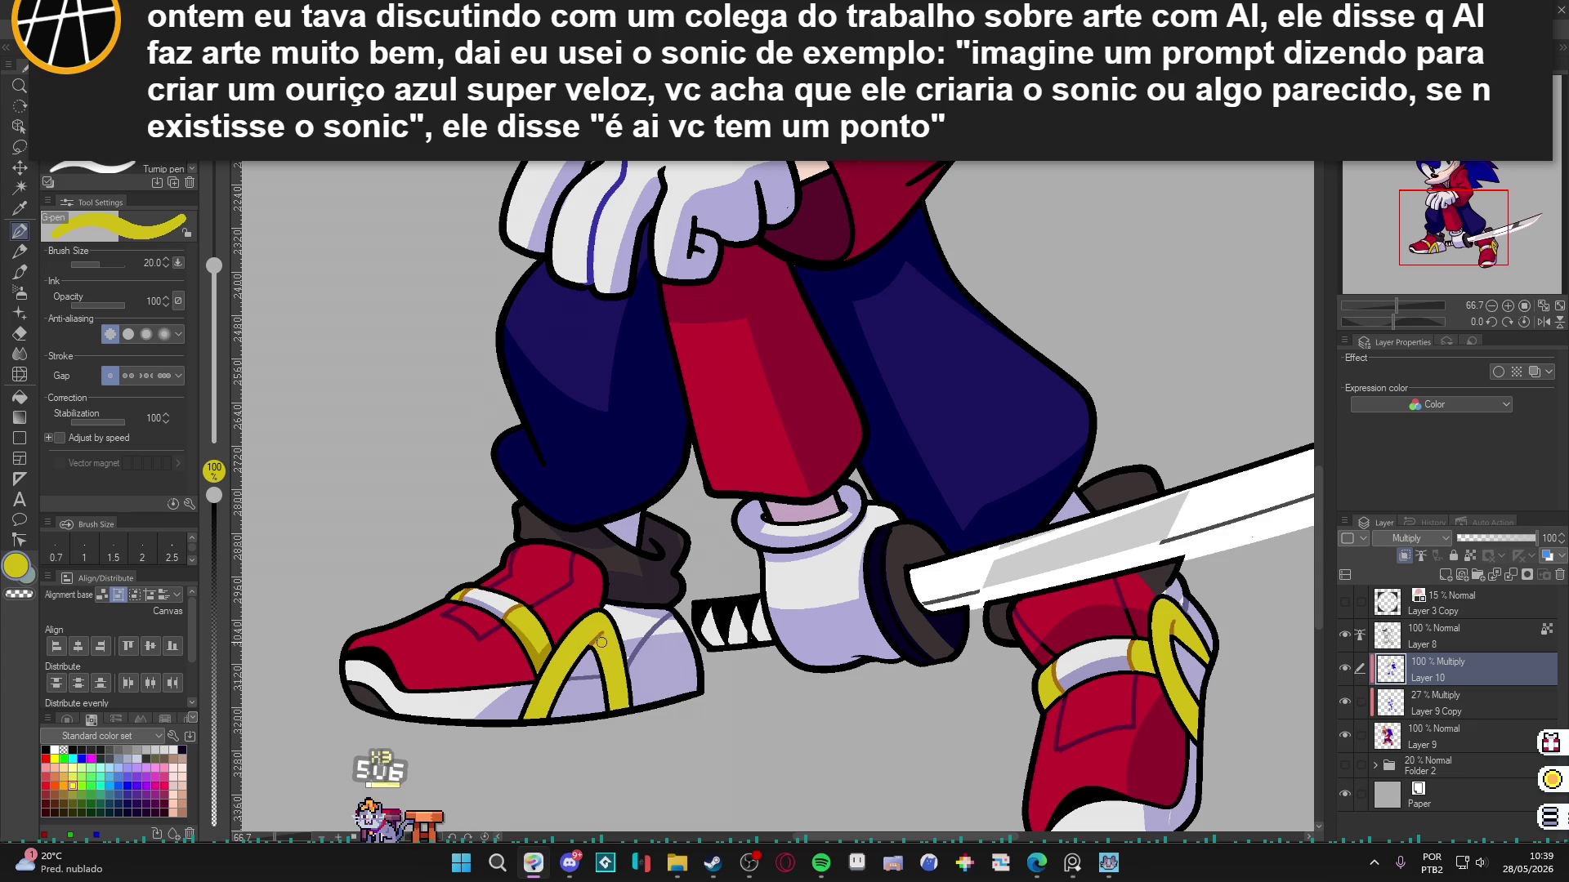
{"action": "key", "text": "w"}
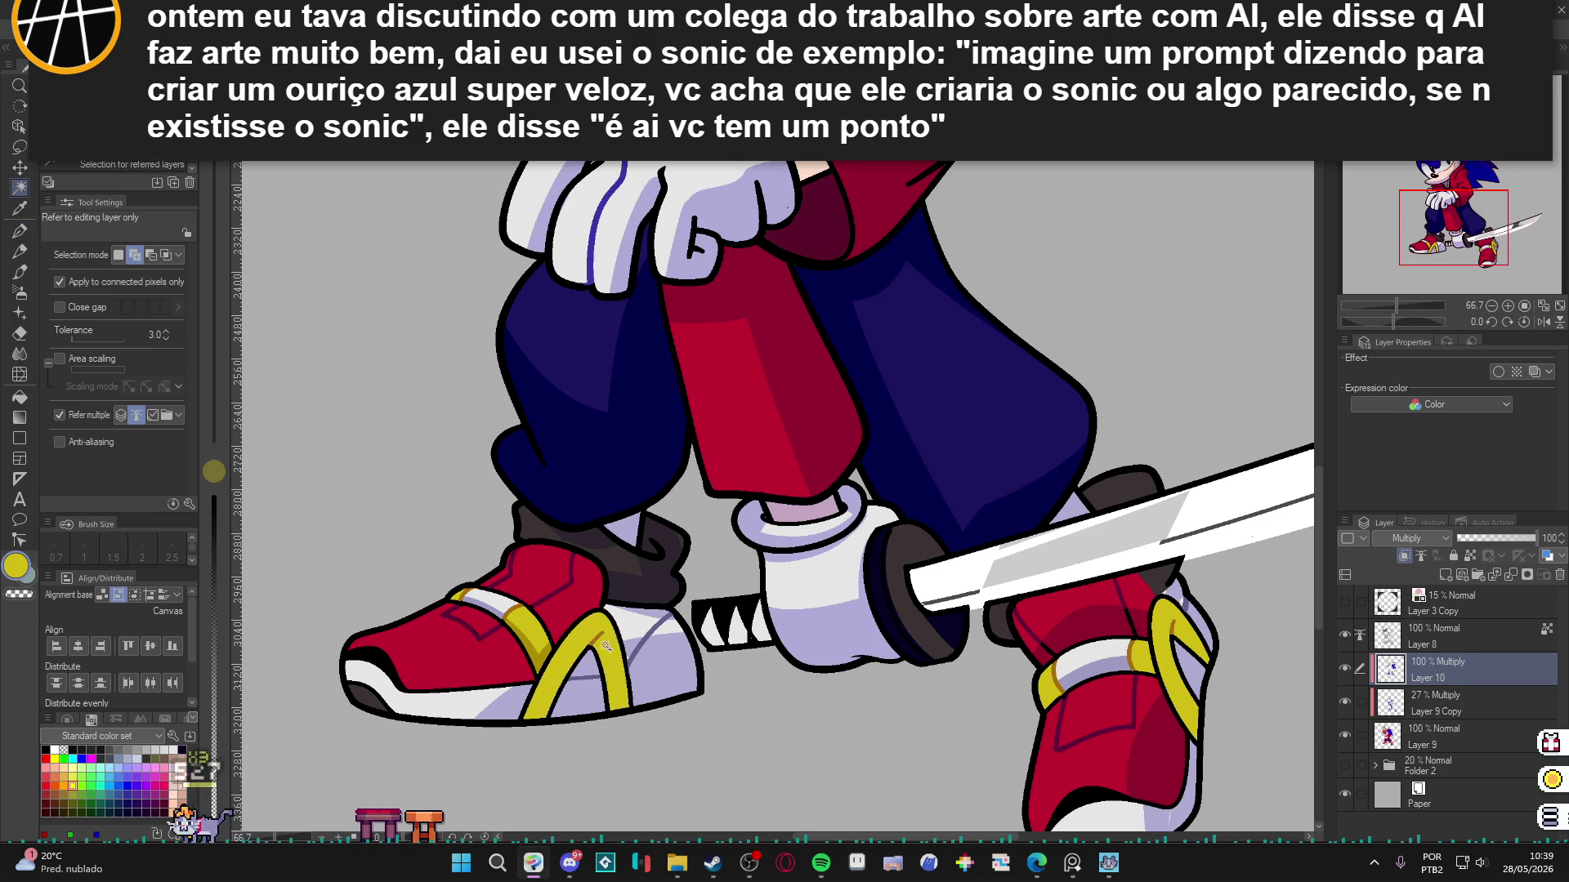
{"action": "key", "text": "g"}
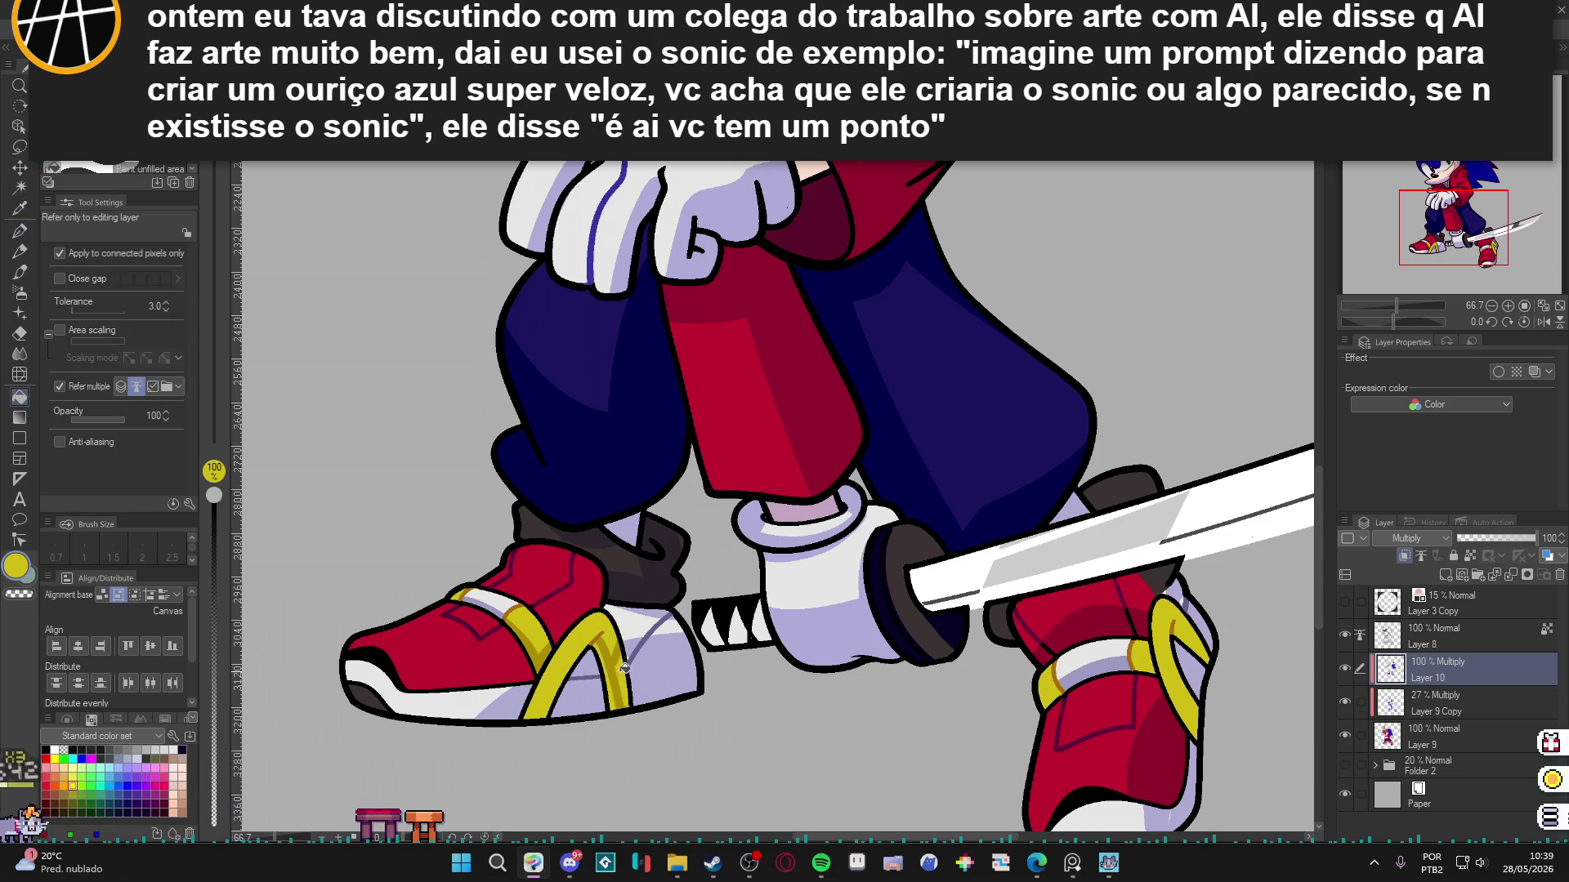
{"action": "key", "text": "p"}
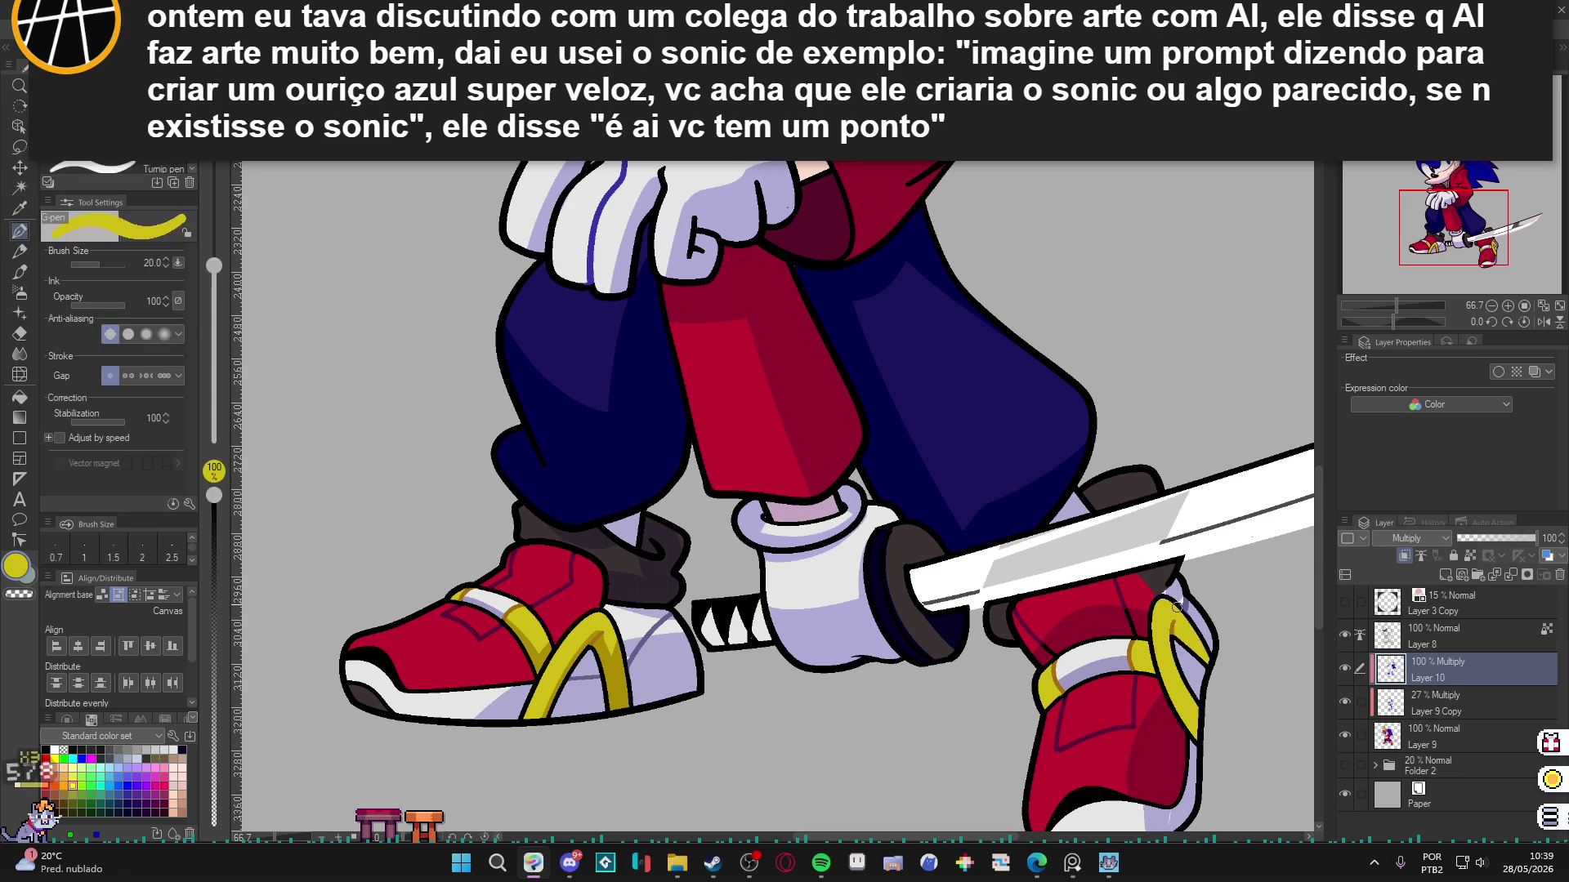
{"action": "key", "text": "w"}
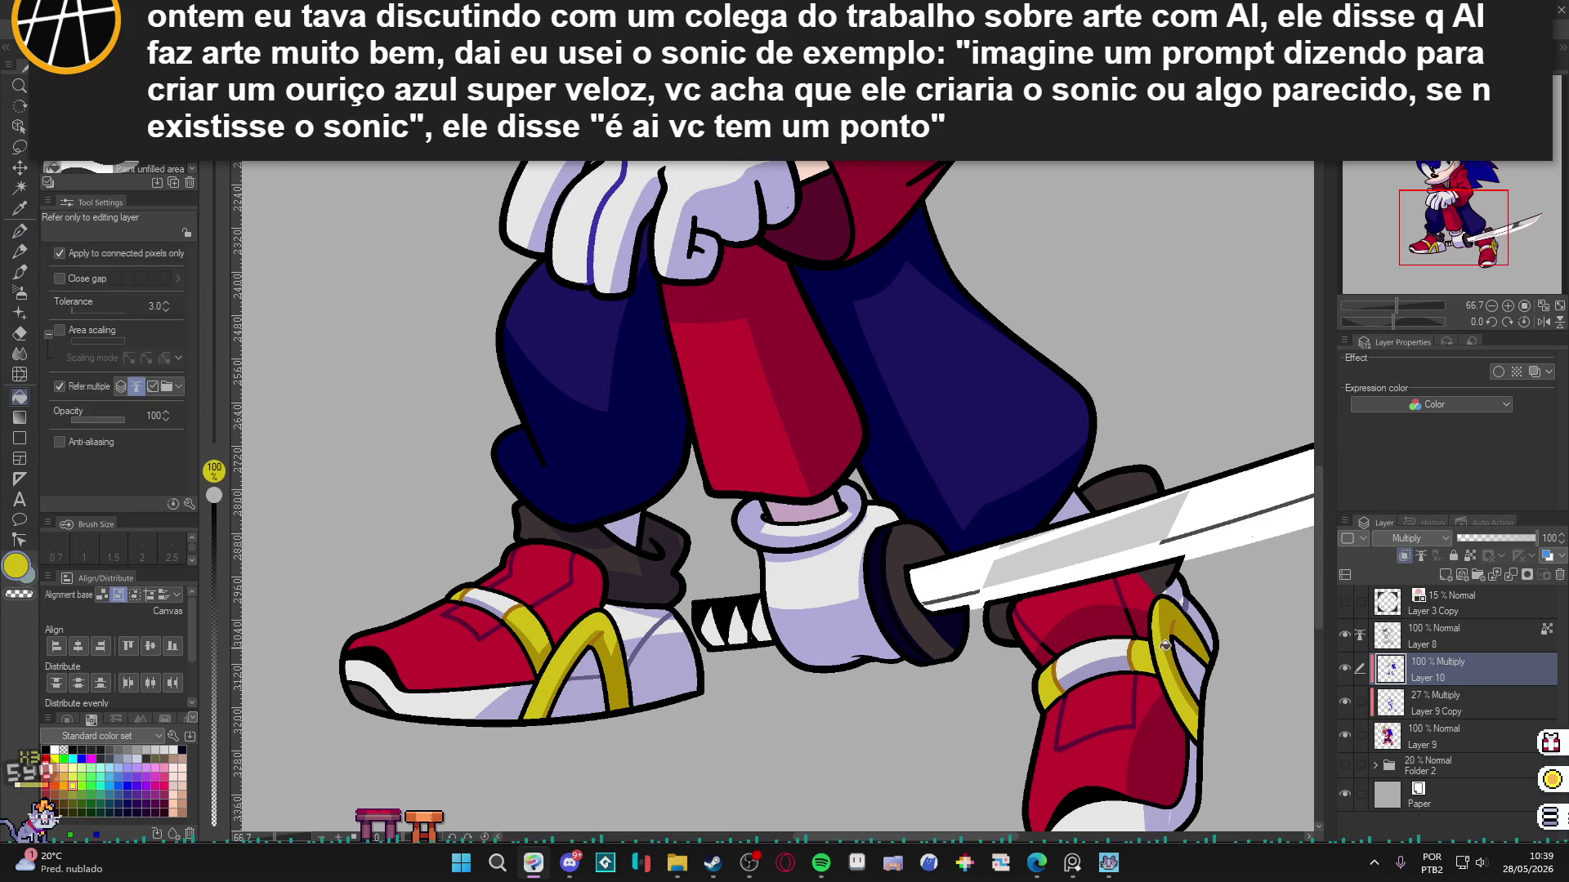
{"action": "key", "text": "p"}
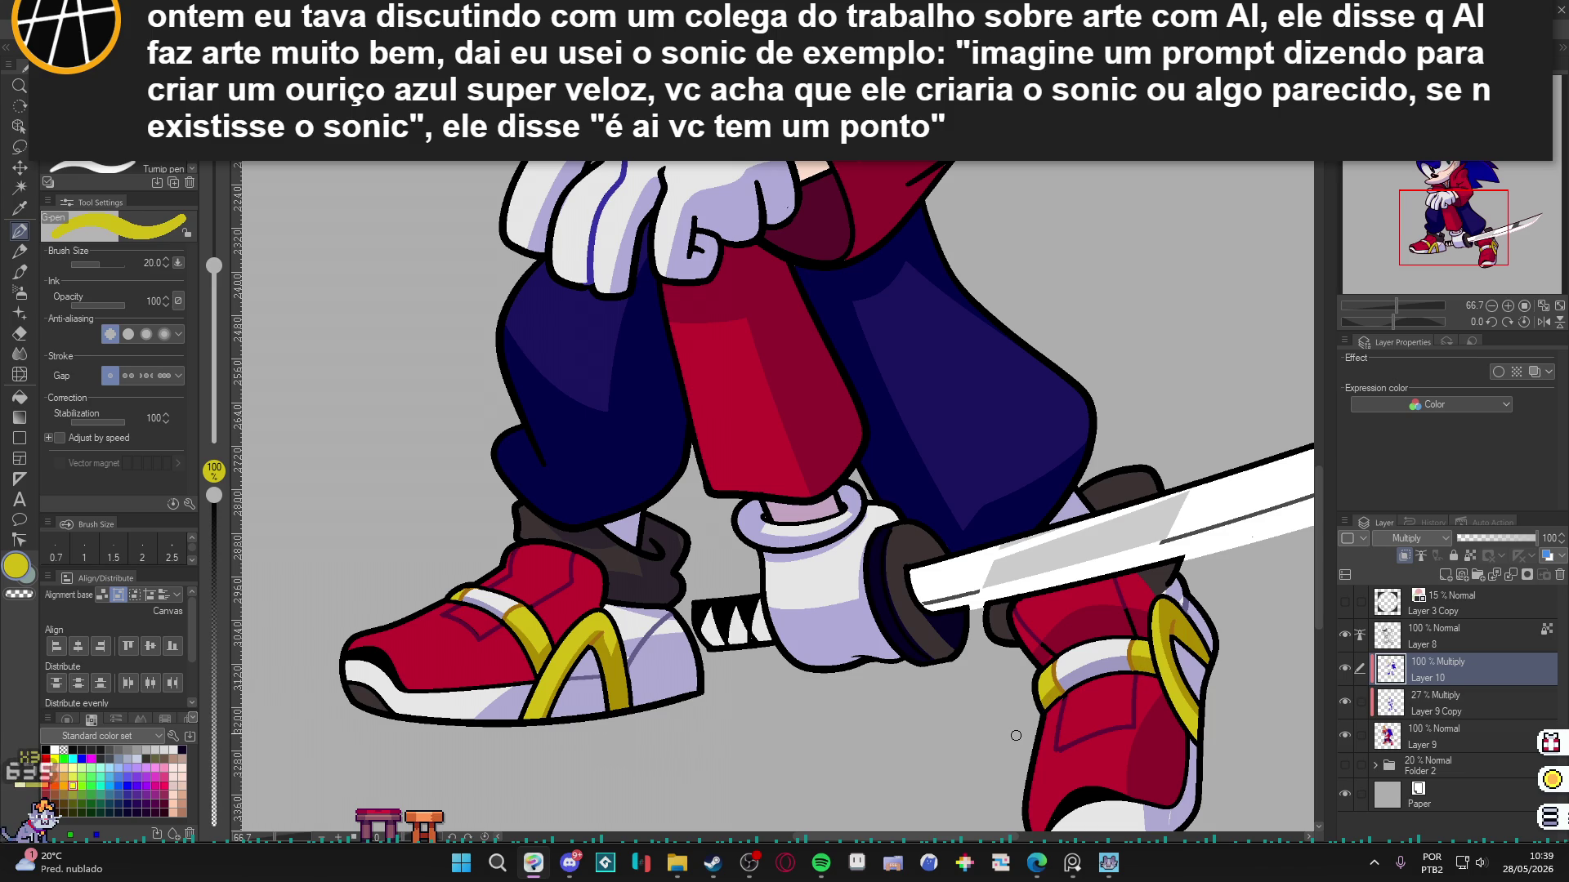
{"action": "scroll", "coordinate": [1003, 724], "scroll_direction": "down", "scroll_amount": 3}
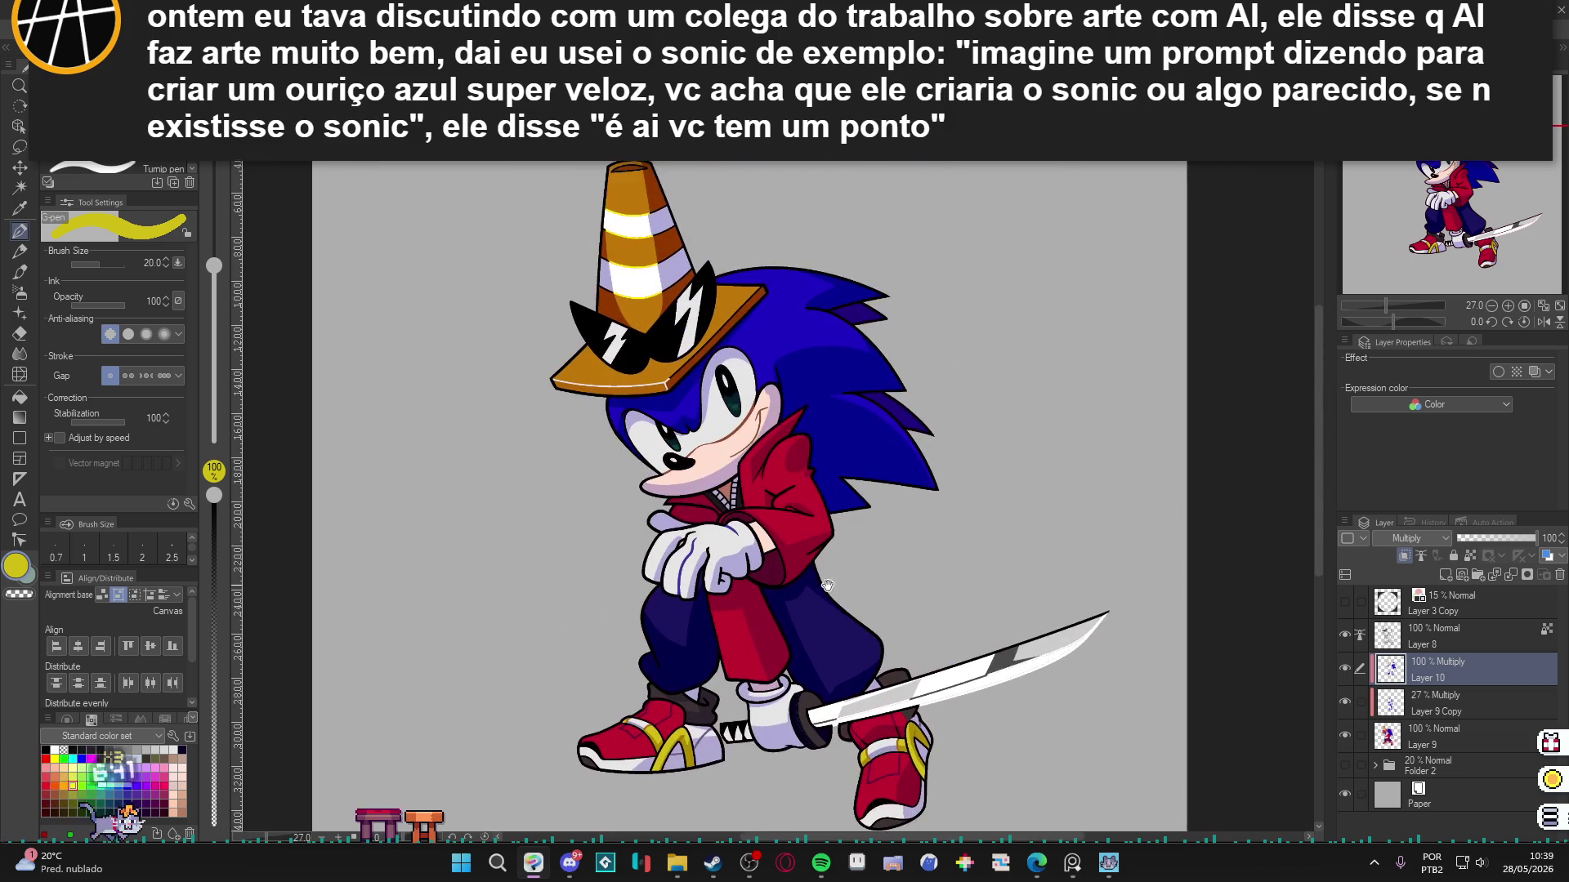
{"action": "left_click_drag", "start_coordinate": [1185, 604], "coordinate": [1206, 640]}
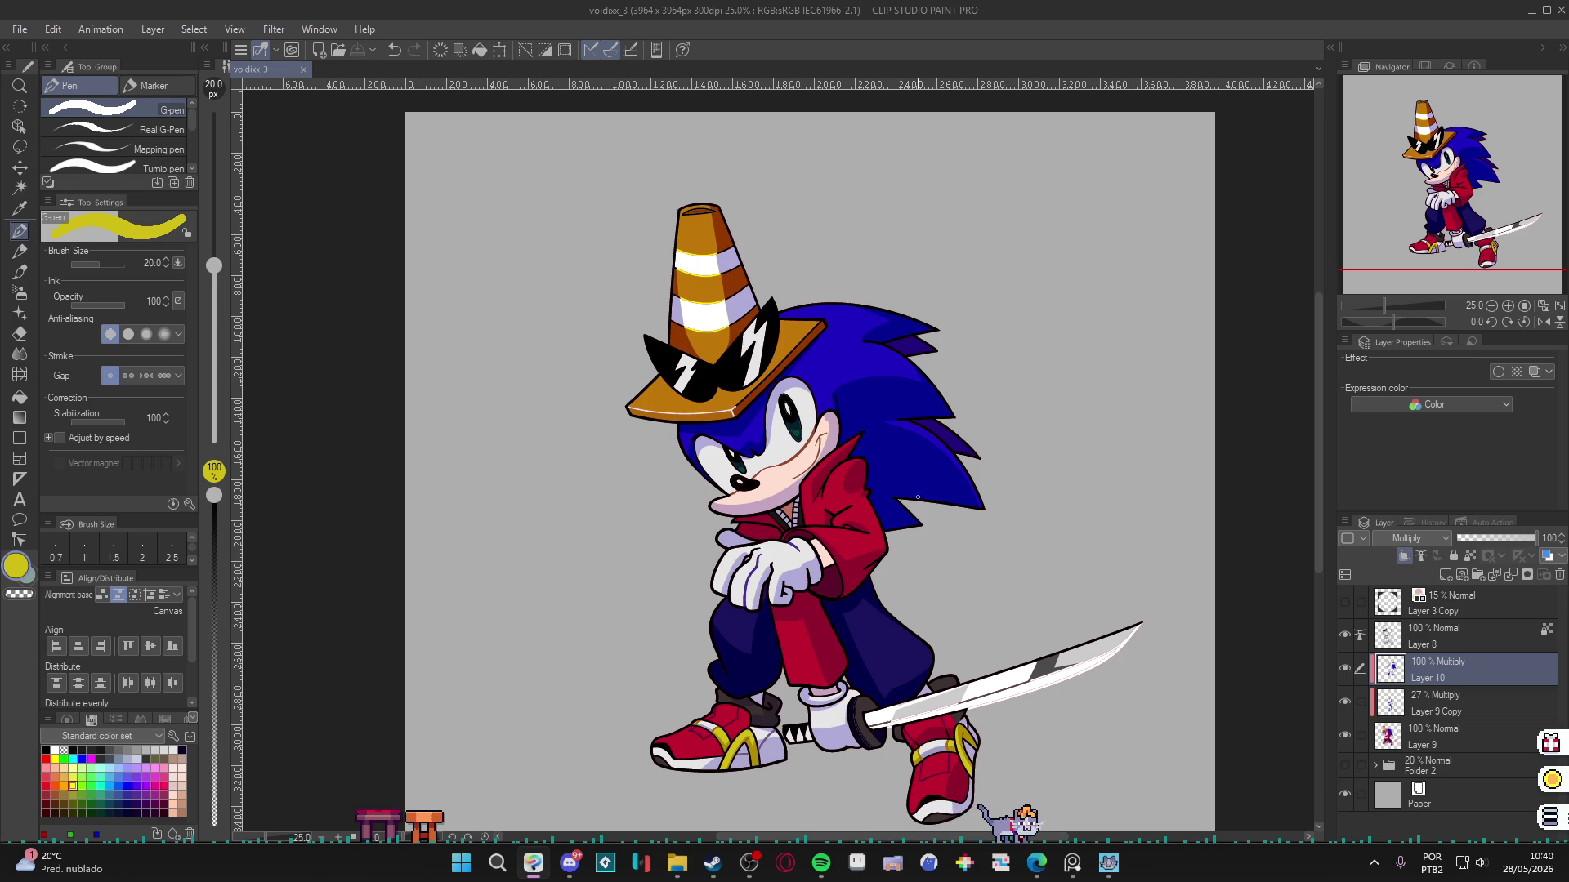
{"action": "scroll", "coordinate": [792, 570], "scroll_direction": "down", "scroll_amount": 3}
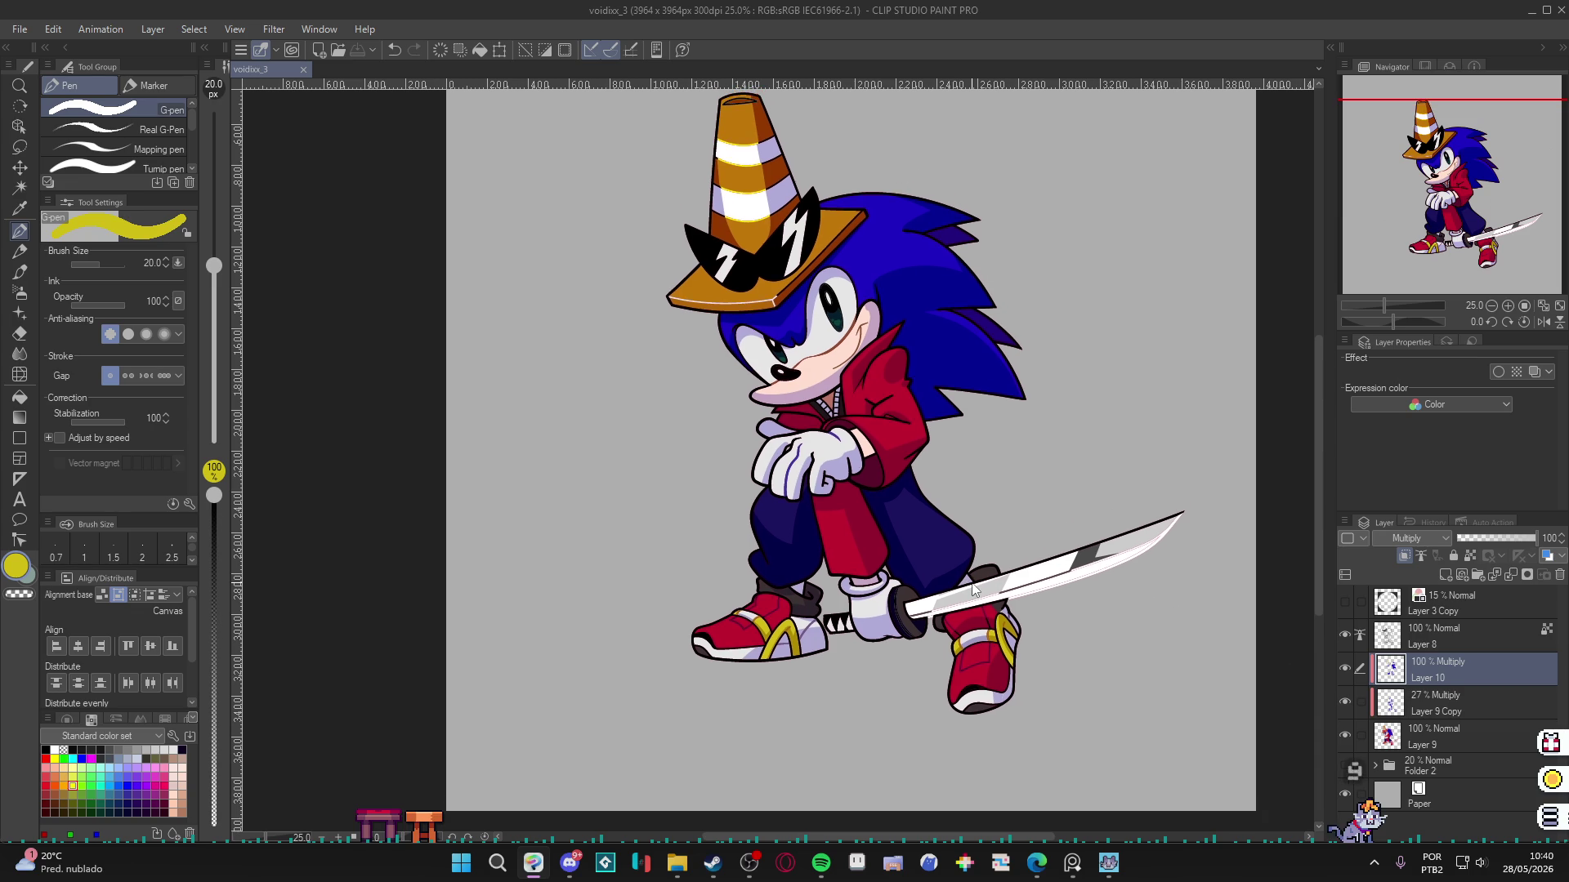
{"action": "scroll", "coordinate": [969, 564], "scroll_direction": "up", "scroll_amount": 1}
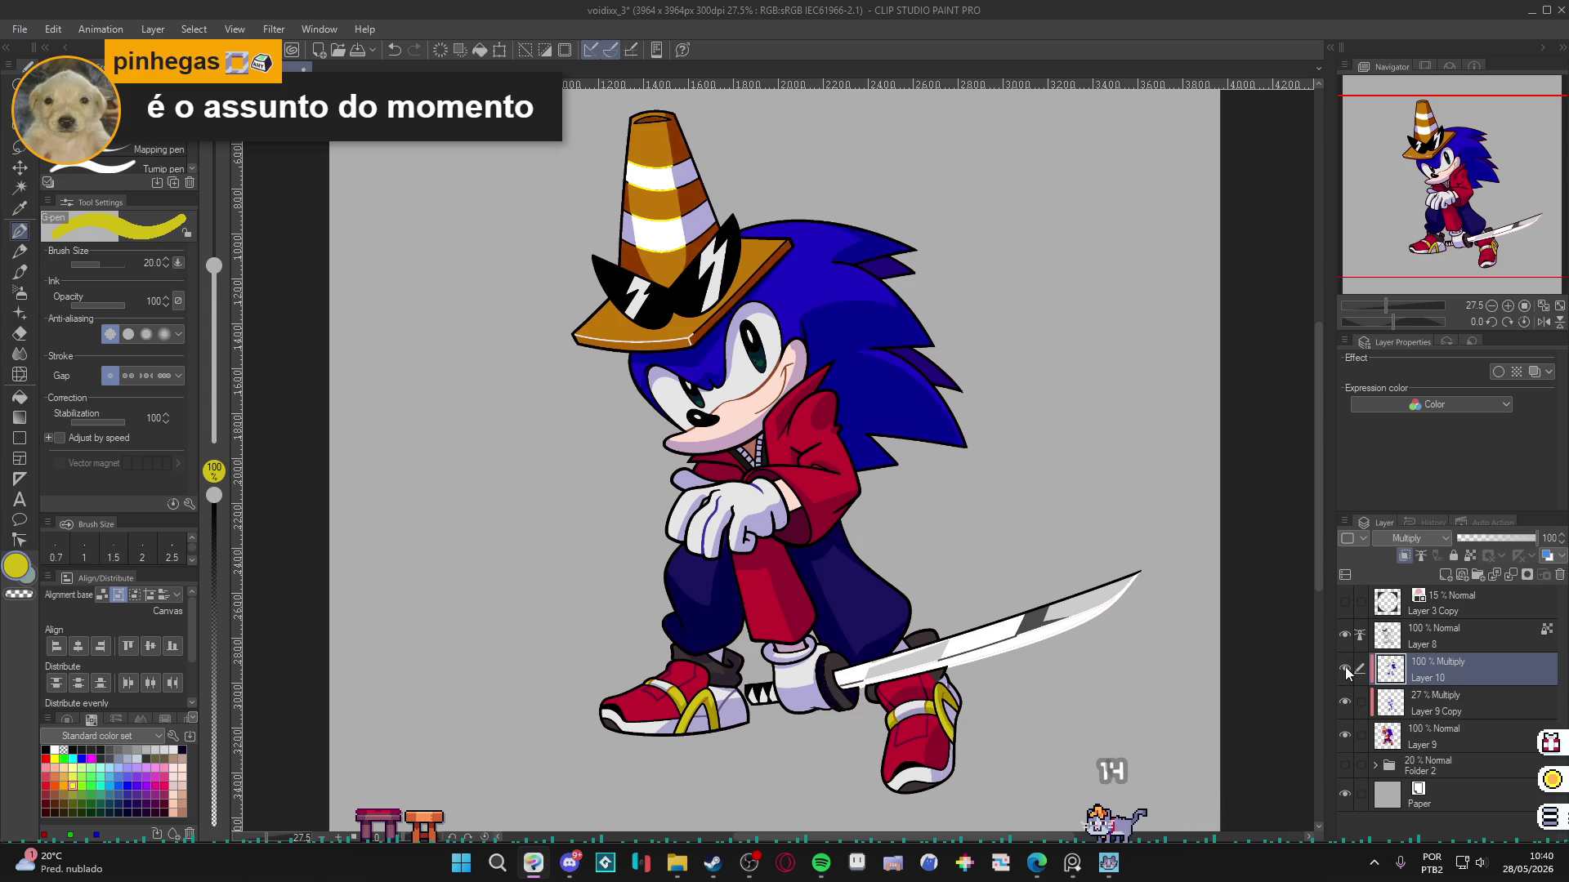
Create a new layer above Layer 10 with Add (Glow) blending.
{"action": "key", "text": "ctrl+shift+n"}
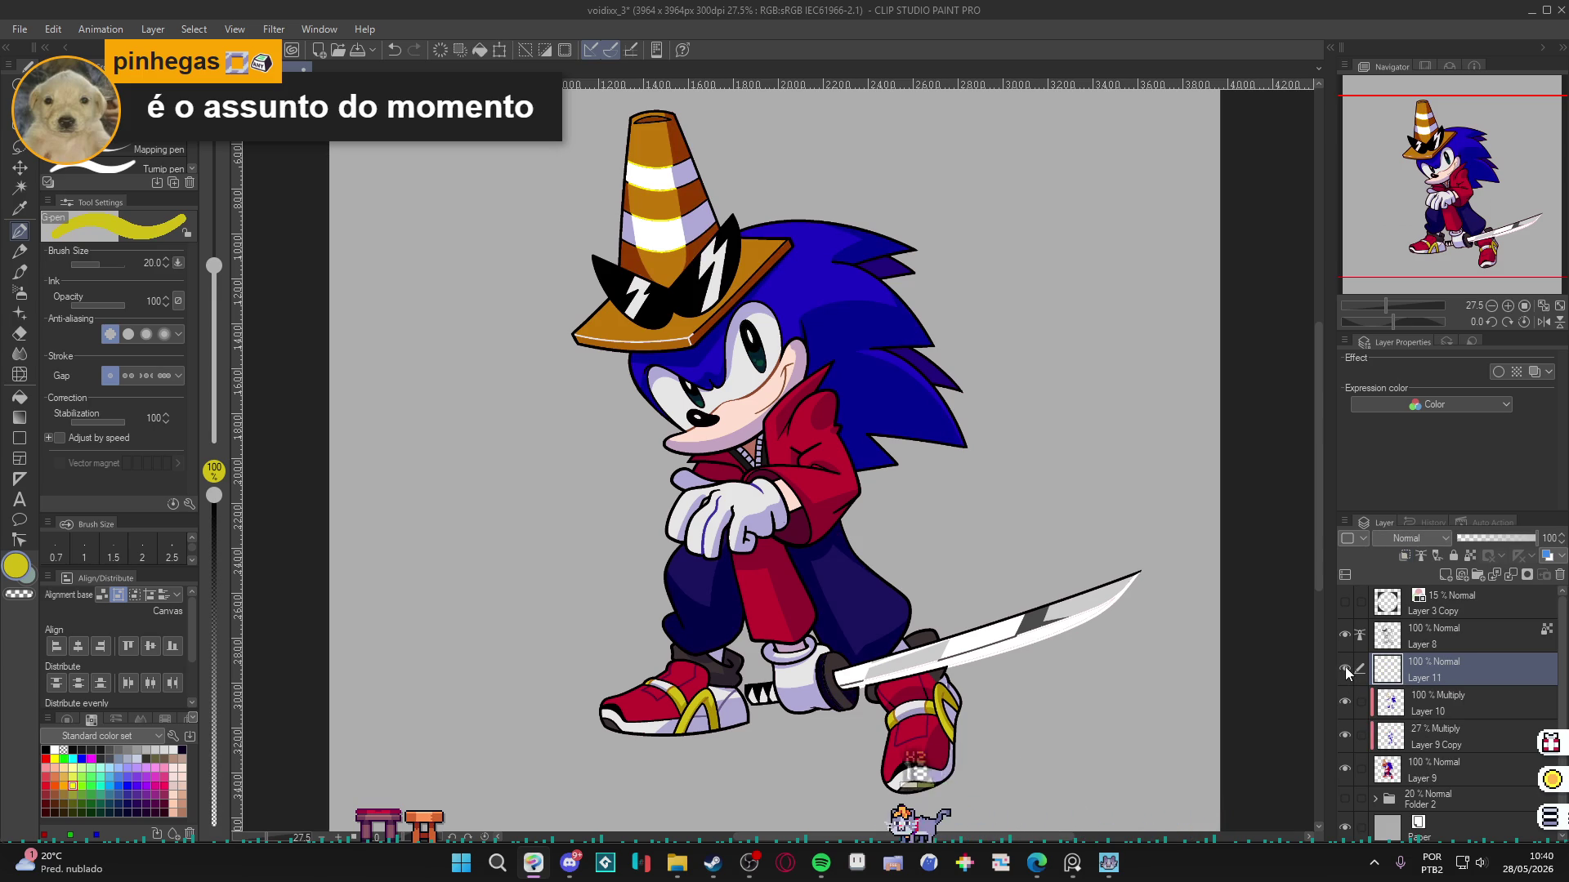
{"action": "left_click", "coordinate": [1426, 537]}
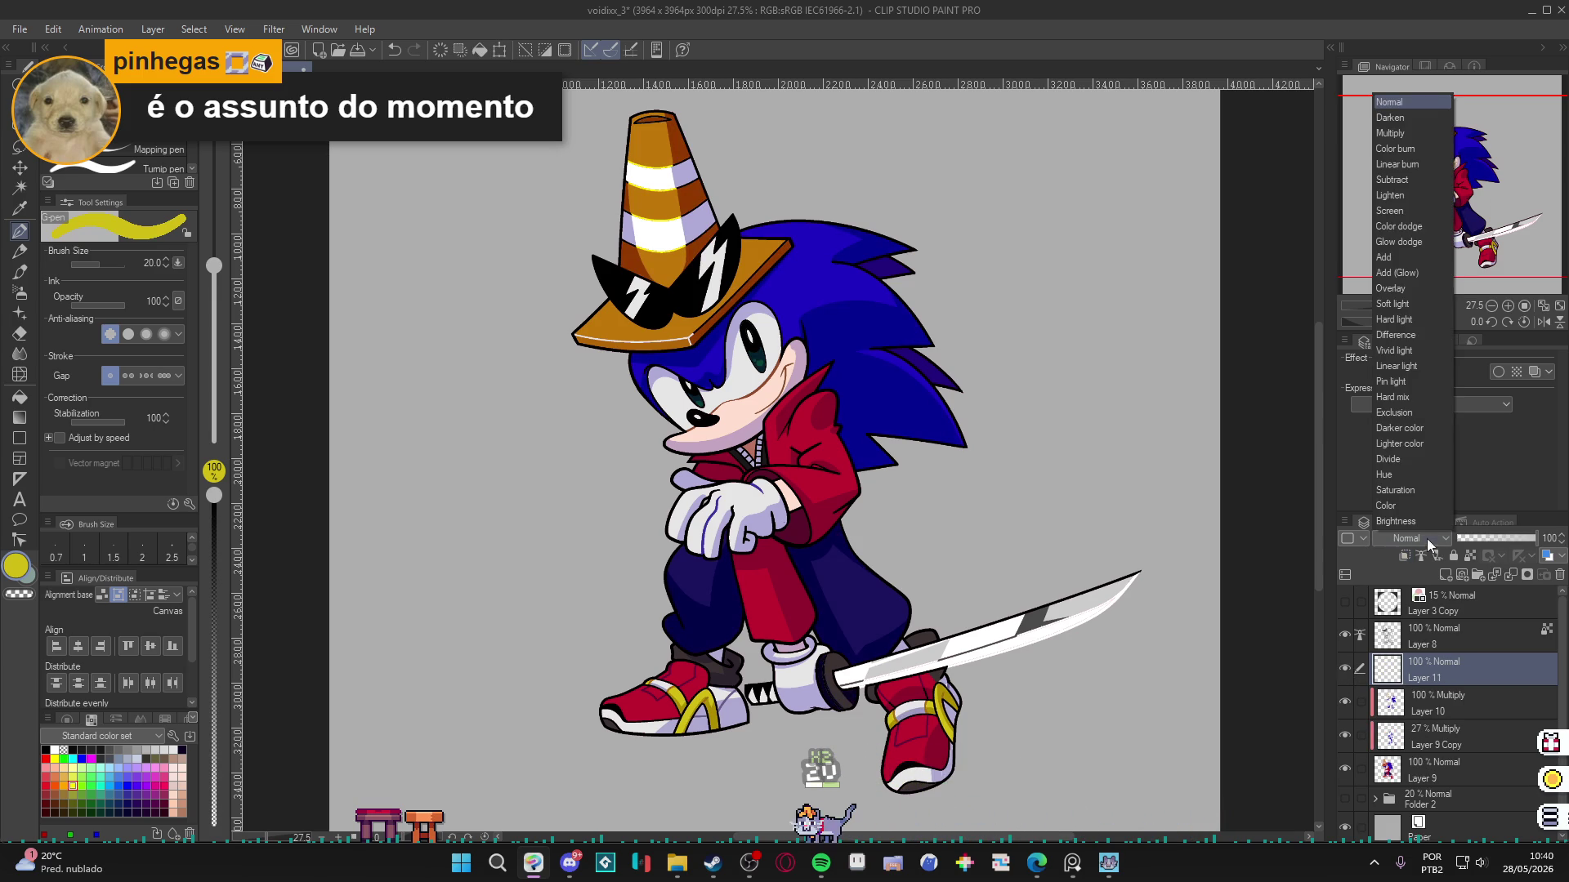
{"action": "left_click", "coordinate": [1428, 270]}
Pick the pants' navy, set brush size 30, and paint a glow stroke on the pants.
{"action": "left_click", "coordinate": [852, 592], "text": "alt"}
{"action": "key", "text": "bracketright"}
{"action": "key", "text": "bracketright"}
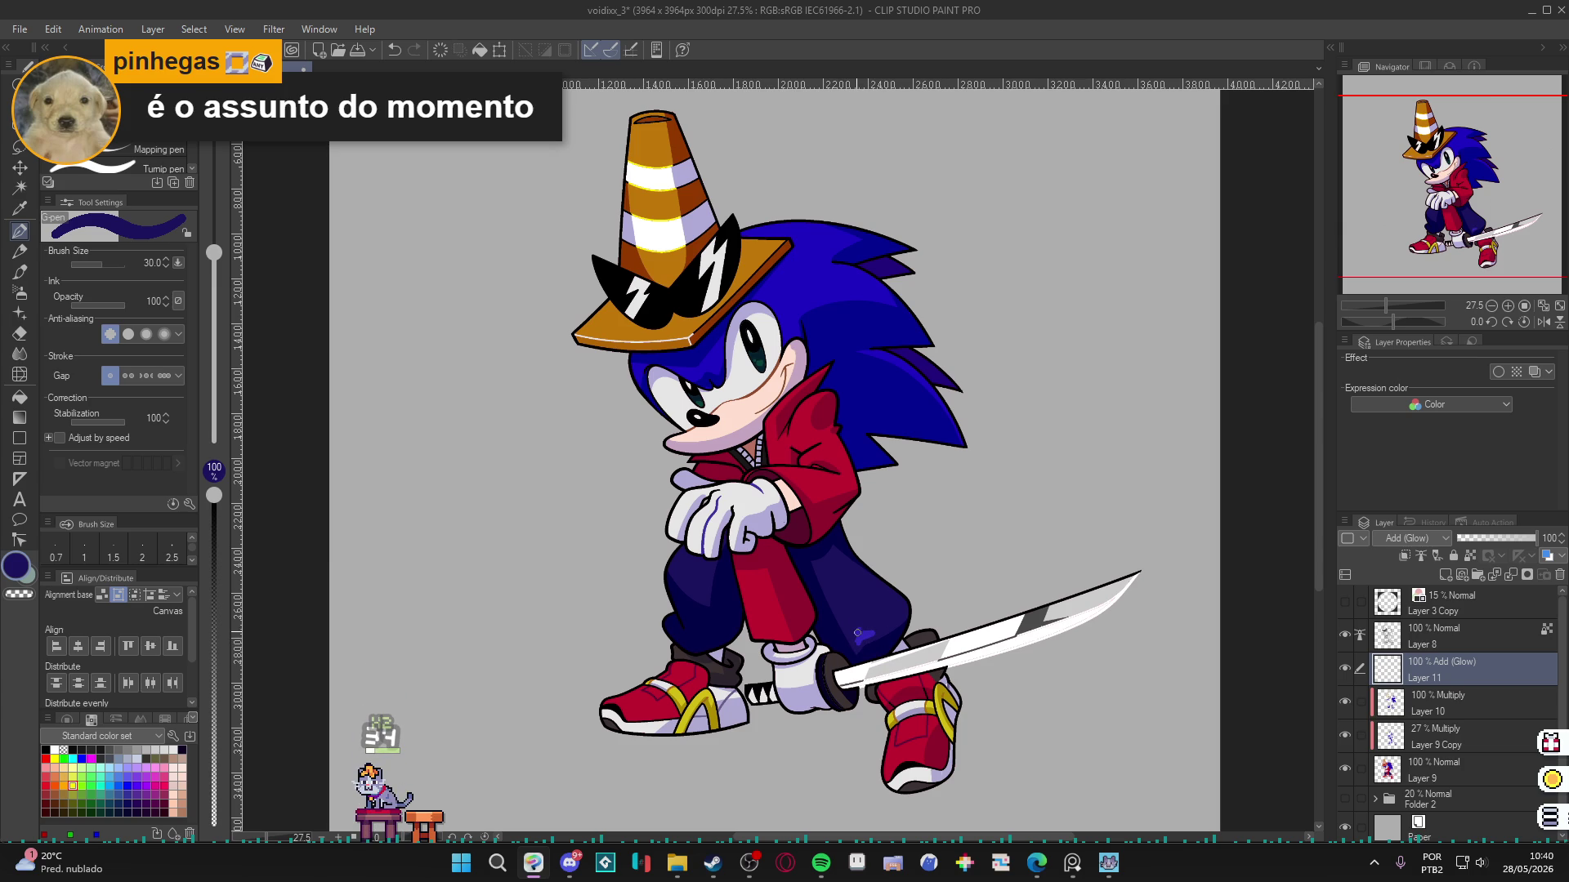
{"action": "left_click_drag", "start_coordinate": [861, 634], "coordinate": [848, 617]}
Paint navy glow strokes on the pants and quills, erasing excess with transparent colour.
{"action": "key", "text": "c"}
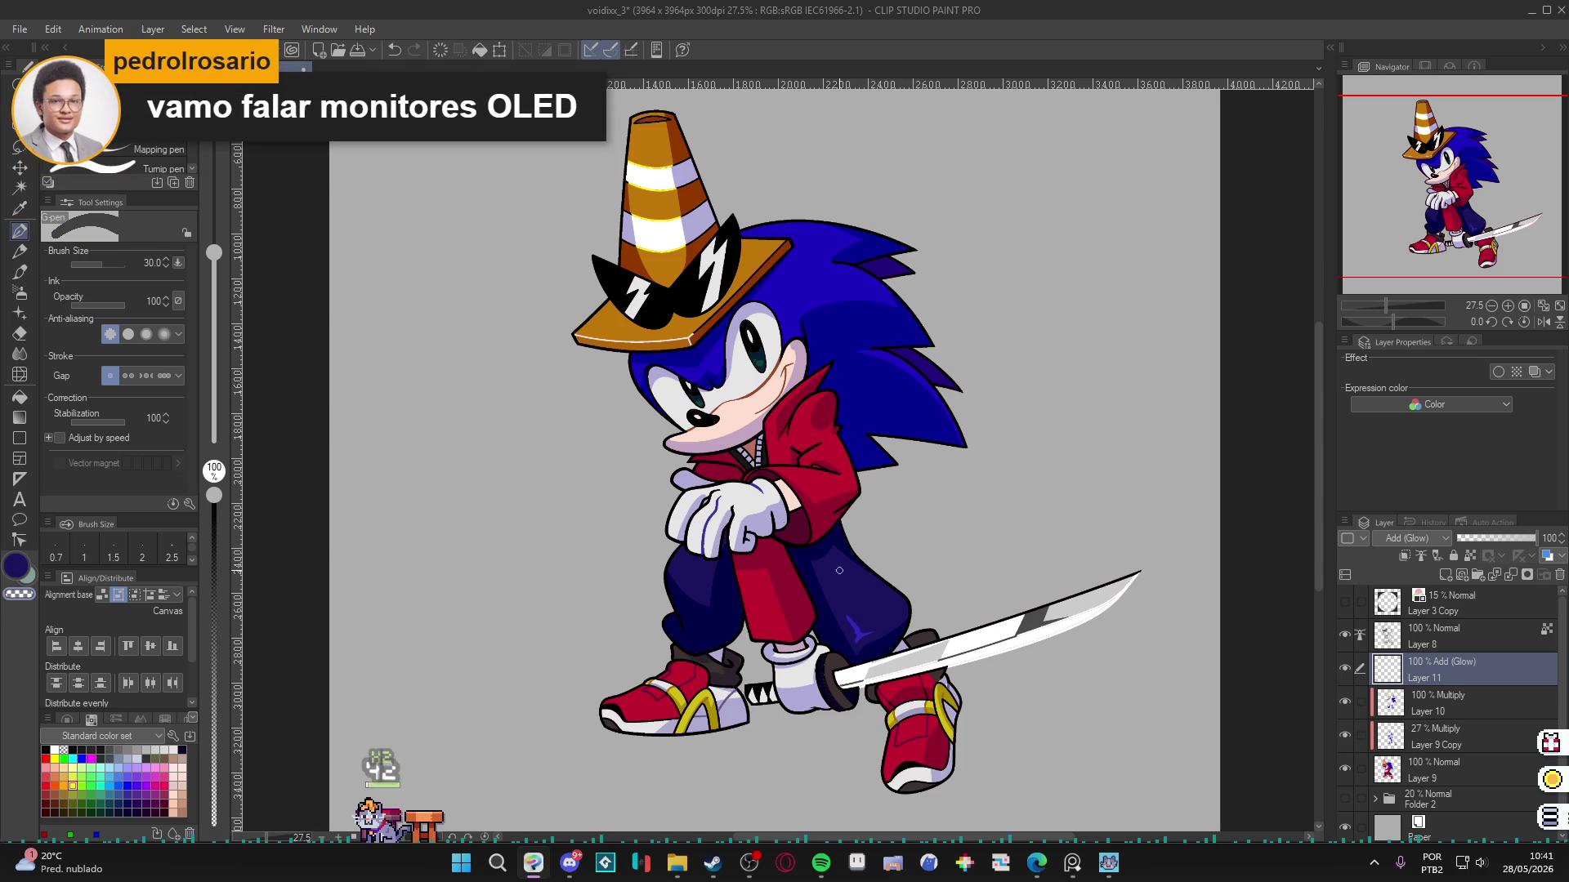
{"action": "key", "text": "c"}
{"action": "key", "text": "c"}
{"action": "key", "text": "c"}
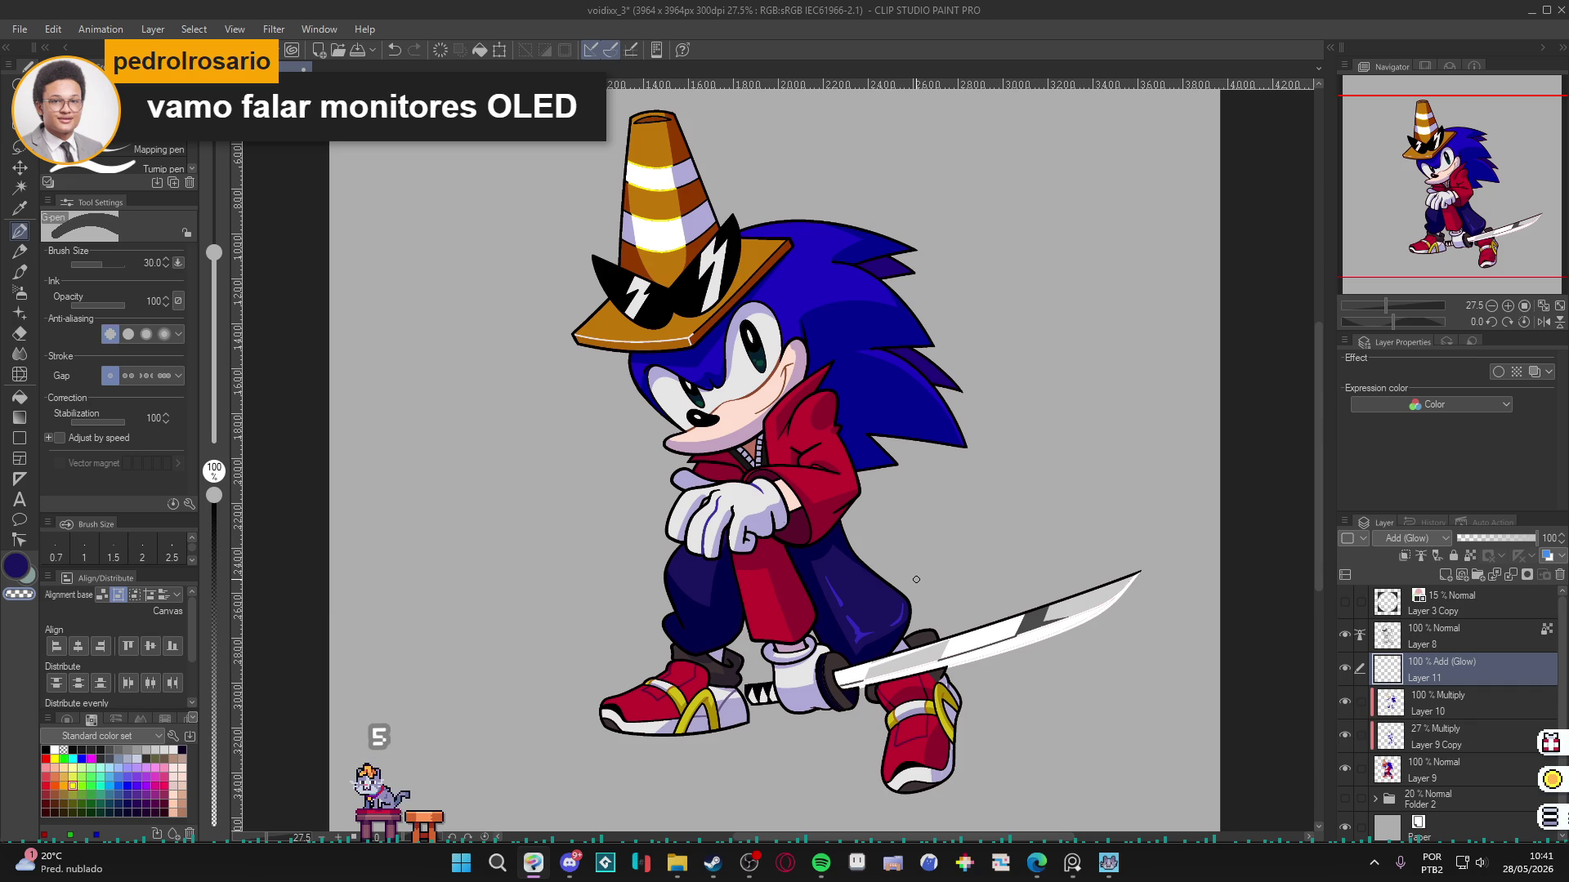
{"action": "mouse_move", "coordinate": [915, 580]}
{"action": "left_mouse_down"}
{"action": "mouse_move", "coordinate": [967, 703]}
{"action": "mouse_move", "coordinate": [1075, 783]}
{"action": "left_mouse_up"}
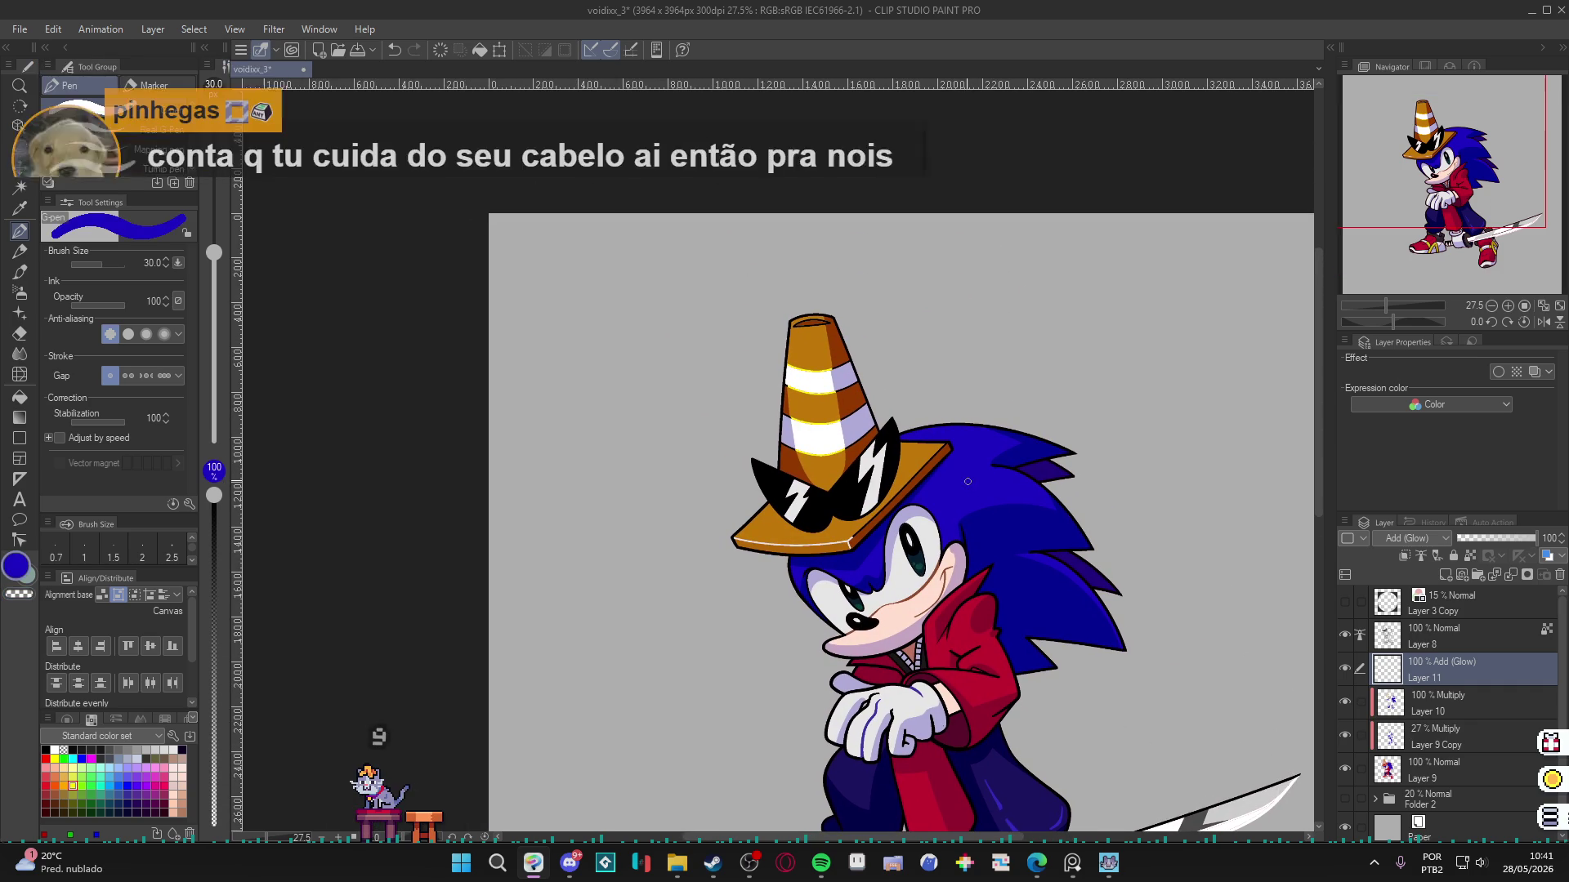
{"action": "key", "text": "g"}
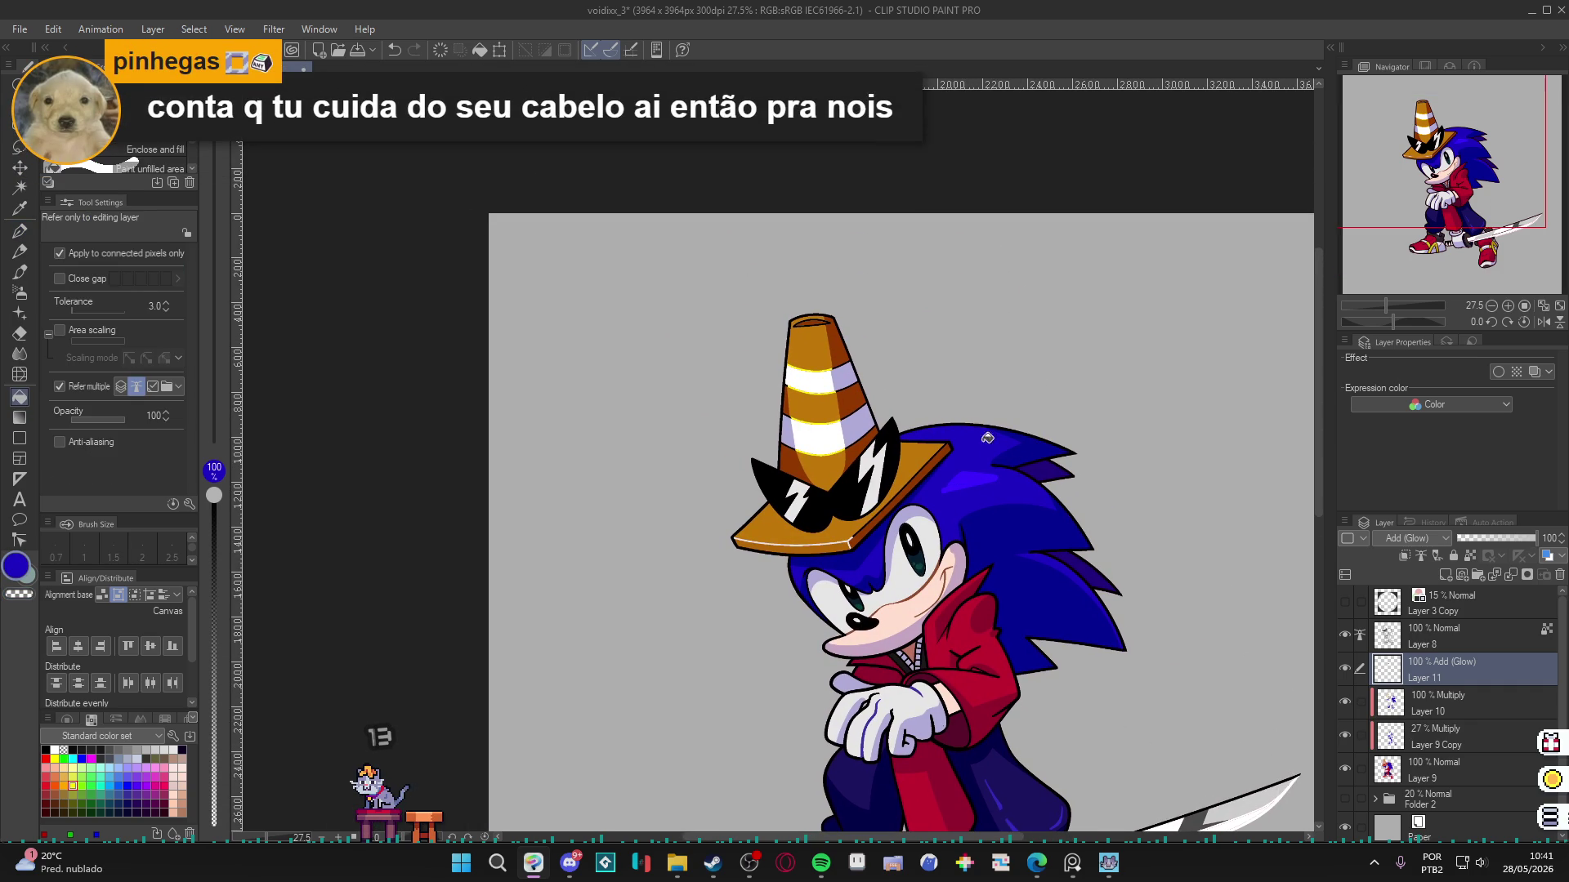
{"action": "key", "text": "p"}
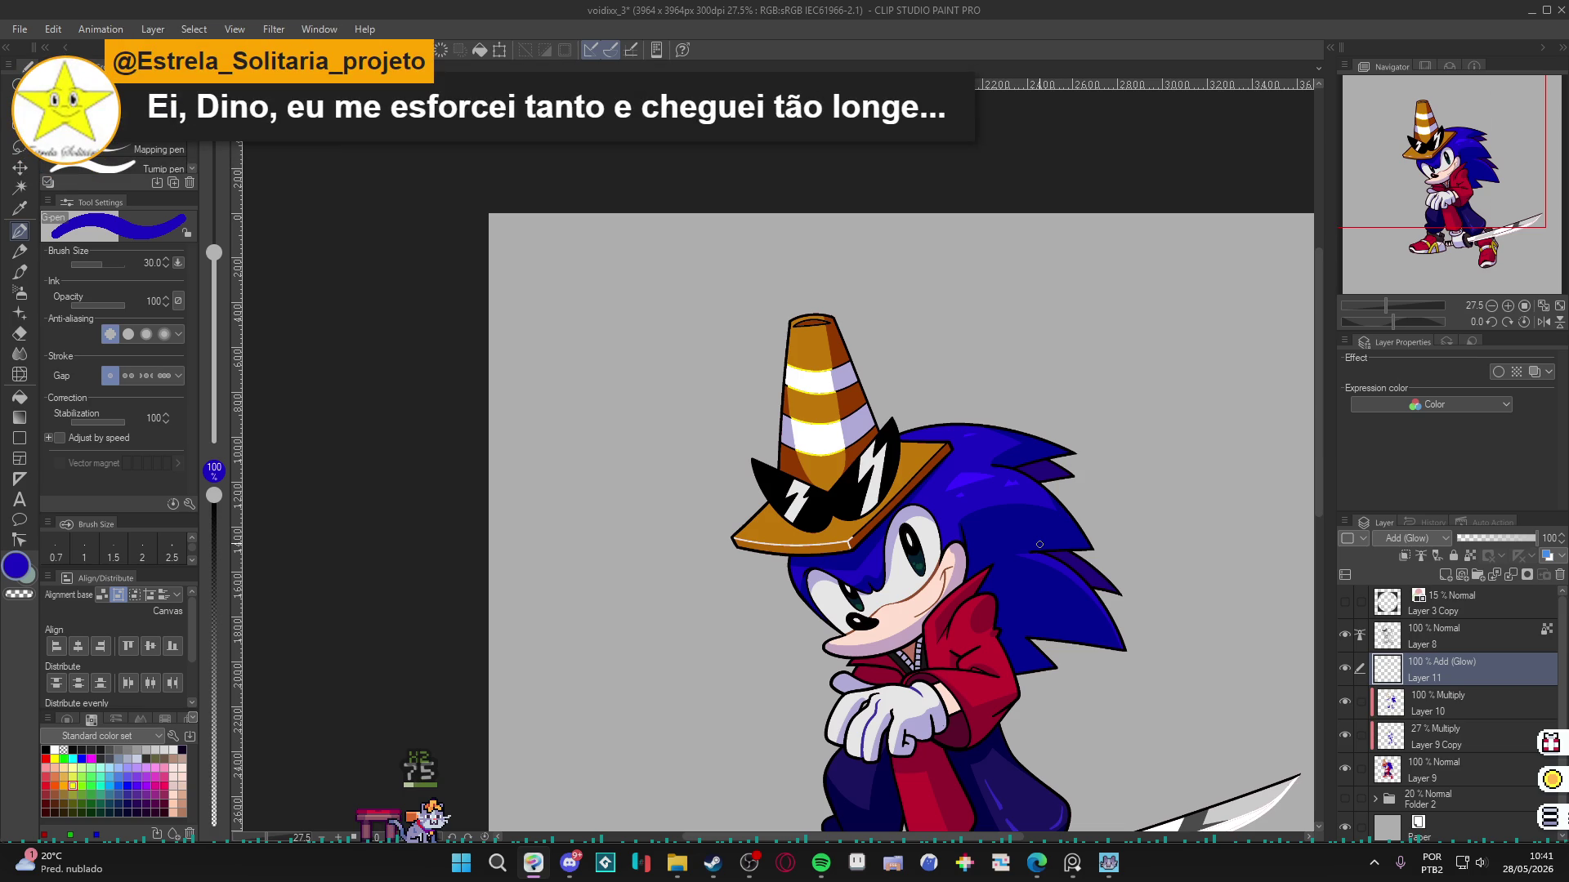
{"action": "key", "text": "x"}
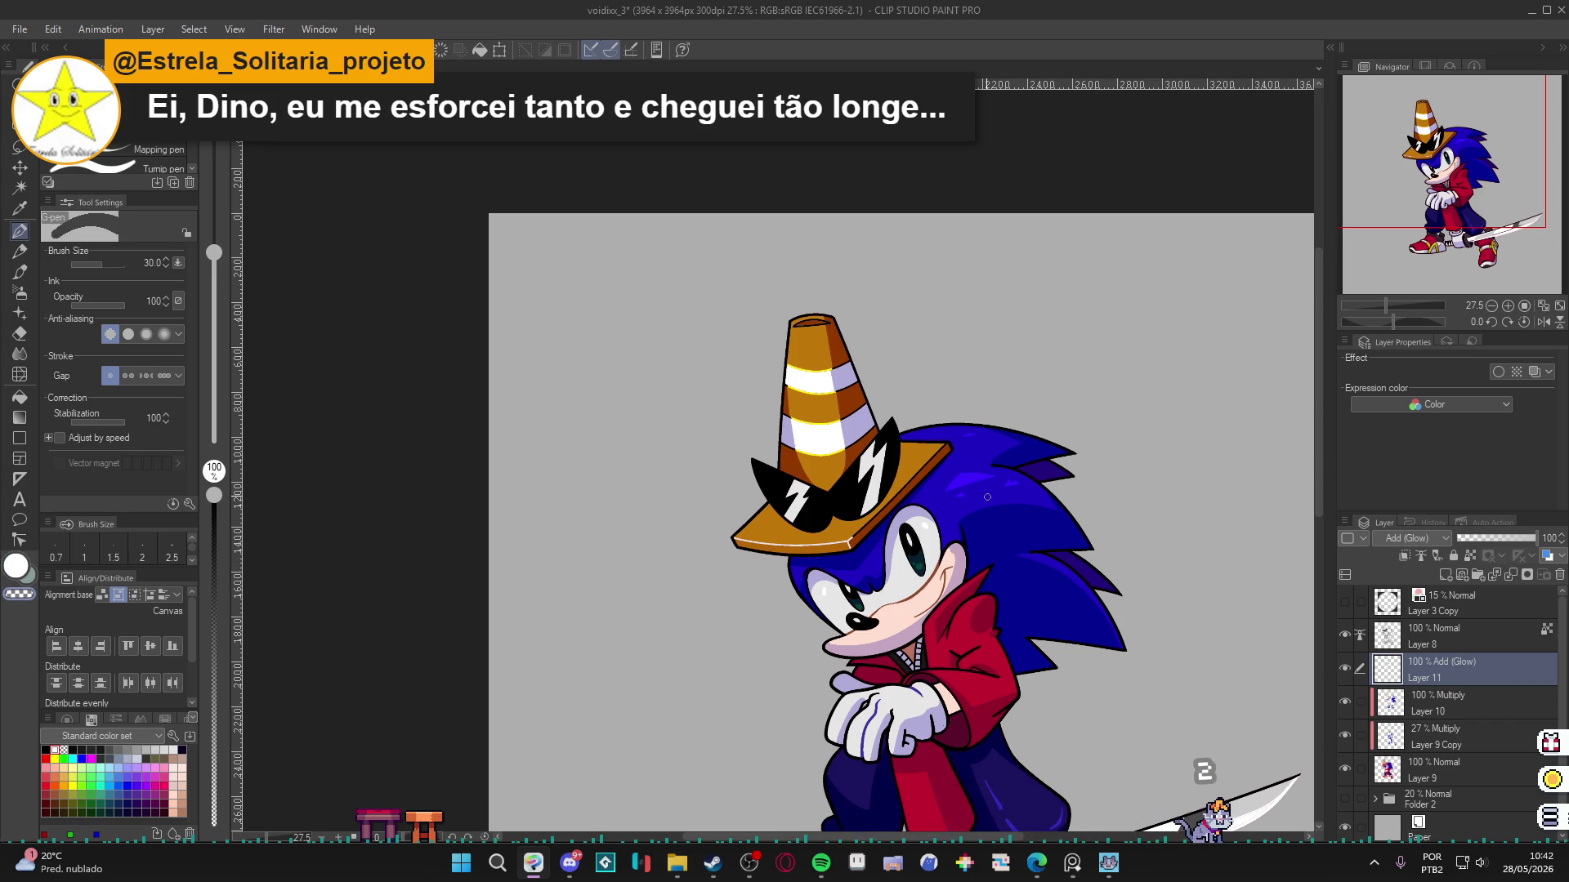
Paint orange glow along the traffic cone's right edge in a rotated view.
{"action": "left_click", "coordinate": [834, 505], "text": "alt"}
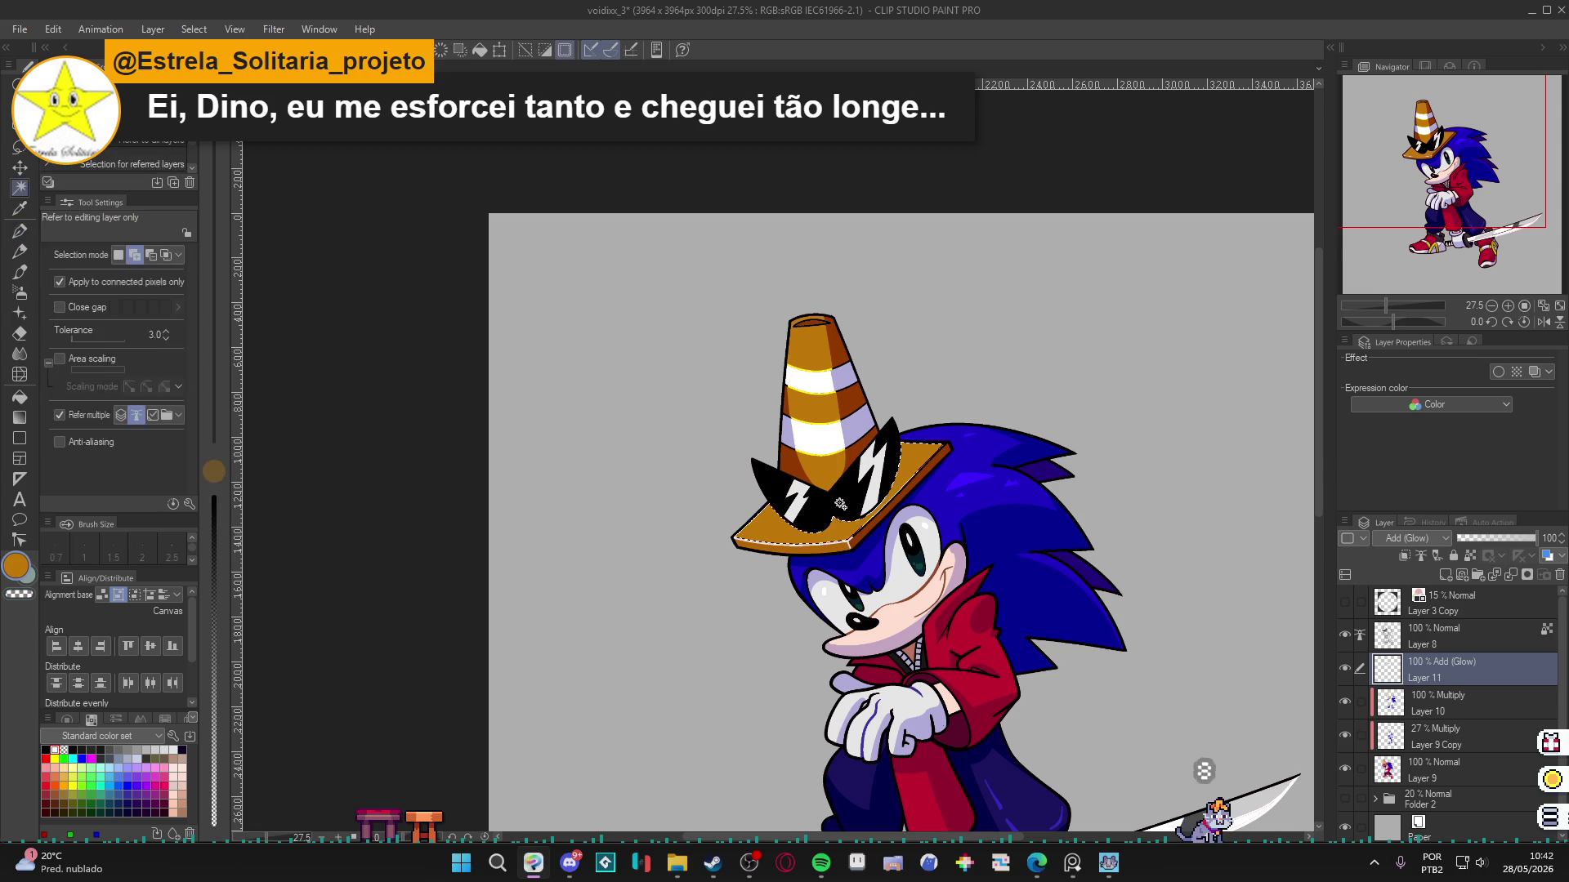
{"action": "mouse_move", "coordinate": [865, 567]}
{"action": "left_mouse_down"}
{"action": "mouse_move", "coordinate": [882, 462]}
{"action": "mouse_move", "coordinate": [868, 457]}
{"action": "mouse_move", "coordinate": [837, 522]}
{"action": "left_mouse_up"}
{"action": "left_click_drag", "start_coordinate": [887, 449], "coordinate": [846, 510]}
{"action": "left_click_drag", "start_coordinate": [870, 441], "coordinate": [880, 446]}
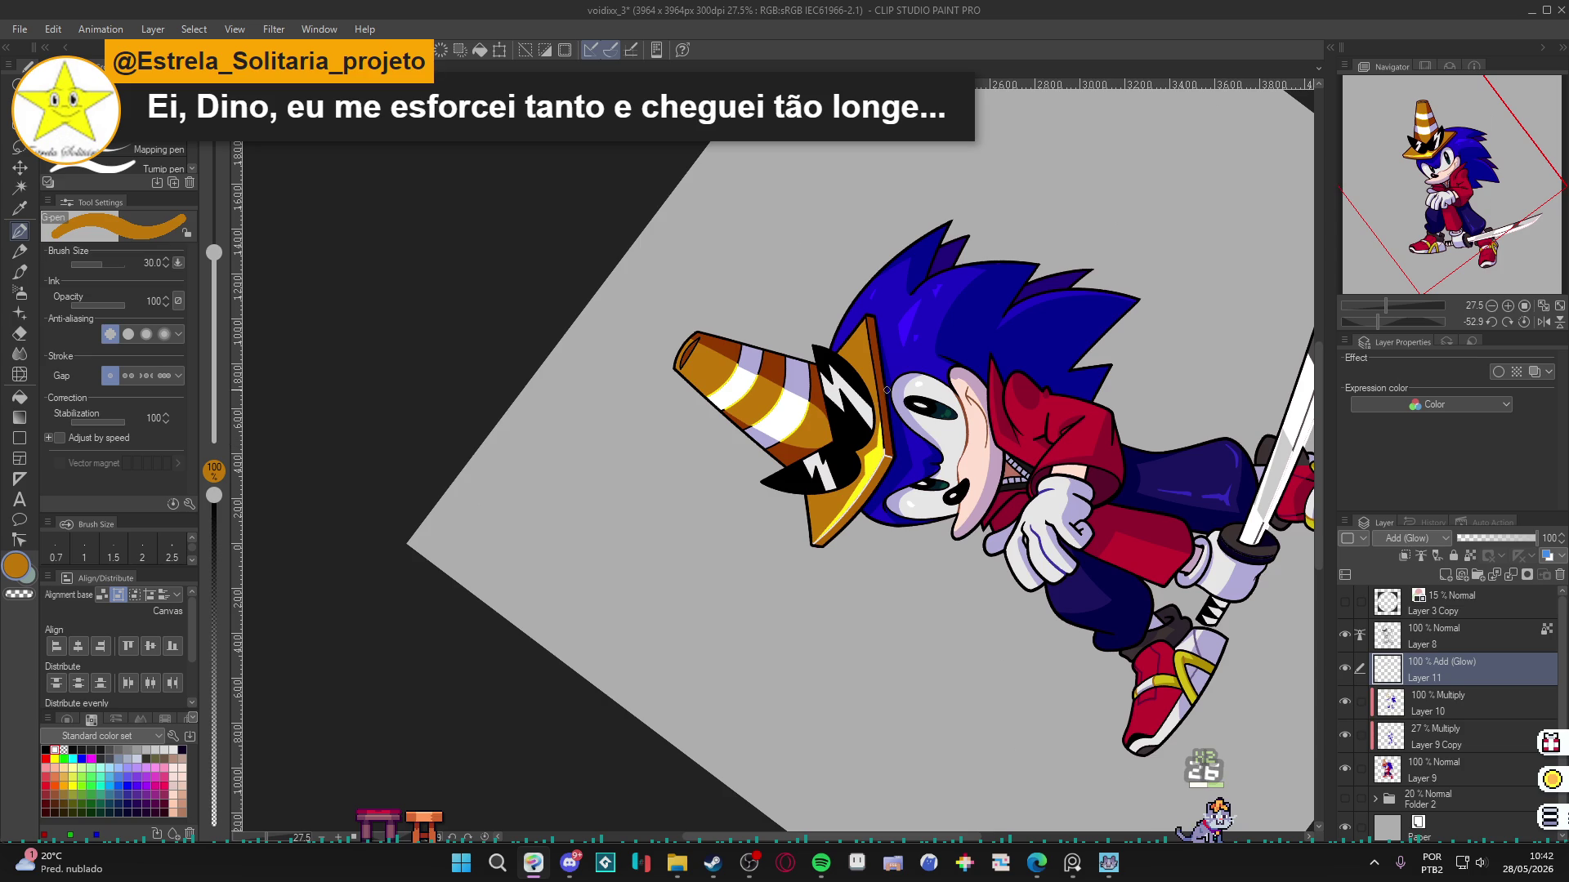
{"action": "key", "text": "ctrl+at"}
{"action": "left_click_drag", "start_coordinate": [976, 447], "coordinate": [1069, 535]}
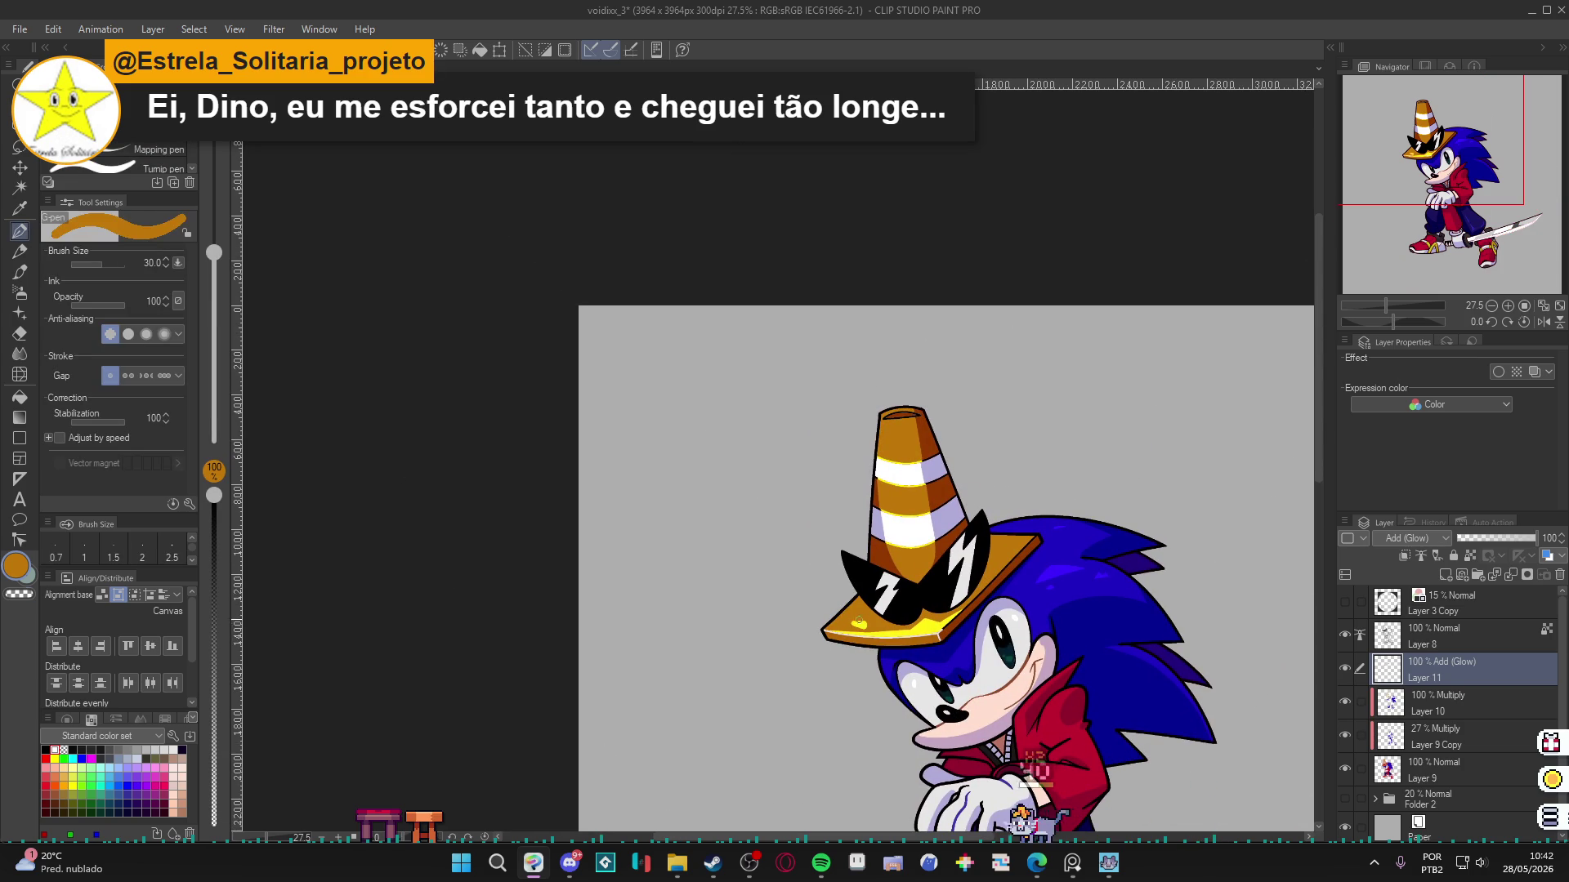
Dab yellow glow highlights on the cone's lower band and brim, erasing excess.
{"action": "key", "text": "c"}
{"action": "key", "text": "c"}
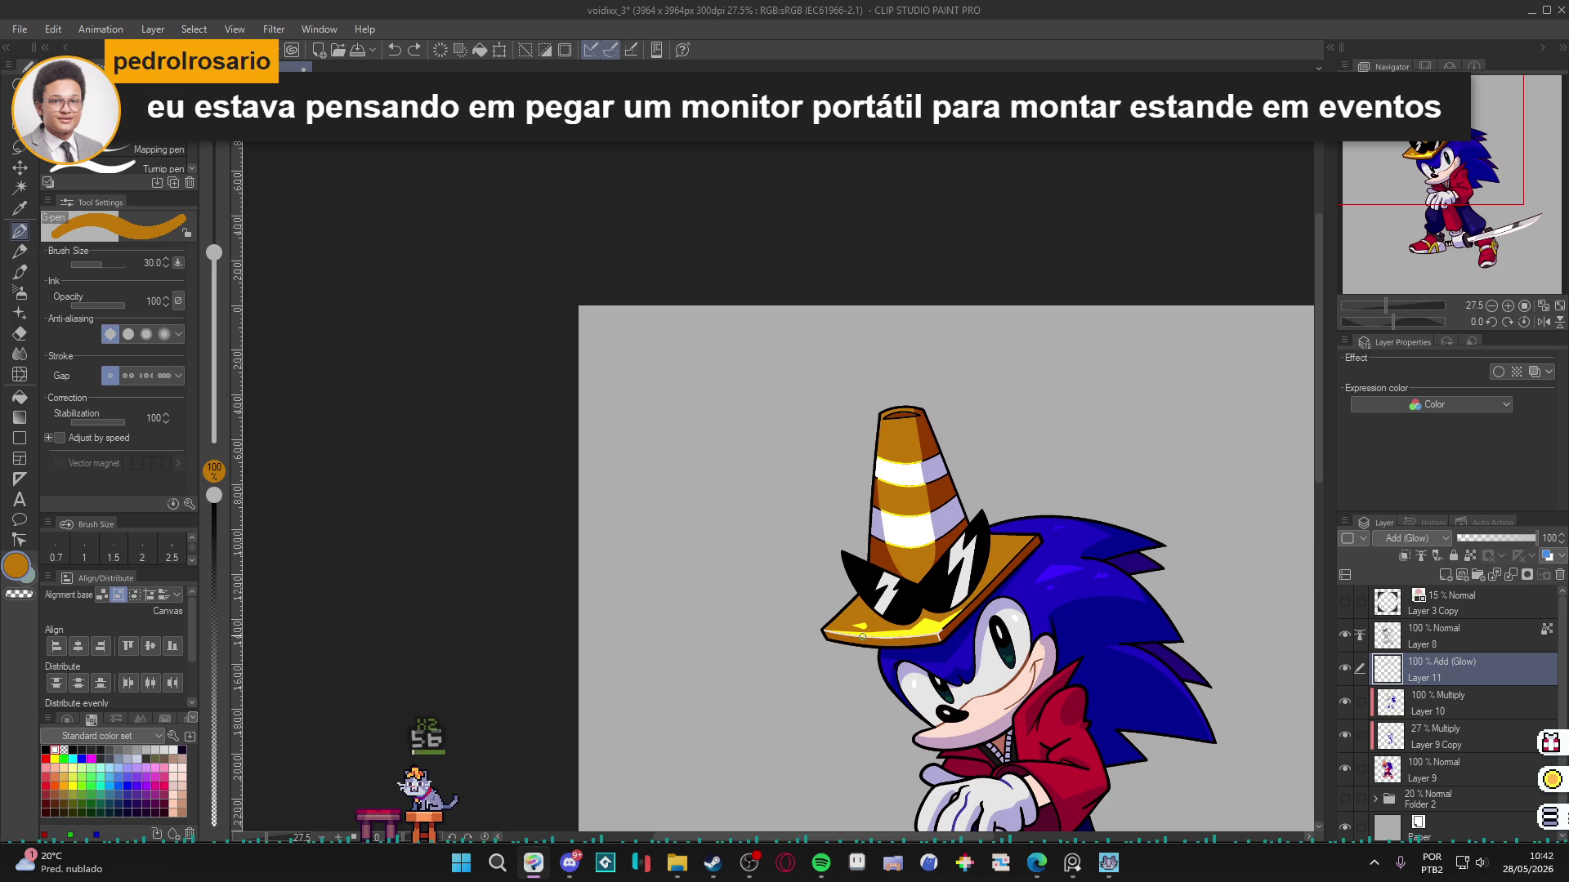
{"action": "left_click_drag", "start_coordinate": [897, 422], "coordinate": [938, 497]}
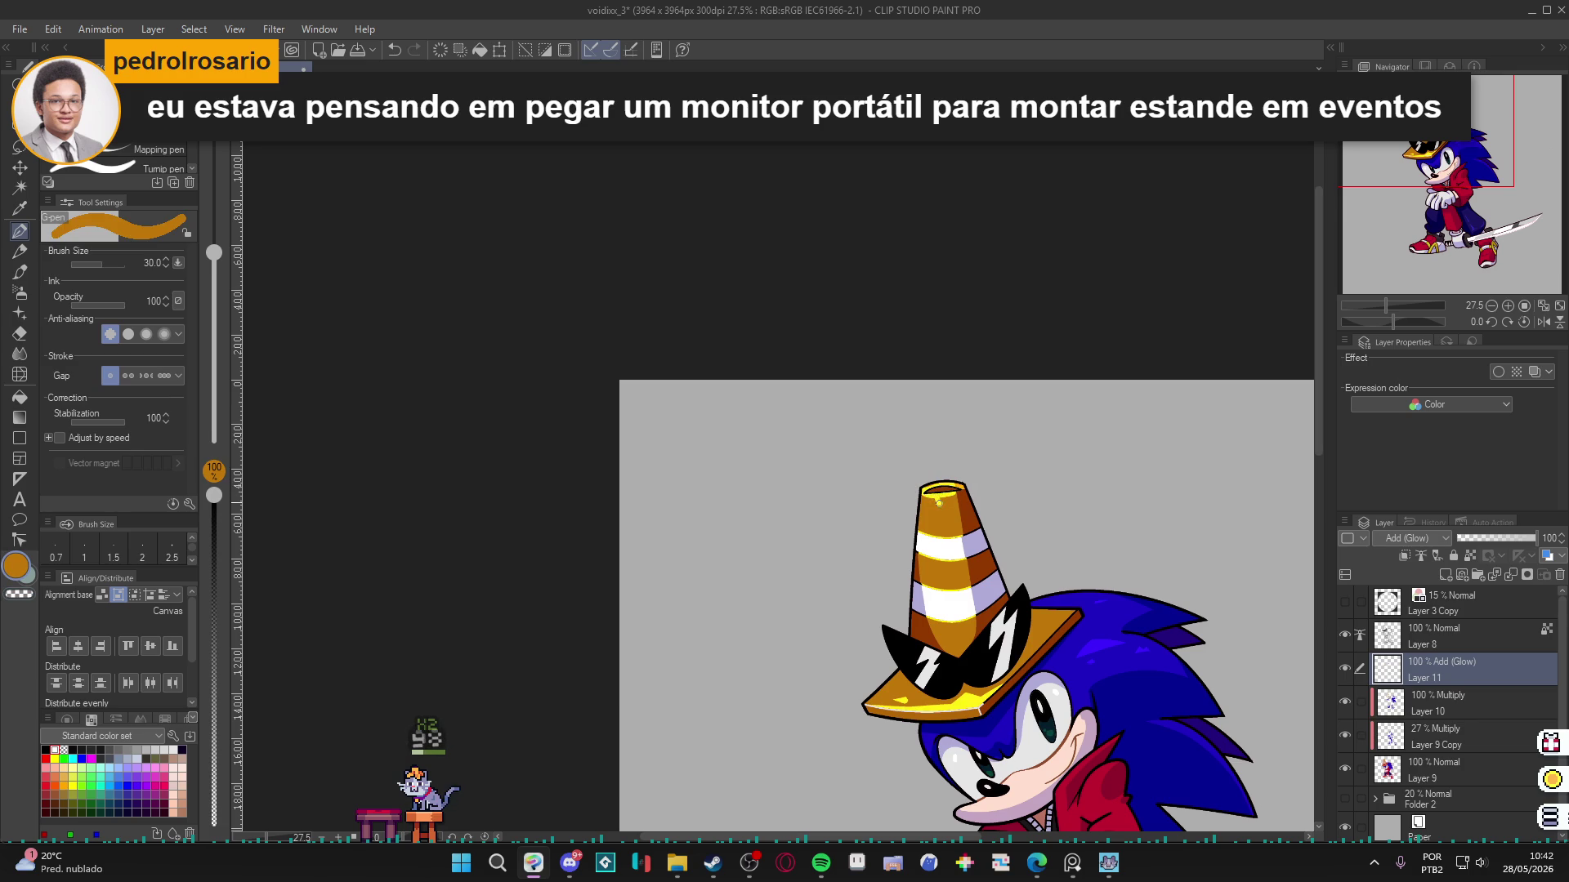
{"action": "key", "text": "c"}
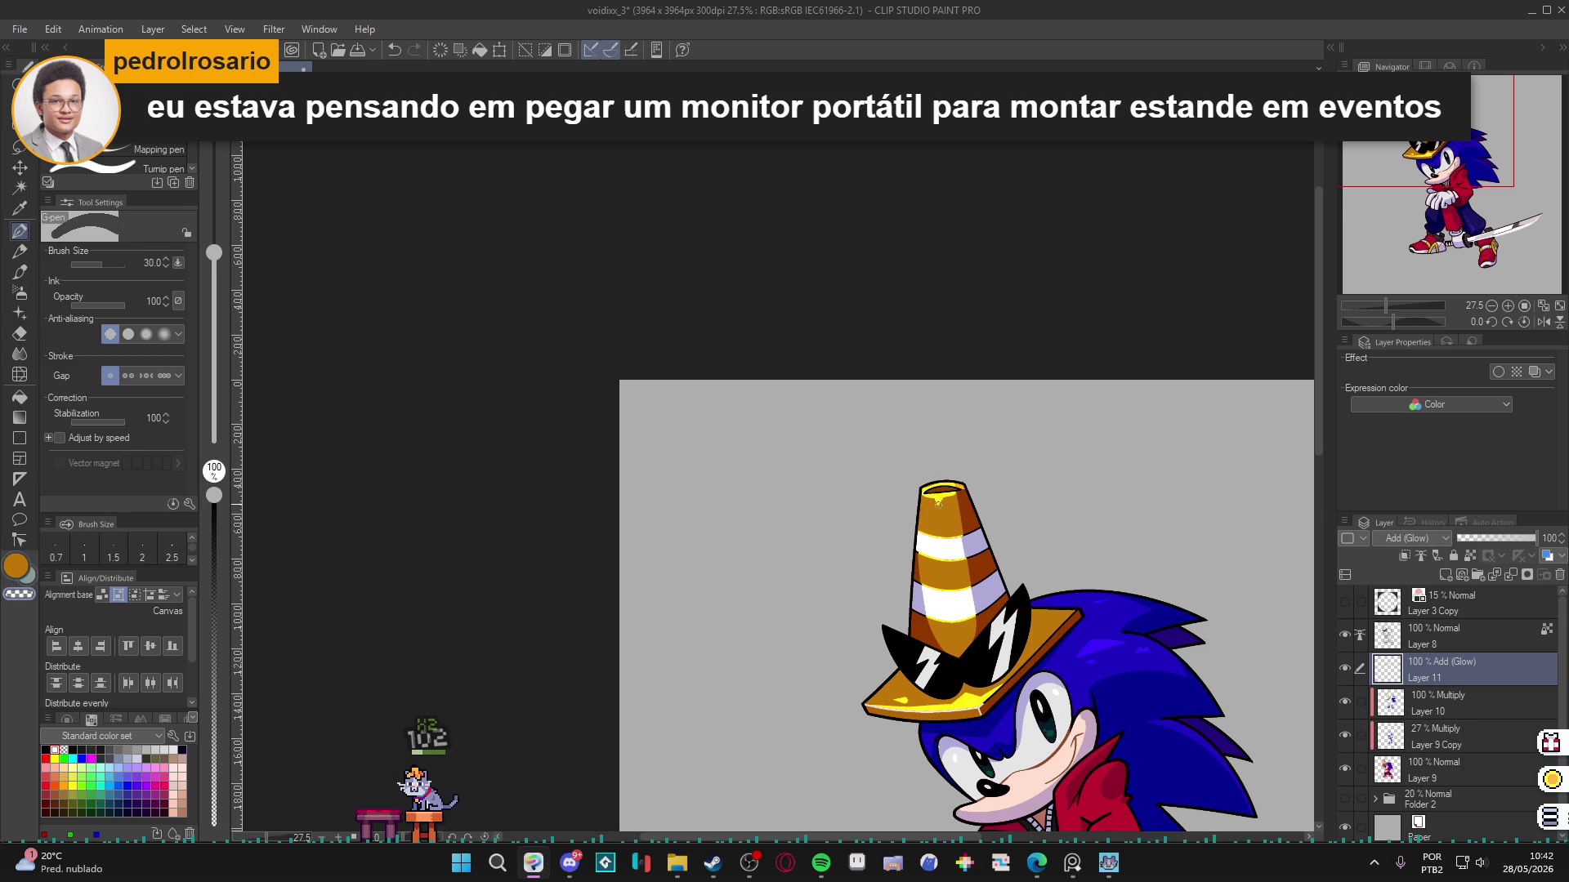
{"action": "key", "text": "c"}
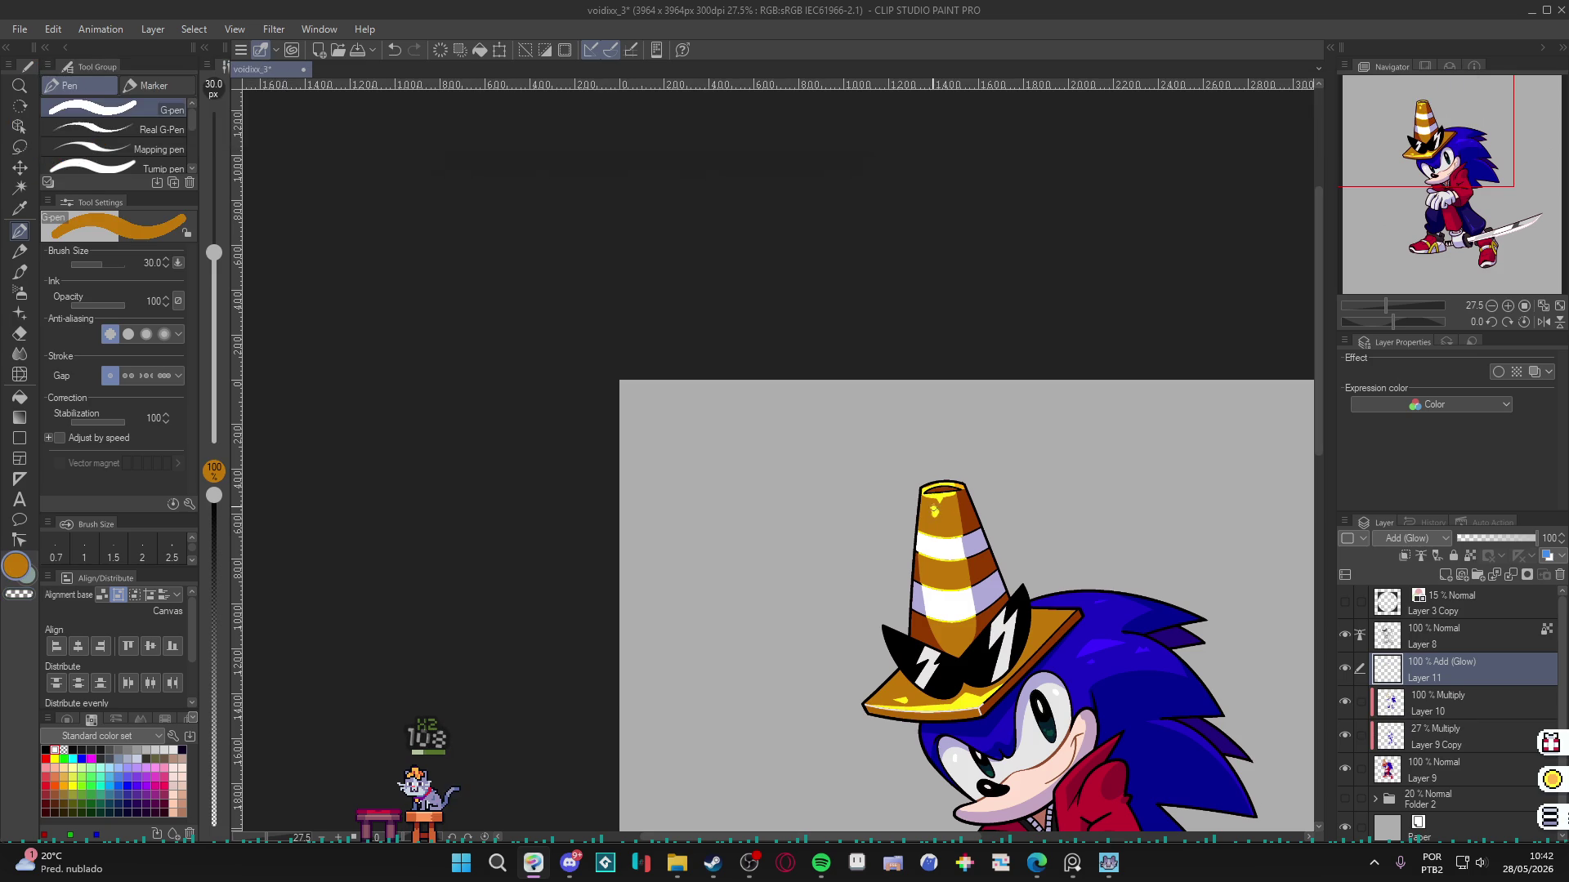
{"action": "key", "text": "c"}
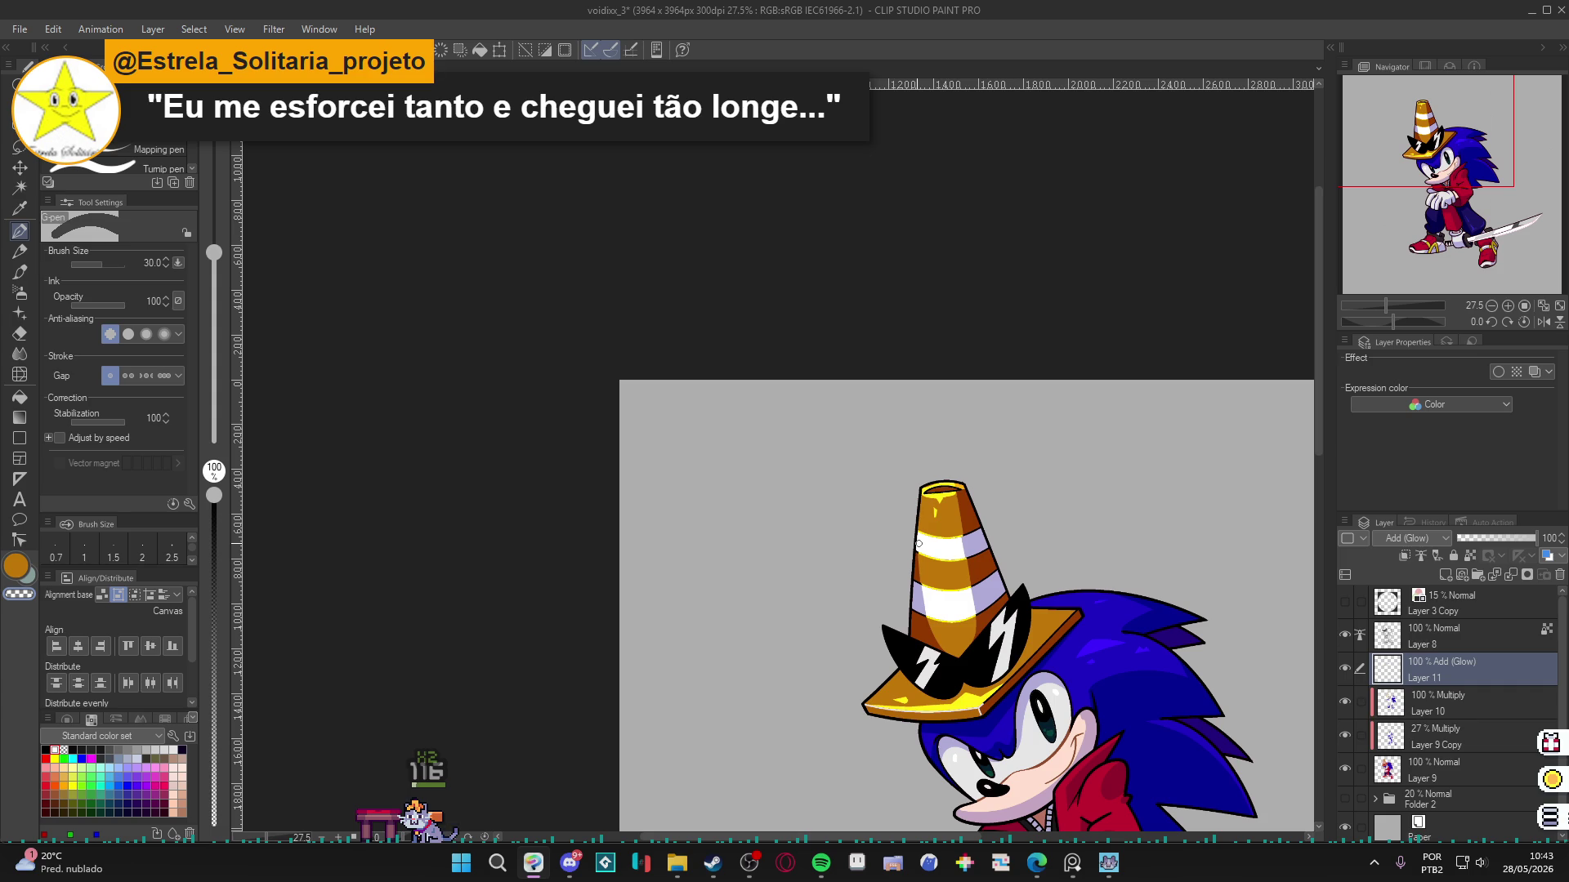
{"action": "scroll", "coordinate": [1063, 629], "scroll_direction": "down", "scroll_amount": 3}
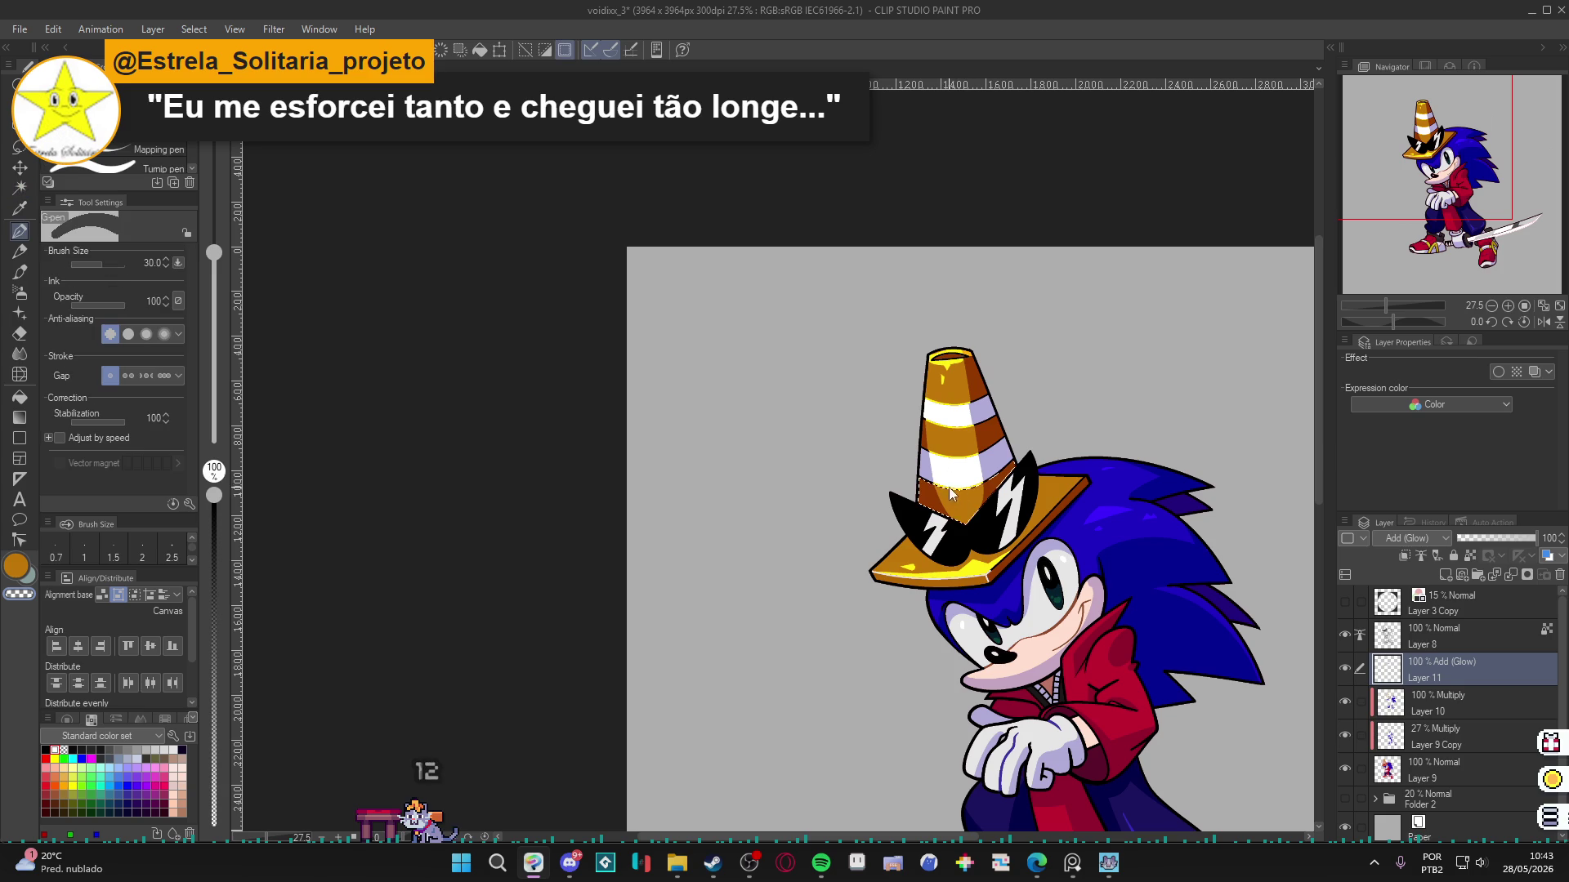
{"action": "left_click_drag", "start_coordinate": [952, 486], "coordinate": [971, 504]}
{"action": "key", "text": "ctrl+d"}
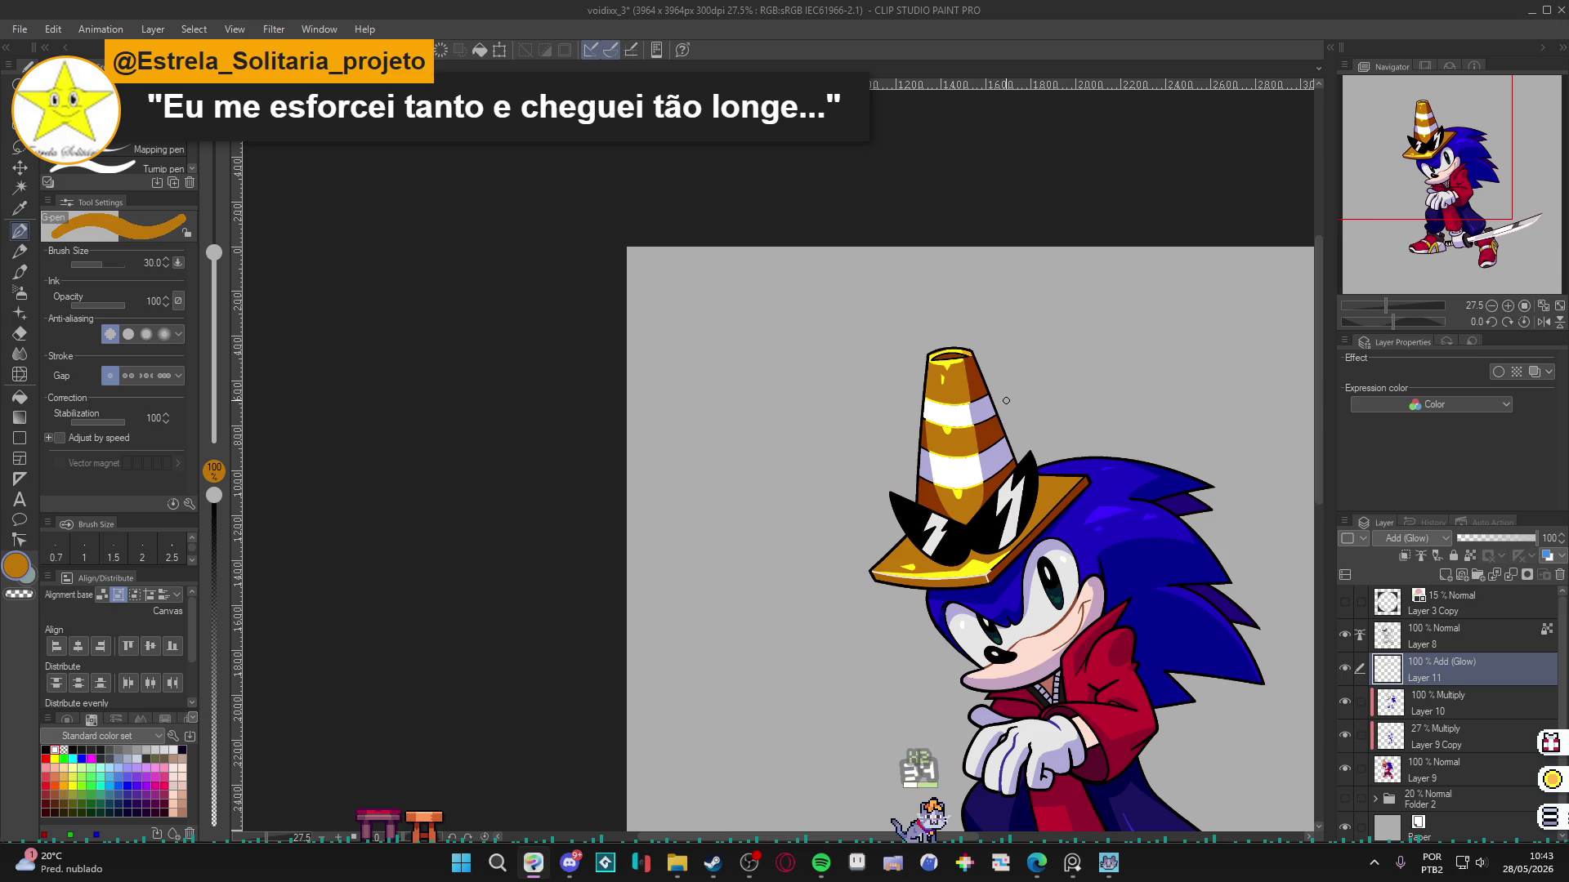
{"action": "scroll", "coordinate": [1148, 378], "scroll_direction": "down", "scroll_amount": 3}
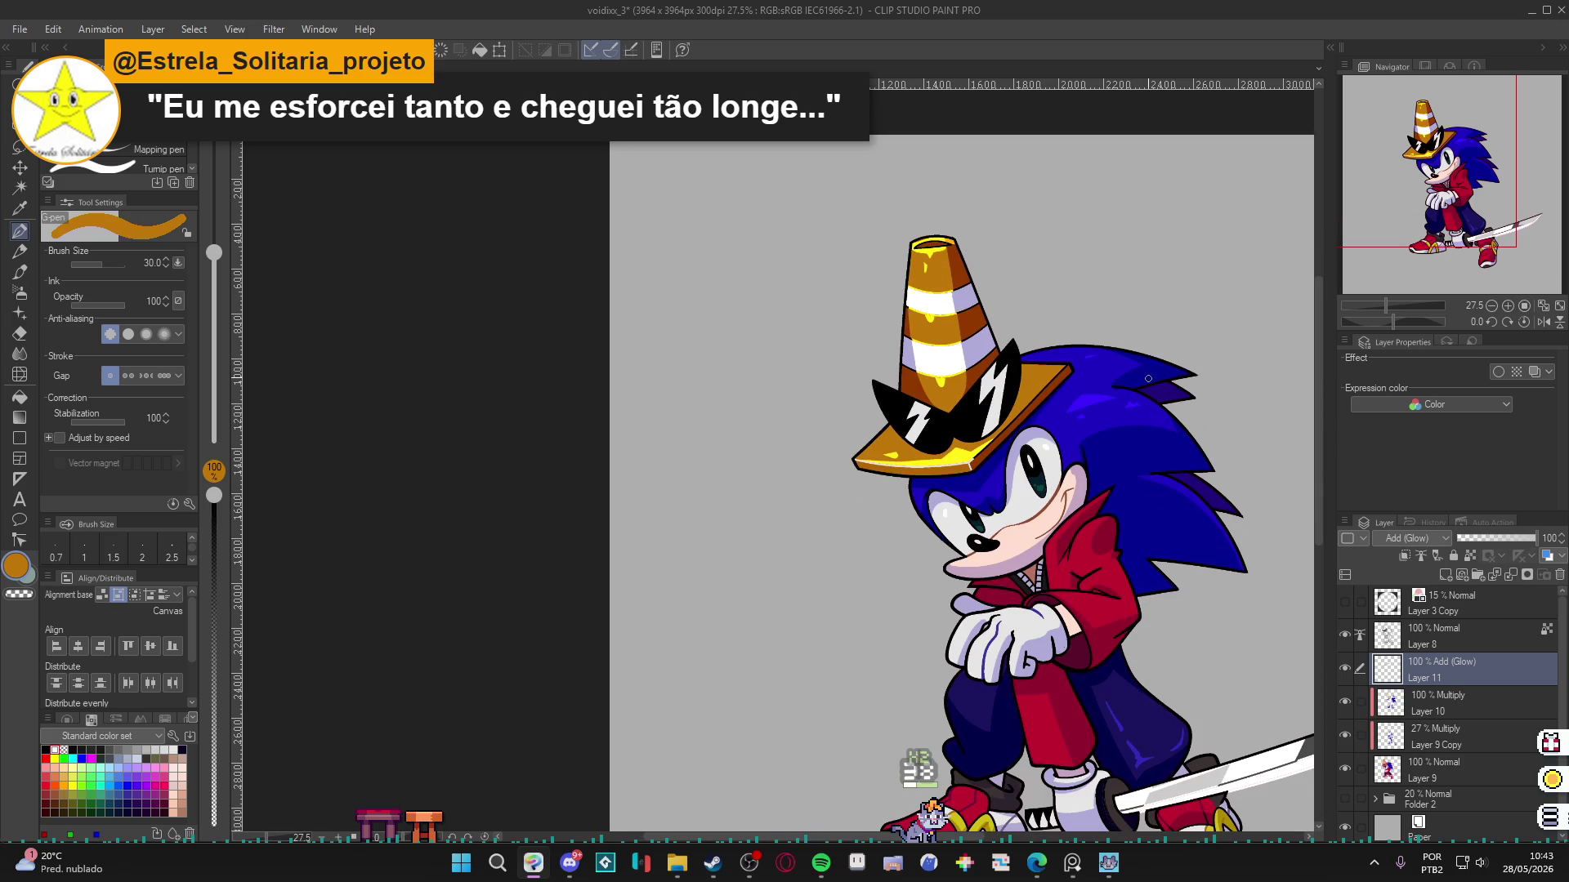
{"action": "left_click", "coordinate": [1009, 532], "text": "alt"}
Paint a small pale pink highlight on Sonic's muzzle.
{"action": "left_click_drag", "start_coordinate": [1009, 531], "coordinate": [1019, 531]}
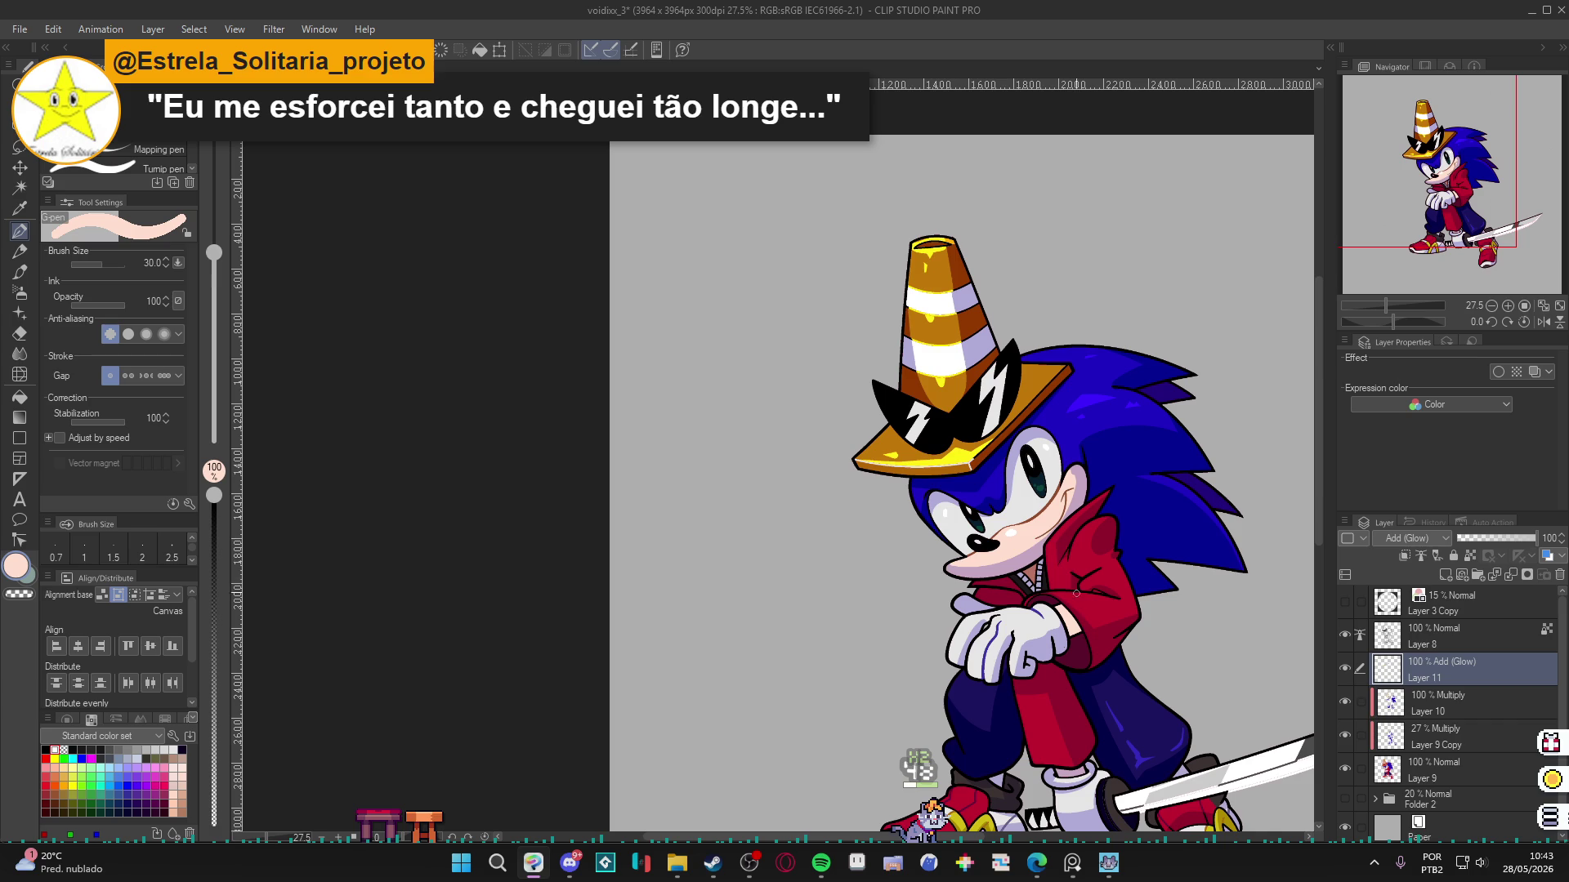
{"action": "key", "text": "x"}
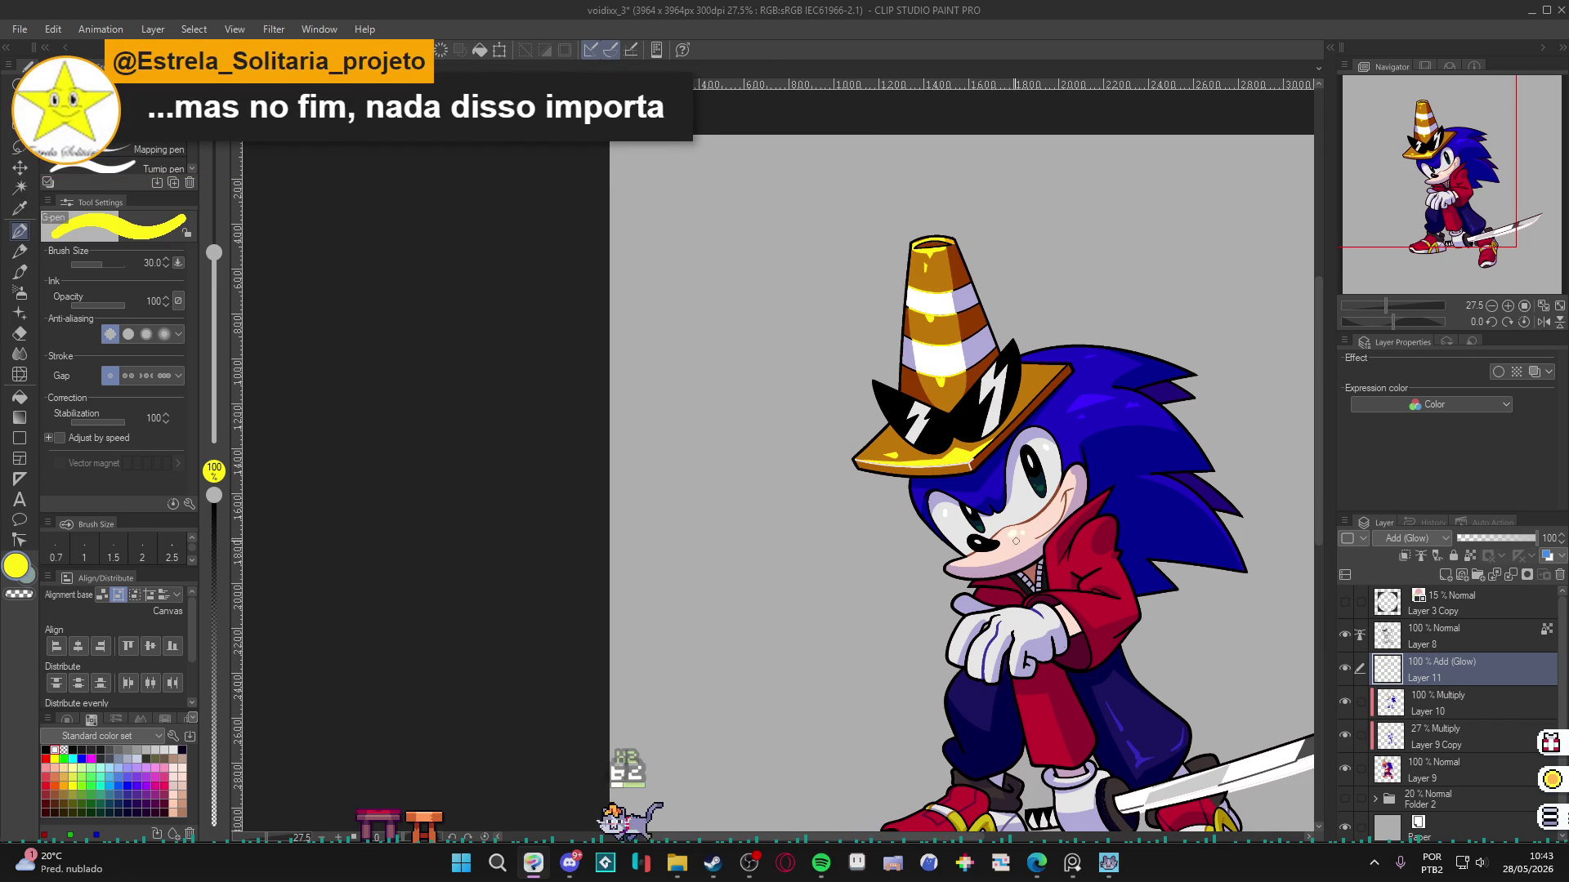
{"action": "key", "text": "c"}
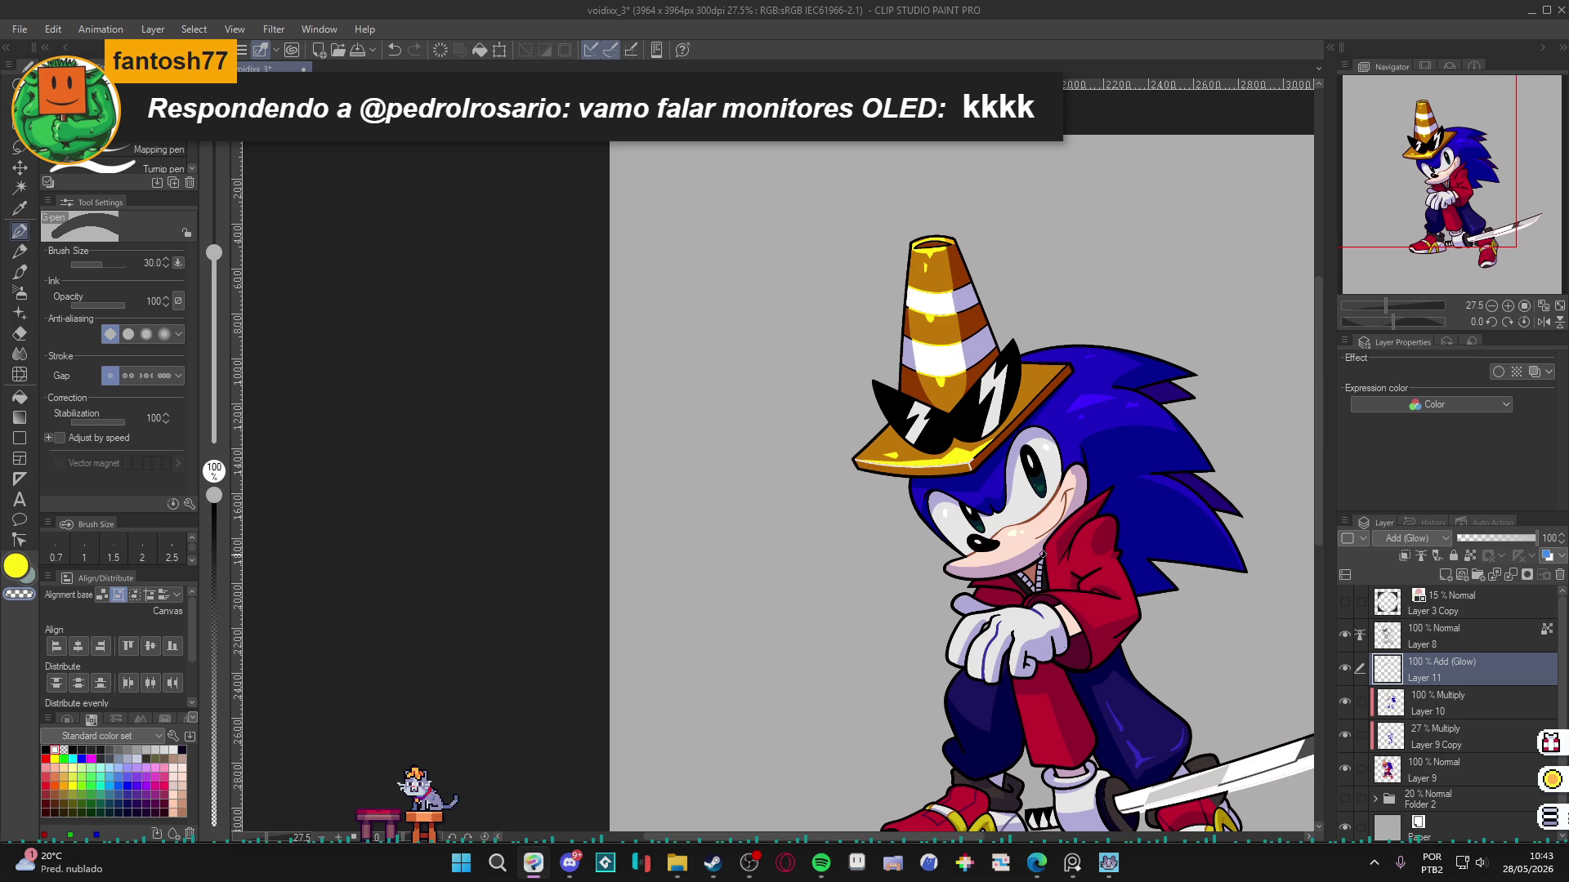
Sample the jacket red, toggle it against the transparent colour with C, and mute the sound.
{"action": "left_click_drag", "start_coordinate": [1043, 554], "coordinate": [1062, 467]}
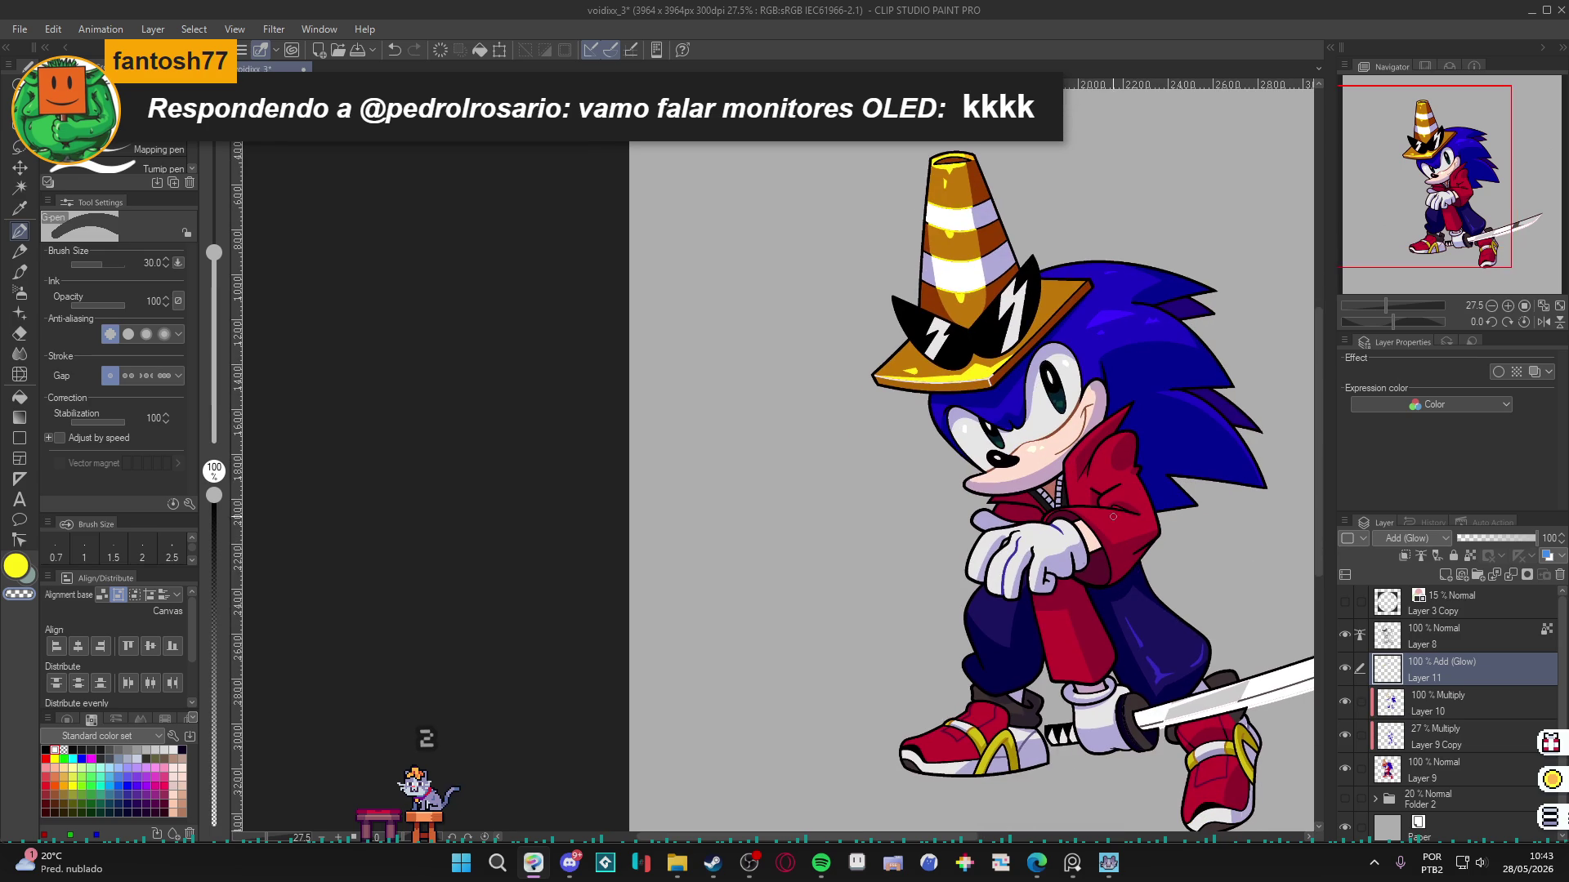
{"action": "left_click", "coordinate": [1116, 515], "text": "alt"}
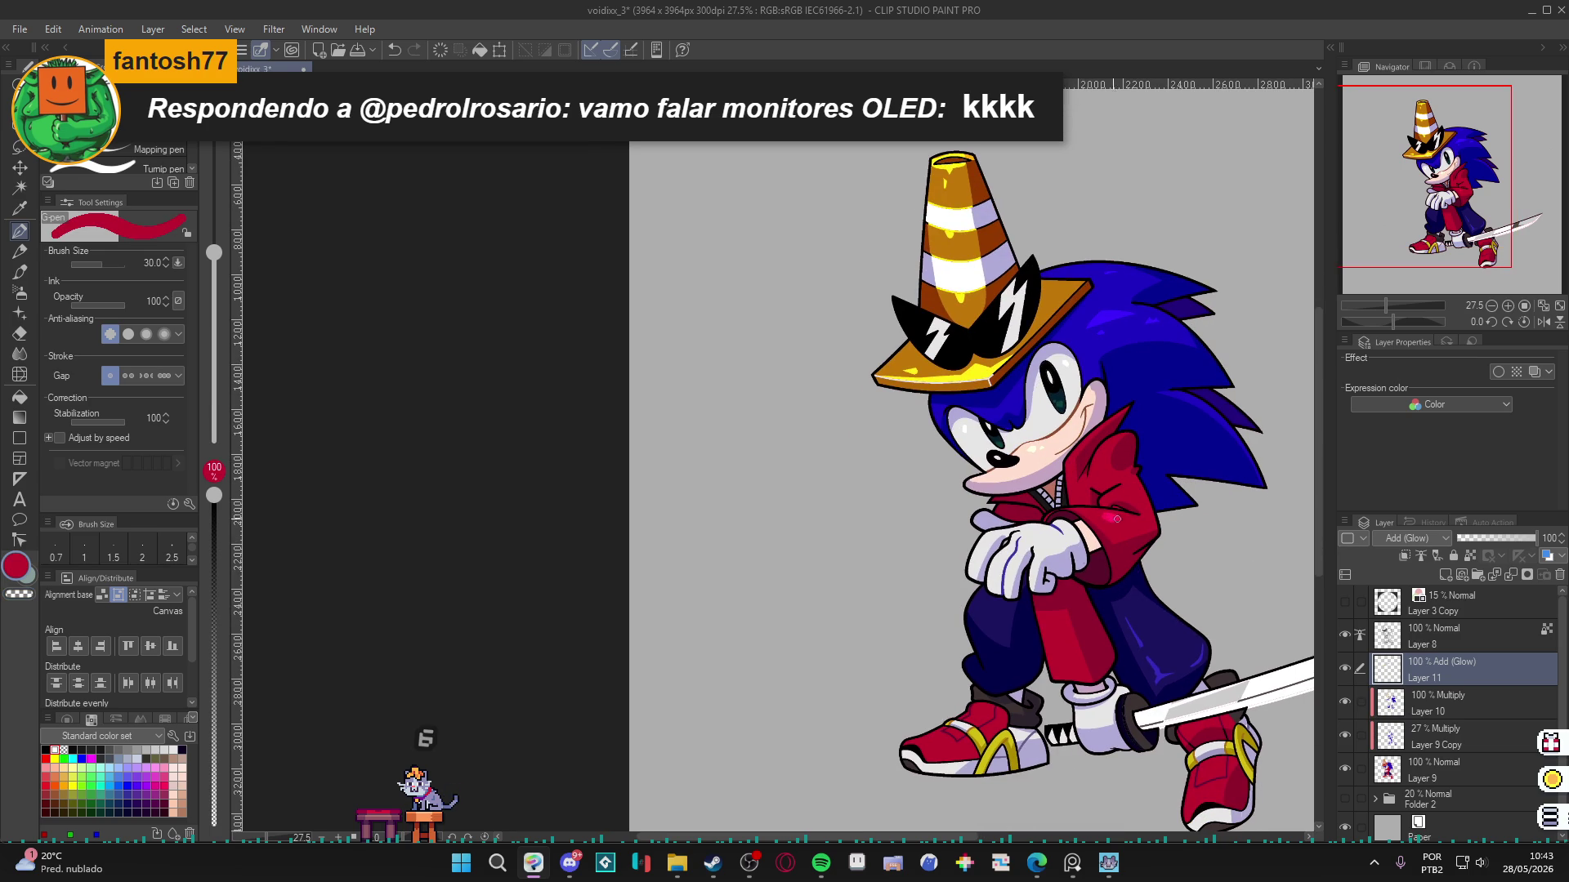
{"action": "key", "text": "c"}
{"action": "key", "text": "c"}
{"action": "key", "text": "c"}
{"action": "key", "text": "c"}
{"action": "key", "text": "c"}
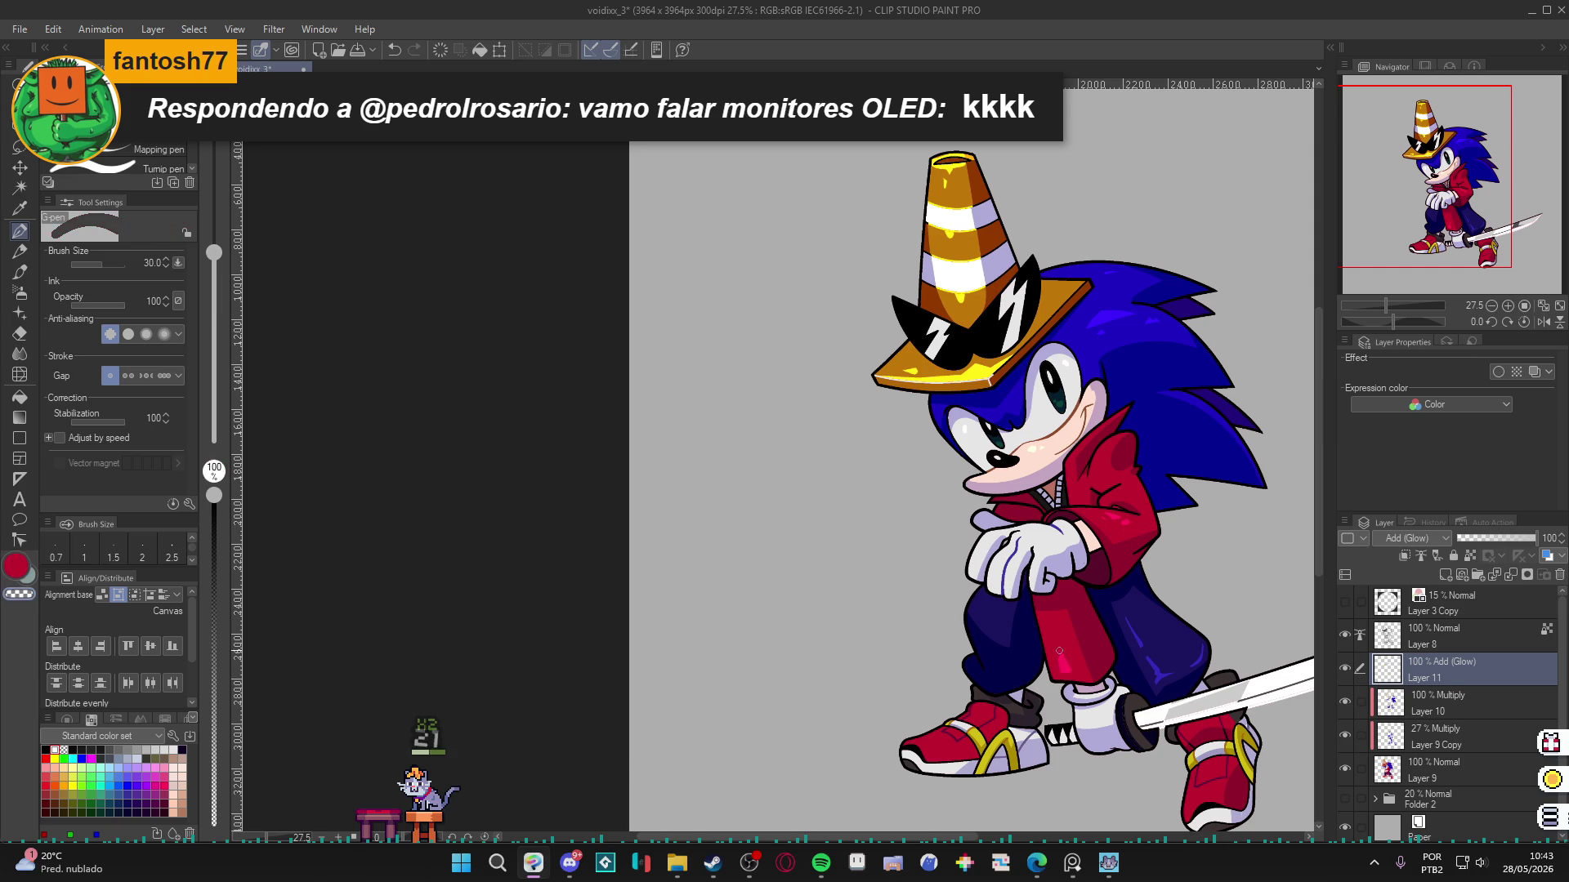
{"action": "key", "text": "c"}
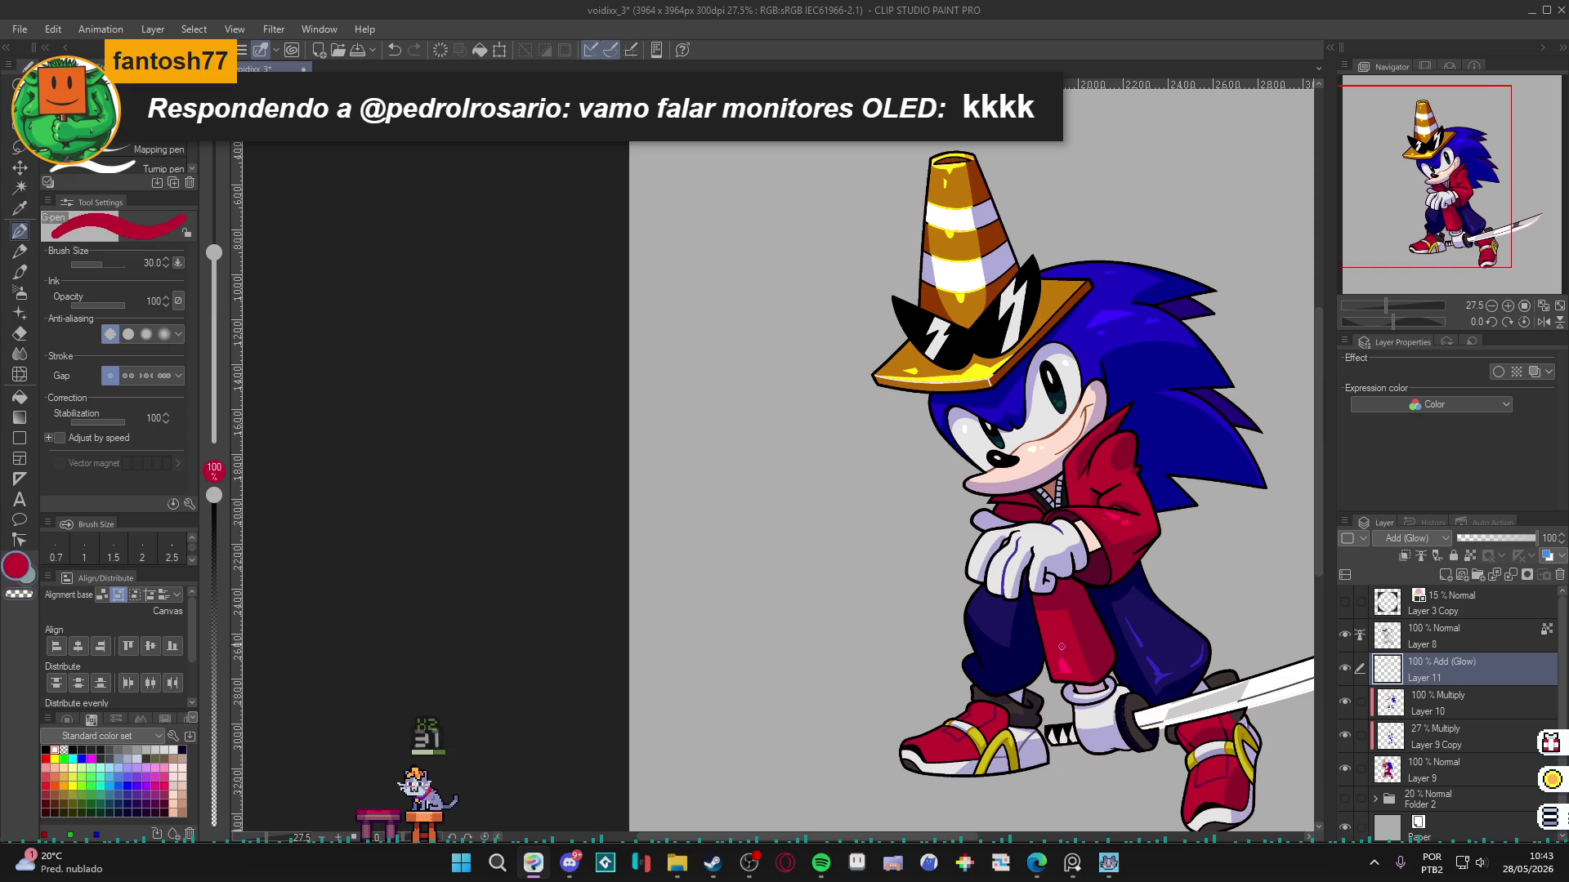
{"action": "key", "text": "c"}
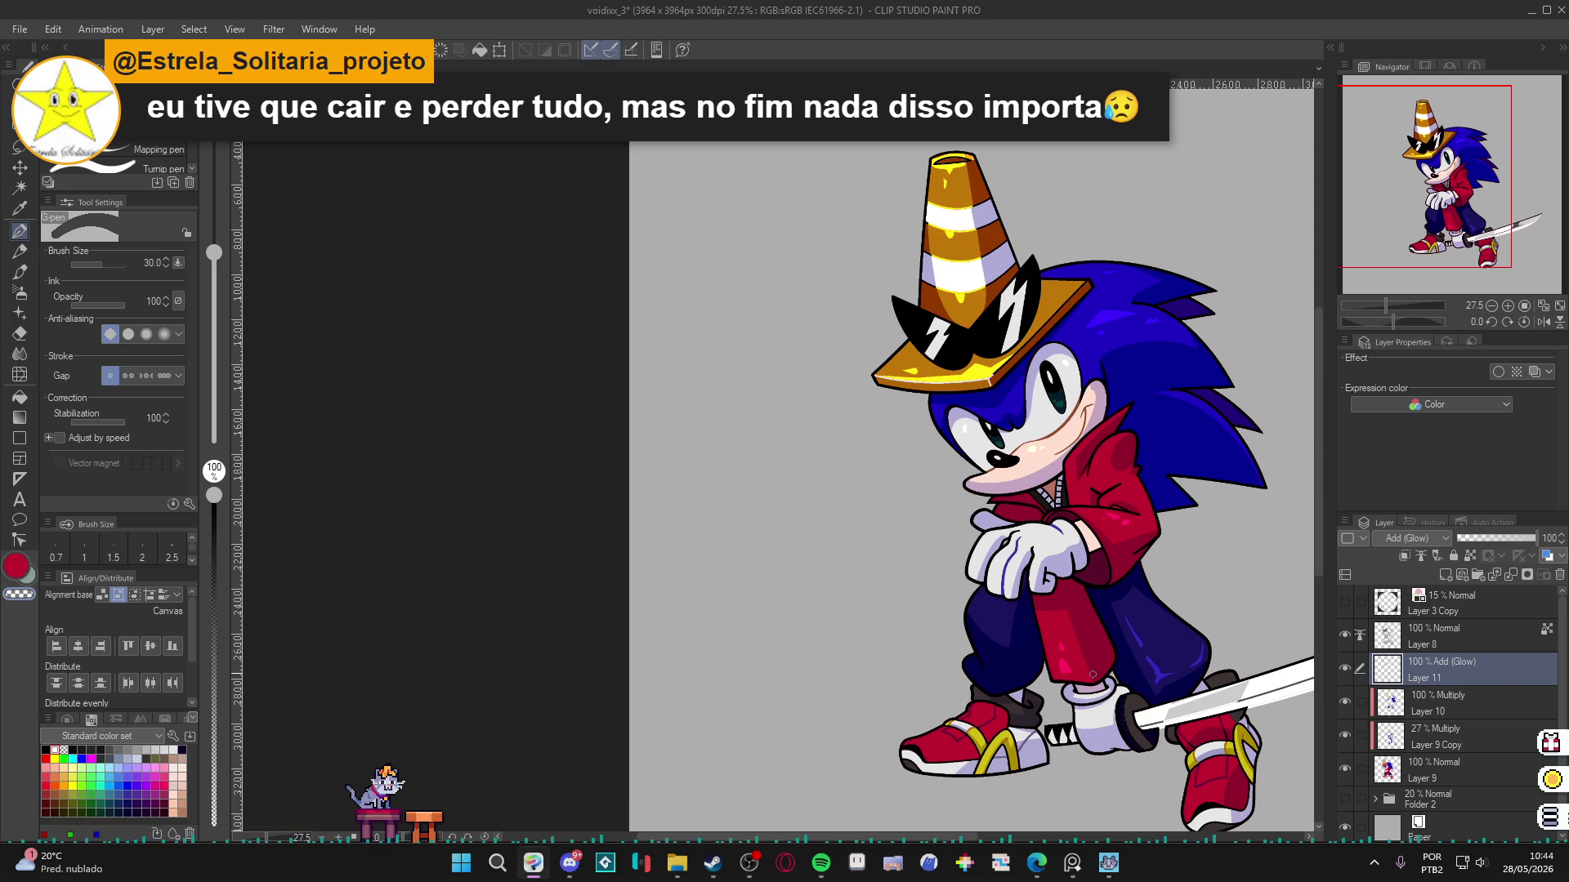
{"action": "key", "text": "XF86AudioMute"}
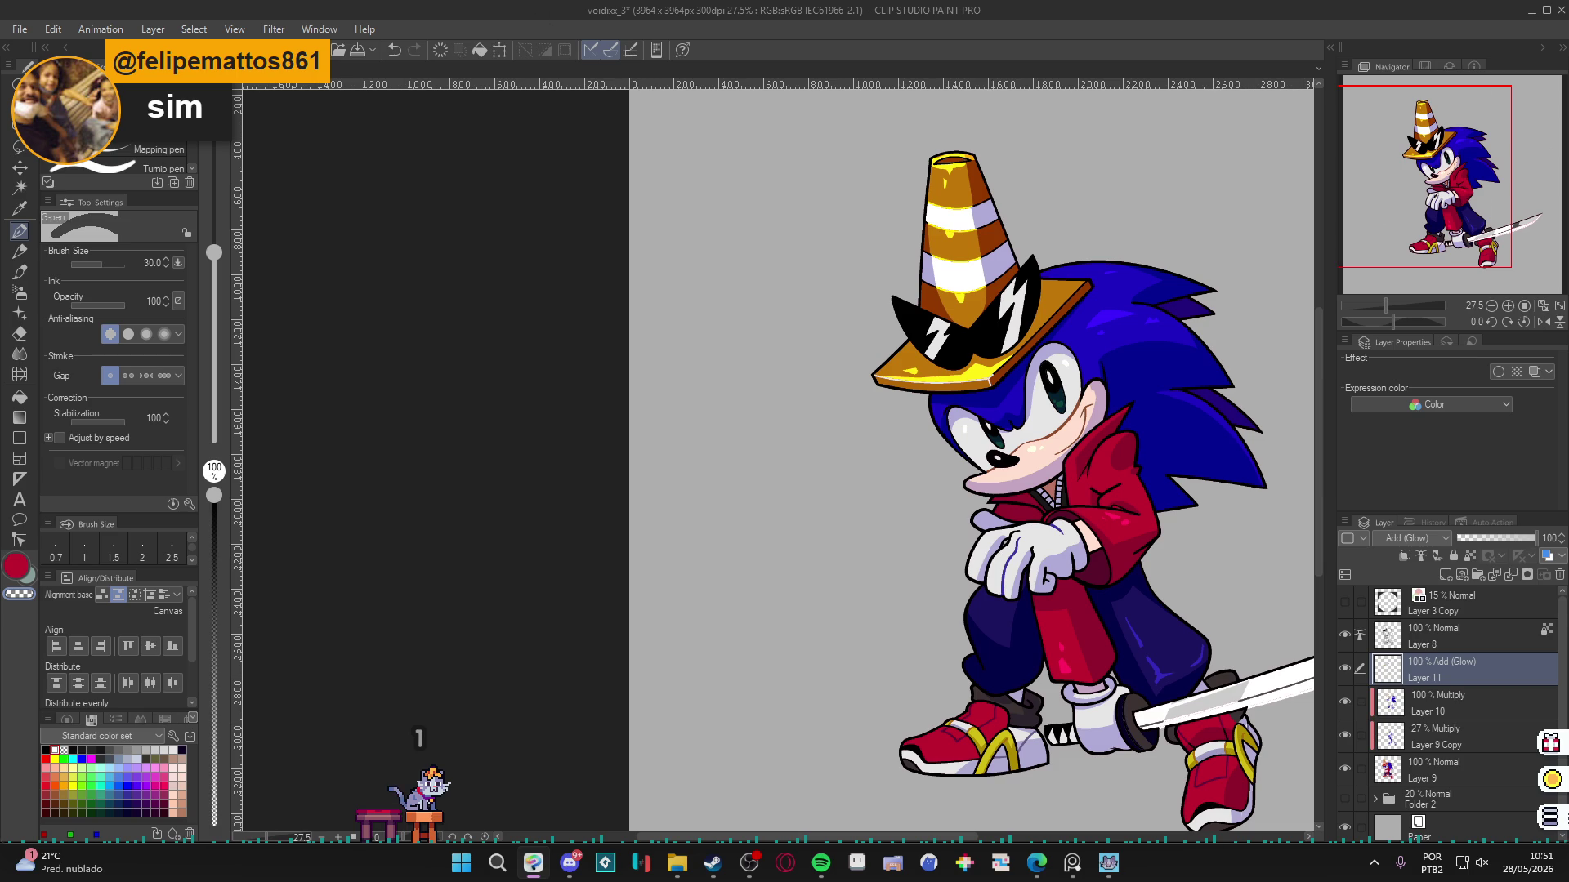
Zoom in, sample Sonic's hair blue, and toggle to the transparent colour.
{"action": "scroll", "coordinate": [1042, 341], "scroll_direction": "up", "scroll_amount": 3}
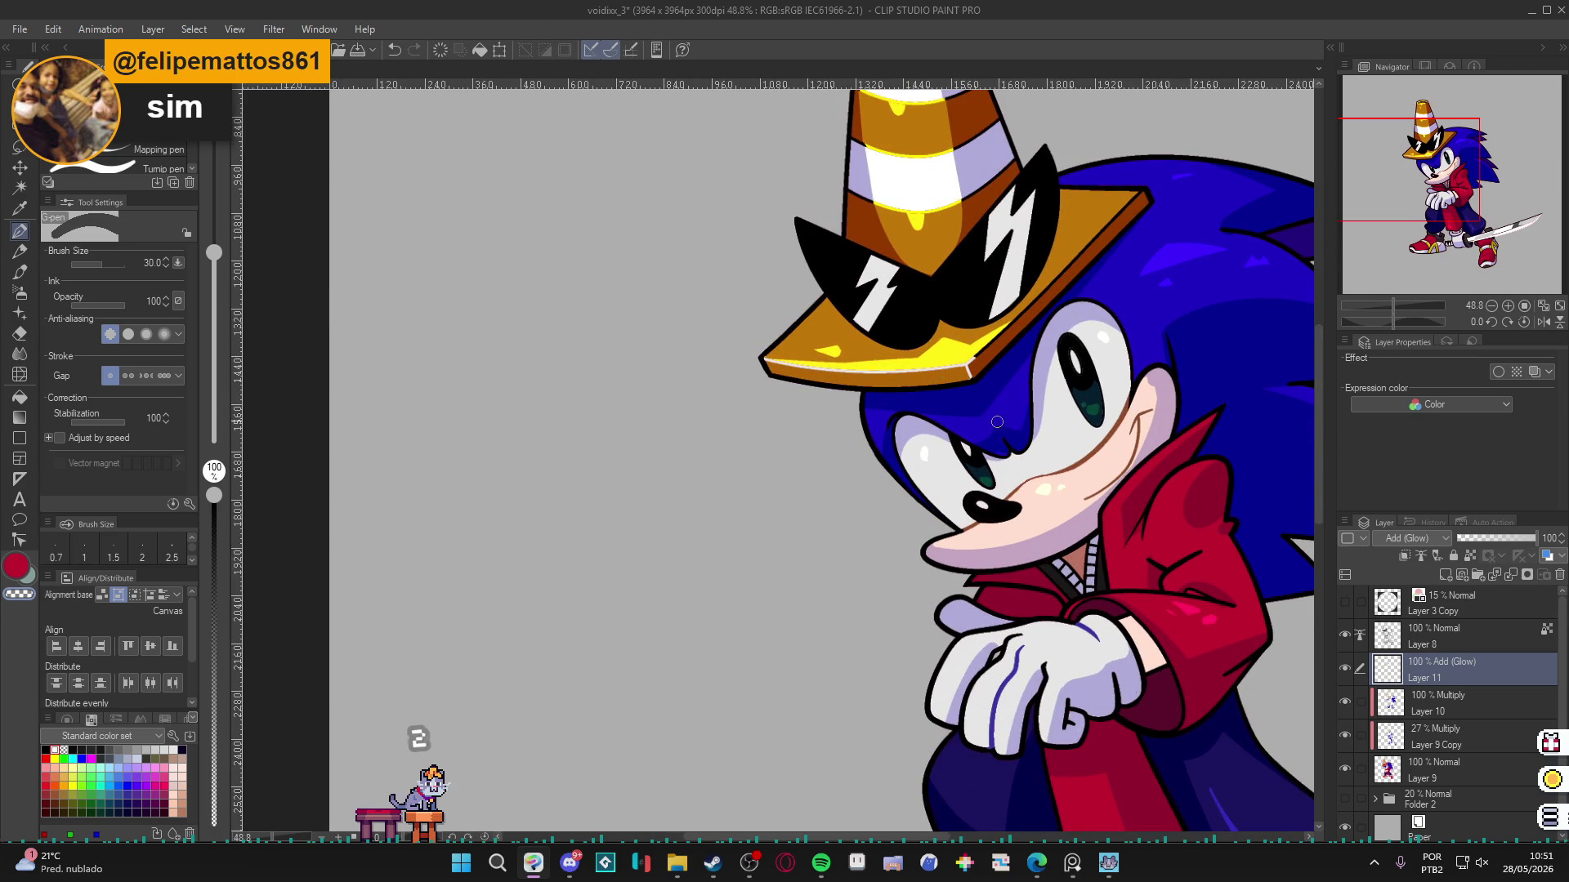
{"action": "left_click", "coordinate": [1013, 404], "text": "alt"}
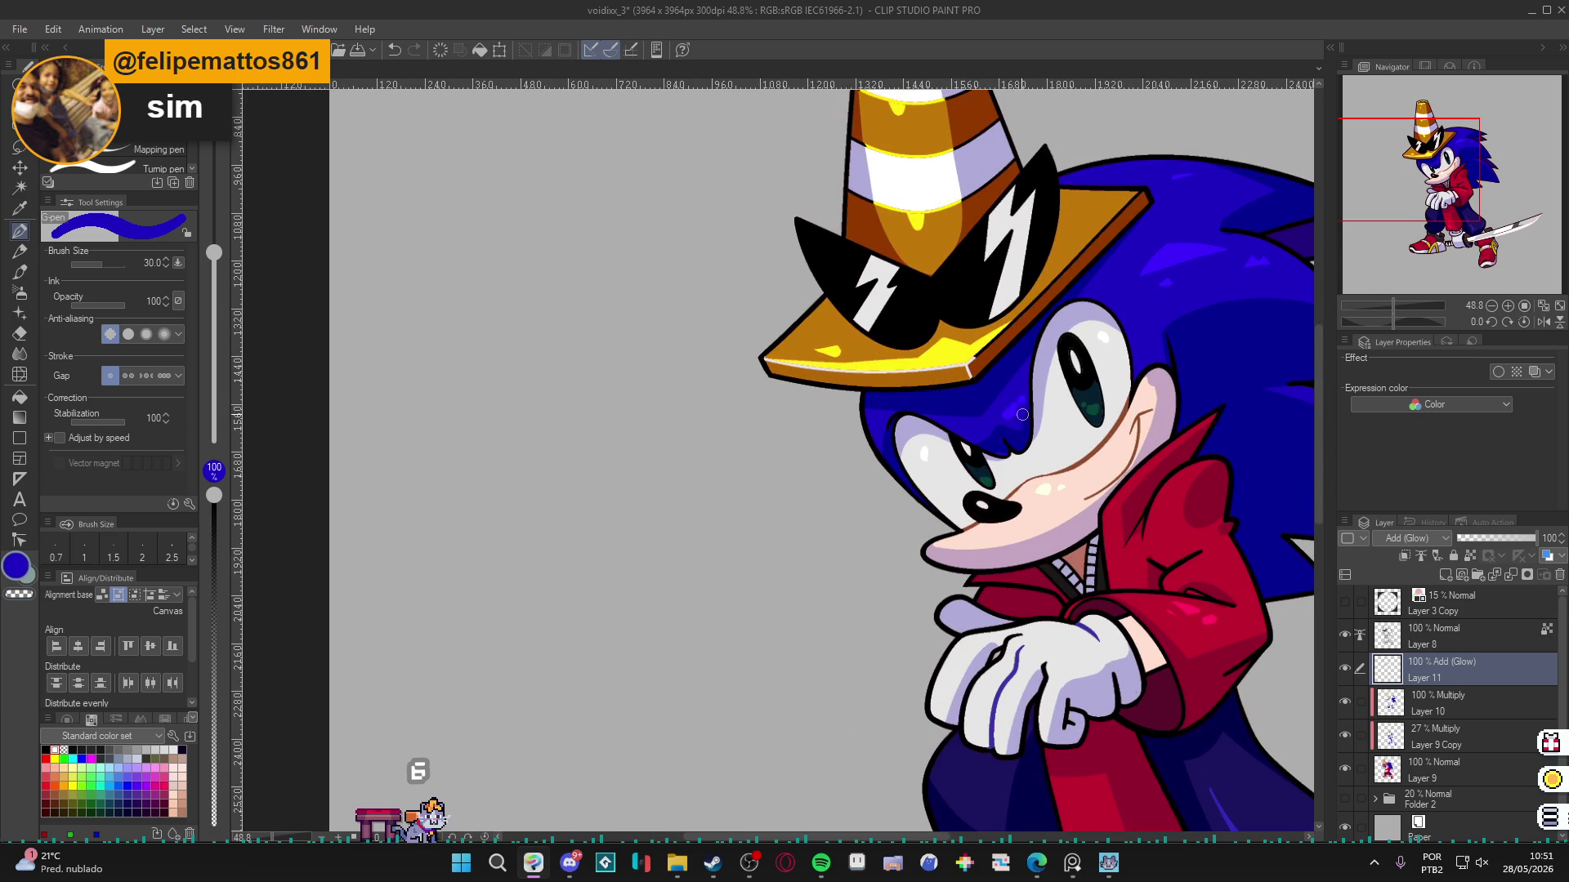
{"action": "key", "text": "c"}
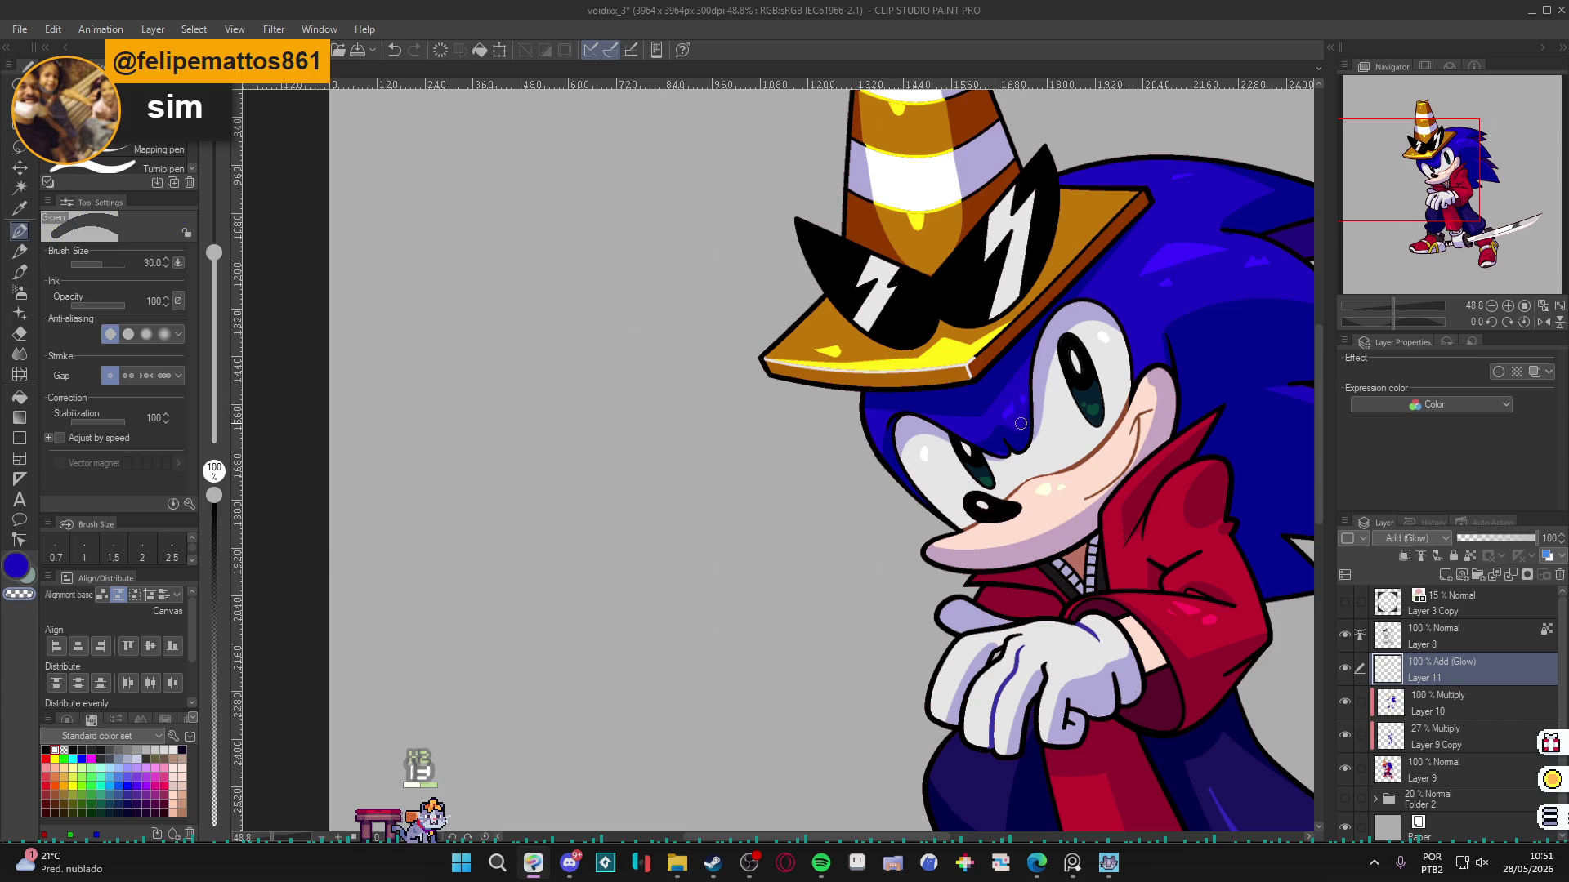
{"action": "key", "text": "c"}
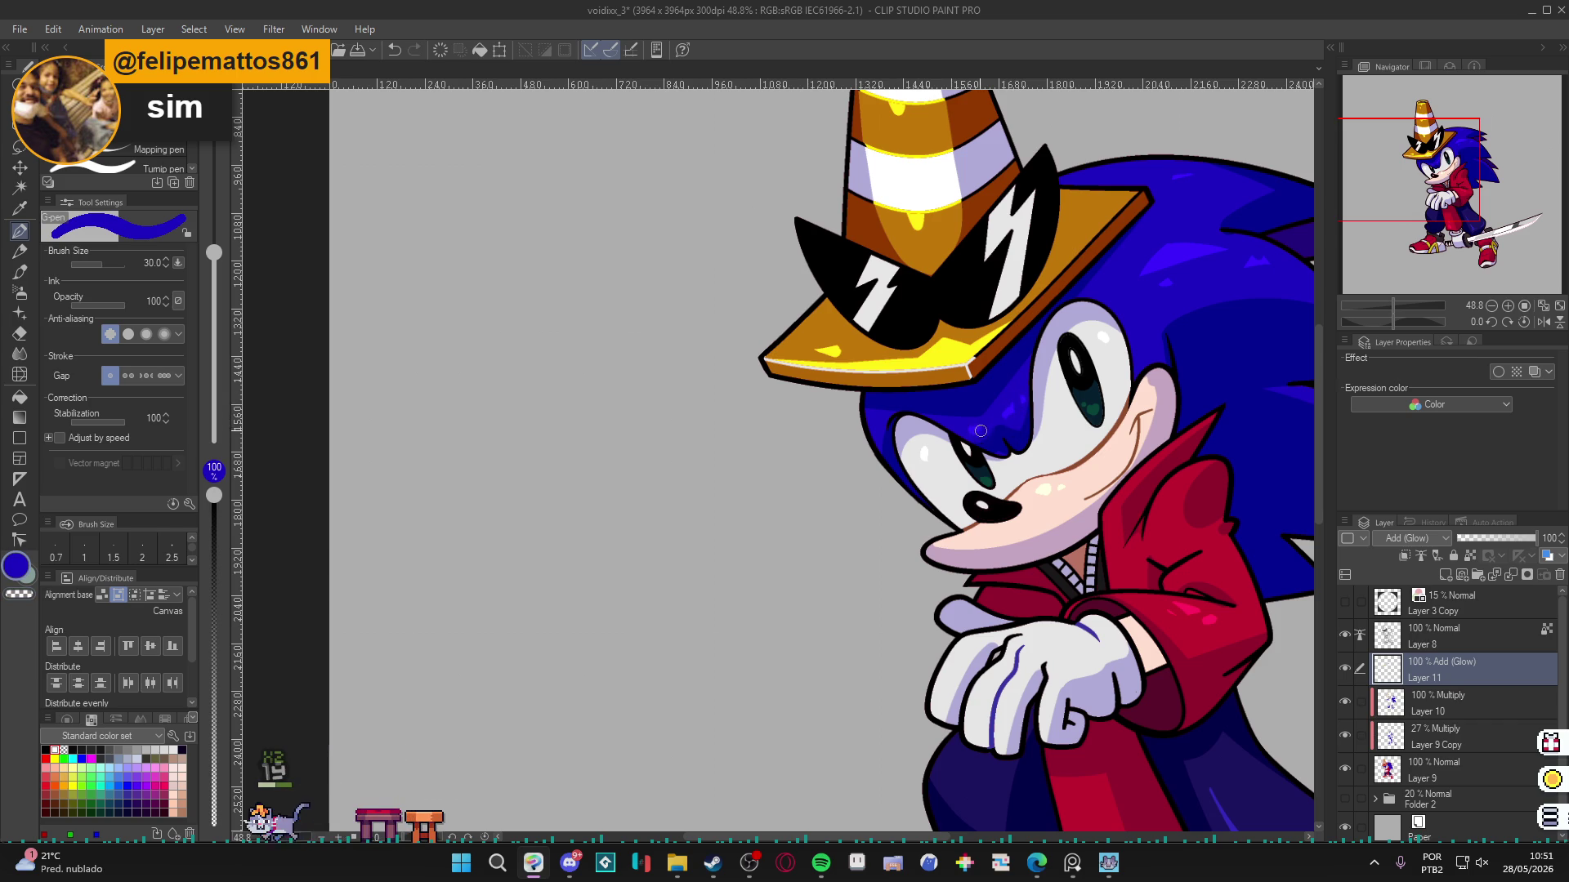
{"action": "key", "text": "c"}
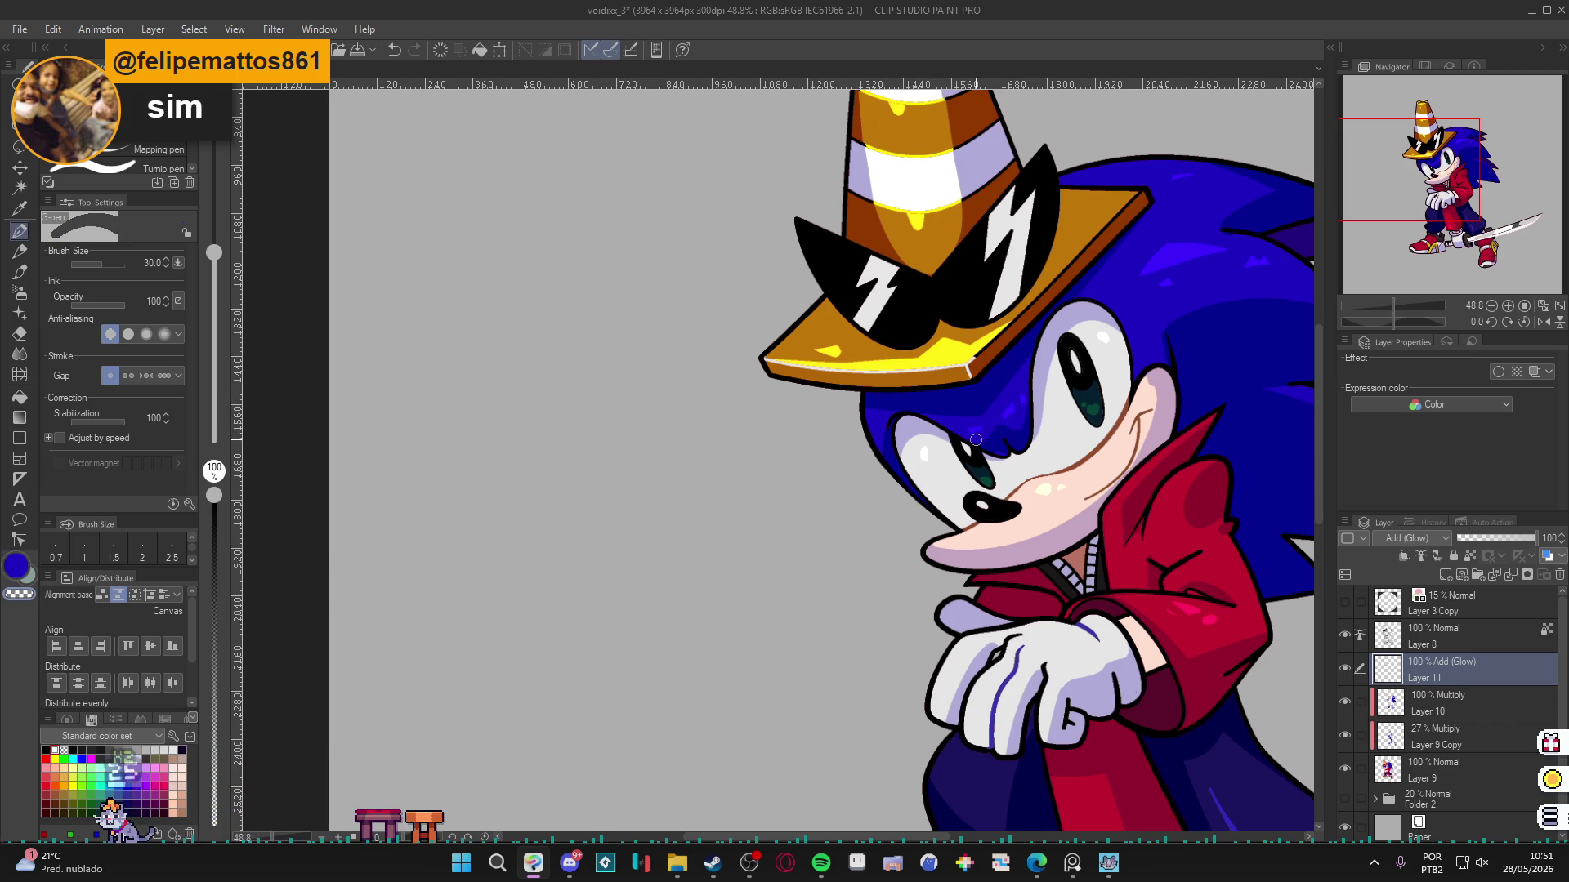
Sample the shoe red and paint a glow stroke on the shoe toe.
{"action": "scroll", "coordinate": [996, 405], "scroll_direction": "down", "scroll_amount": 4}
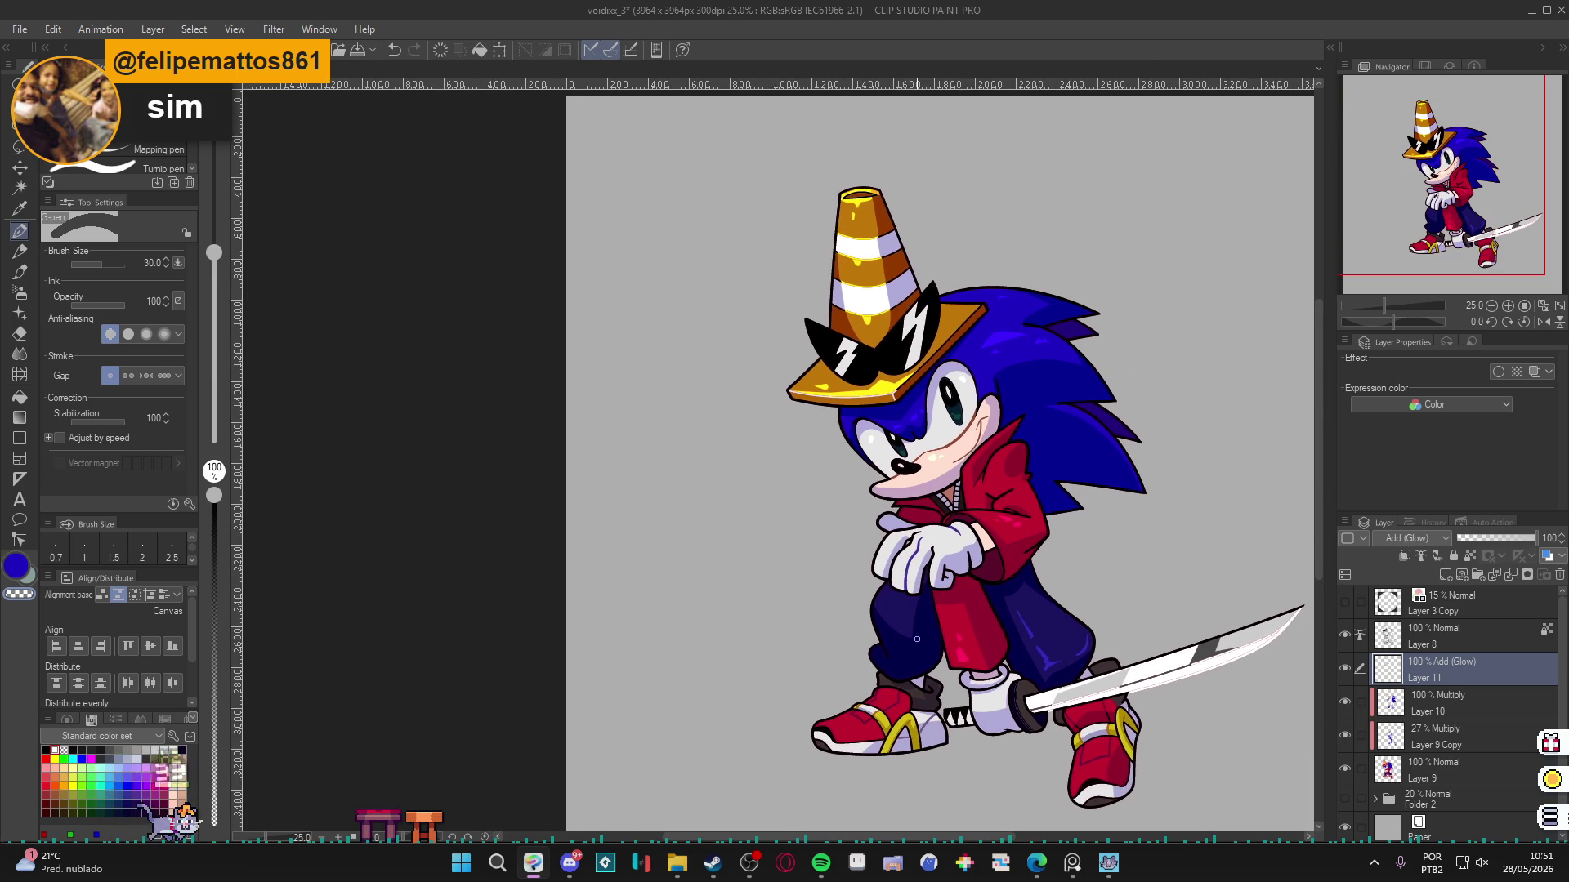
{"action": "scroll", "coordinate": [858, 735], "scroll_direction": "up", "scroll_amount": 4}
{"action": "left_click", "coordinate": [843, 710], "text": "alt"}
{"action": "left_click_drag", "start_coordinate": [843, 710], "coordinate": [856, 706]}
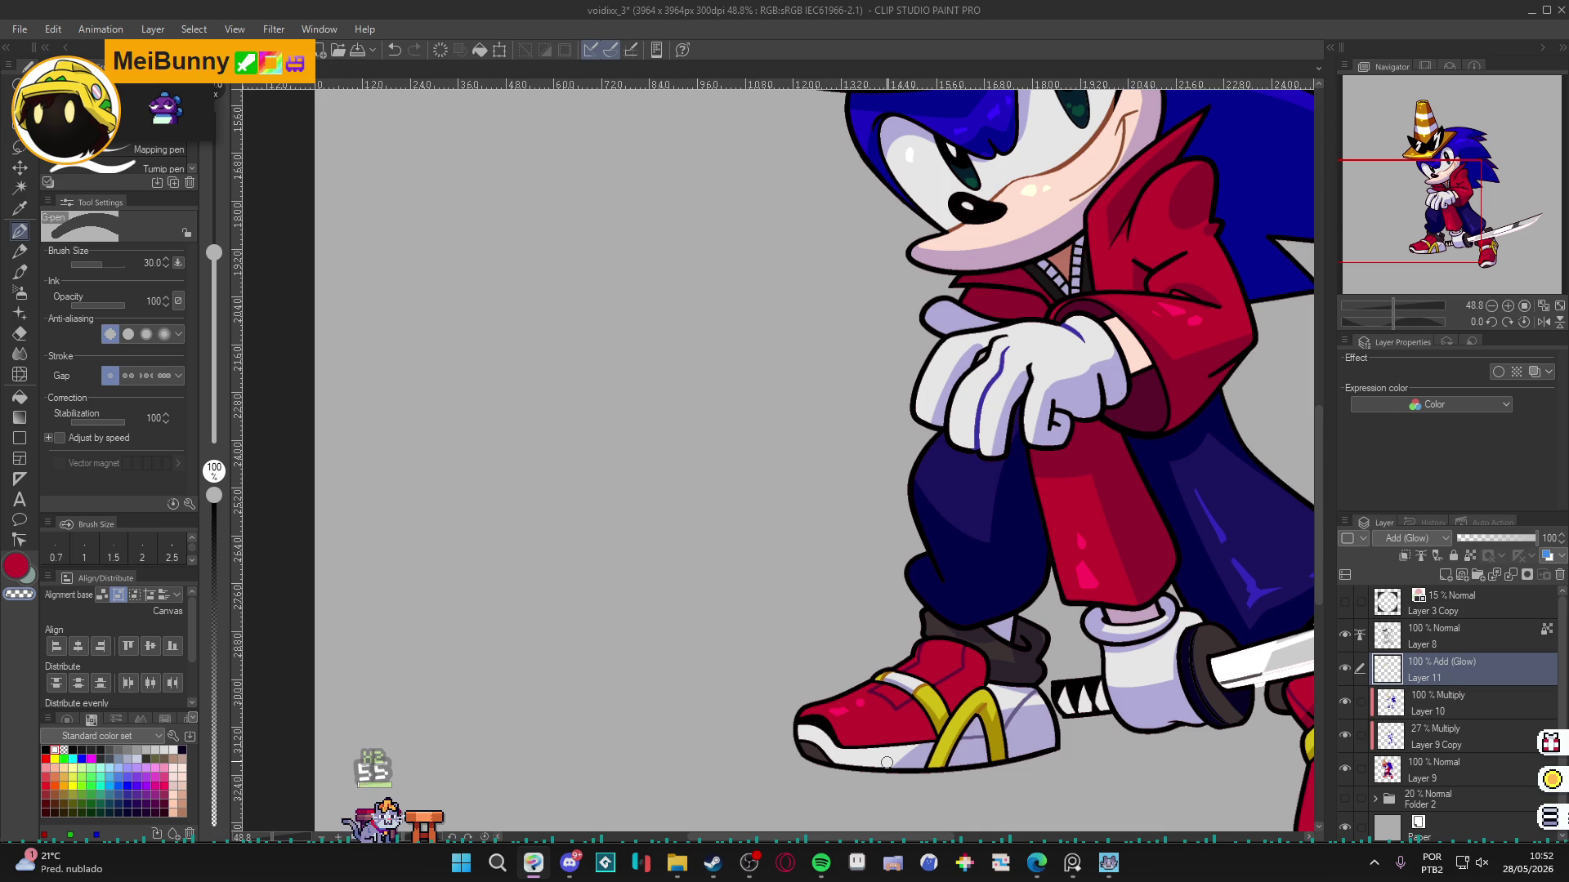
Unmute the system audio, raise the volume twice, and switch to the YouTube Shorts browser.
{"action": "left_click", "coordinate": [556, 874]}
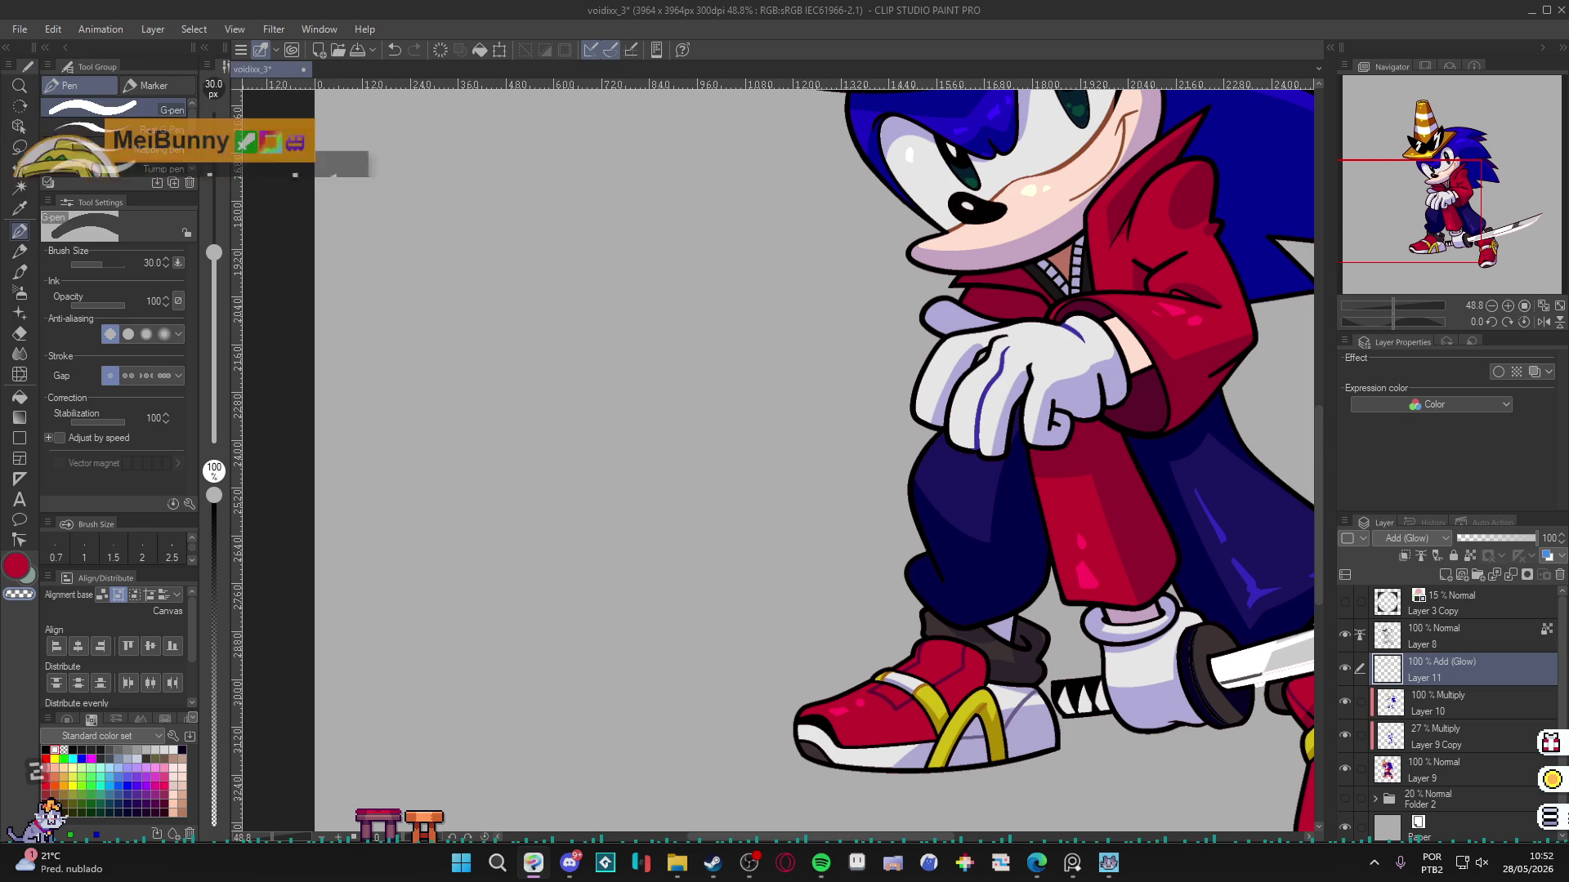
{"action": "key", "text": "XF86AudioMute"}
{"action": "key", "text": "XF86AudioRaiseVolume"}
{"action": "key", "text": "XF86AudioRaiseVolume"}
{"action": "key", "text": "XF86AudioRaiseVolume"}
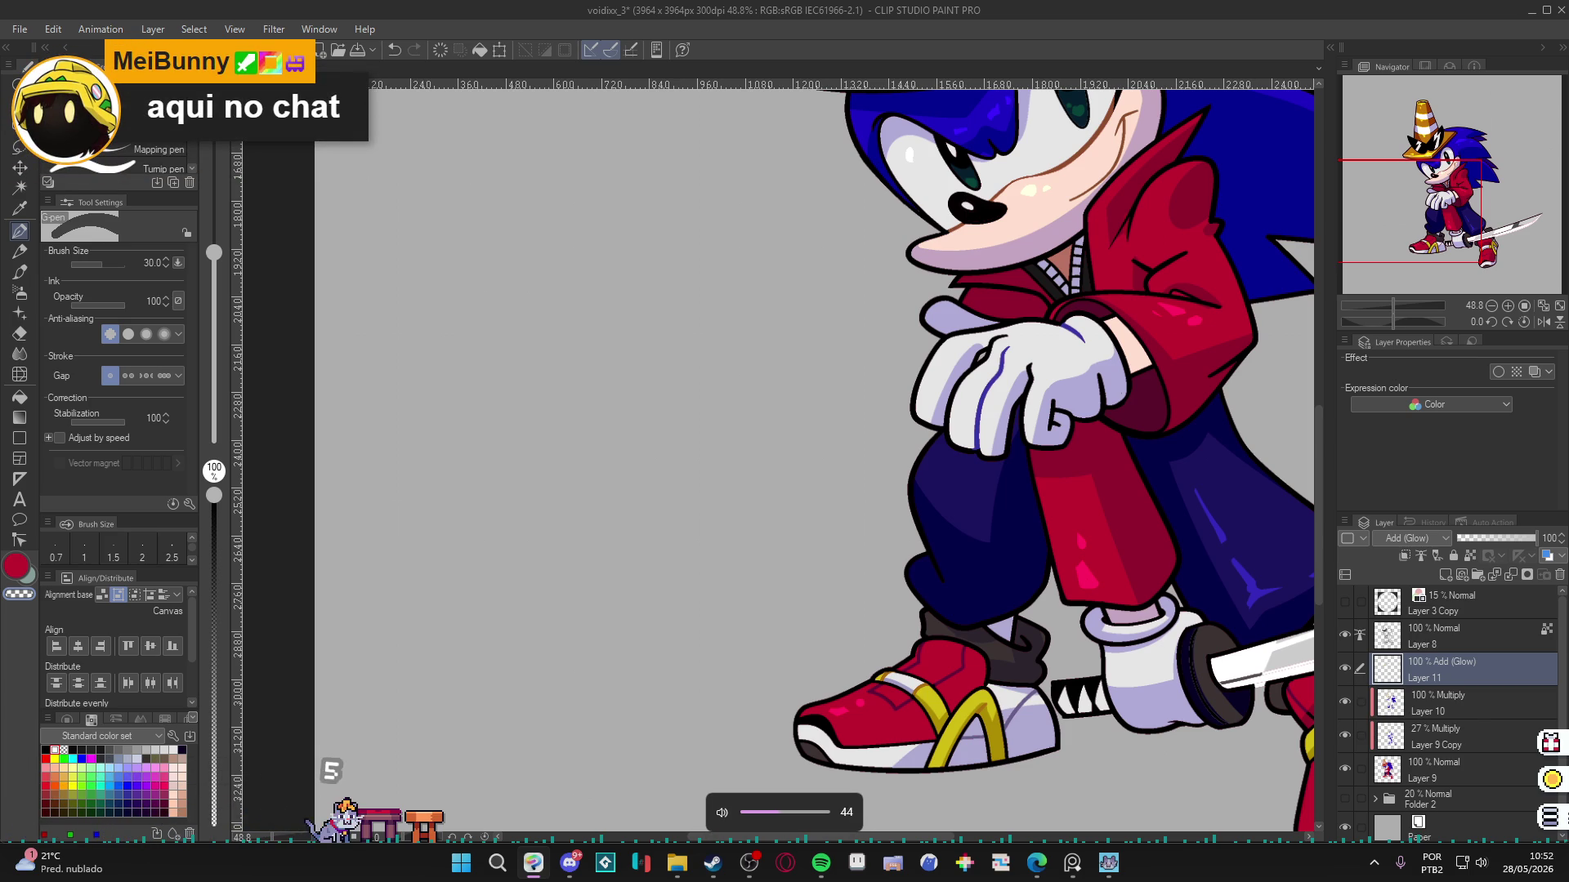
{"action": "key", "text": "XF86AudioRaiseVolume"}
{"action": "key", "text": "XF86AudioRaiseVolume"}
{"action": "key", "text": "XF86AudioRaiseVolume"}
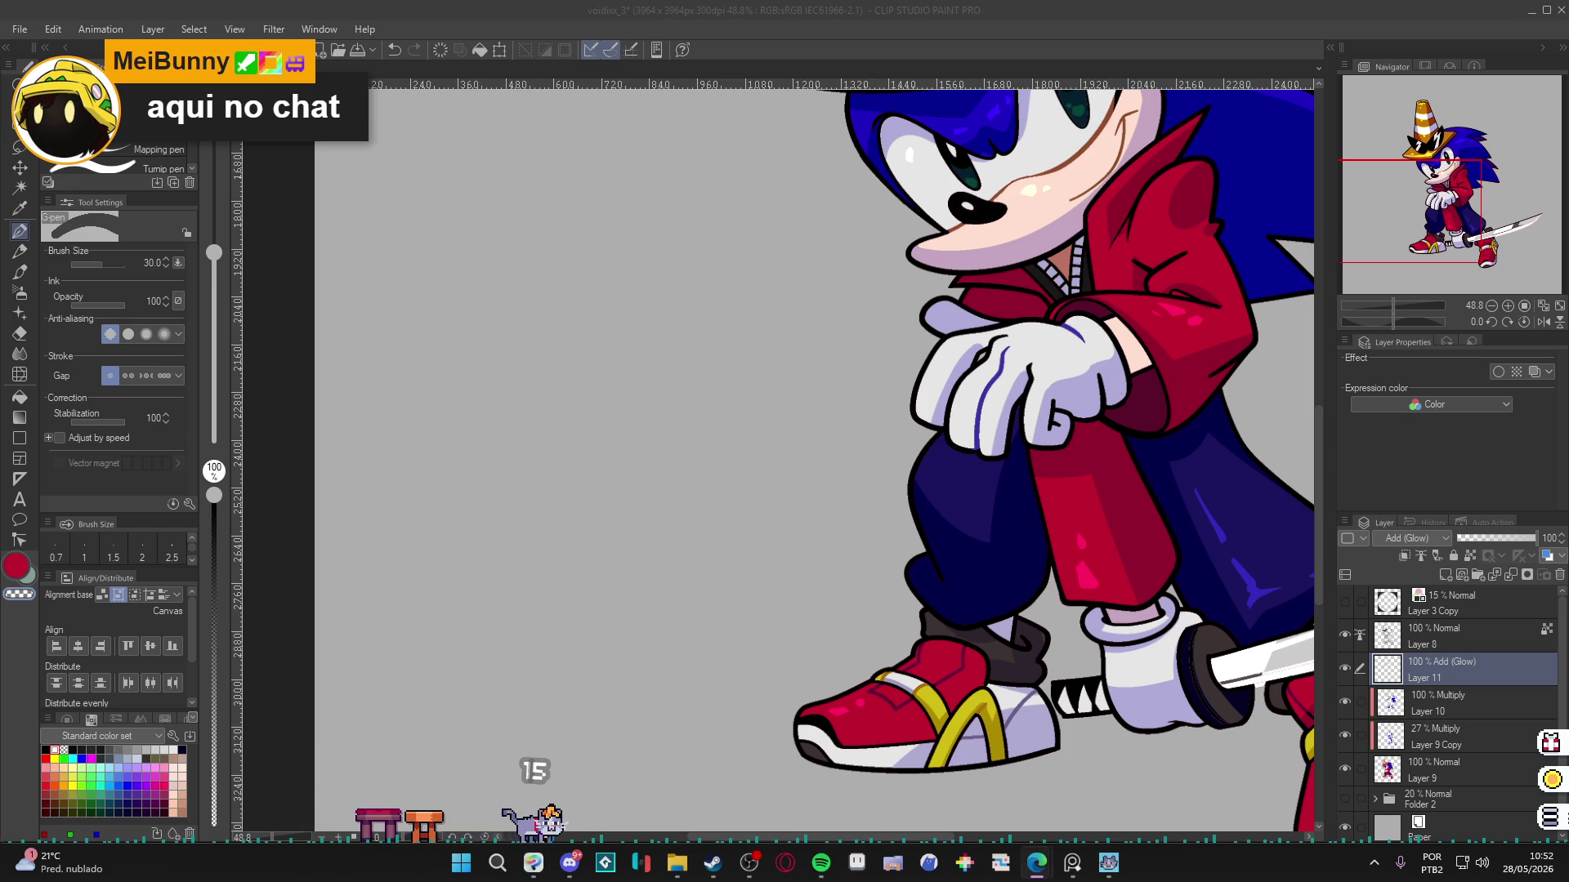
{"action": "key", "text": "alt+Tab"}
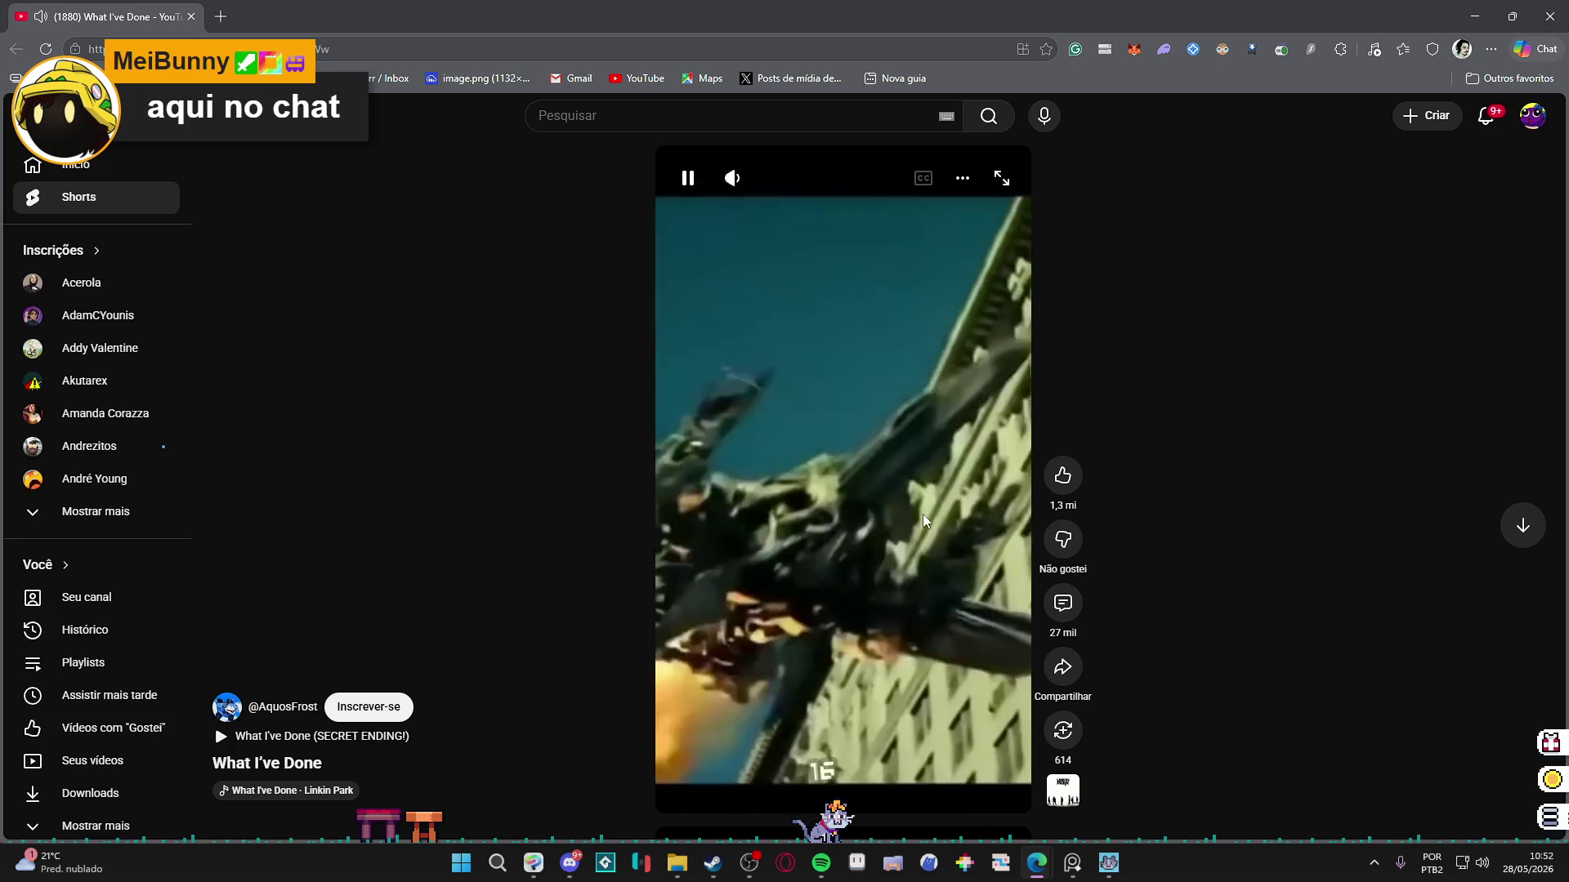
Minimize the YouTube browser window so the Sonic drawing shows again.
{"action": "left_click", "coordinate": [1475, 16]}
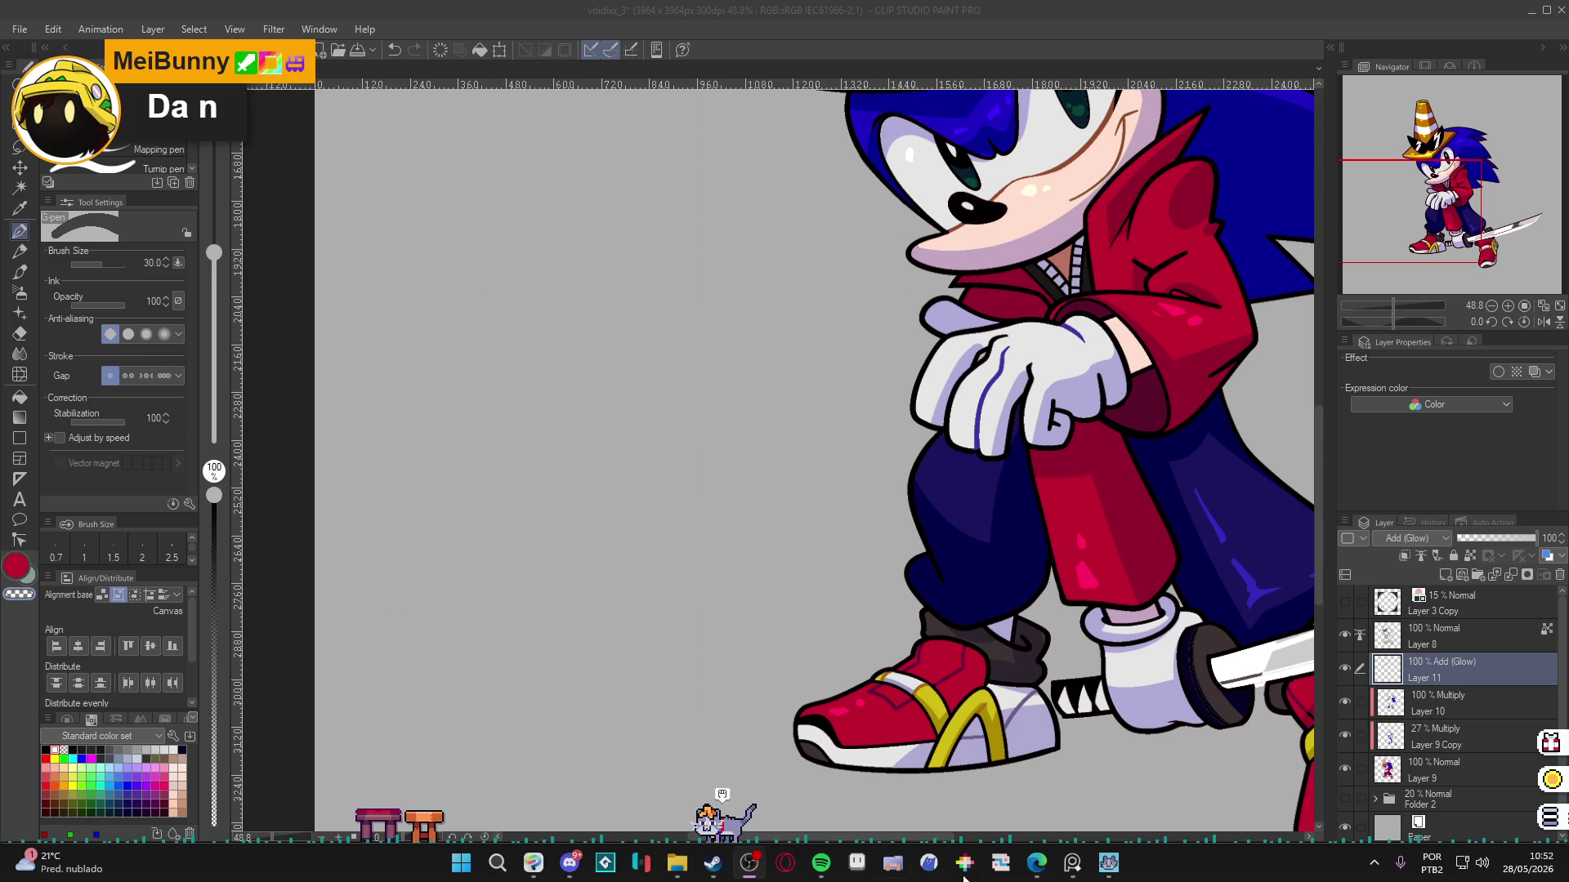
Bring up Spotify, adjust the system volume to 2, and minimize Spotify.
{"action": "left_click", "coordinate": [821, 862]}
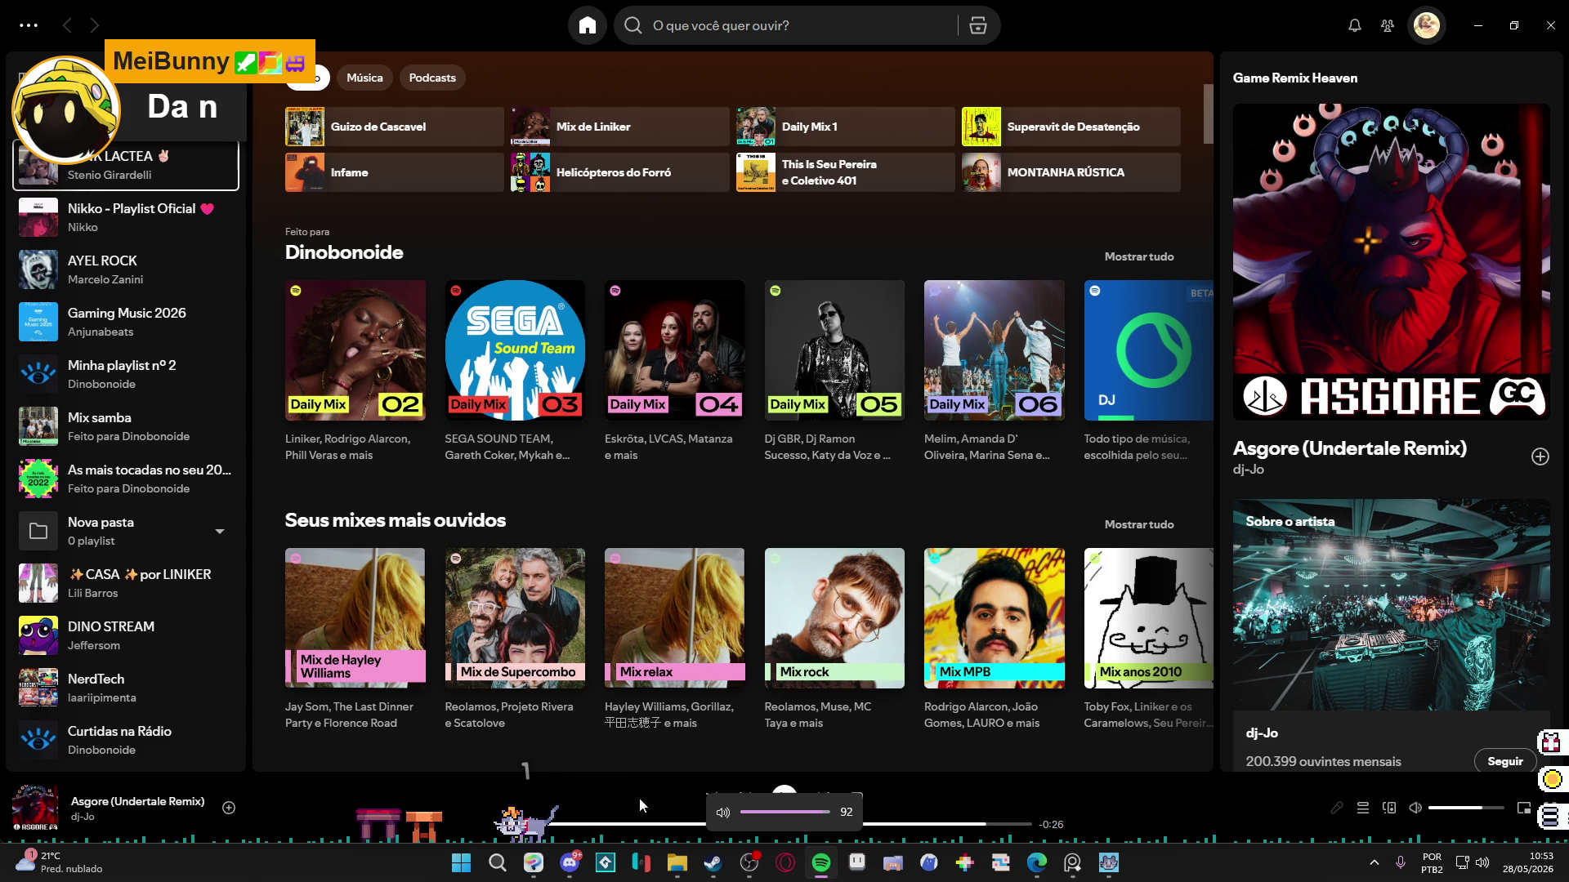
{"action": "key", "text": "XF86AudioLowerVolume"}
{"action": "key", "text": "XF86AudioLowerVolume"}
{"action": "key", "text": "XF86AudioLowerVolume"}
{"action": "key", "text": "XF86AudioLowerVolume"}
{"action": "key", "text": "XF86AudioLowerVolume"}
{"action": "key", "text": "XF86AudioLowerVolume"}
{"action": "key", "text": "XF86AudioLowerVolume"}
{"action": "key", "text": "XF86AudioLowerVolume"}
{"action": "key", "text": "XF86AudioLowerVolume"}
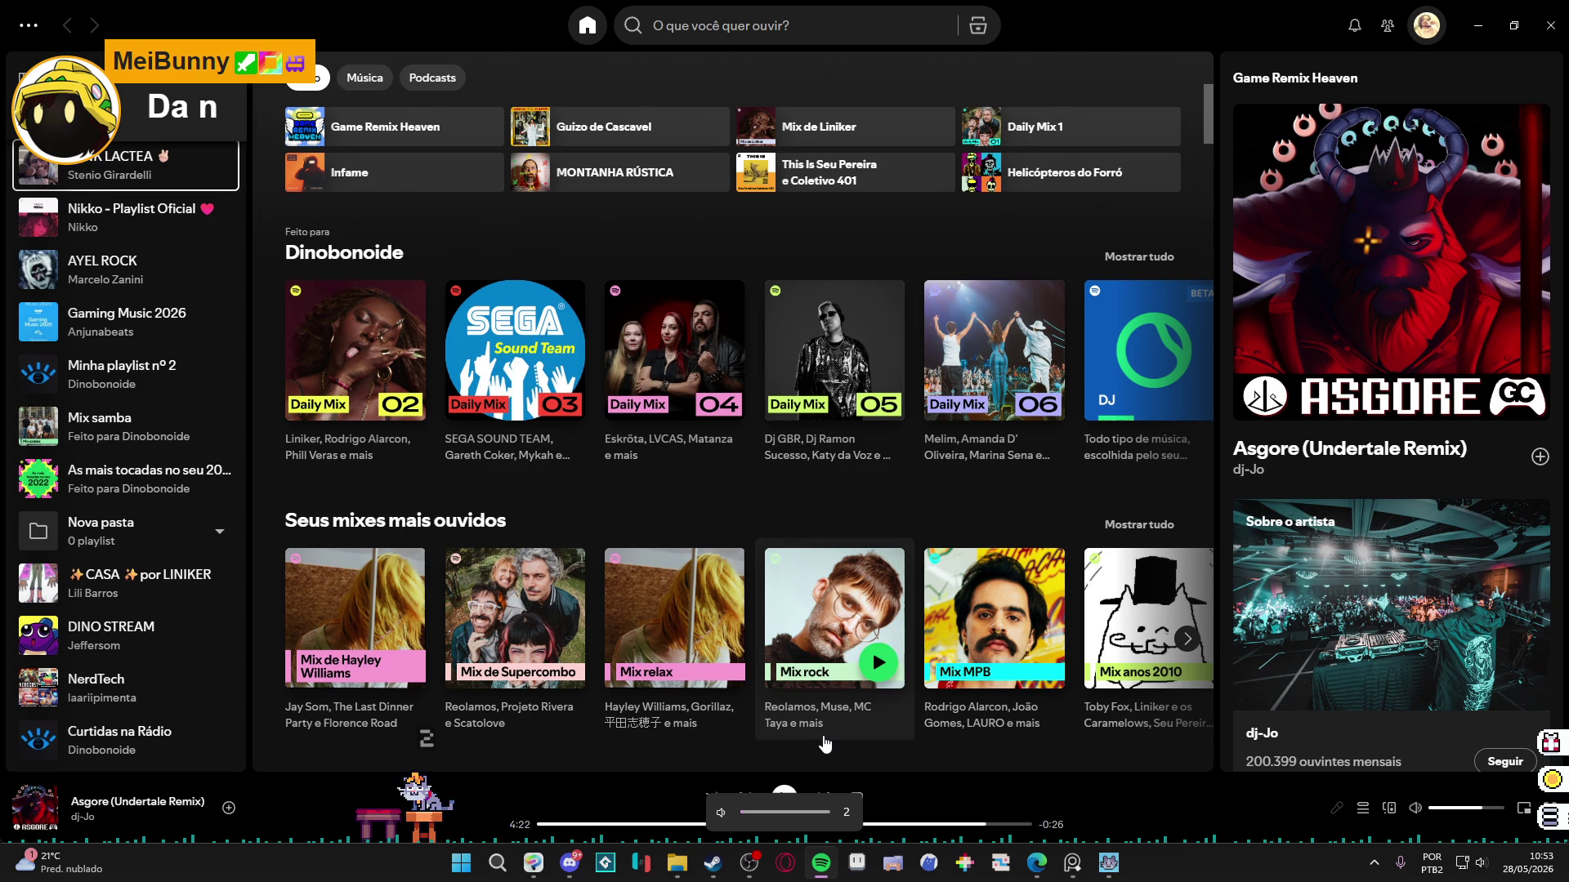
{"action": "key", "text": "XF86AudioRaiseVolume"}
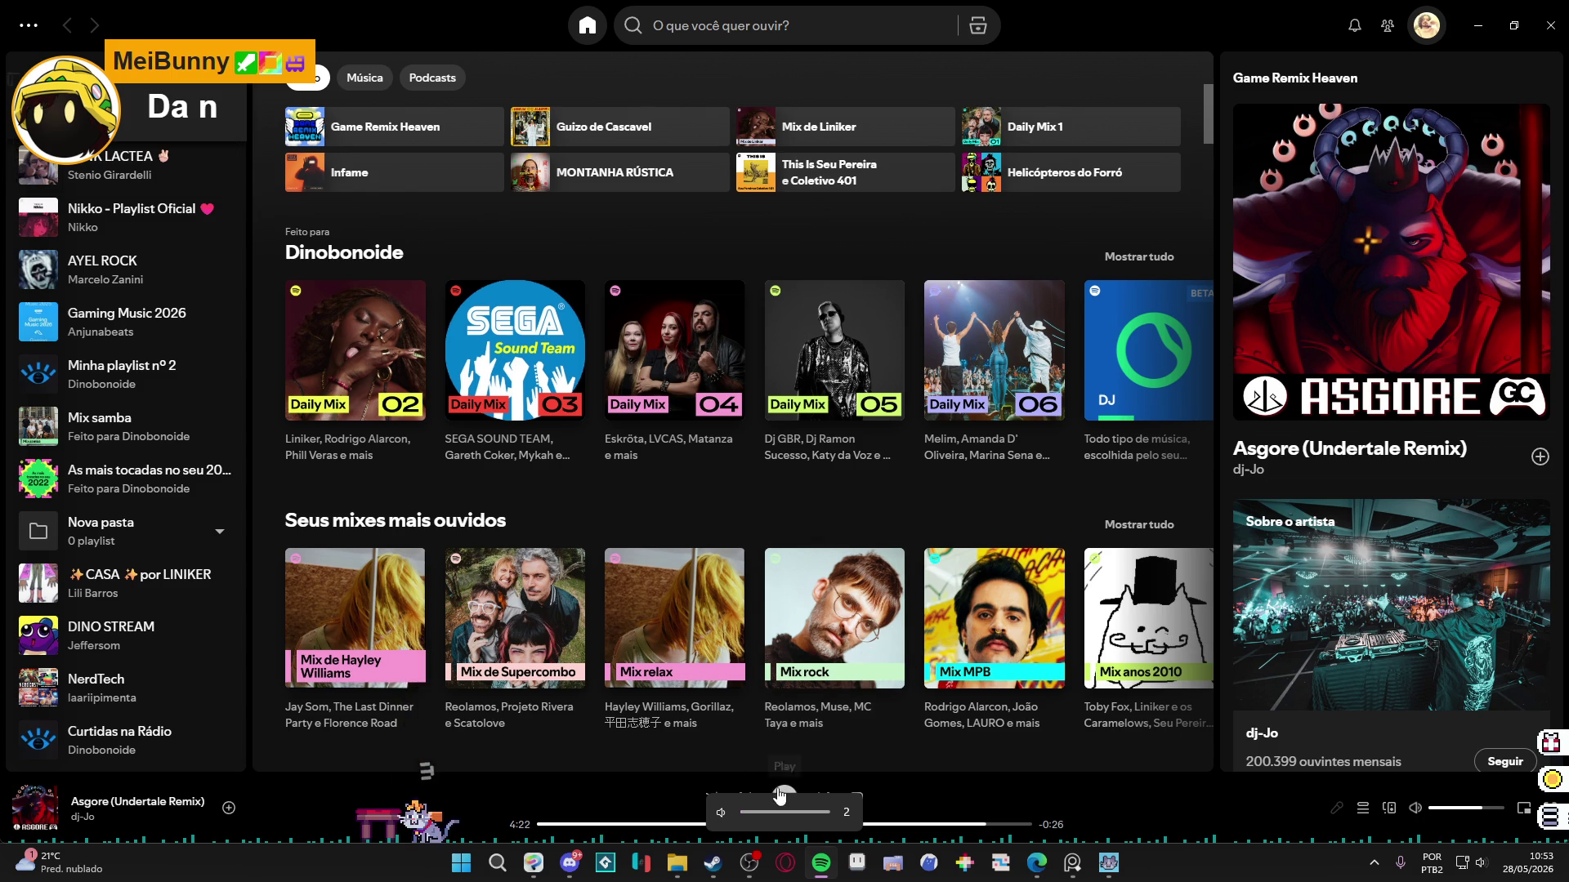
{"action": "left_click", "coordinate": [1478, 25]}
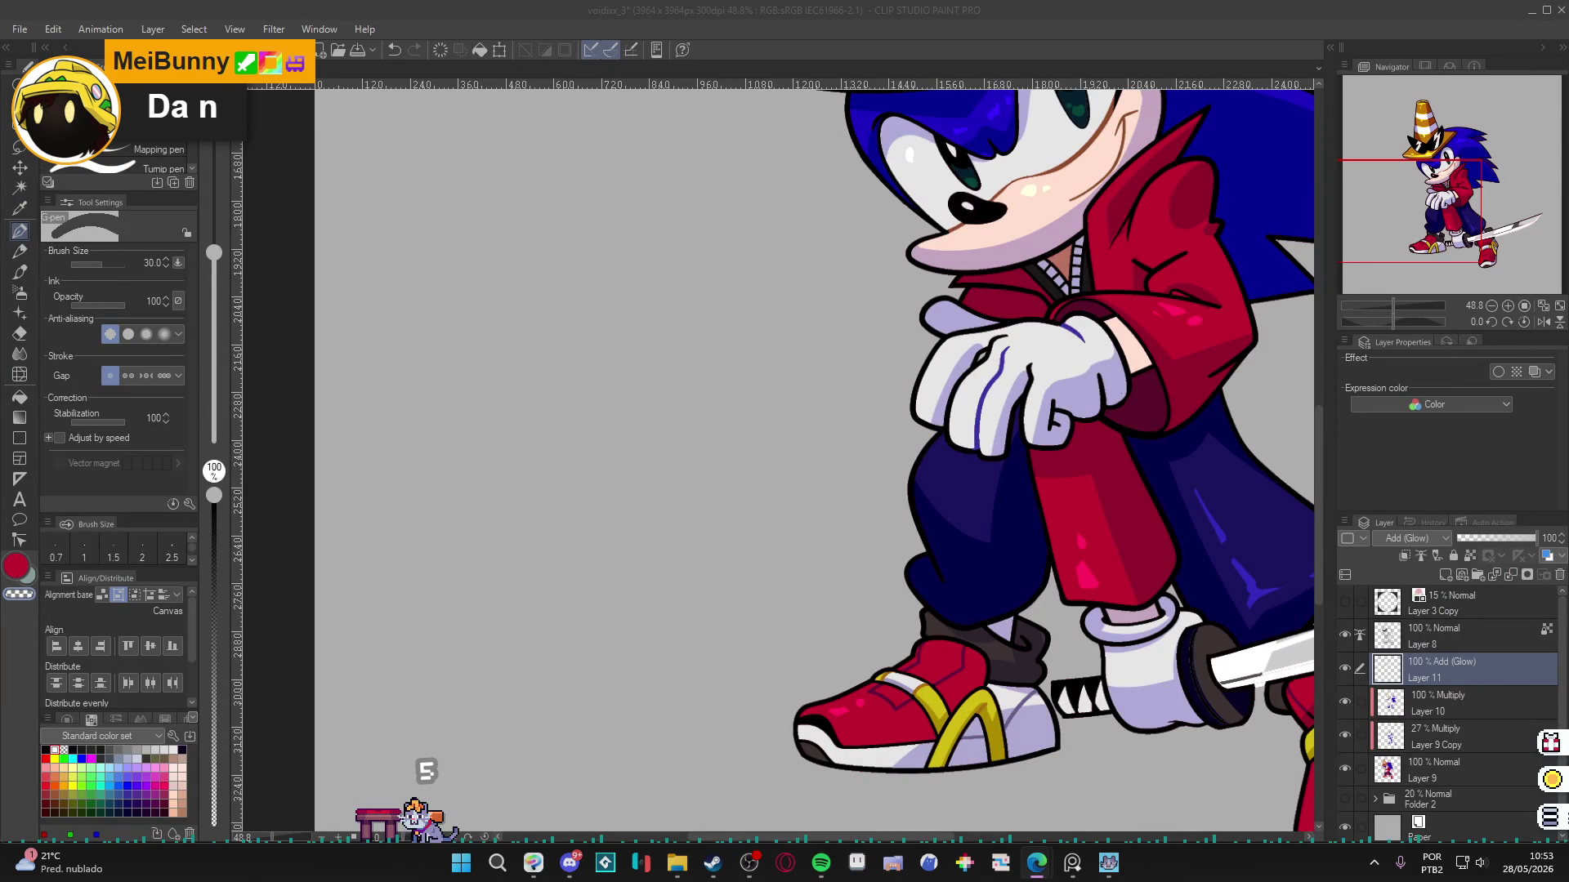
Zoom and pan over the whole cone-hatted Sonic with katana, then save as voidxx_3.
{"action": "scroll", "coordinate": [880, 621], "scroll_direction": "down", "scroll_amount": 3}
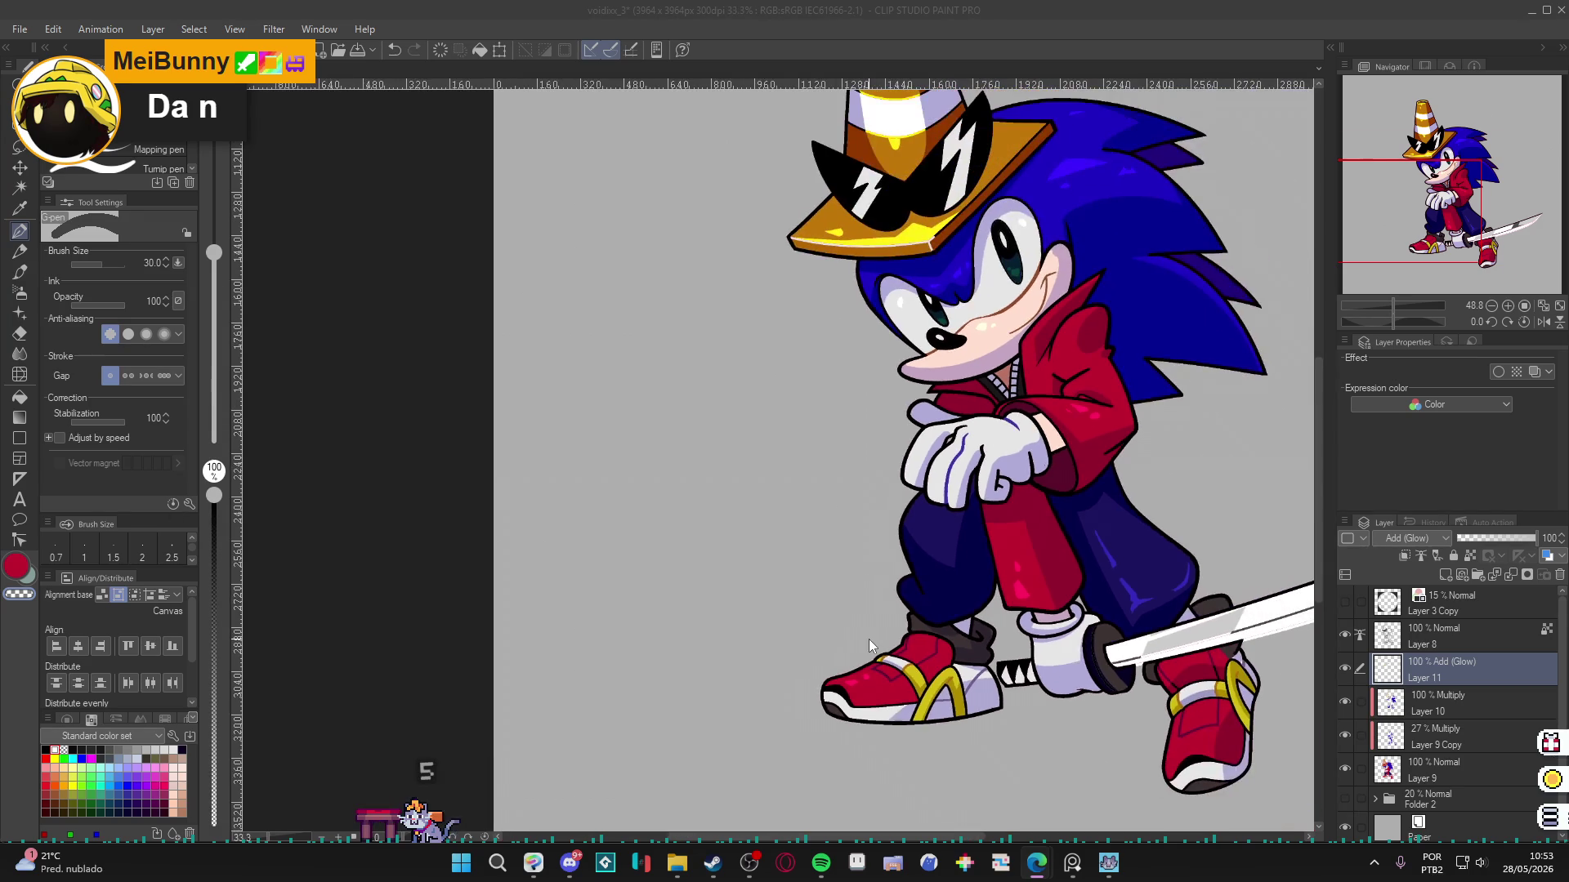
{"action": "left_click_drag", "start_coordinate": [895, 664], "coordinate": [674, 741]}
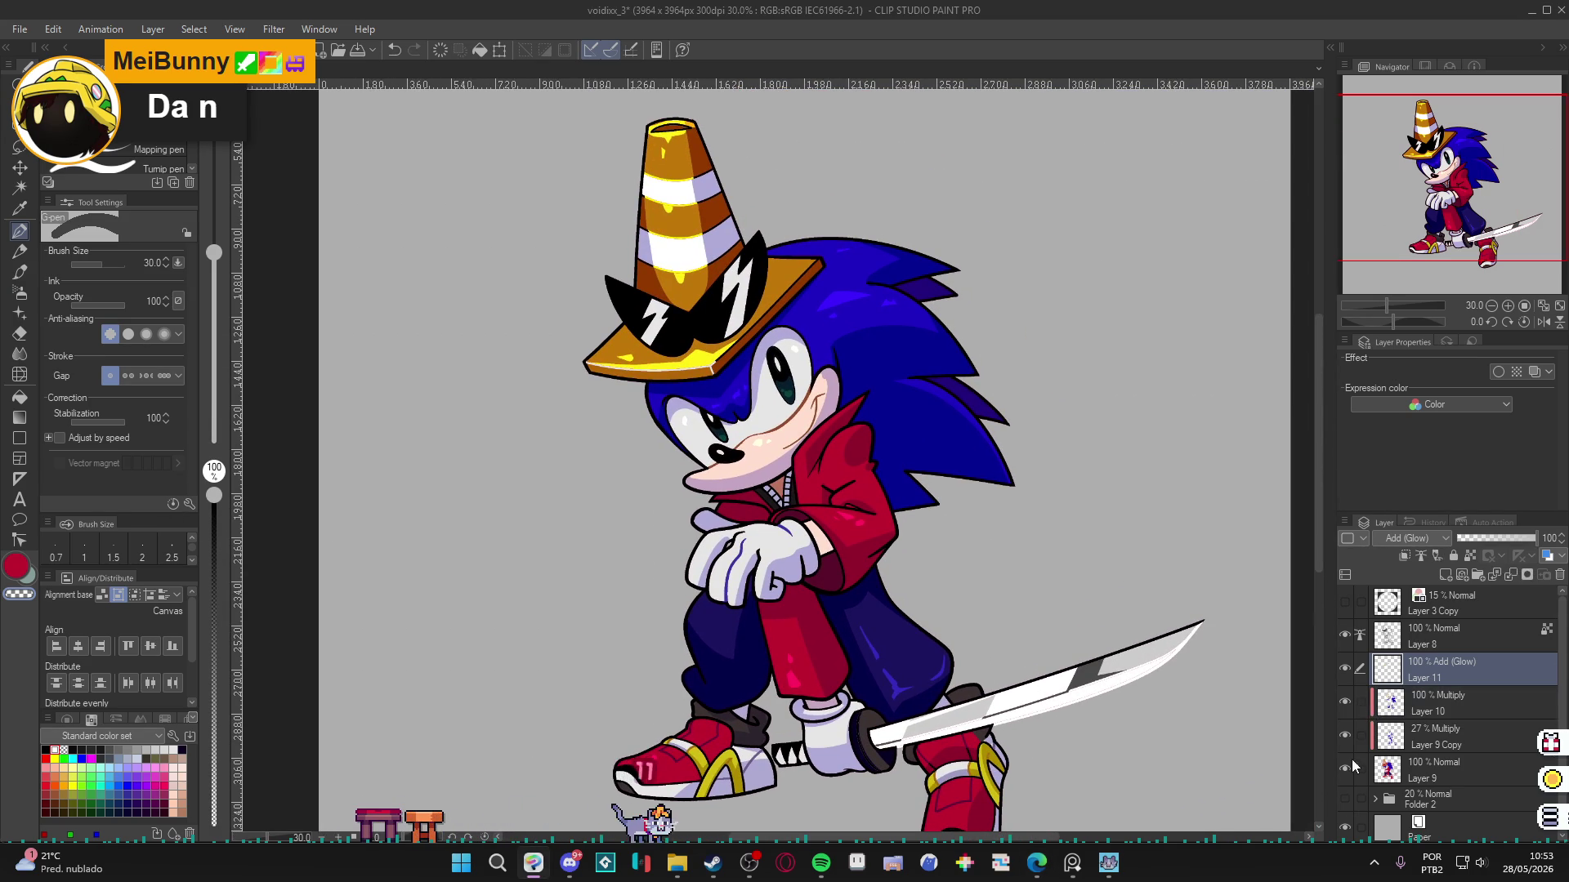
{"action": "scroll", "coordinate": [785, 670], "scroll_direction": "down", "scroll_amount": 1}
{"action": "scroll", "coordinate": [785, 670], "scroll_direction": "up", "scroll_amount": 2}
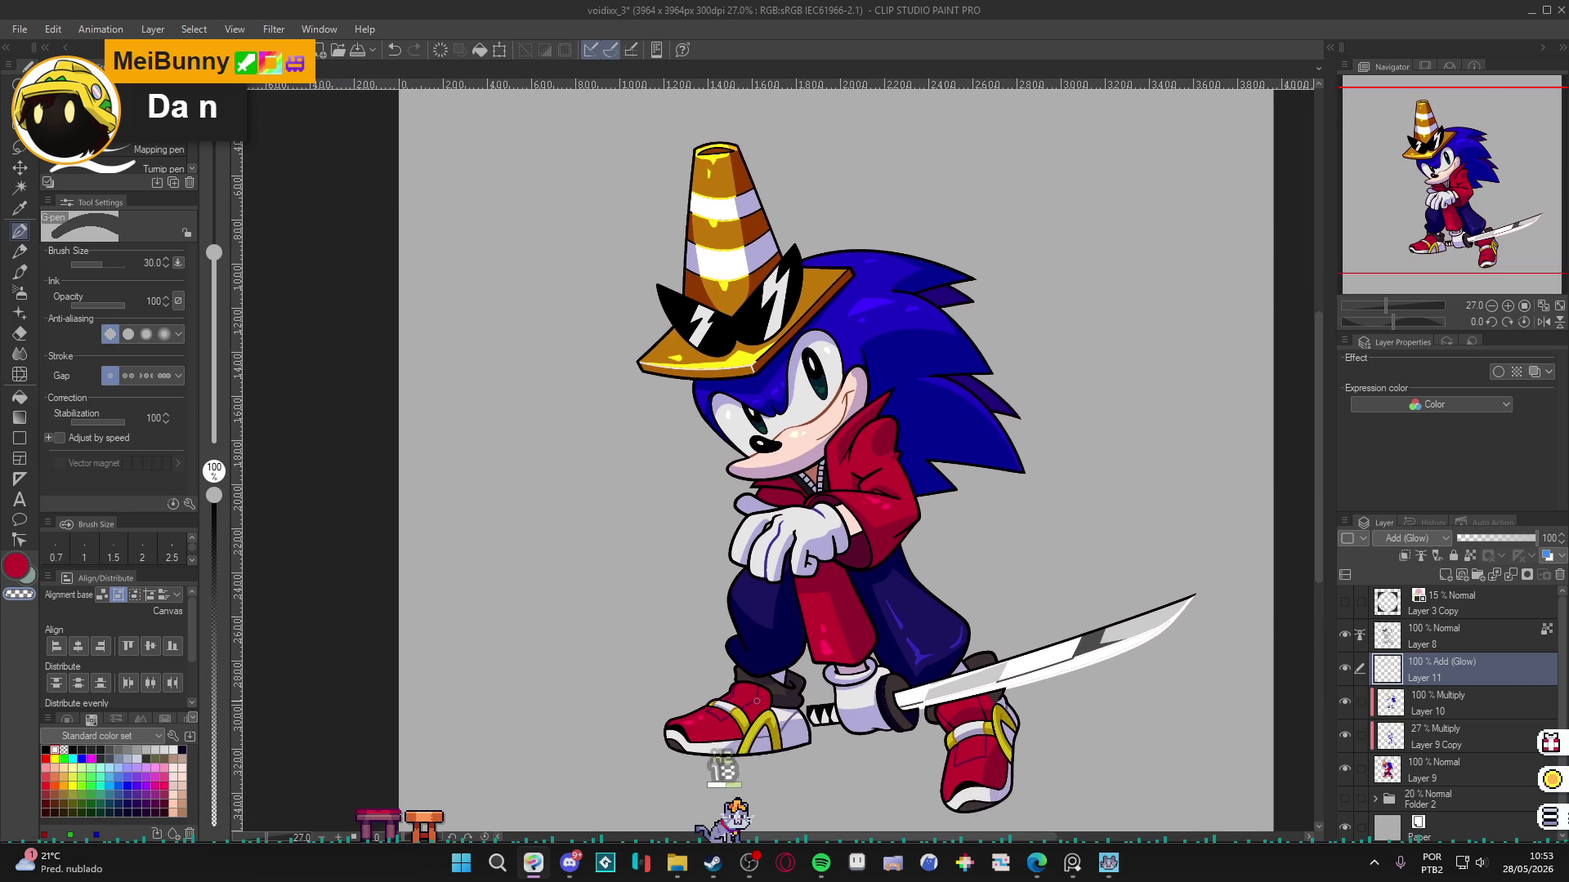
{"action": "scroll", "coordinate": [1152, 772], "scroll_direction": "up", "scroll_amount": 1}
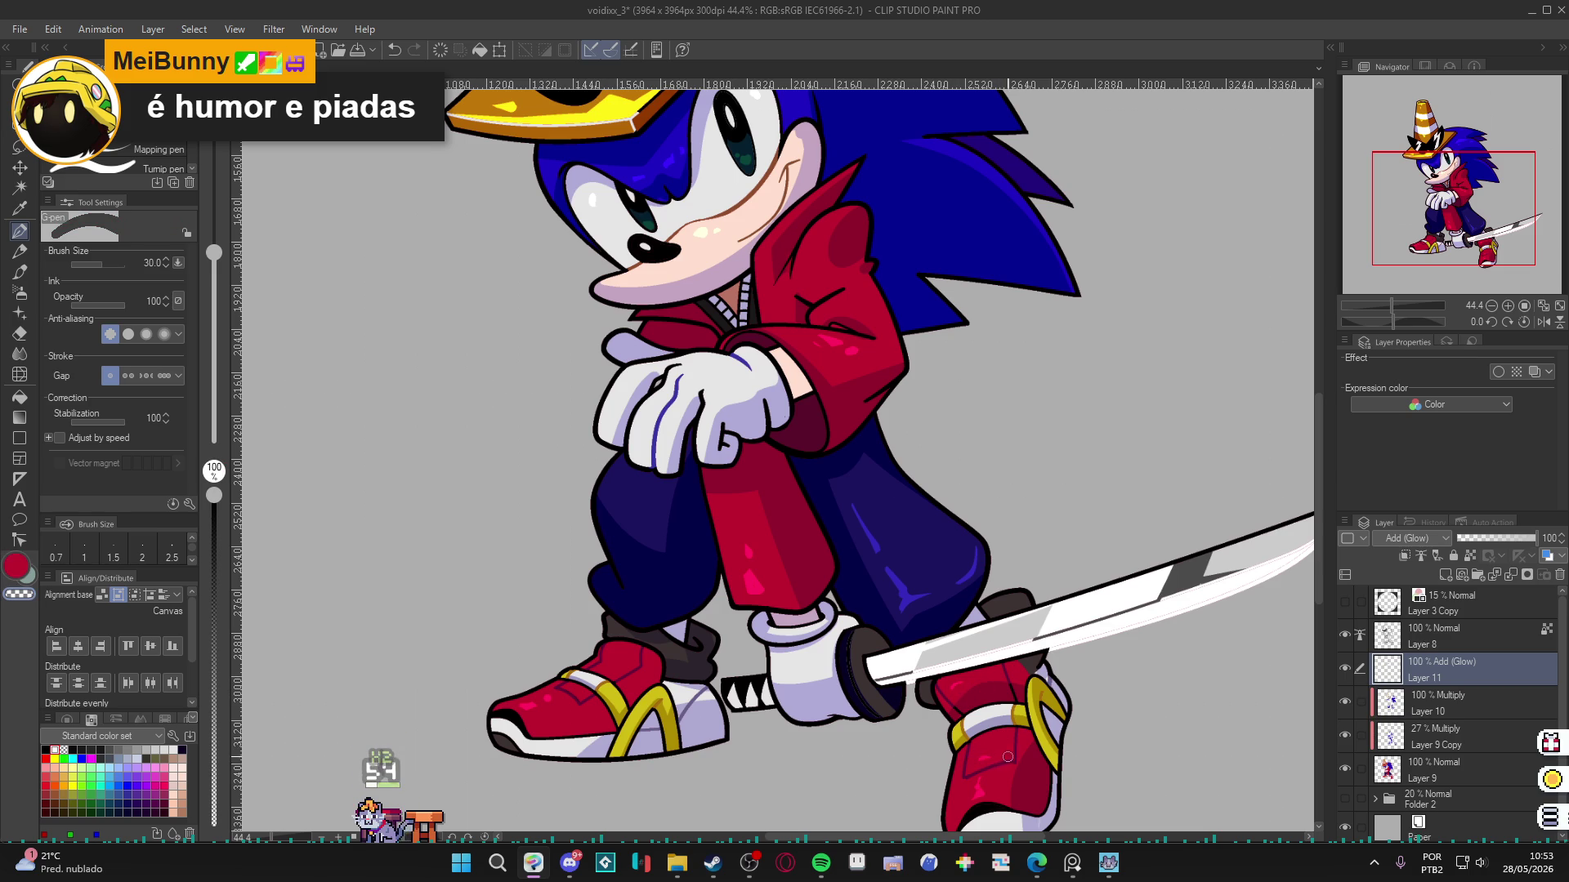
{"action": "scroll", "coordinate": [1048, 685], "scroll_direction": "down", "scroll_amount": 3}
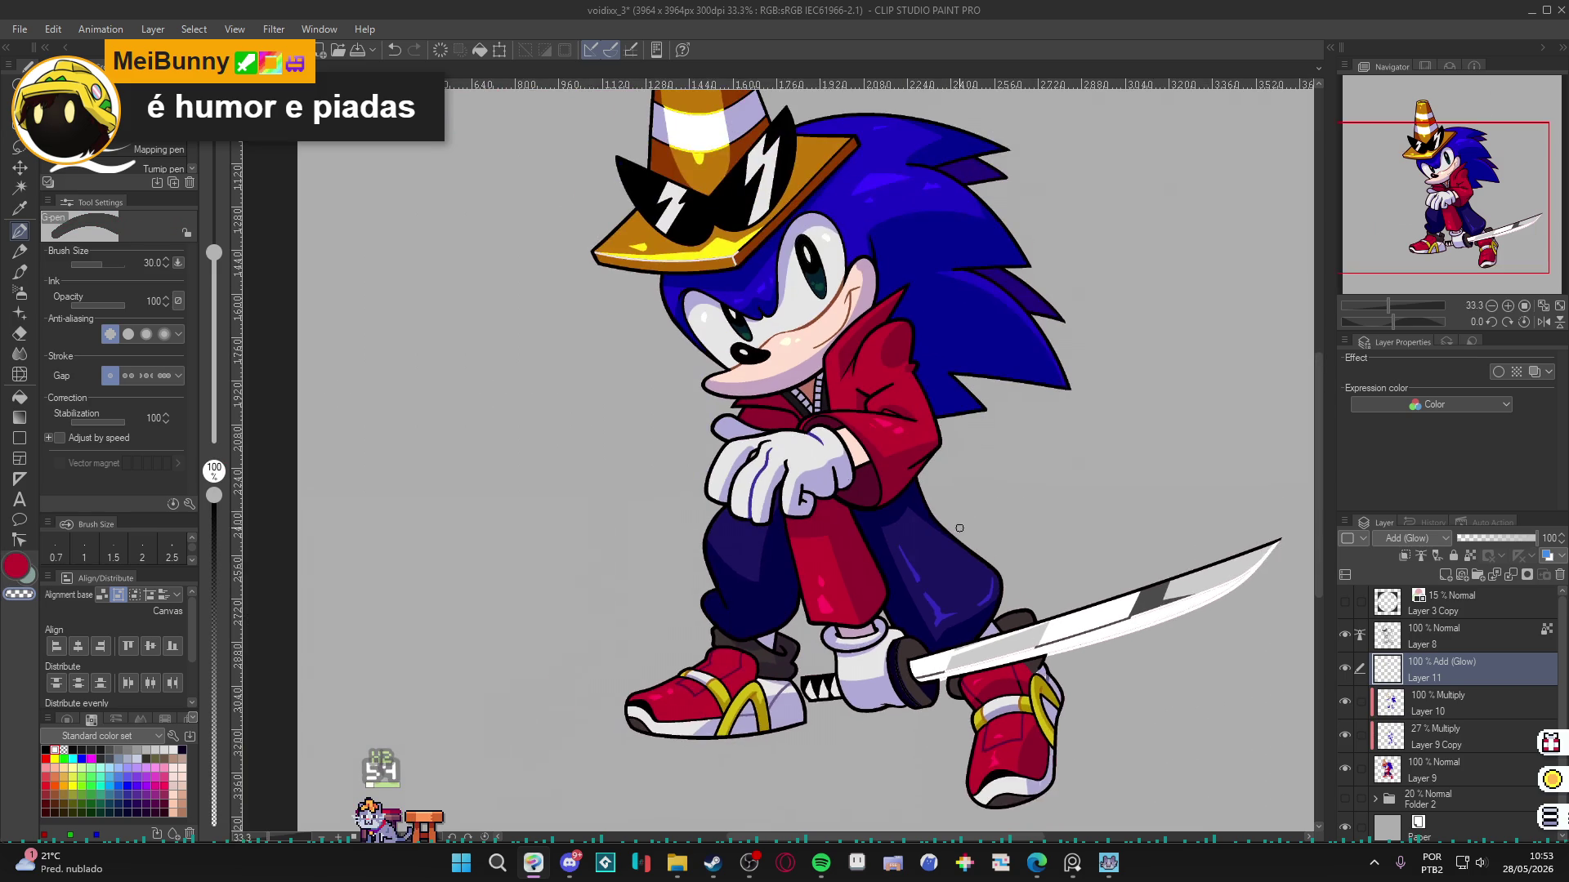
{"action": "scroll", "coordinate": [928, 695], "scroll_direction": "down", "scroll_amount": 2}
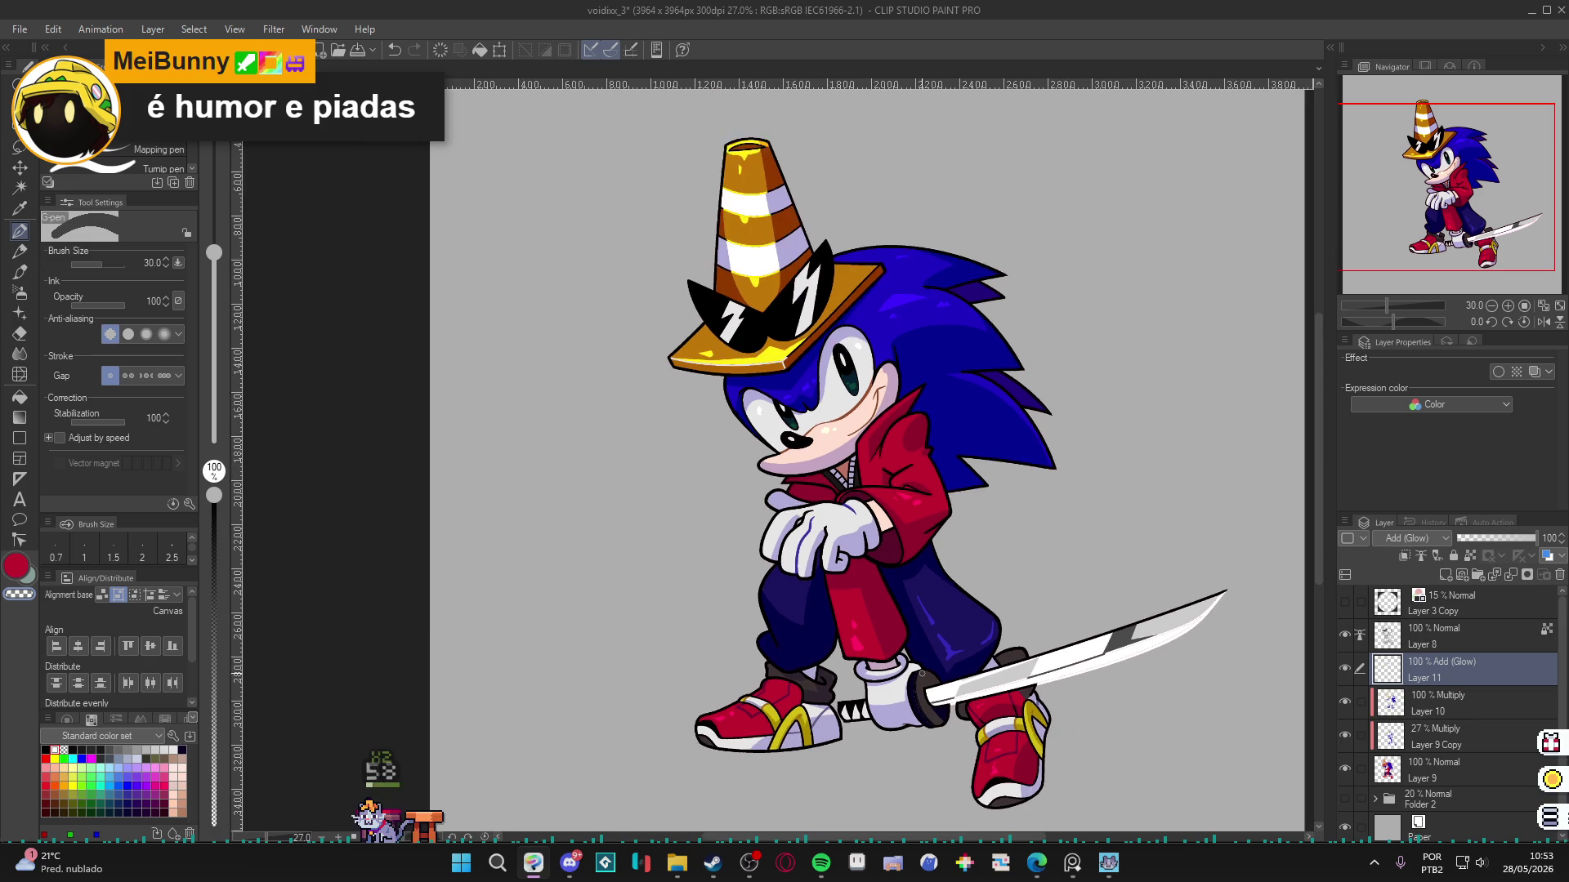
{"action": "scroll", "coordinate": [900, 673], "scroll_direction": "down", "scroll_amount": 2}
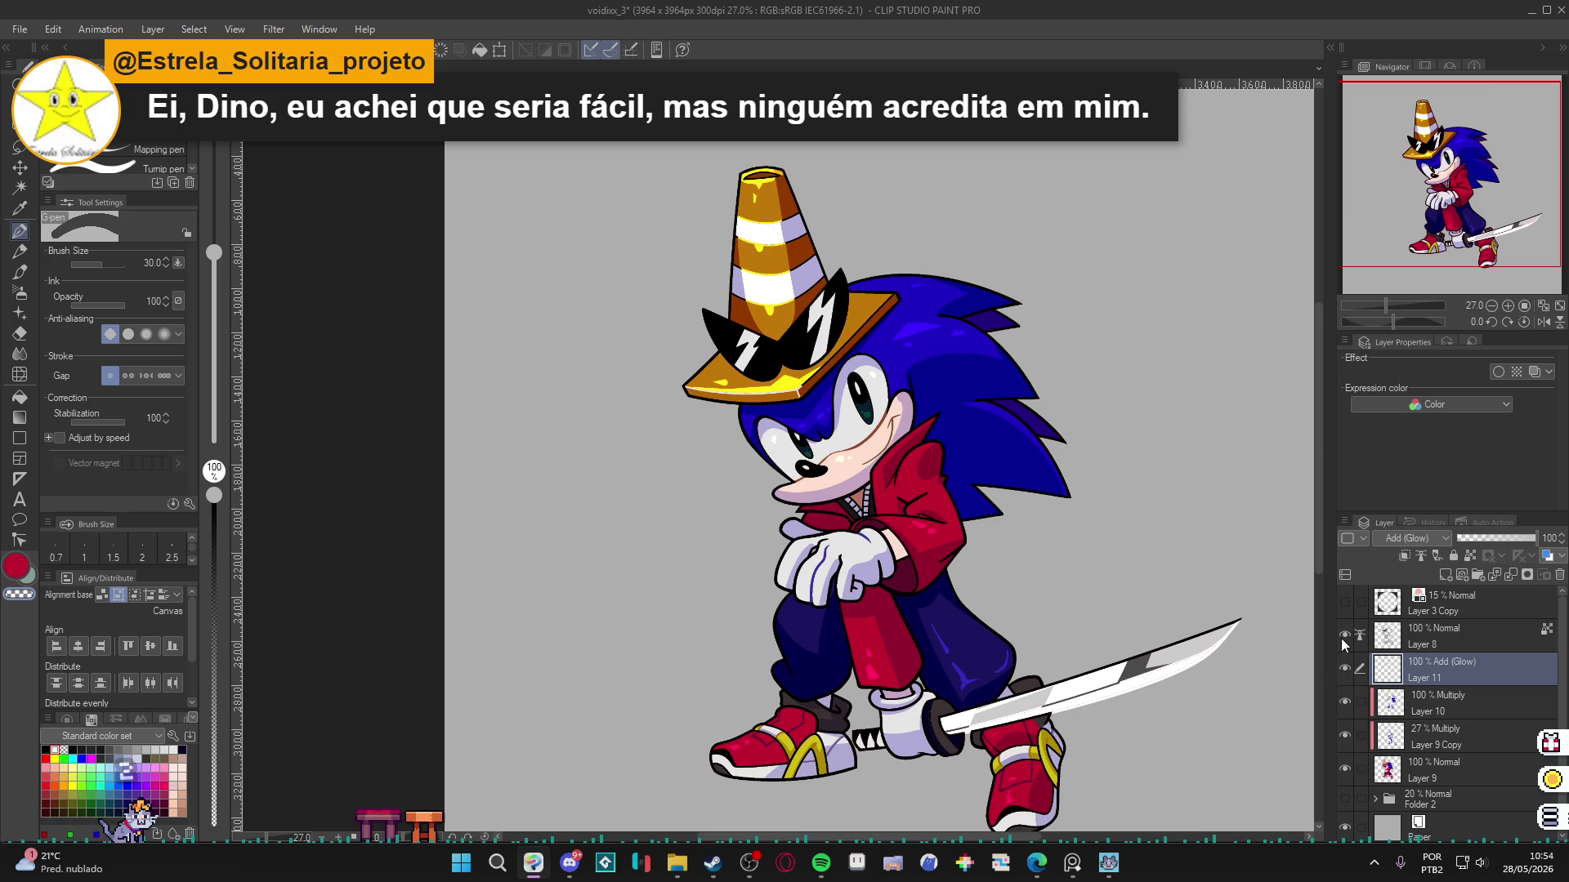
{"action": "key", "text": "ctrl+s"}
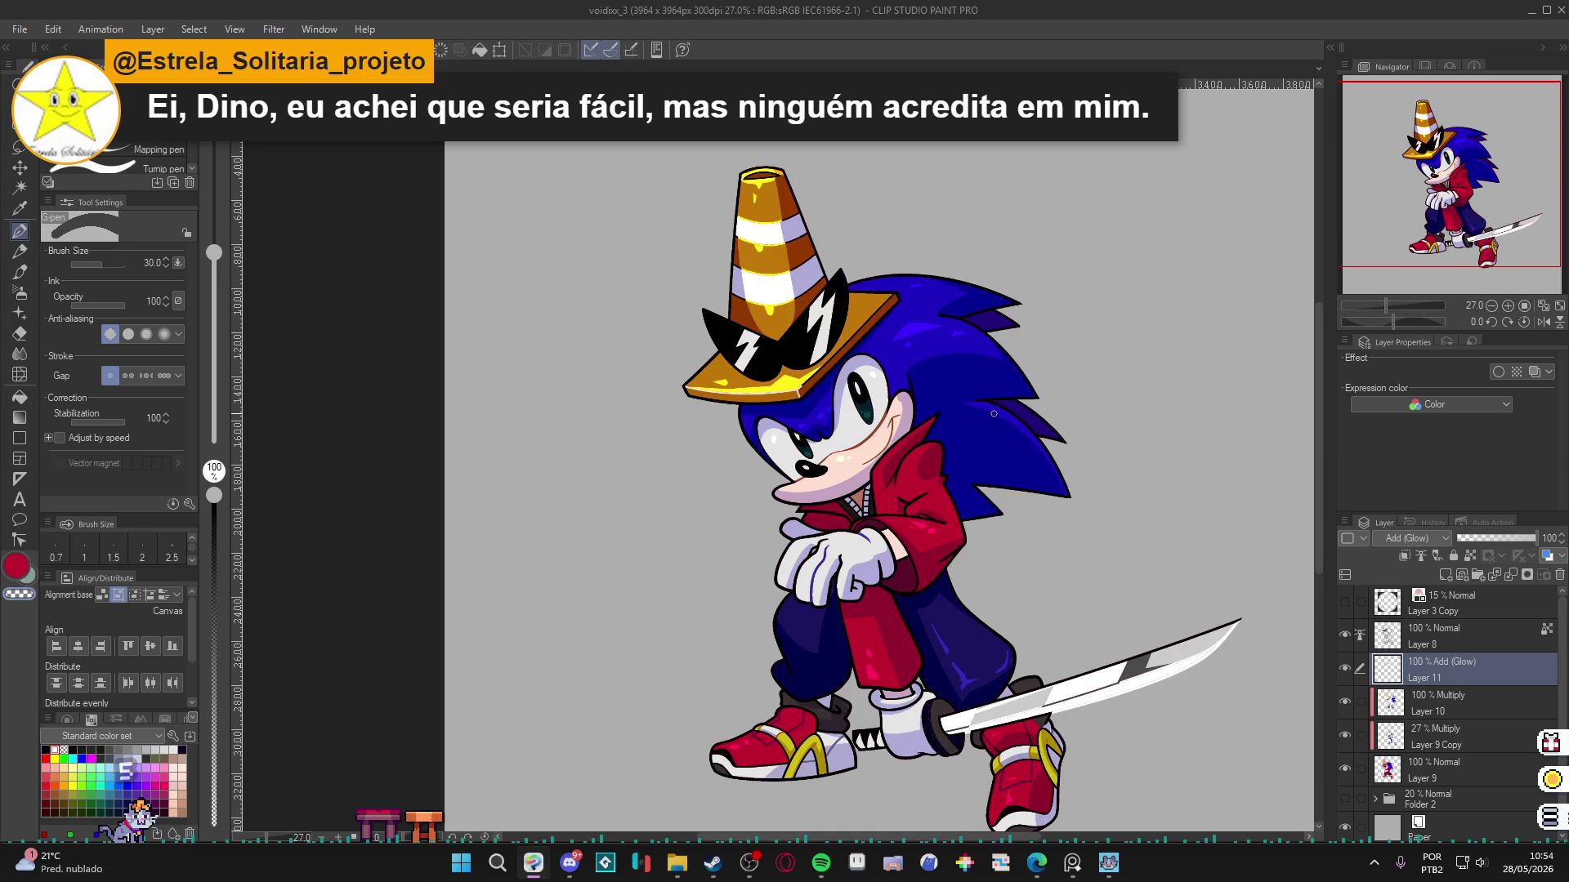
Choose white, target Layer 8, and draw a highlight along the quill's upper edge.
{"action": "scroll", "coordinate": [838, 585], "scroll_direction": "up", "scroll_amount": 2}
{"action": "left_click", "coordinate": [838, 586], "text": "alt"}
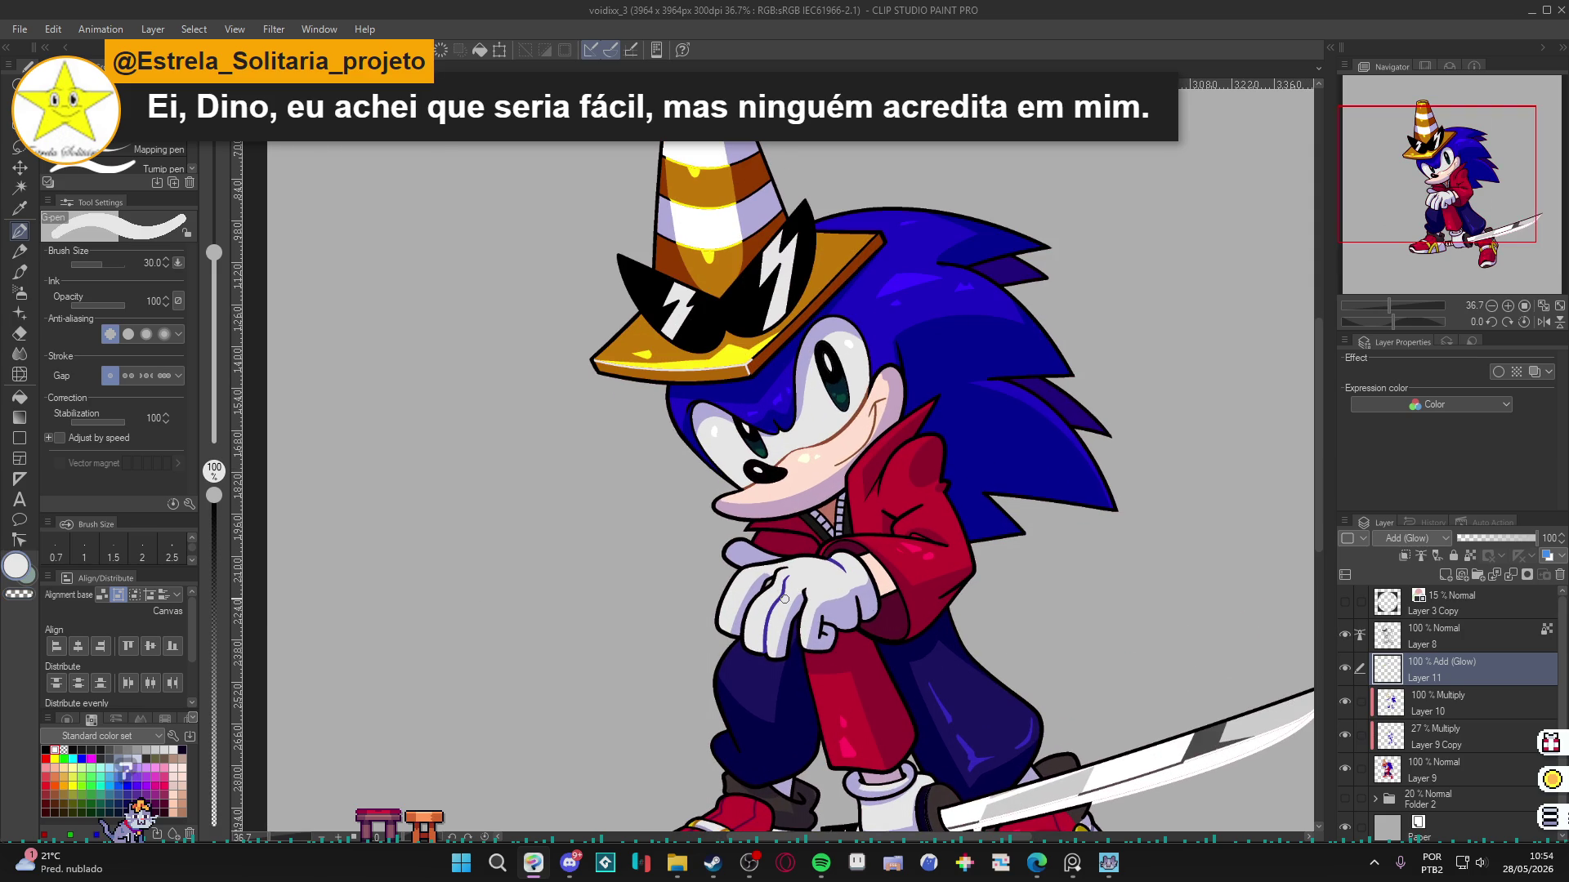
{"action": "left_click", "coordinate": [1420, 556]}
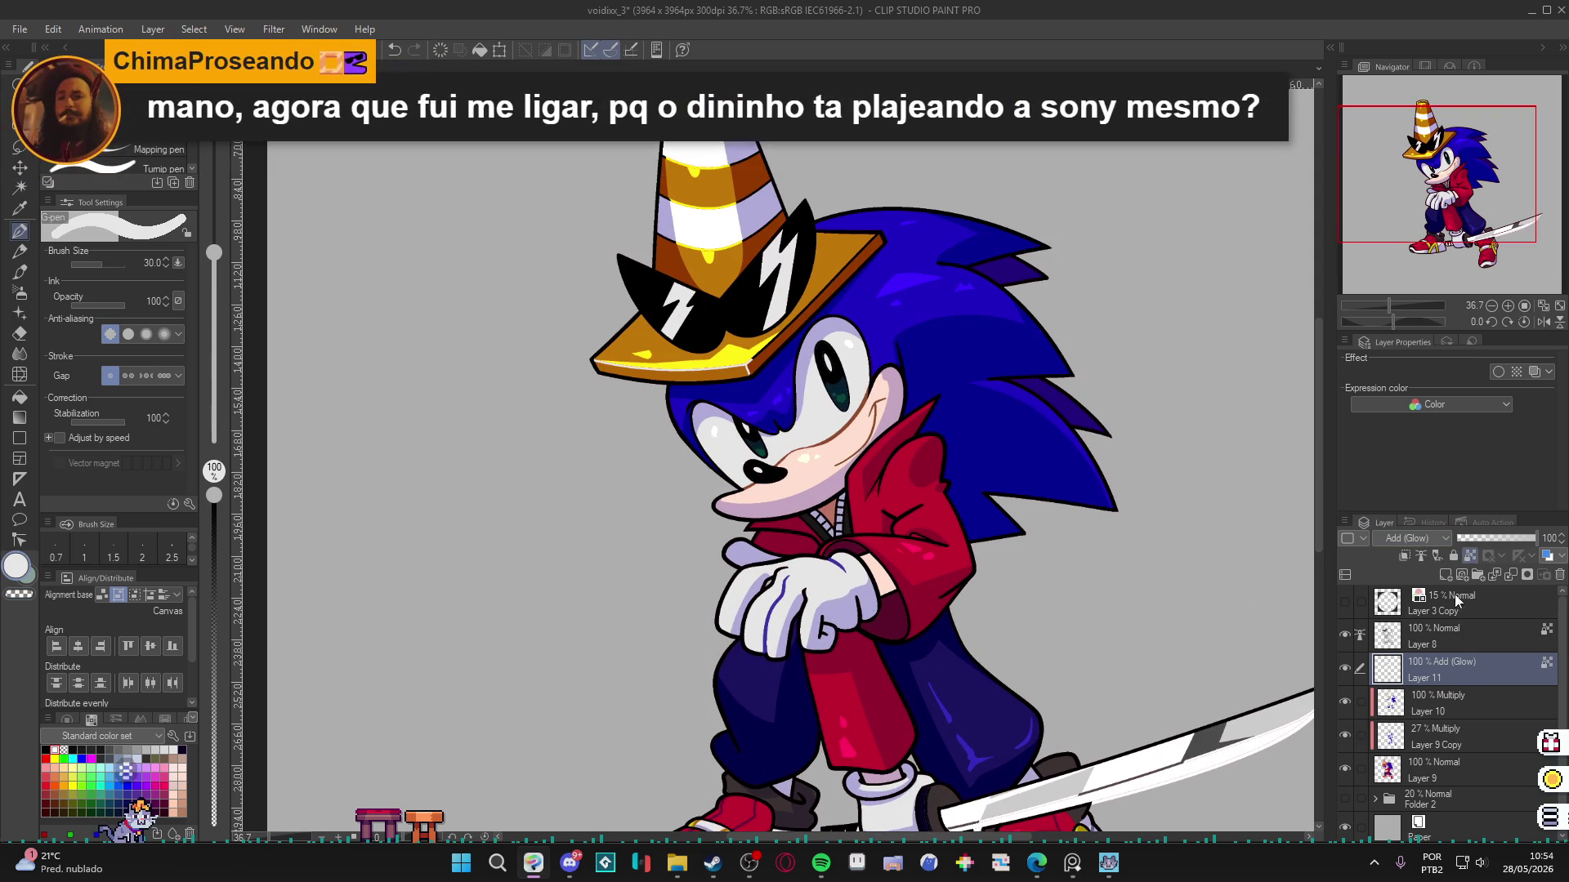
{"action": "left_click", "coordinate": [1437, 641]}
{"action": "left_click_drag", "start_coordinate": [1024, 499], "coordinate": [1036, 517]}
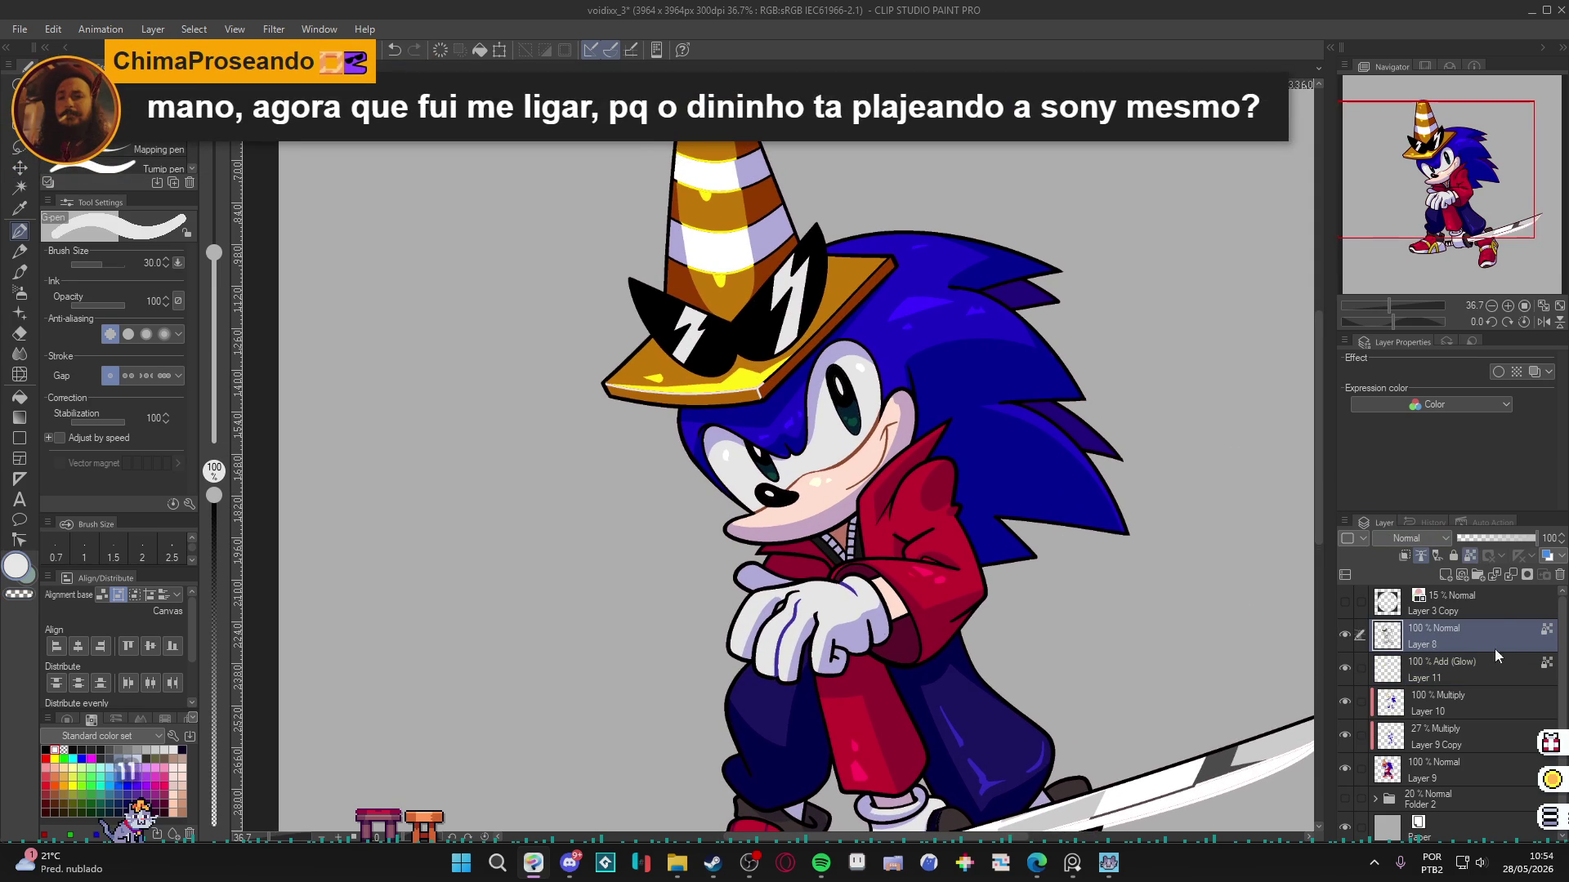
{"action": "left_click", "coordinate": [1479, 666]}
{"action": "left_click", "coordinate": [1454, 633]}
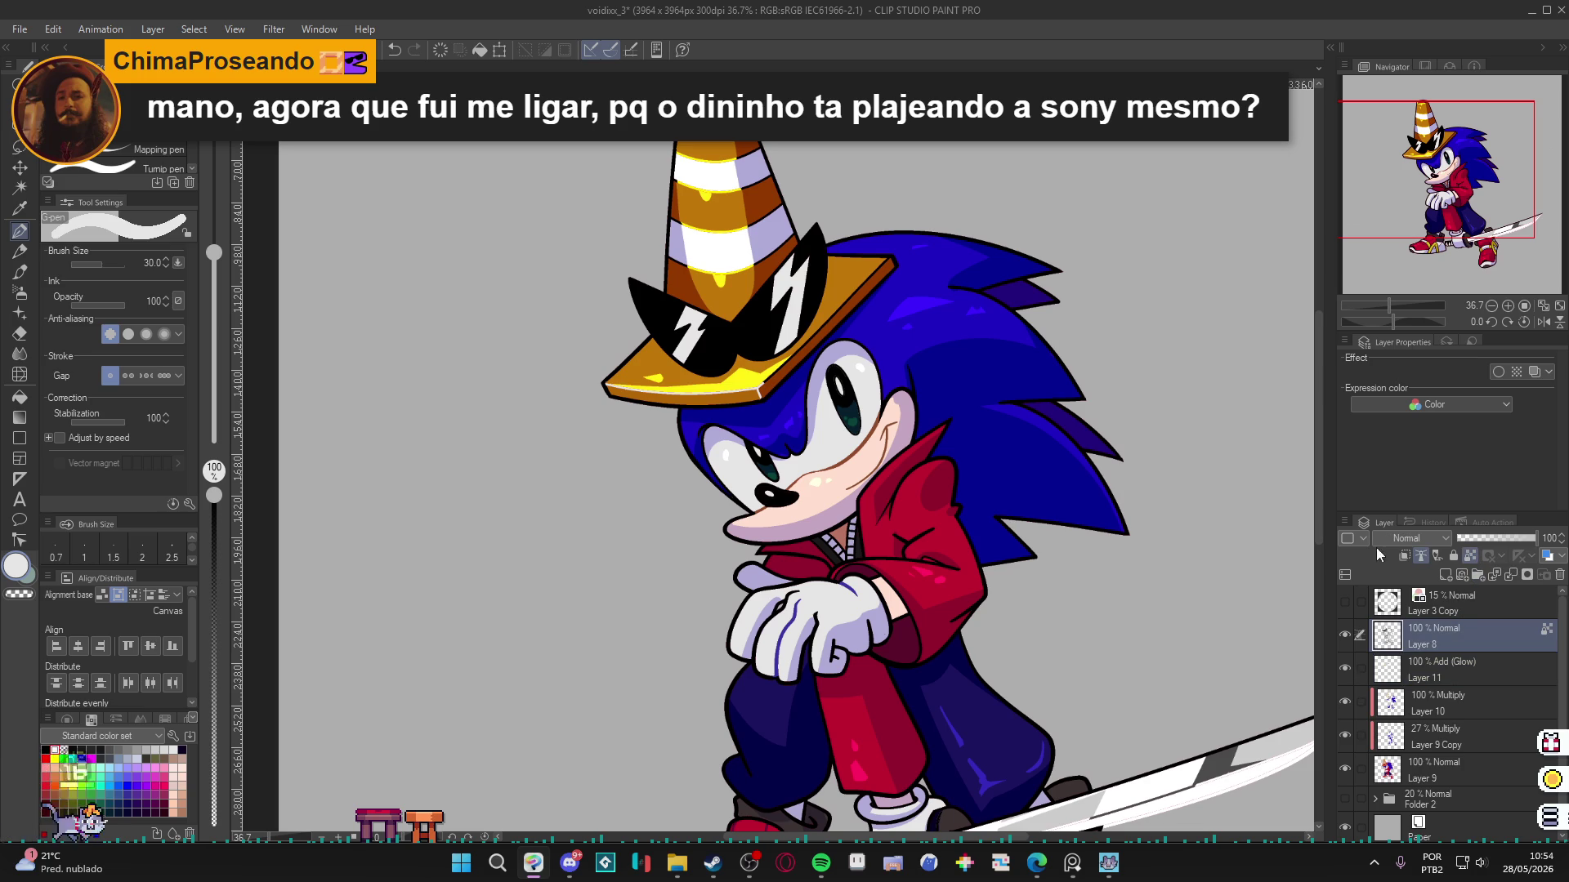
{"action": "left_click_drag", "start_coordinate": [998, 545], "coordinate": [1004, 559]}
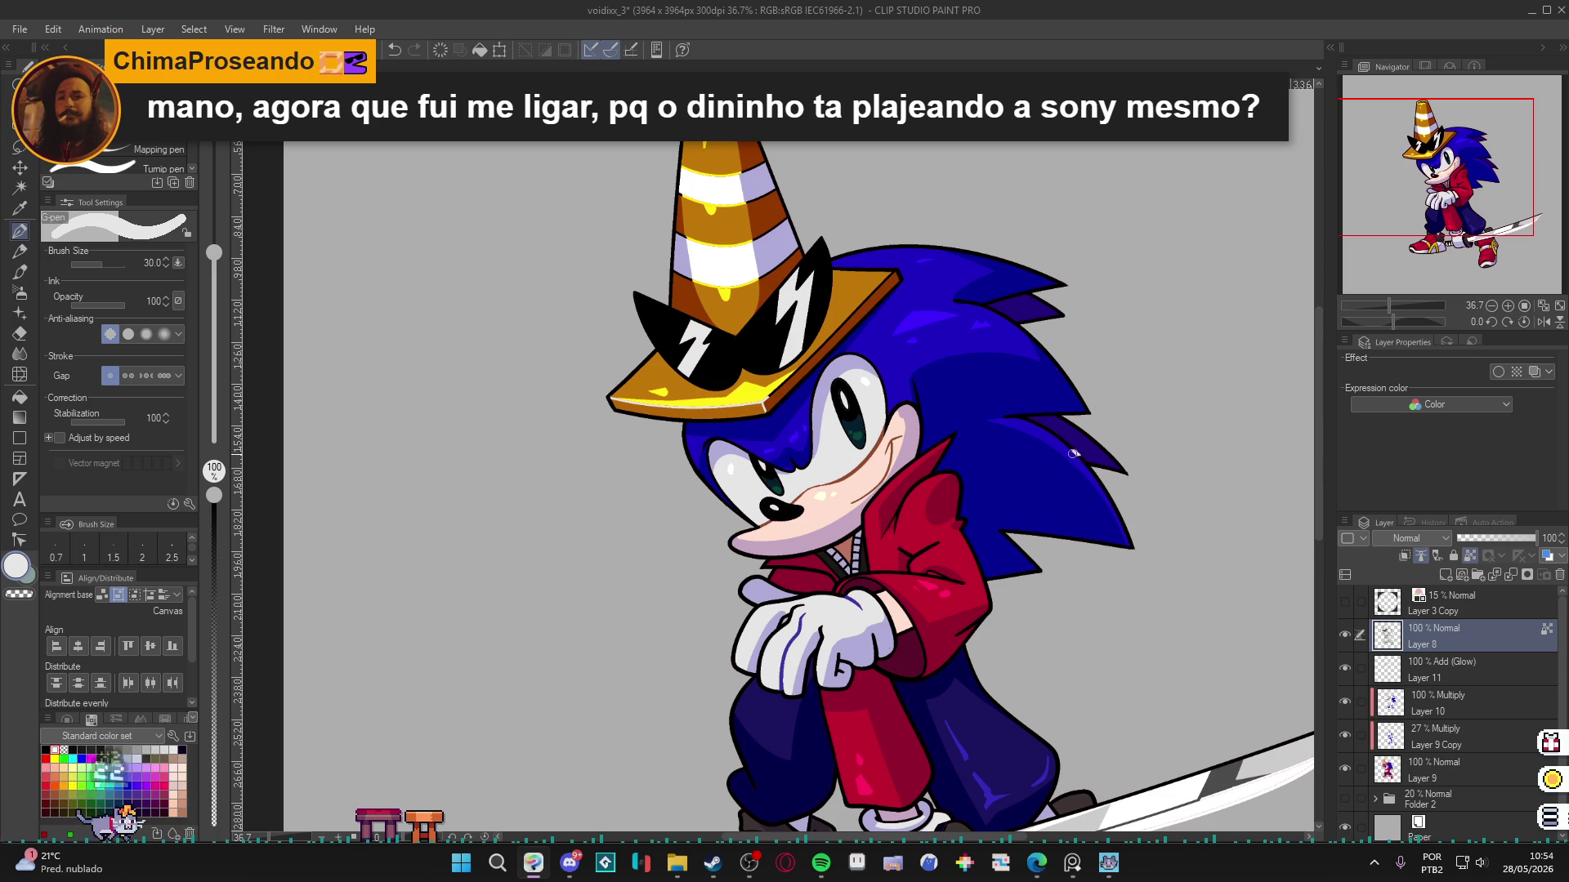
{"action": "left_click_drag", "start_coordinate": [1080, 456], "coordinate": [1017, 416]}
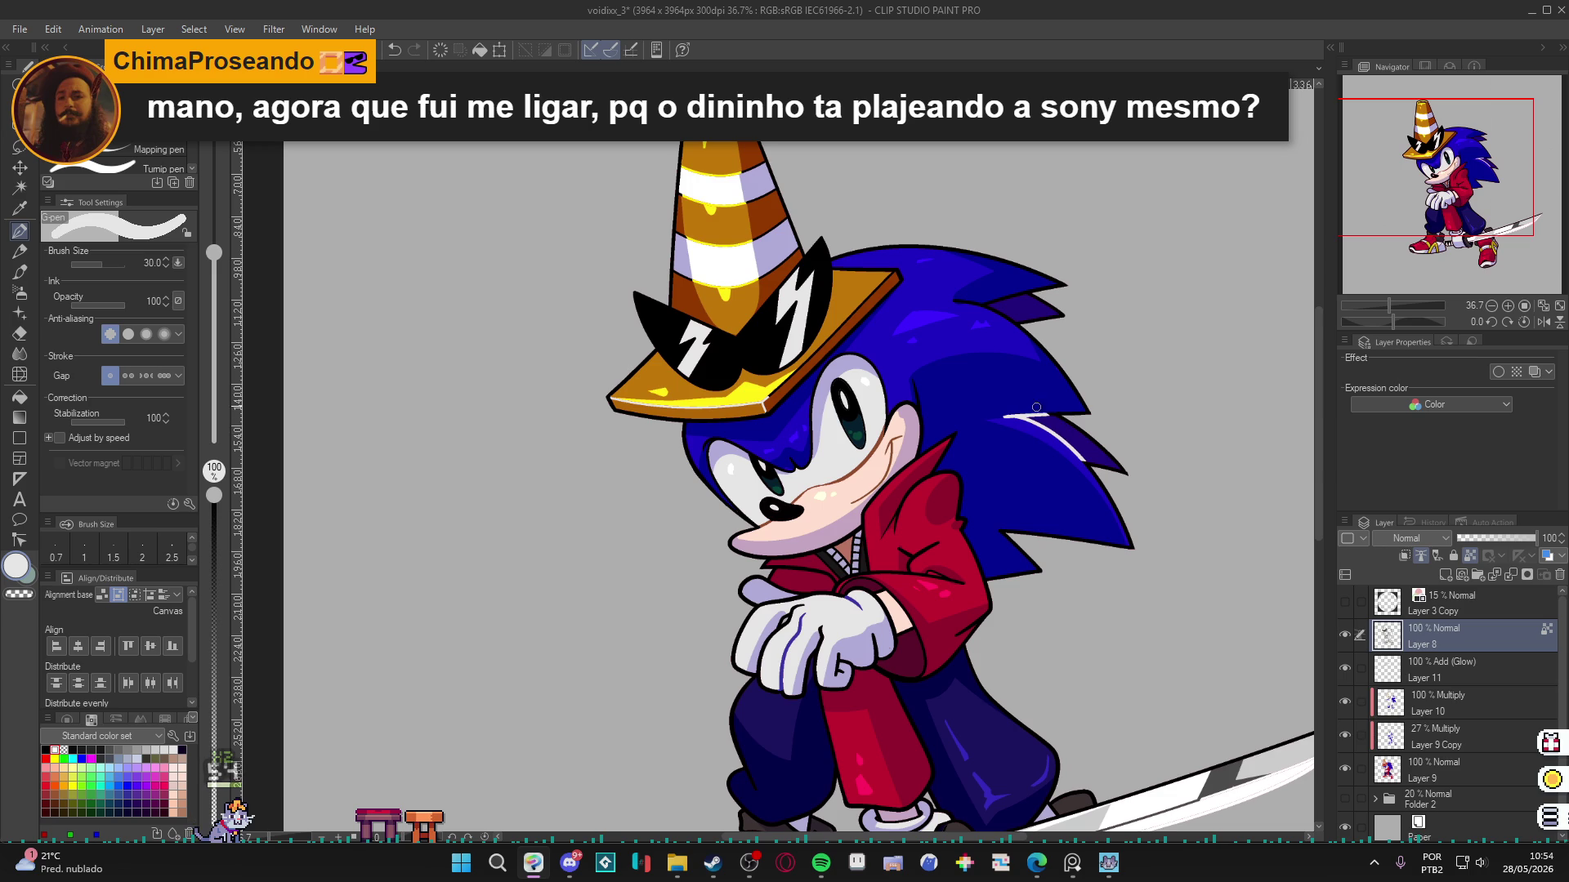
Paint a white highlight along the cone brim's lower edge on Layer 8.
{"action": "left_click_drag", "start_coordinate": [1024, 412], "coordinate": [1066, 494]}
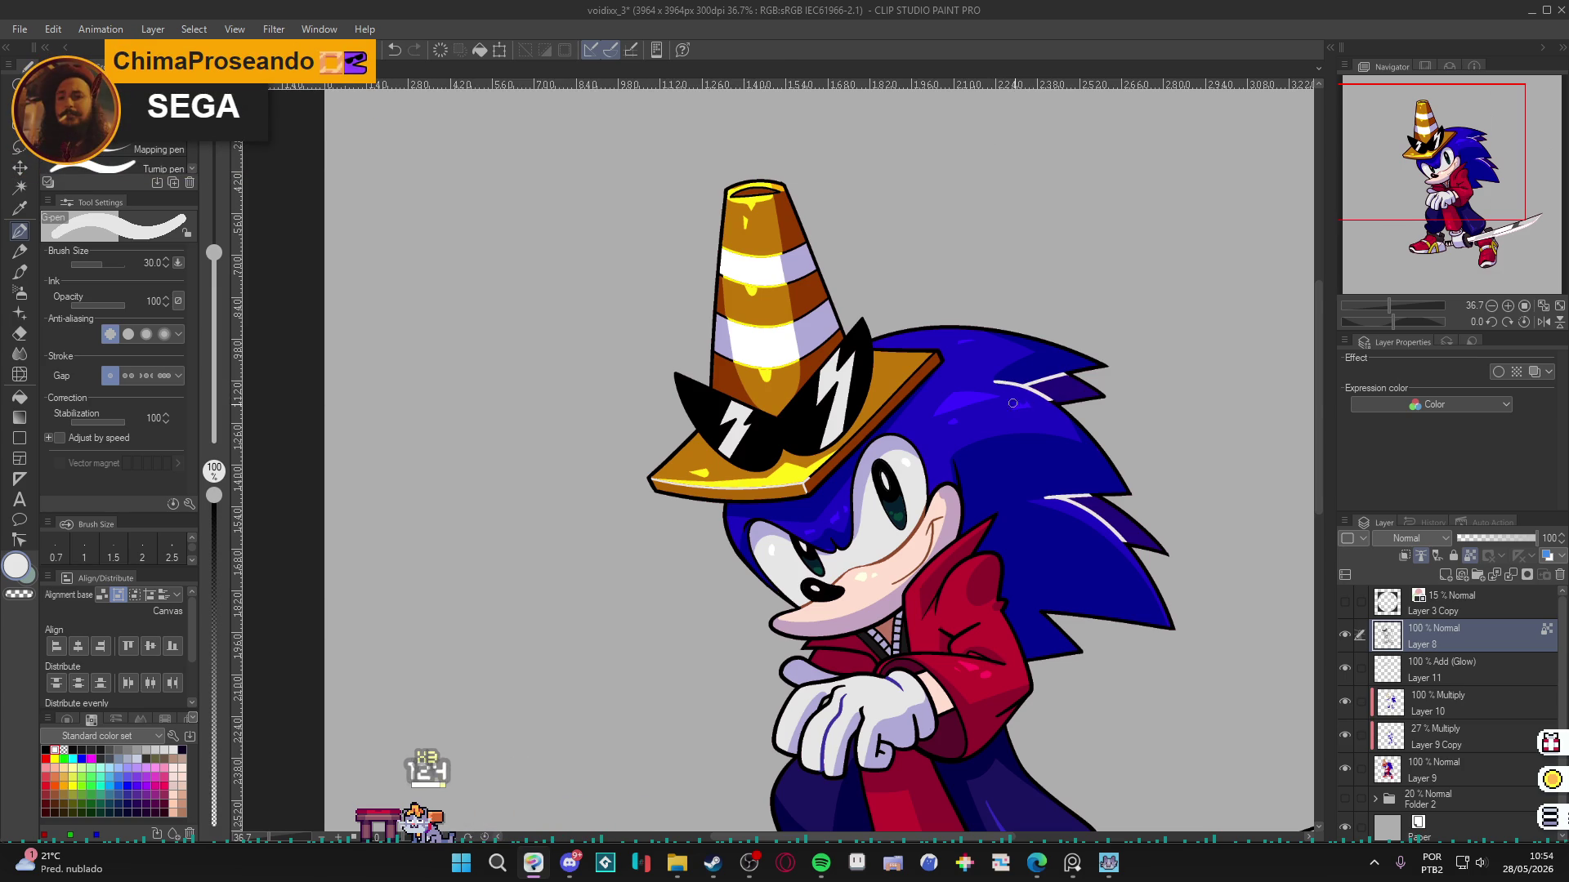
{"action": "scroll", "coordinate": [1026, 382], "scroll_direction": "down", "scroll_amount": 3}
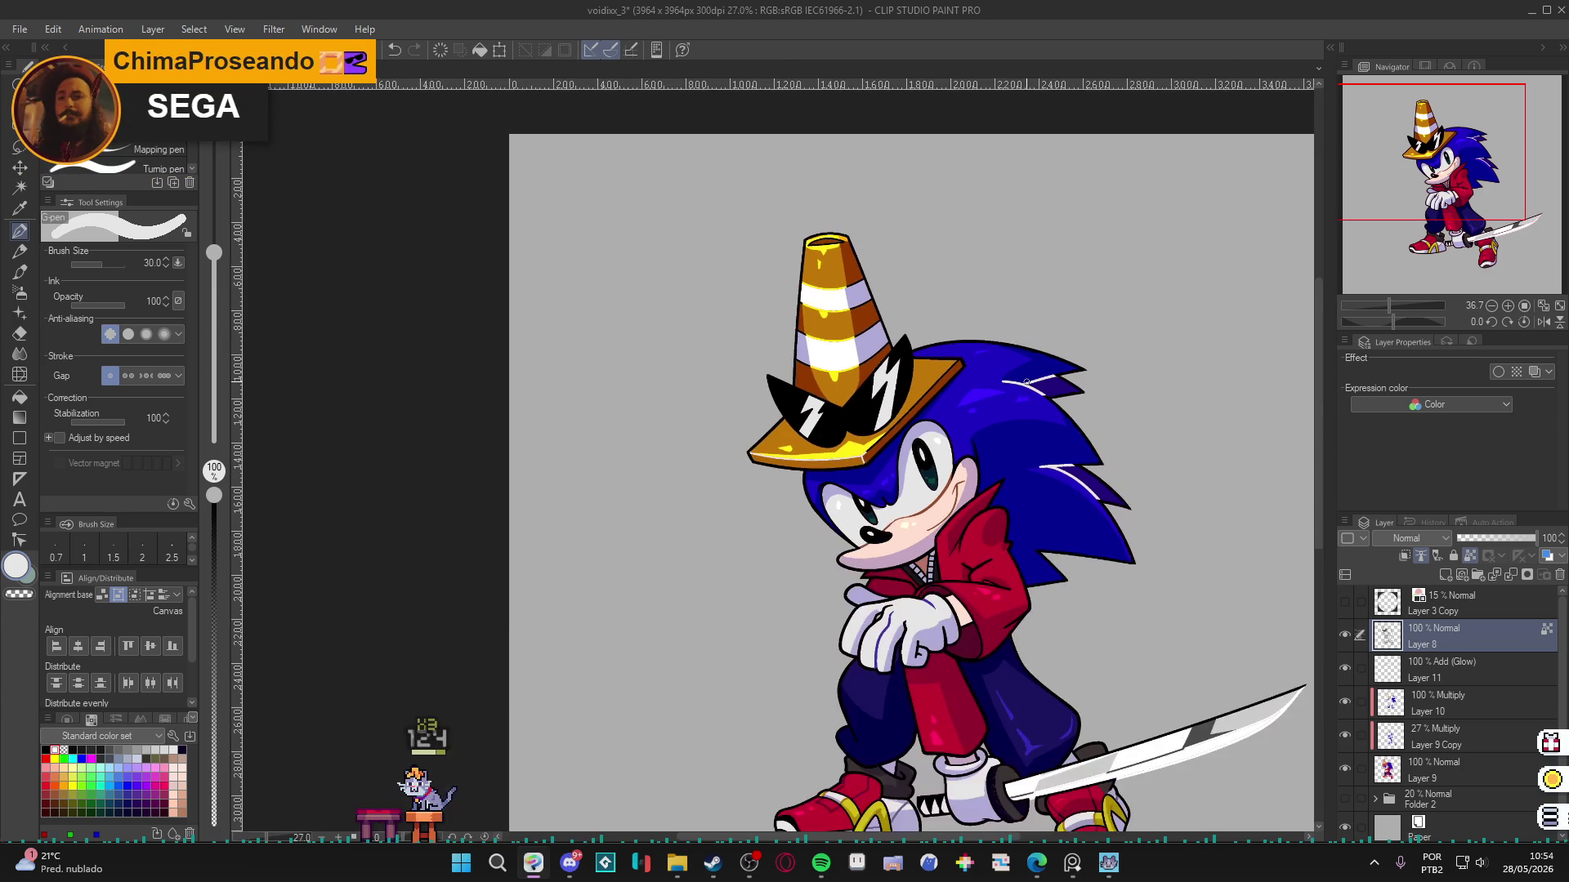
{"action": "scroll", "coordinate": [1016, 521], "scroll_direction": "up", "scroll_amount": 4}
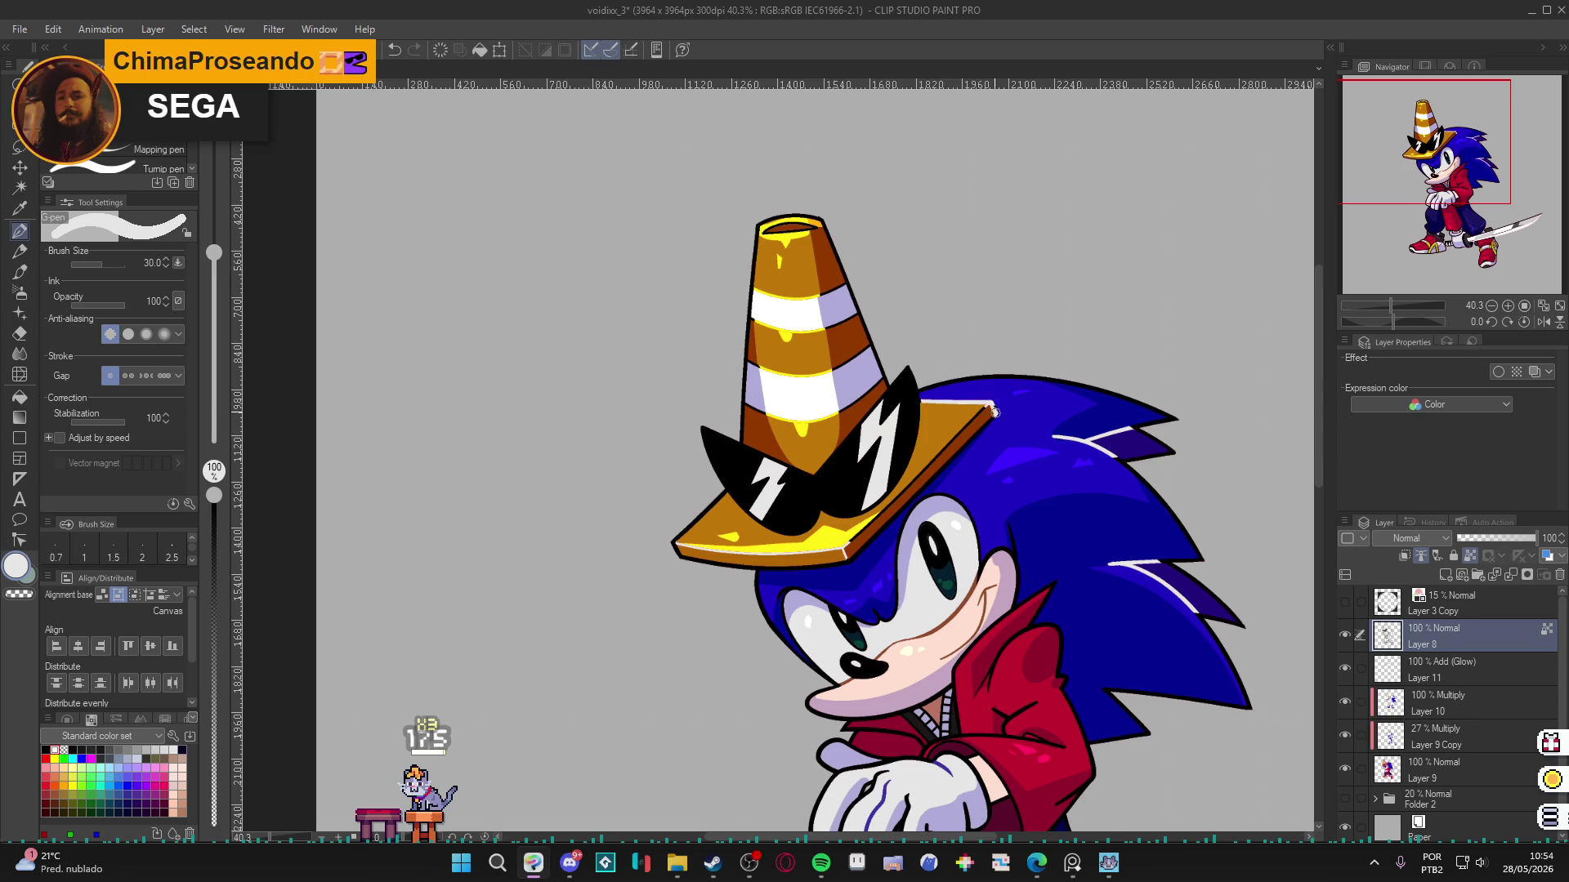
{"action": "left_click_drag", "start_coordinate": [940, 474], "coordinate": [911, 502]}
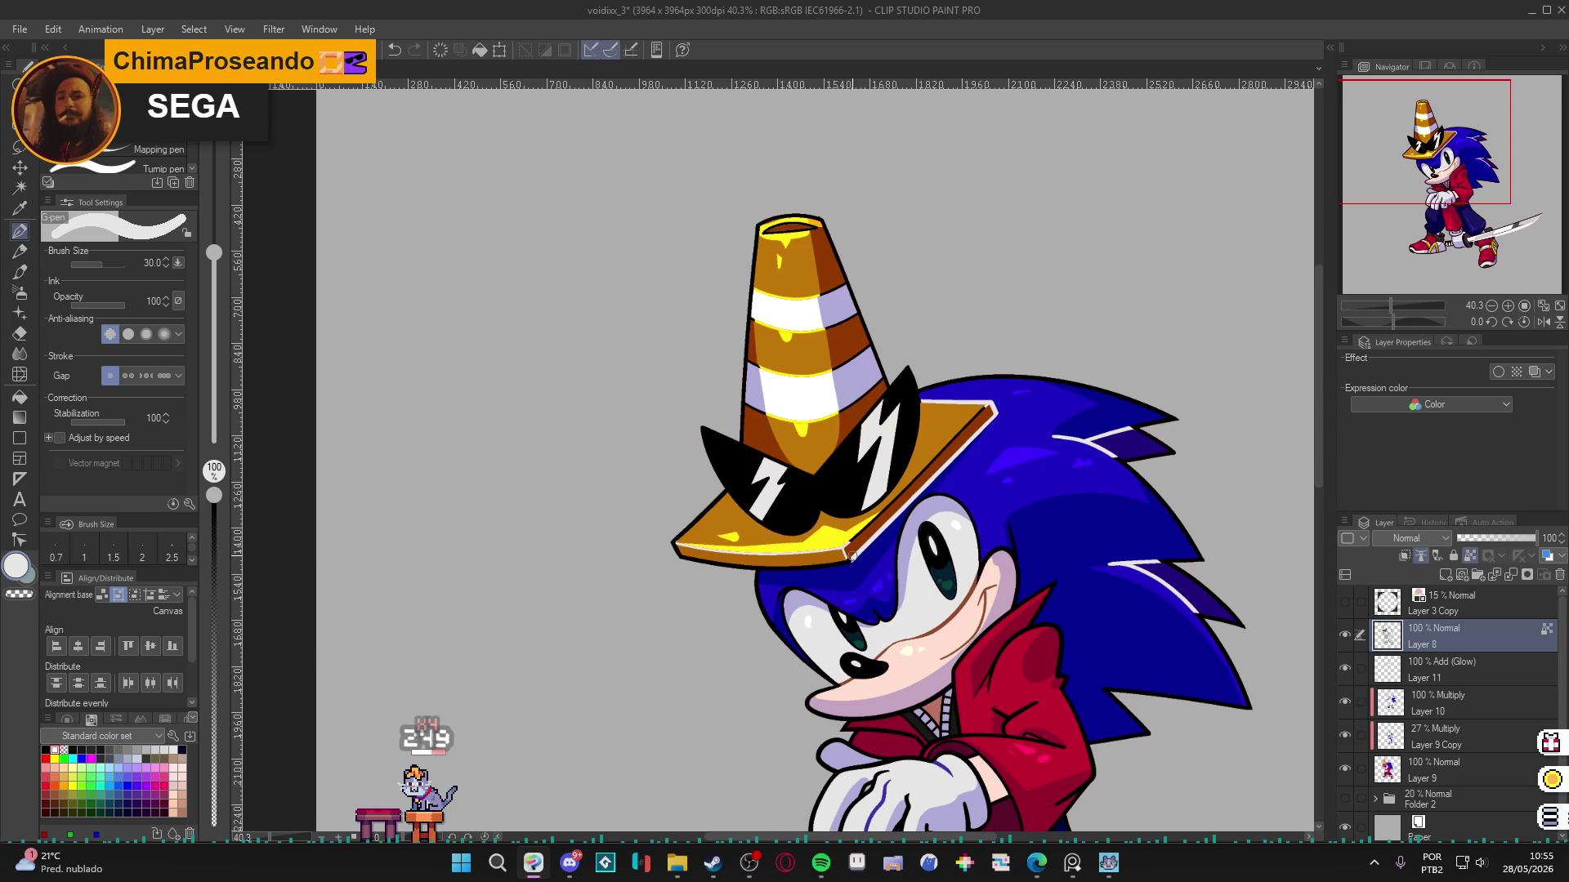
{"action": "left_click_drag", "start_coordinate": [855, 564], "coordinate": [772, 566]}
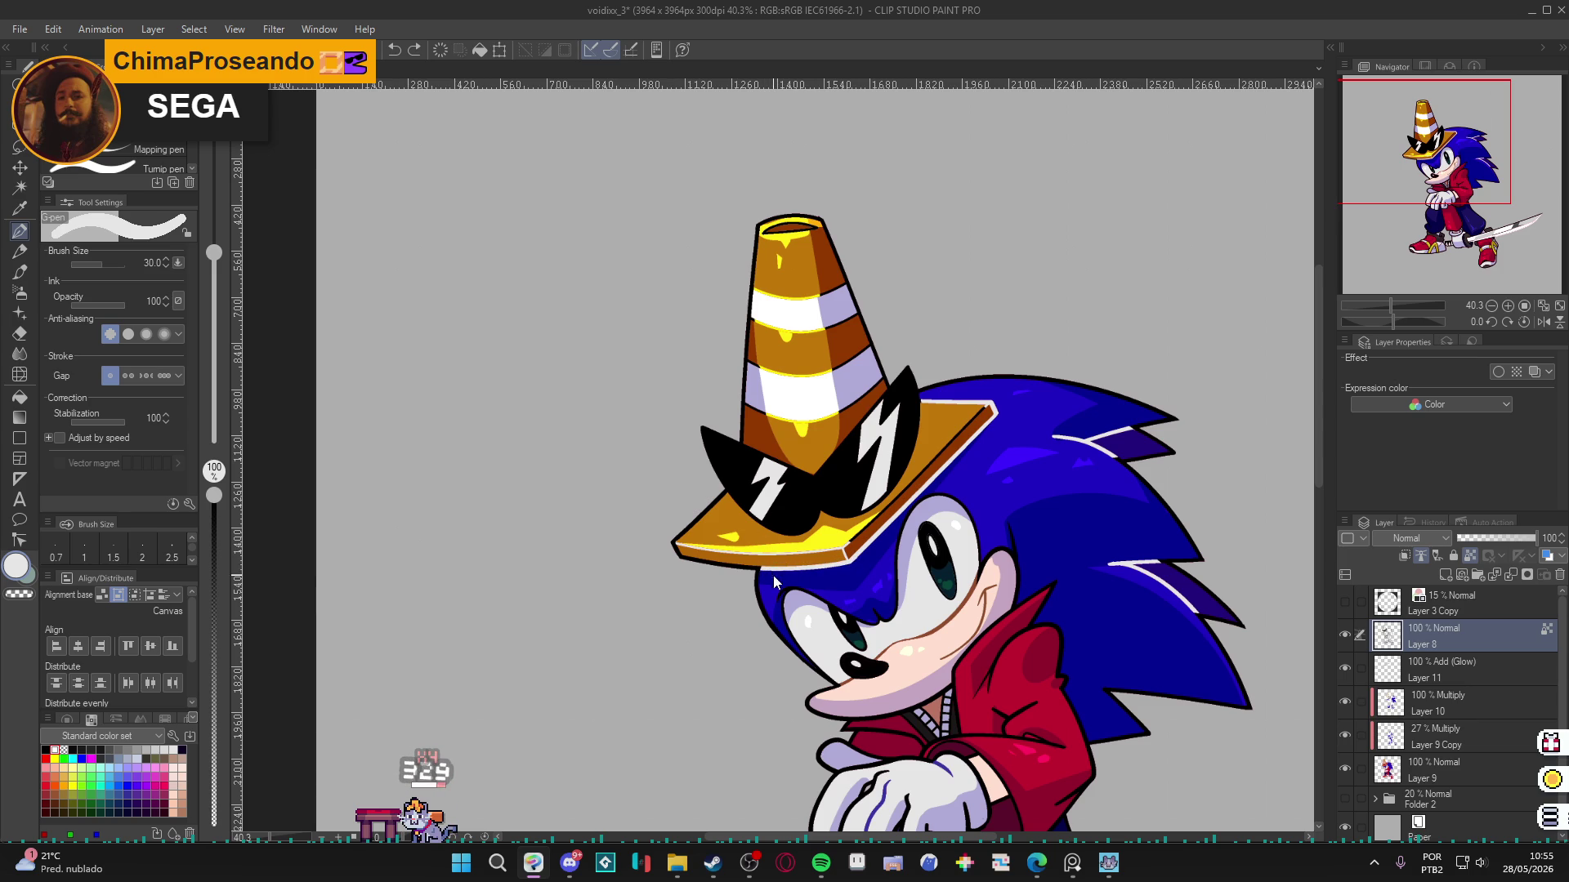
{"action": "scroll", "coordinate": [867, 490], "scroll_direction": "down", "scroll_amount": 3}
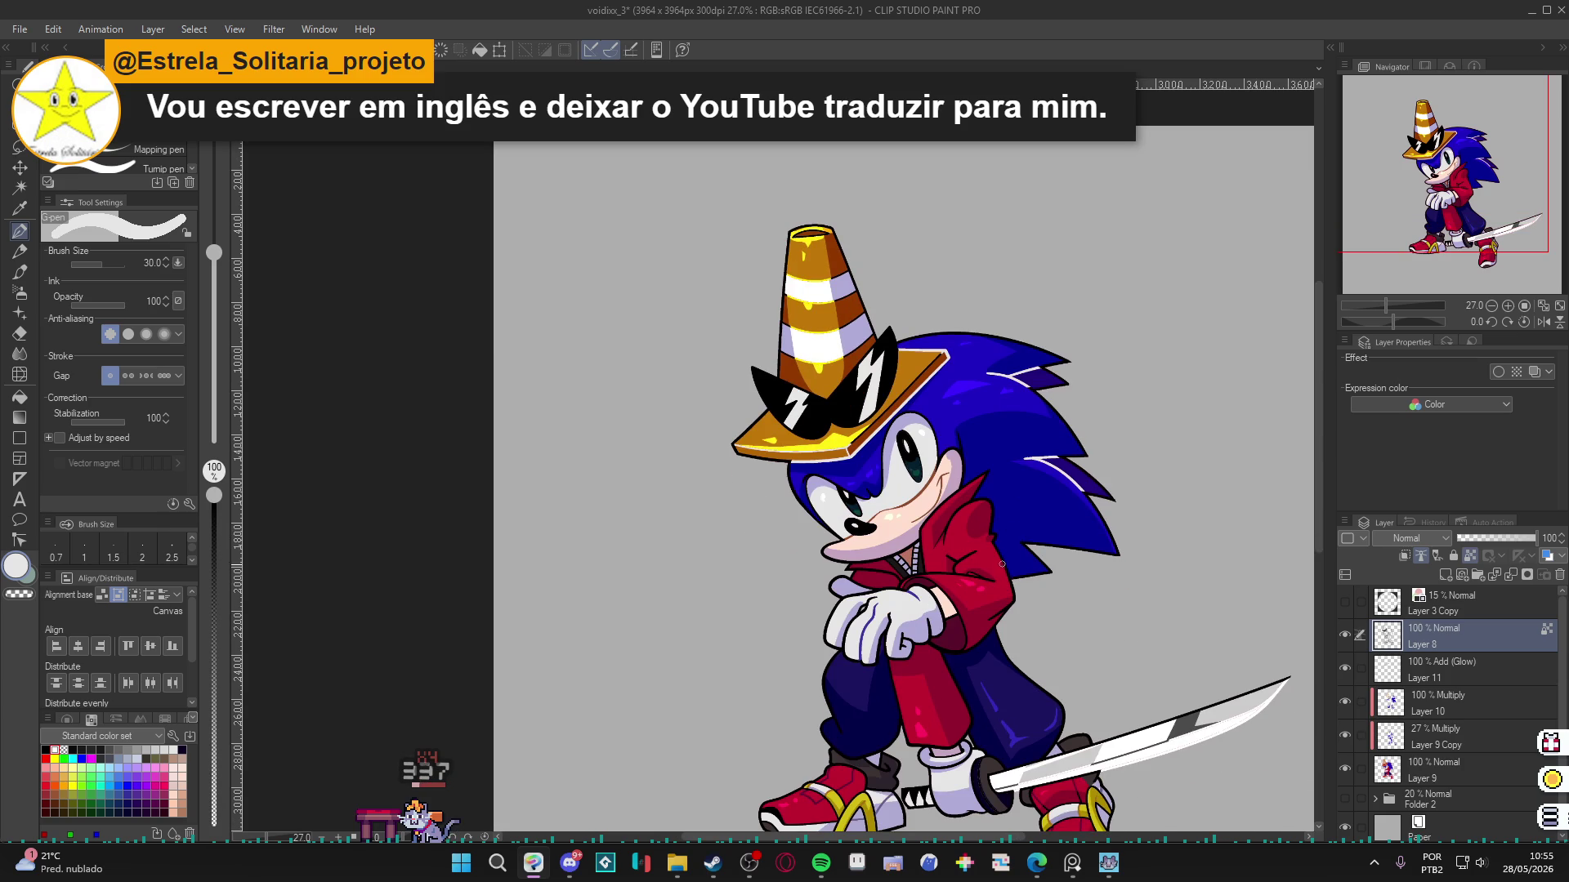
{"action": "scroll", "coordinate": [999, 500], "scroll_direction": "up", "scroll_amount": 2}
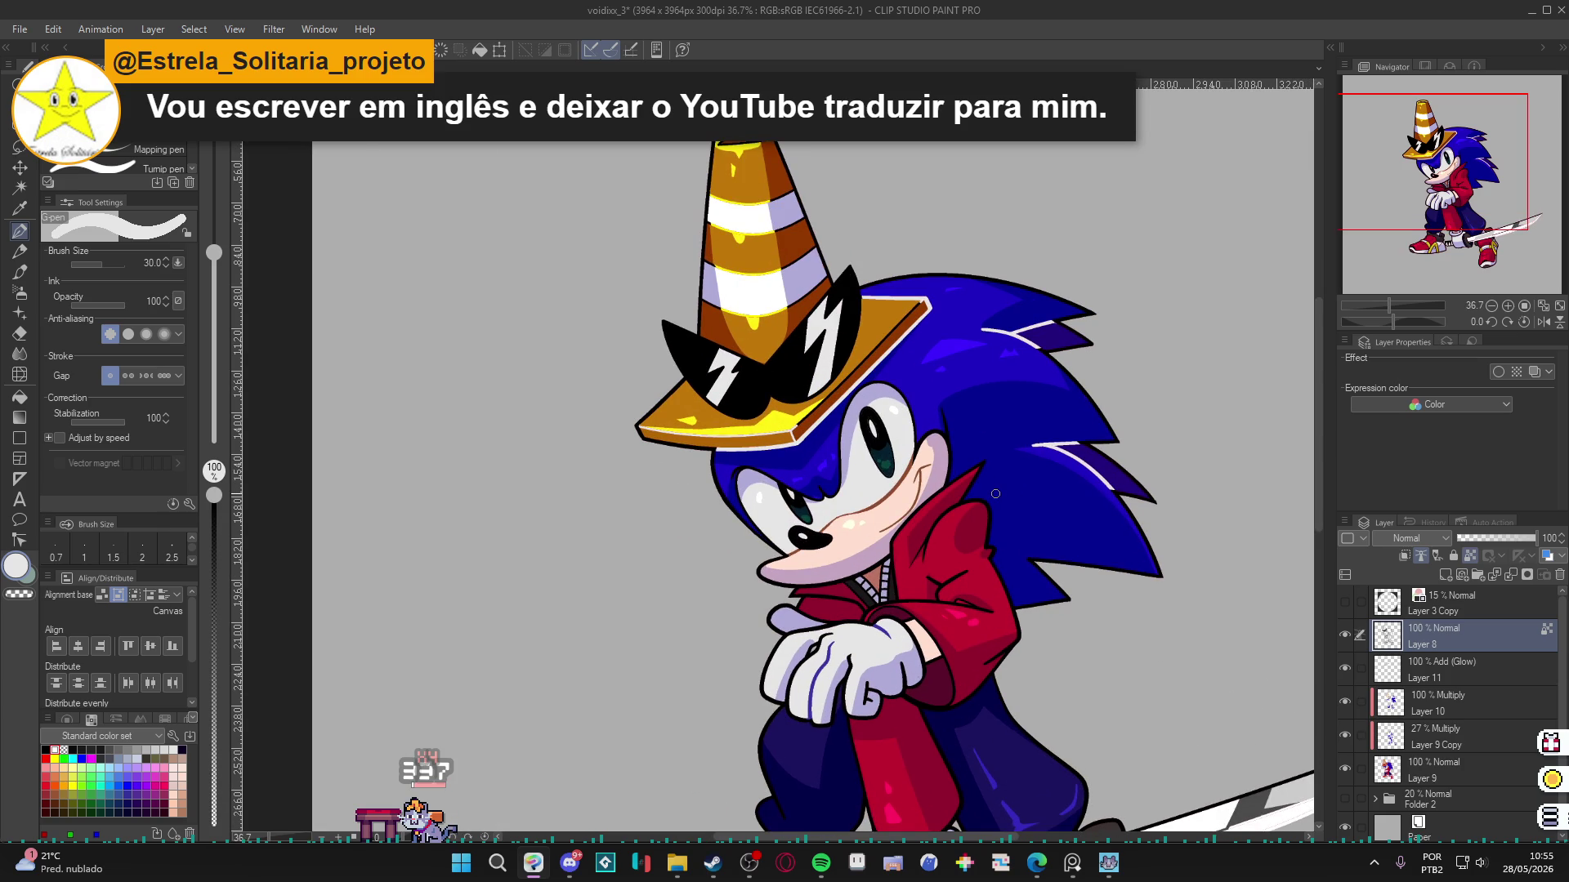
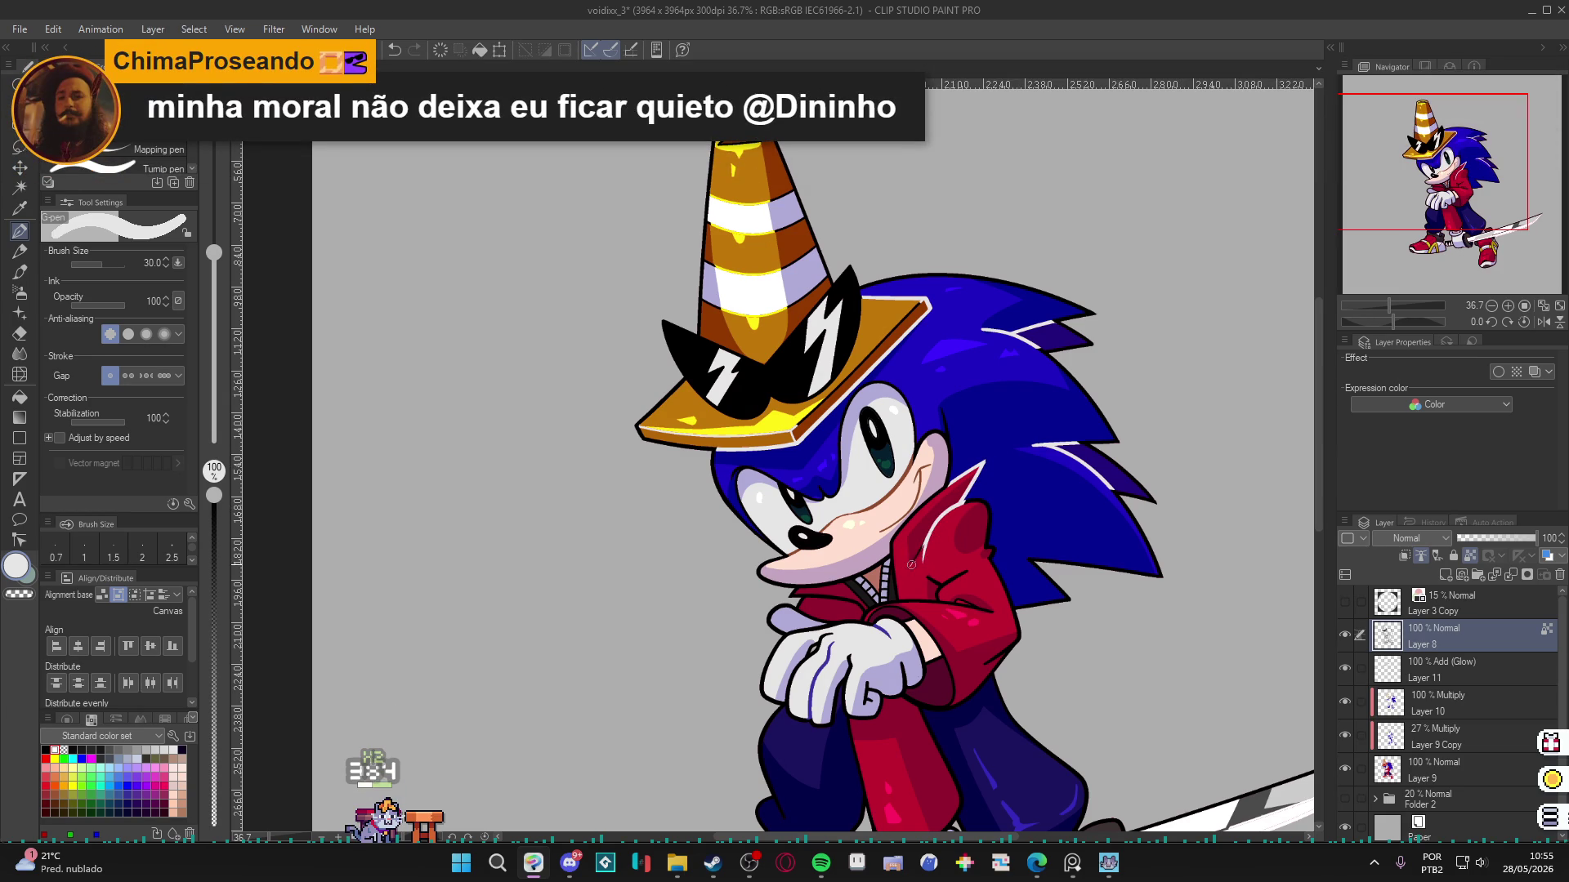
Paint a white G-pen highlight along the jacket collar and save the drawing.
{"action": "mouse_move", "coordinate": [964, 508]}
{"action": "left_mouse_down"}
{"action": "mouse_move", "coordinate": [990, 511]}
{"action": "mouse_move", "coordinate": [1007, 594]}
{"action": "left_mouse_up"}
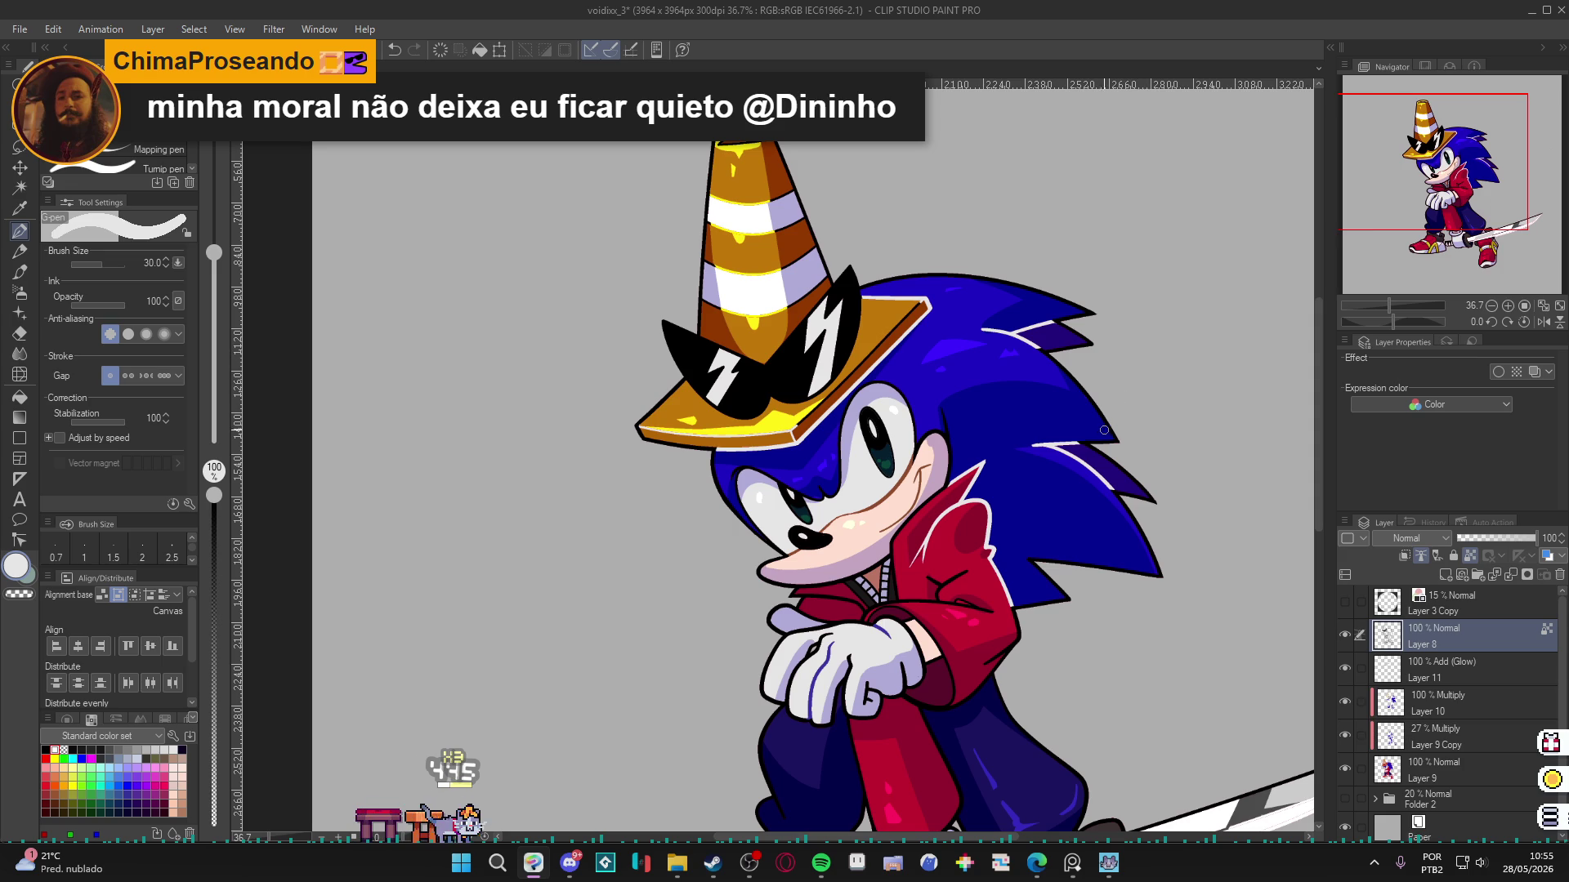
{"action": "scroll", "coordinate": [1147, 367], "scroll_direction": "down", "scroll_amount": 2}
{"action": "left_click_drag", "start_coordinate": [1080, 446], "coordinate": [1010, 426]}
{"action": "key", "text": "ctrl+s"}
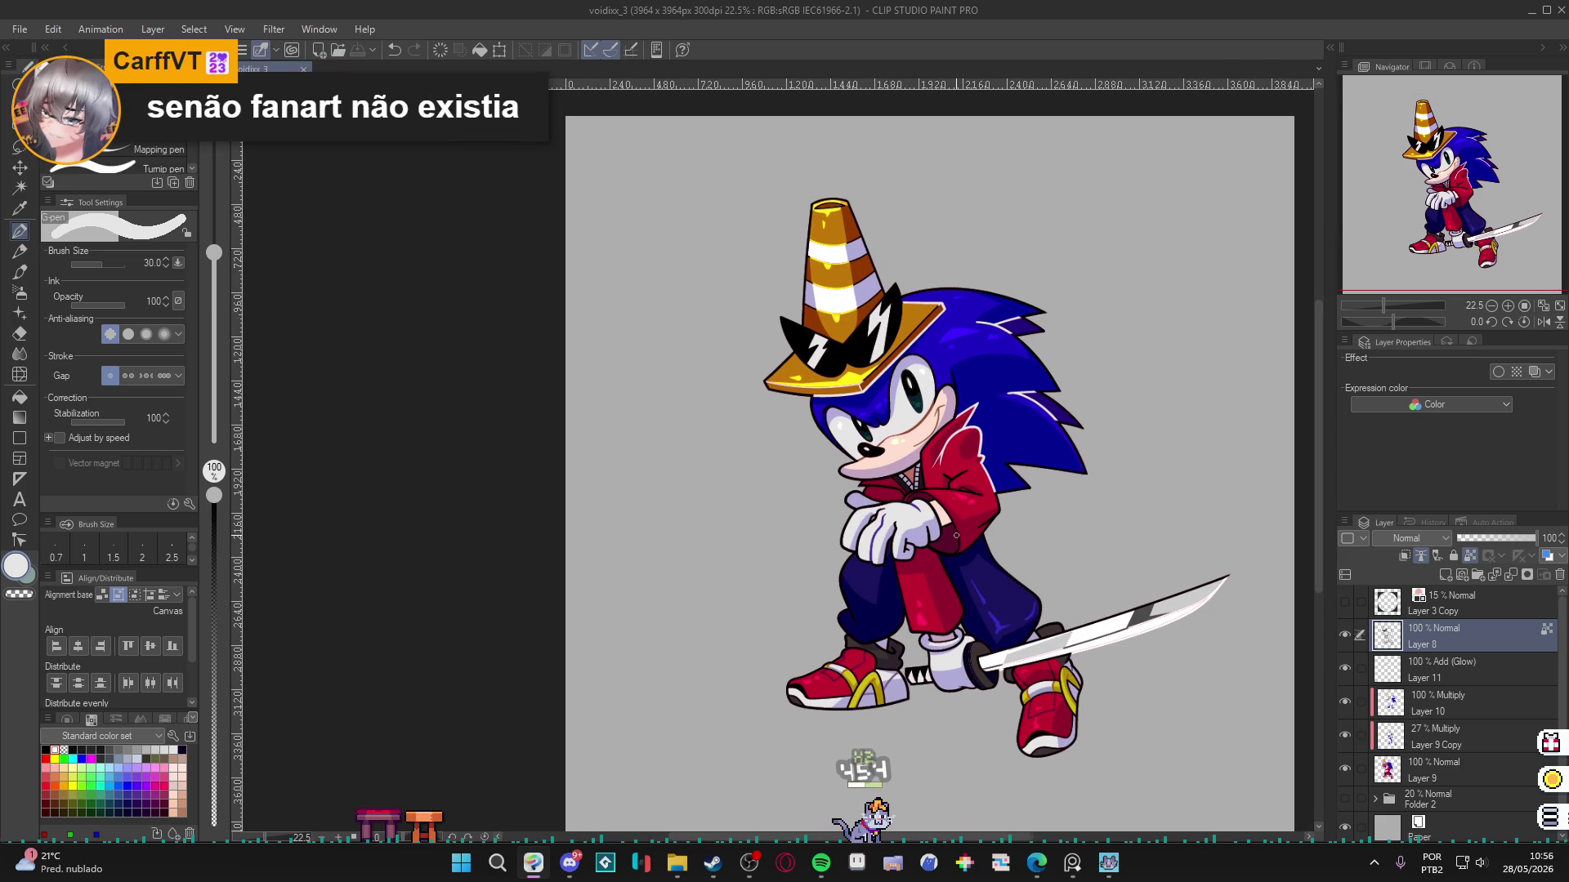
Check Layer 9, then add a new blank Layer 12 above the Layer 10 shading.
{"action": "scroll", "coordinate": [1005, 584], "scroll_direction": "up", "scroll_amount": 1}
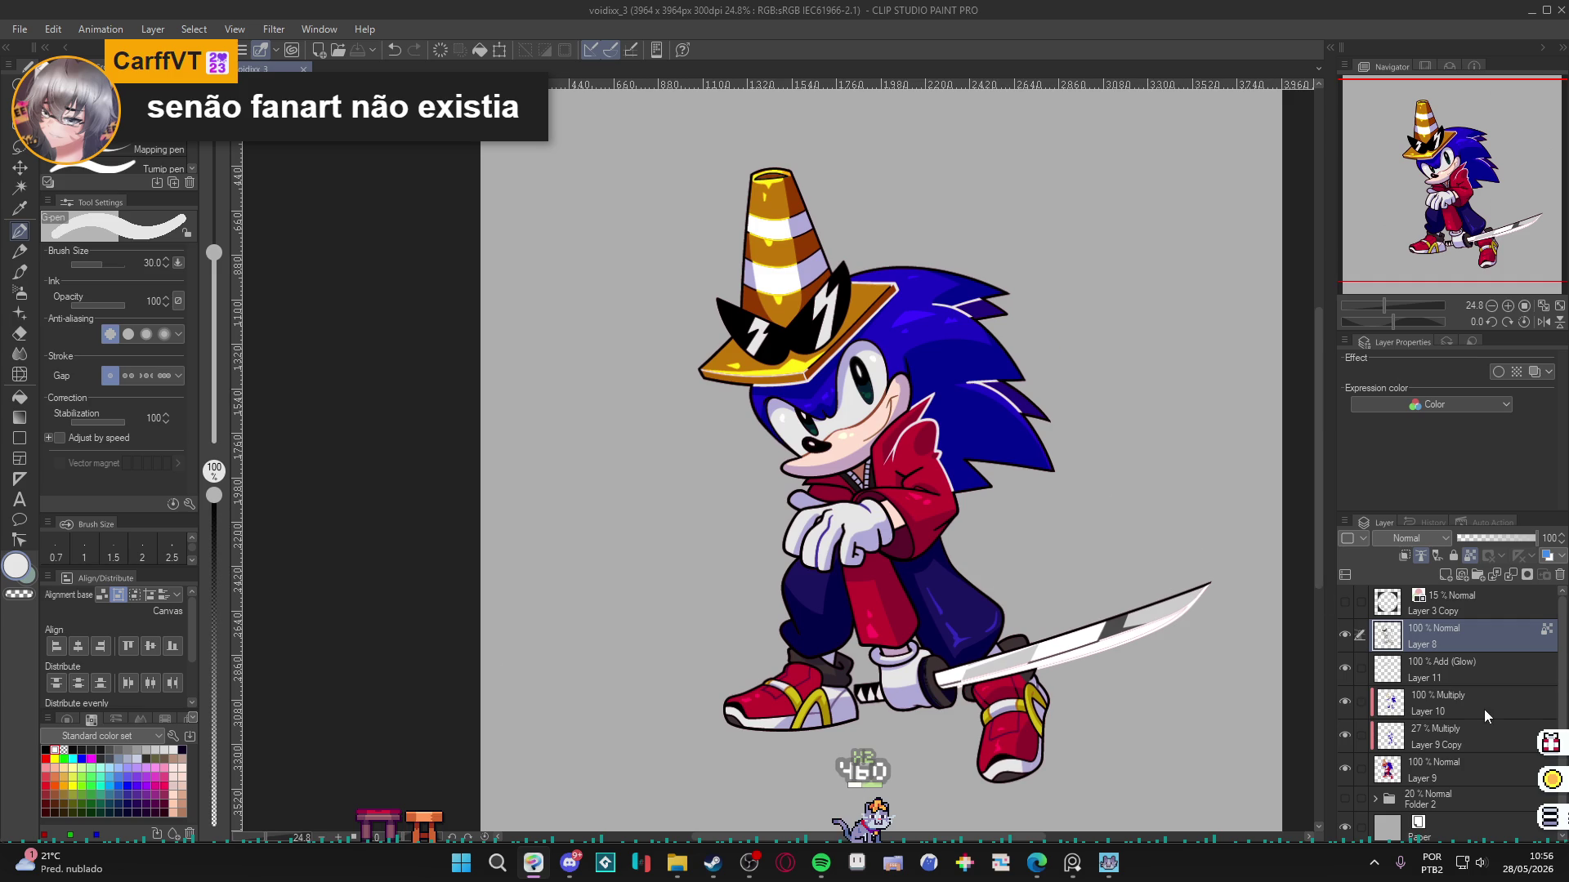
{"action": "left_click", "coordinate": [1344, 768]}
{"action": "left_click", "coordinate": [1344, 768]}
{"action": "left_click", "coordinate": [1438, 770]}
{"action": "key", "text": "w"}
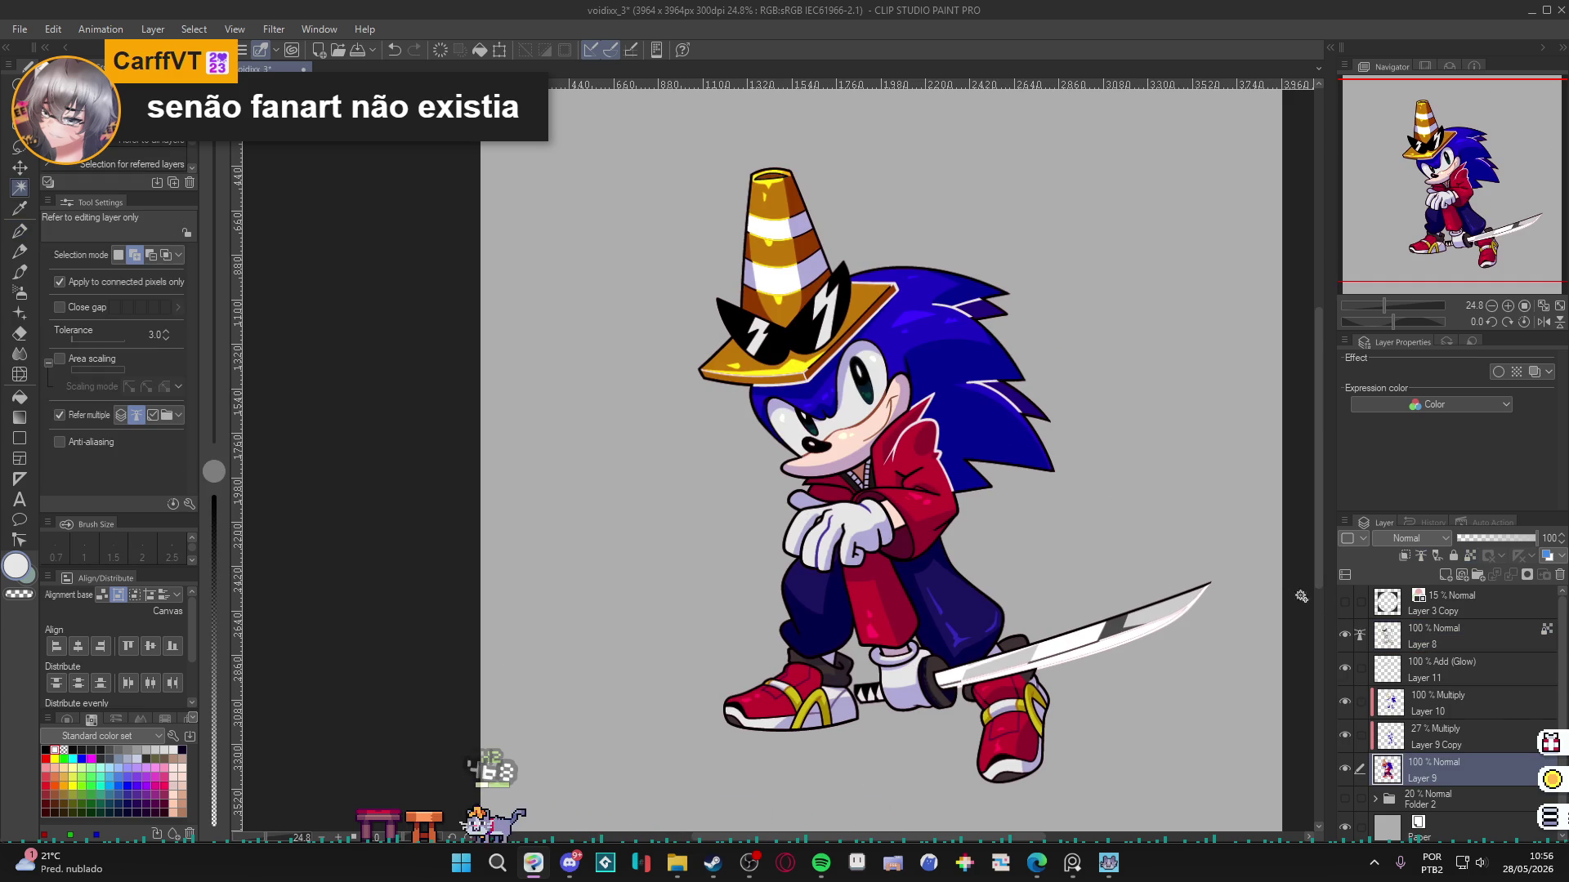
{"action": "left_click", "coordinate": [1436, 703]}
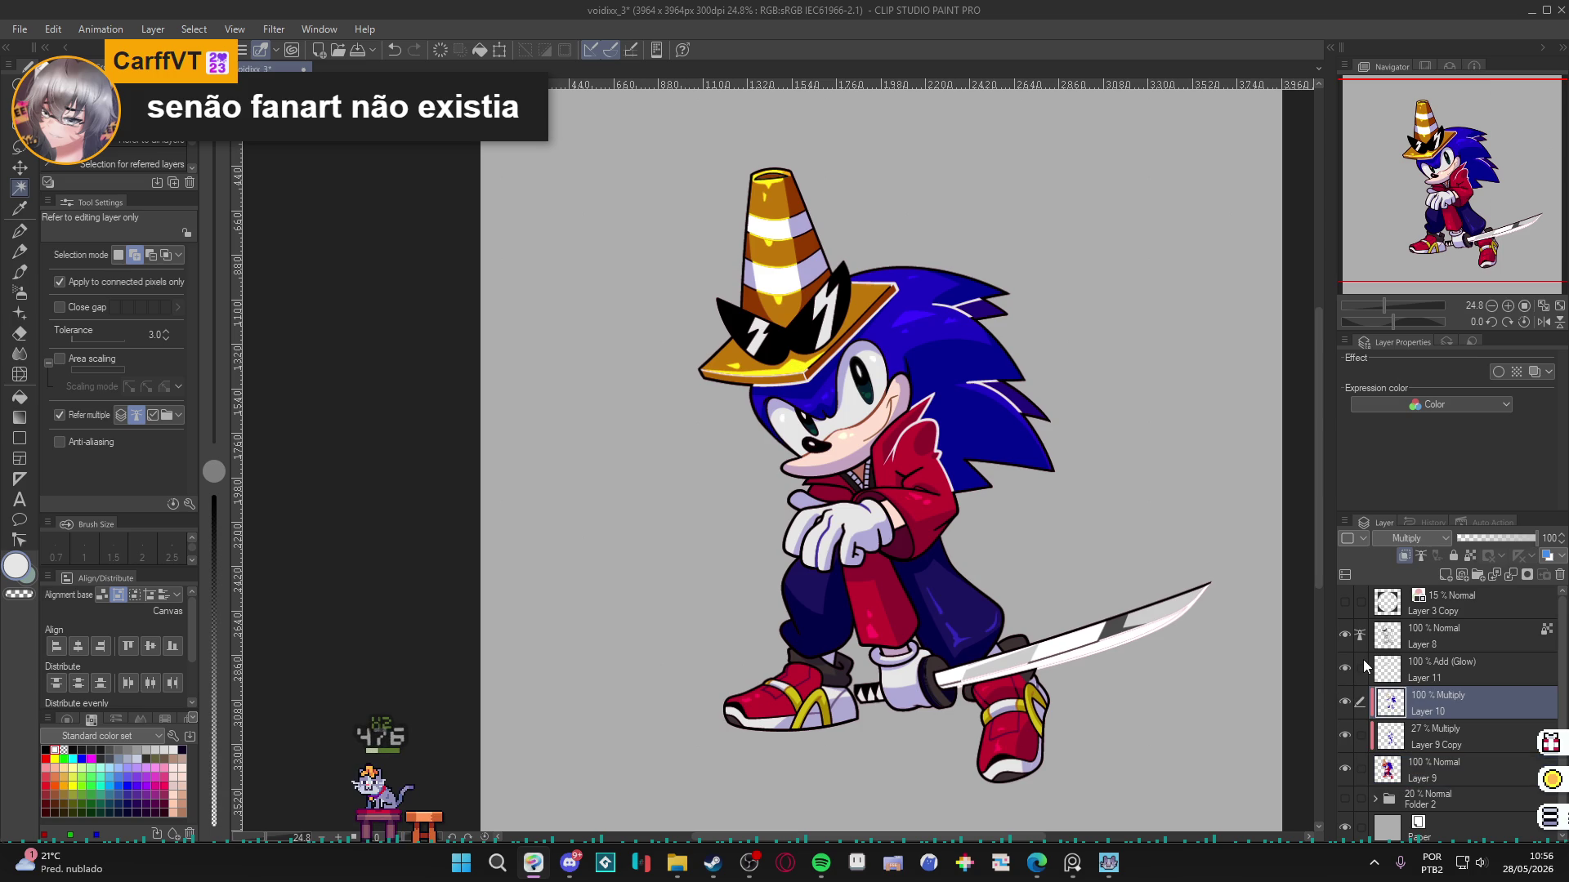
{"action": "key", "text": "ctrl+shift+n"}
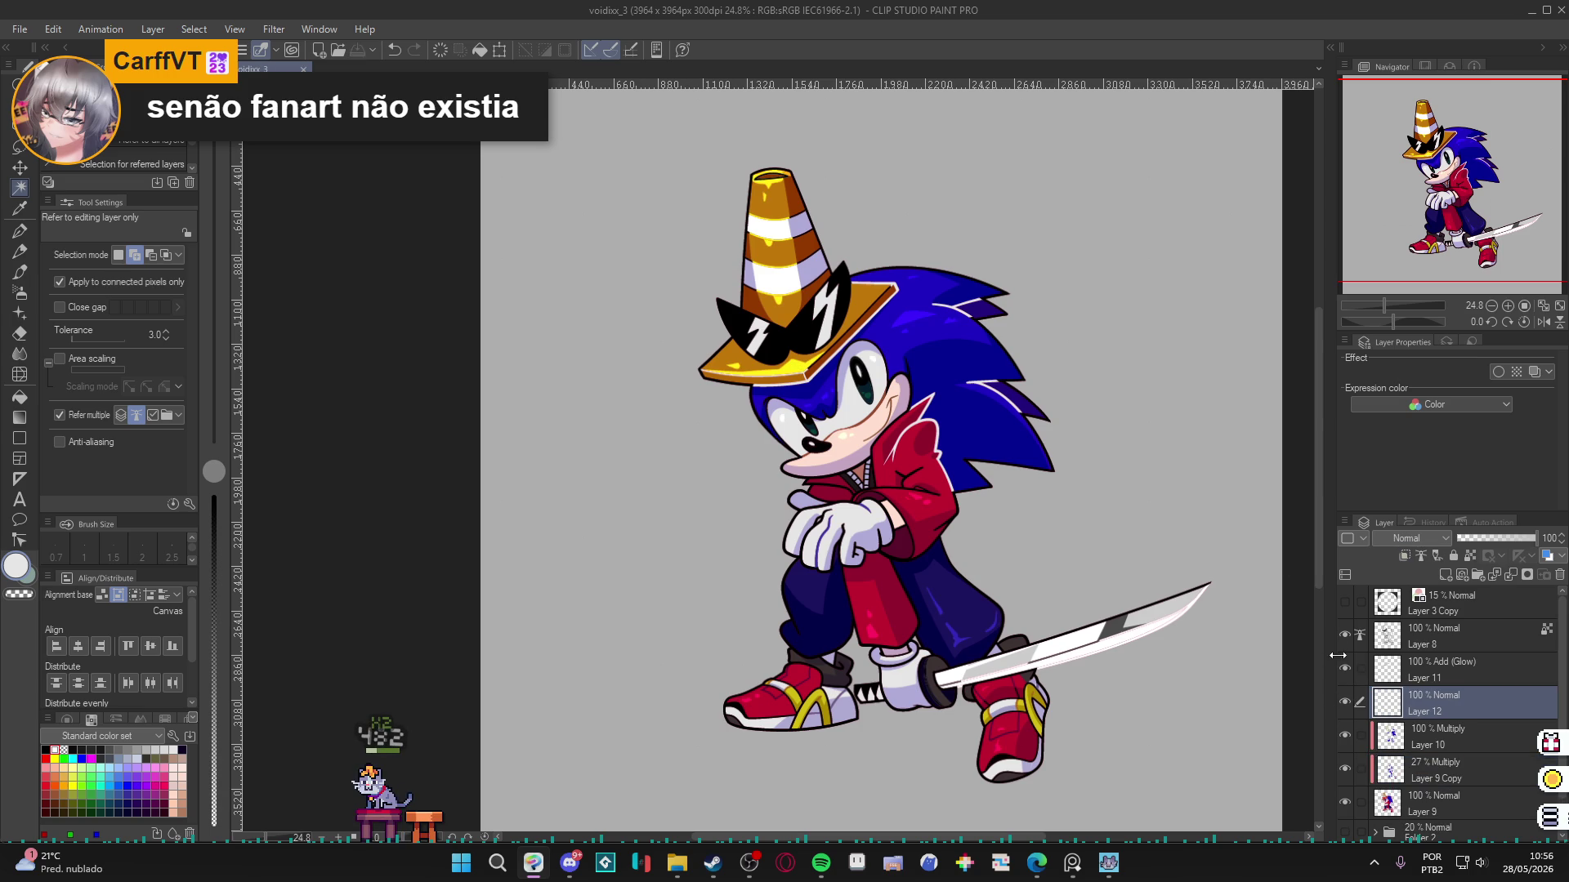
Set the G-pen to red with opacity 7 and brush size 70.
{"action": "left_click", "coordinate": [960, 433]}
{"action": "scroll", "coordinate": [960, 433], "scroll_direction": "up", "scroll_amount": 1}
{"action": "key", "text": "b"}
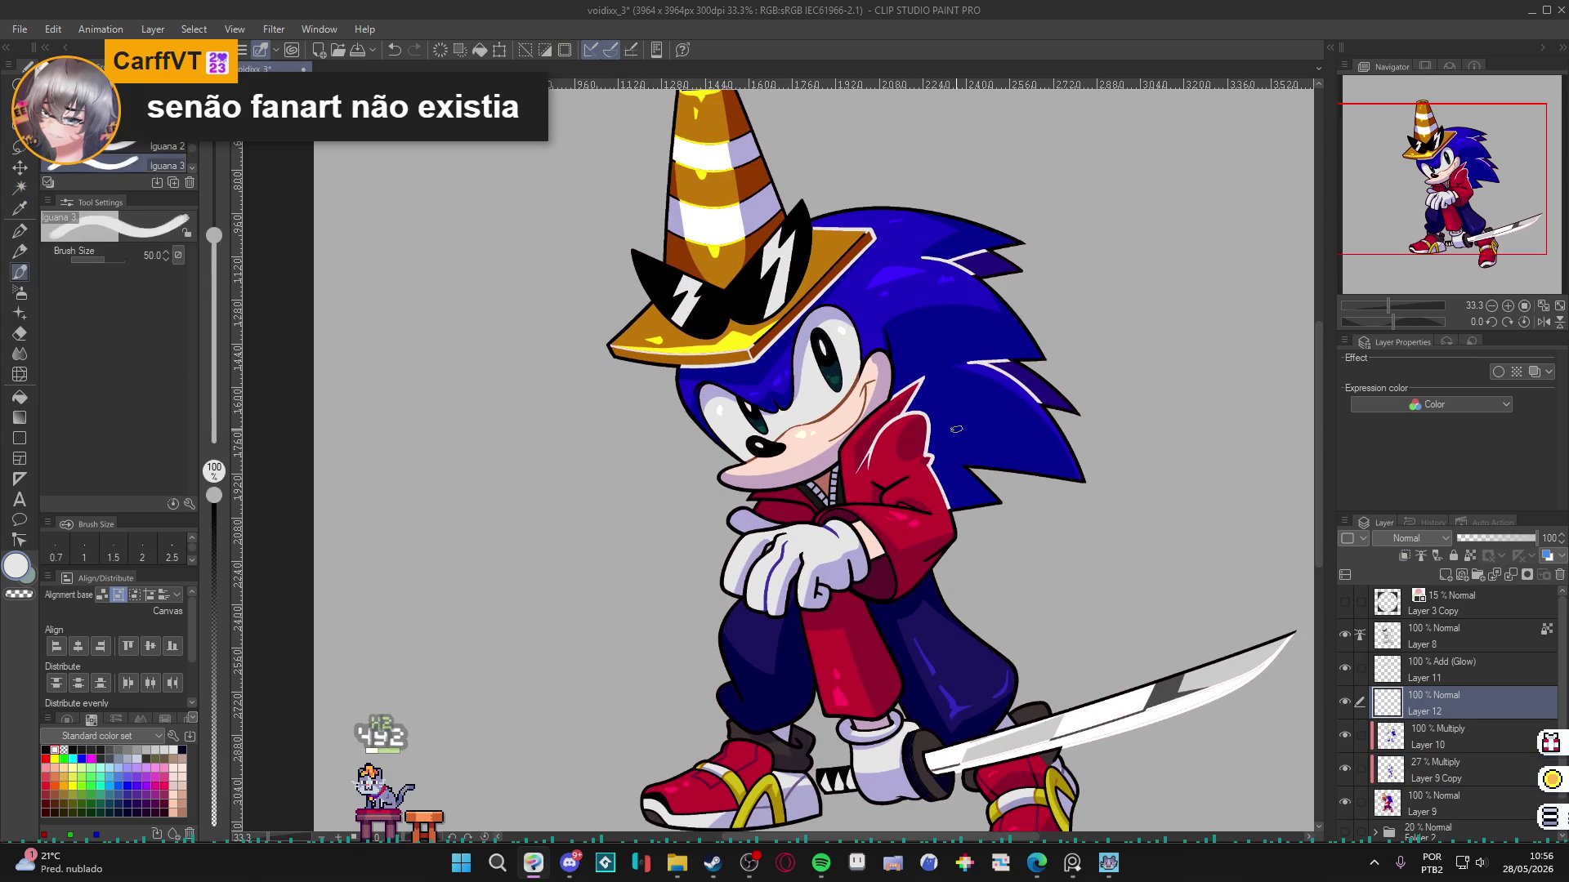
{"action": "key", "text": "p"}
{"action": "key", "text": "x"}
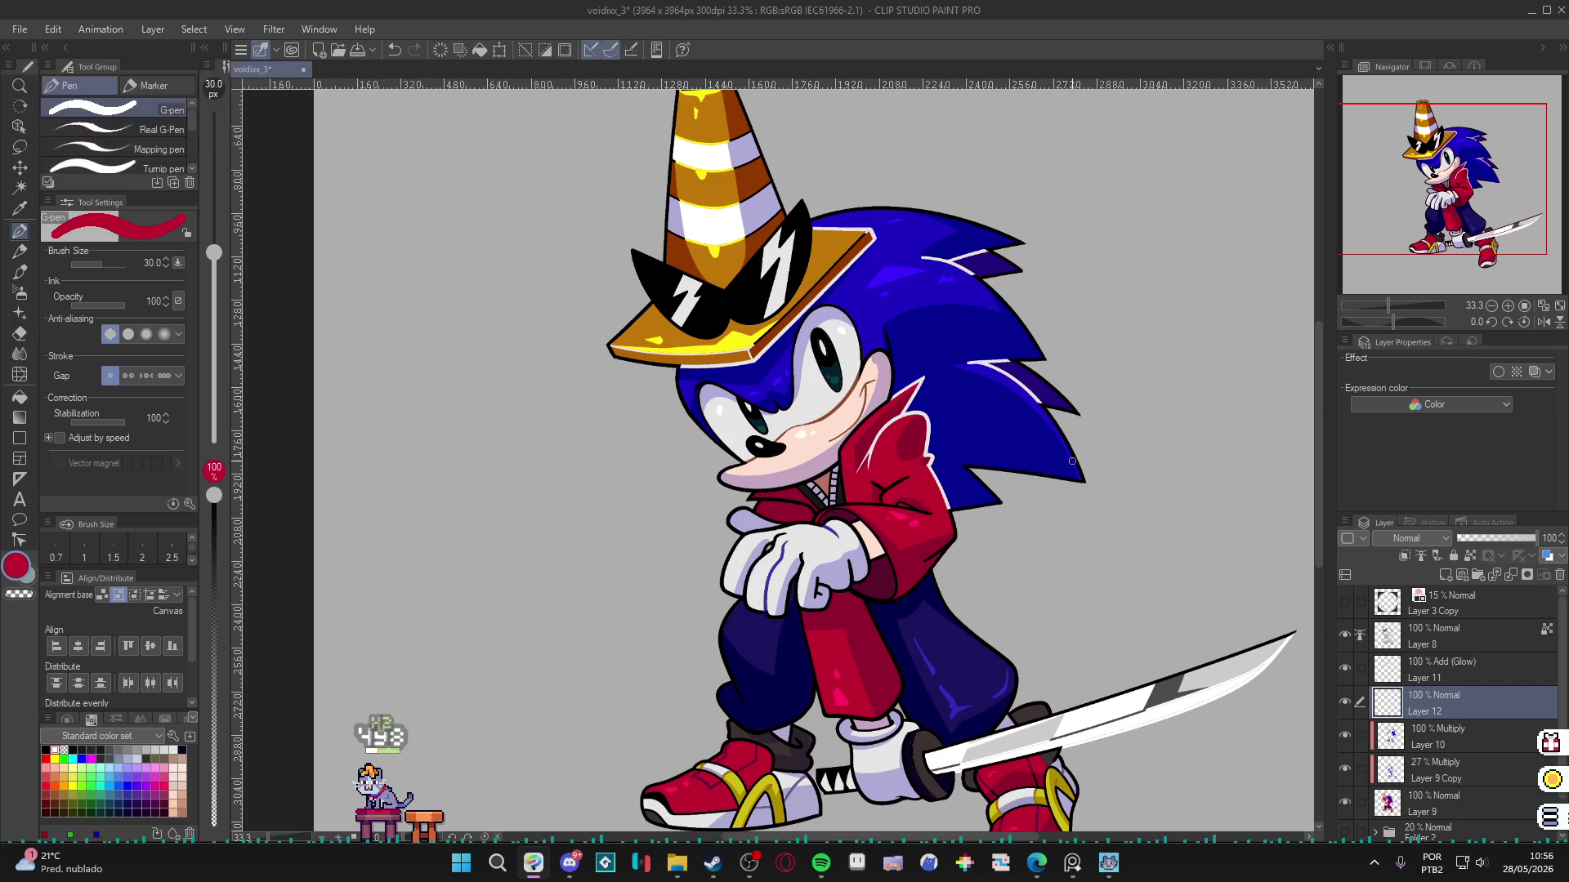
{"action": "left_click_drag", "start_coordinate": [213, 495], "coordinate": [214, 805]}
{"action": "key", "text": "bracketright"}
{"action": "key", "text": "bracketright"}
{"action": "key", "text": "bracketright"}
Save the Sonic drawing.
{"action": "key", "text": "g"}
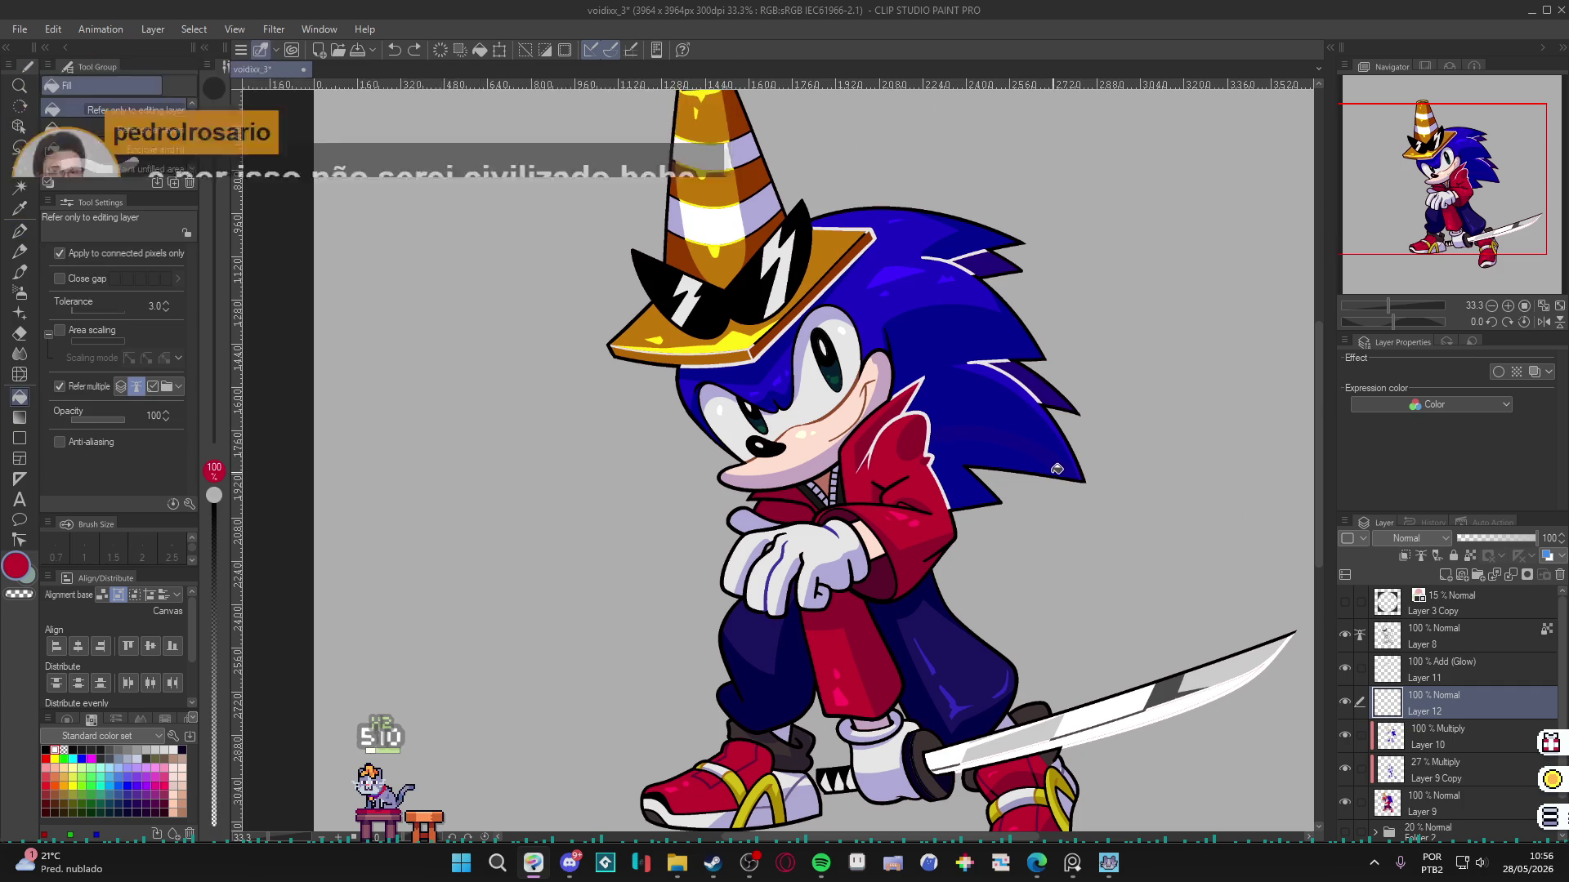
{"action": "key", "text": "p"}
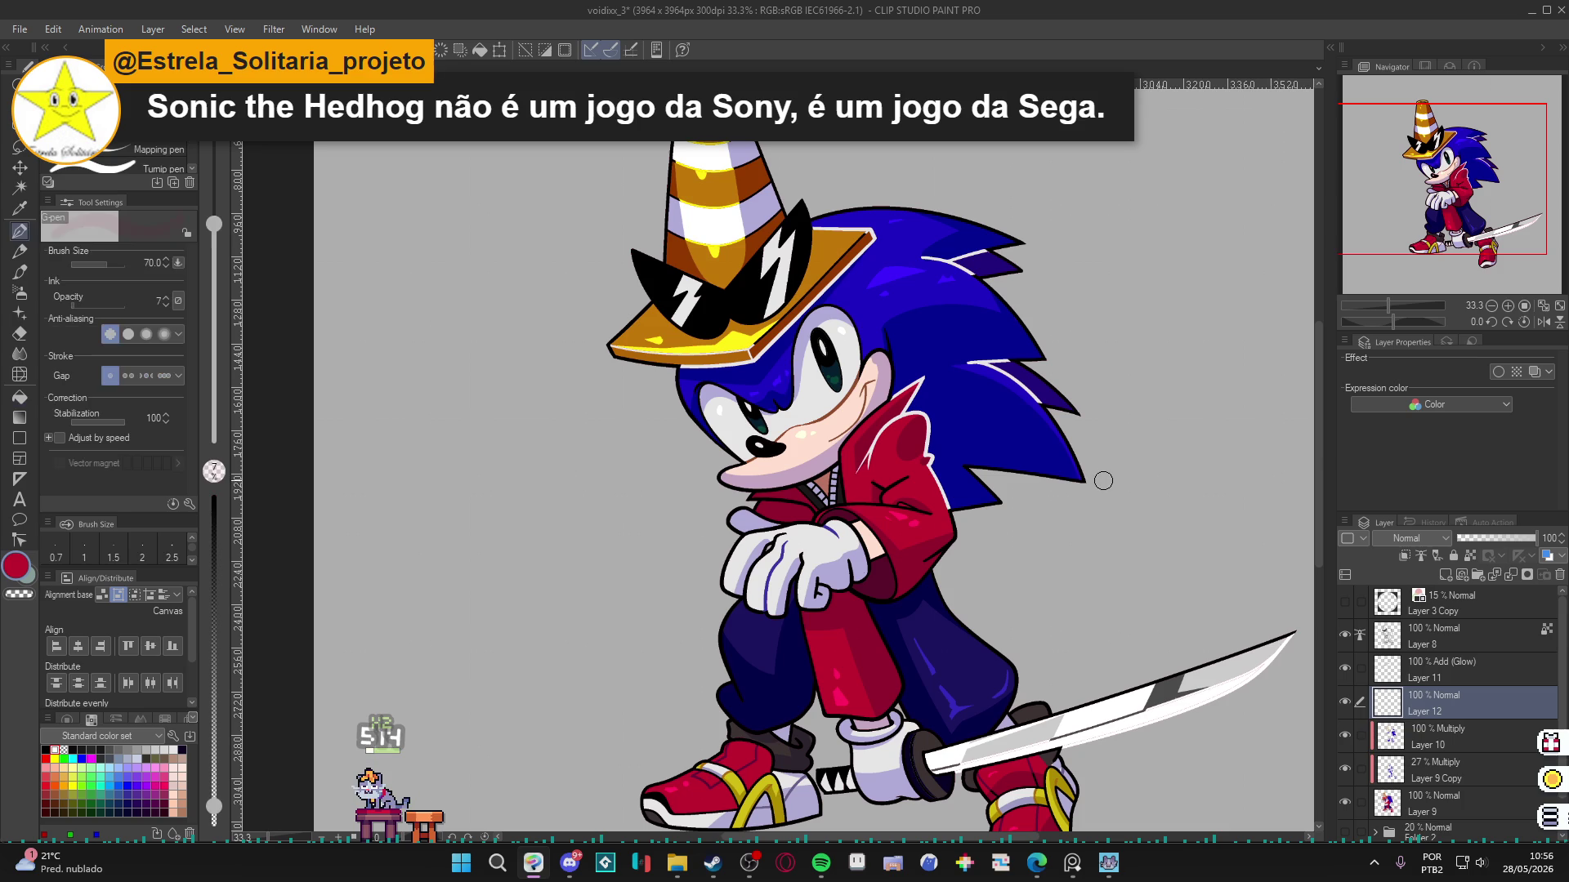
{"action": "scroll", "coordinate": [1111, 486], "scroll_direction": "down", "scroll_amount": 1}
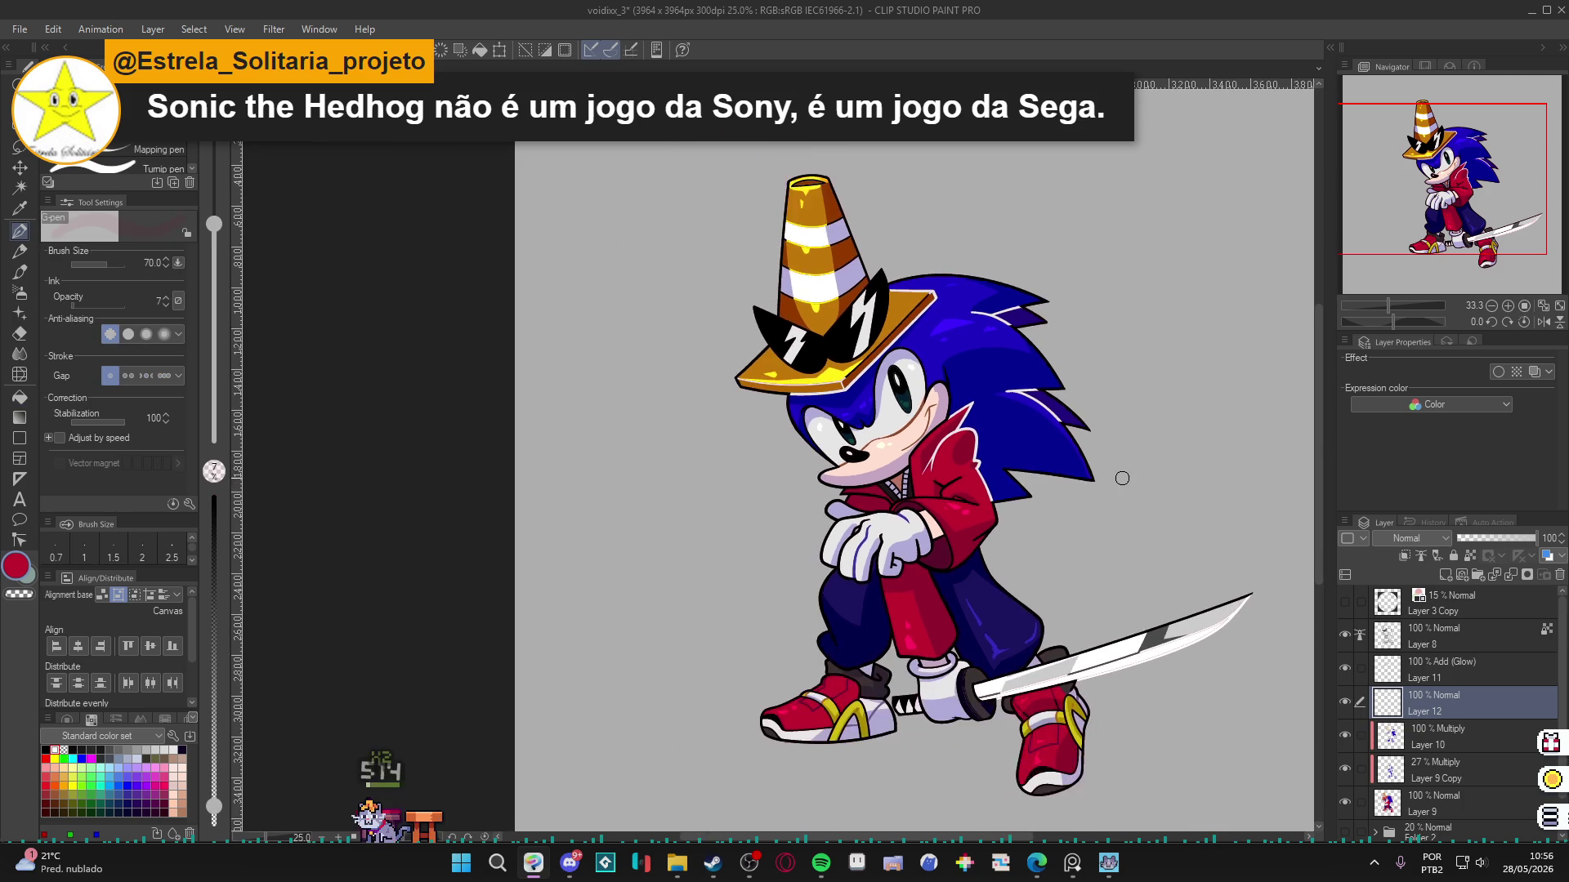
{"action": "scroll", "coordinate": [1019, 511], "scroll_direction": "down", "scroll_amount": 1}
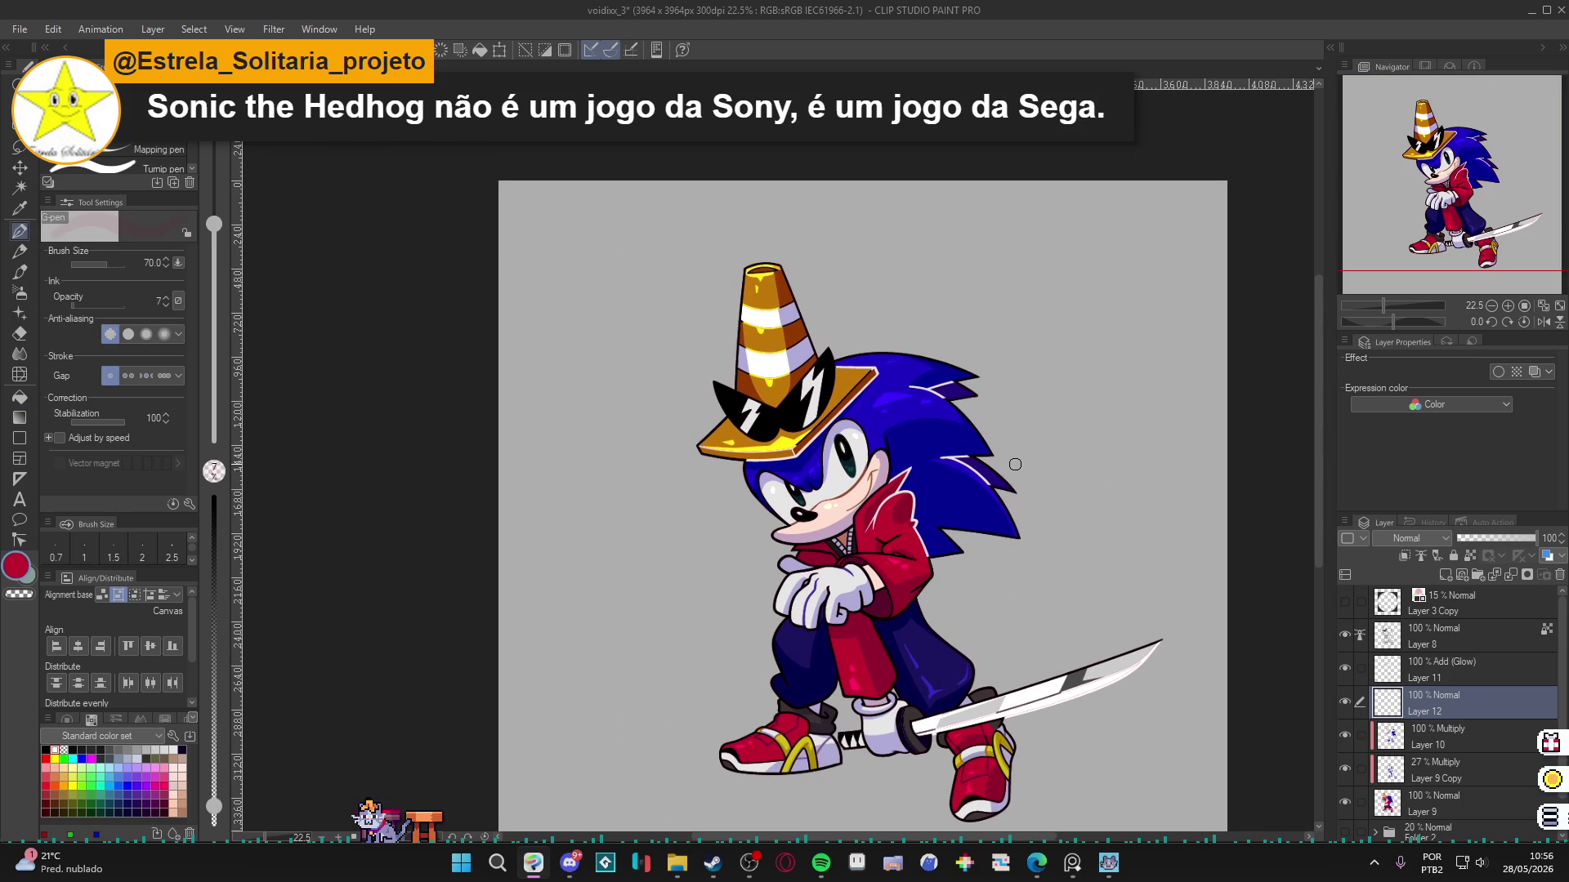
{"action": "key", "text": "ctrl+s"}
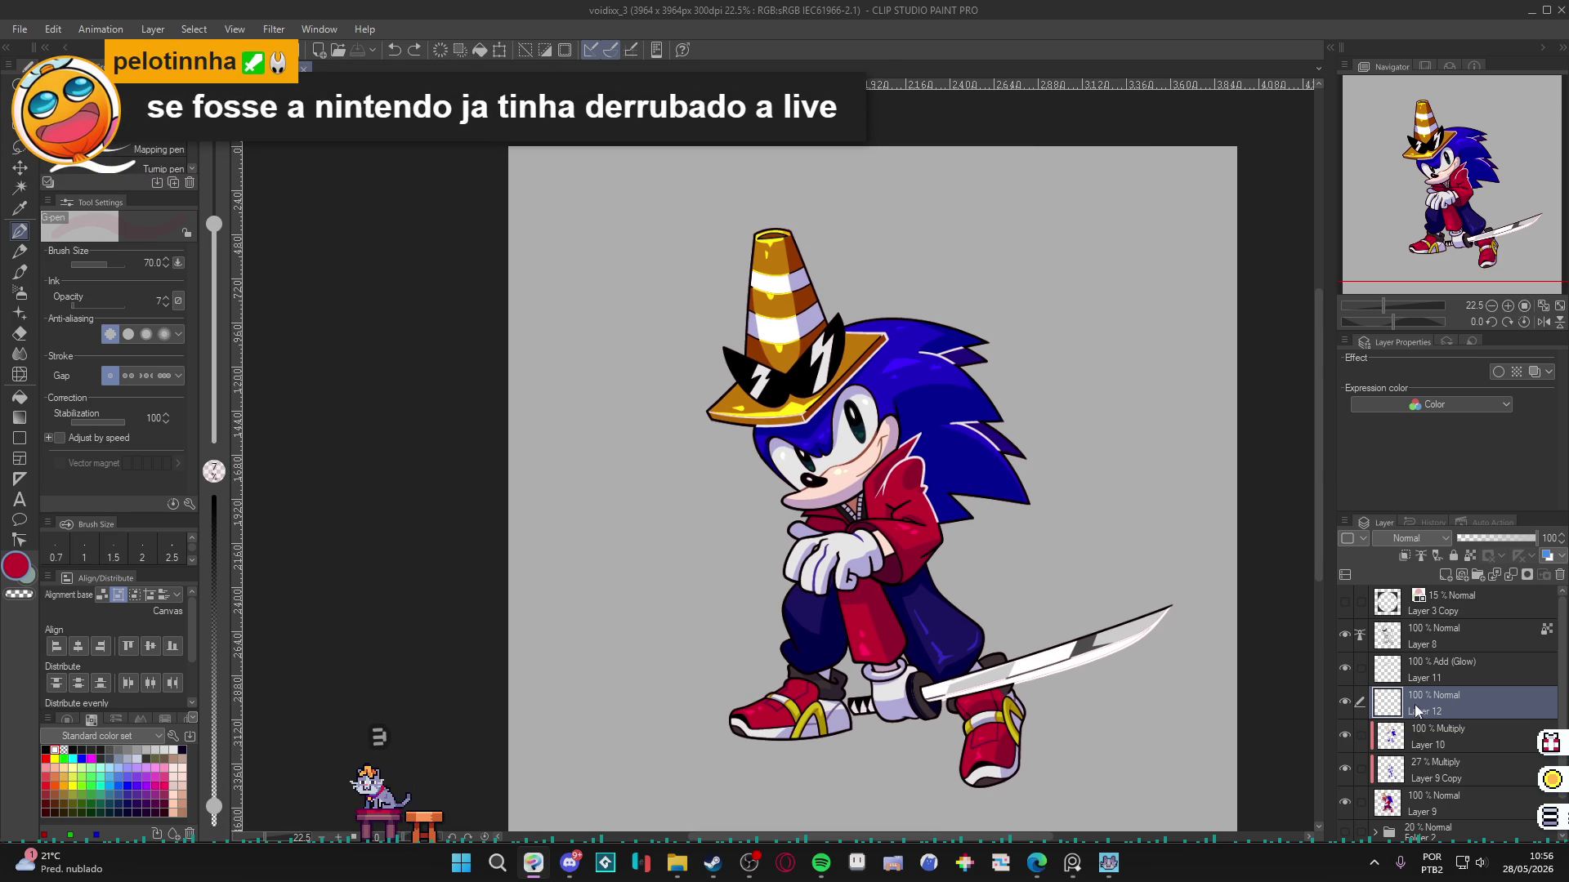
Compare with Layer 10 shading hidden, then fill on the Add (Glow) Layer 11.
{"action": "left_click", "coordinate": [1344, 734]}
{"action": "left_click", "coordinate": [1344, 734]}
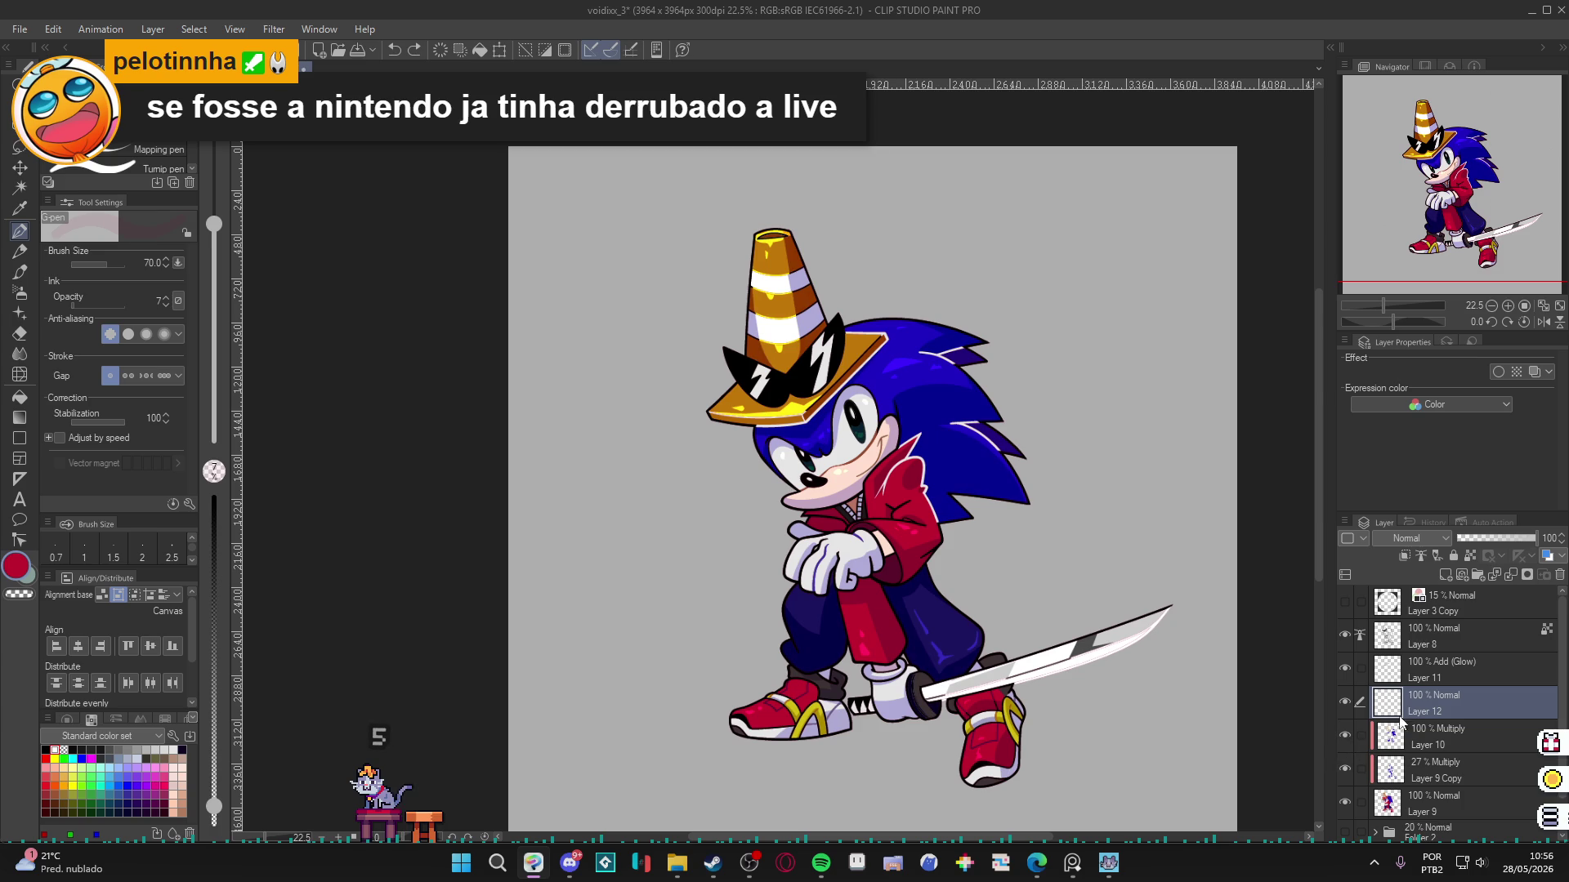
{"action": "left_click", "coordinate": [1389, 670]}
{"action": "key", "text": "g"}
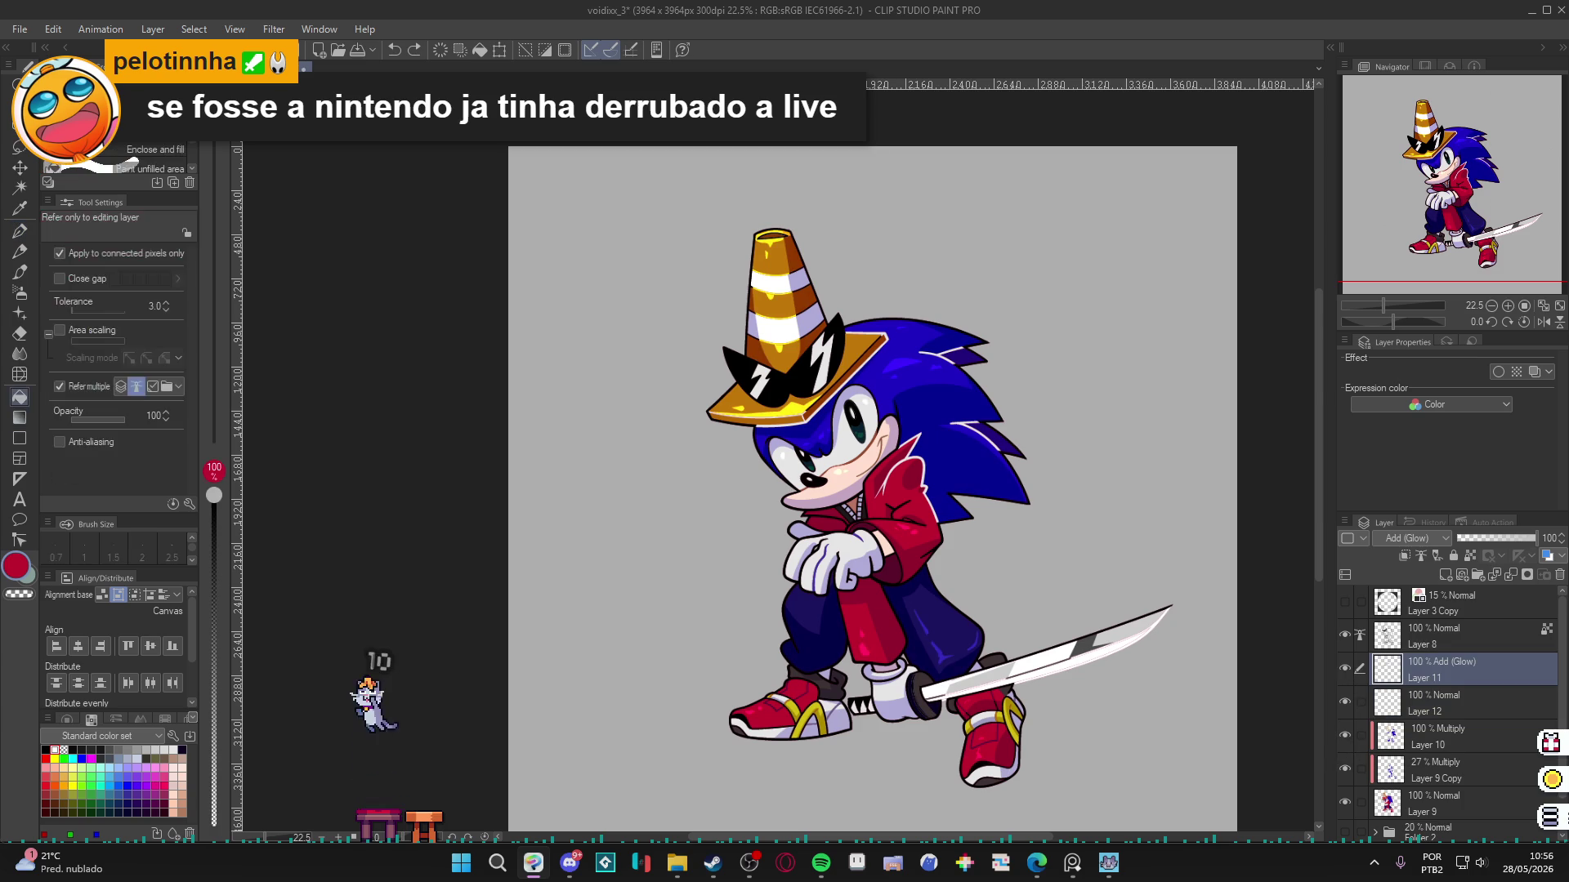
Fill two light sky-blue highlights into Sonic's hair, discarding an initial cyan attempt.
{"action": "left_click", "coordinate": [100, 785]}
{"action": "scroll", "coordinate": [884, 377], "scroll_direction": "up", "scroll_amount": 2}
{"action": "left_click", "coordinate": [910, 362]}
{"action": "key", "text": "ctrl+z"}
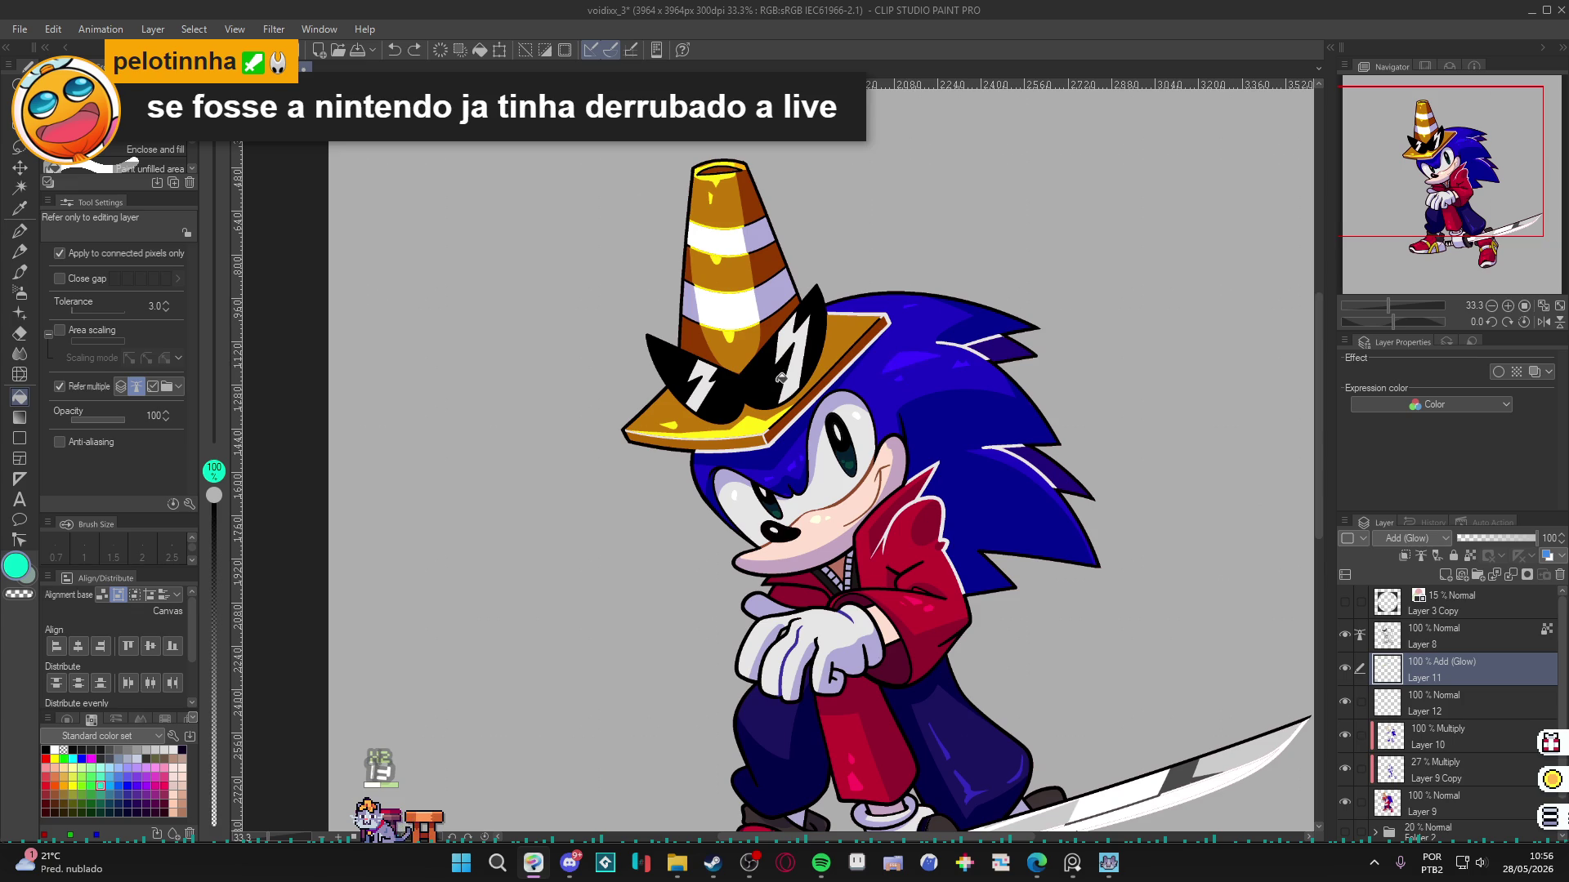
{"action": "left_click", "coordinate": [109, 783]}
{"action": "left_click", "coordinate": [911, 362]}
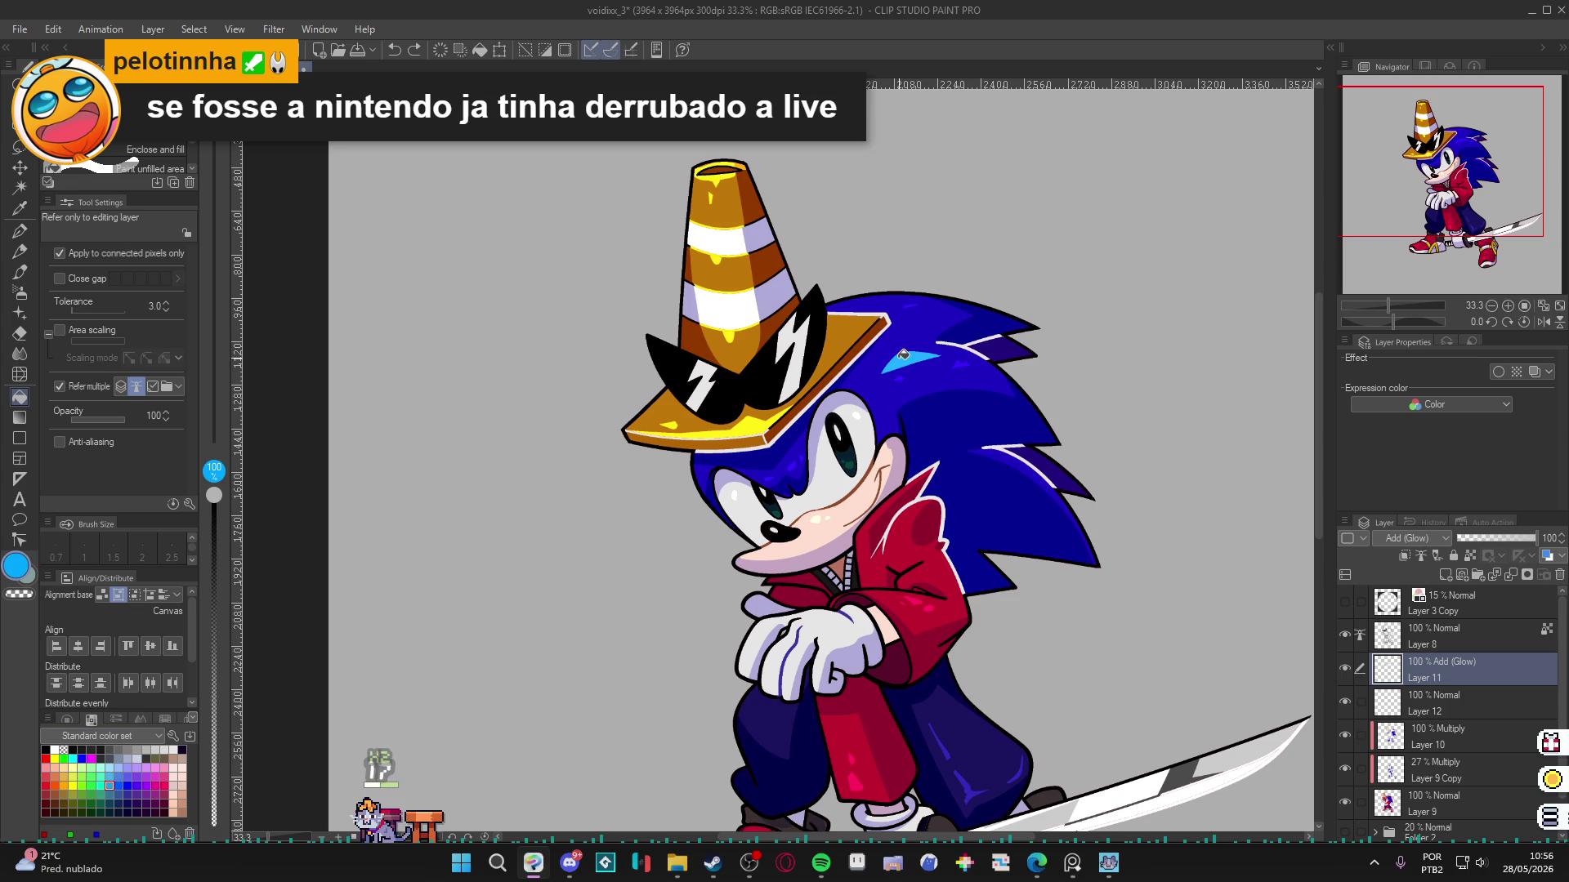
{"action": "left_click", "coordinate": [961, 362]}
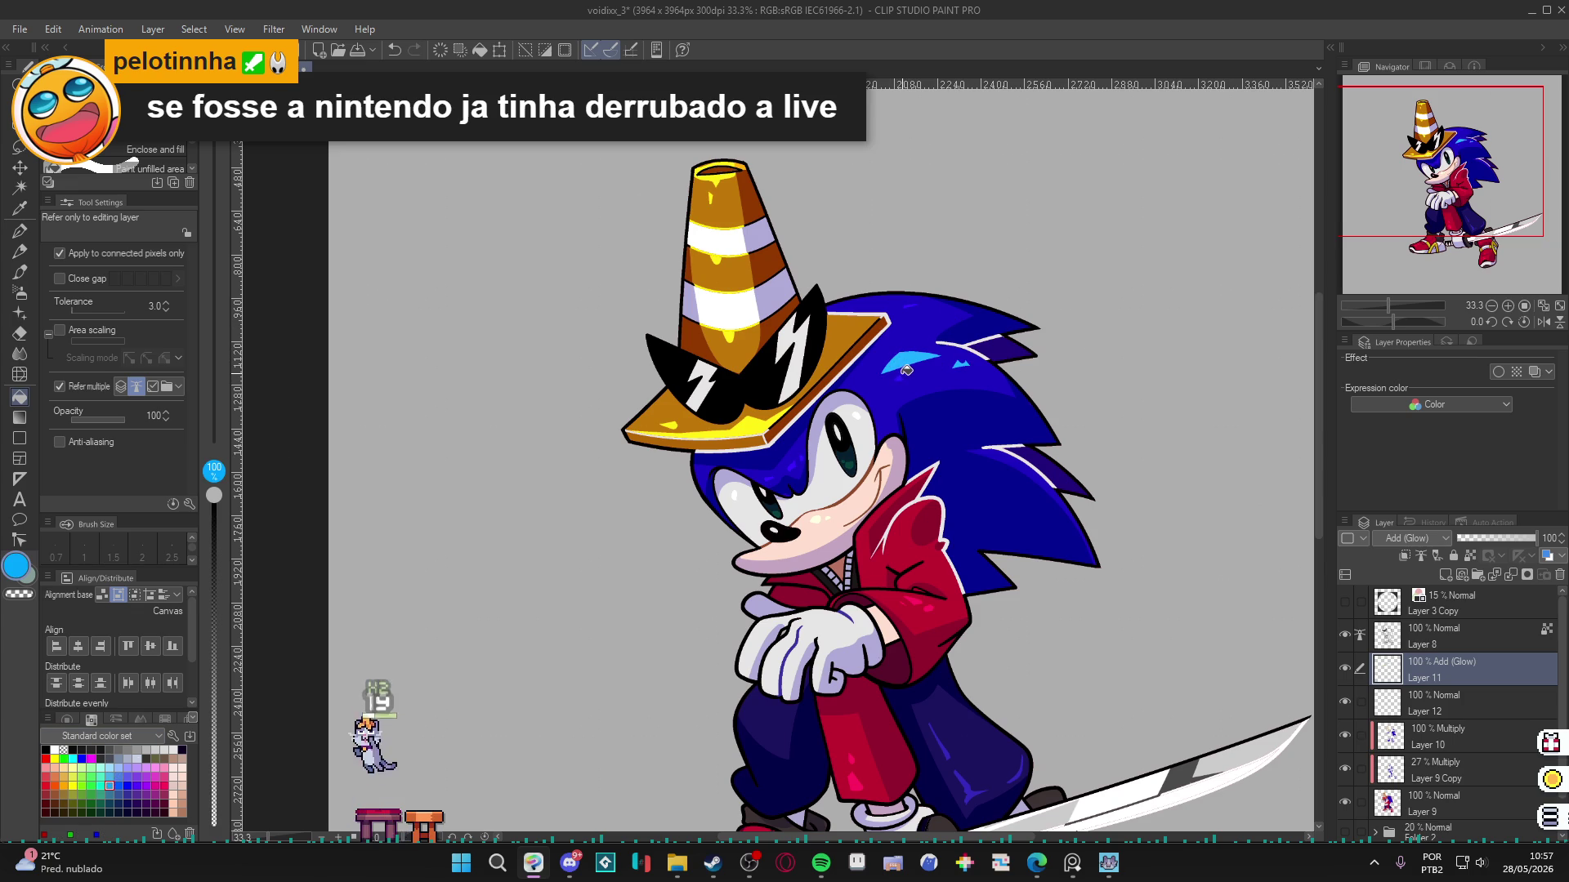
Save the drawing and hide Layer 9 to check the highlights.
{"action": "scroll", "coordinate": [1075, 419], "scroll_direction": "down", "scroll_amount": 1}
{"action": "scroll", "coordinate": [1075, 418], "scroll_direction": "down", "scroll_amount": 1}
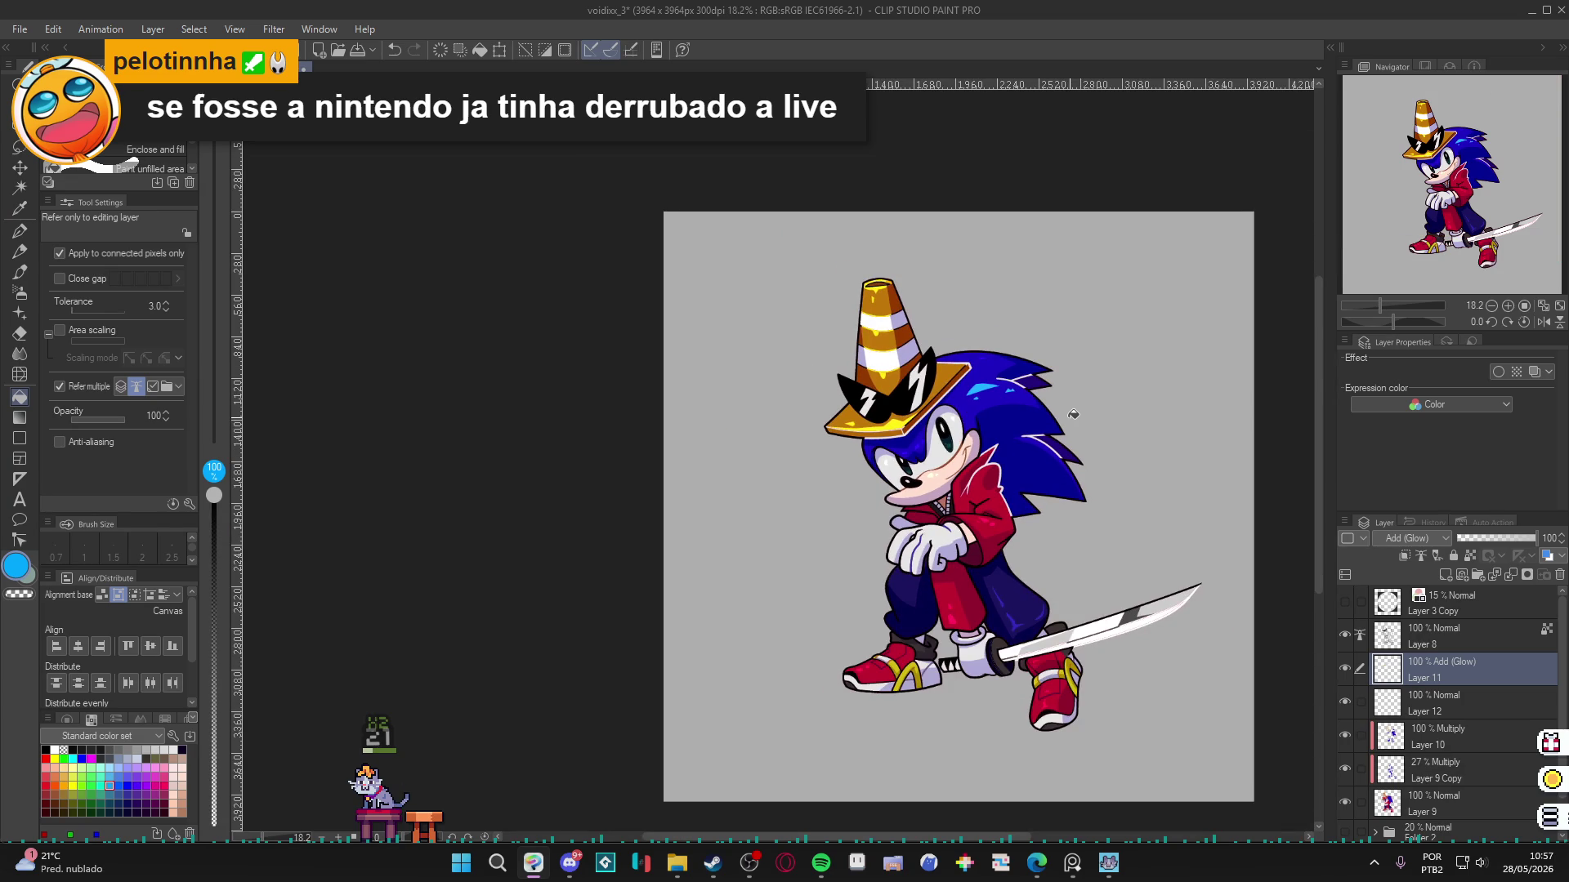
{"action": "scroll", "coordinate": [1049, 389], "scroll_direction": "up", "scroll_amount": 3}
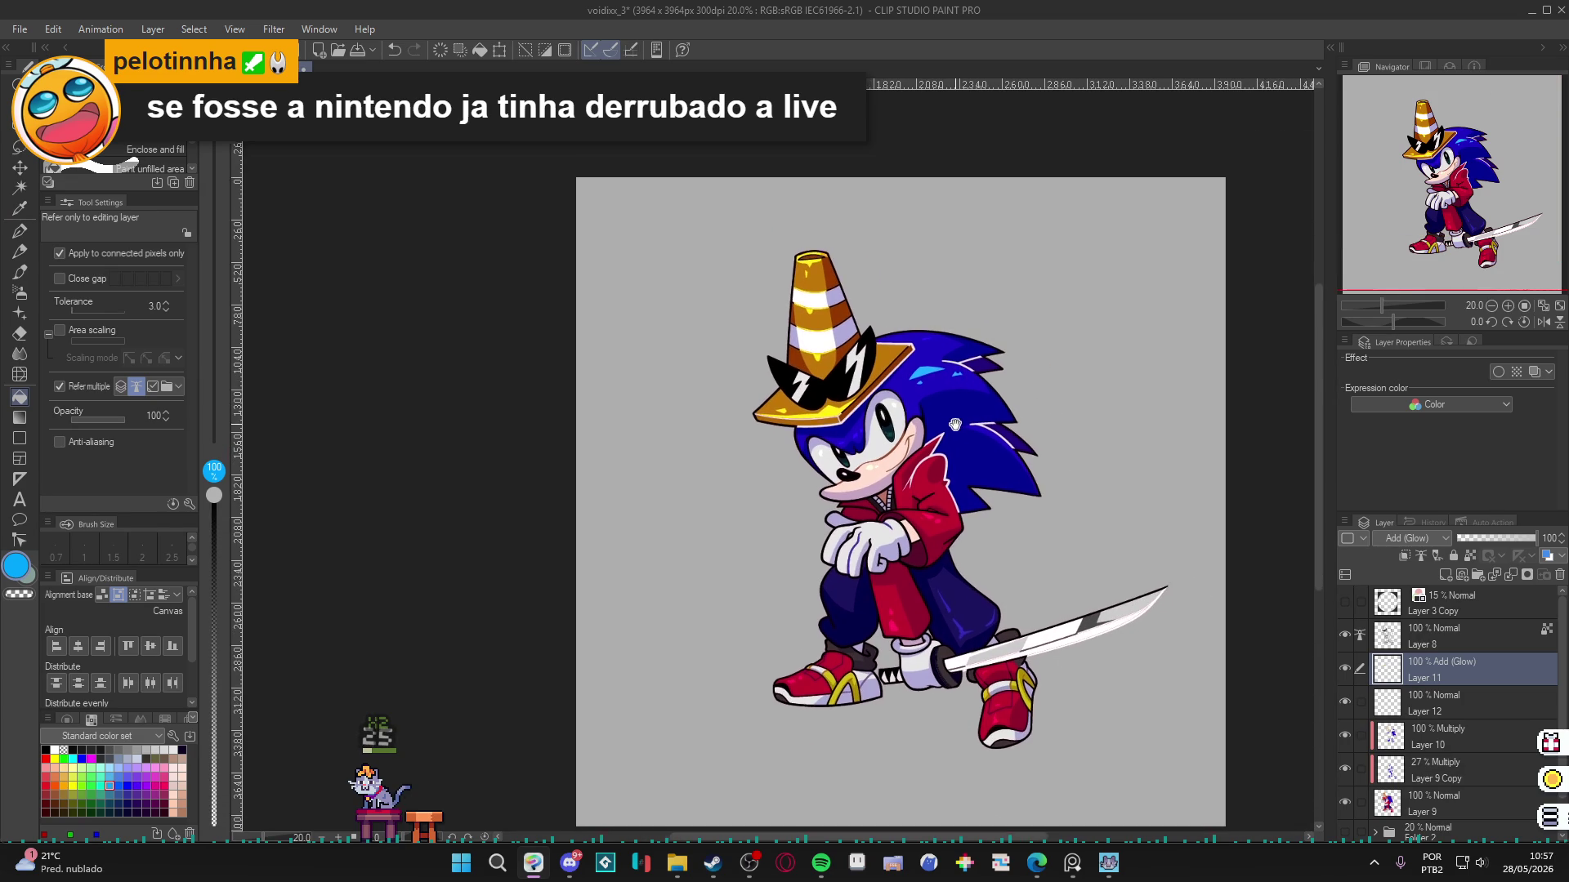
{"action": "key", "text": "ctrl+s"}
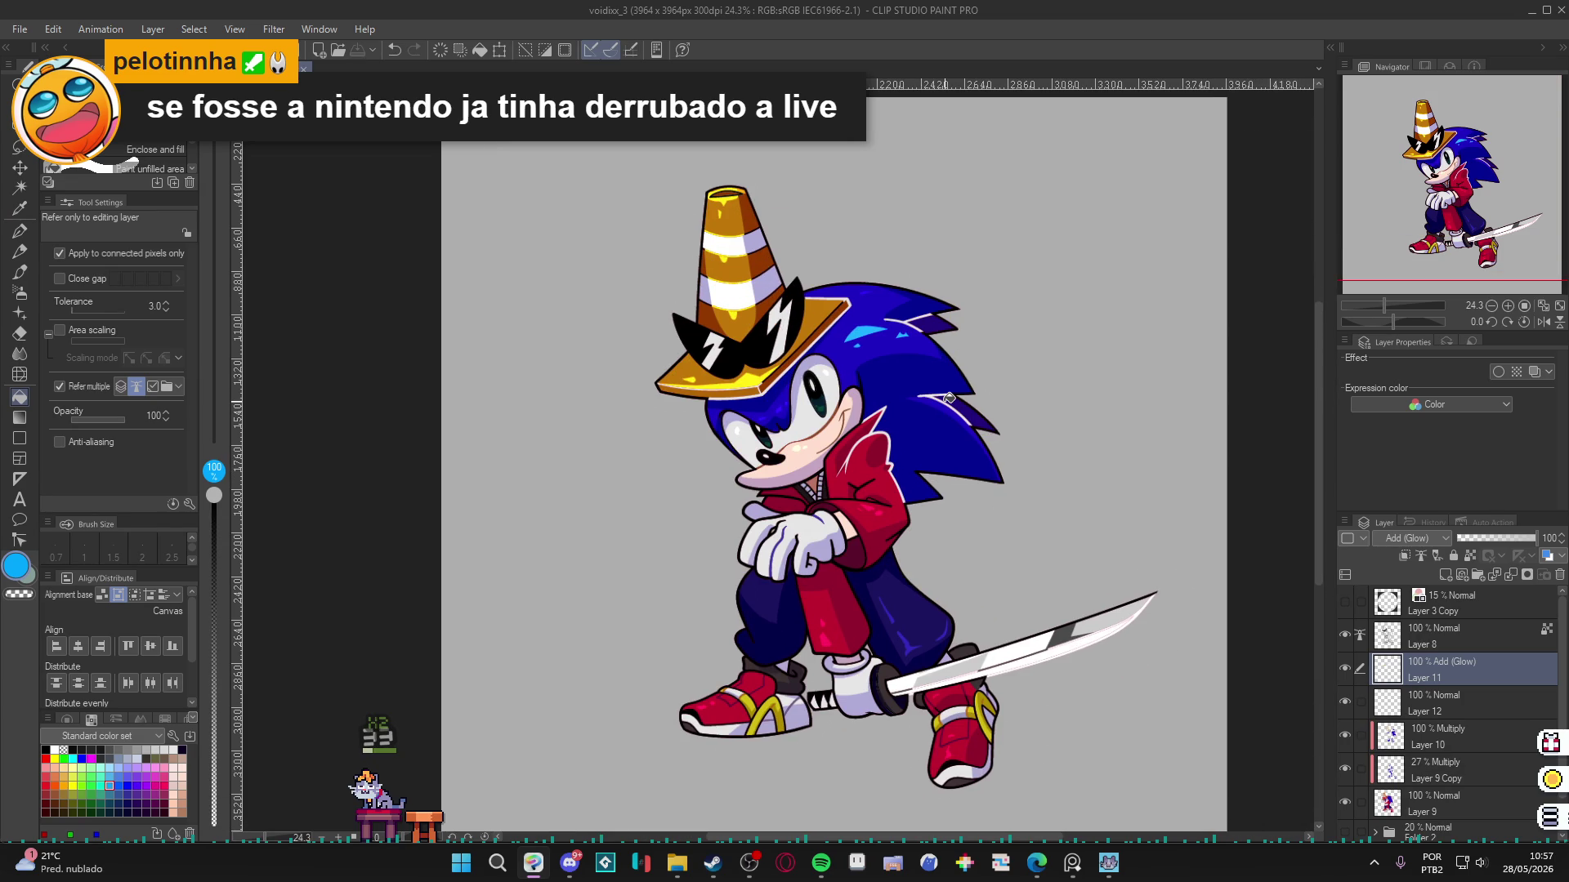
{"action": "left_click_drag", "start_coordinate": [890, 424], "coordinate": [900, 429]}
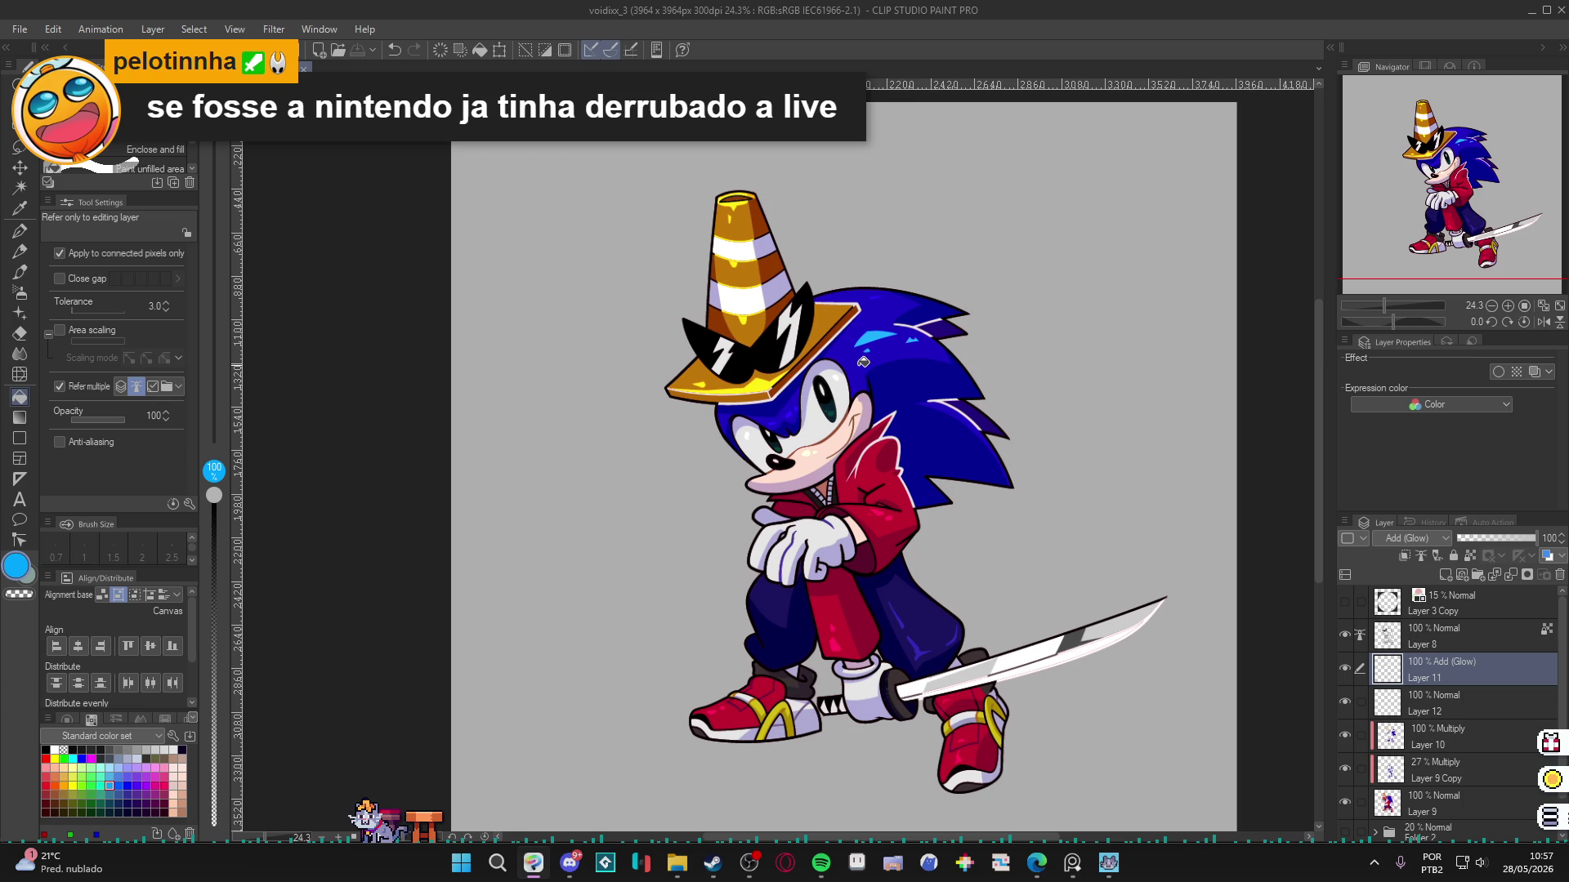
{"action": "scroll", "coordinate": [863, 362], "scroll_direction": "down", "scroll_amount": 1}
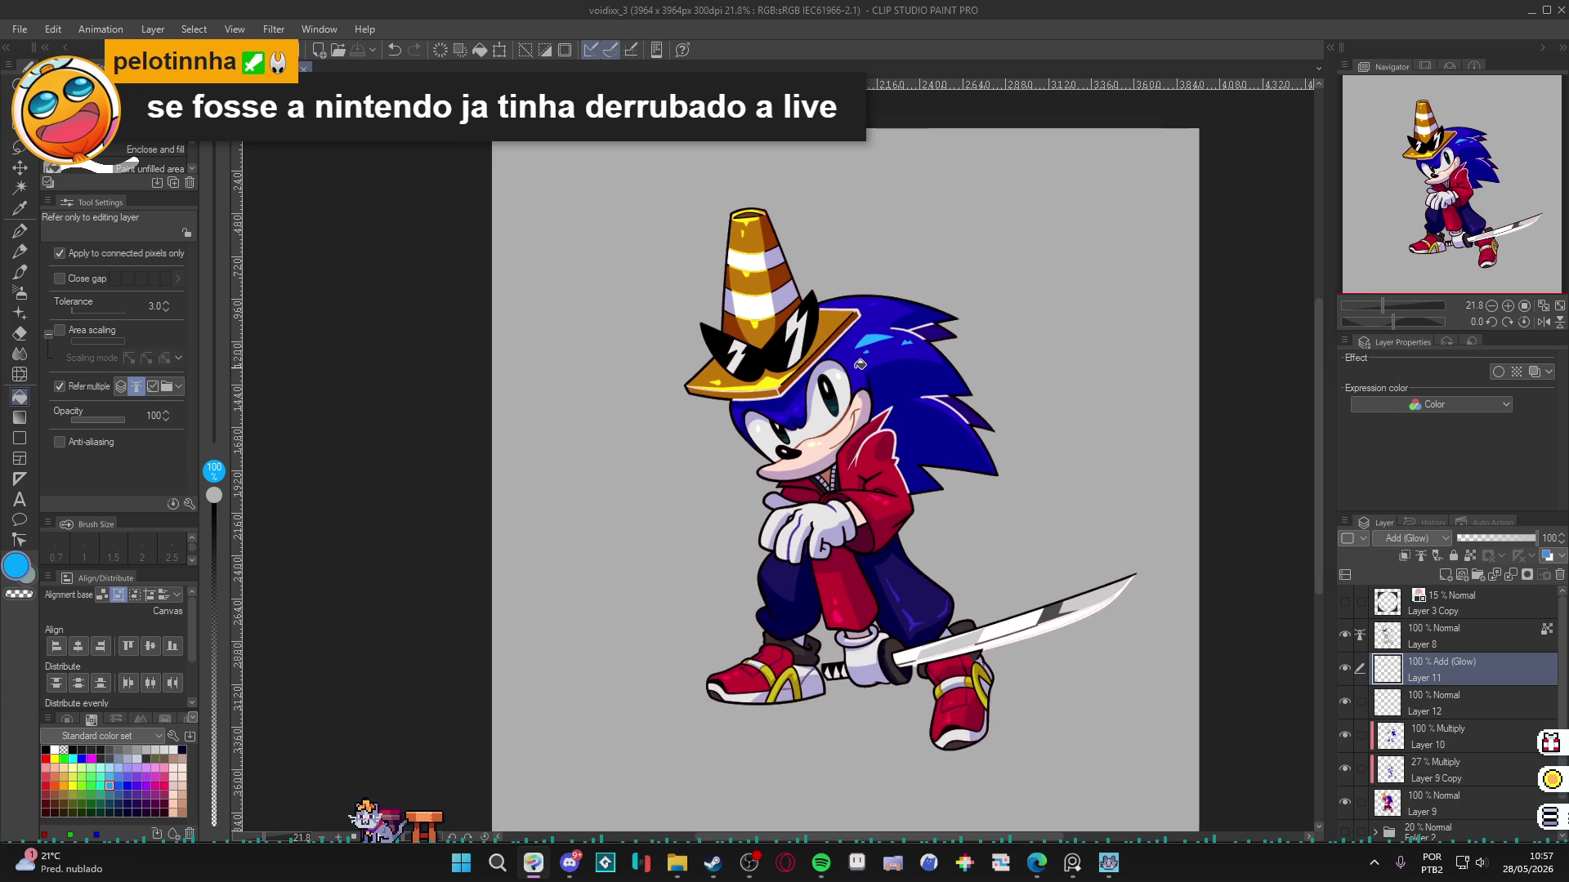
{"action": "left_click", "coordinate": [1345, 803]}
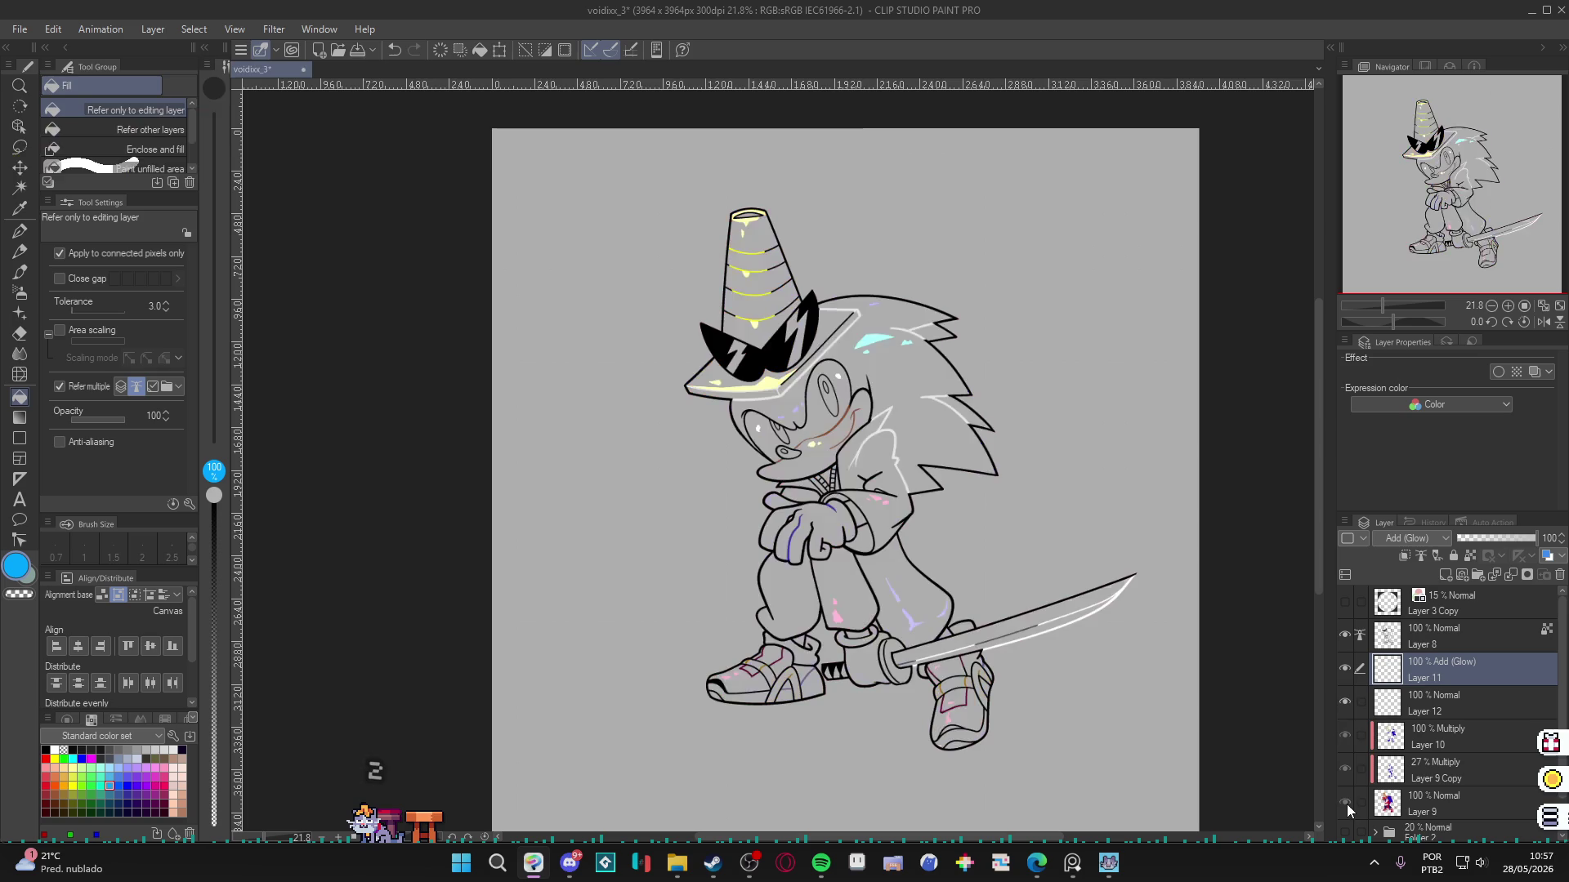
Test Auto Select on Layers 9 and 8 with multiple-layer sampling off and non-connected colours on.
{"action": "left_click", "coordinate": [1347, 804]}
{"action": "key", "text": "w"}
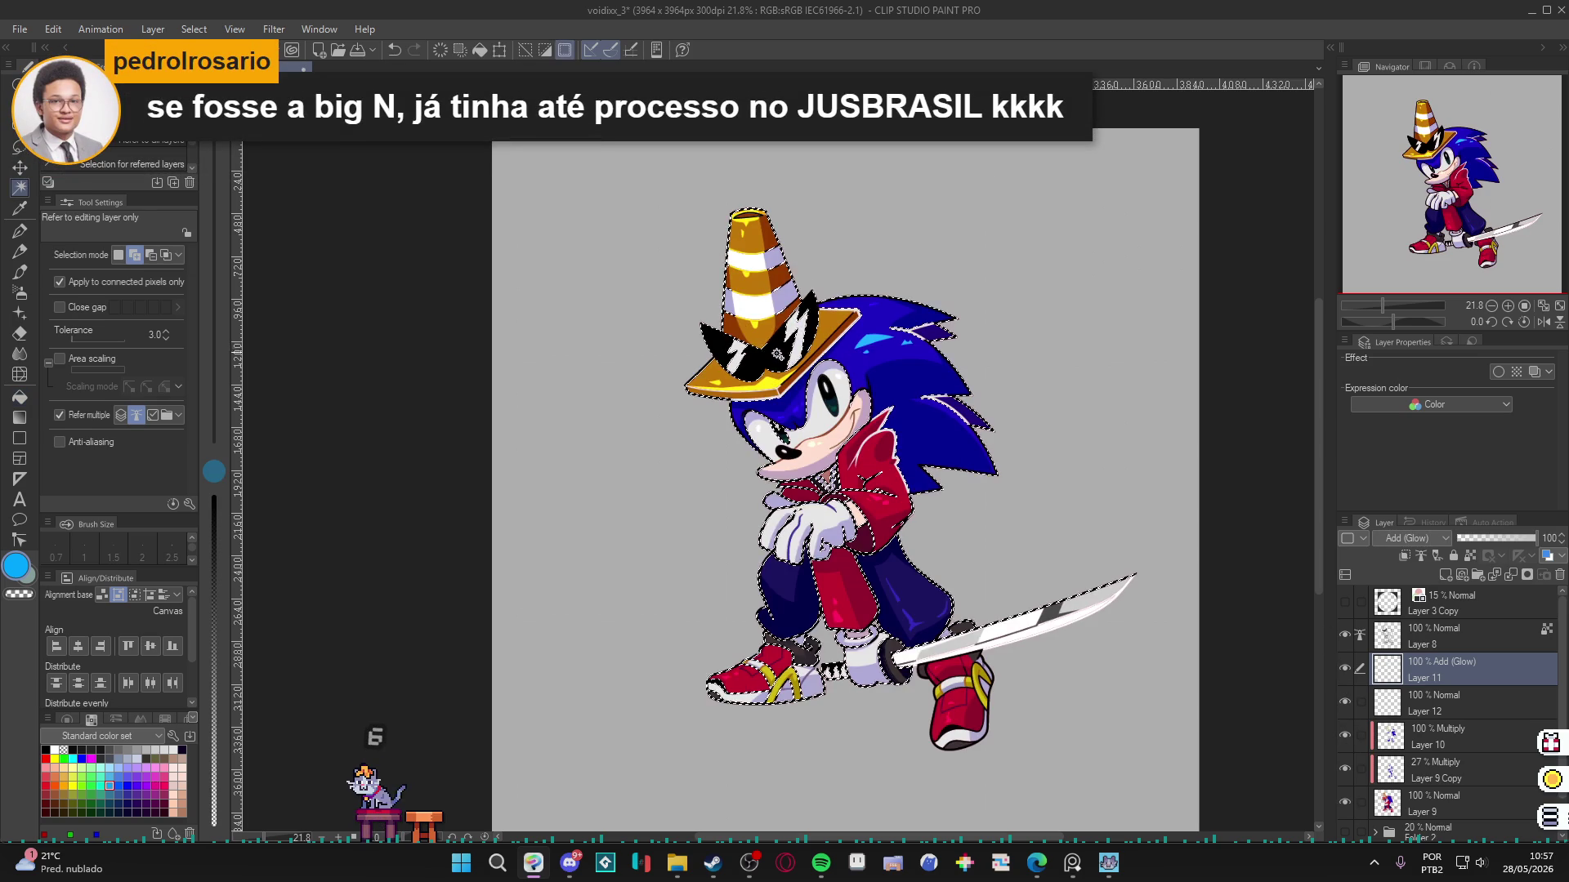
{"action": "left_click", "coordinate": [1439, 811]}
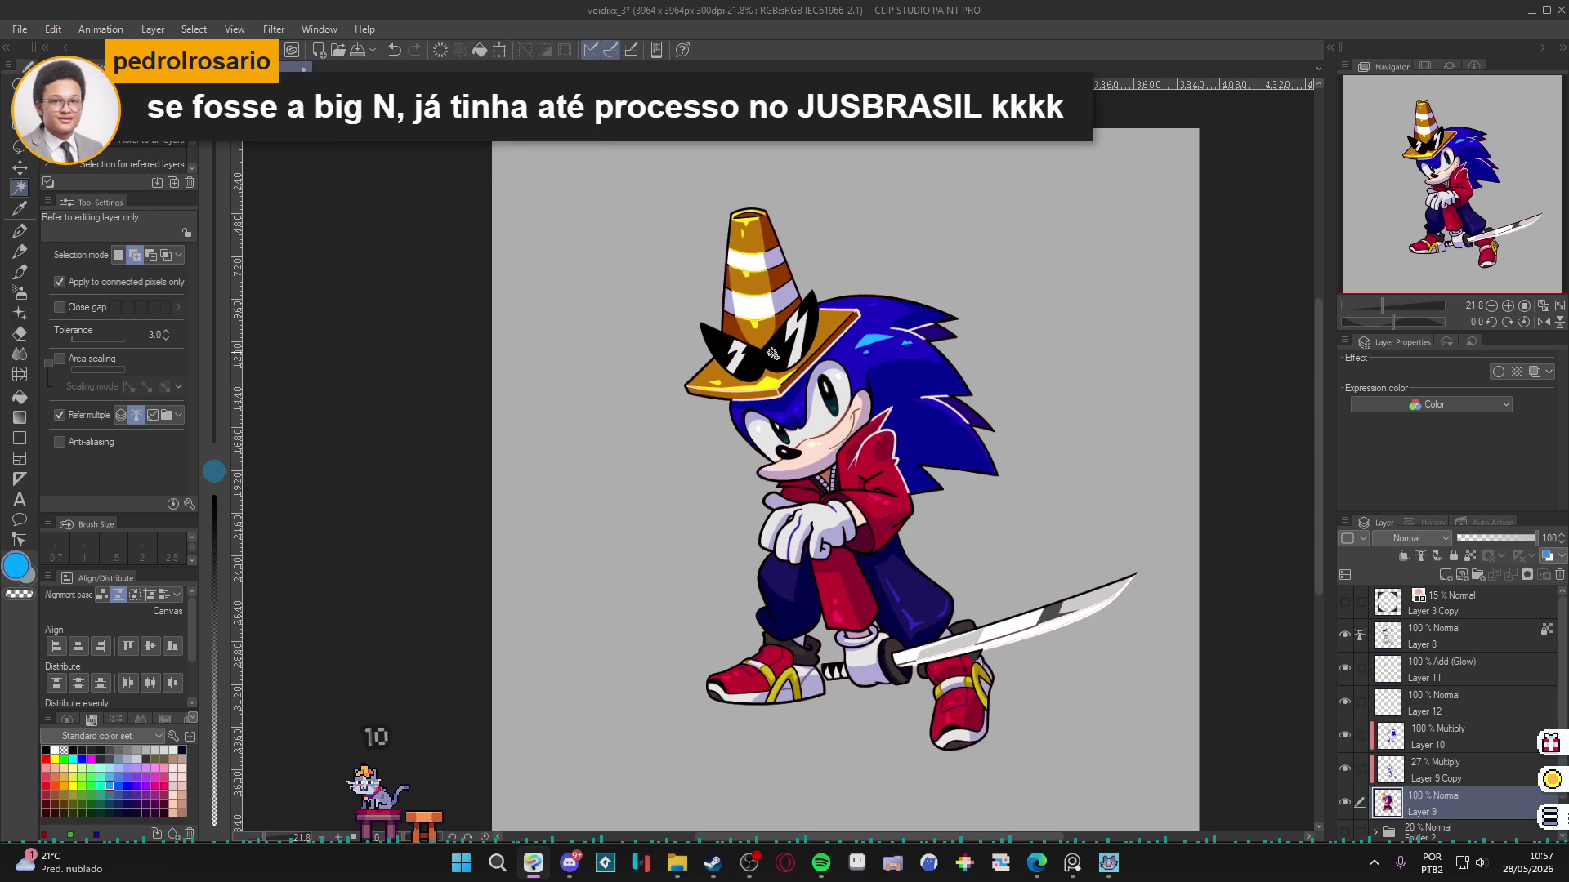
{"action": "left_click", "coordinate": [61, 414]}
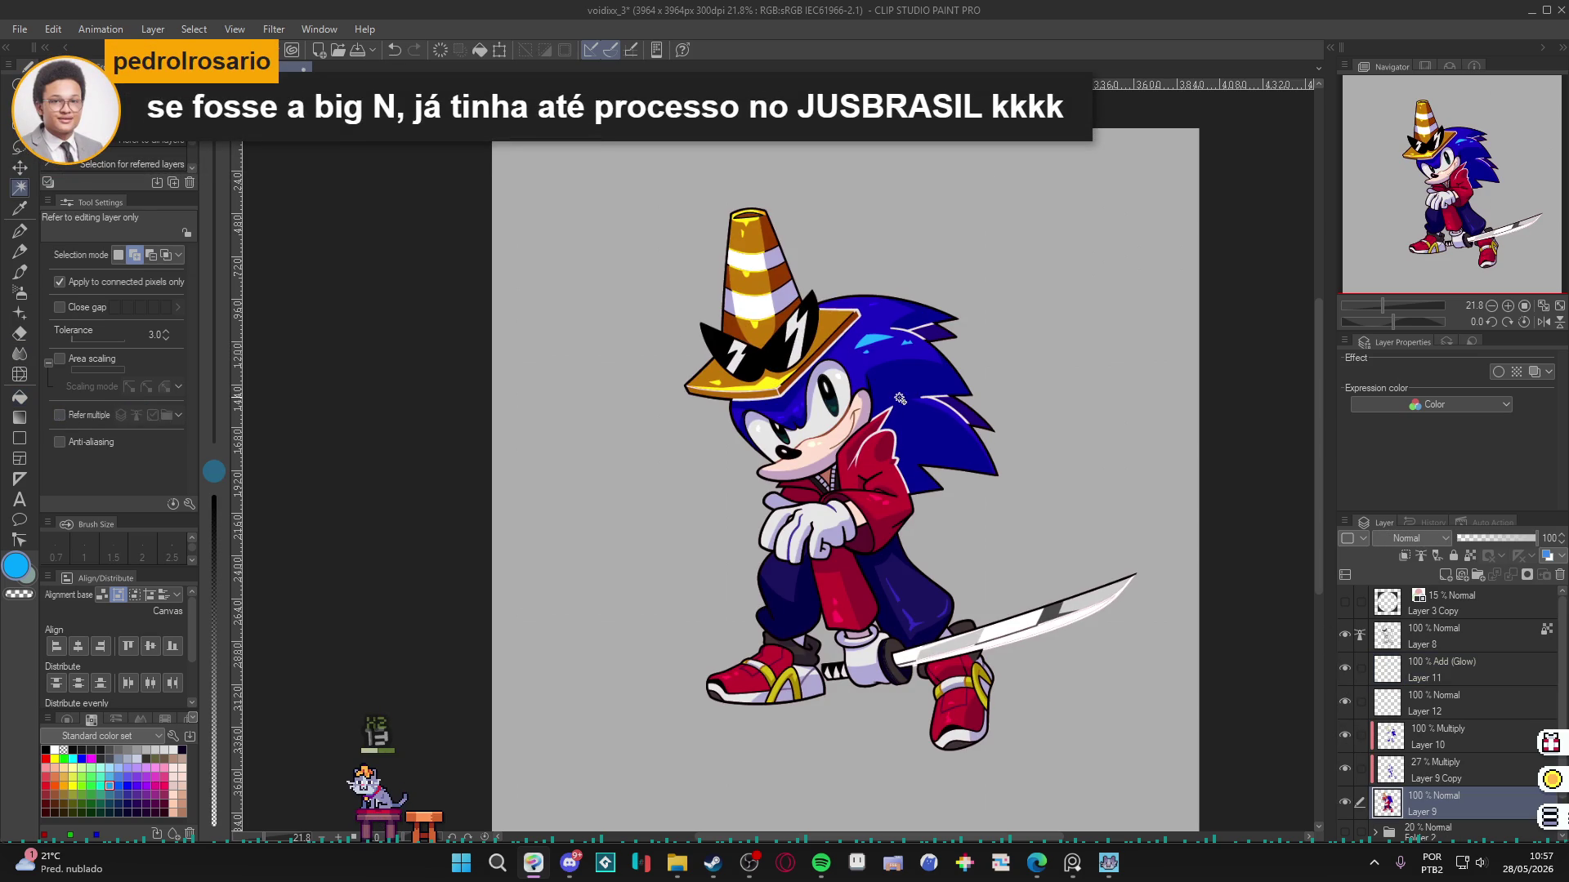
{"action": "left_click", "coordinate": [771, 358]}
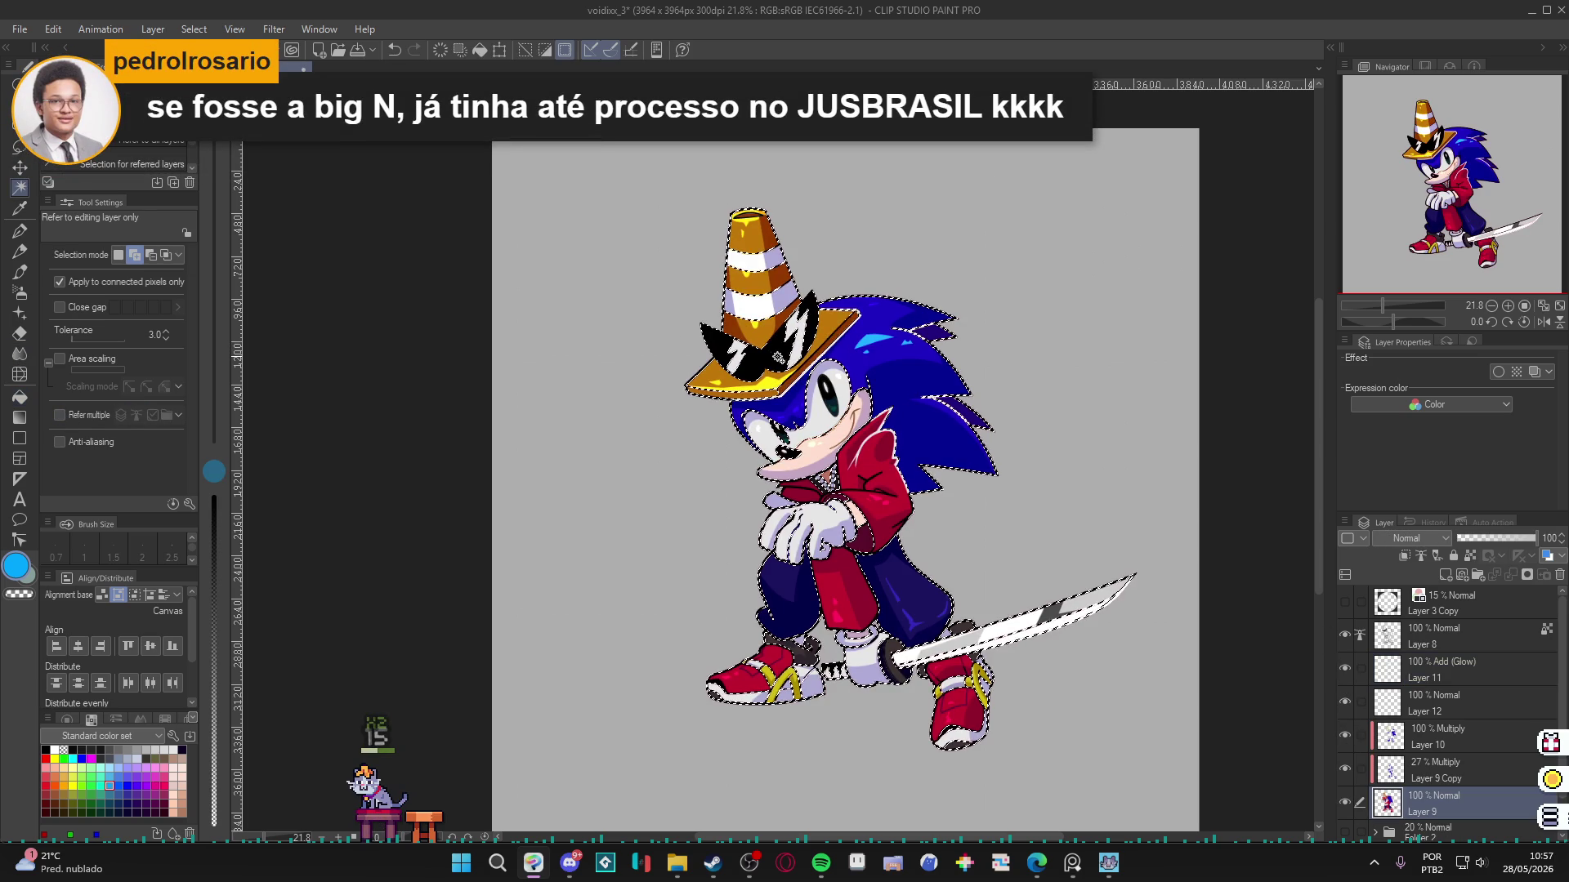
{"action": "left_click", "coordinate": [1436, 642]}
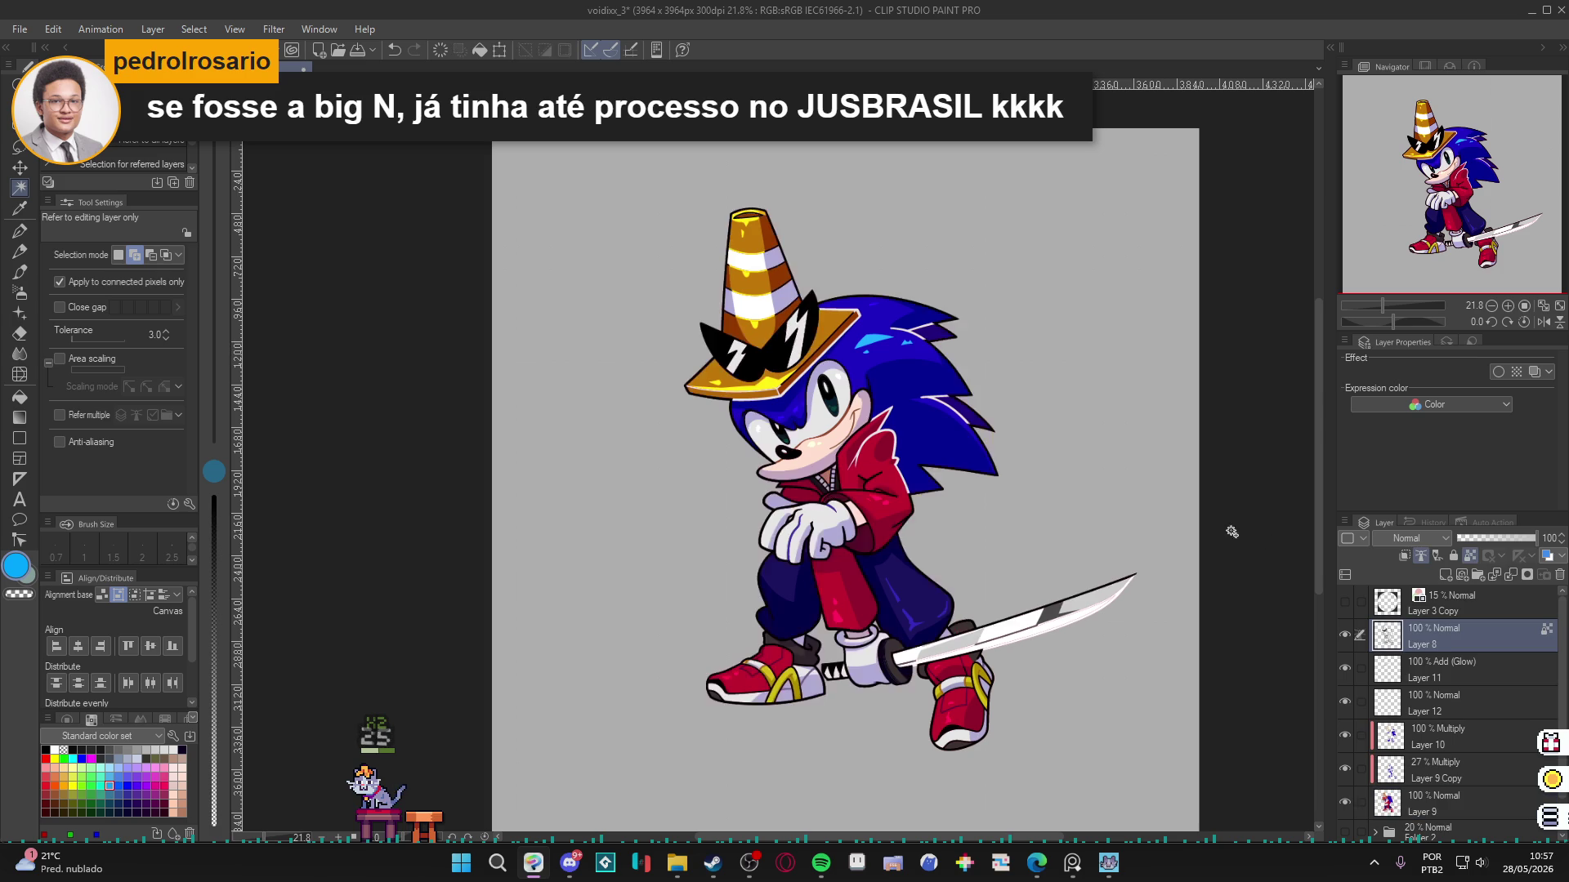
{"action": "left_click", "coordinate": [114, 281]}
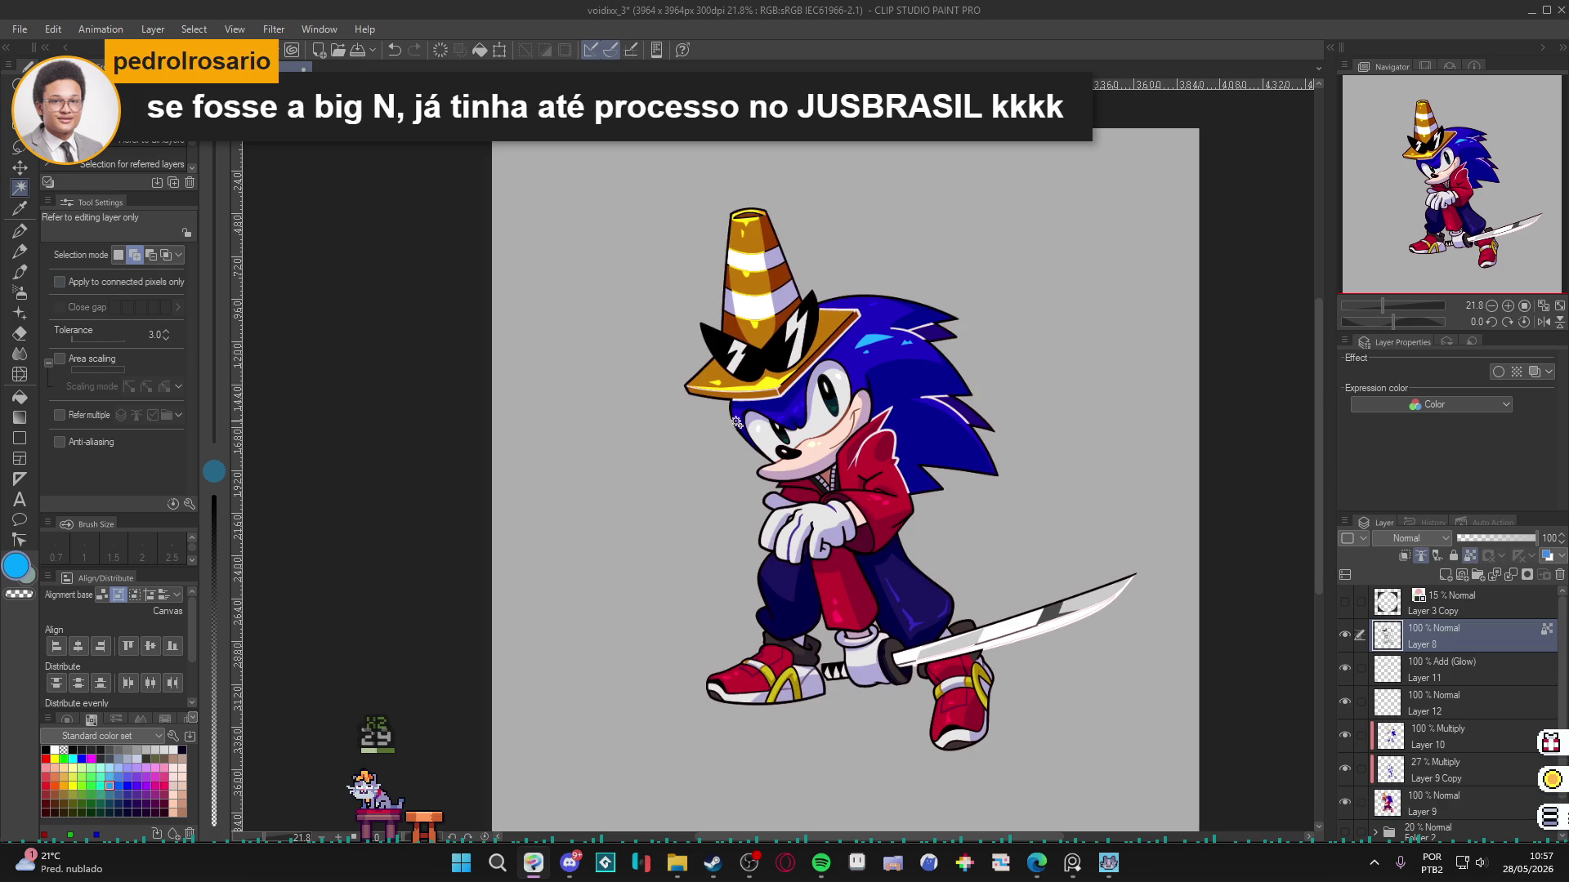
{"action": "left_click", "coordinate": [777, 359]}
{"action": "key", "text": "ctrl+d"}
Select the character's coloured area on Layer 9 and pick dark blue for the pen.
{"action": "left_click", "coordinate": [1468, 794]}
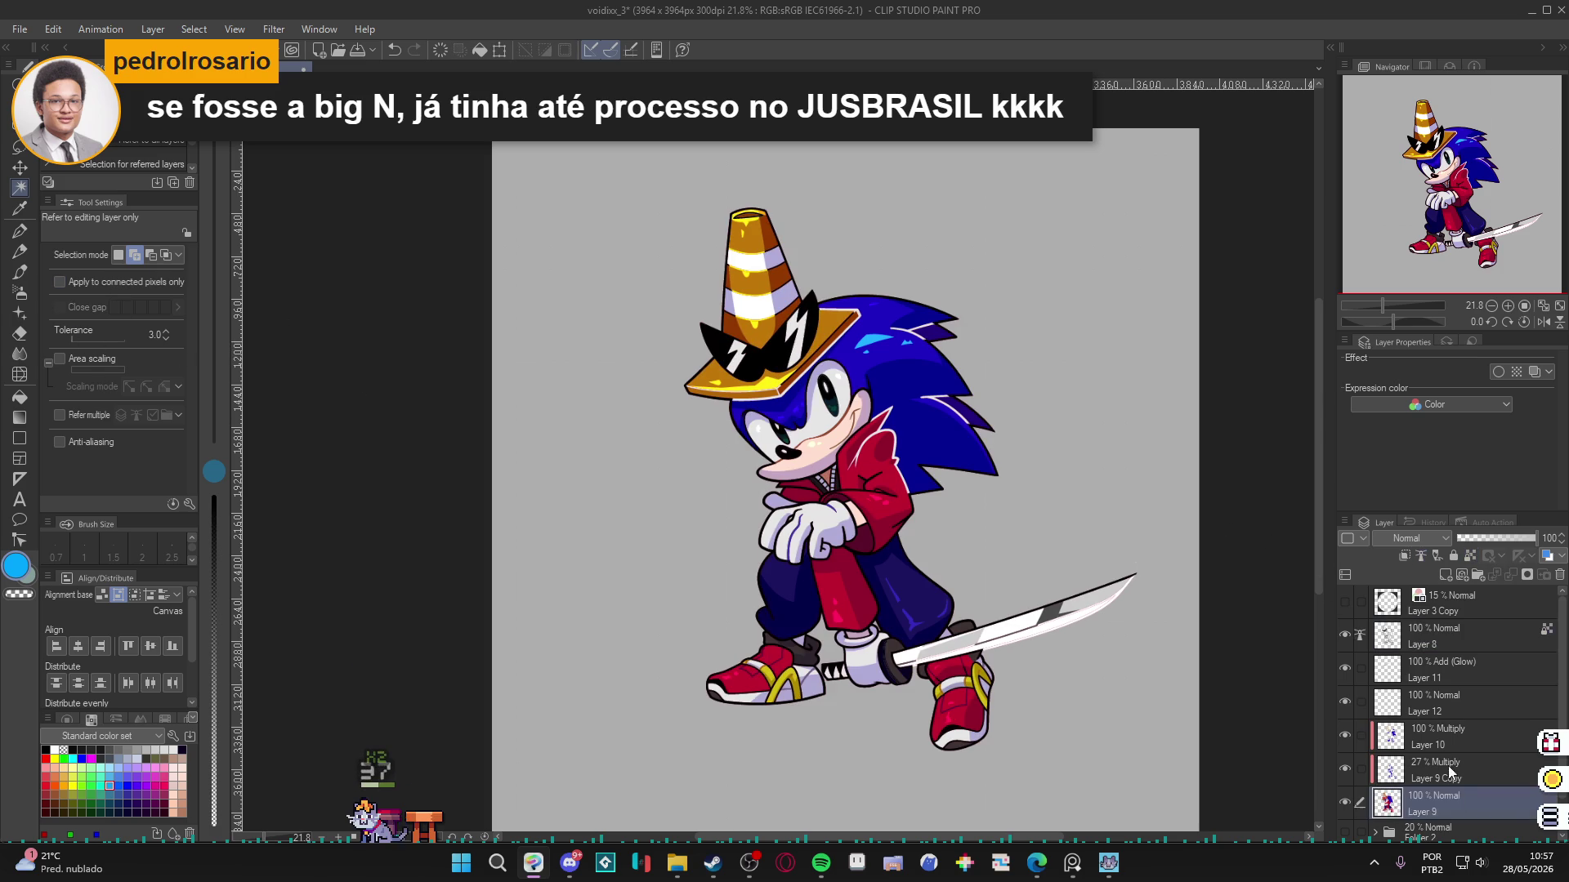
{"action": "left_click", "coordinate": [1344, 735]}
{"action": "left_click", "coordinate": [1344, 734]}
{"action": "left_click", "coordinate": [1343, 635]}
{"action": "left_click", "coordinate": [1343, 636]}
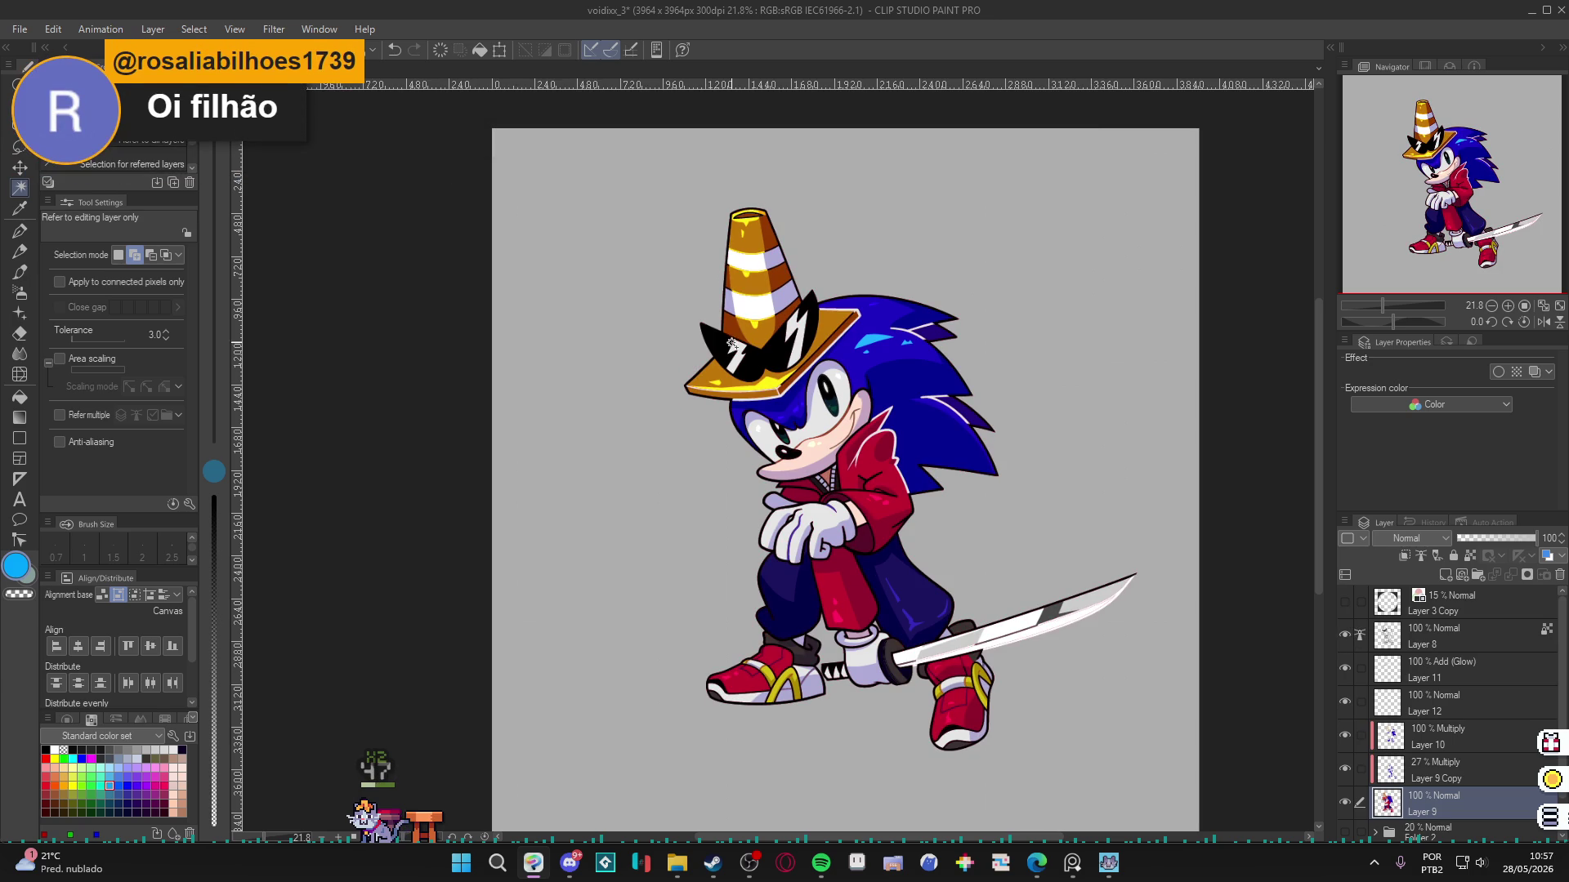
{"action": "left_click", "coordinate": [784, 364]}
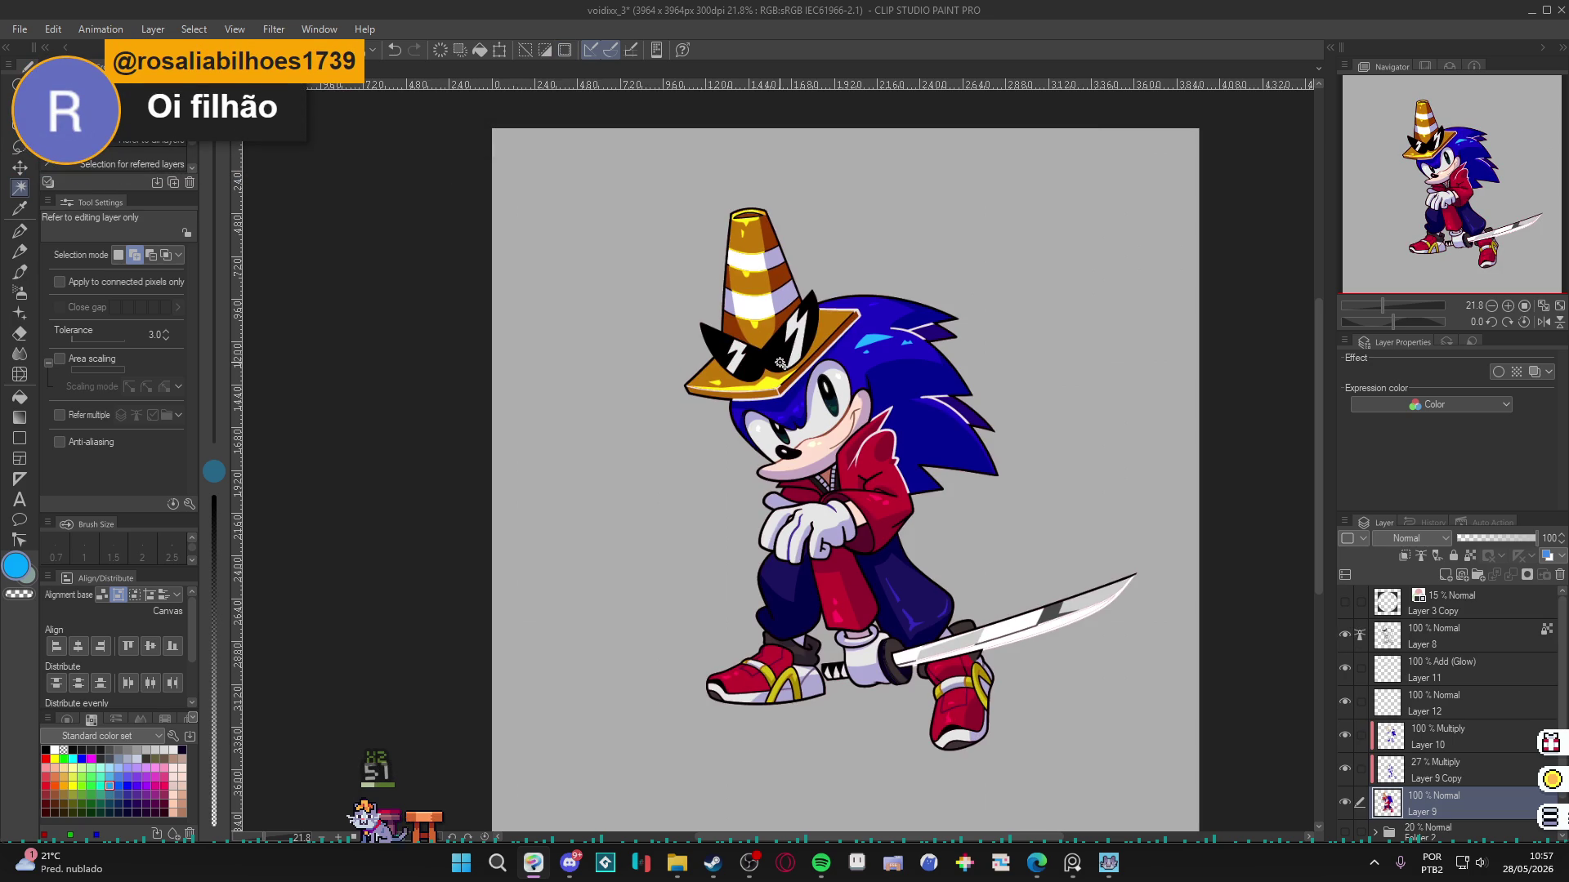
{"action": "scroll", "coordinate": [781, 363], "scroll_direction": "up", "scroll_amount": 2}
{"action": "key", "text": "p"}
{"action": "left_click", "coordinate": [886, 353], "text": "alt"}
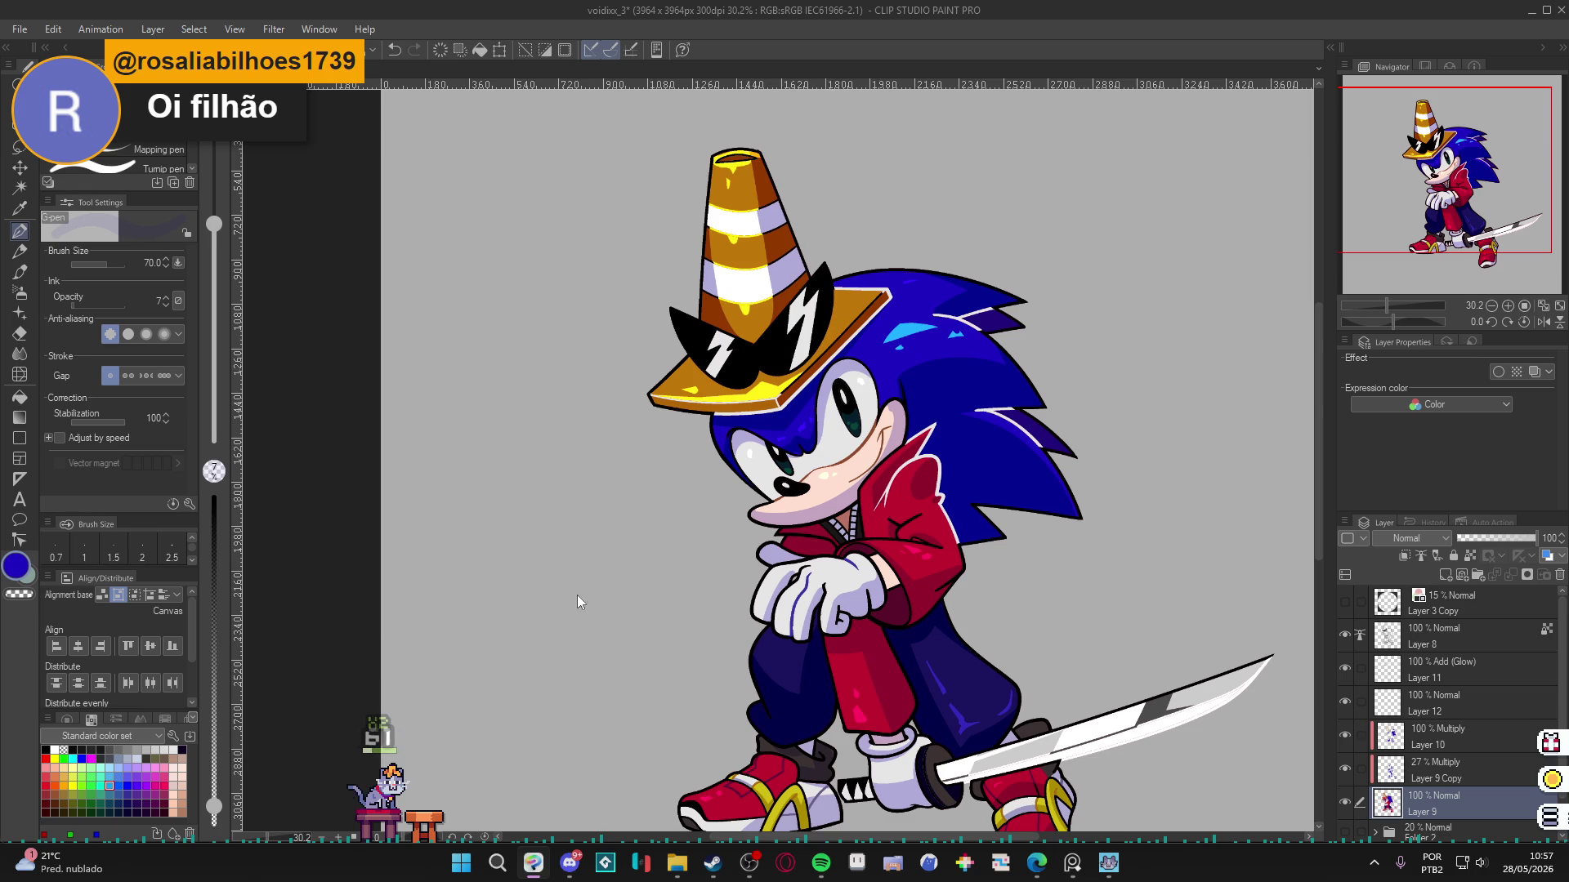
Undo, deselect, and set the pen to dark navy at 100 opacity.
{"action": "key", "text": "ctrl+z"}
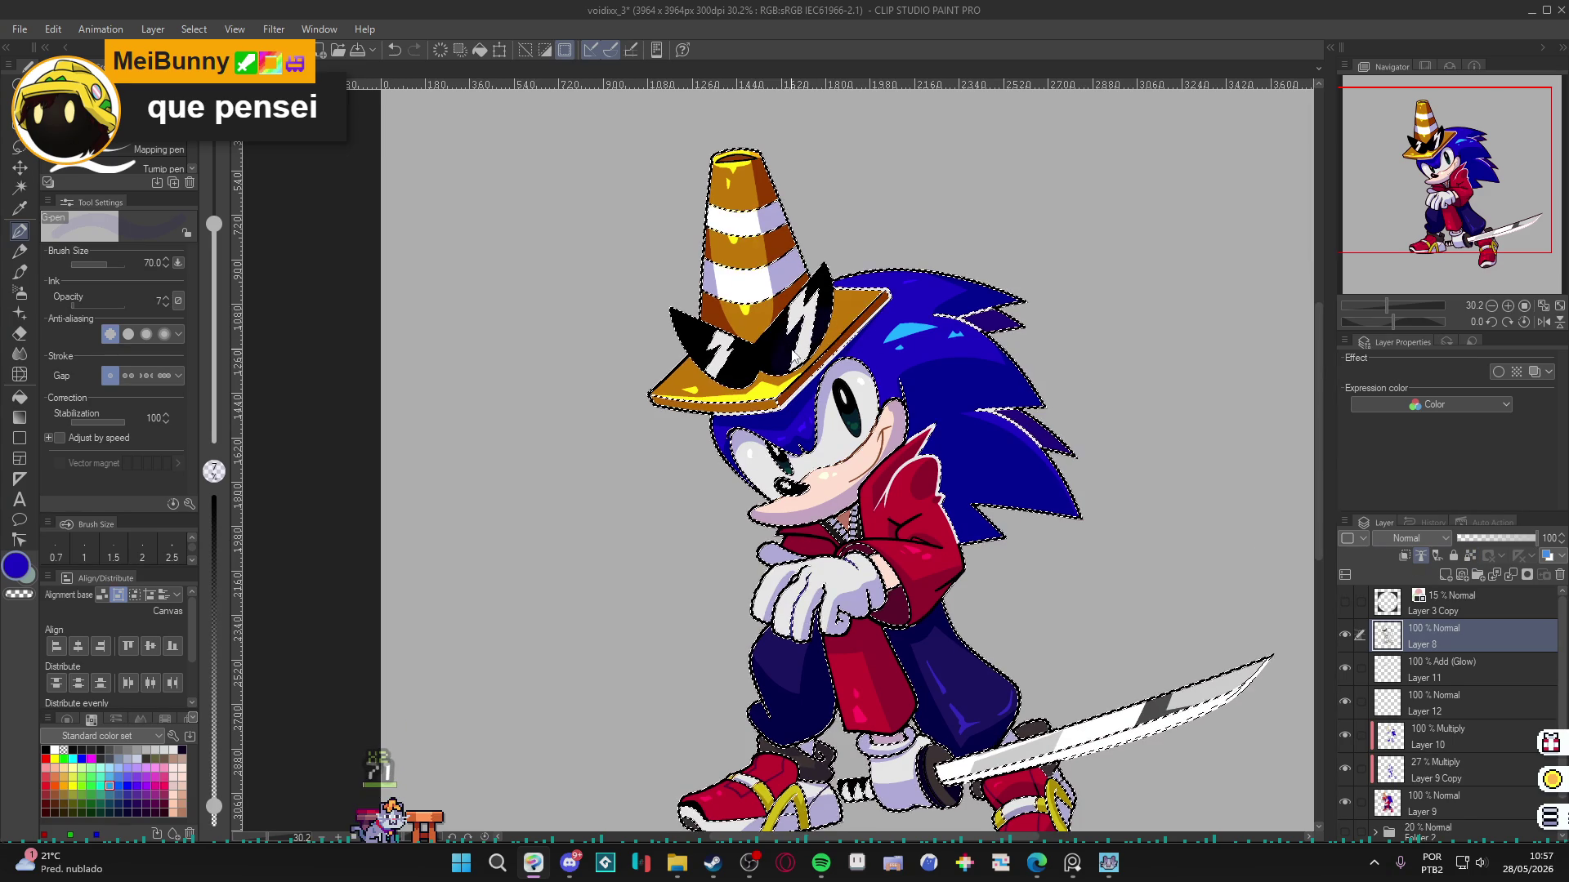
{"action": "key", "text": "ctrl+d"}
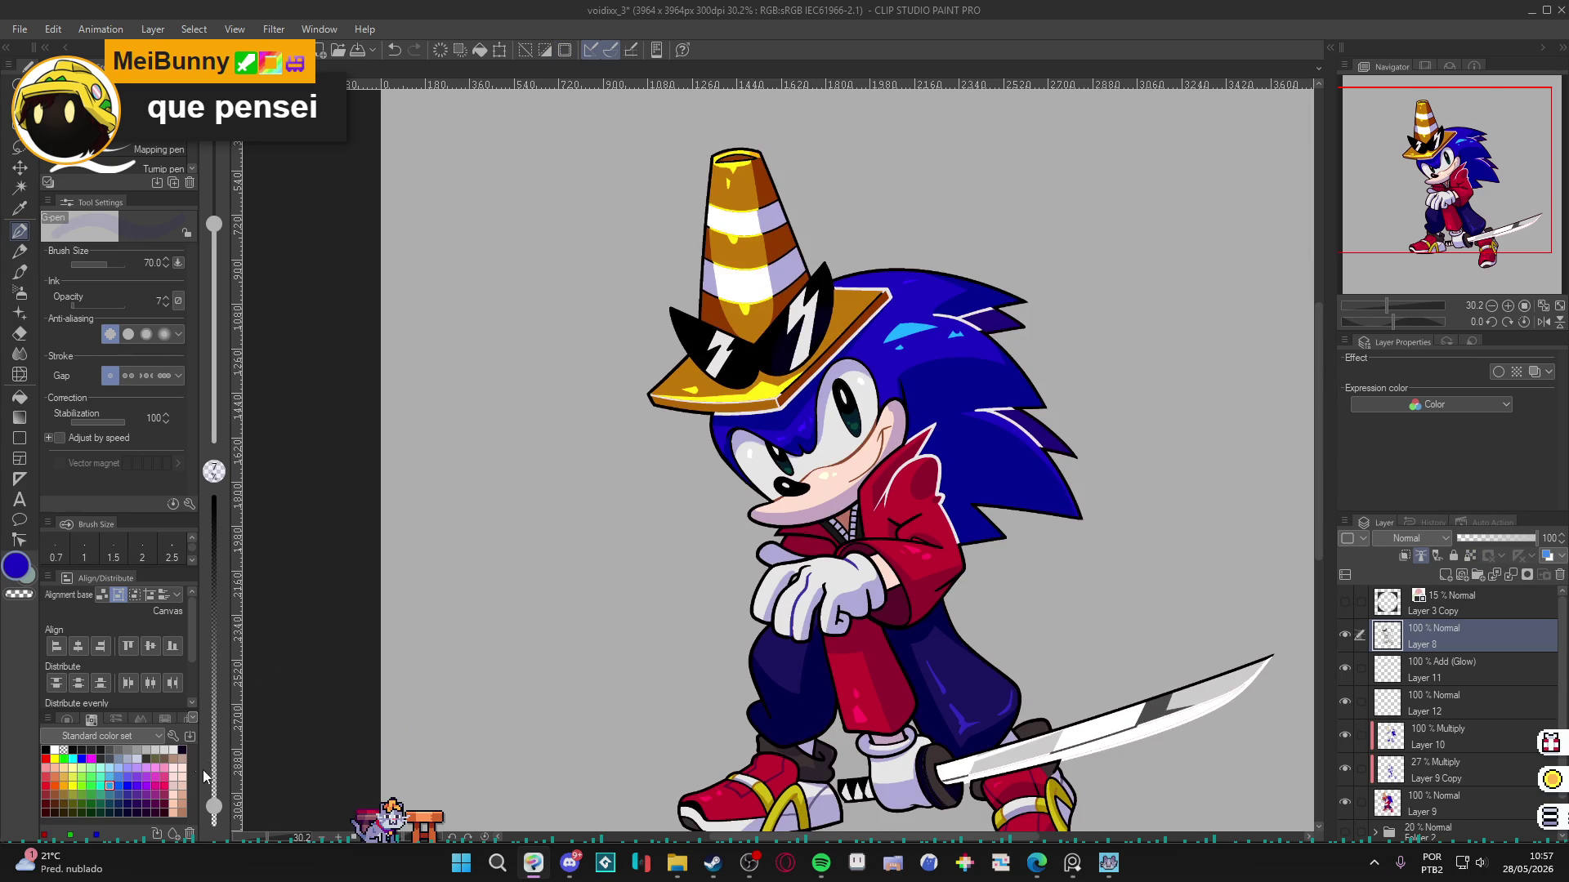
{"action": "left_click_drag", "start_coordinate": [215, 802], "coordinate": [214, 749]}
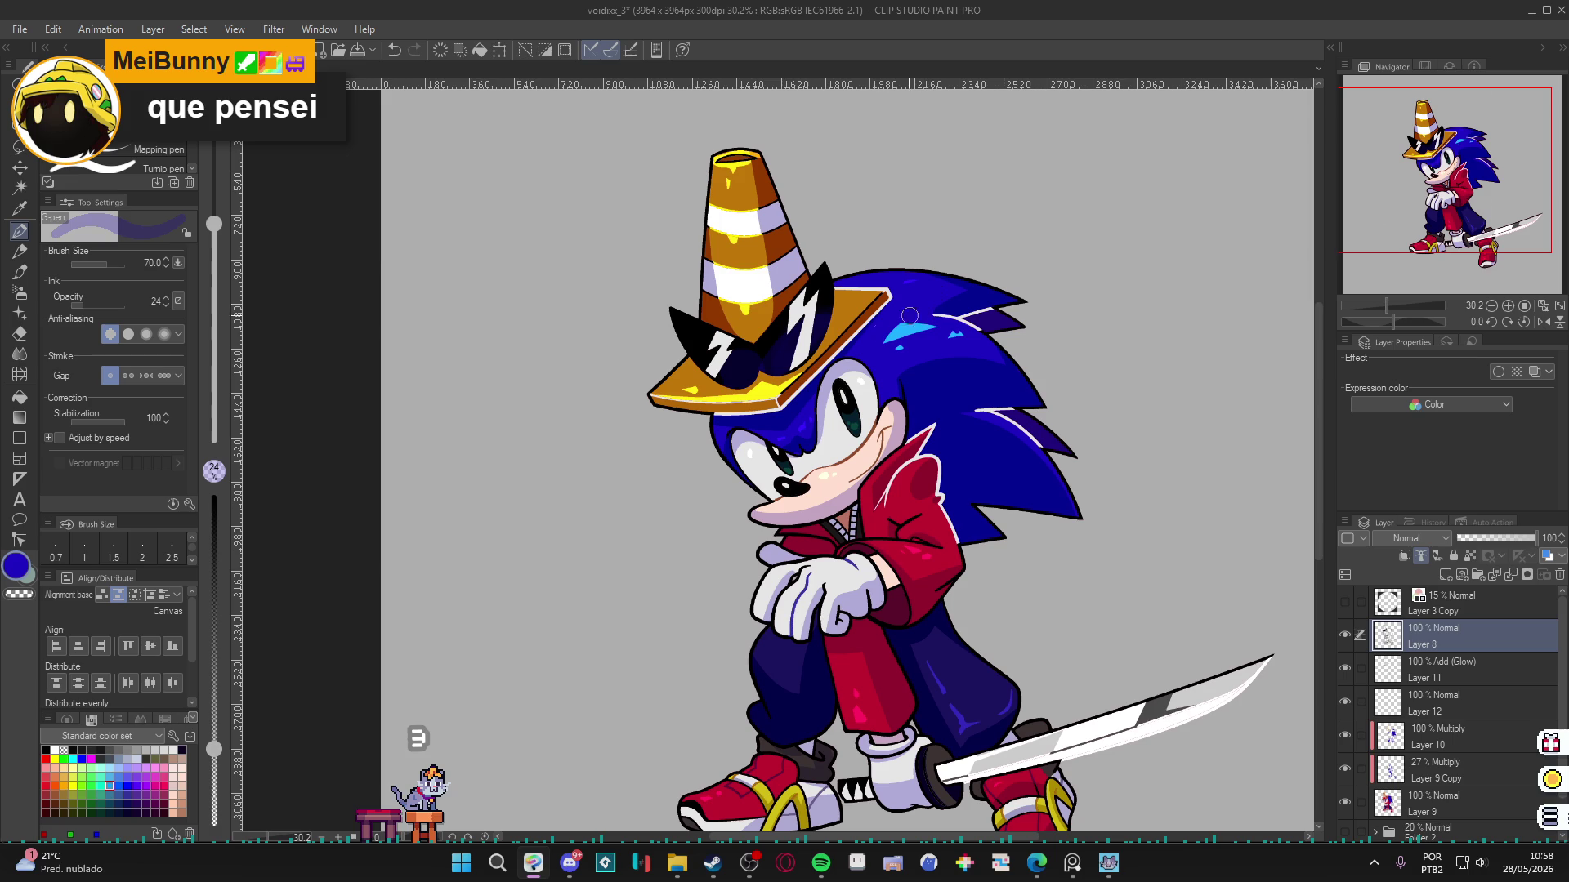
{"action": "left_click", "coordinate": [214, 496]}
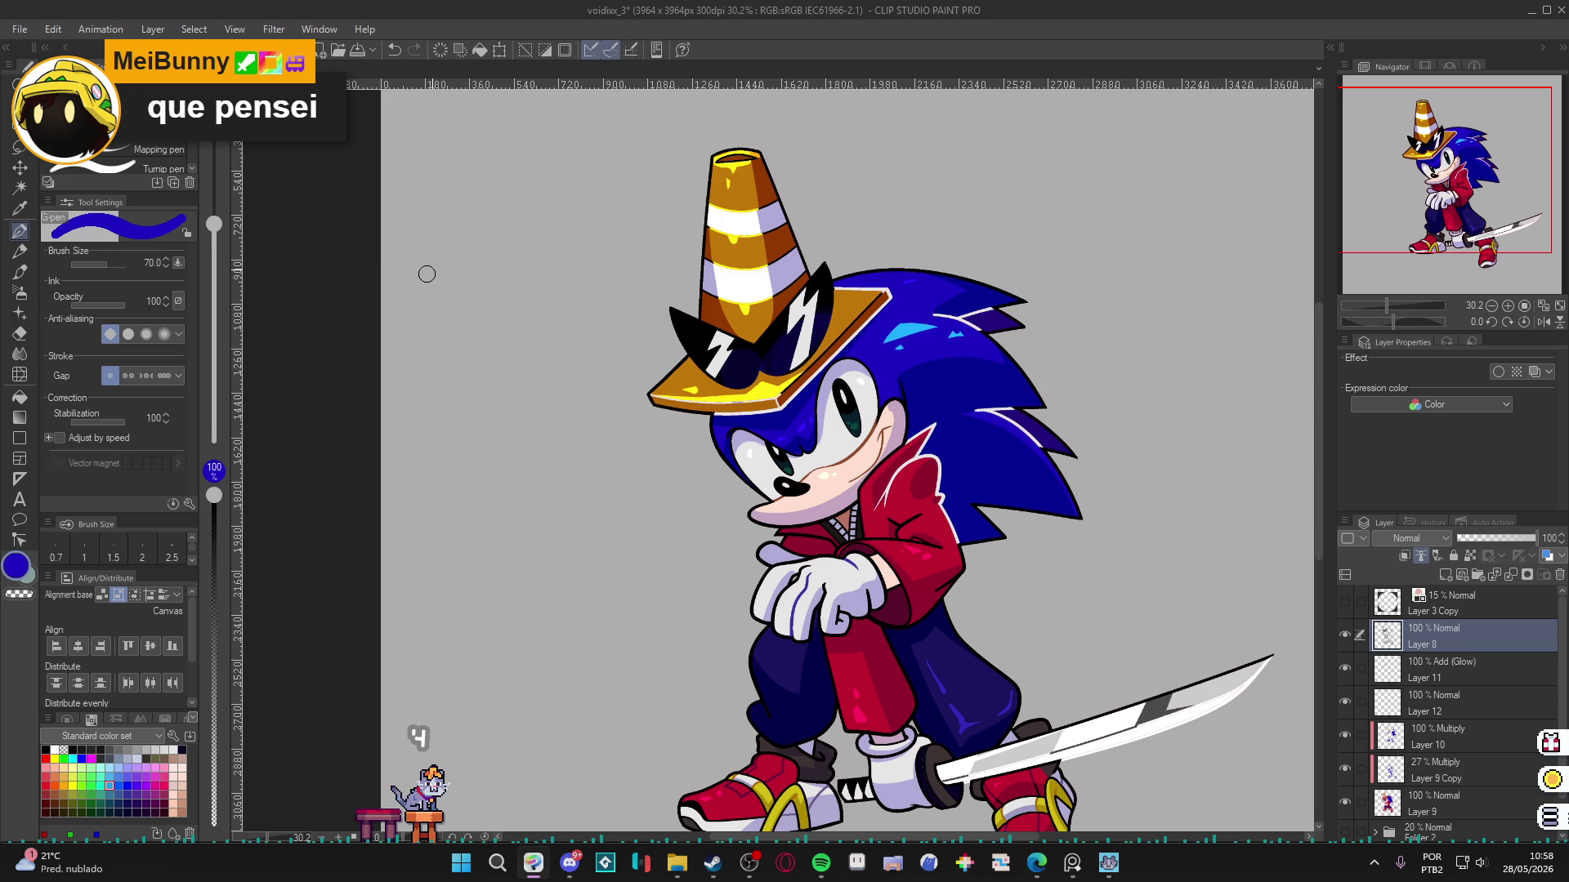
{"action": "left_click", "coordinate": [811, 335], "text": "alt"}
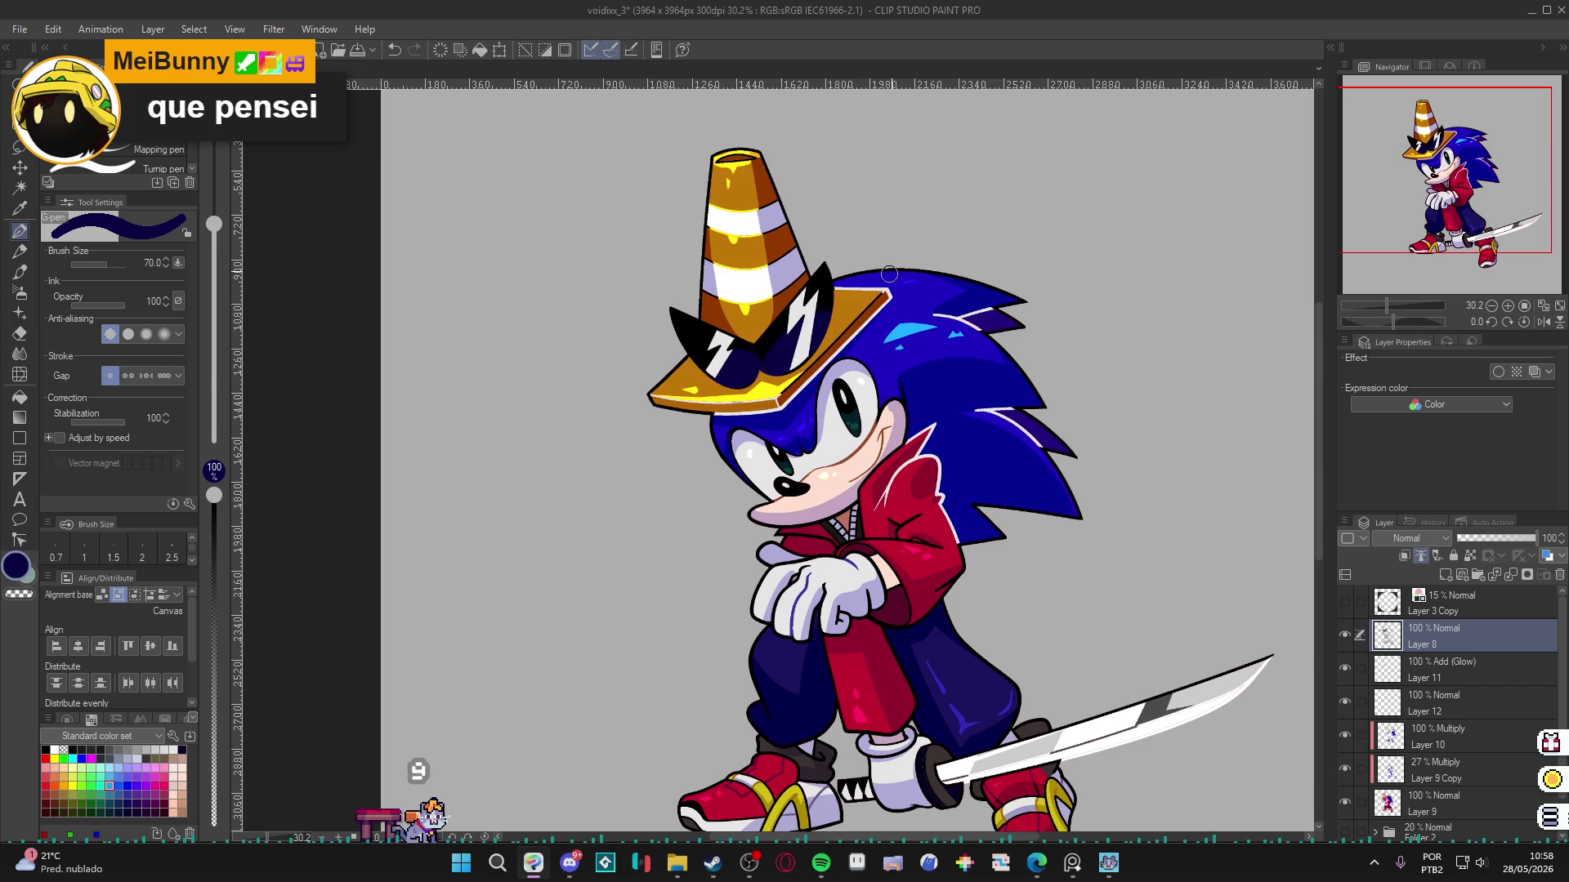
Bring up Hue/Saturation/Luminosity for the Layer 10 multiply shading.
{"action": "scroll", "coordinate": [889, 273], "scroll_direction": "down", "scroll_amount": 3}
{"action": "mouse_move", "coordinate": [804, 480]}
{"action": "left_mouse_down"}
{"action": "mouse_move", "coordinate": [840, 517]}
{"action": "mouse_move", "coordinate": [807, 539]}
{"action": "left_mouse_up"}
{"action": "scroll", "coordinate": [841, 516], "scroll_direction": "up", "scroll_amount": 1}
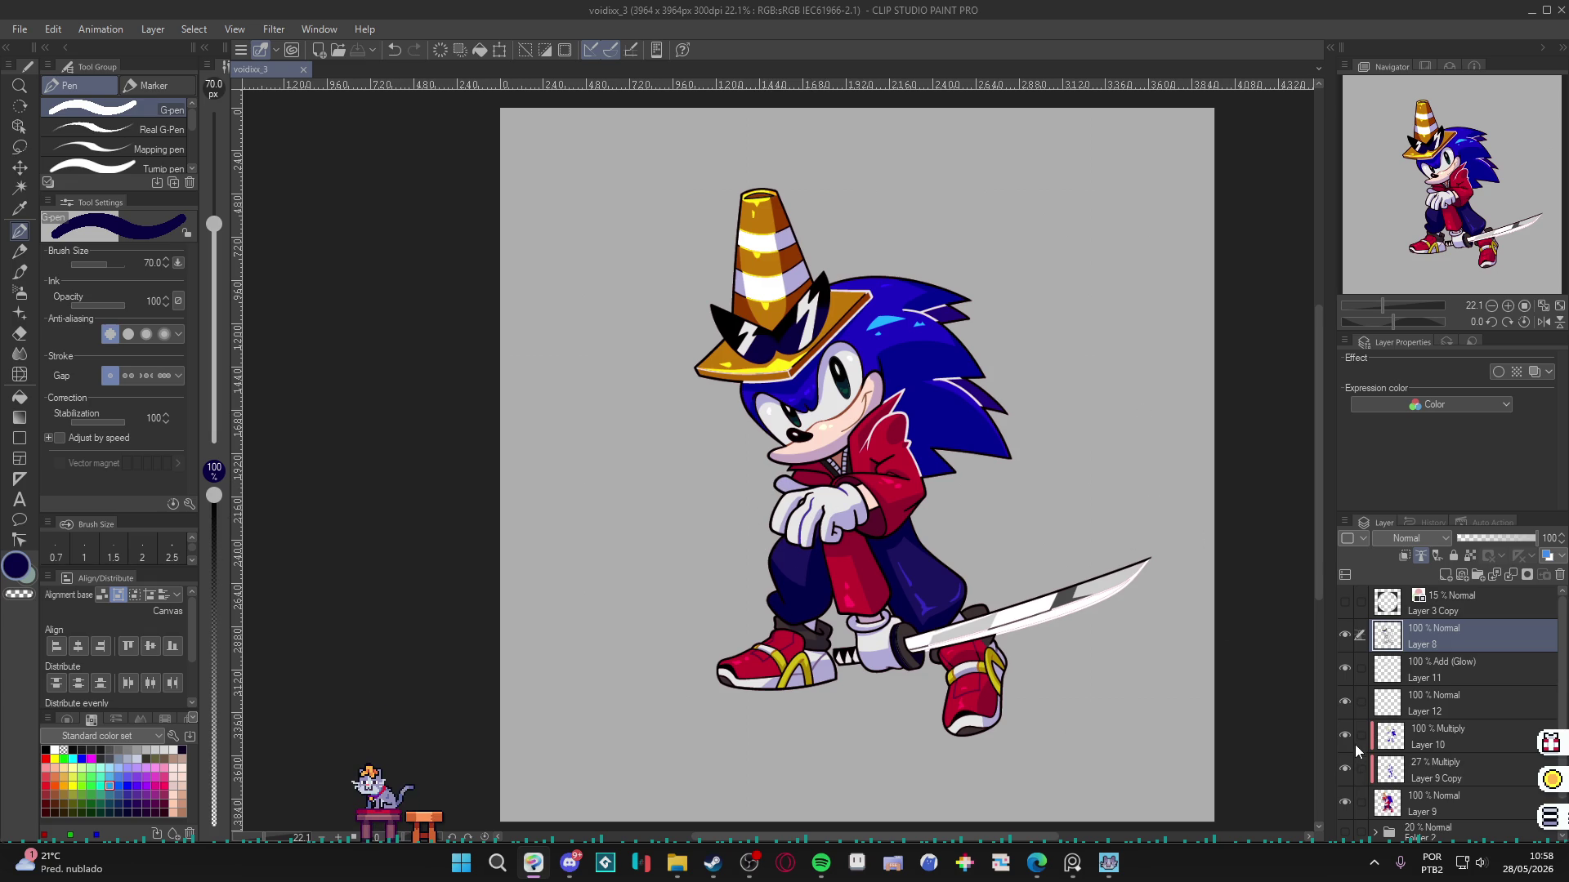
{"action": "left_click", "coordinate": [1420, 743]}
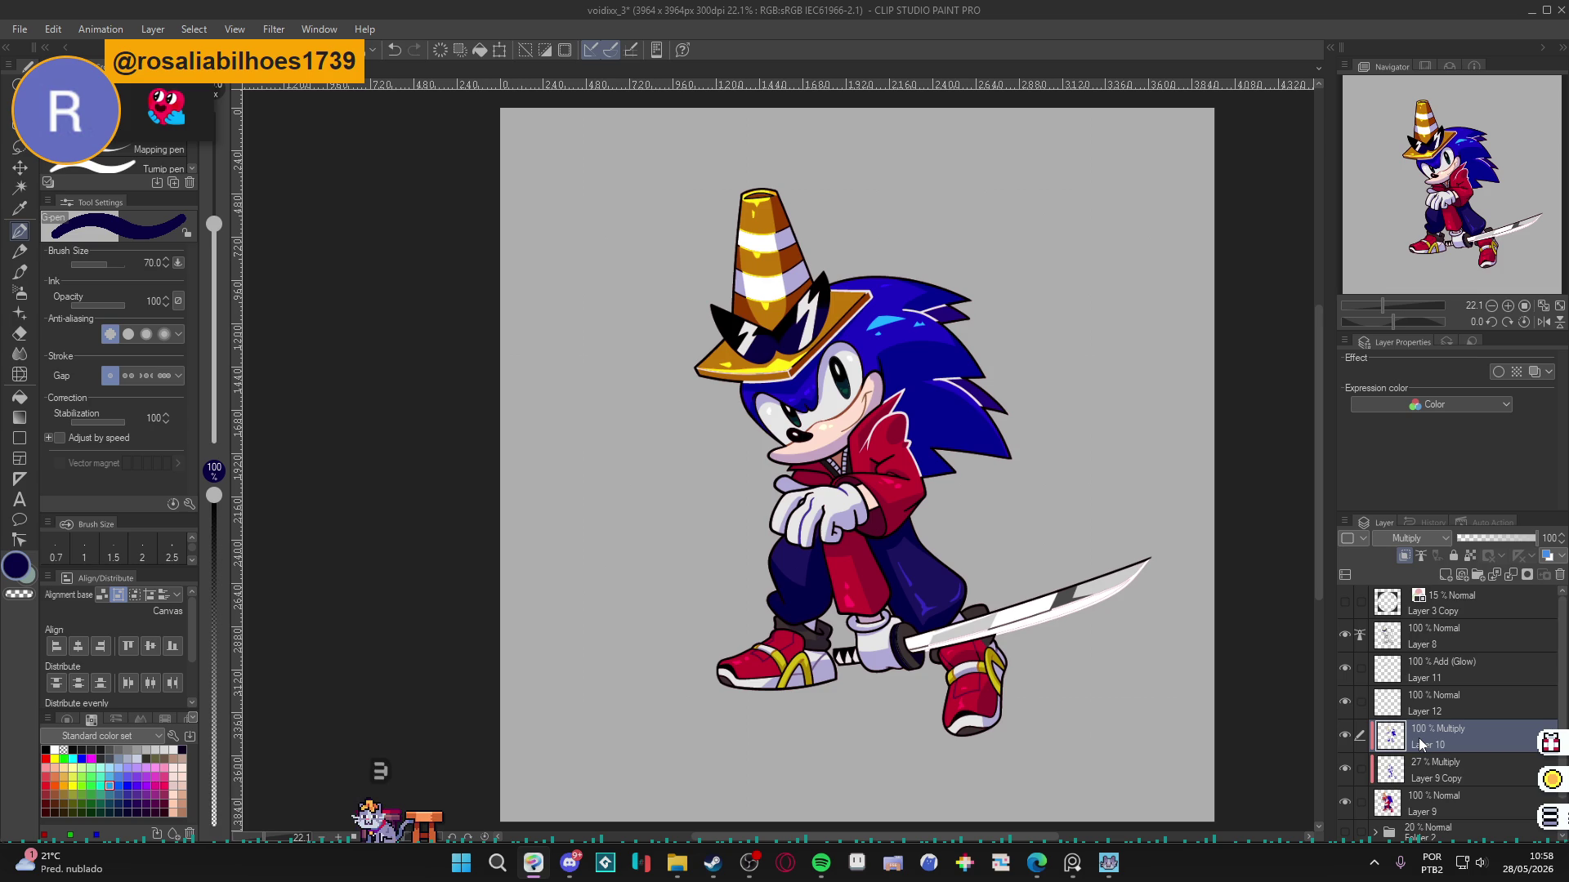
{"action": "key", "text": "ctrl+u"}
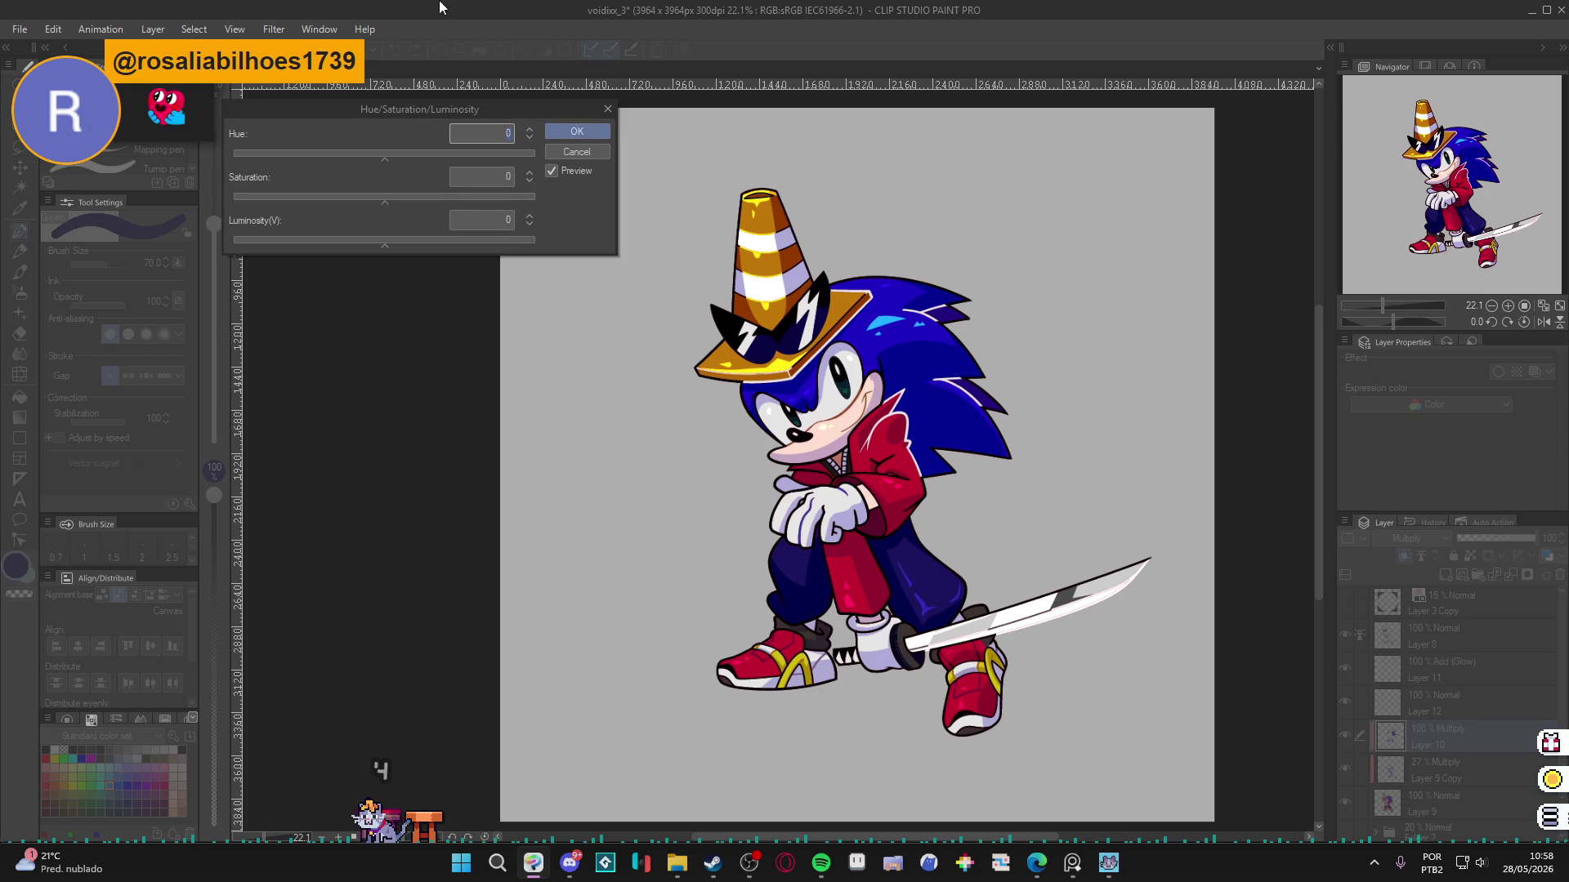
Shift Layer 10's shading hue by -42, then test-select the trousers sampling multiple layers.
{"action": "left_click_drag", "start_coordinate": [379, 159], "coordinate": [348, 164]}
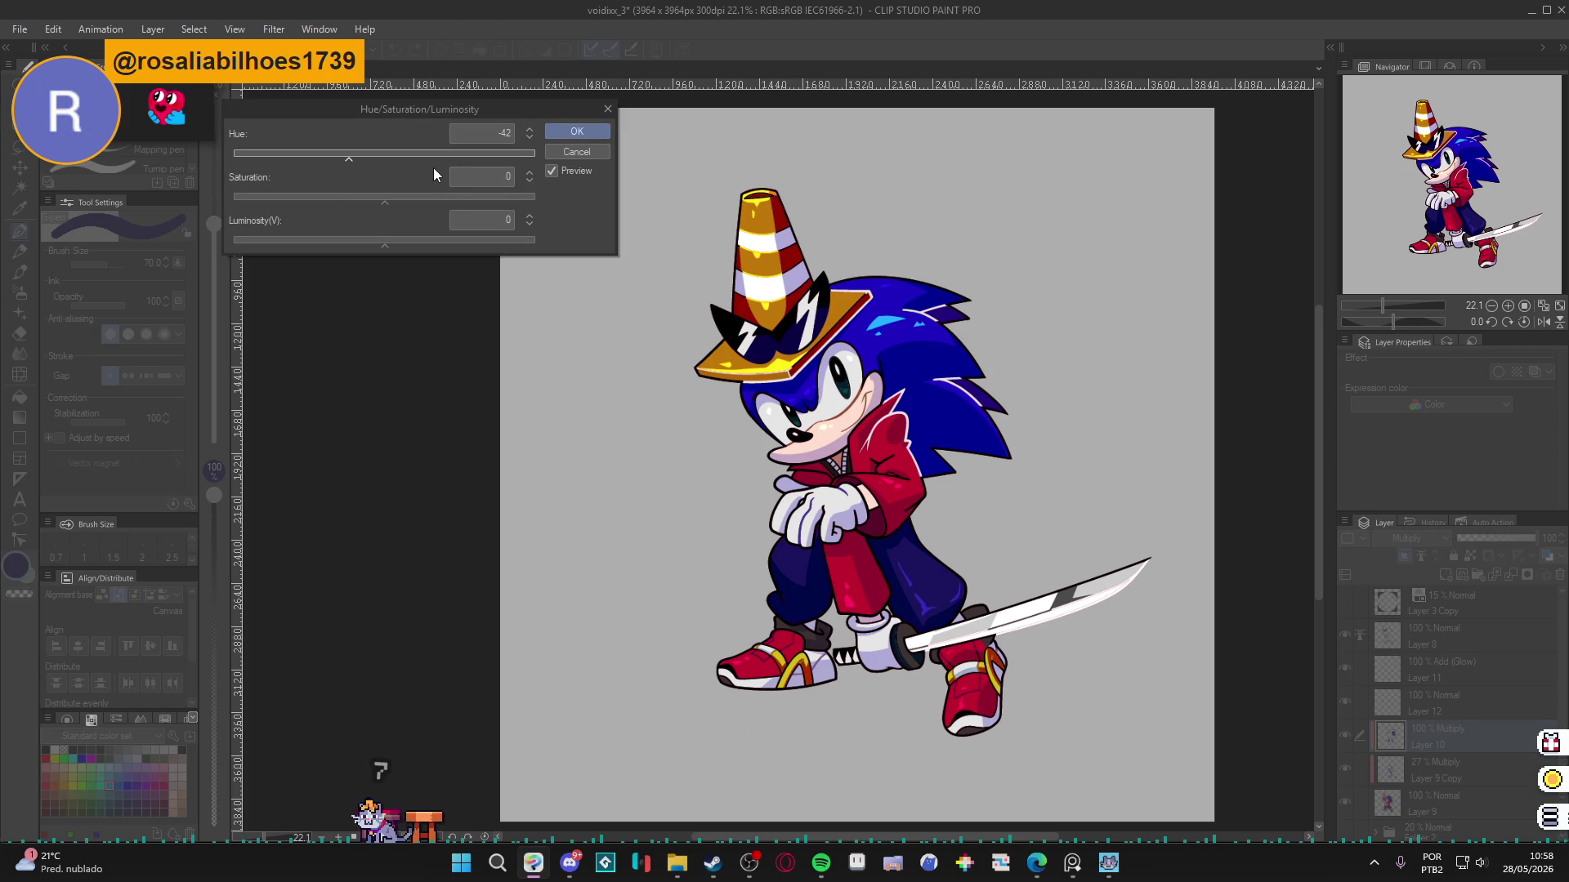
{"action": "left_click", "coordinate": [577, 132]}
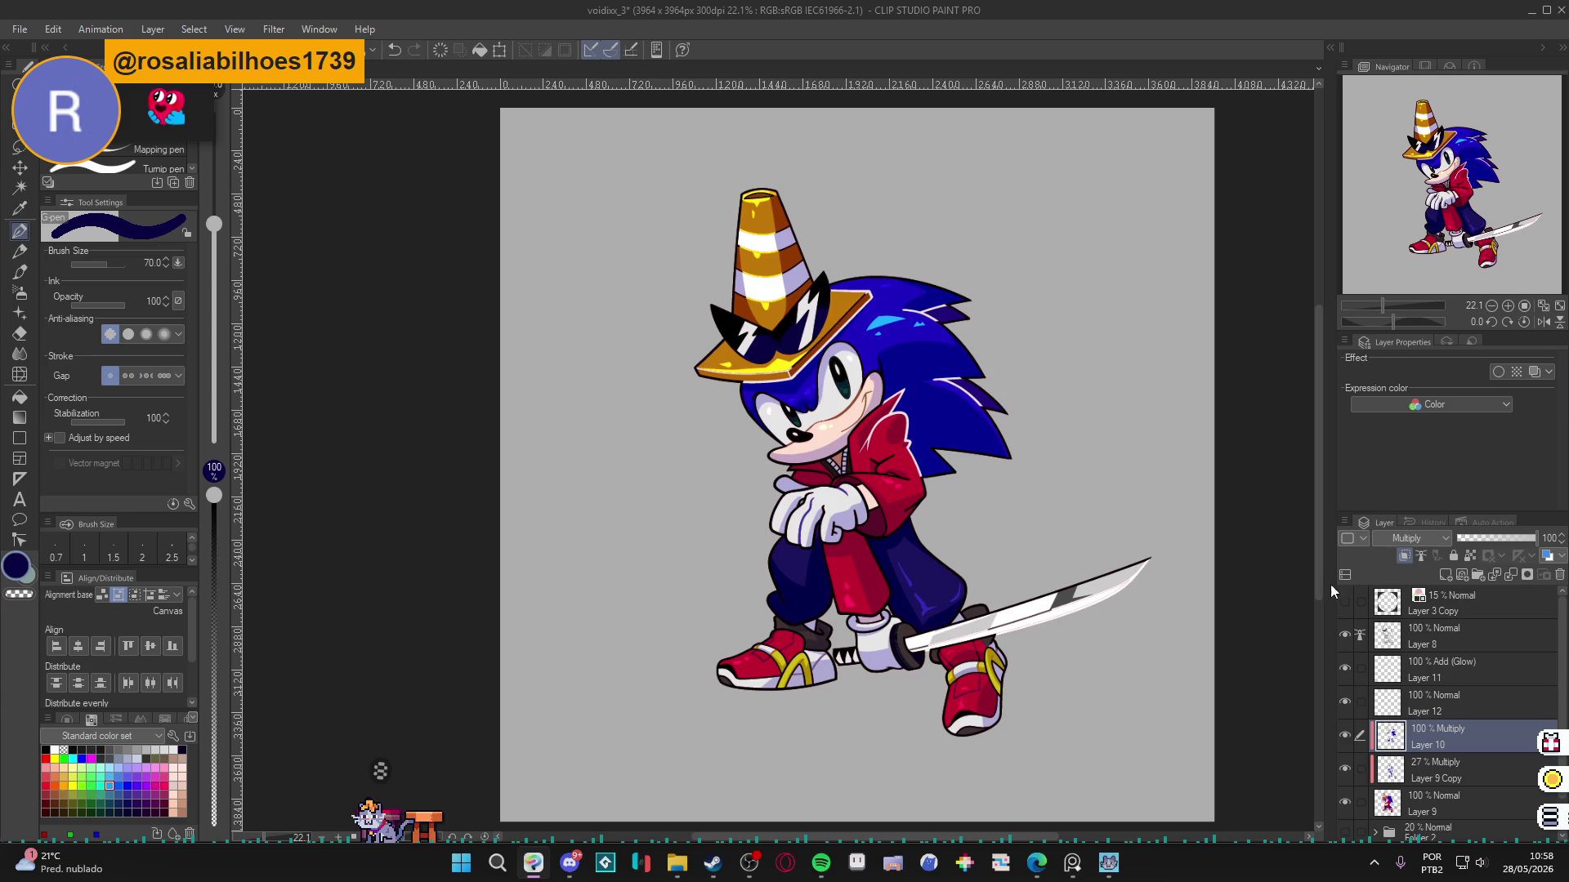
{"action": "key", "text": "w"}
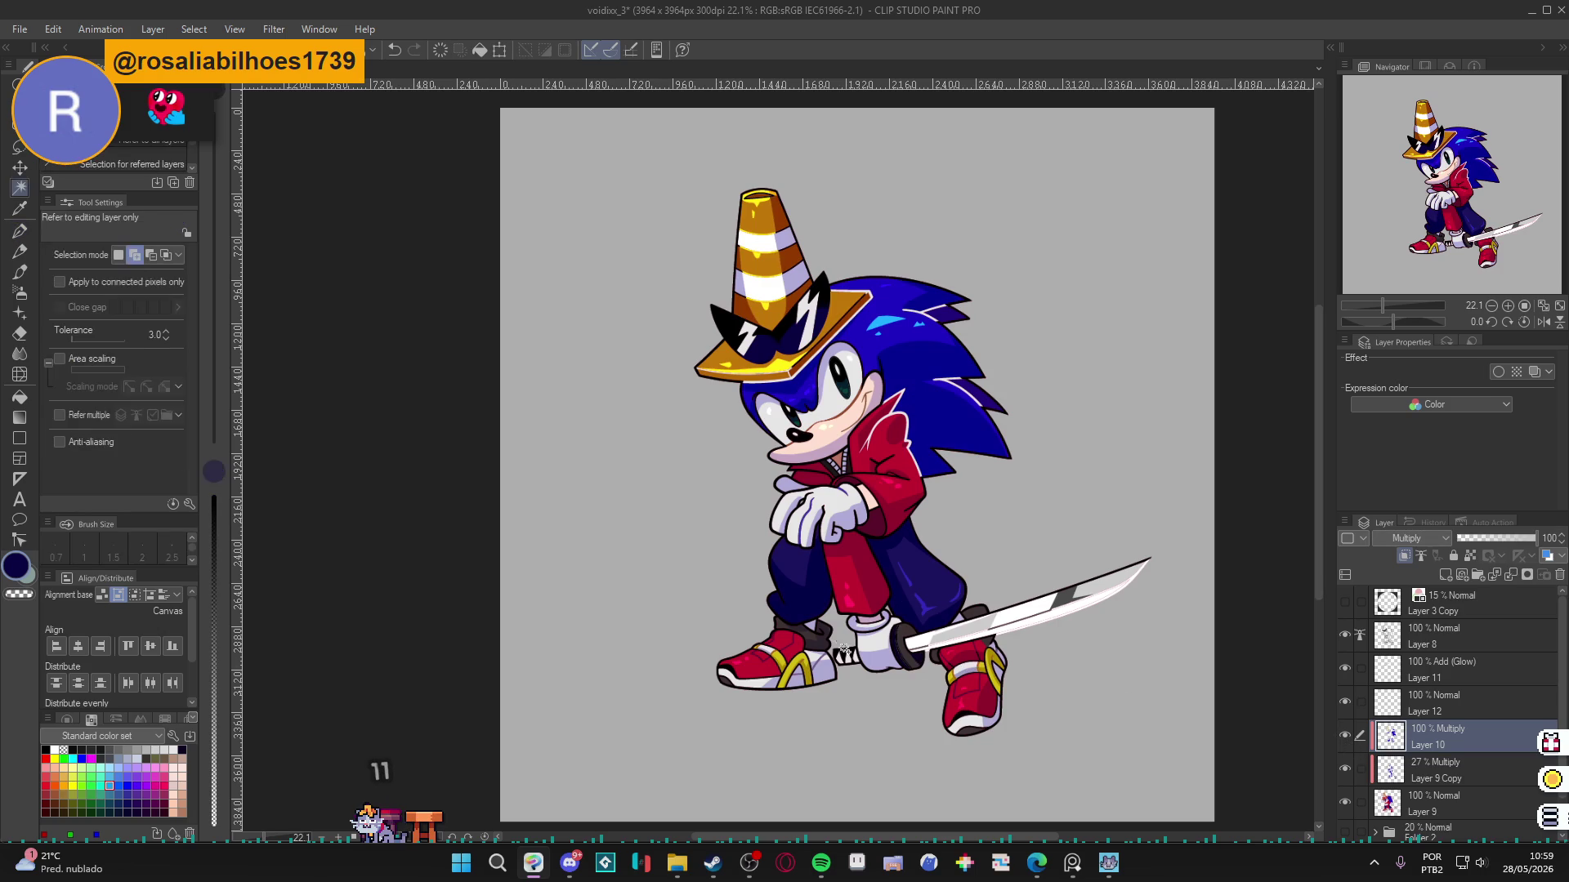
{"action": "left_click", "coordinate": [94, 282]}
{"action": "left_click", "coordinate": [85, 416]}
{"action": "left_click", "coordinate": [873, 595]}
{"action": "key", "text": "ctrl+d"}
Apply a second hue shift of 52 to the Layer 10 shading.
{"action": "key", "text": "ctrl+u"}
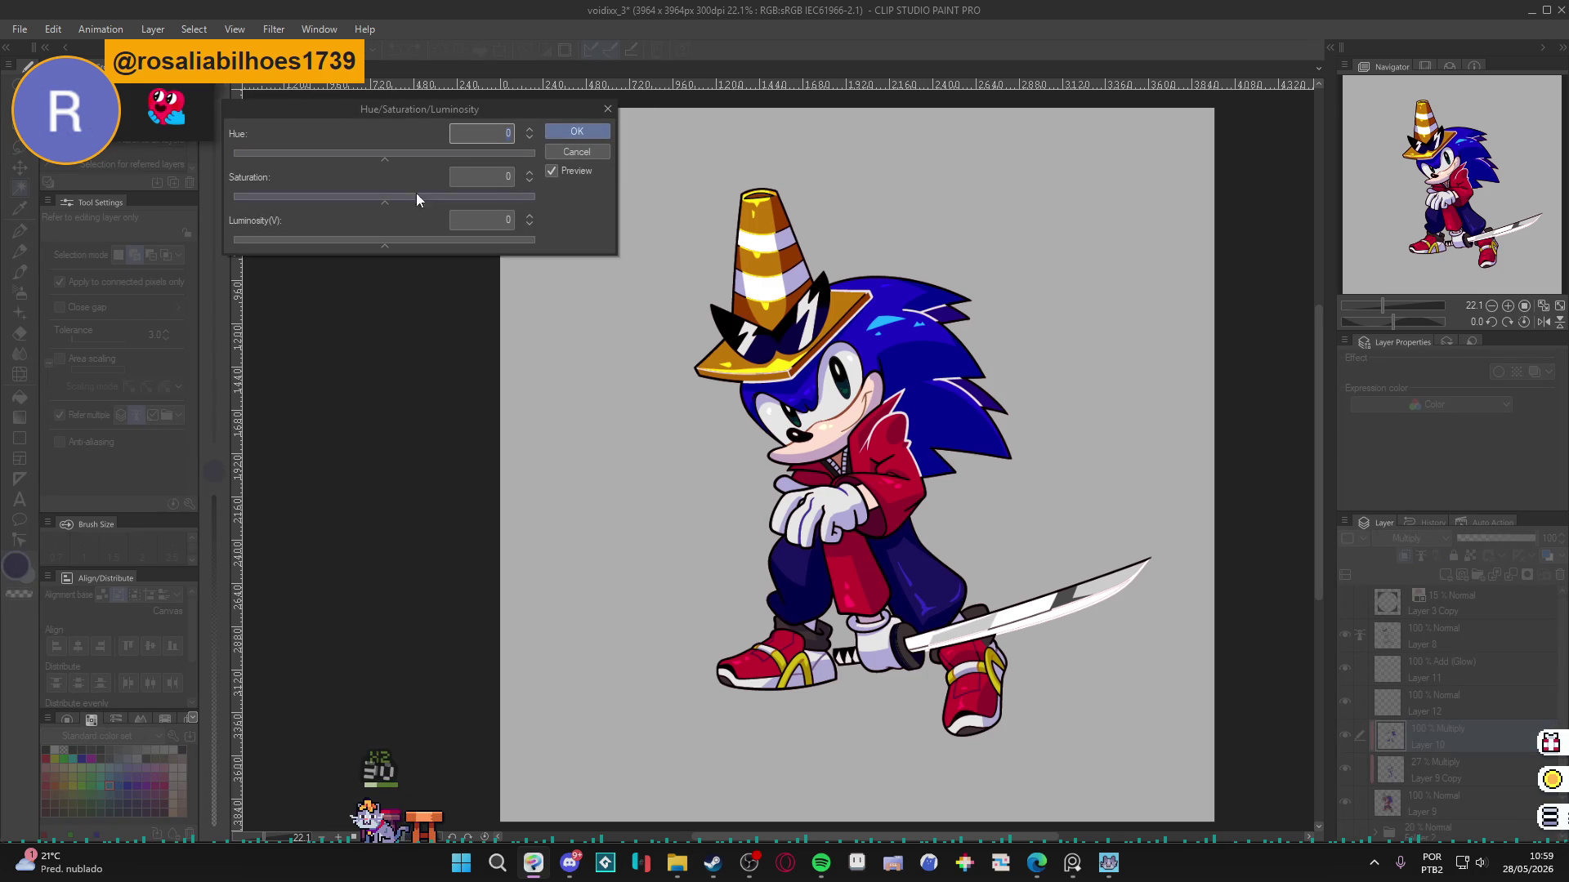
{"action": "mouse_move", "coordinate": [376, 160]}
{"action": "left_mouse_down"}
{"action": "mouse_move", "coordinate": [356, 161]}
{"action": "mouse_move", "coordinate": [453, 158]}
{"action": "left_mouse_up"}
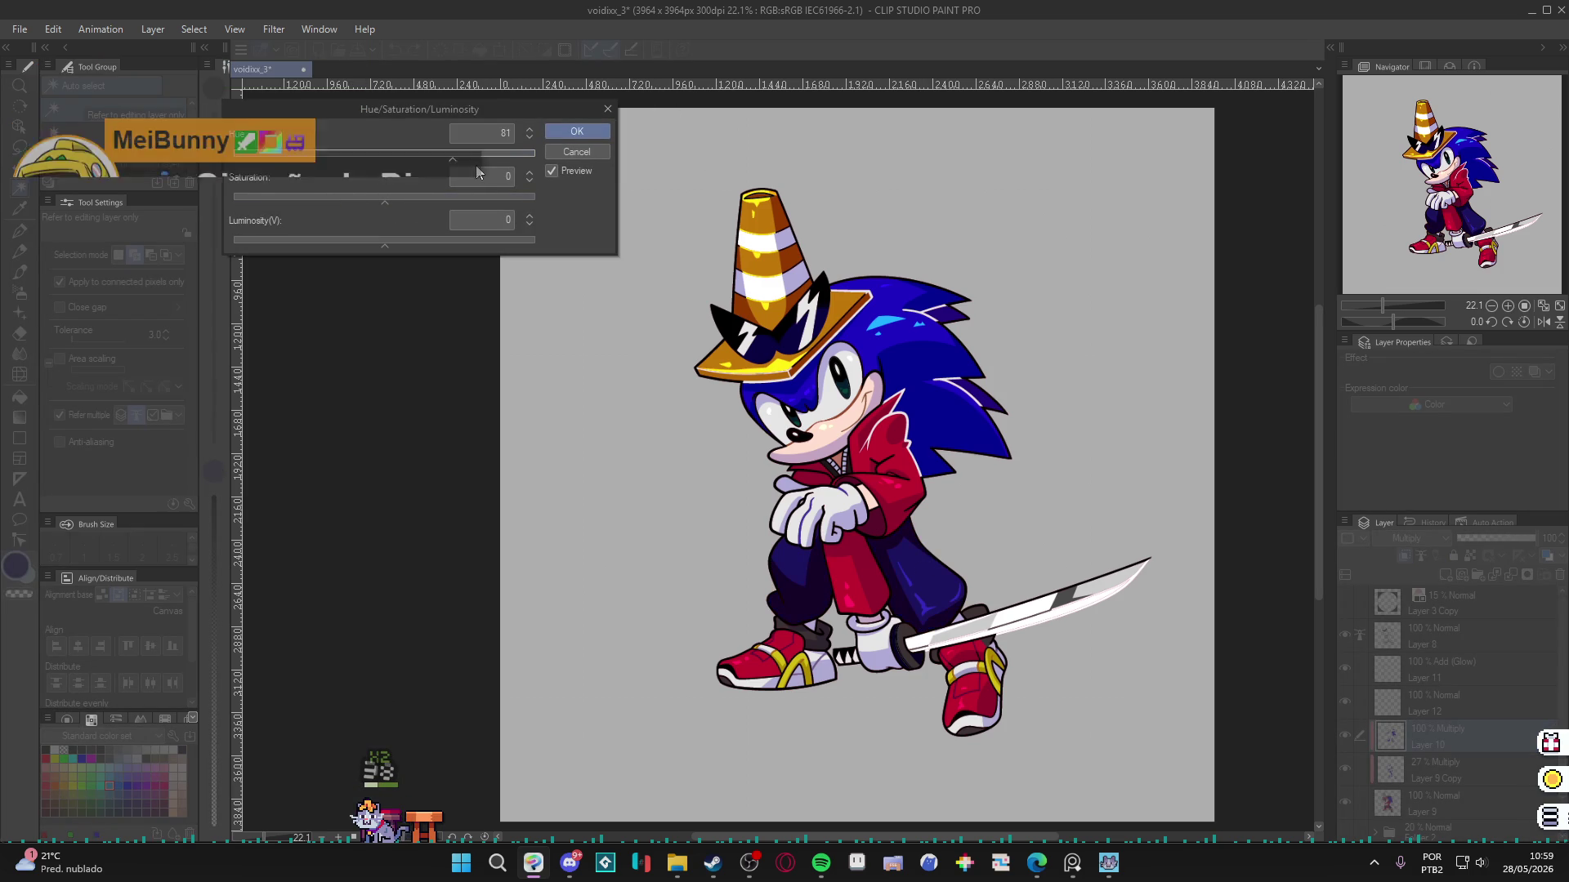
{"action": "left_click", "coordinate": [428, 155]}
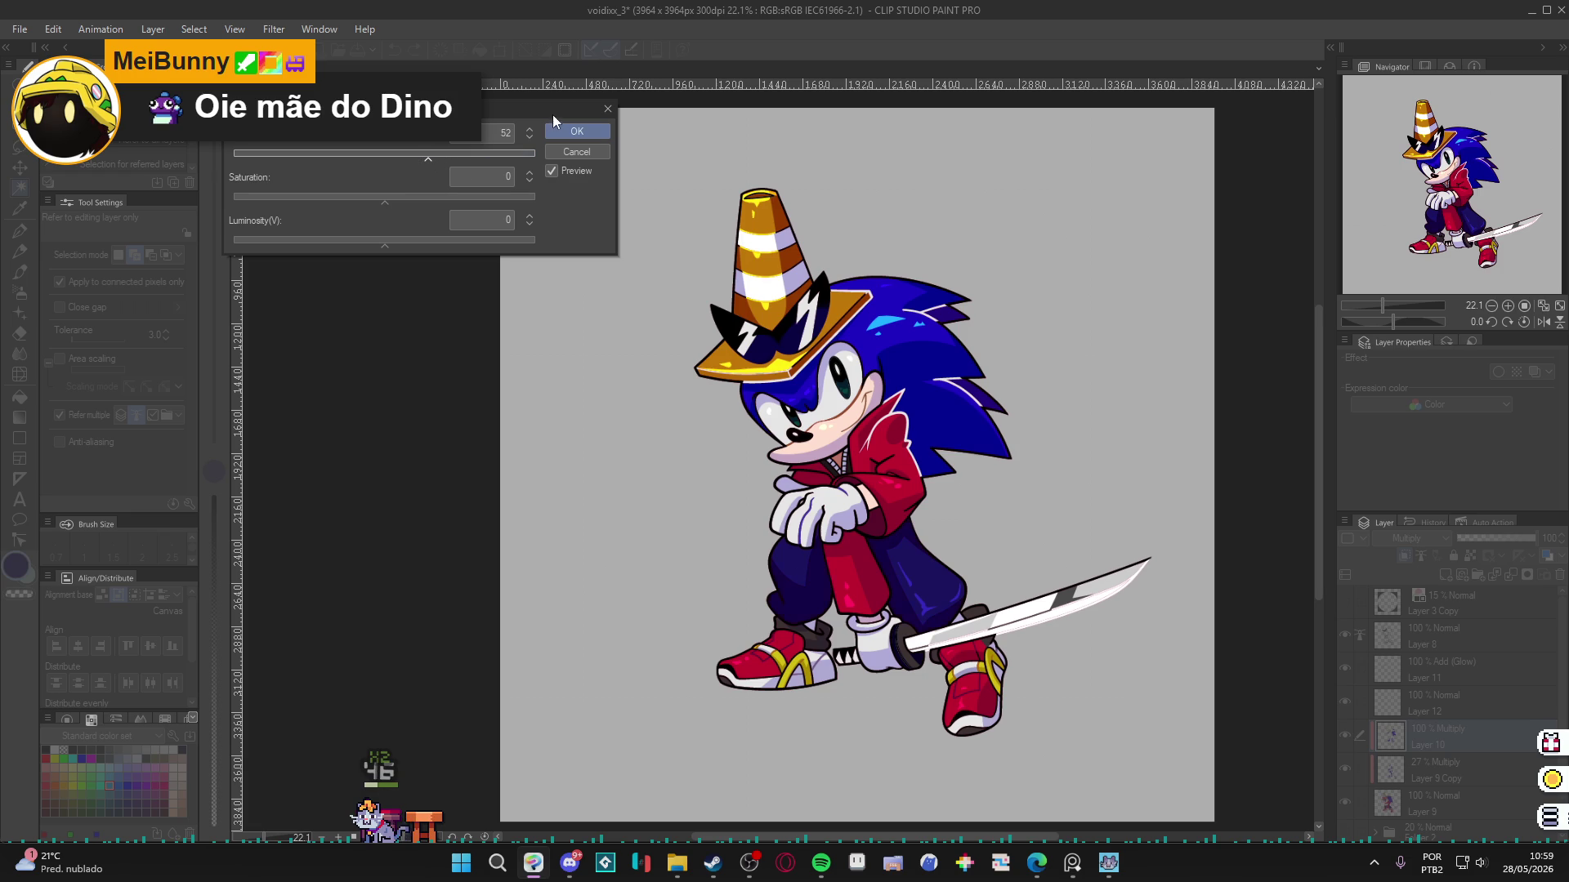
{"action": "left_click", "coordinate": [555, 131]}
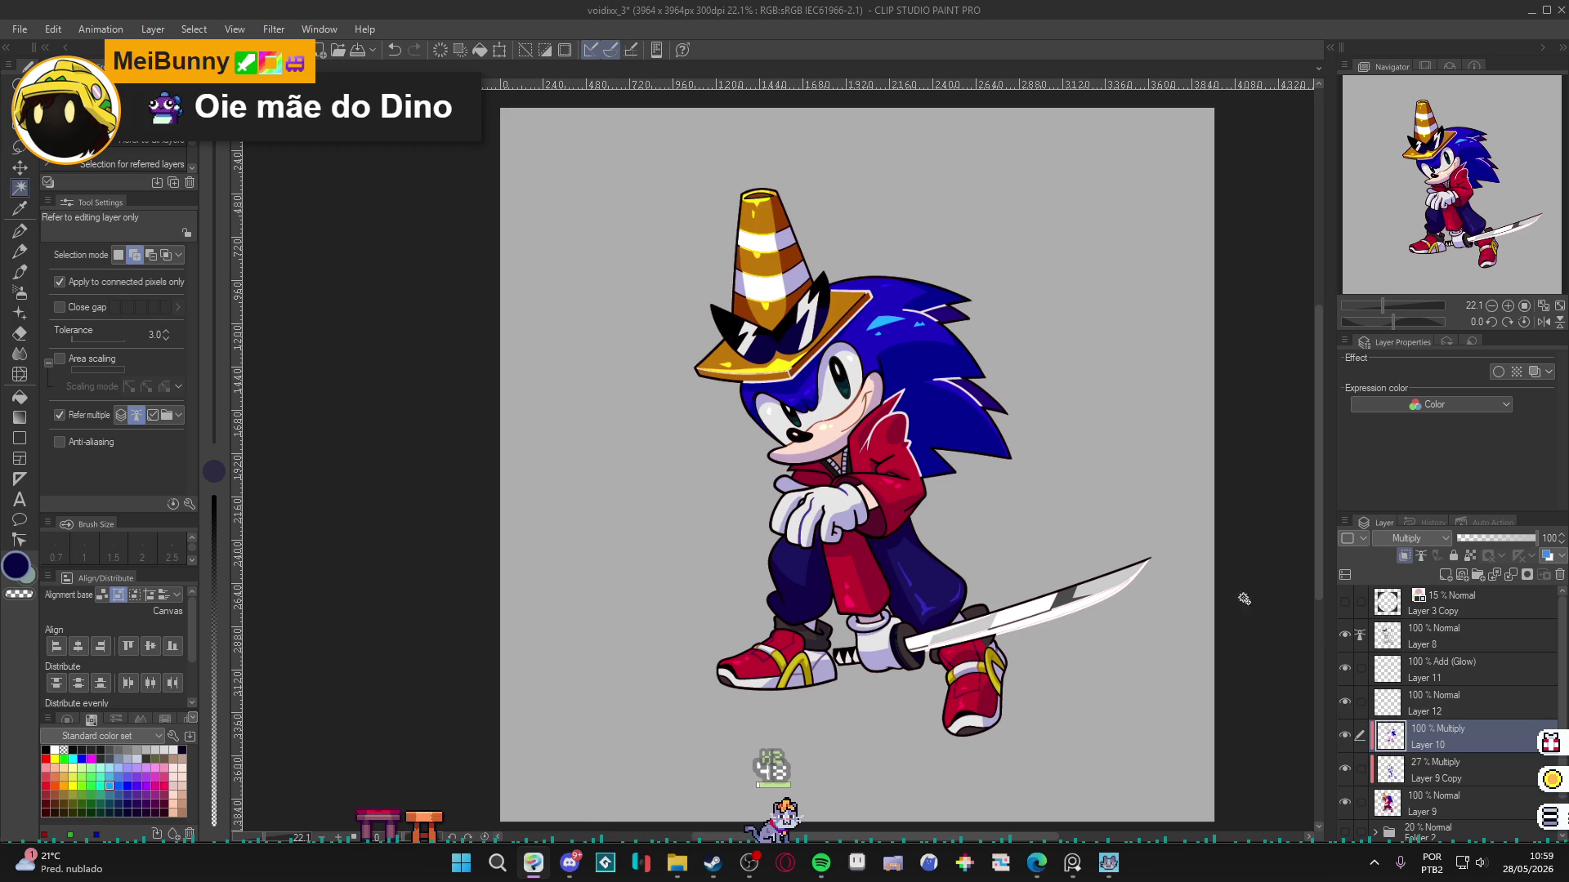
{"action": "scroll", "coordinate": [931, 500], "scroll_direction": "down", "scroll_amount": 1}
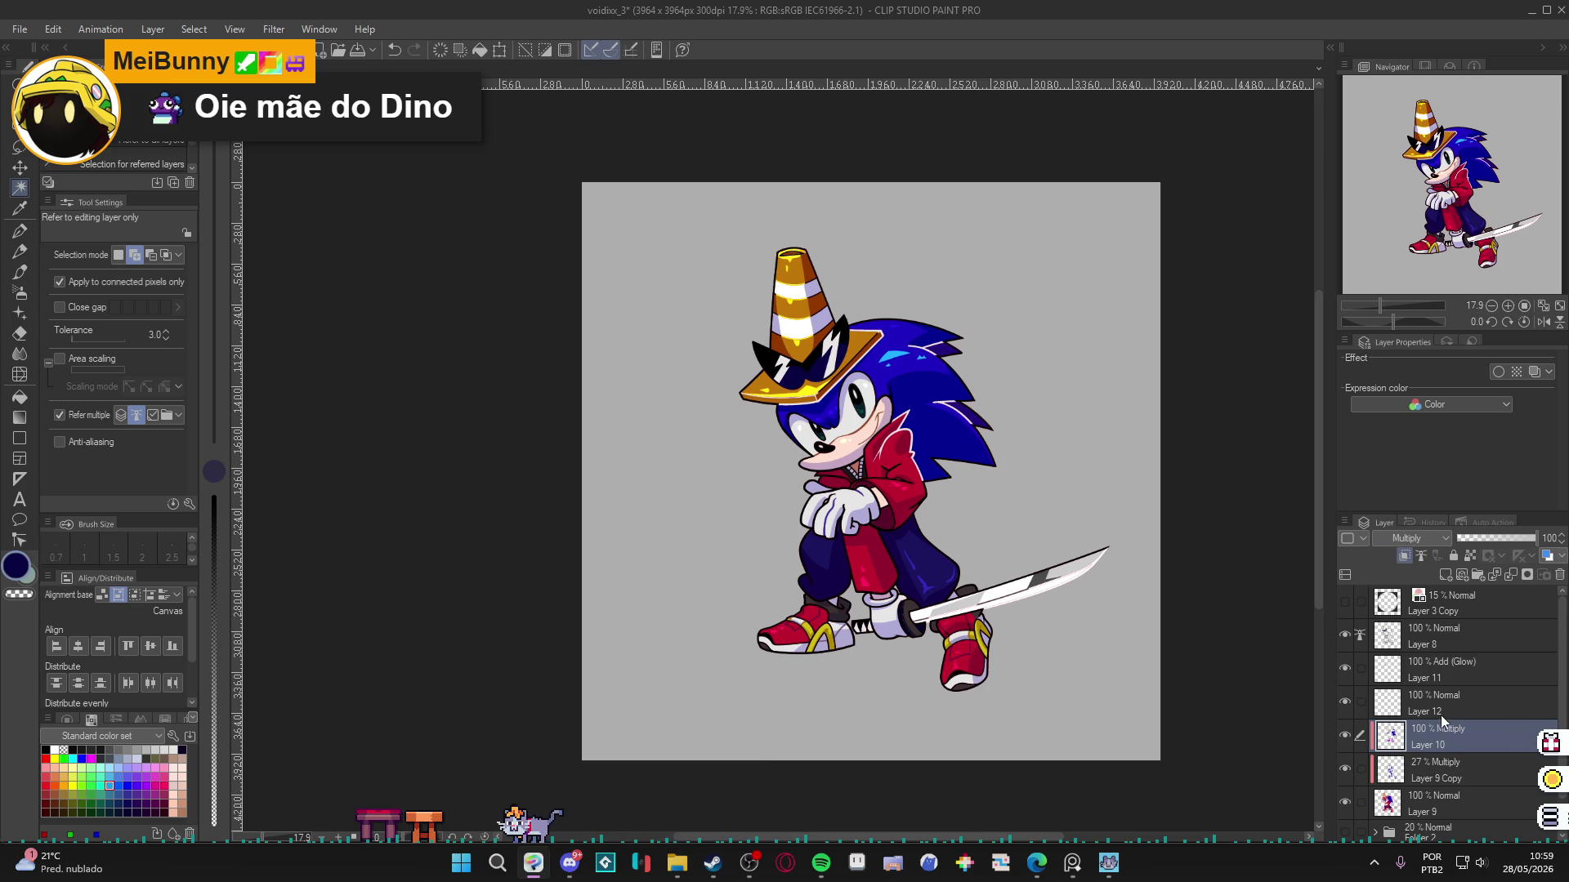
Save, then group Layers 8 through 12 into the new Folder 3.
{"action": "key", "text": "ctrl+s"}
{"action": "scroll", "coordinate": [1438, 706], "scroll_direction": "down", "scroll_amount": 2}
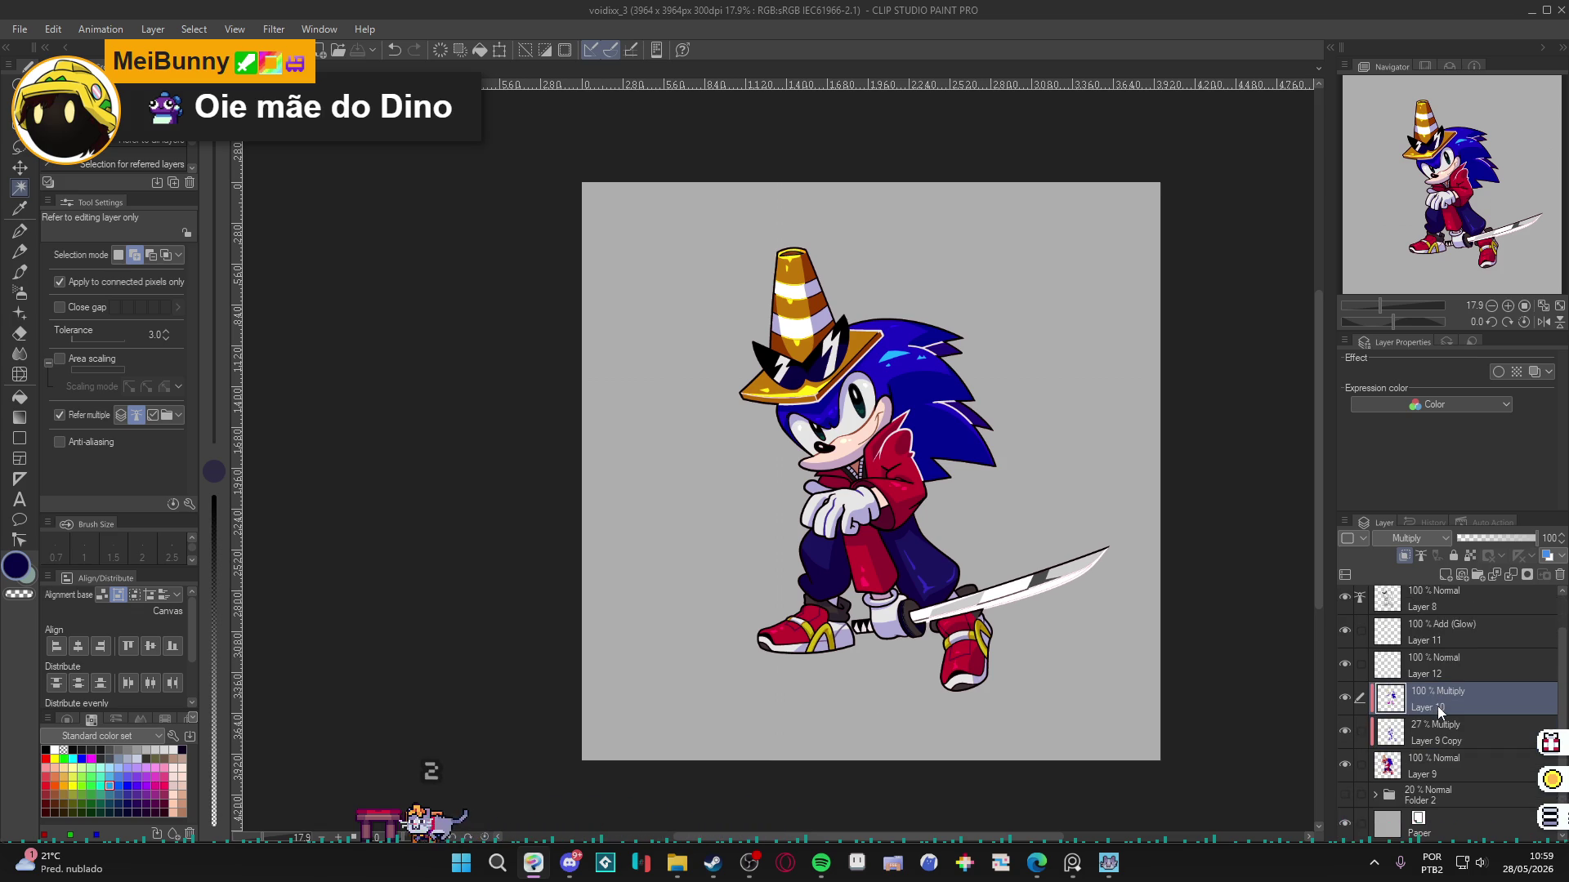
{"action": "left_click", "coordinate": [1425, 644]}
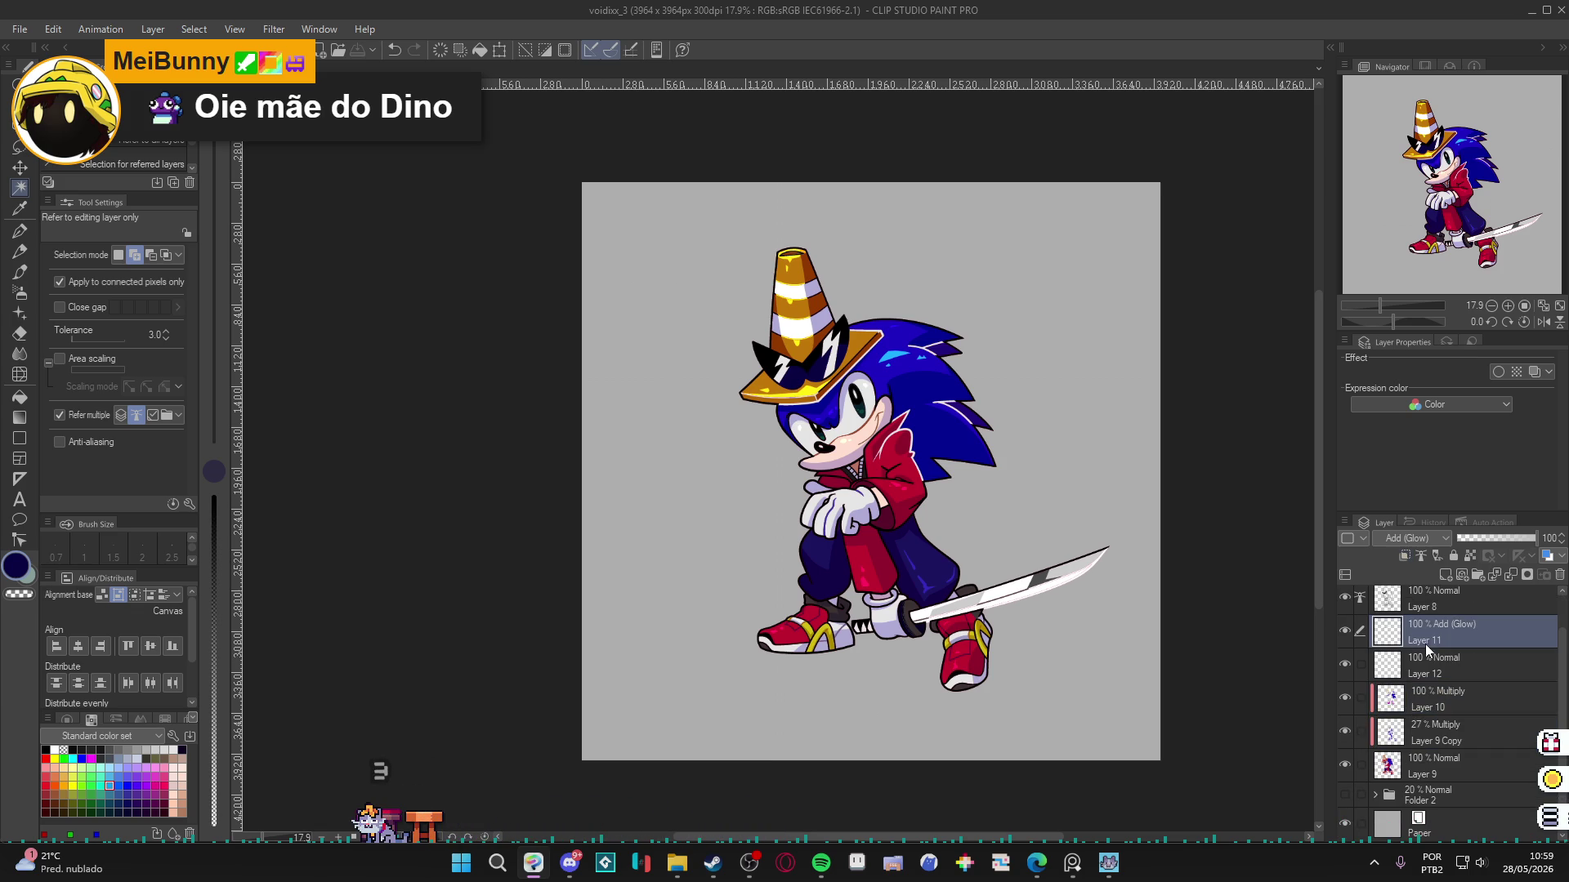
{"action": "left_click", "coordinate": [1410, 768], "text": "shift"}
{"action": "left_click", "coordinate": [1343, 772]}
{"action": "left_click", "coordinate": [1343, 772]}
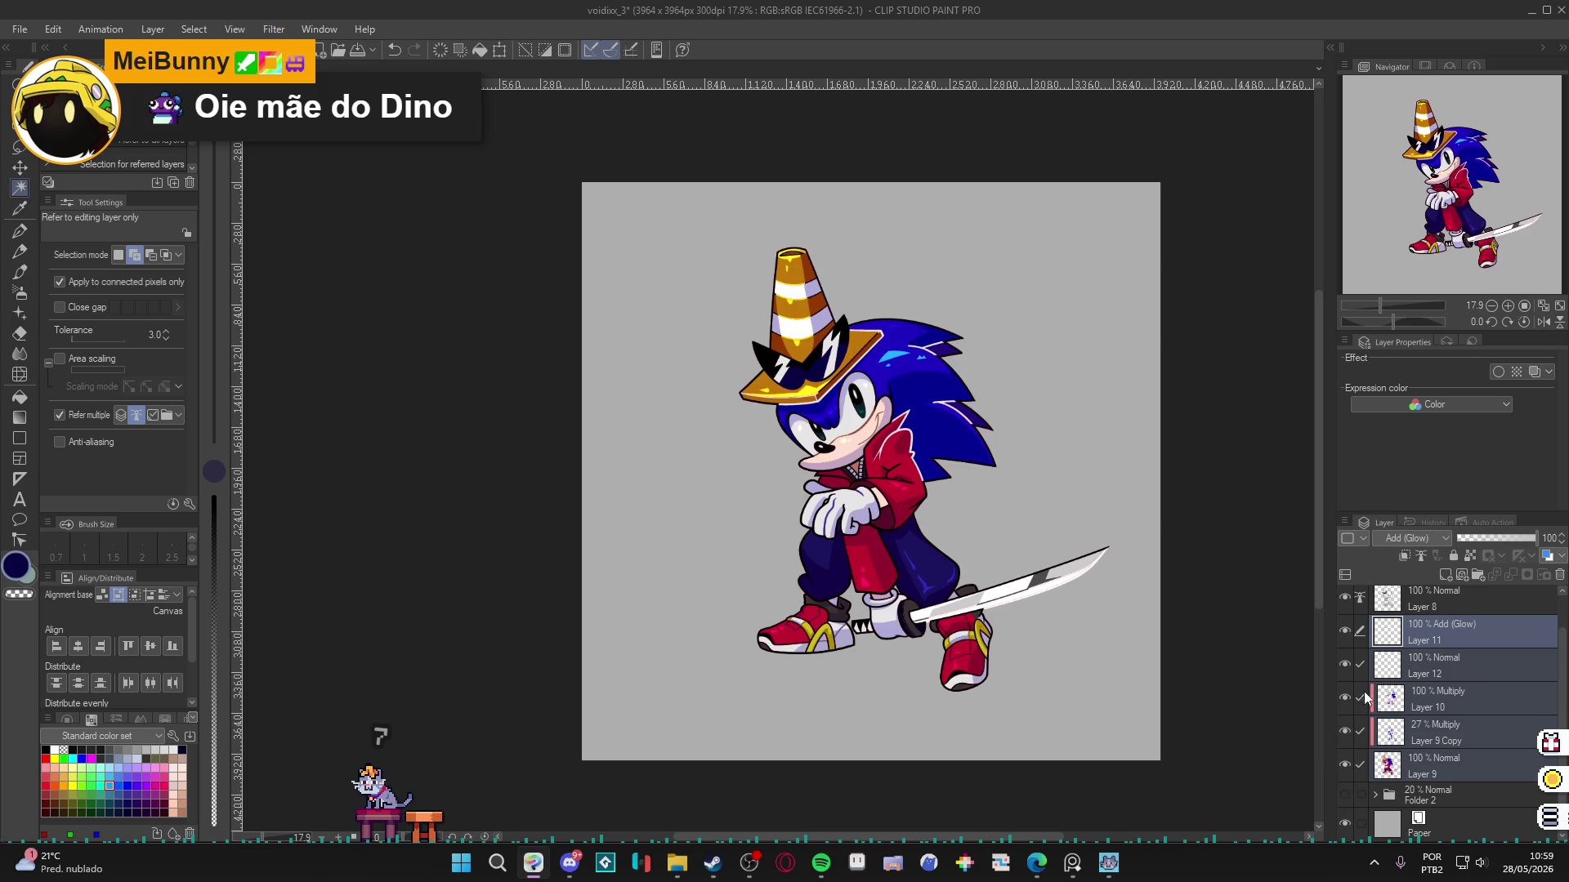
{"action": "scroll", "coordinate": [1372, 710], "scroll_direction": "up", "scroll_amount": 1}
{"action": "left_click", "coordinate": [1400, 639]}
{"action": "left_click", "coordinate": [1426, 796], "text": "shift"}
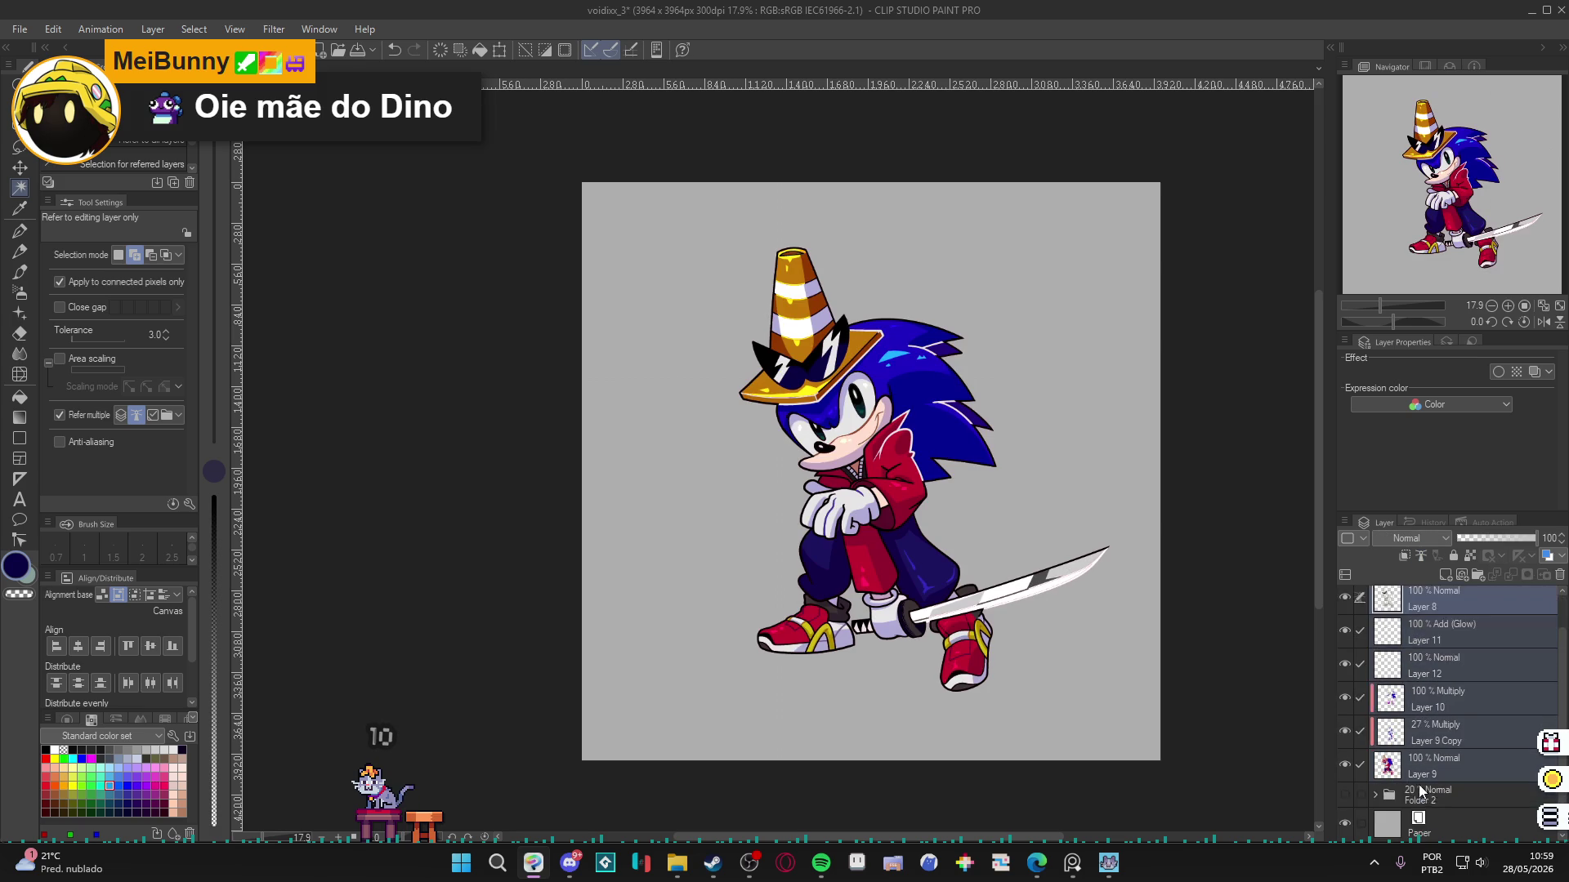
{"action": "key", "text": "ctrl+g"}
Collapse Folder 3 and duplicate it.
{"action": "left_click", "coordinate": [1374, 636]}
{"action": "right_click", "coordinate": [1395, 635]}
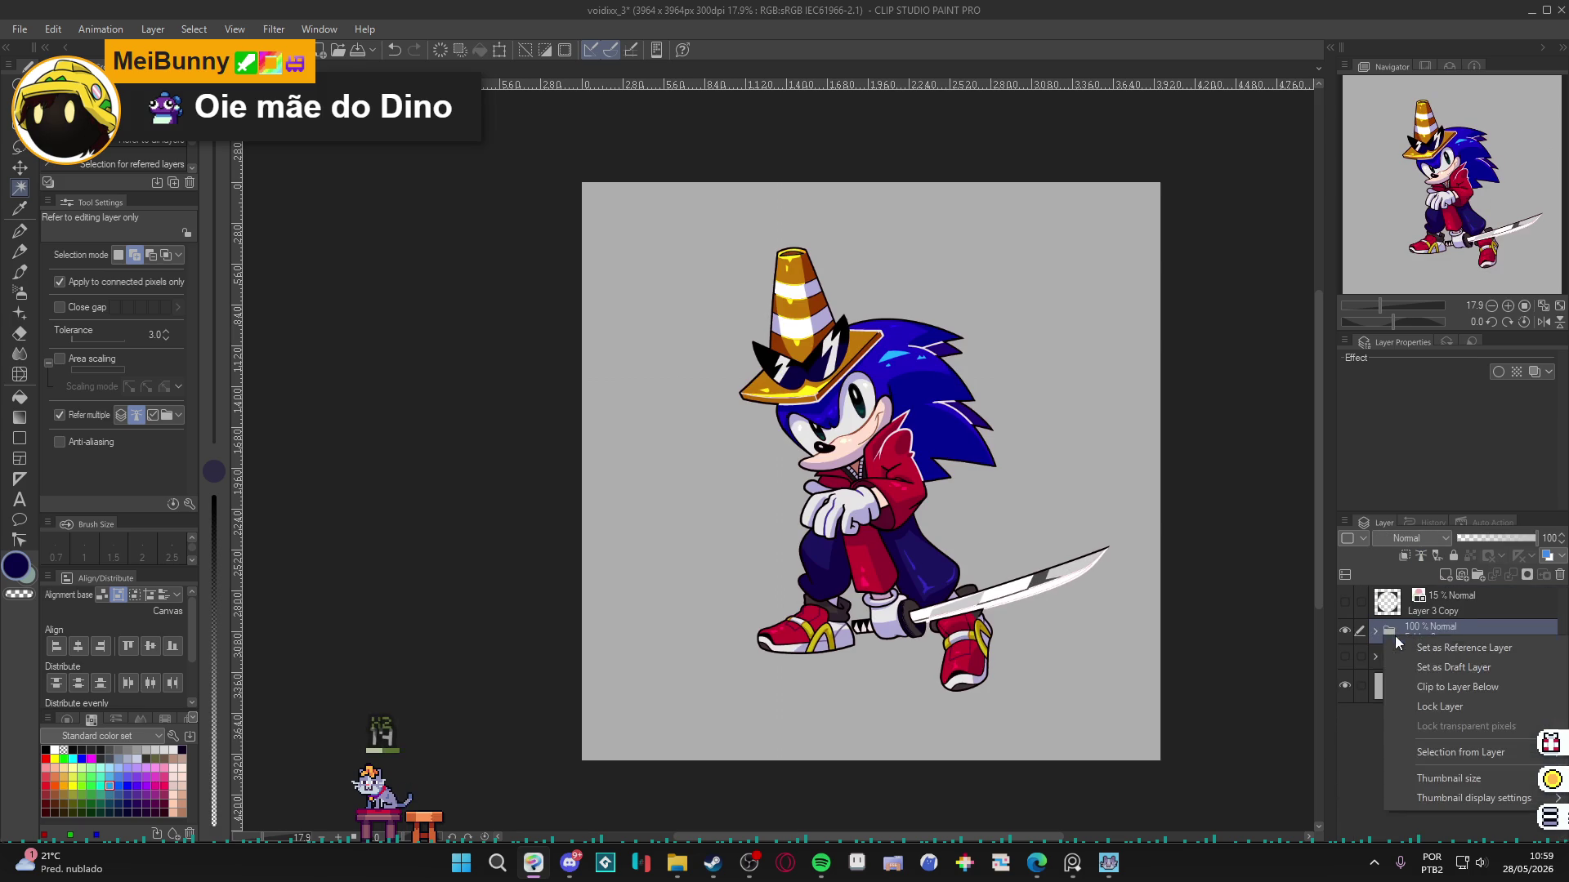
{"action": "key", "text": "Escape"}
{"action": "right_click", "coordinate": [1441, 615]}
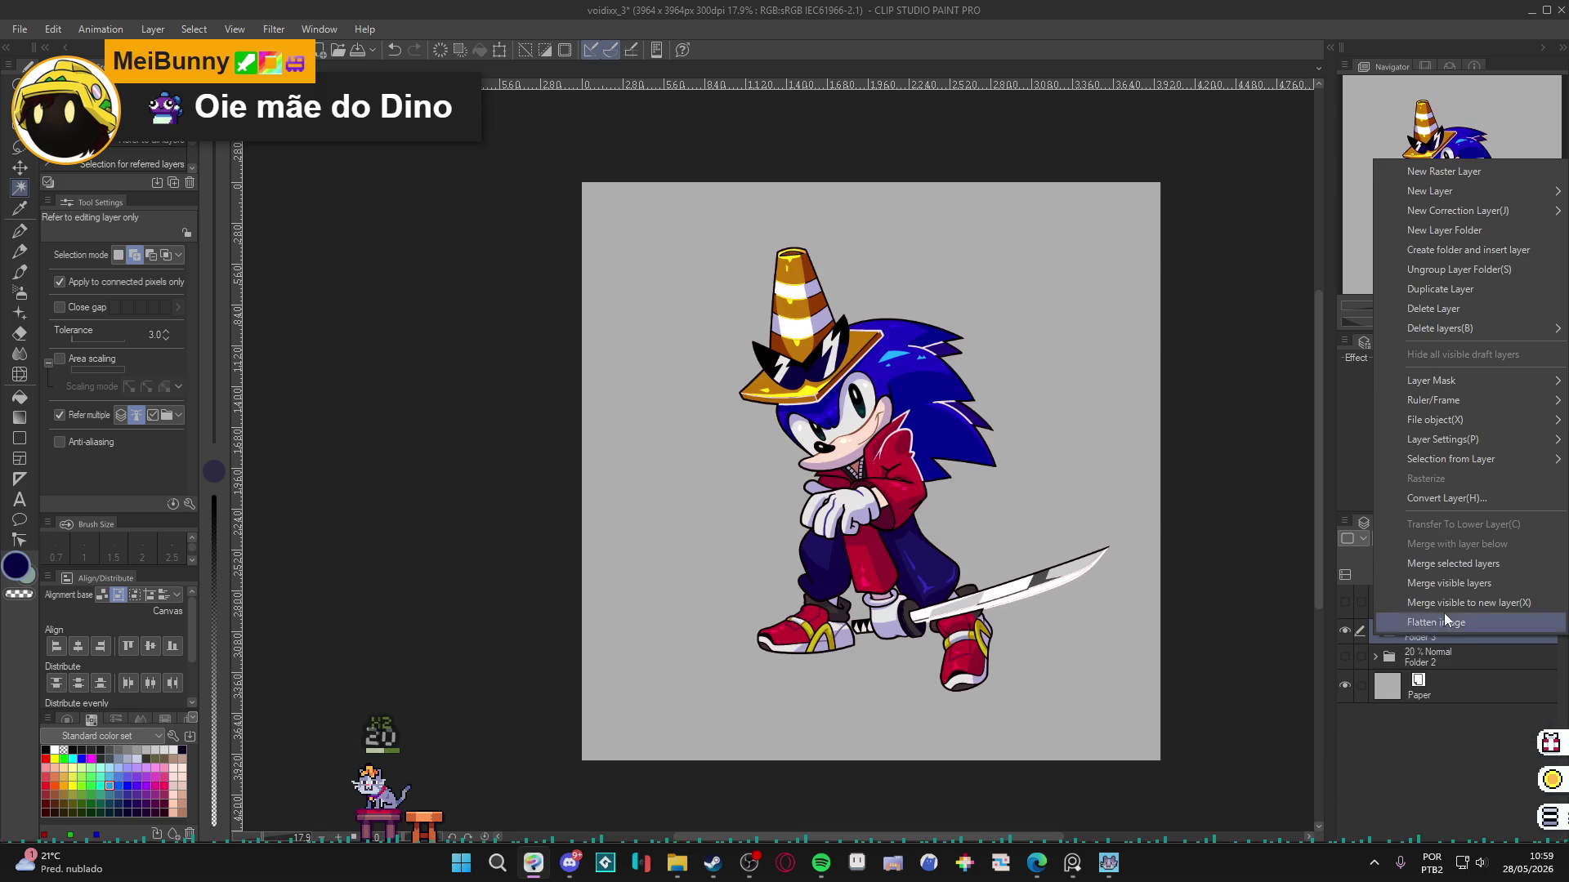
{"action": "left_click", "coordinate": [1459, 287]}
Convert the Folder 3 copy into the single raster layer Folder 3 2 and pick dark navy.
{"action": "right_click", "coordinate": [1463, 655]}
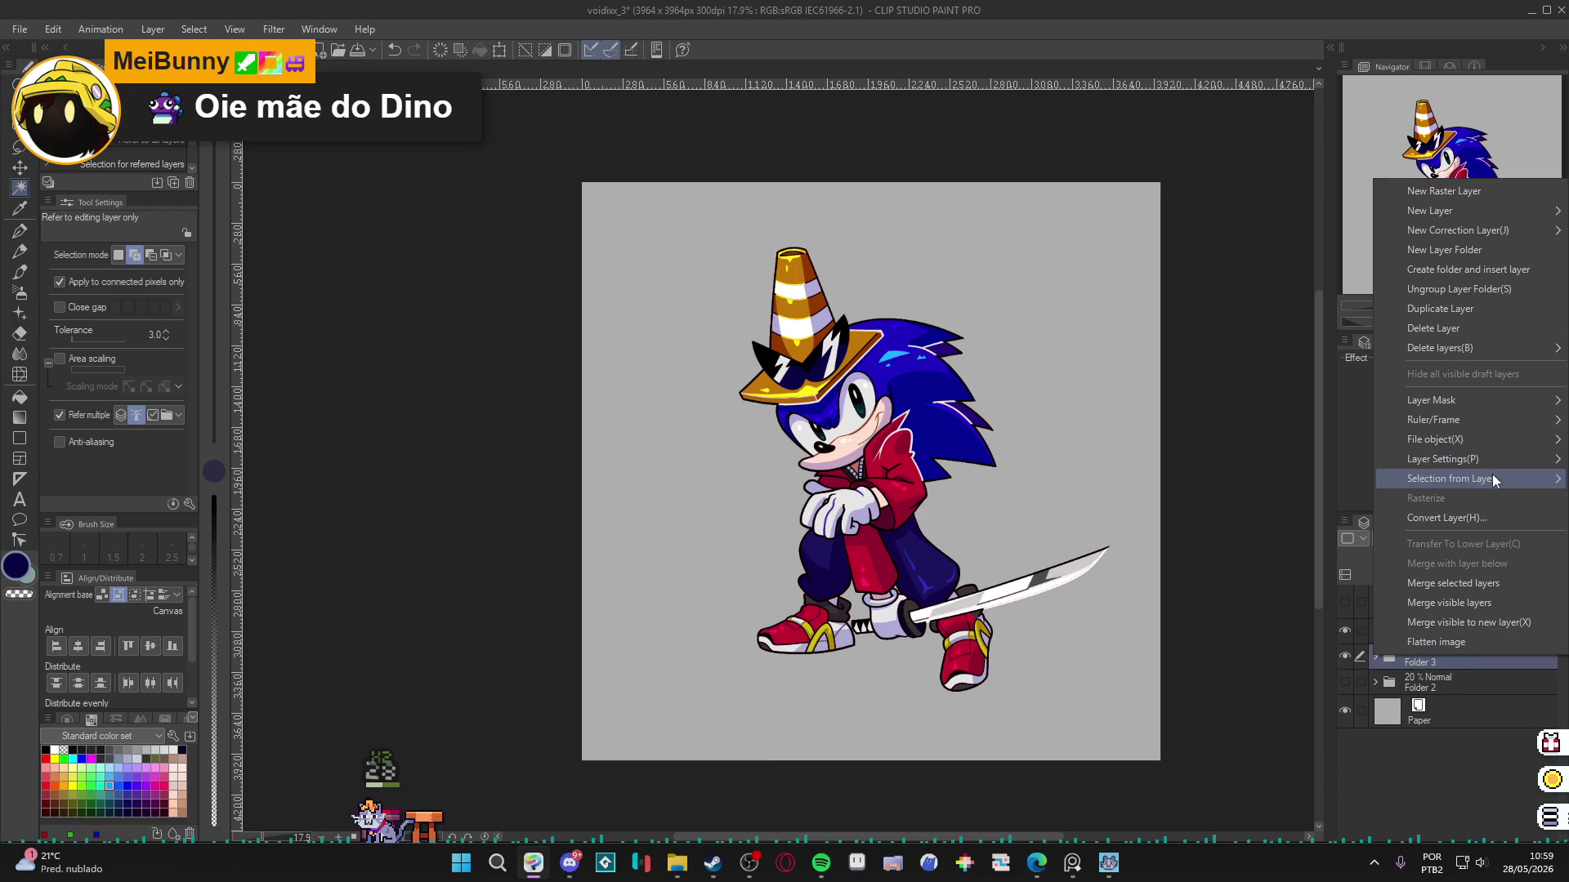
{"action": "left_click", "coordinate": [1475, 519]}
{"action": "left_click", "coordinate": [790, 214]}
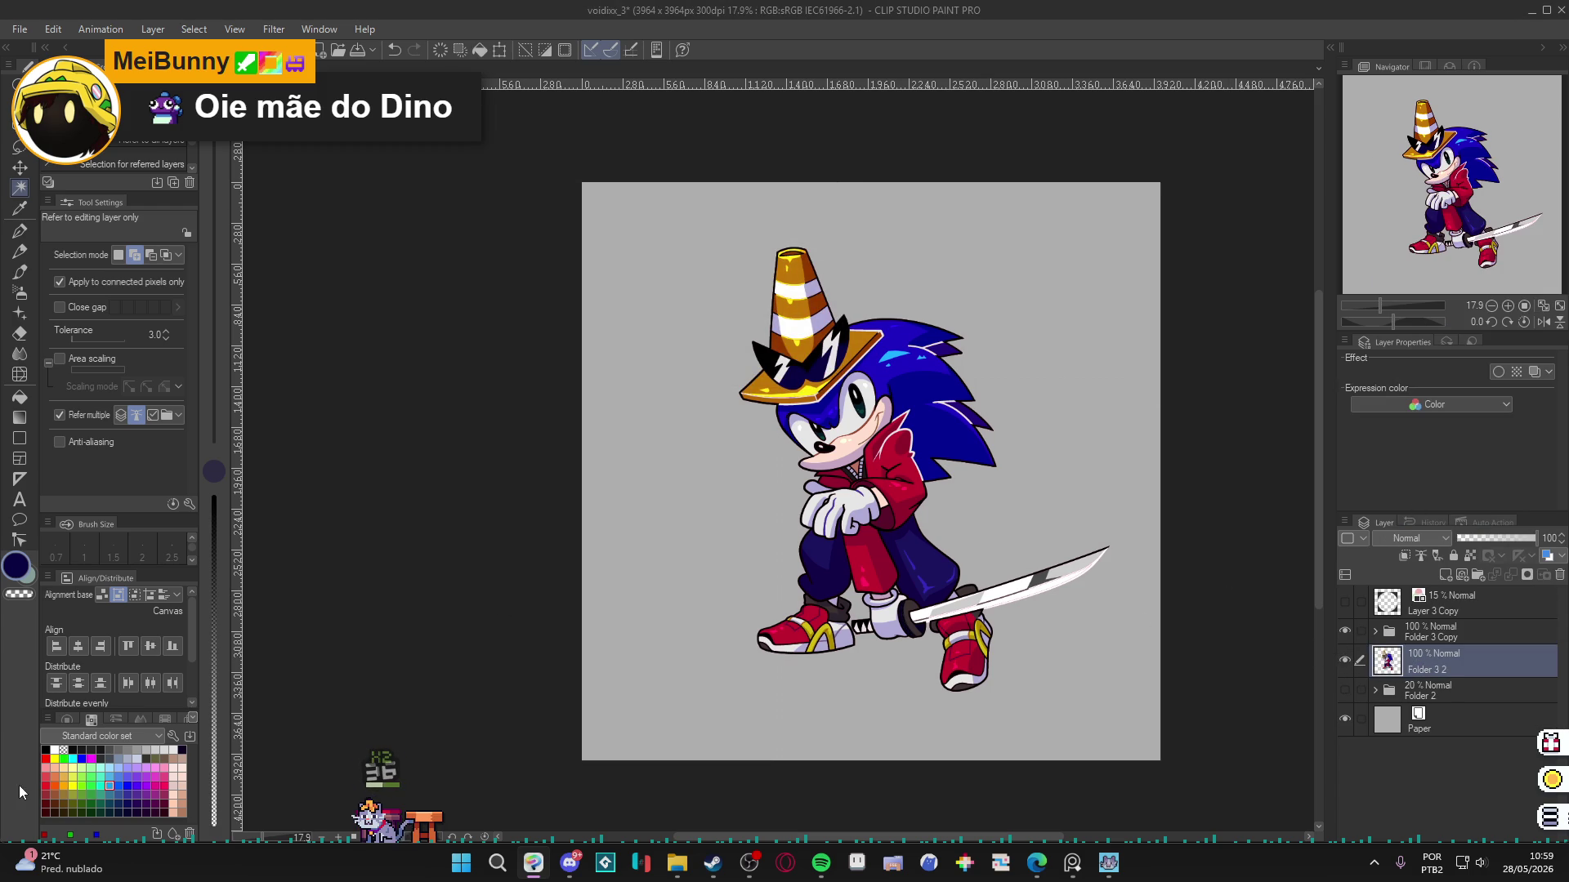
{"action": "left_click", "coordinate": [127, 812]}
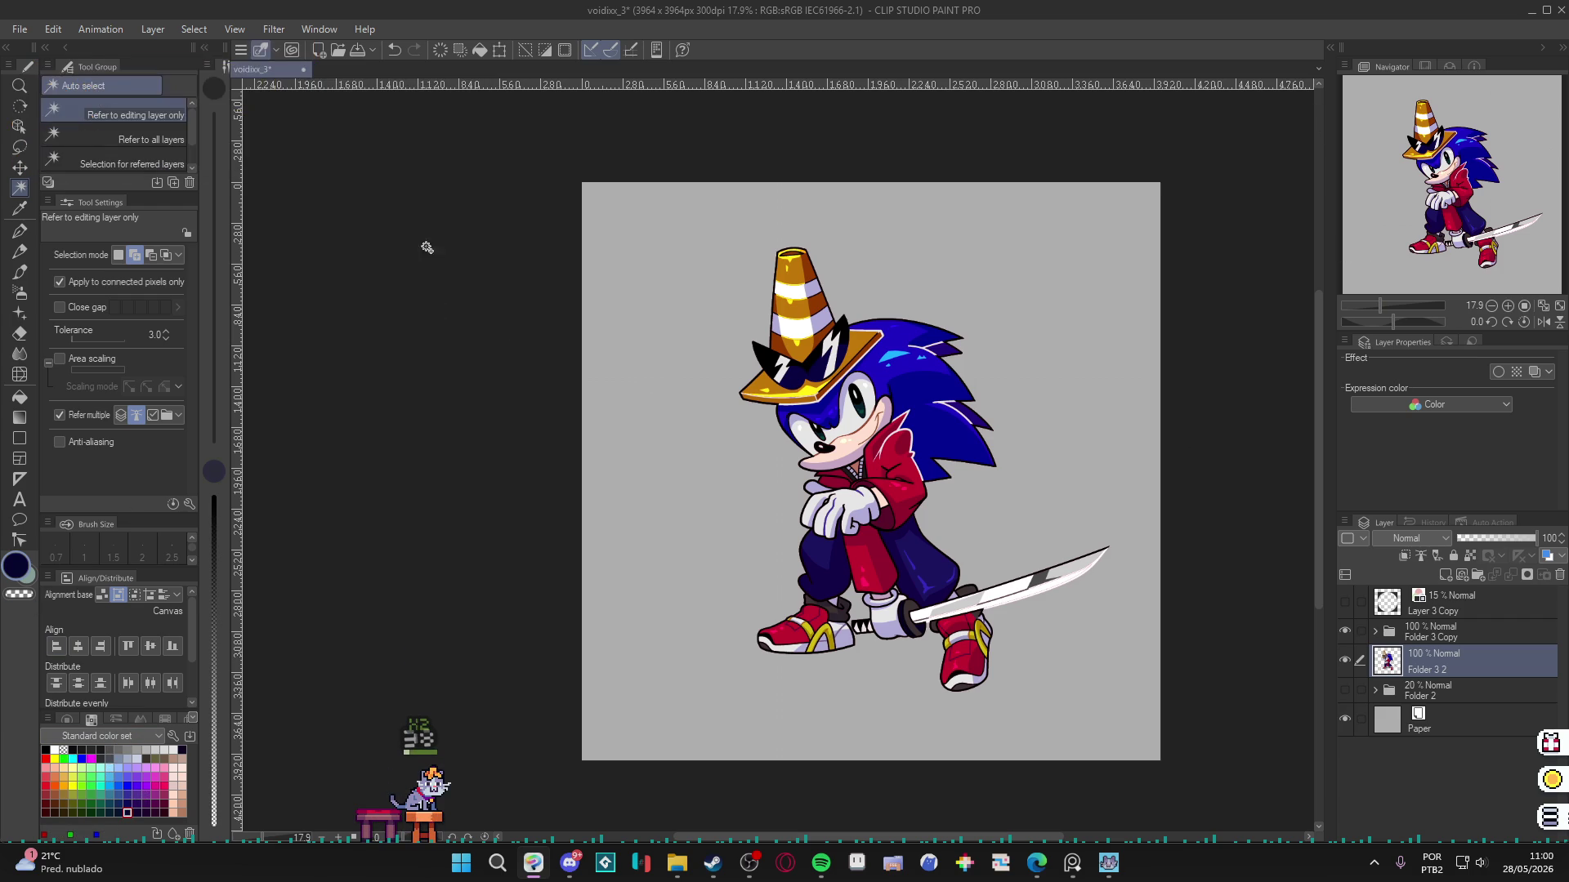
Tint Folder 3 2 dark navy, then squash and skew it into a flat shadow behind Sonic's feet.
{"action": "left_click", "coordinate": [1533, 374]}
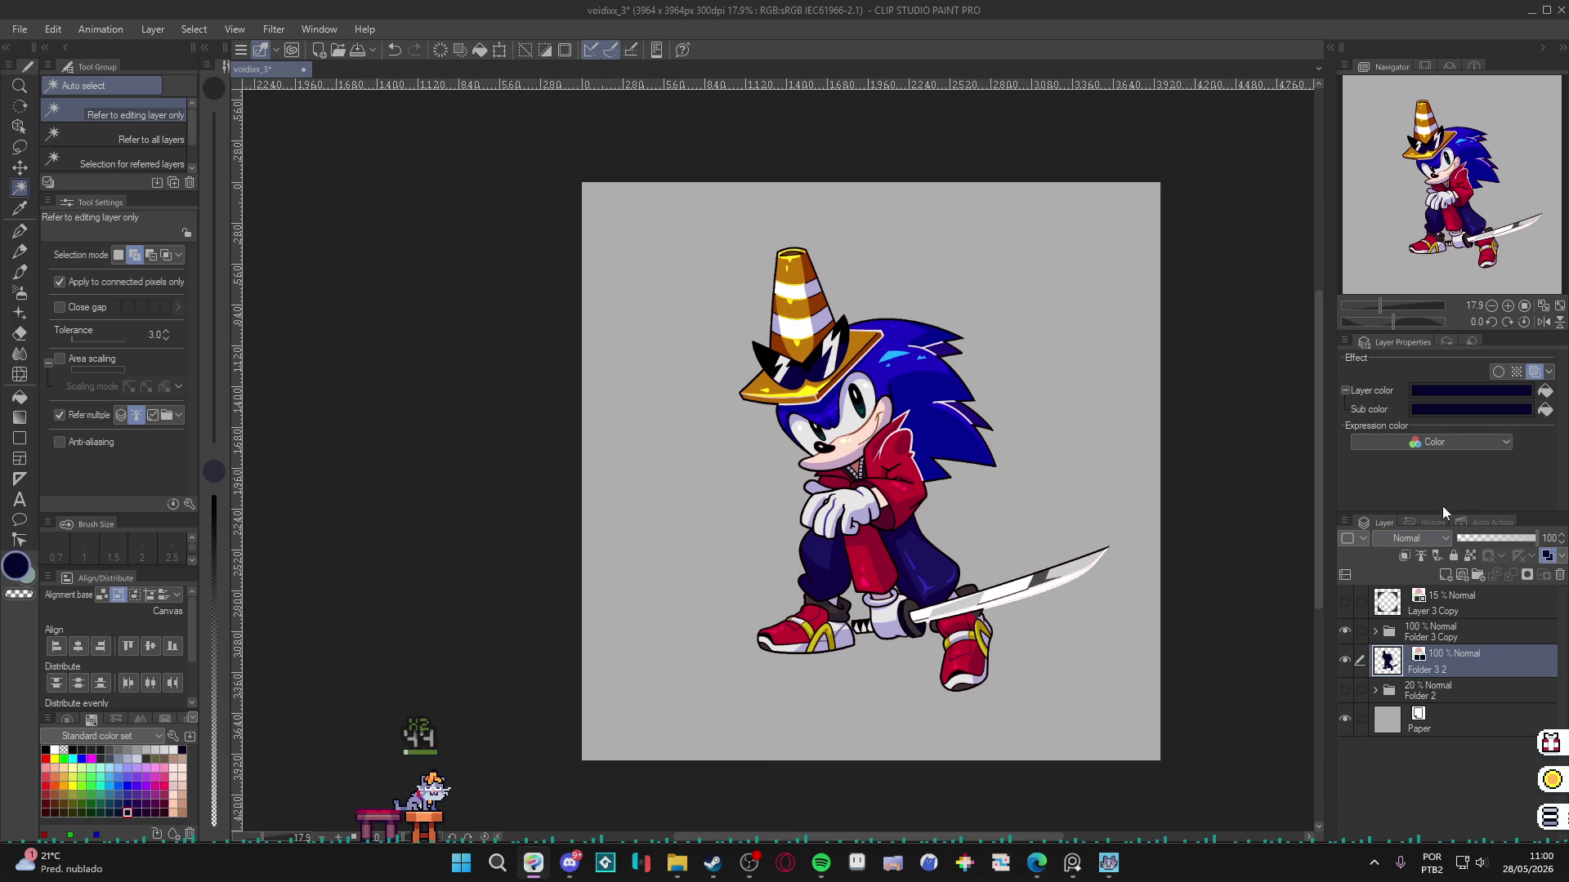
{"action": "key", "text": "k"}
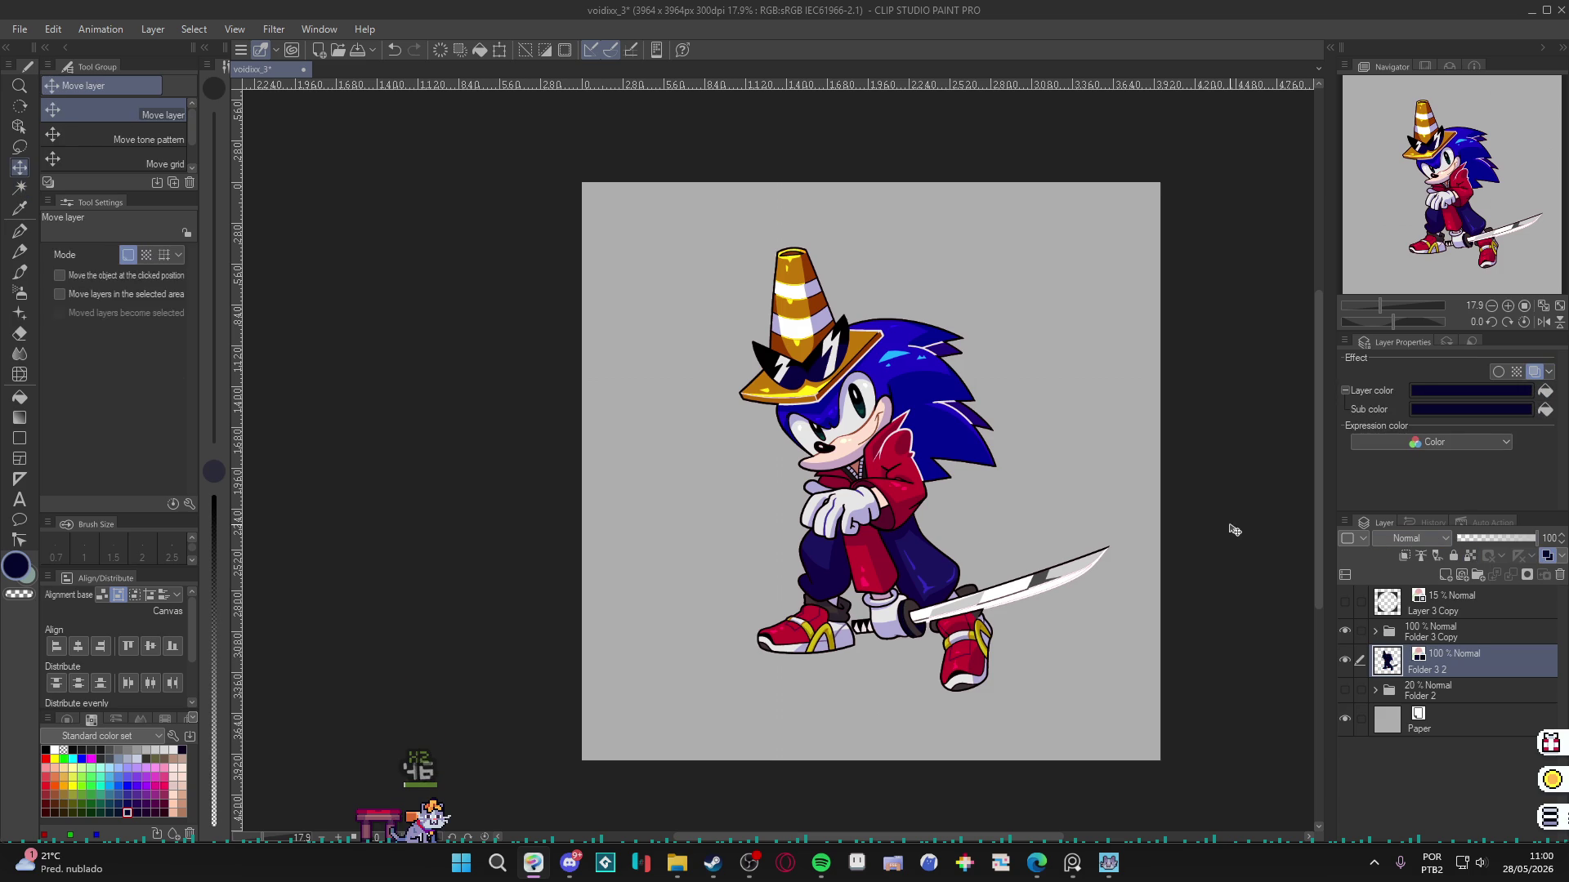
{"action": "key", "text": "ctrl+t"}
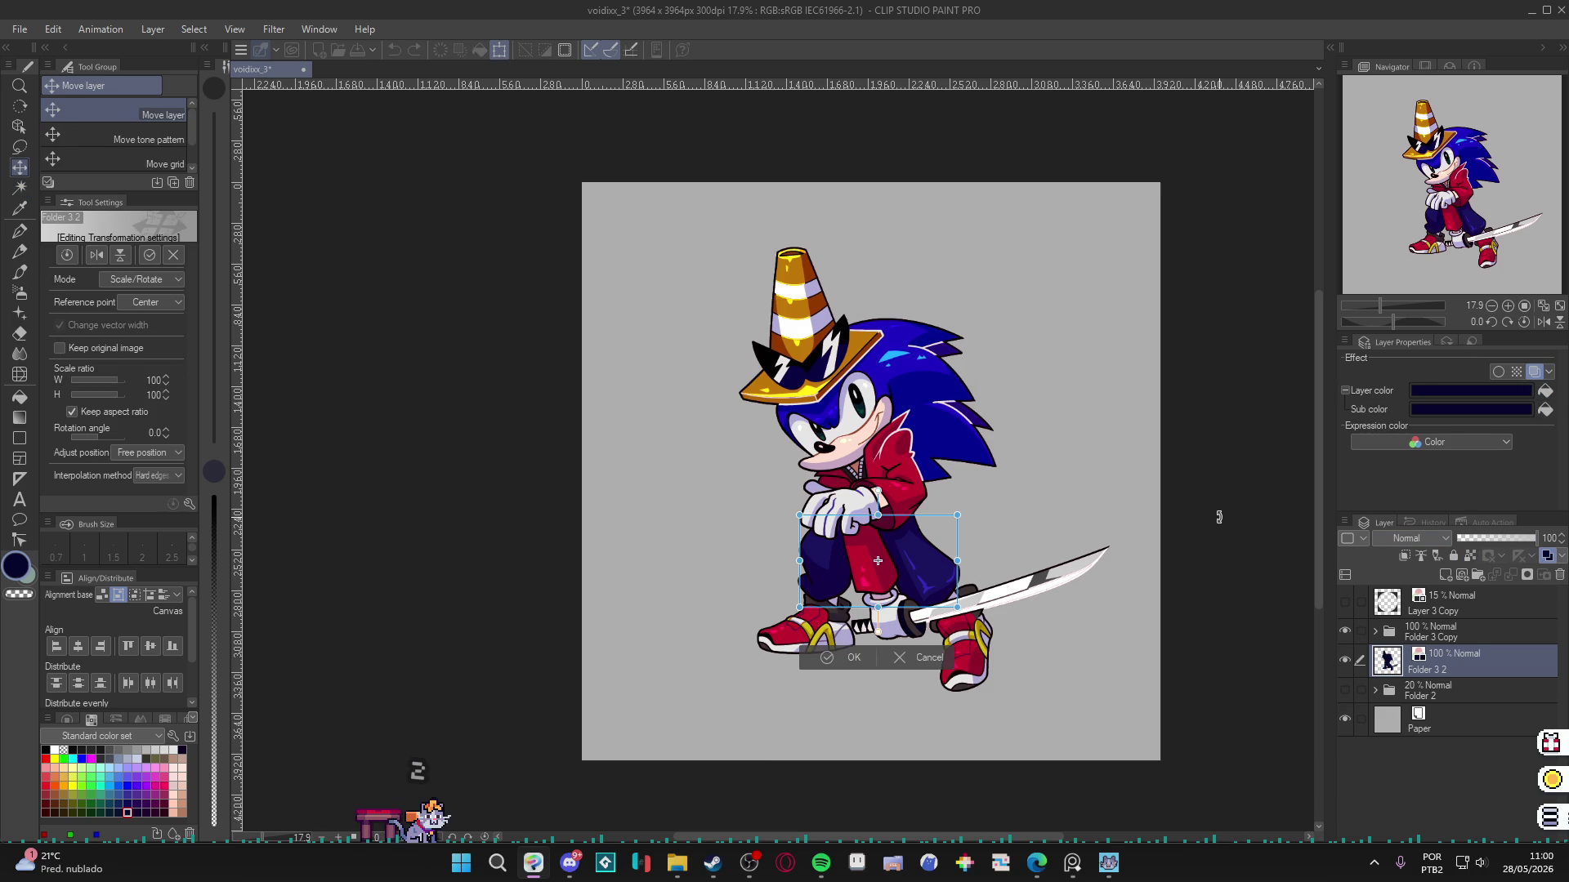
{"action": "key", "text": "Escape"}
{"action": "key", "text": "ctrl+t"}
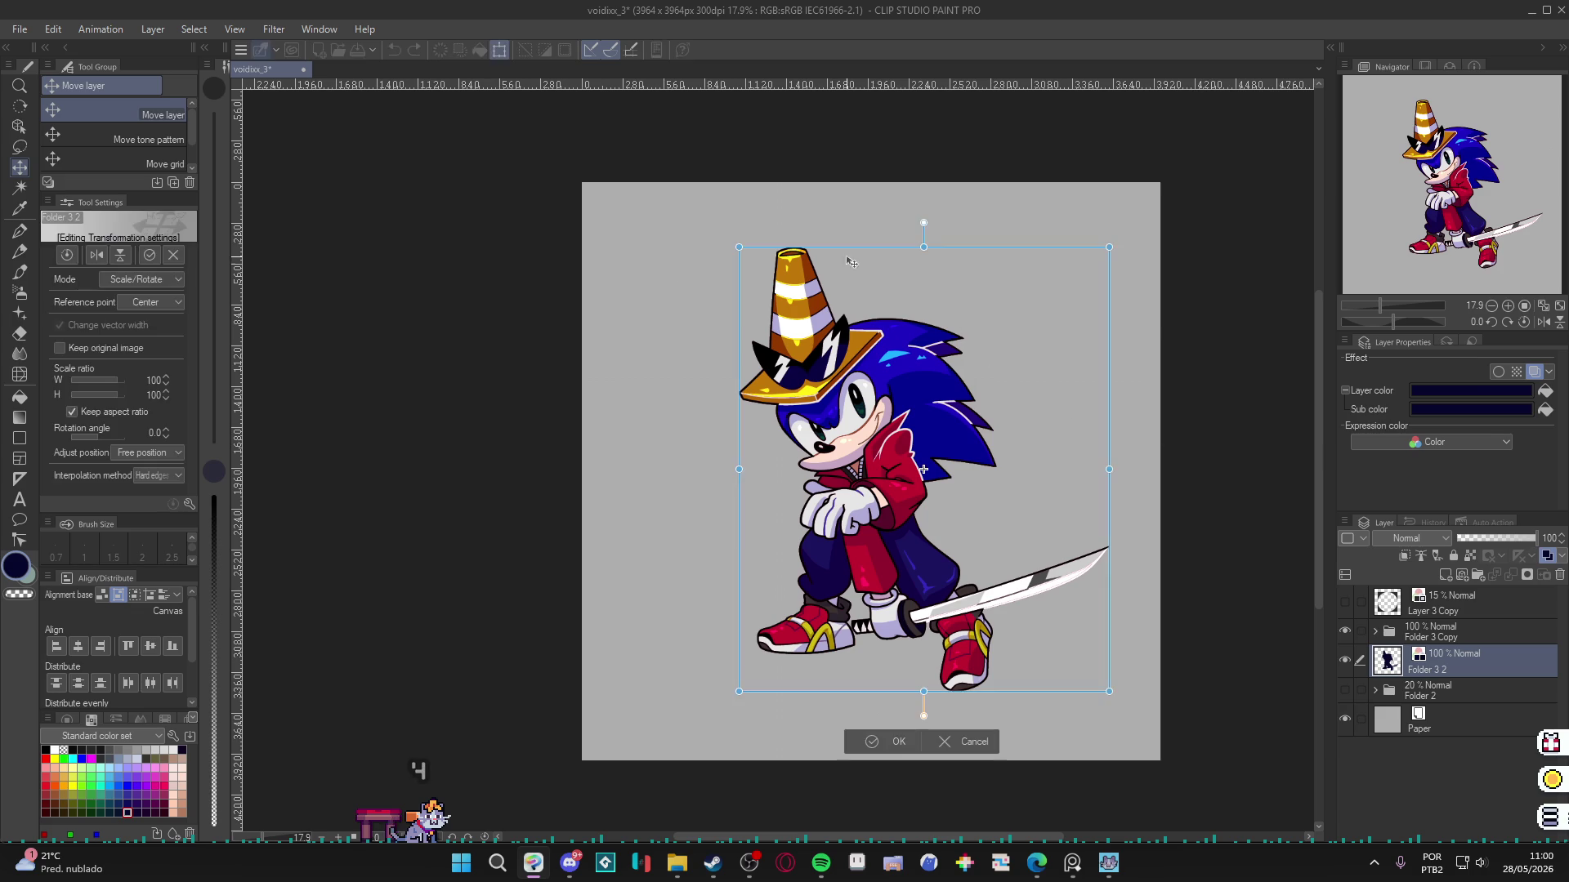
{"action": "mouse_move", "coordinate": [926, 249]}
{"action": "left_mouse_down"}
{"action": "mouse_move", "coordinate": [937, 621]}
{"action": "mouse_move", "coordinate": [941, 590]}
{"action": "left_mouse_up"}
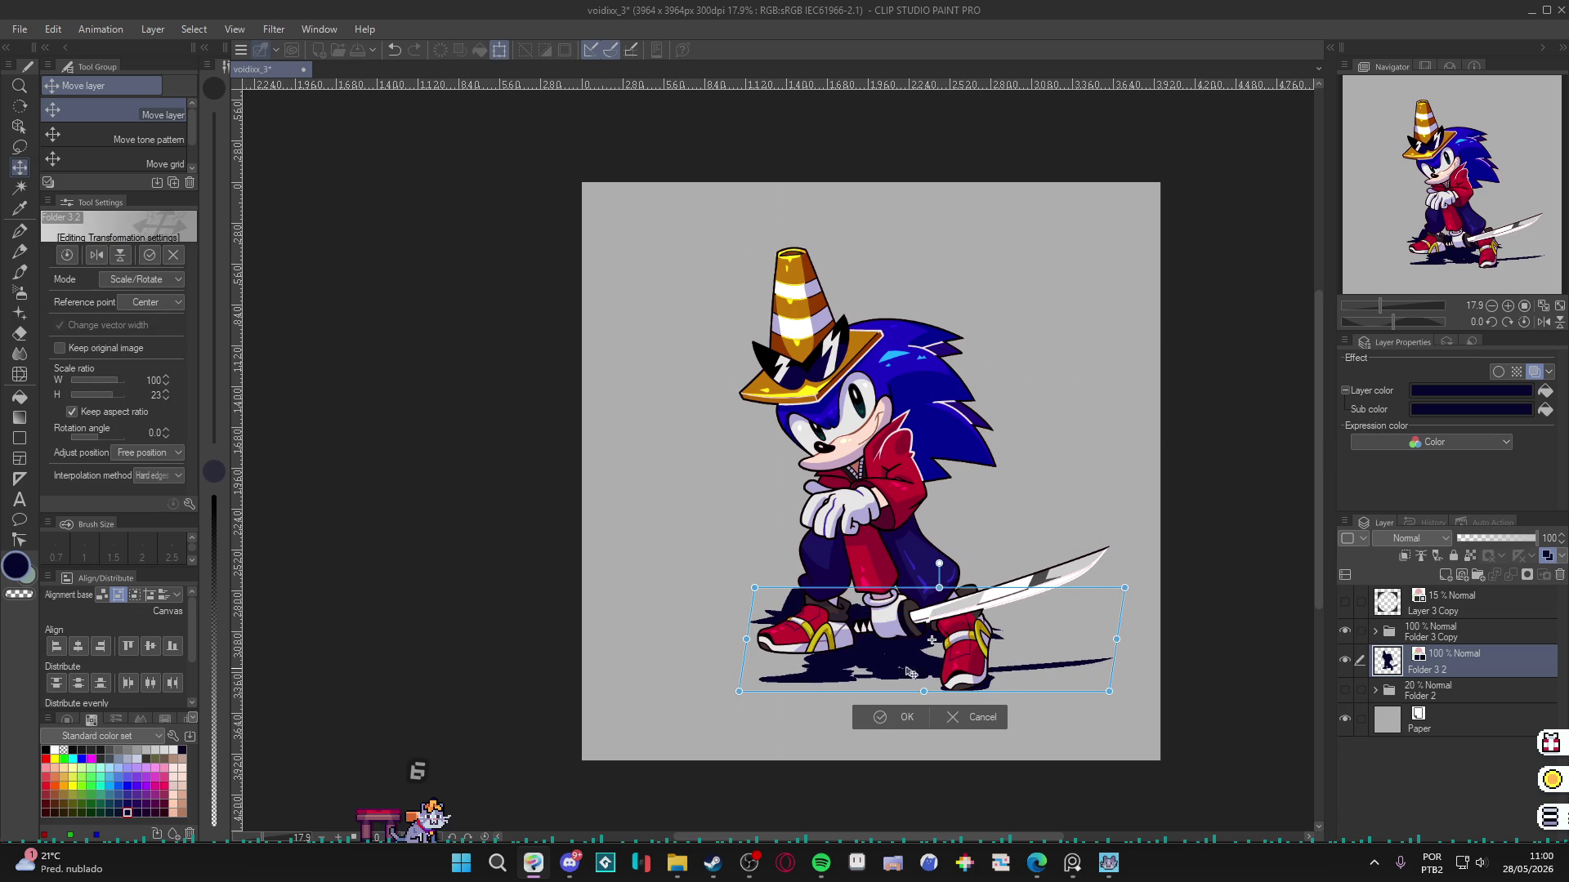
{"action": "mouse_move", "coordinate": [915, 666]}
{"action": "left_mouse_down"}
{"action": "mouse_move", "coordinate": [901, 642]}
{"action": "mouse_move", "coordinate": [909, 686]}
{"action": "left_mouse_up"}
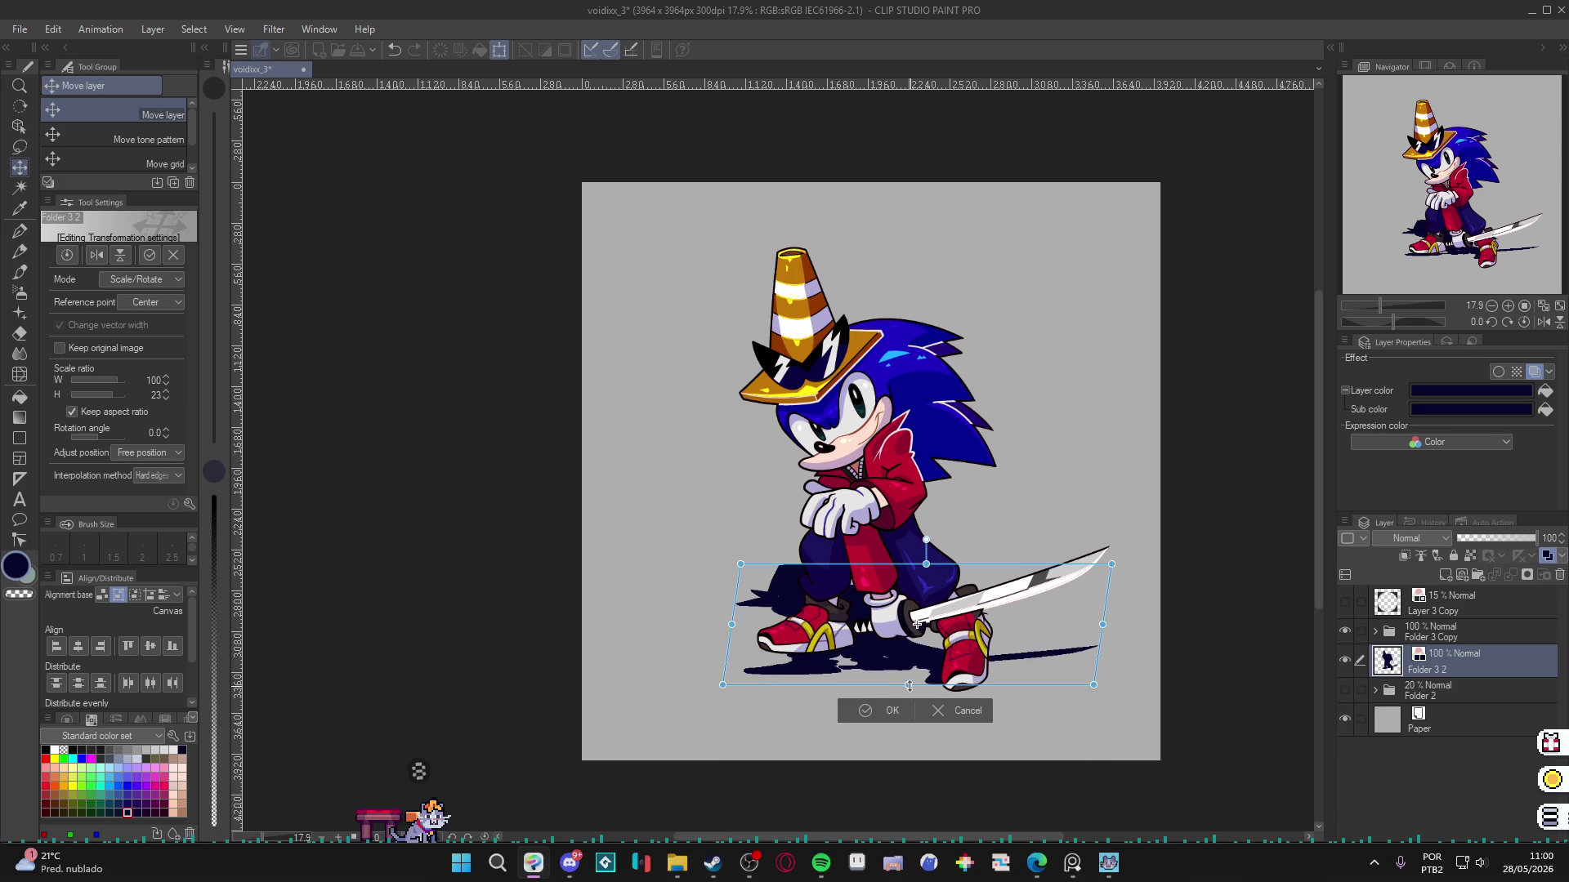
{"action": "left_click_drag", "start_coordinate": [720, 686], "coordinate": [738, 658]}
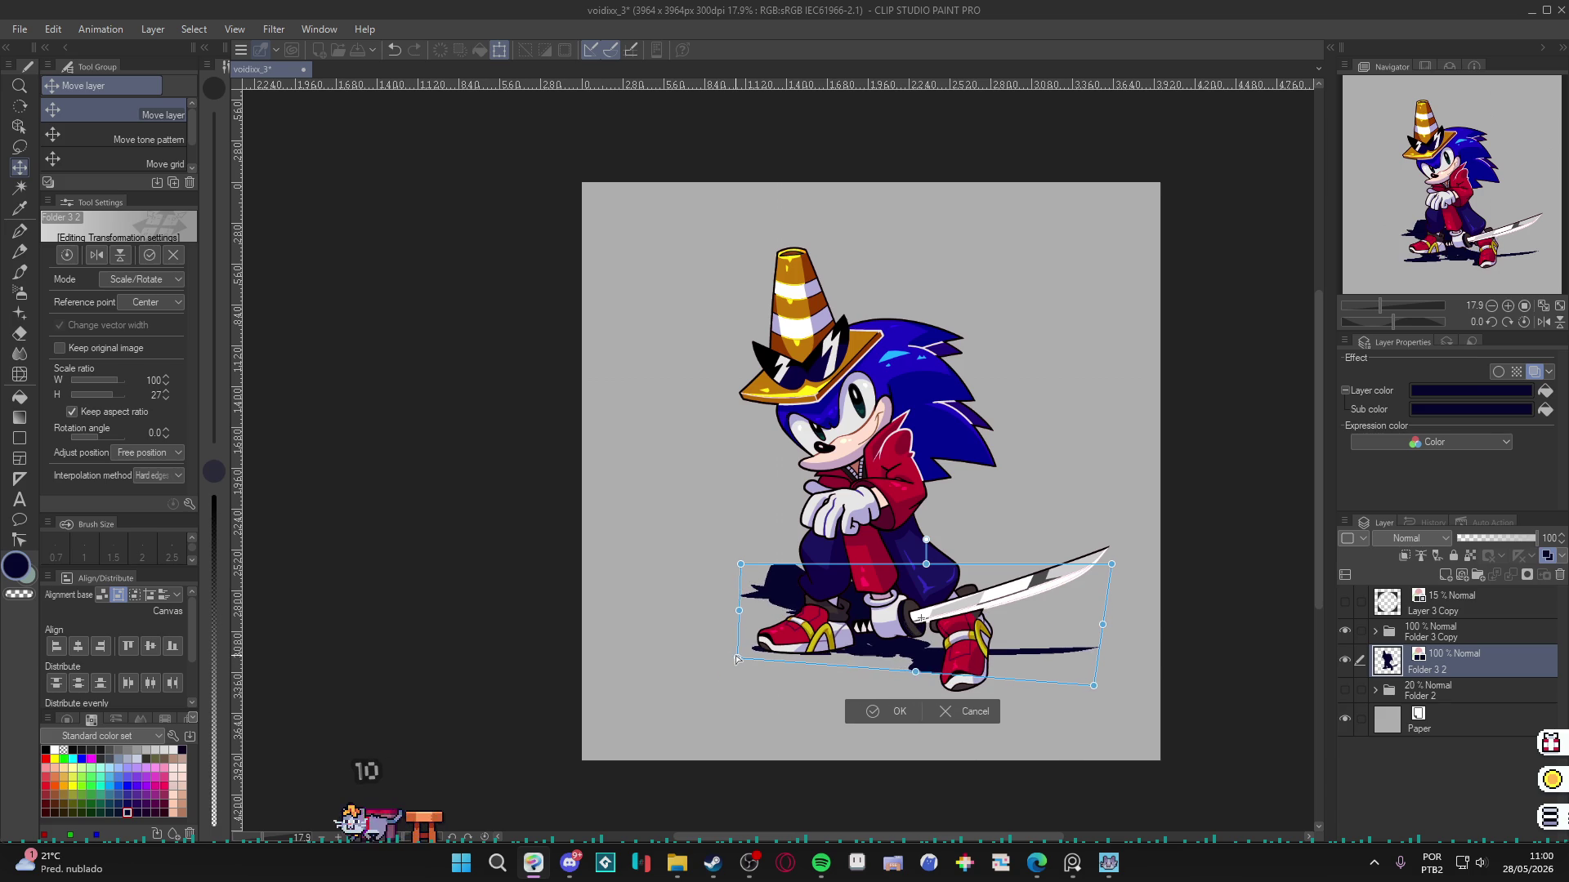
{"action": "left_click_drag", "start_coordinate": [930, 569], "coordinate": [893, 533]}
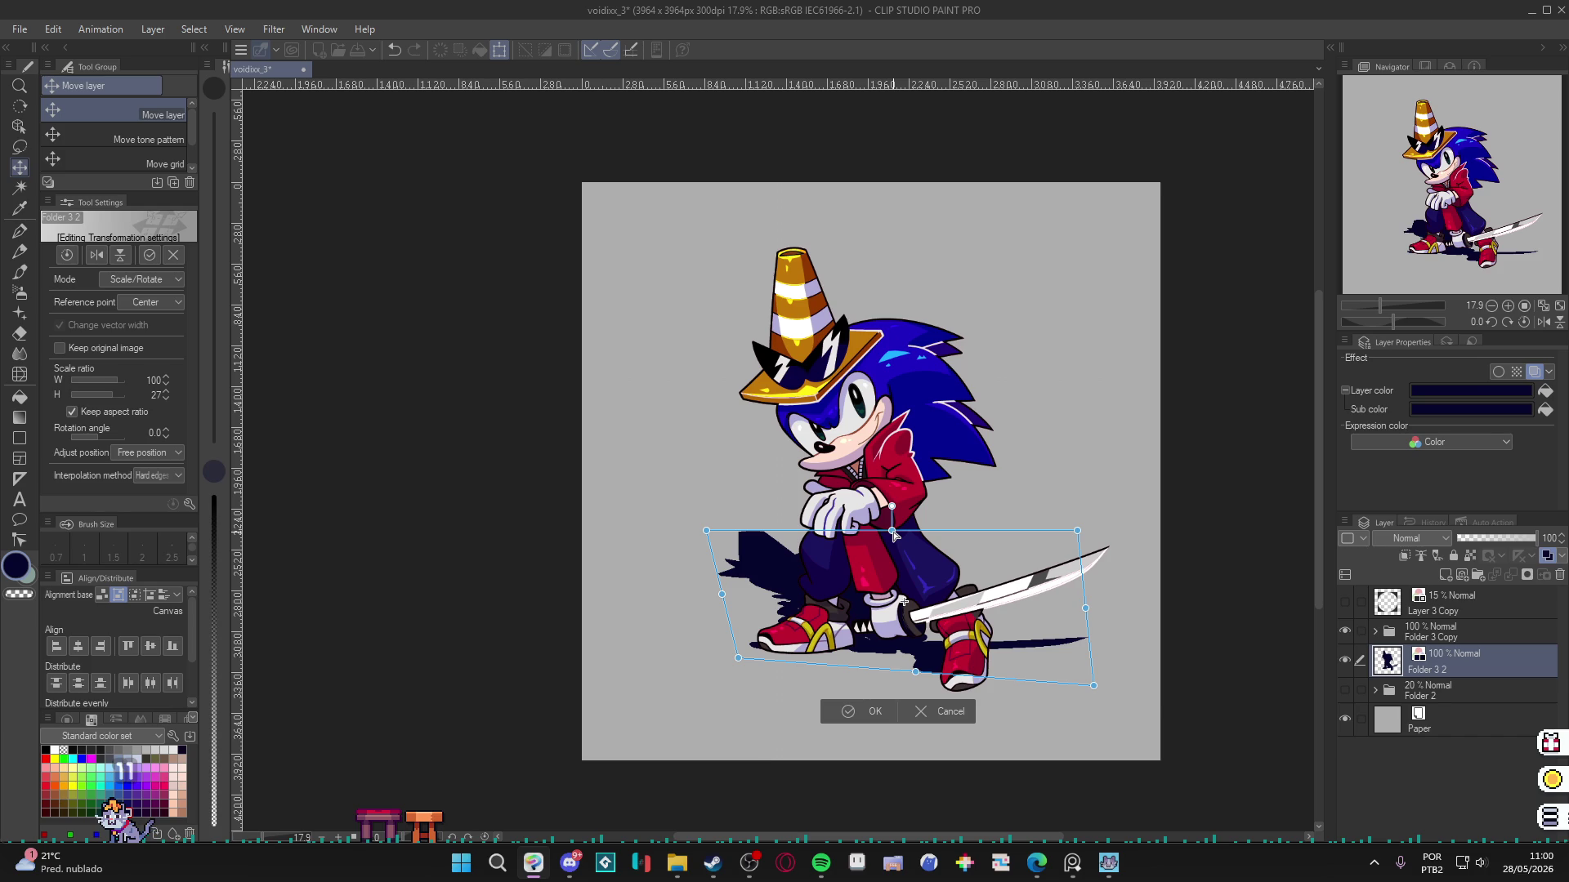
{"action": "key", "text": "Return"}
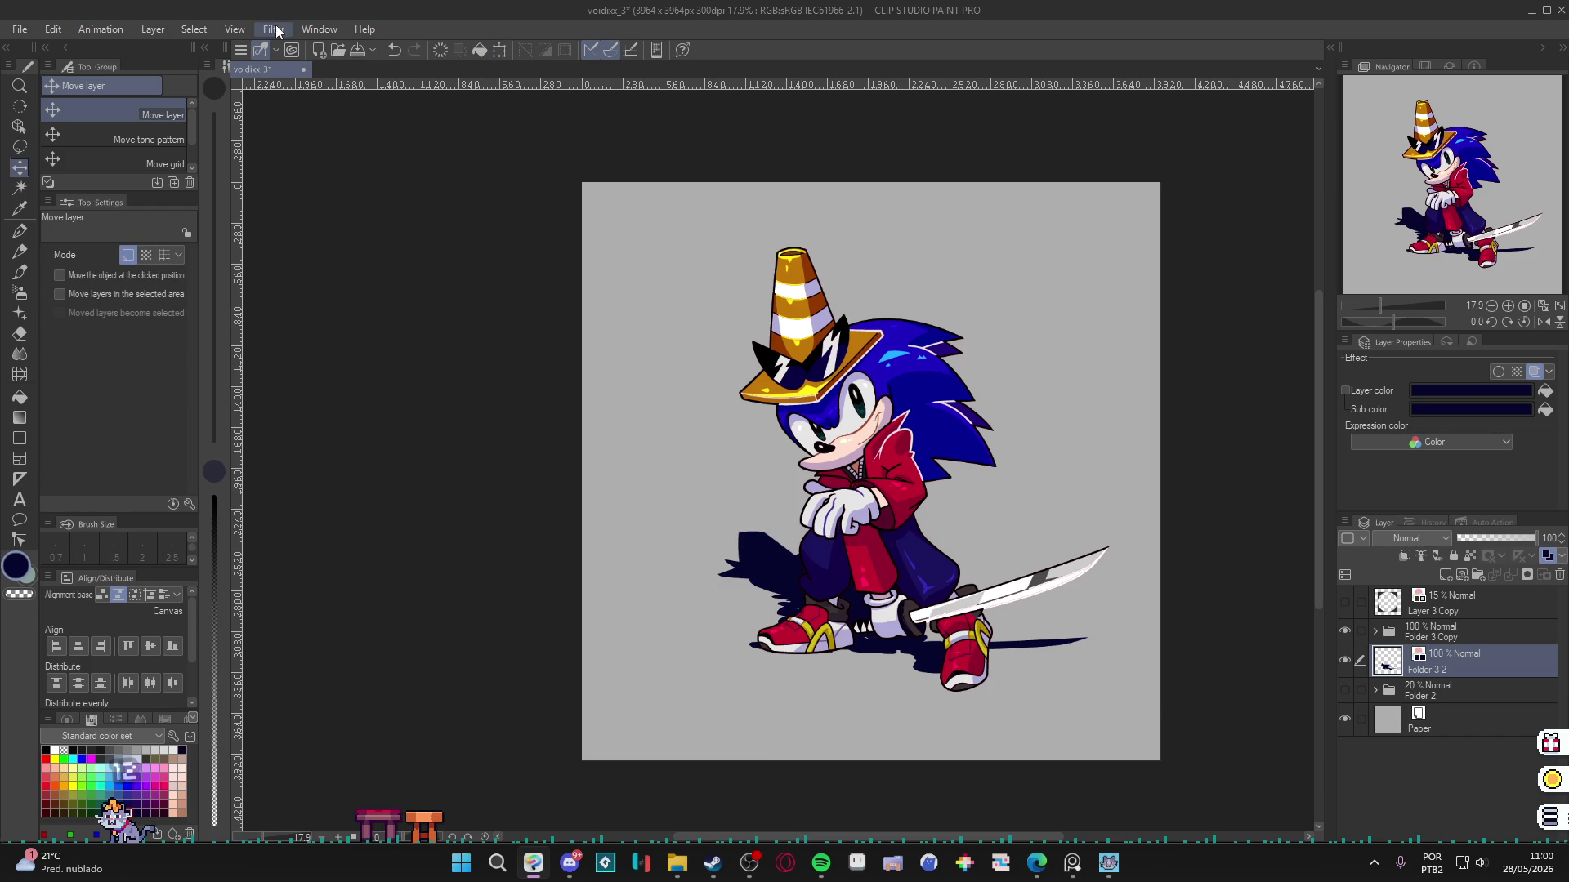
Try Motion blur on the shadow, adjusting the angle from -111 by typing 90-.
{"action": "left_click", "coordinate": [274, 29]}
{"action": "mouse_move", "coordinate": [327, 95]}
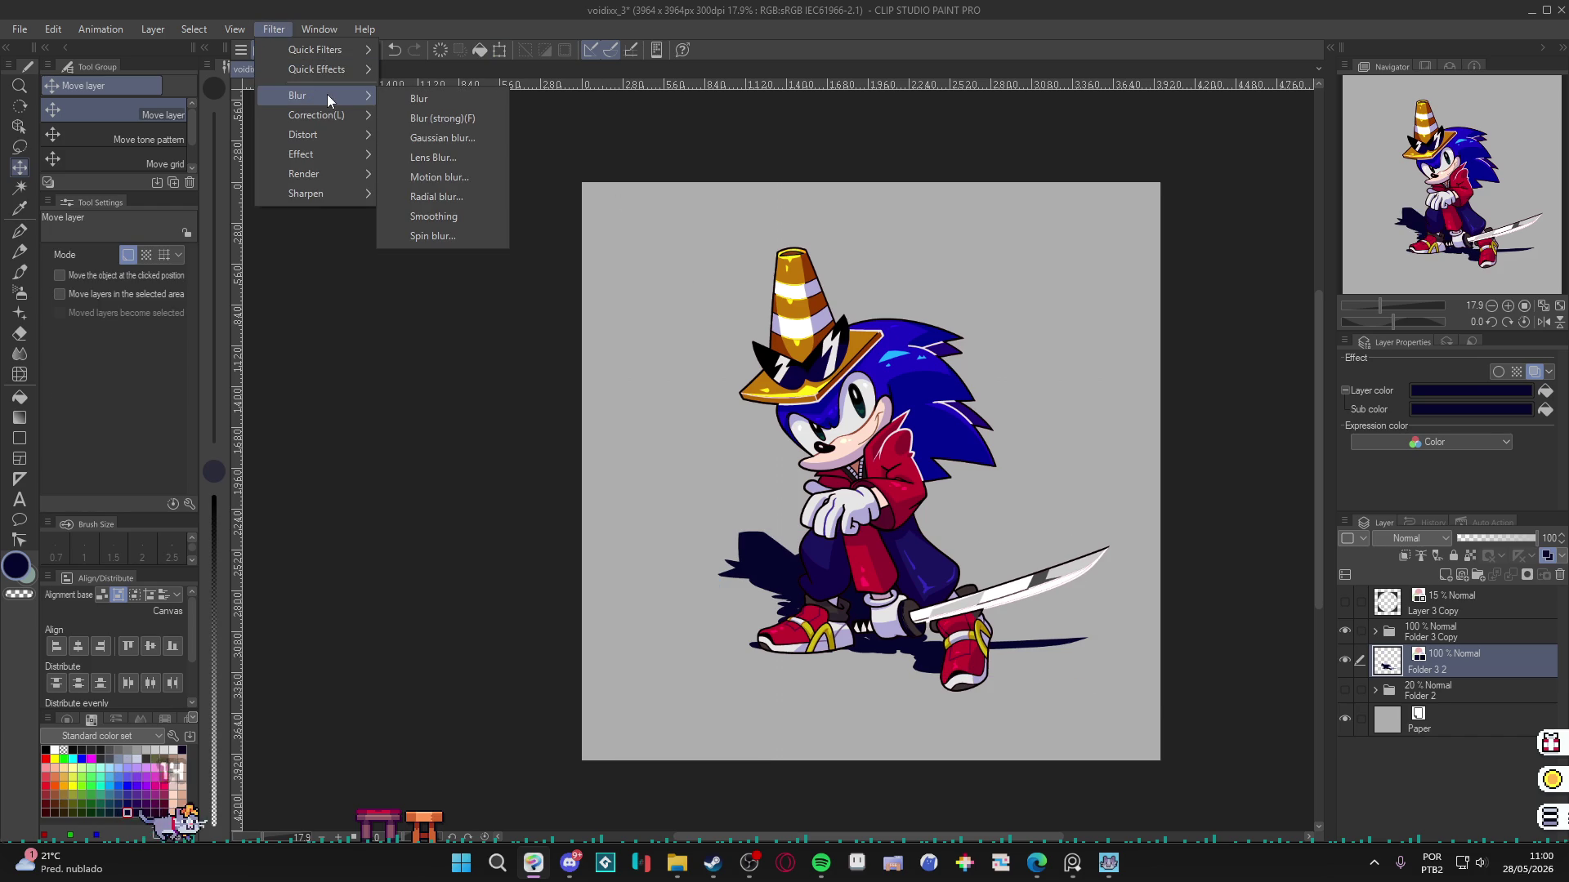
{"action": "left_click", "coordinate": [468, 178]}
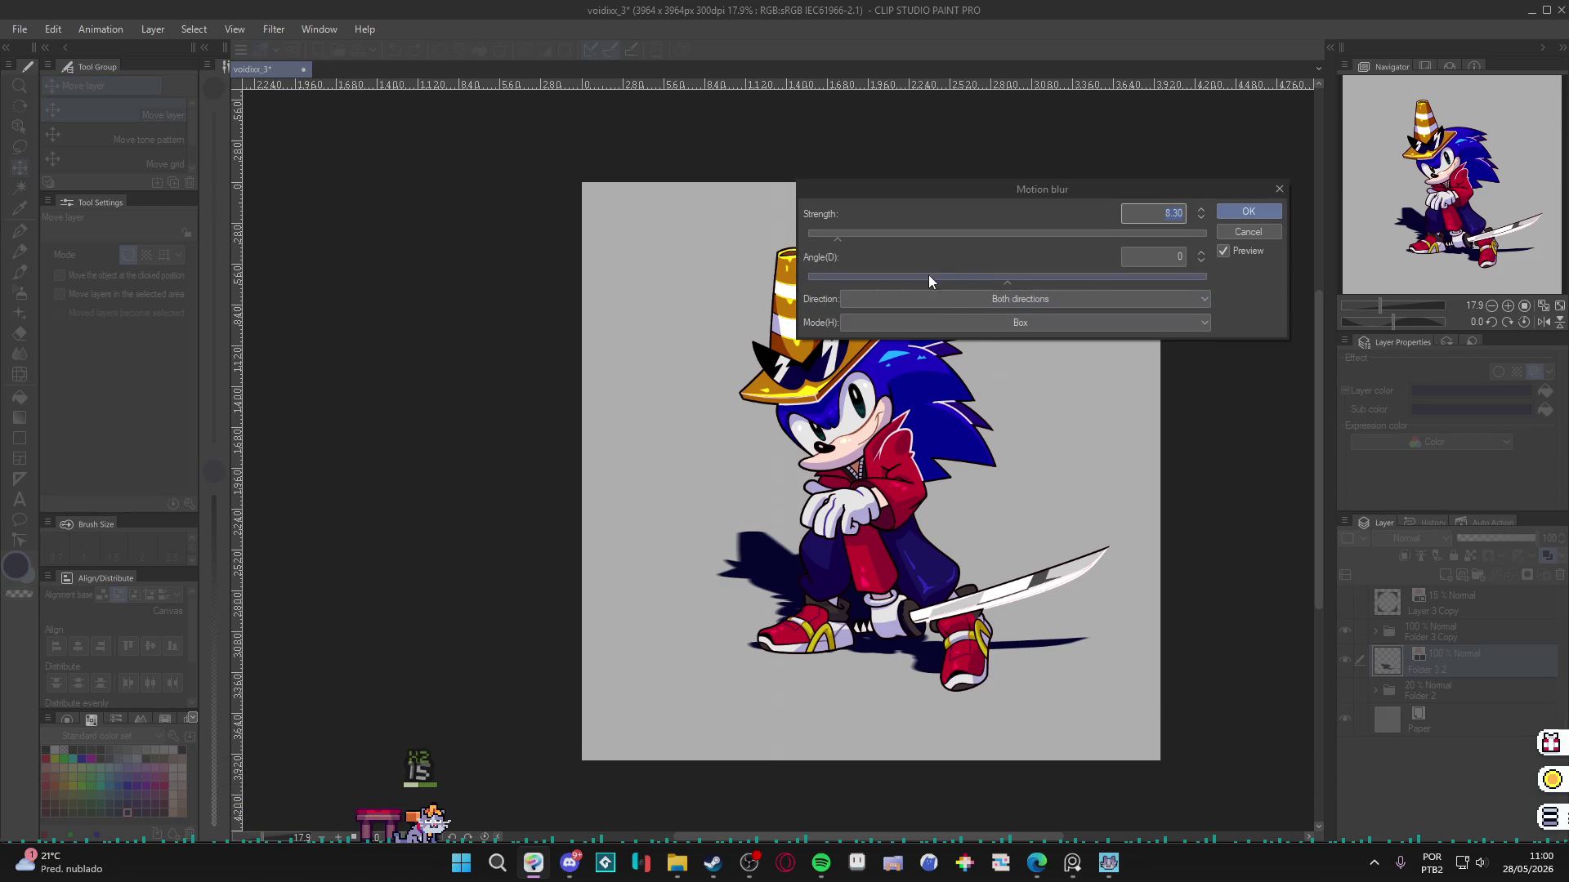
{"action": "left_click_drag", "start_coordinate": [1031, 281], "coordinate": [884, 284]}
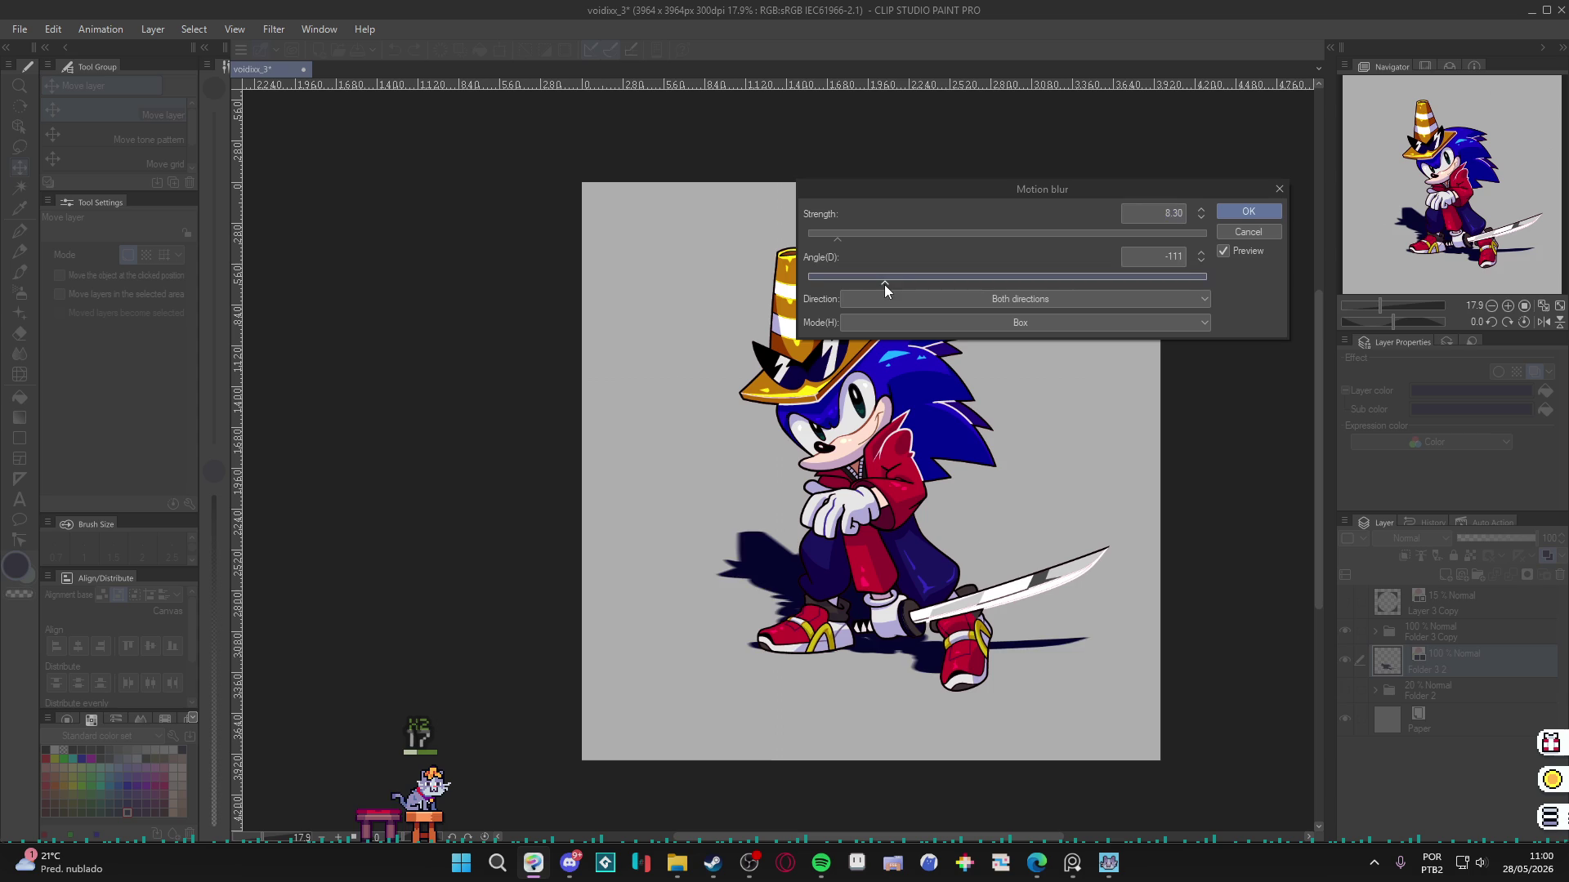
{"action": "left_click", "coordinate": [1159, 256]}
{"action": "key", "text": "Delete"}
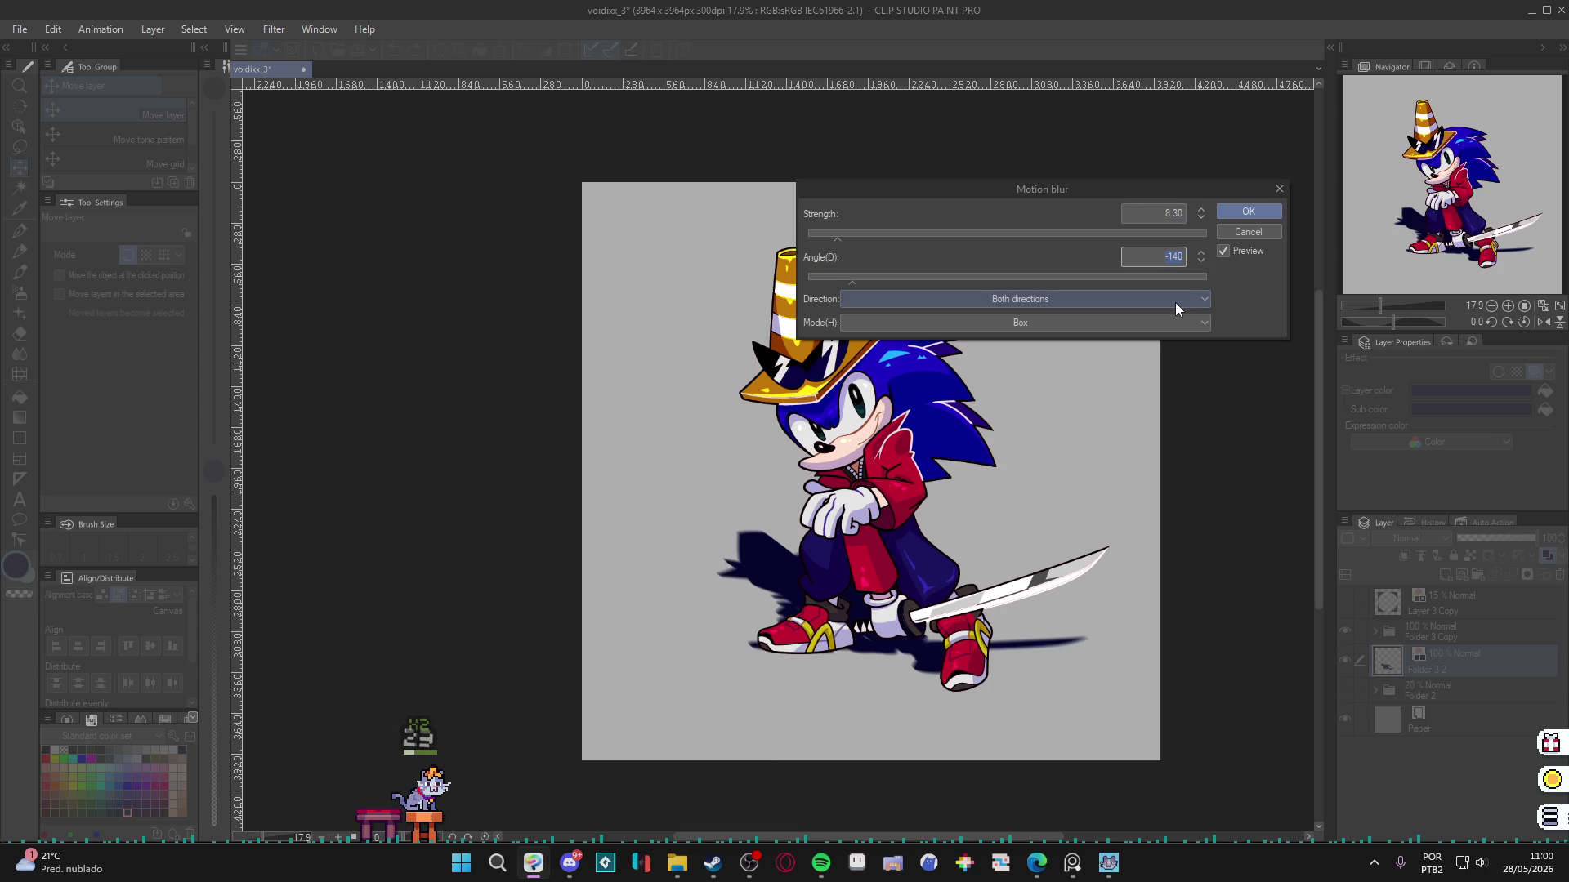
{"action": "type", "text": "90"}
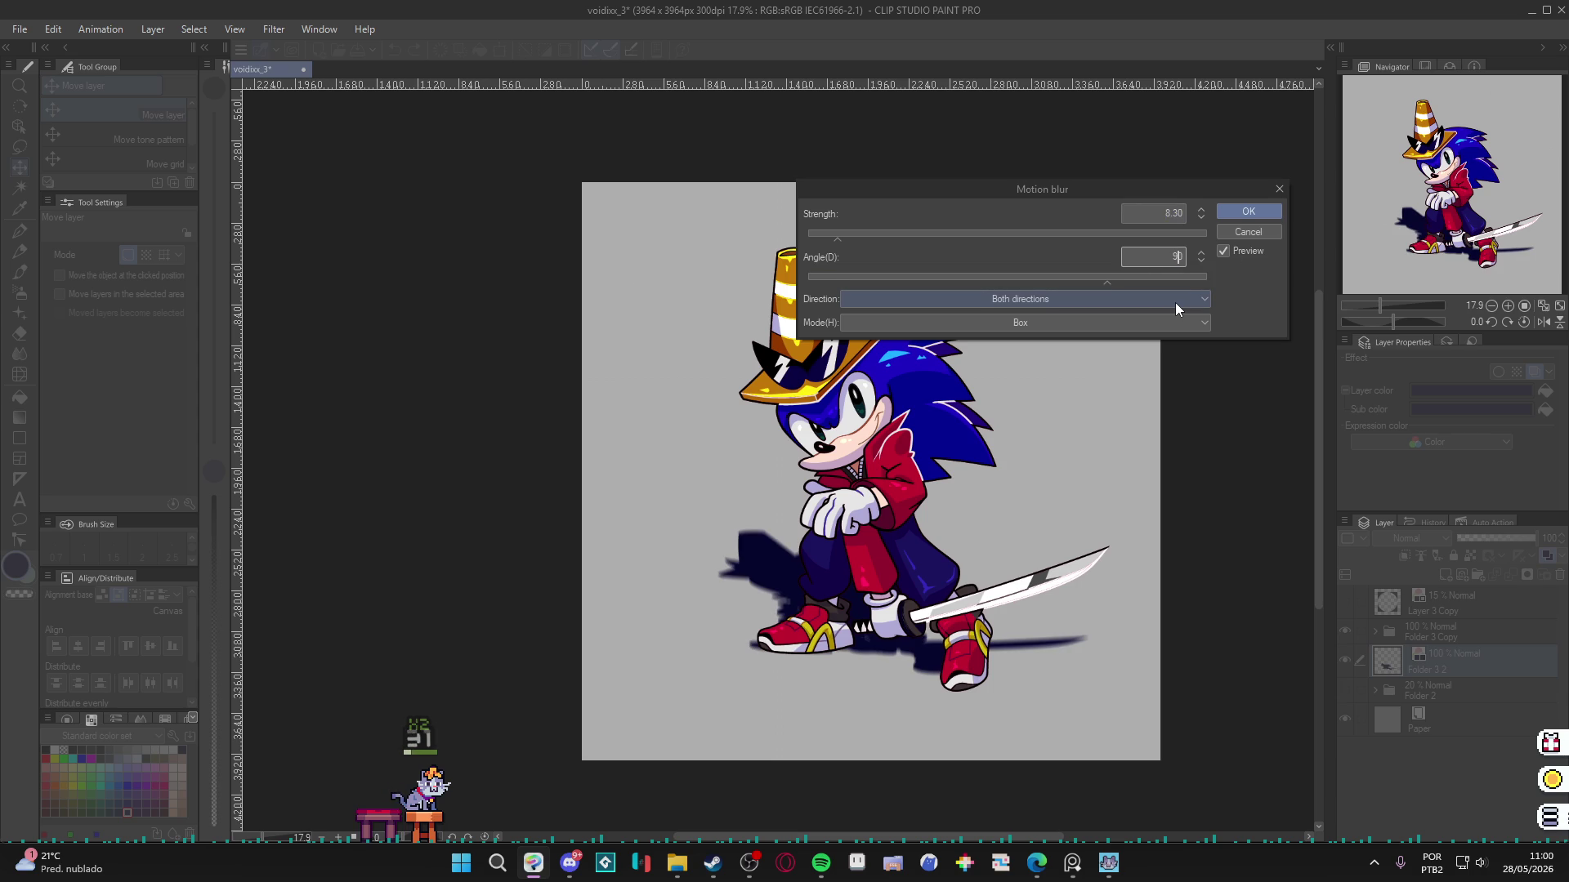
{"action": "type", "text": "-"}
Test Forward, Backward and Both directions at strength 39.14, then cancel the motion blur.
{"action": "left_click", "coordinate": [1105, 304]}
{"action": "left_click", "coordinate": [1028, 328]}
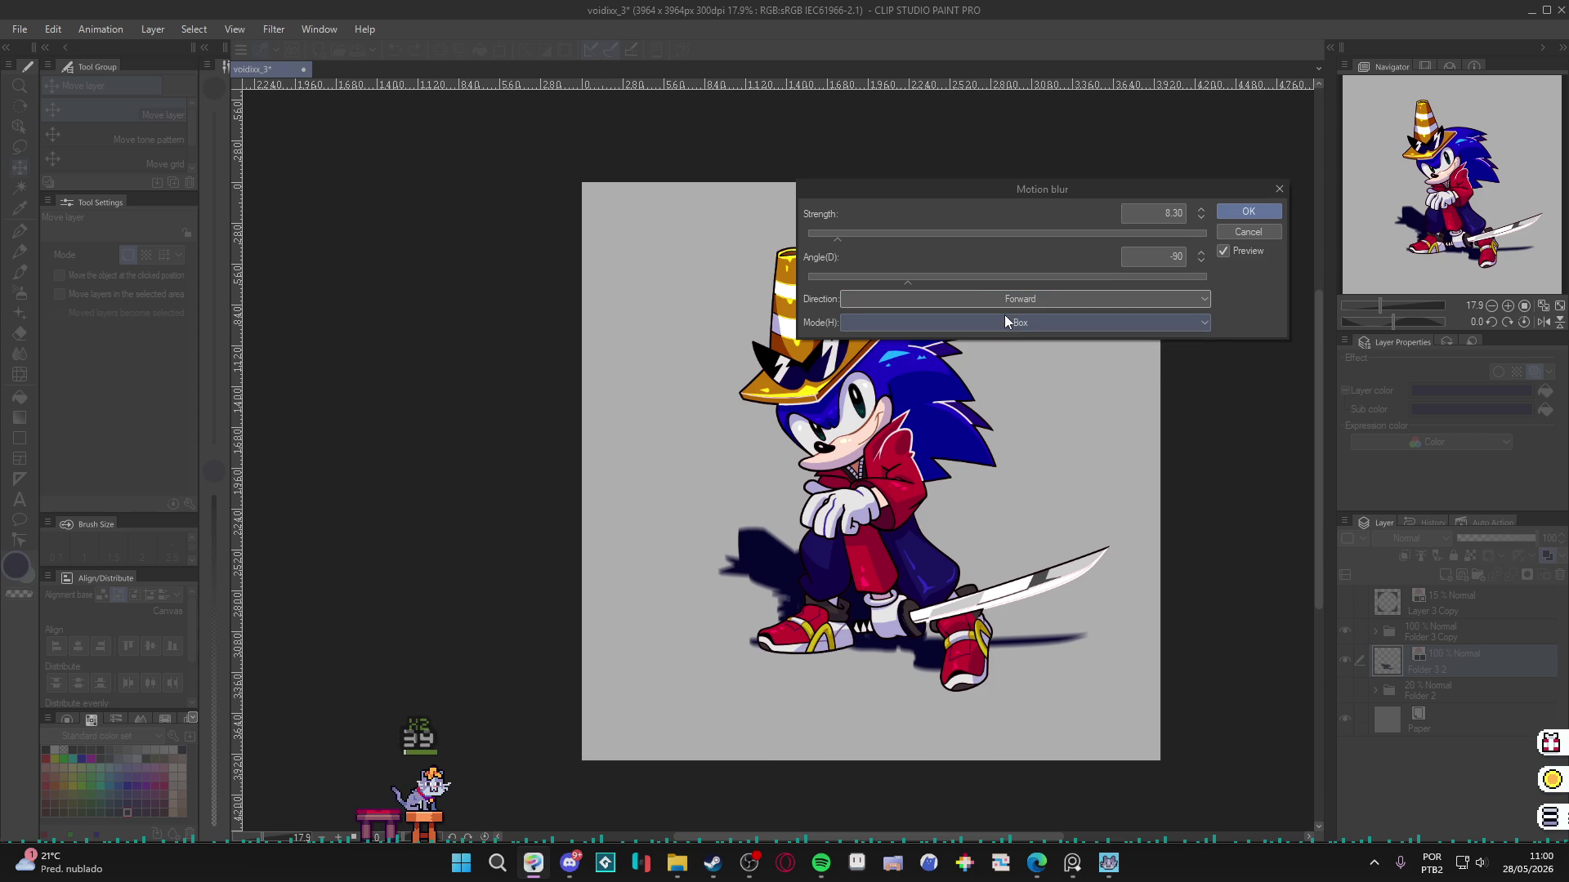
{"action": "left_click", "coordinate": [993, 296]}
{"action": "left_click", "coordinate": [983, 348]}
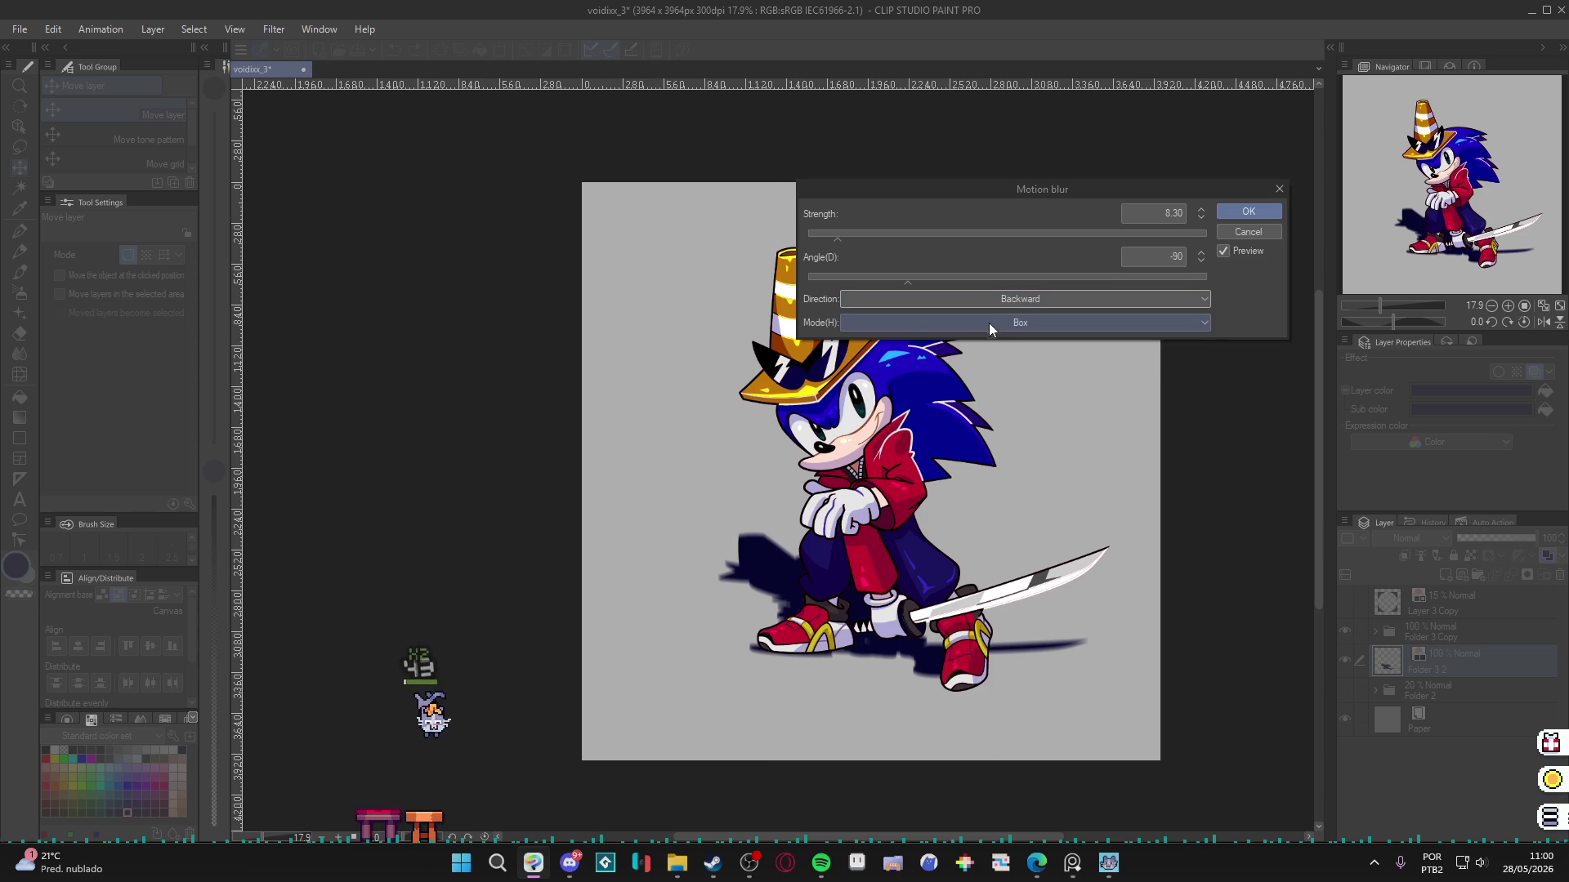
{"action": "left_click", "coordinate": [964, 299]}
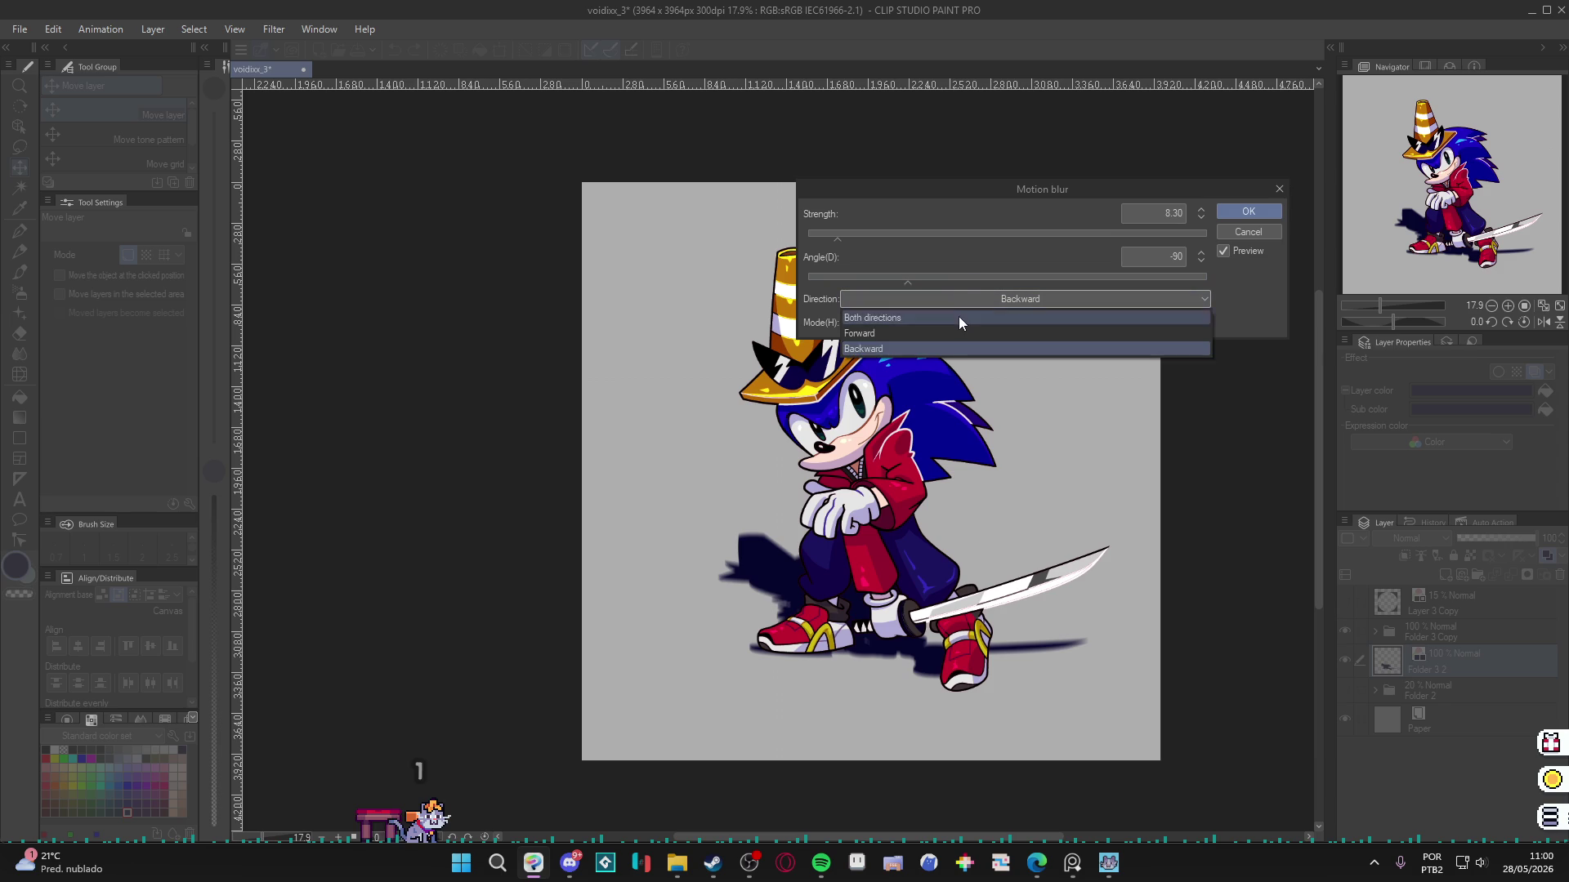
{"action": "left_click", "coordinate": [959, 316]}
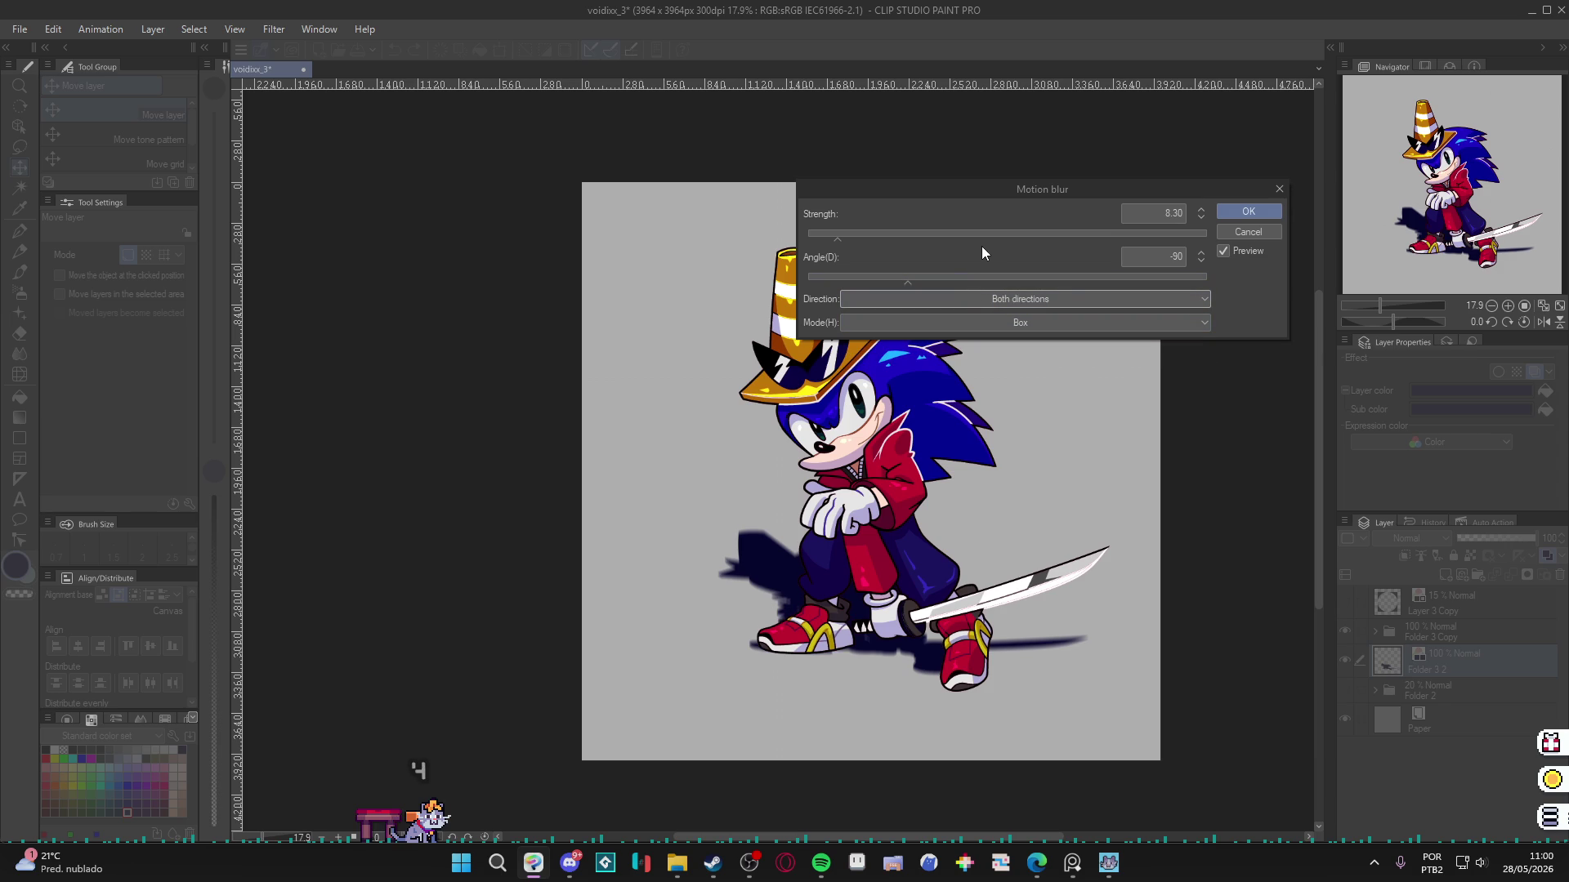
{"action": "left_click", "coordinate": [962, 237]}
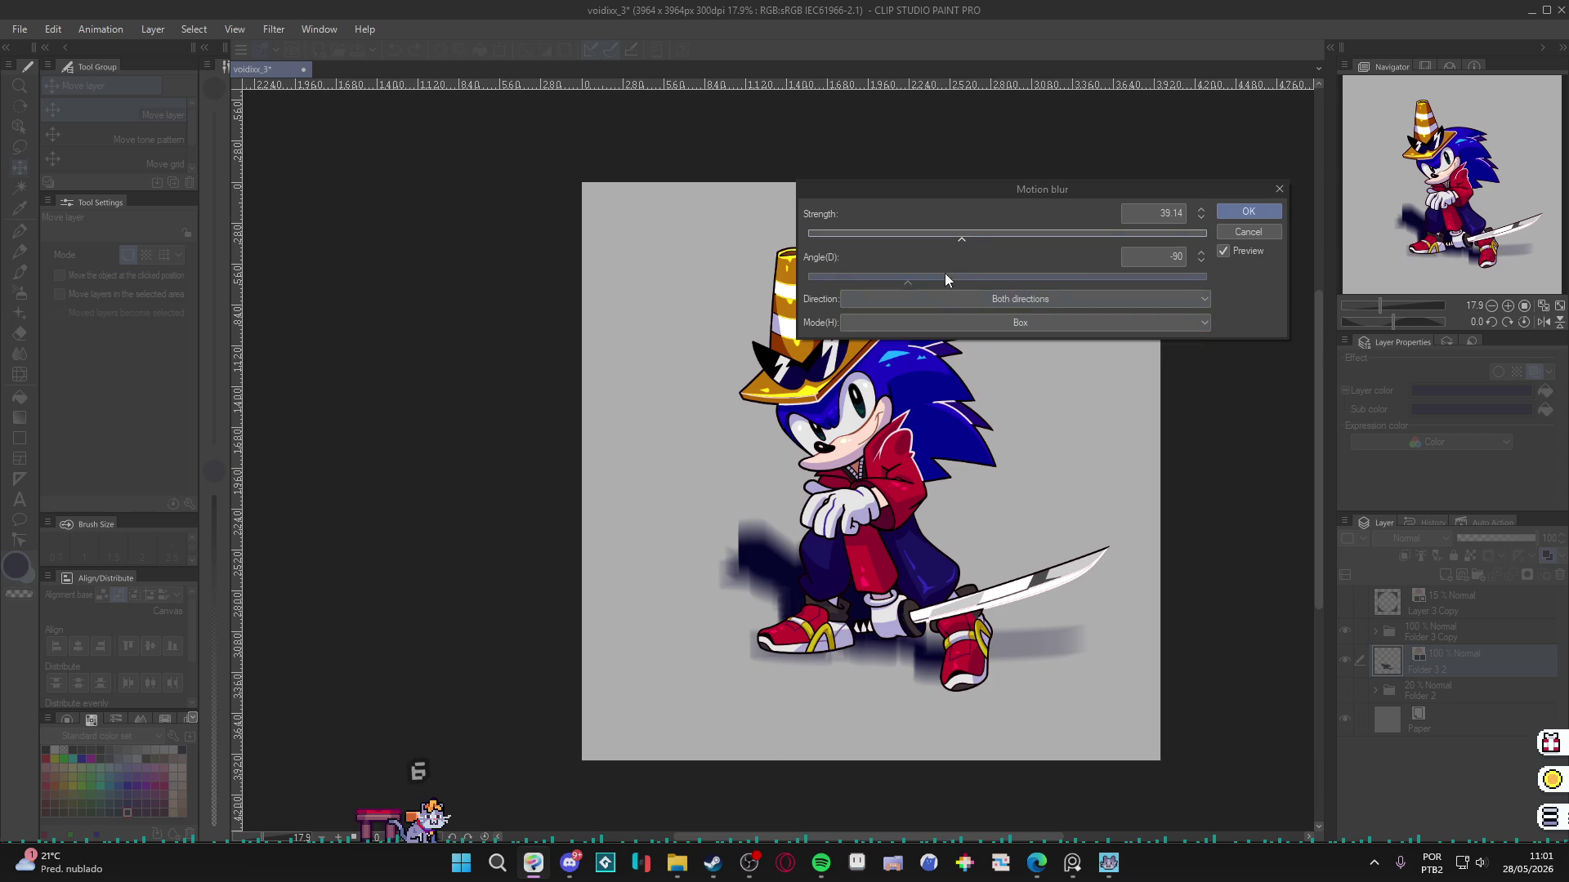
{"action": "left_click", "coordinate": [982, 299]}
{"action": "left_click", "coordinate": [950, 335]}
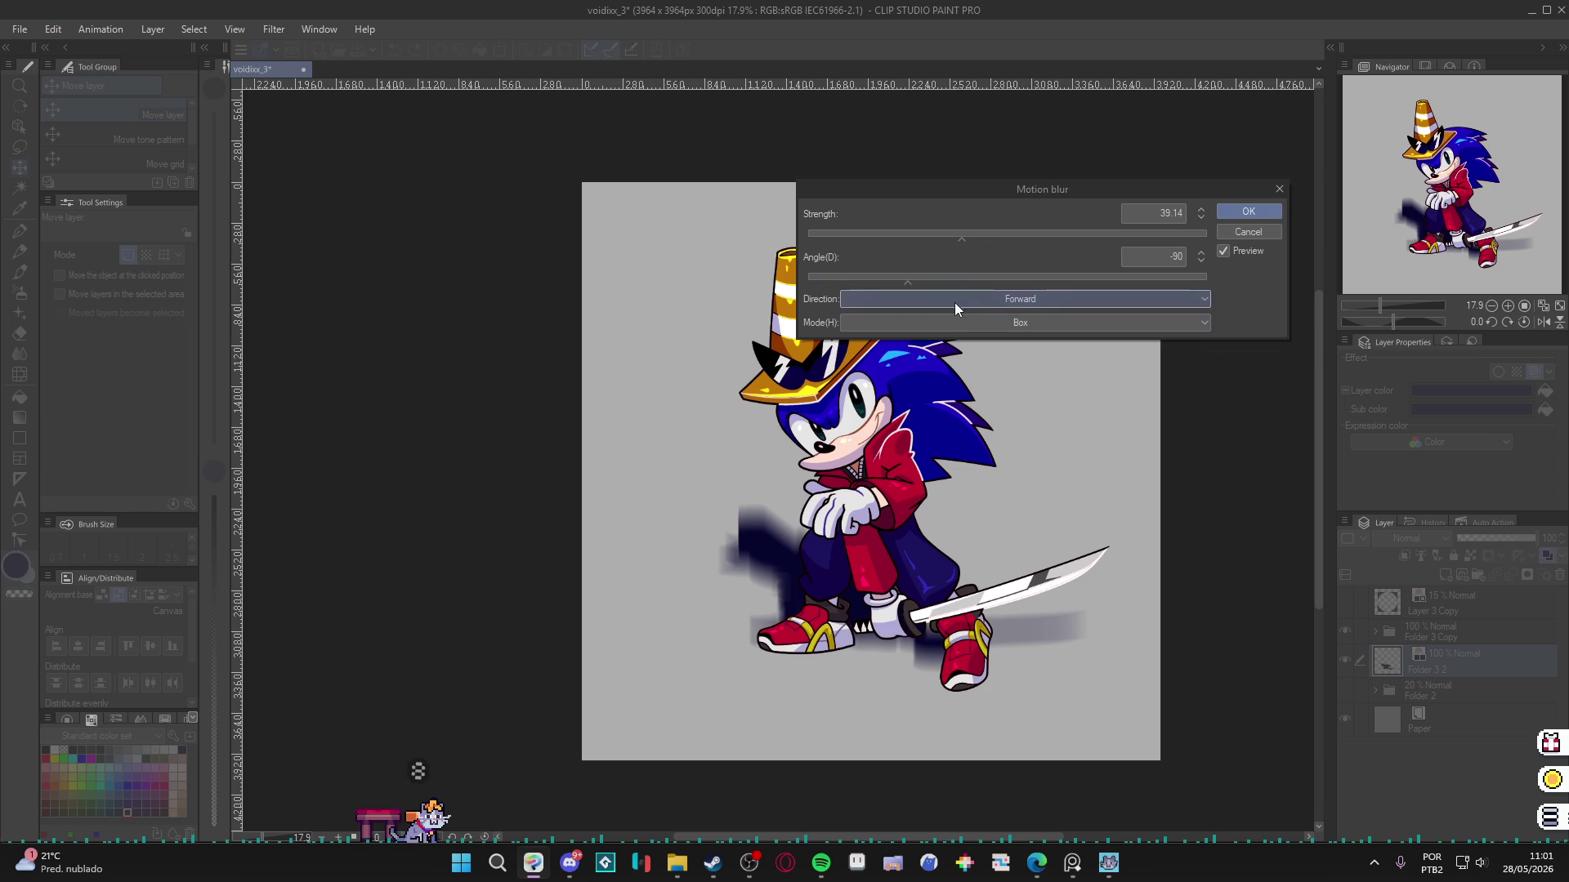
{"action": "left_click", "coordinate": [1241, 236]}
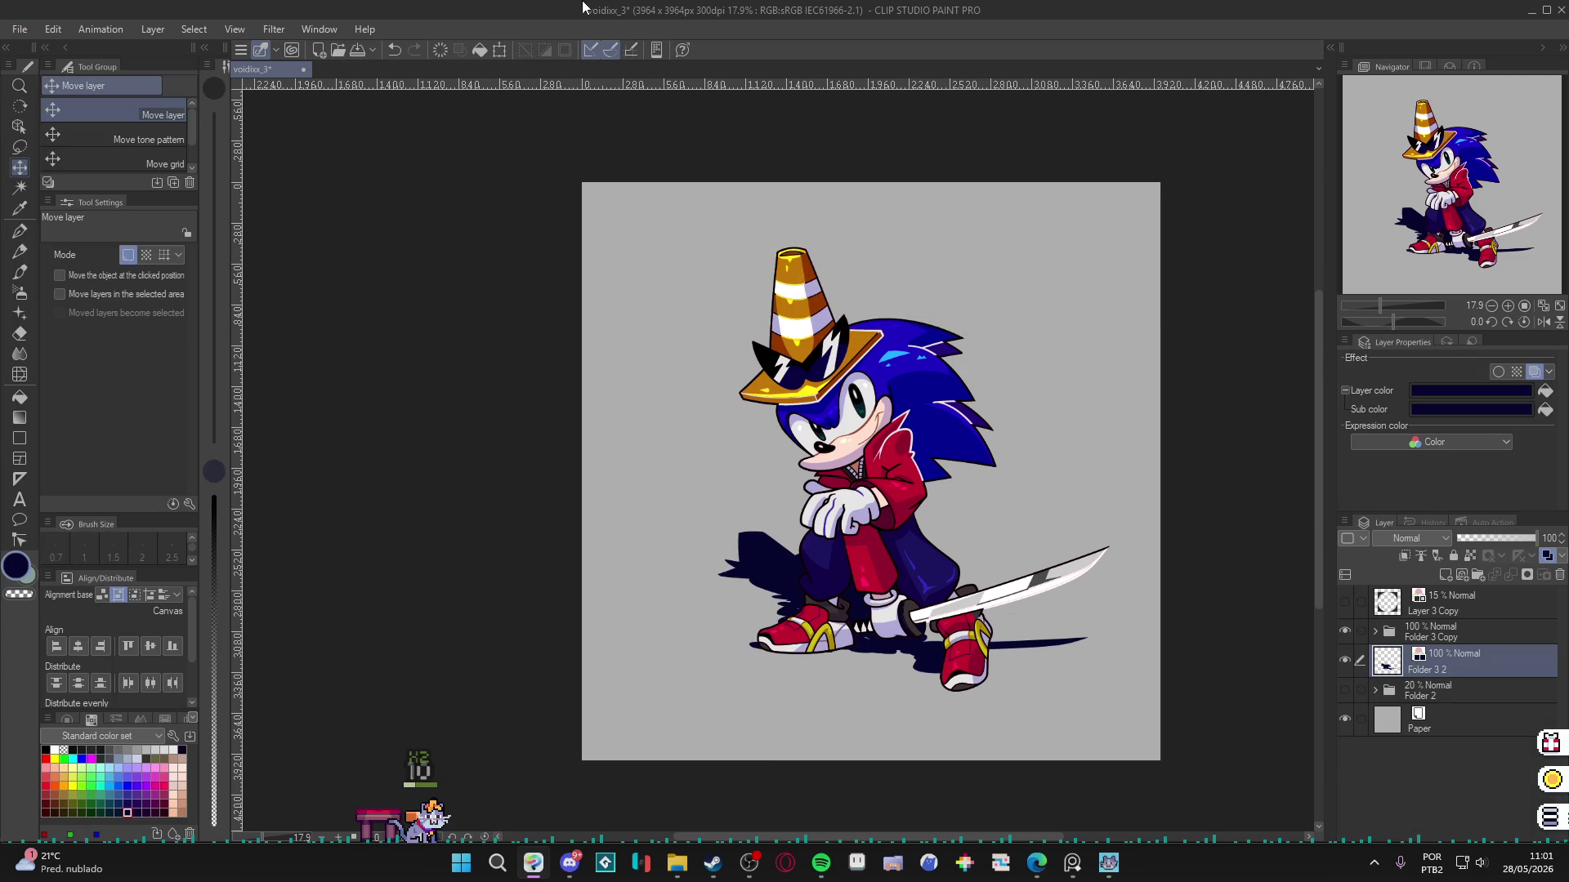
Try Radial blur at strengths 5.75, 2.99 and 3.88, then discard it.
{"action": "left_click", "coordinate": [255, 31]}
{"action": "mouse_move", "coordinate": [327, 96]}
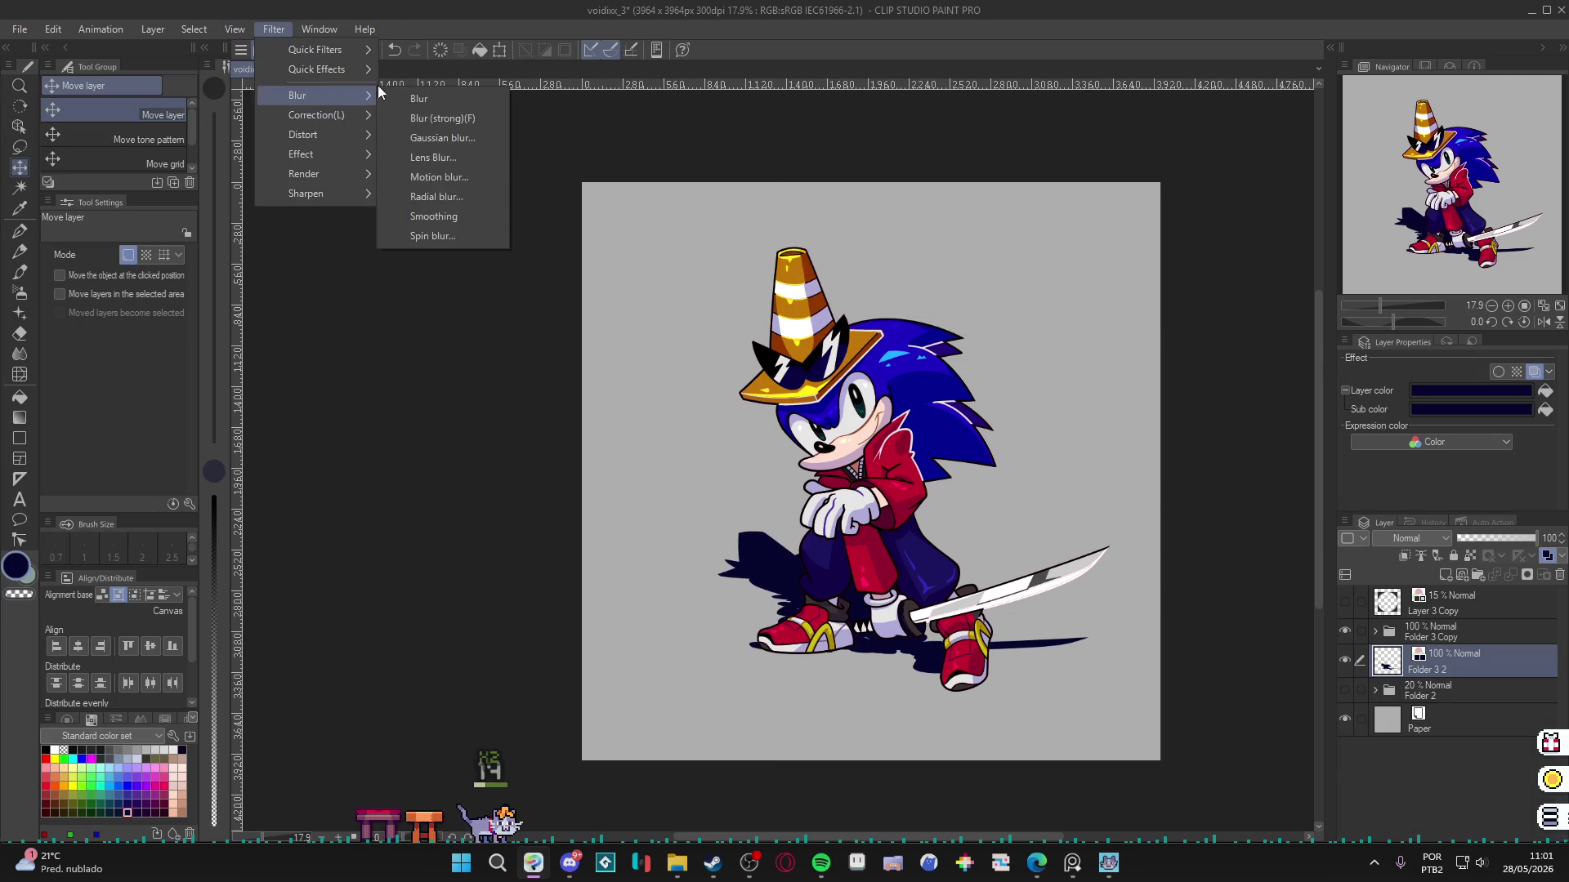
{"action": "left_click", "coordinate": [478, 196]}
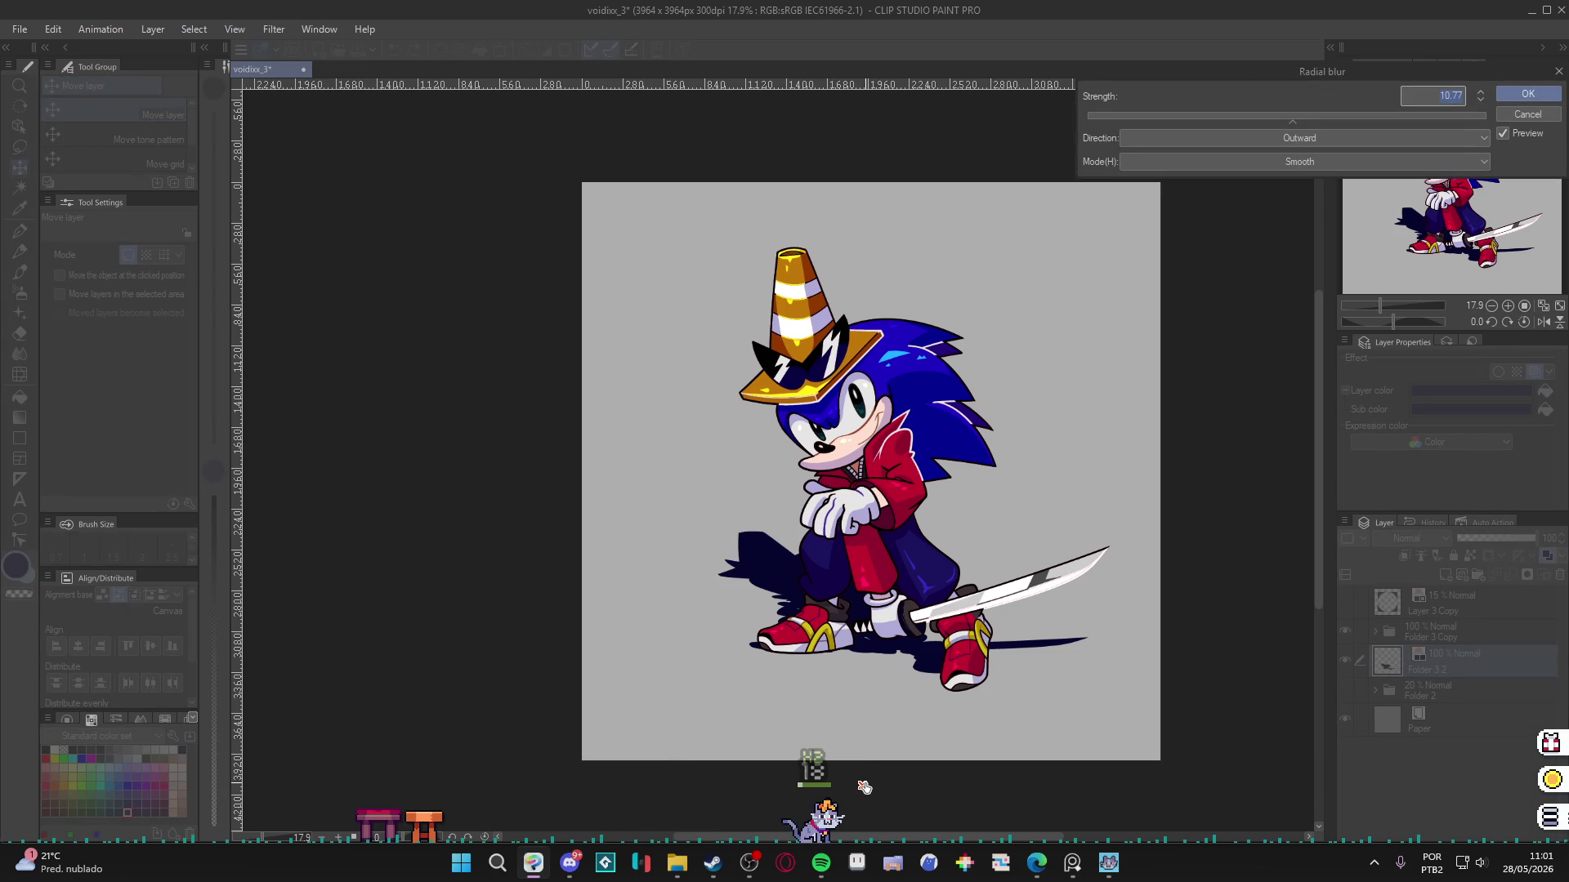
{"action": "left_click", "coordinate": [1188, 119]}
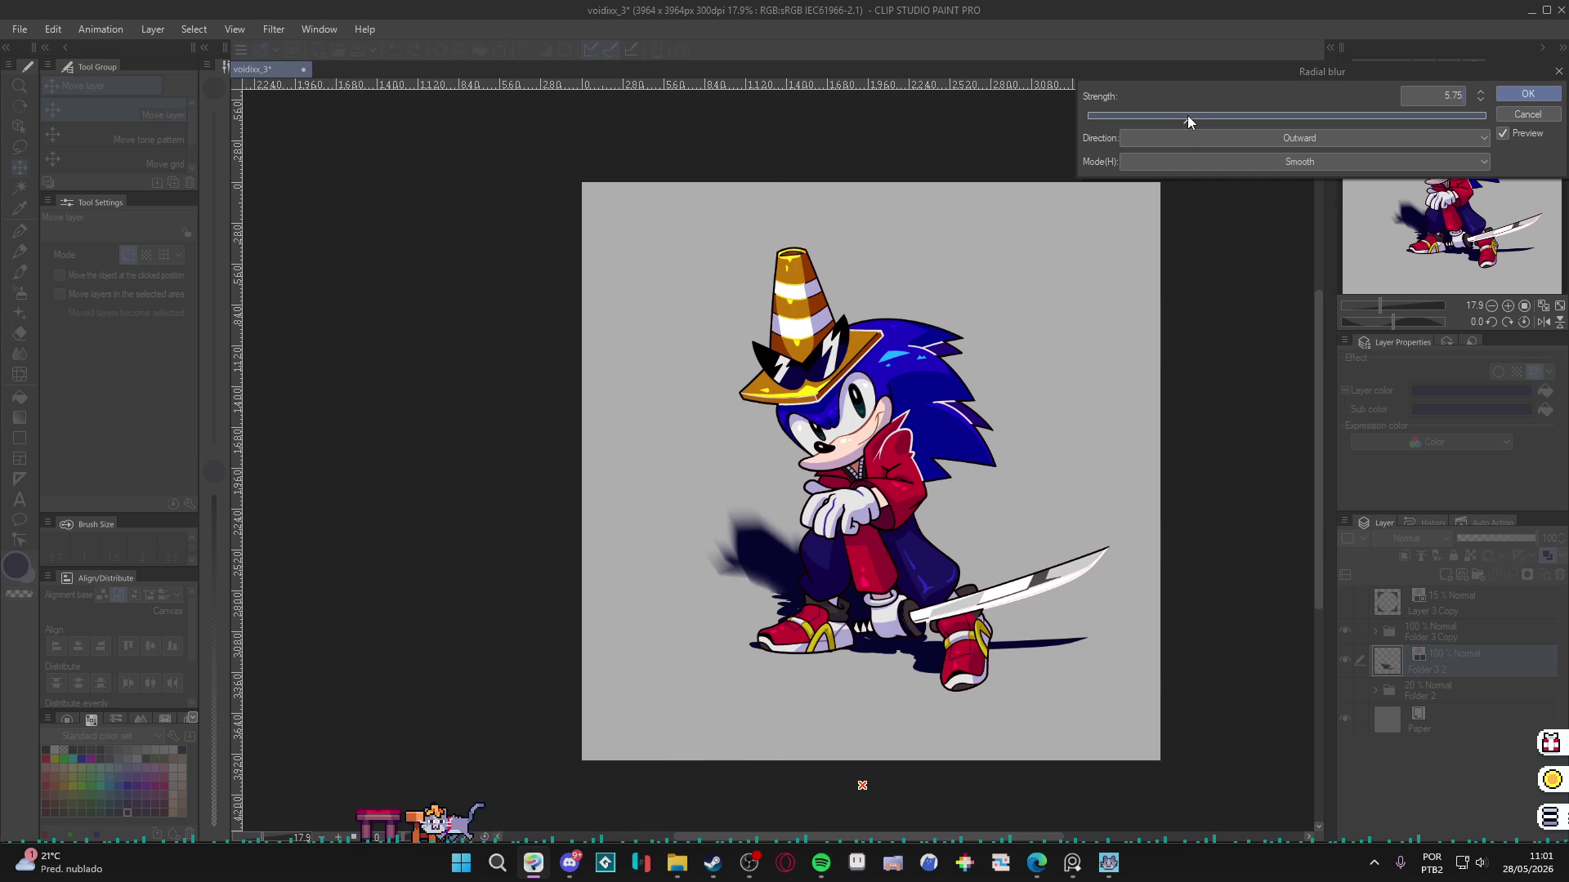
{"action": "left_click", "coordinate": [1132, 116]}
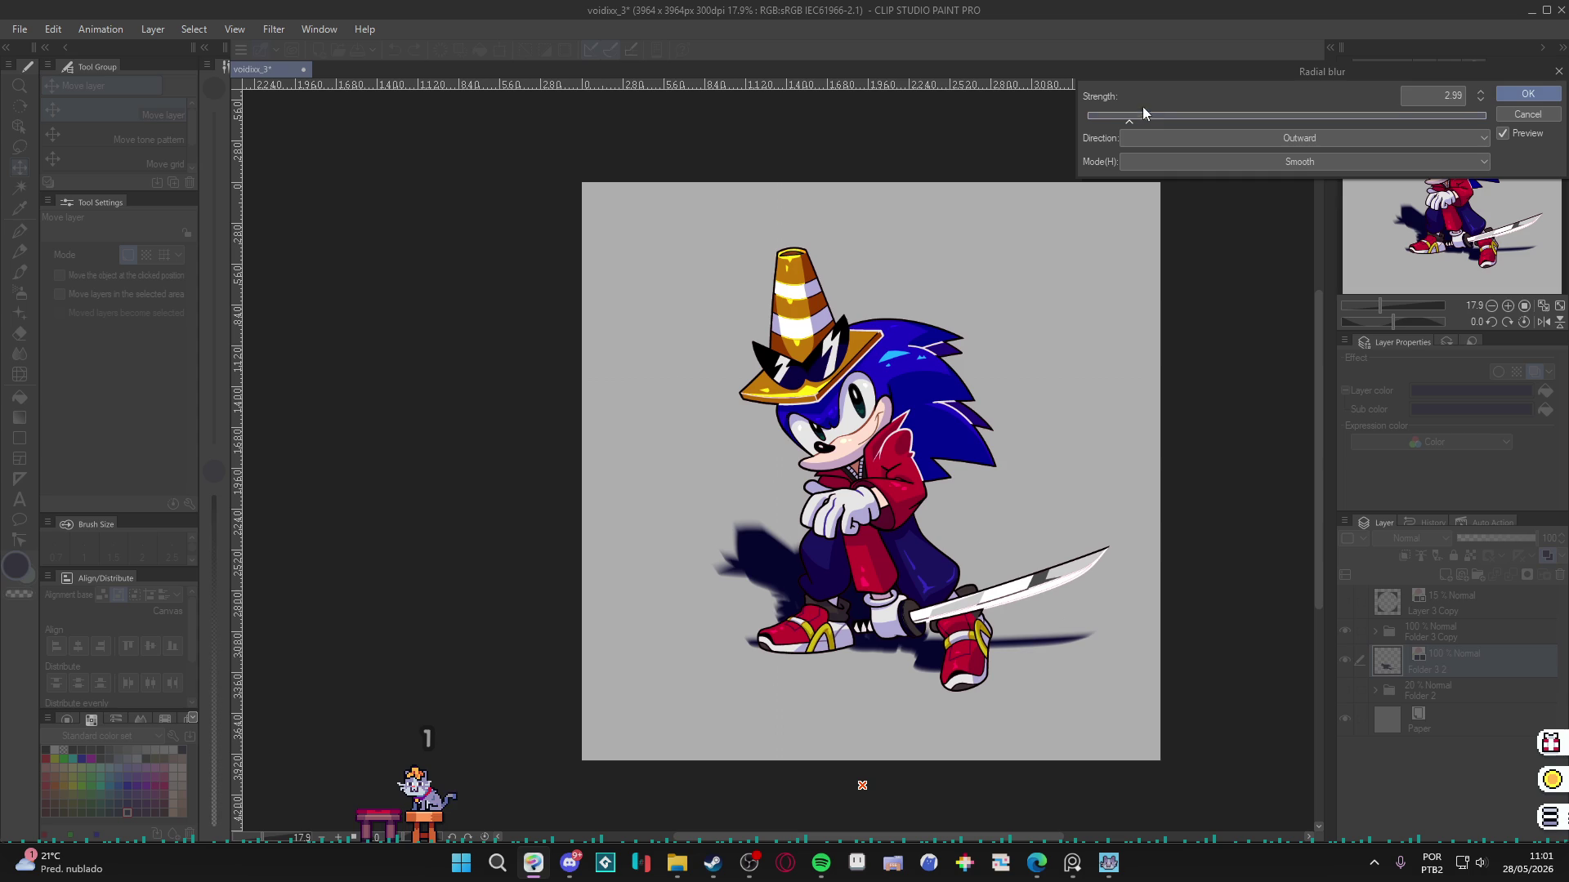
{"action": "left_click", "coordinate": [1149, 117]}
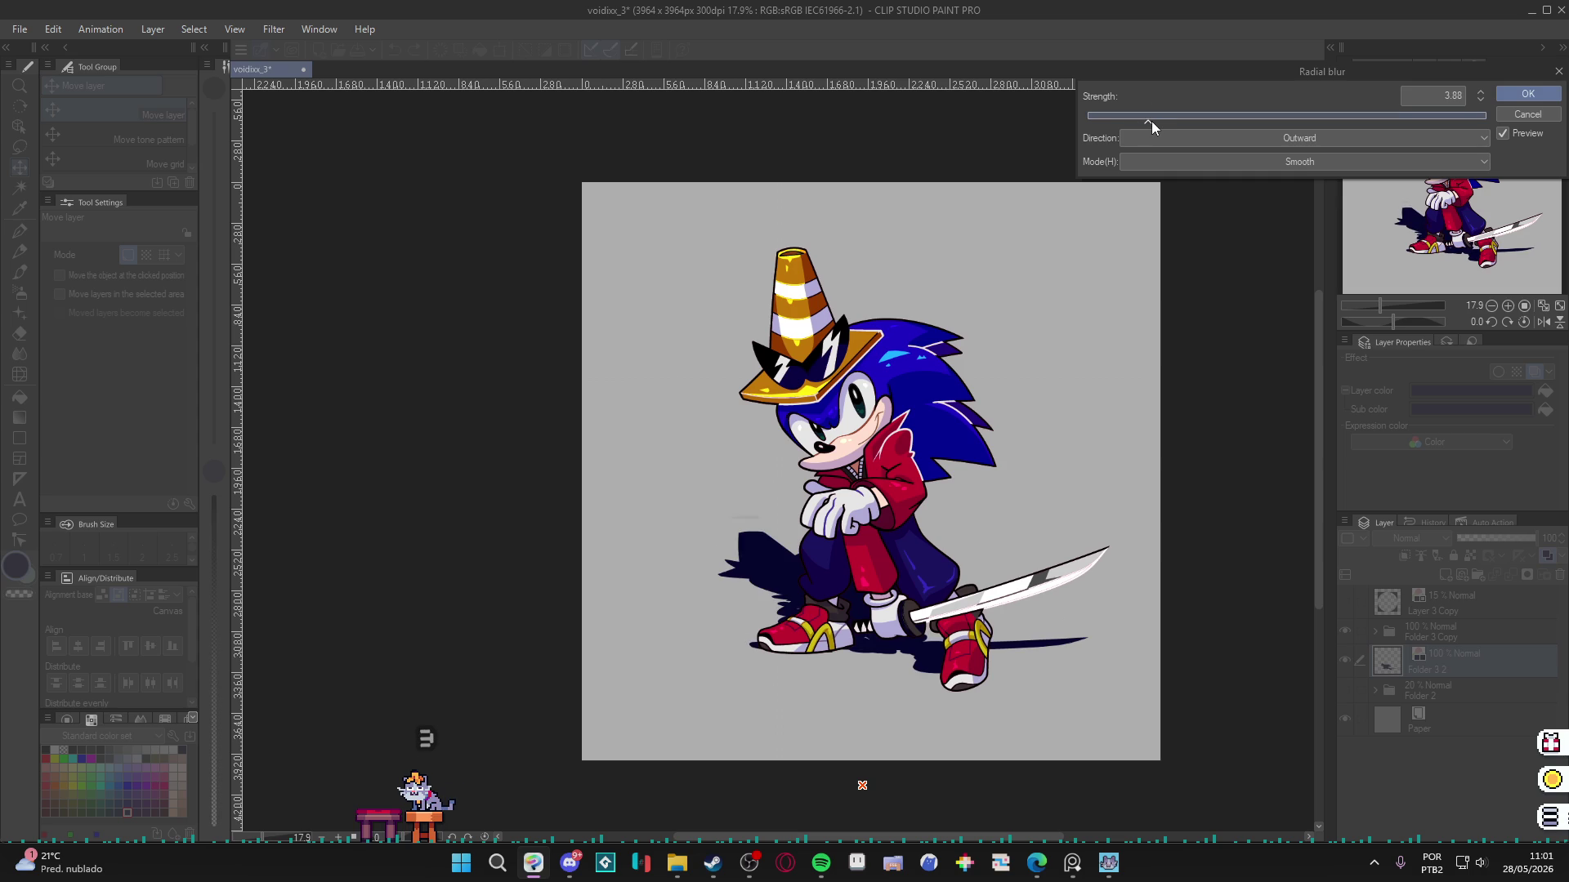
{"action": "left_click", "coordinate": [1532, 100]}
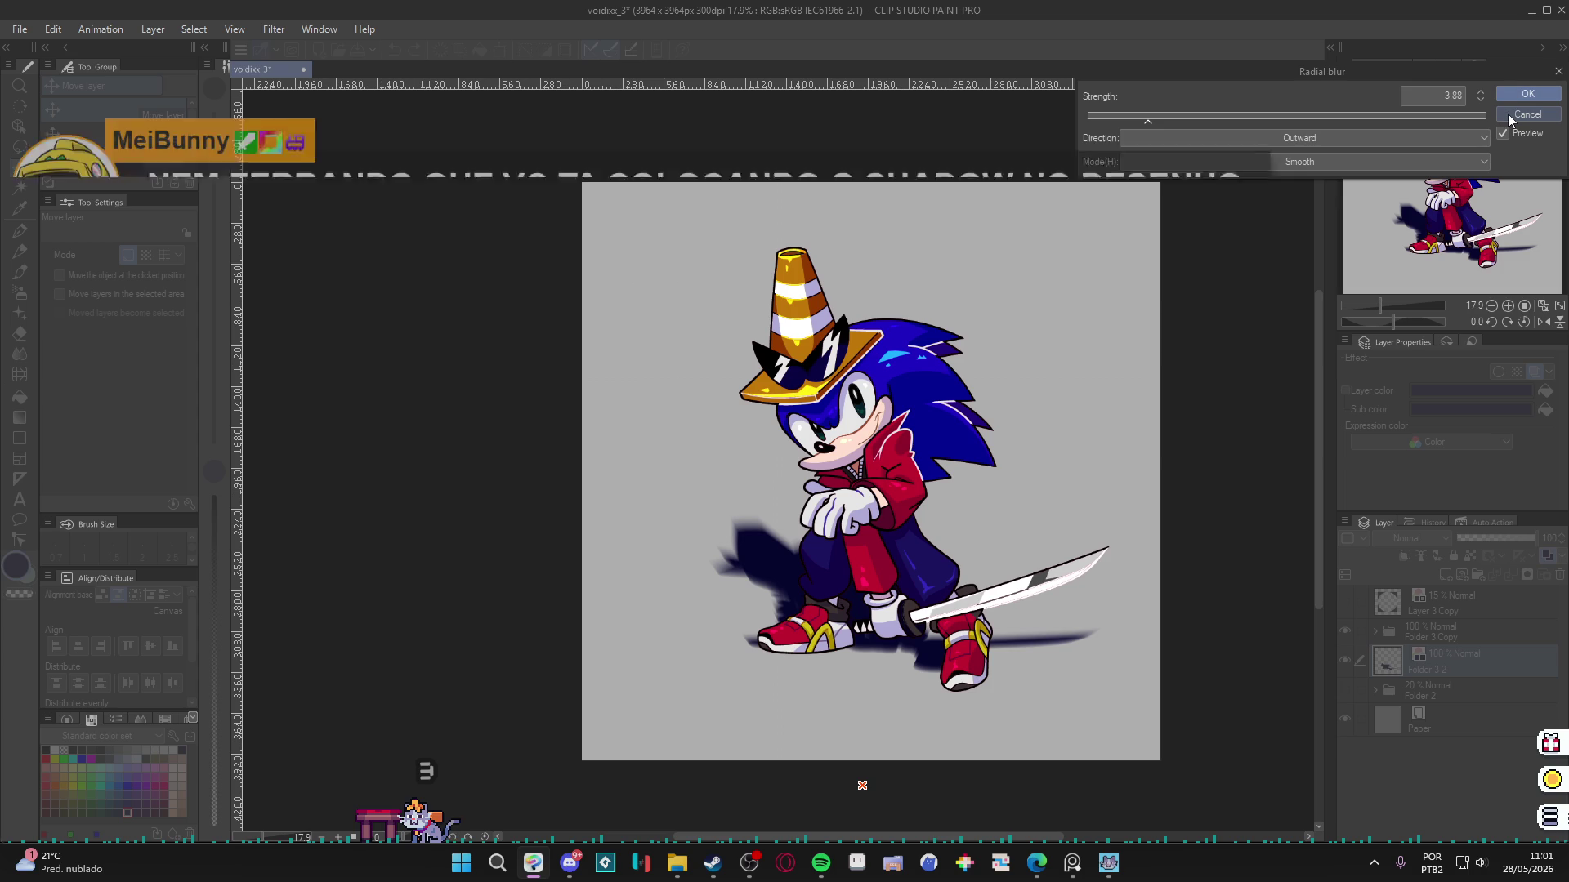
{"action": "left_click", "coordinate": [1509, 114]}
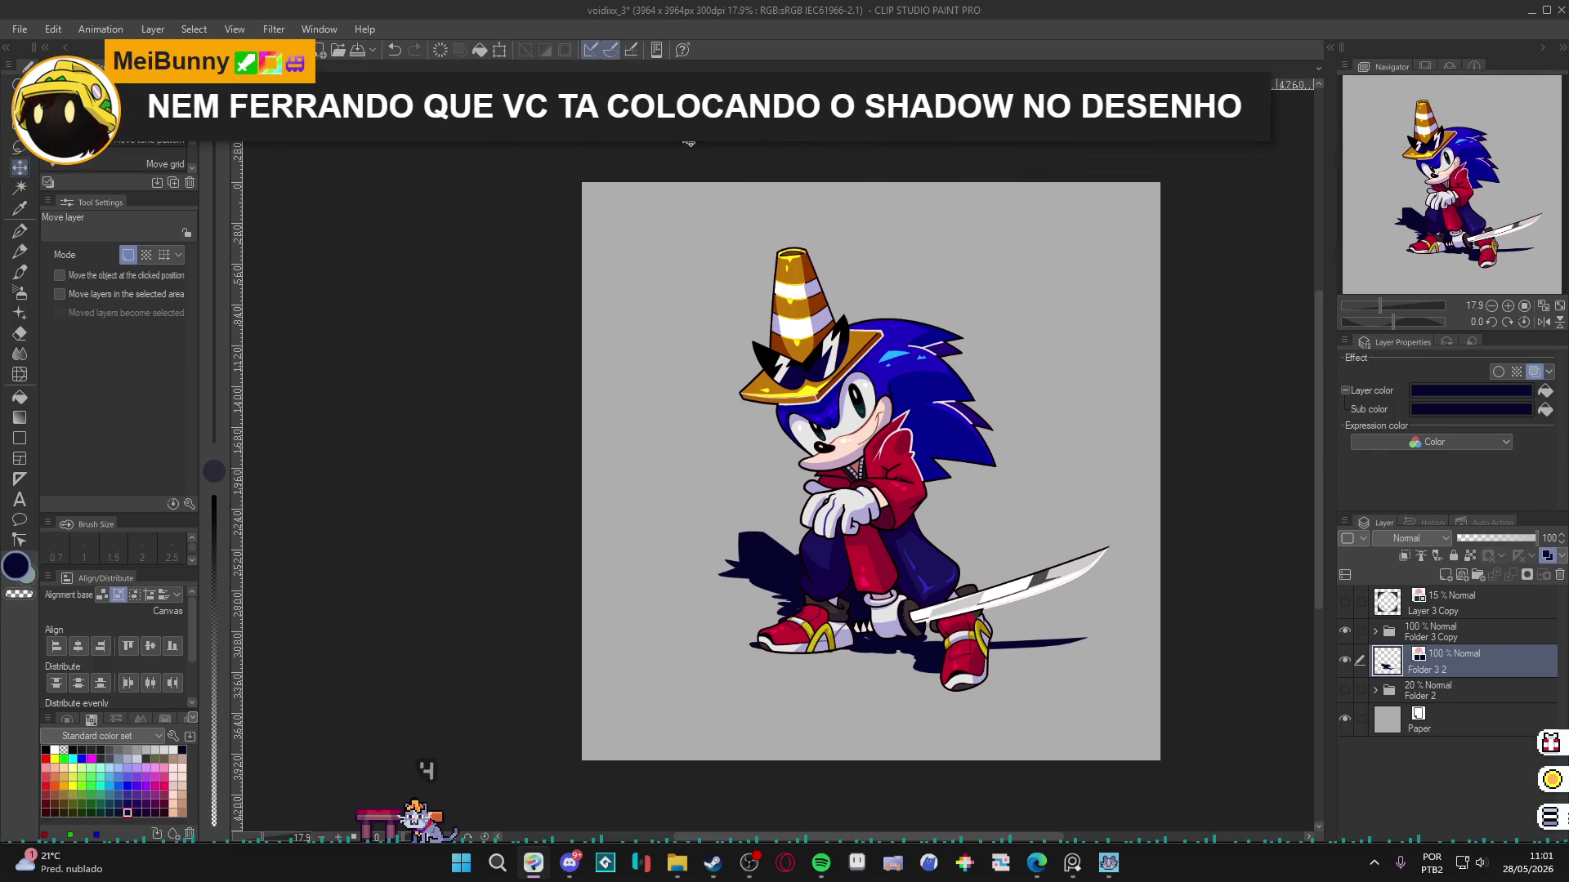
Apply a Smoothing blur at strength 25.53 to the shadow.
{"action": "left_click", "coordinate": [274, 28]}
{"action": "mouse_move", "coordinate": [310, 95]}
{"action": "left_click", "coordinate": [433, 216]}
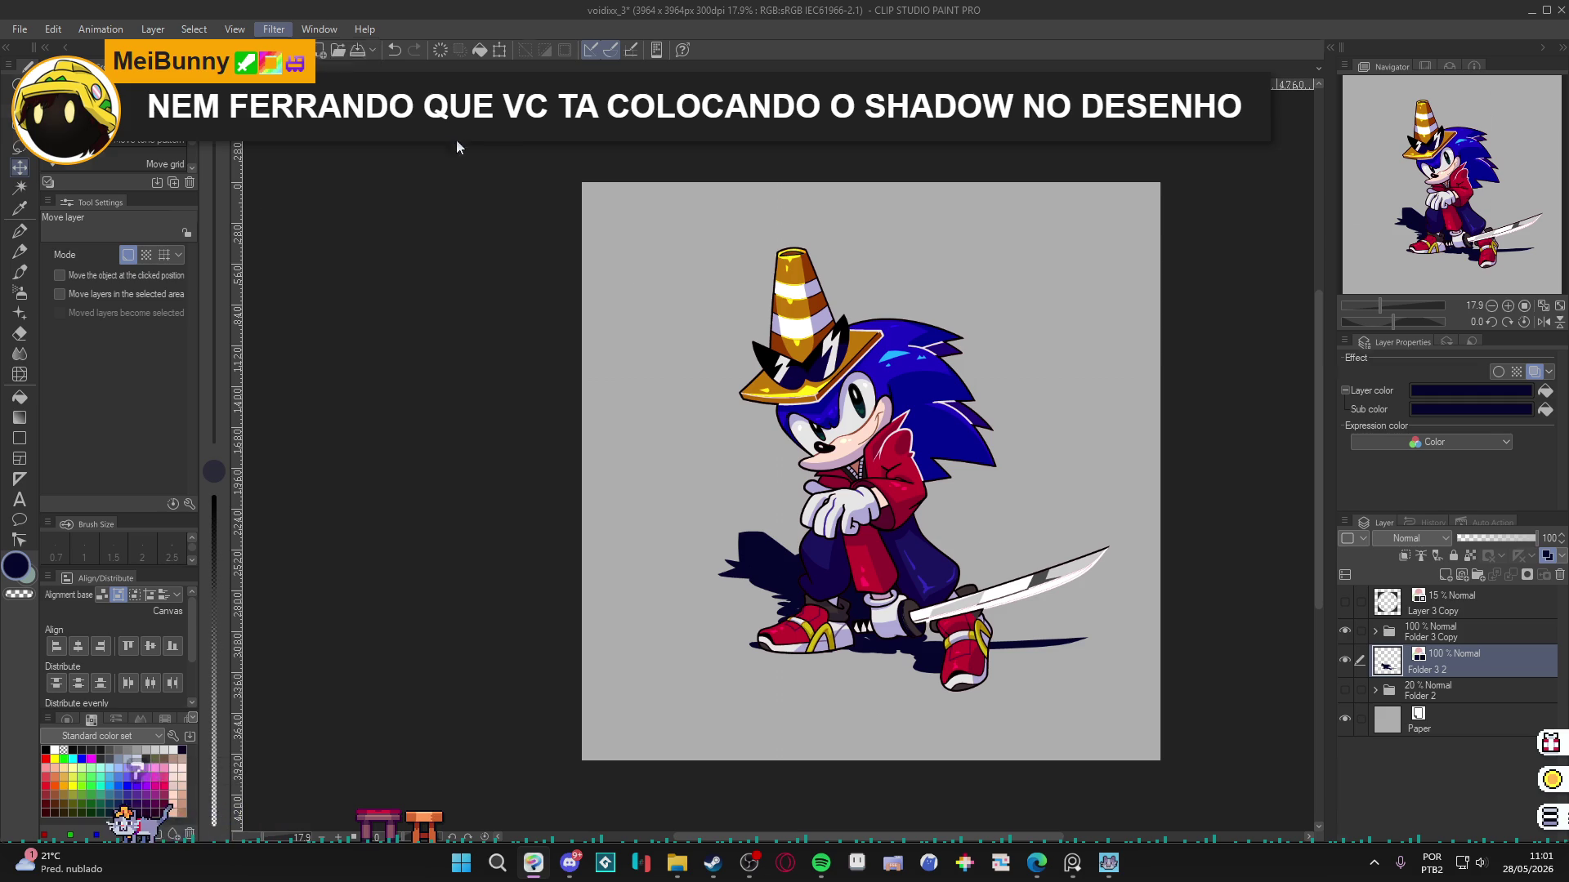
{"action": "left_click", "coordinate": [527, 166]}
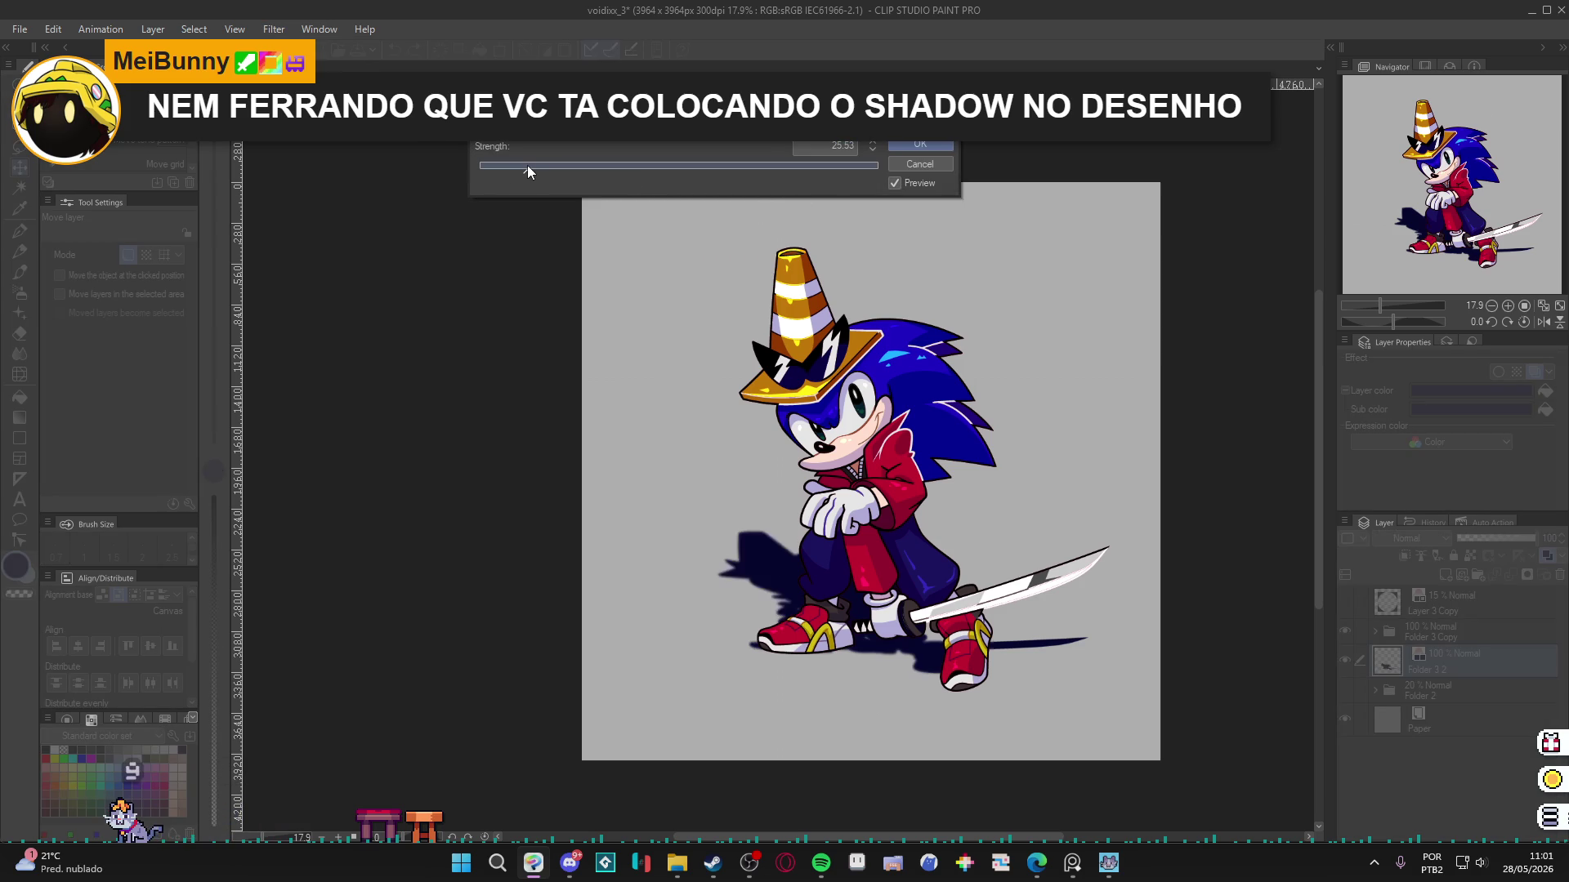
{"action": "left_click", "coordinate": [923, 145]}
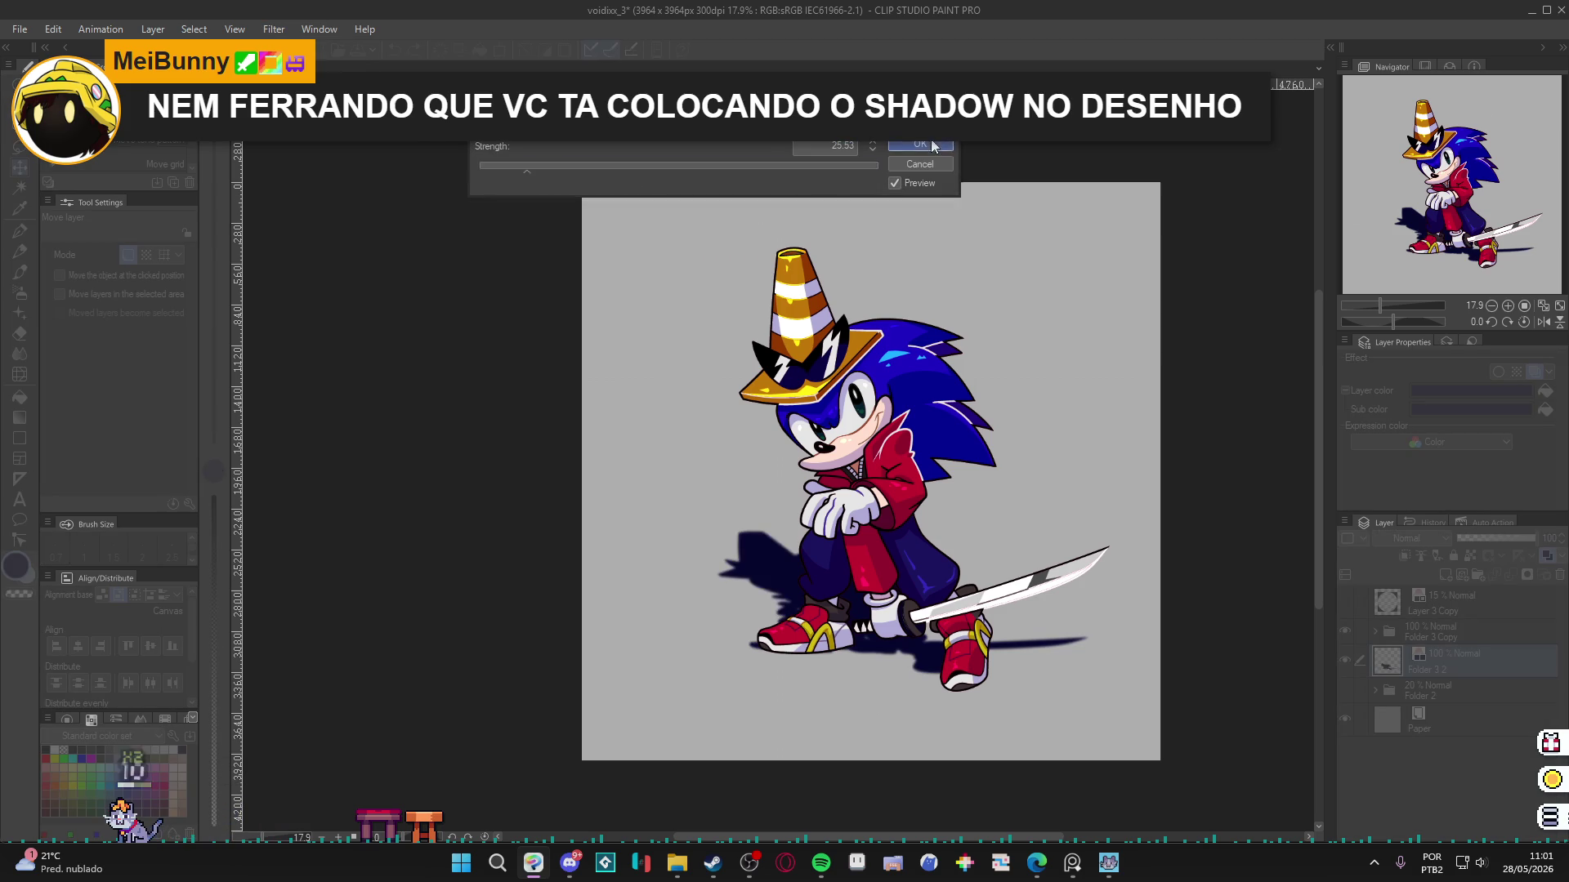
{"action": "key", "text": "b"}
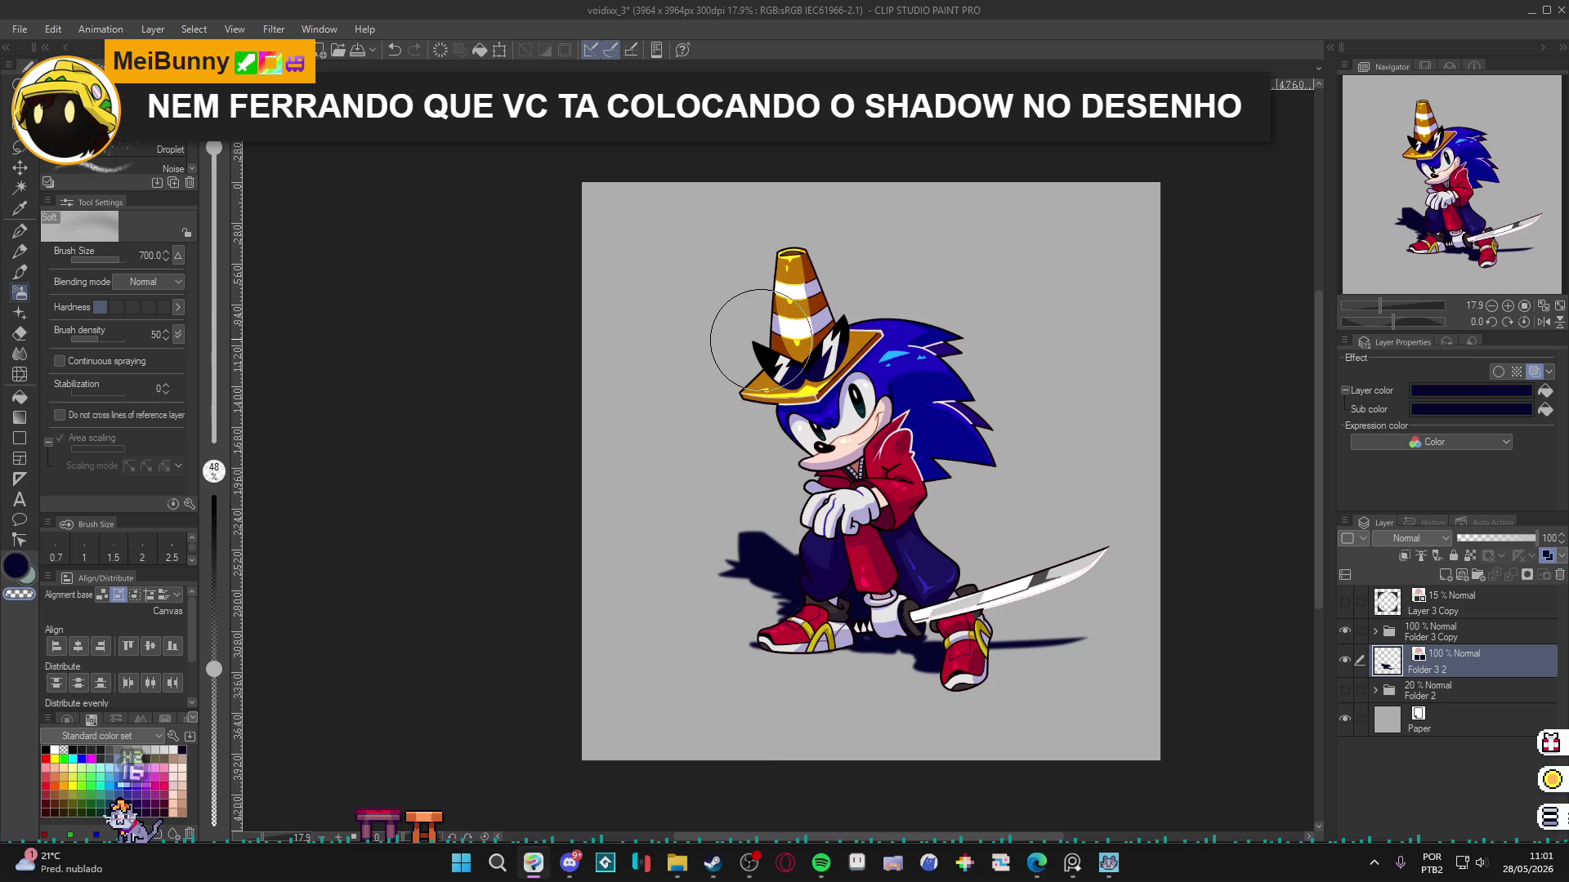
Enlarge the soft airbrush to 1500, then shrink it to 700, to fade the shadow's far left end.
{"action": "key", "text": "bracketright"}
{"action": "key", "text": "bracketright"}
{"action": "key", "text": "bracketright"}
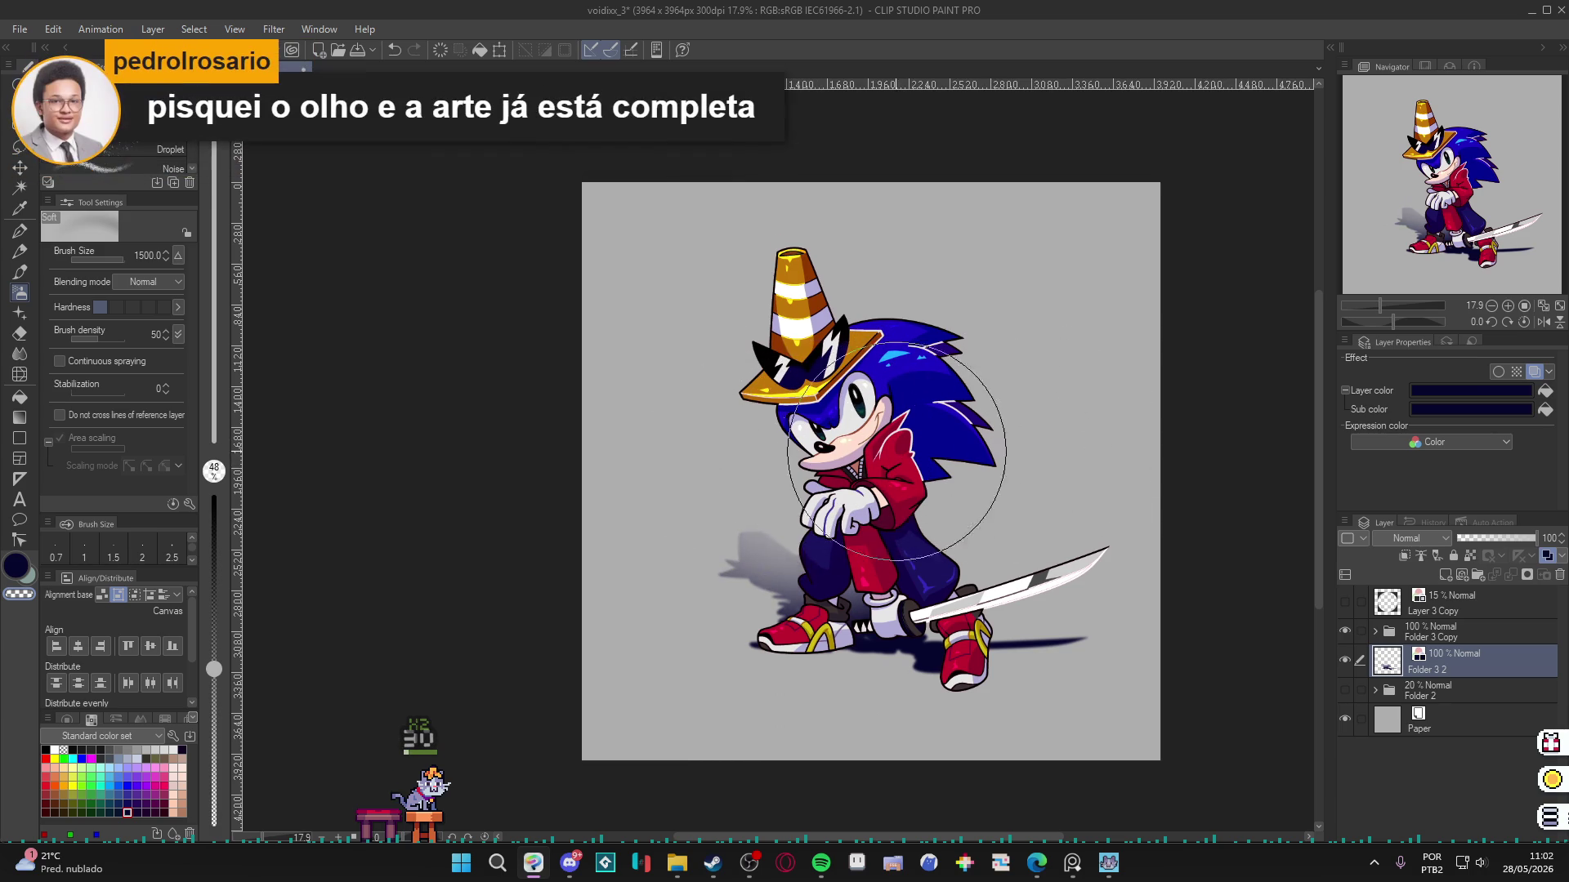
{"action": "key", "text": "bracketleft"}
{"action": "key", "text": "bracketleft"}
{"action": "key", "text": "bracketleft"}
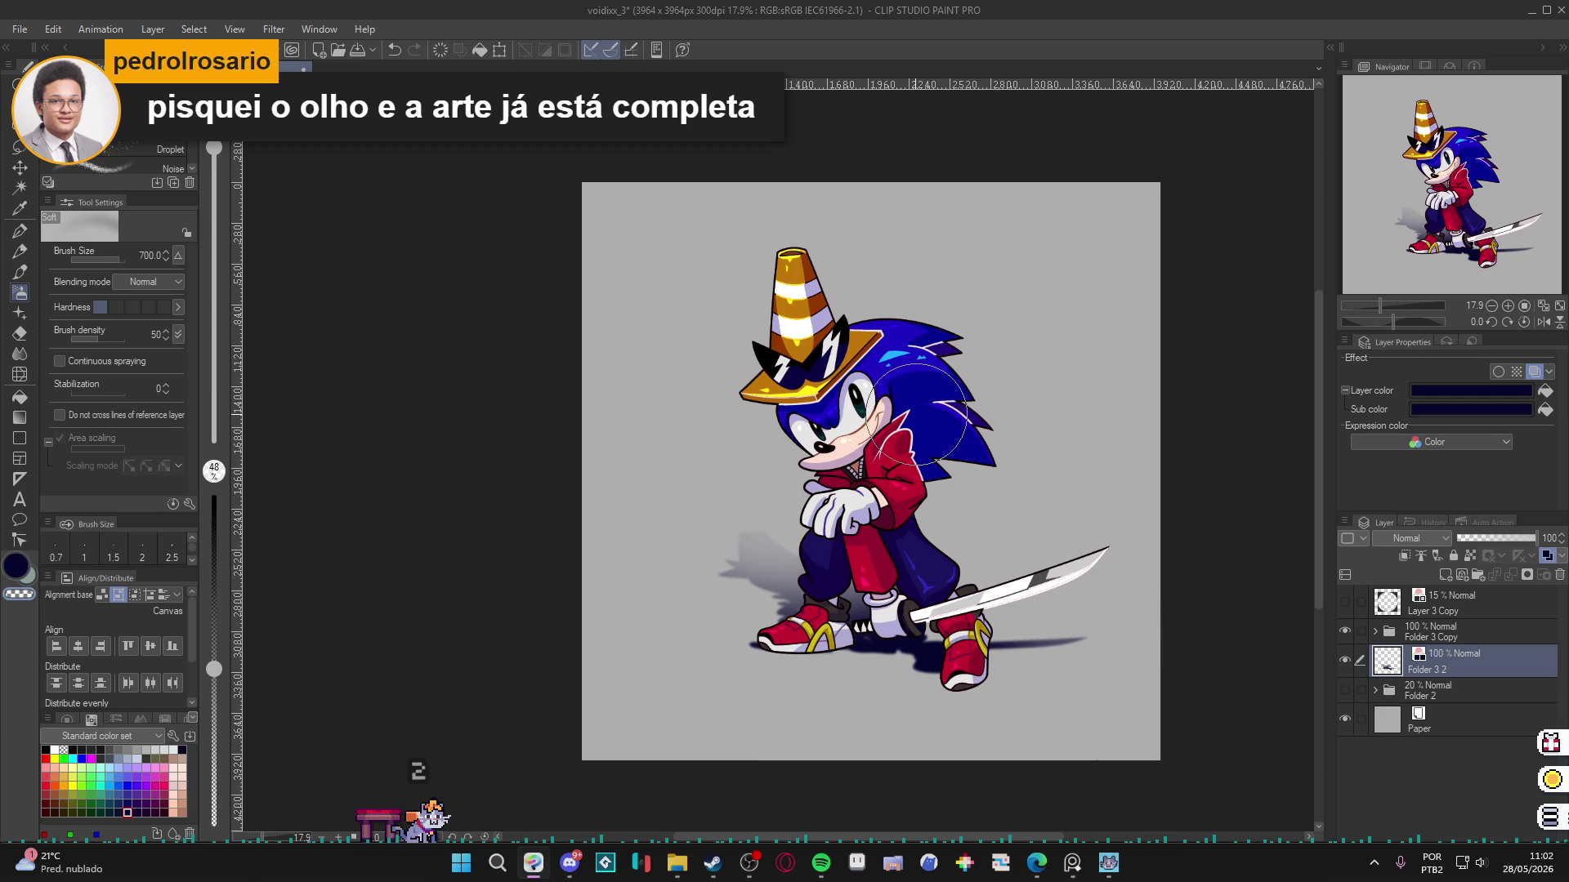
Add Folder 3 Copy to the layer selection and nudge both layers up with Move Layer.
{"action": "scroll", "coordinate": [938, 361], "scroll_direction": "up", "scroll_amount": 1}
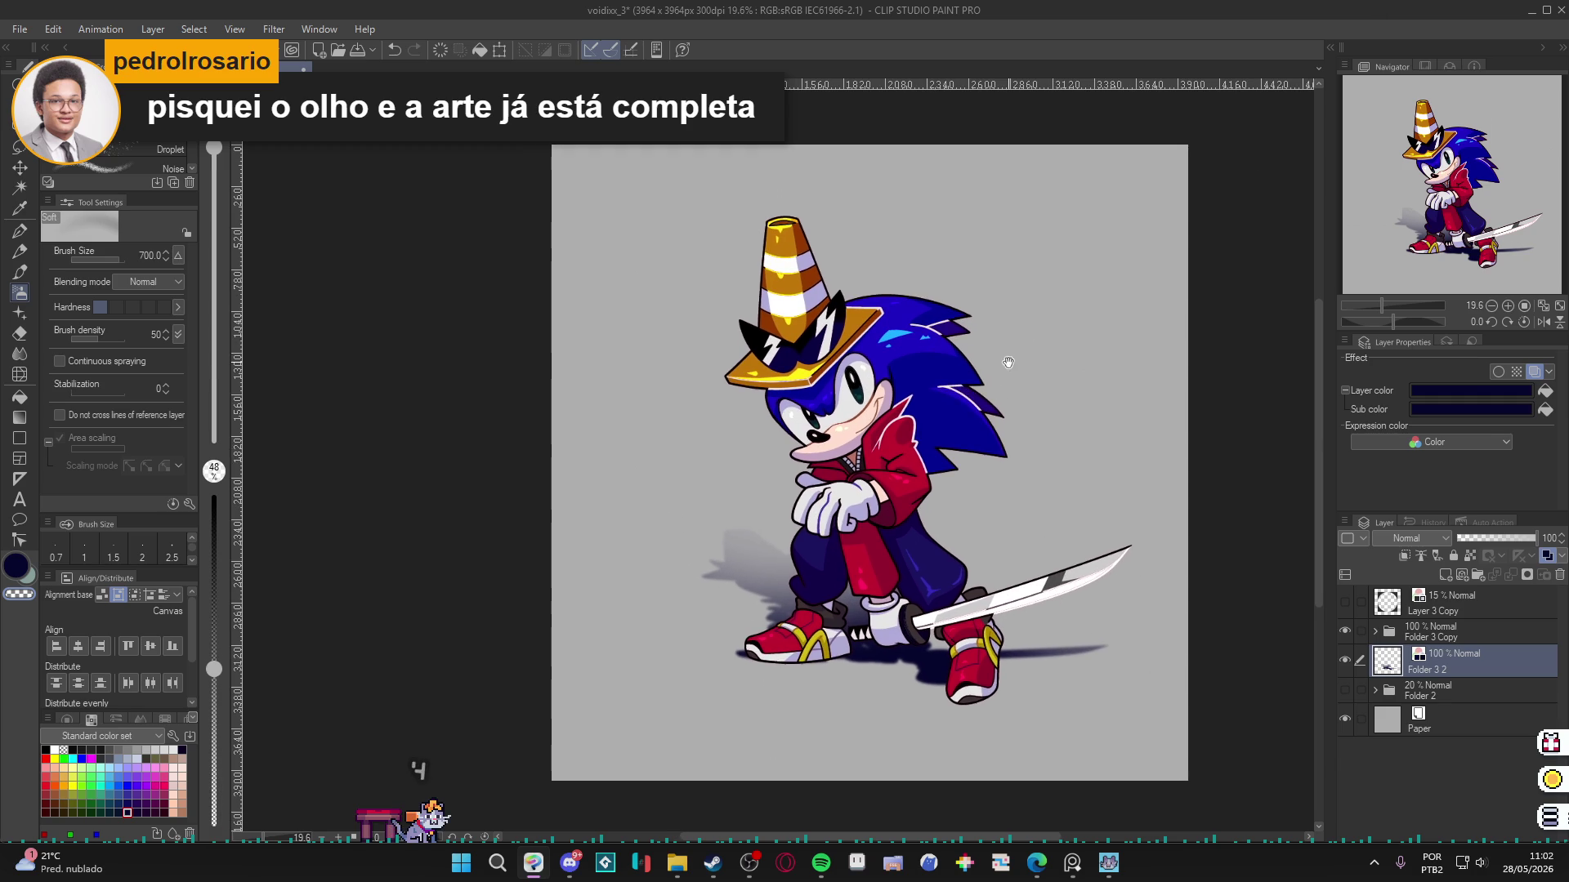
{"action": "left_click_drag", "start_coordinate": [1016, 374], "coordinate": [1002, 426]}
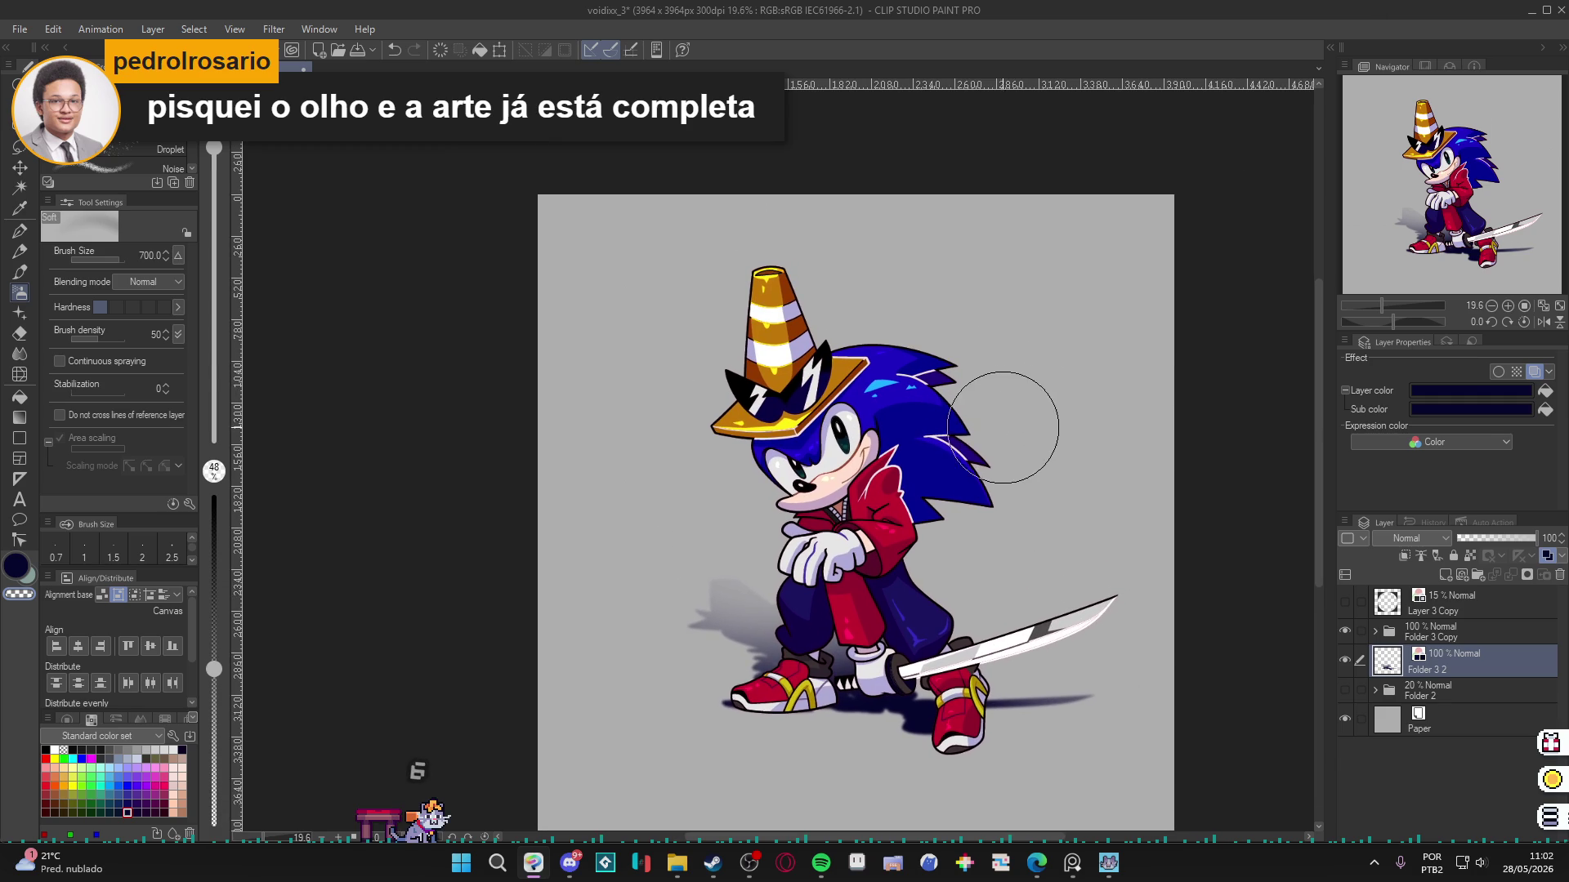
{"action": "left_click", "coordinate": [1430, 631], "text": "ctrl"}
{"action": "key", "text": "k"}
{"action": "key", "text": "Up"}
{"action": "key", "text": "Up"}
{"action": "key", "text": "Up"}
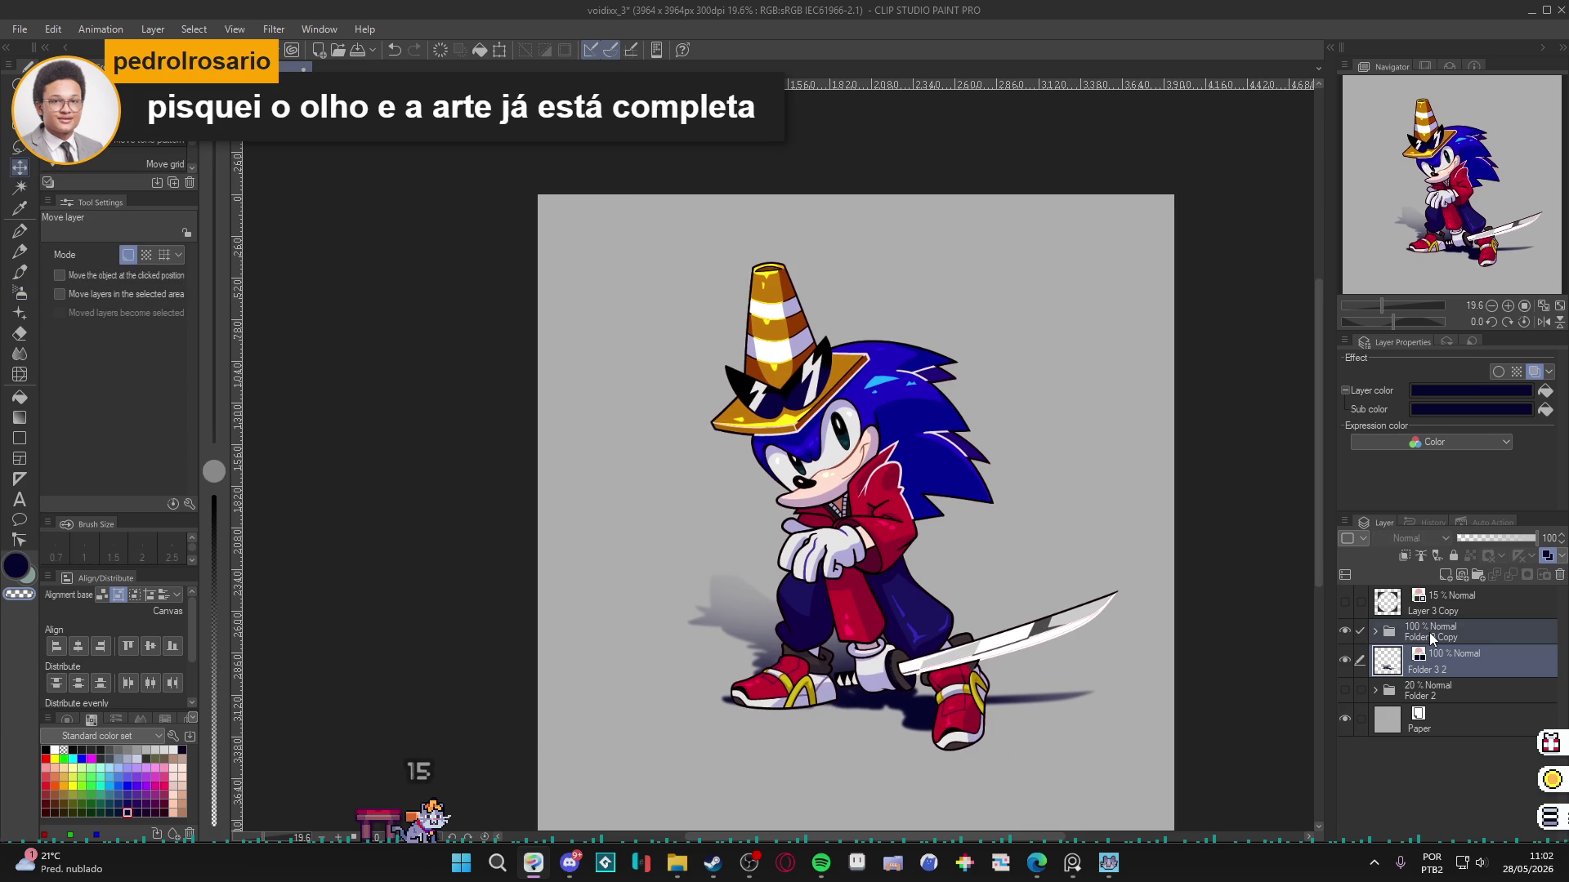
Select Folder 2 in the layer stack, then switch to the web browser.
{"action": "scroll", "coordinate": [967, 598], "scroll_direction": "down", "scroll_amount": 1}
{"action": "scroll", "coordinate": [966, 598], "scroll_direction": "up", "scroll_amount": 1}
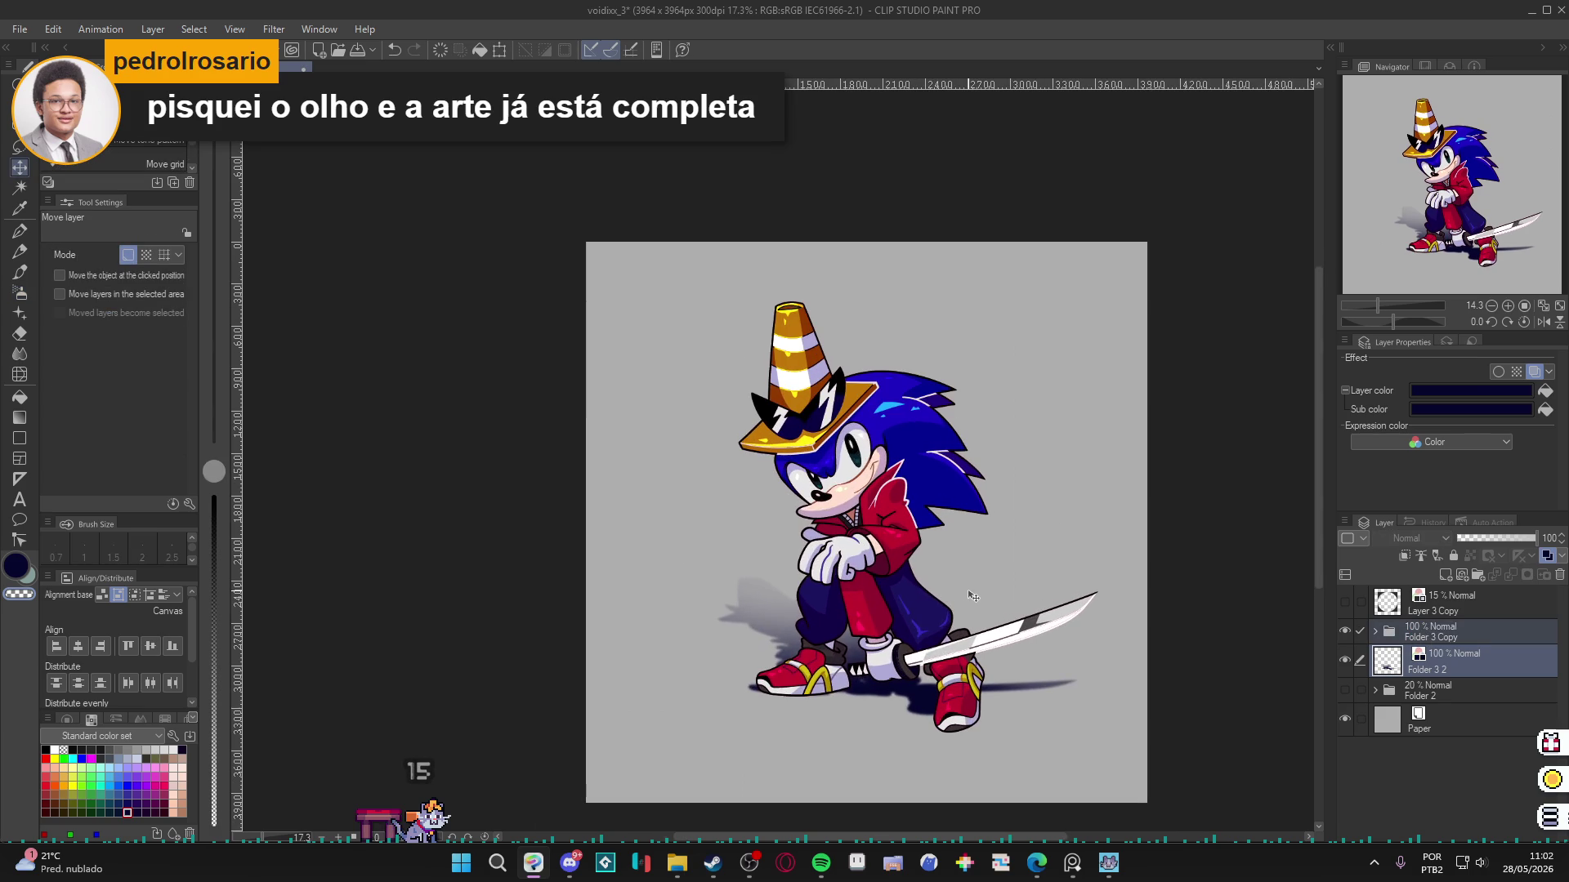
{"action": "left_click", "coordinate": [1428, 689]}
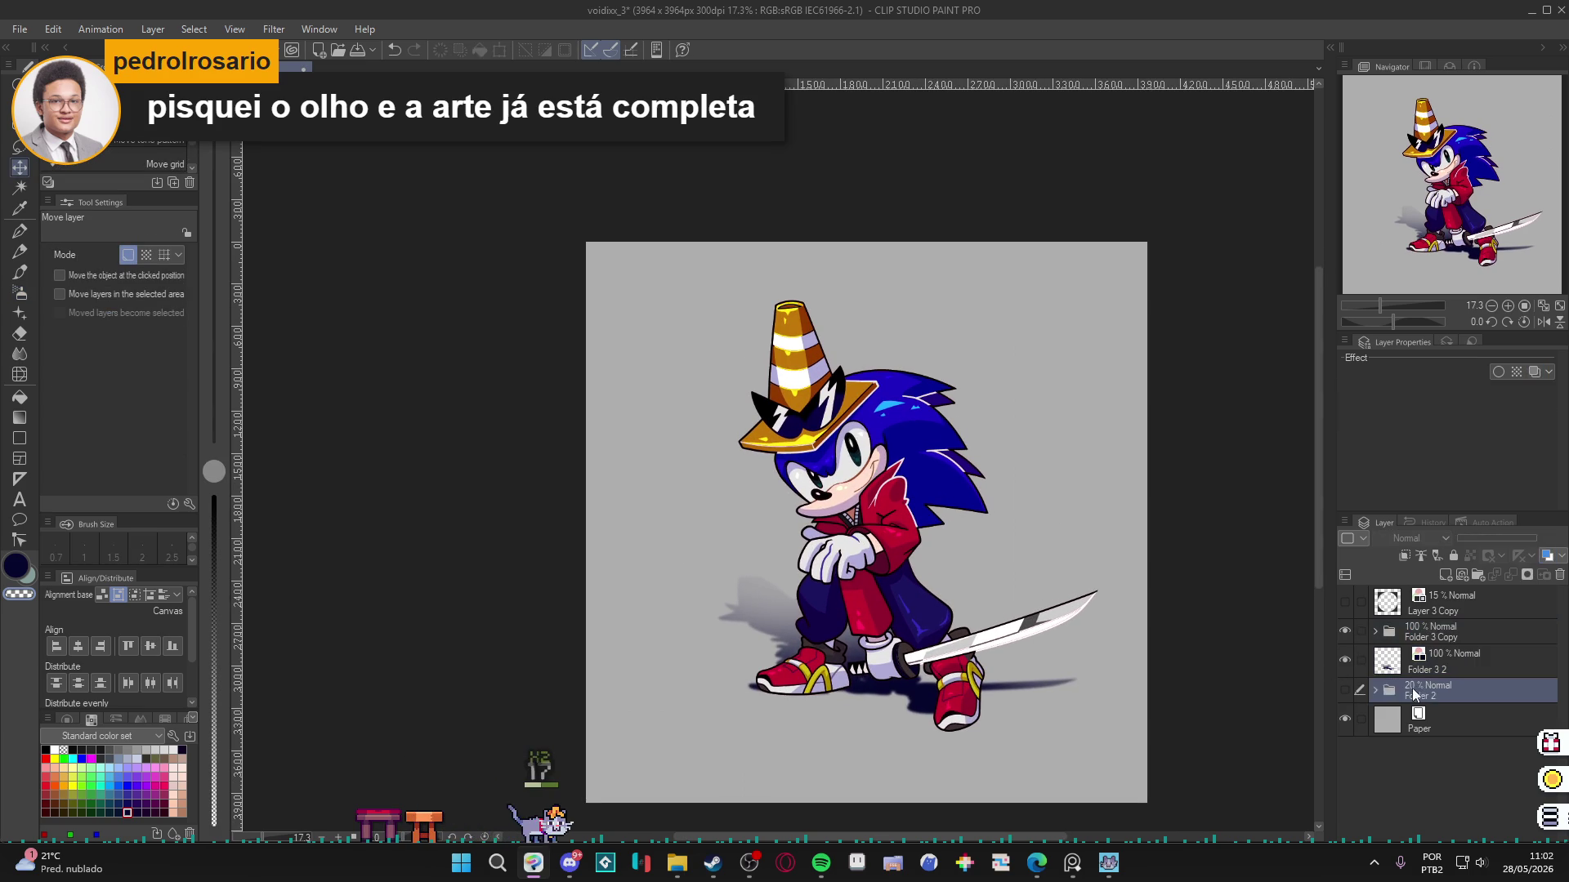
{"action": "mouse_move", "coordinate": [1023, 873]}
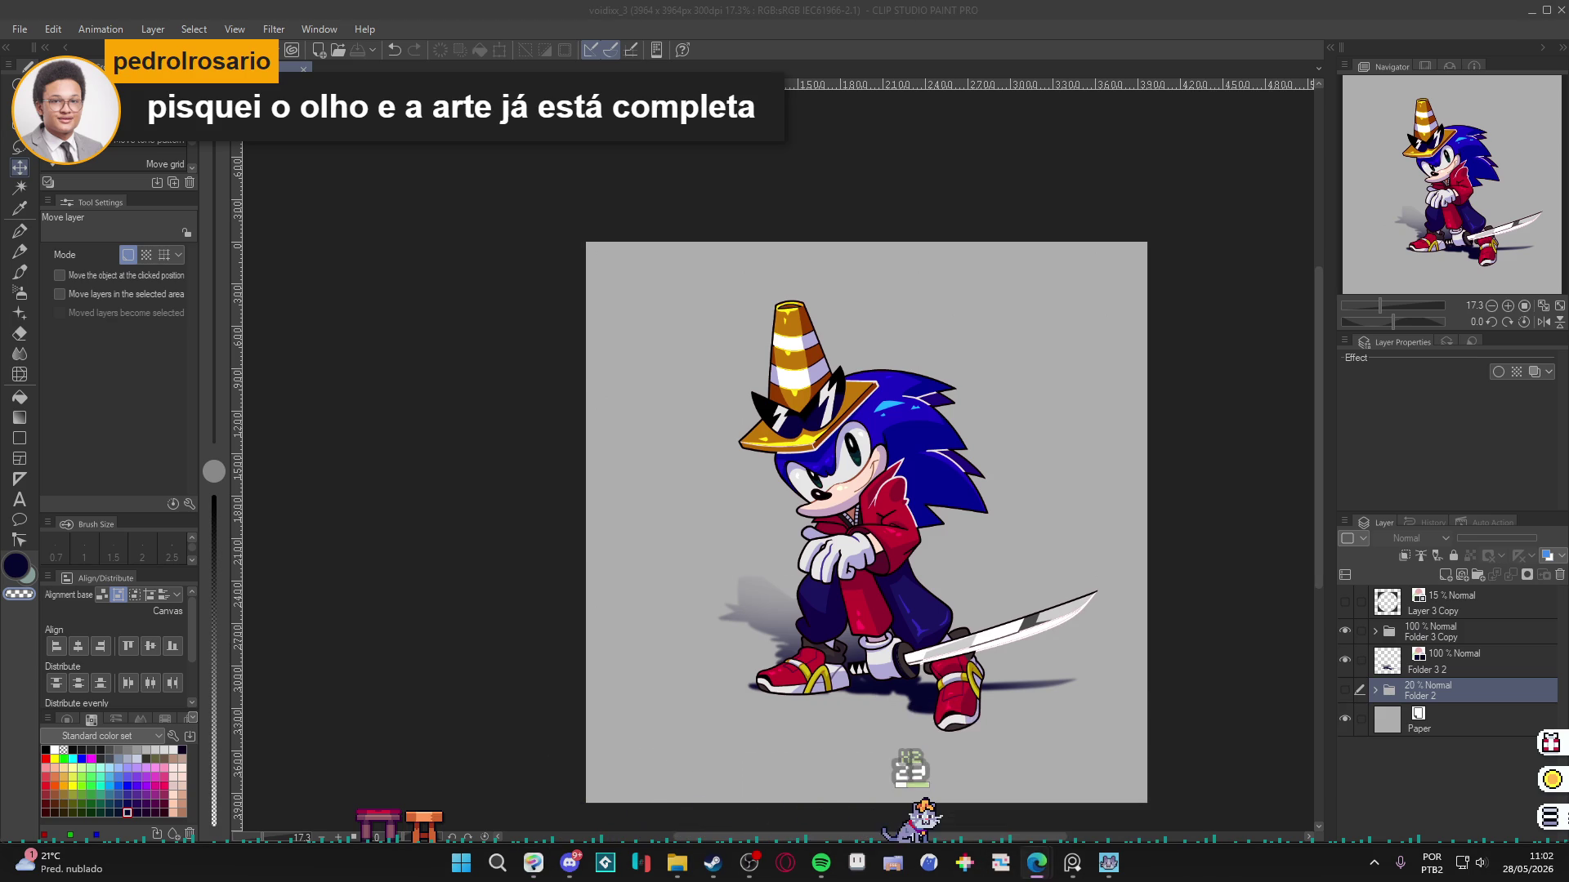
{"action": "key", "text": "alt+Tab"}
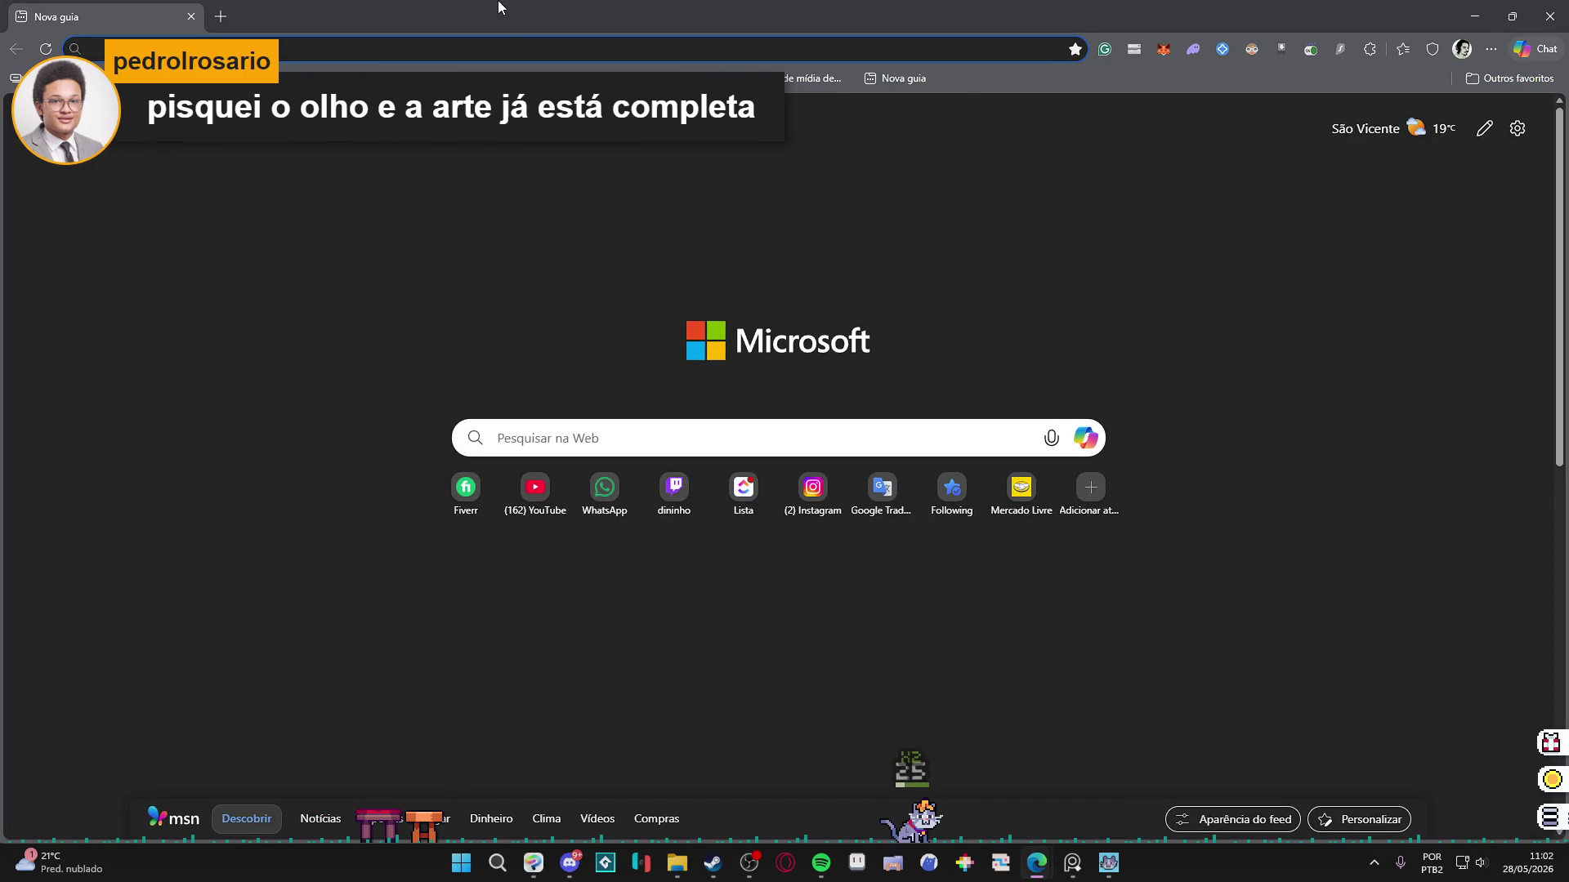
Search 'sonic' and browse the Google Images results.
{"action": "type", "text": "sonic"}
{"action": "key", "text": "Return"}
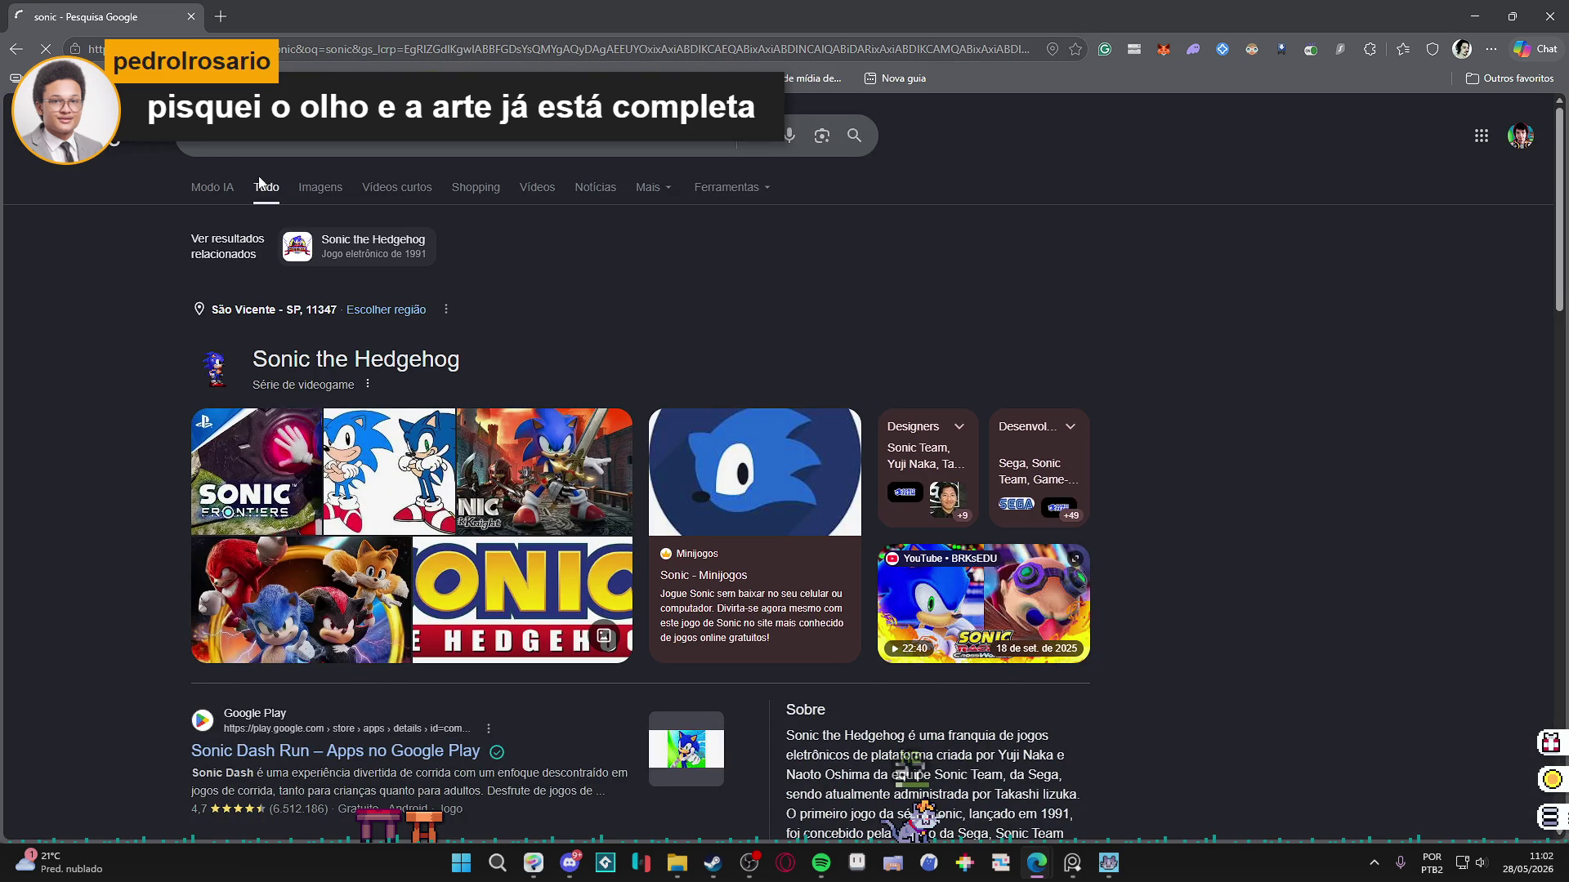
{"action": "left_click", "coordinate": [315, 196]}
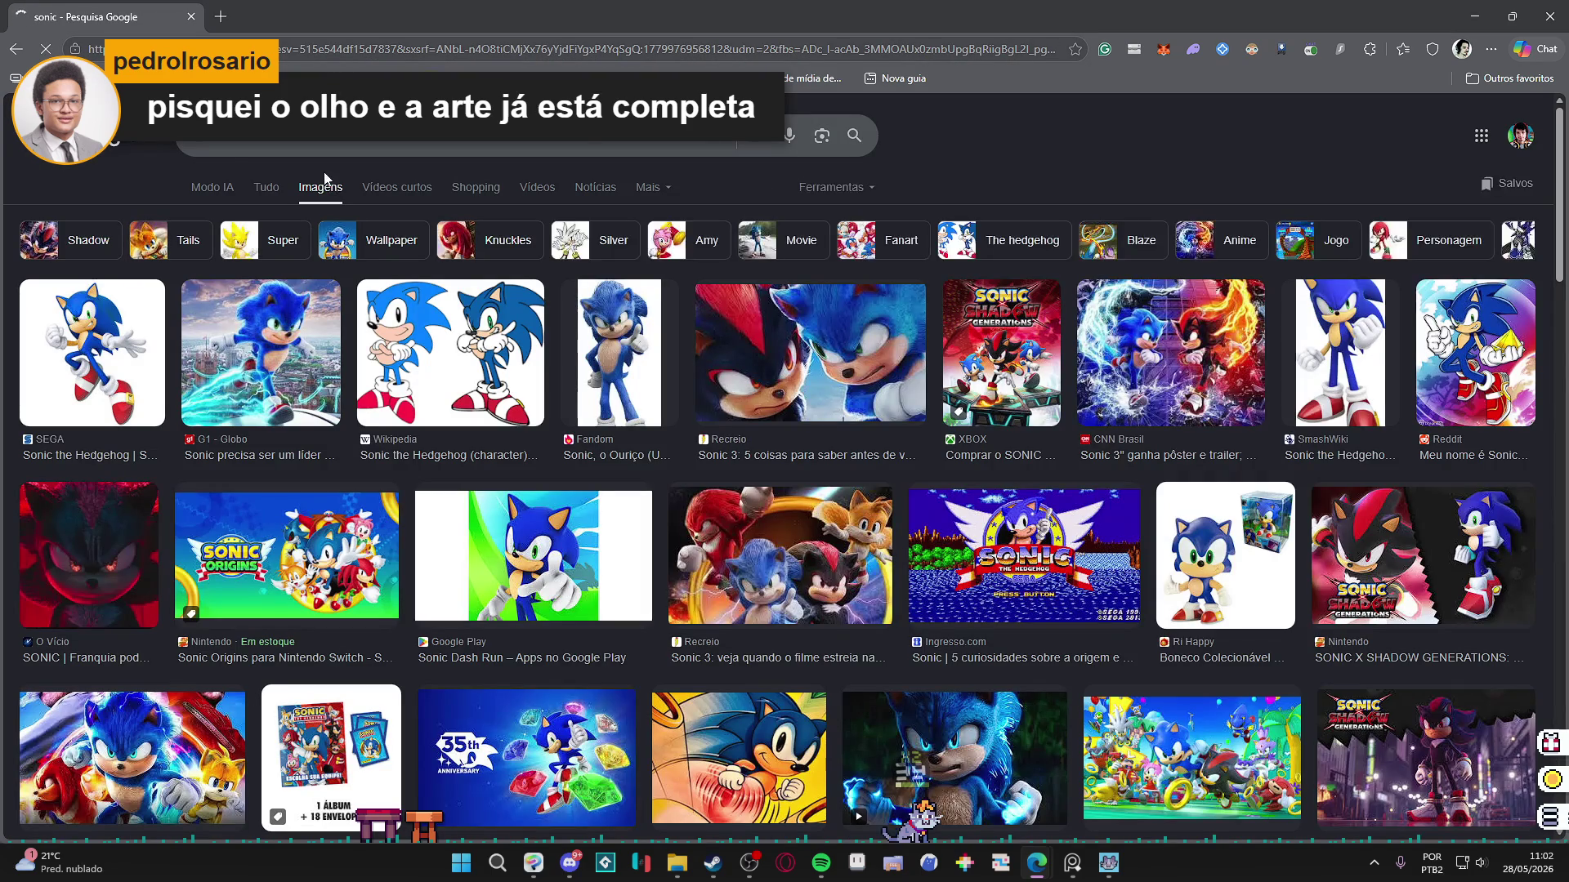
{"action": "scroll", "coordinate": [648, 357], "scroll_direction": "down", "scroll_amount": 7}
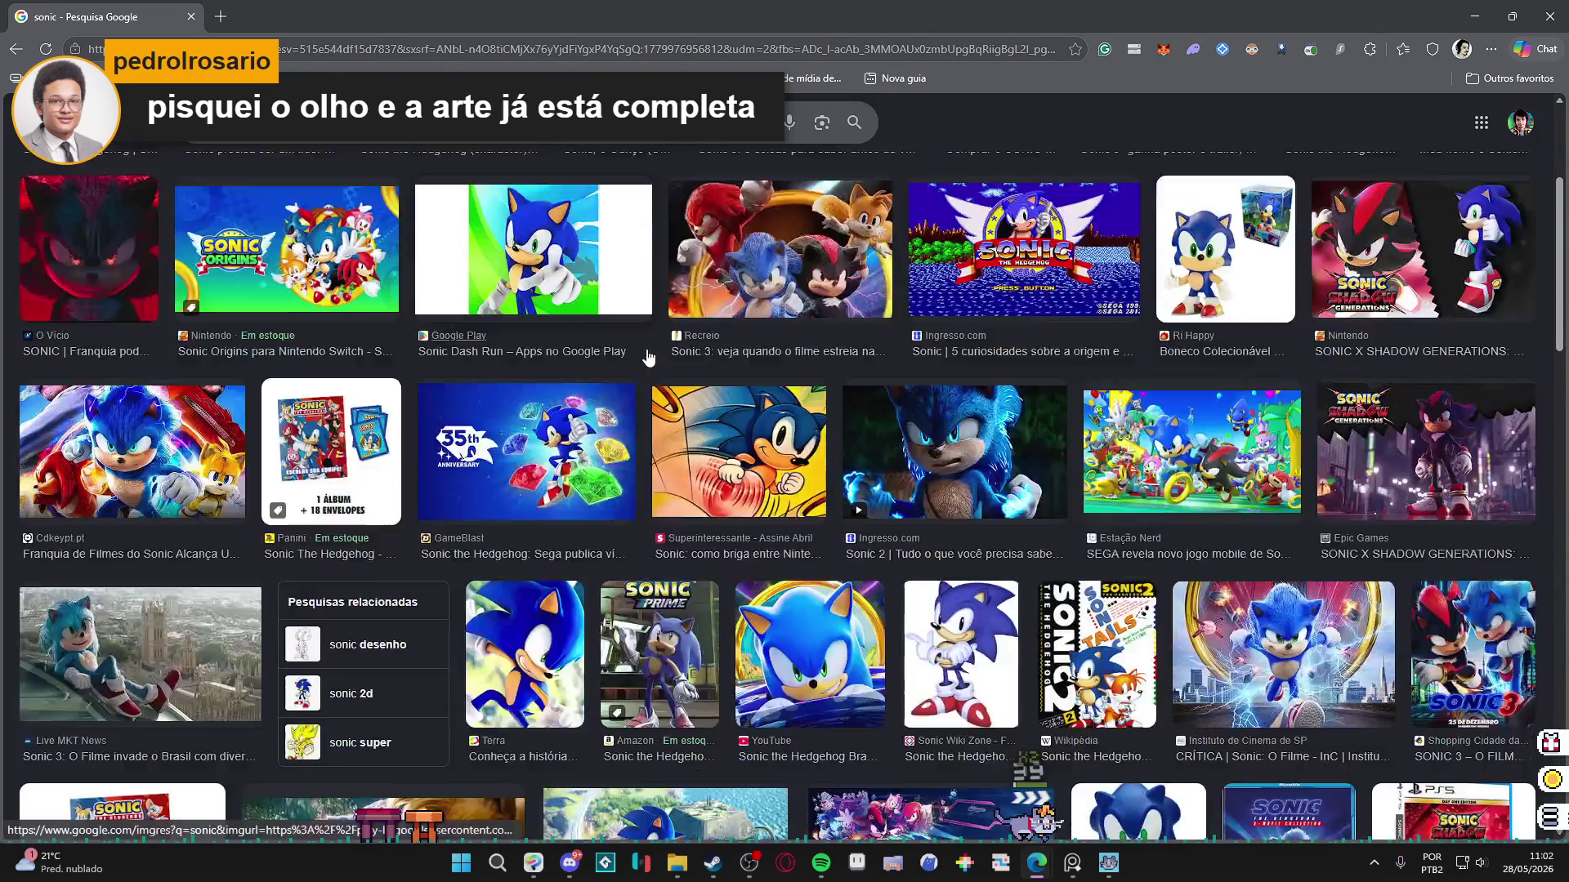
{"action": "scroll", "coordinate": [648, 357], "scroll_direction": "down", "scroll_amount": 4}
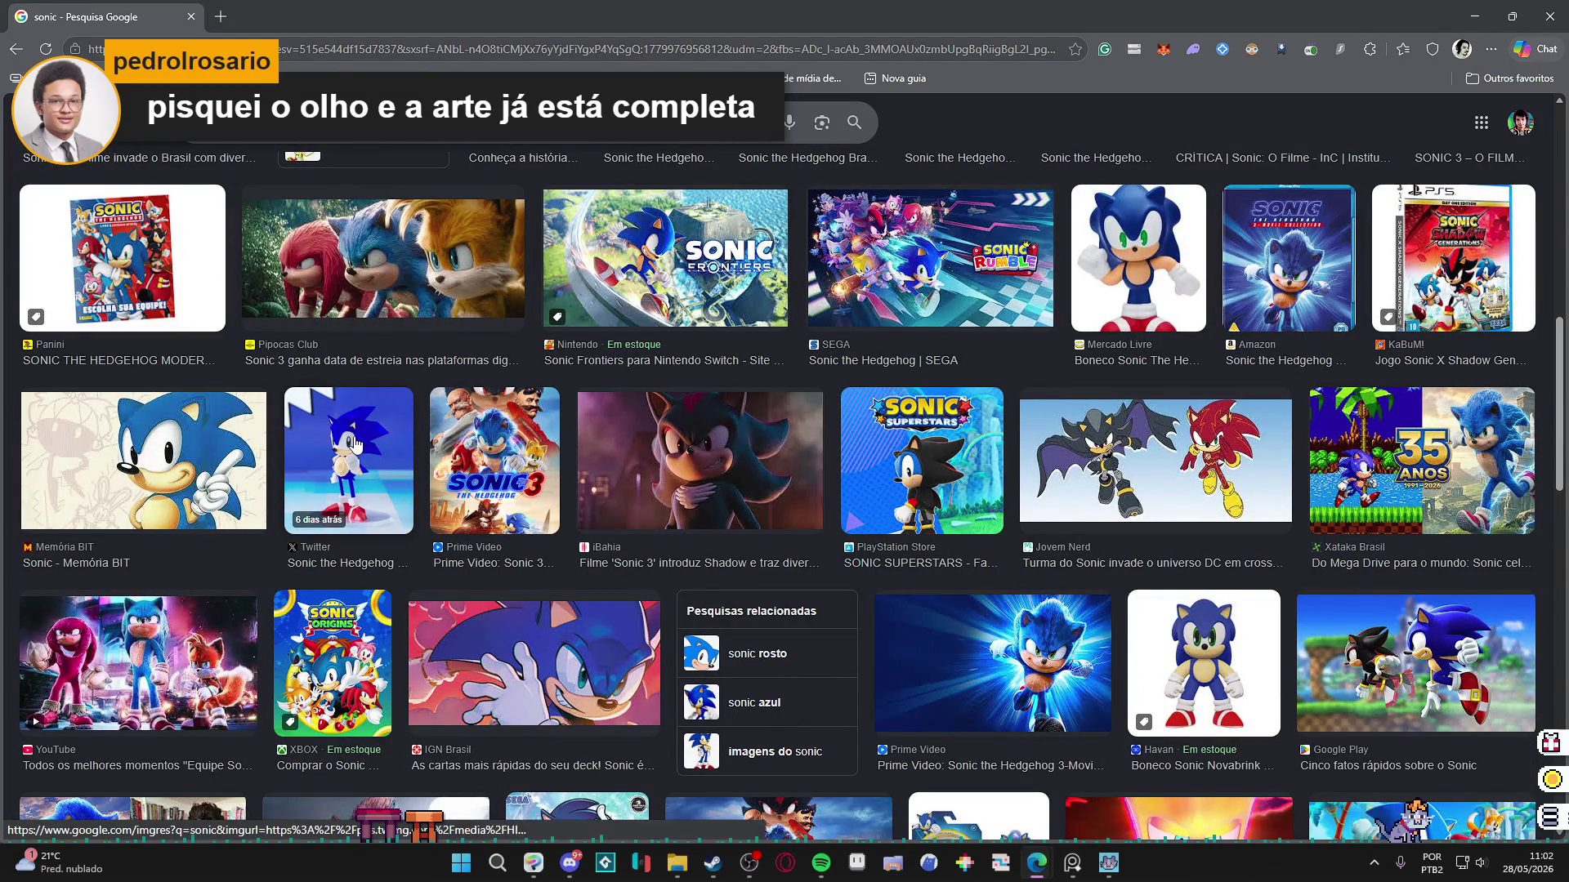
Preview the SONIC SUPERSTARS image larger, then close the preview.
{"action": "left_click", "coordinate": [932, 484]}
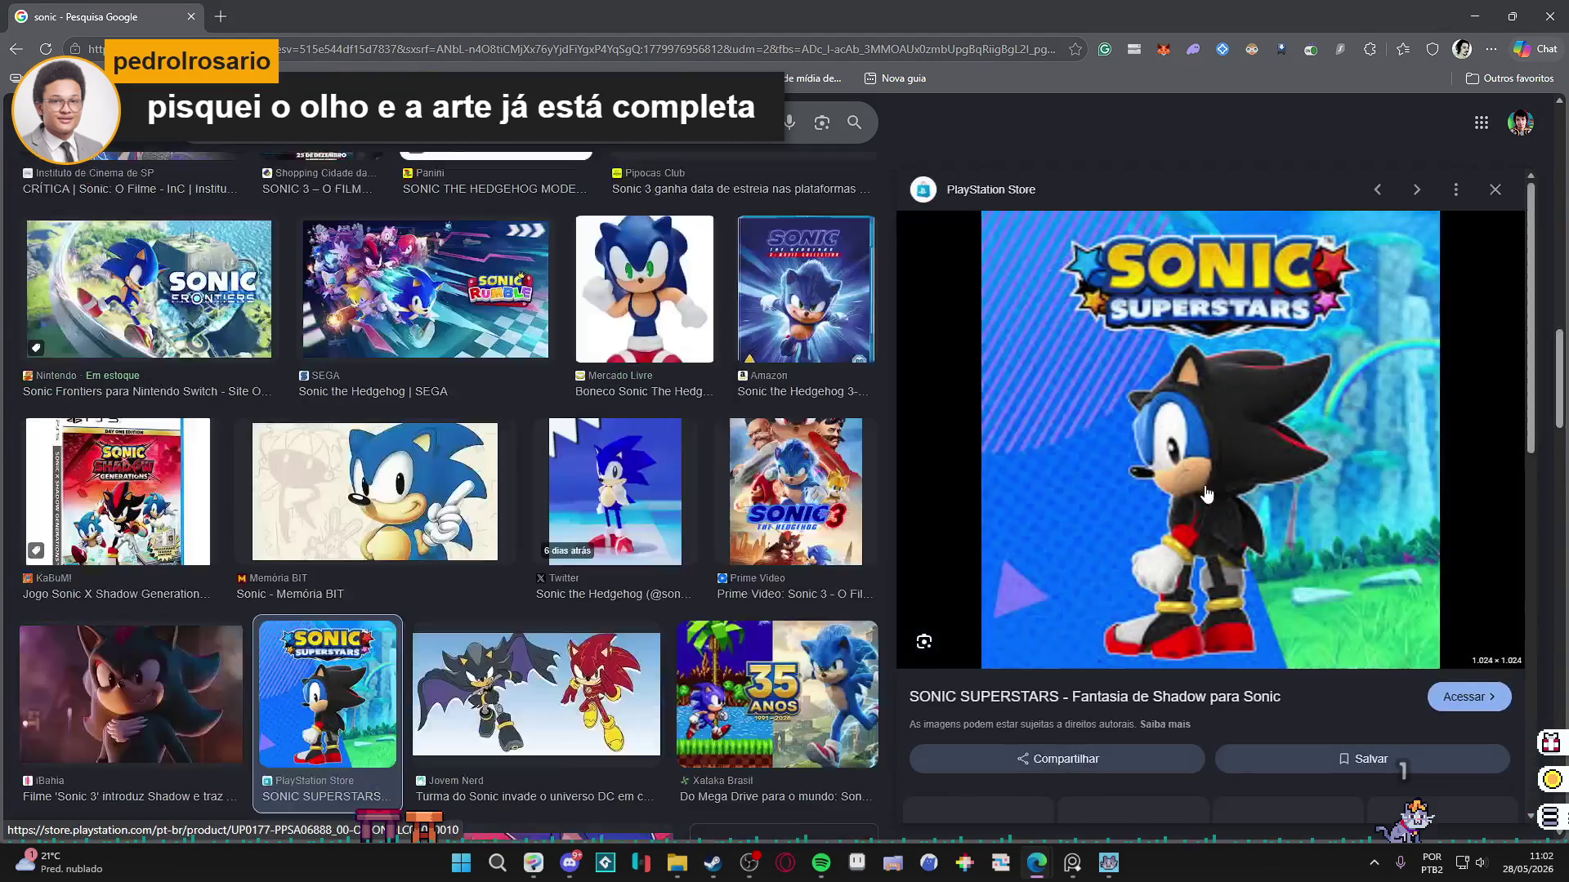
{"action": "scroll", "coordinate": [462, 400], "scroll_direction": "down", "scroll_amount": 5}
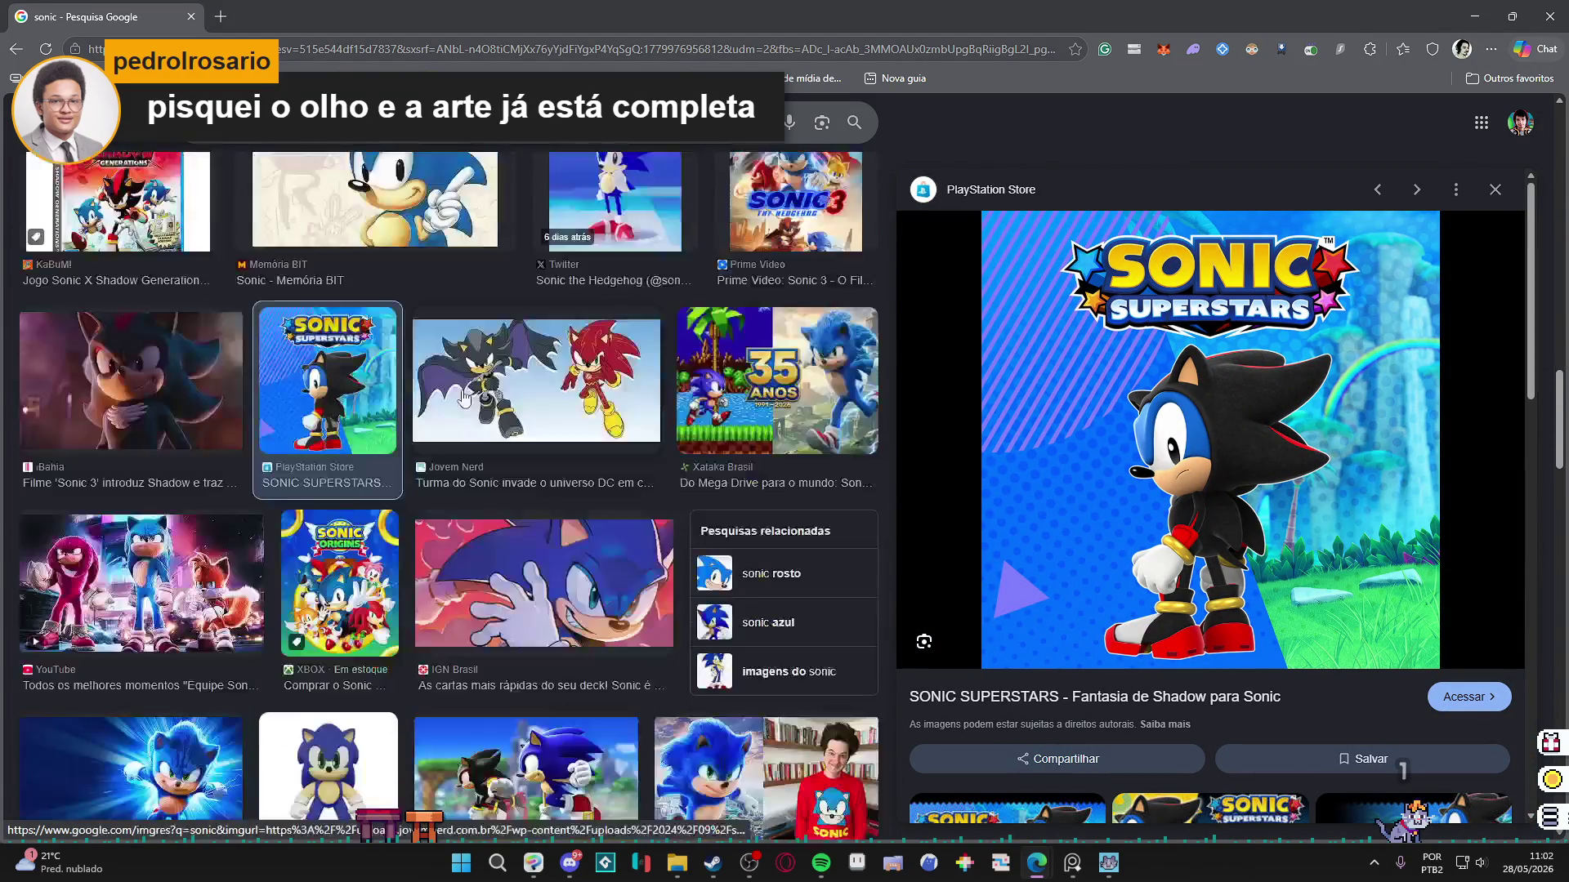
{"action": "scroll", "coordinate": [462, 400], "scroll_direction": "down", "scroll_amount": 3}
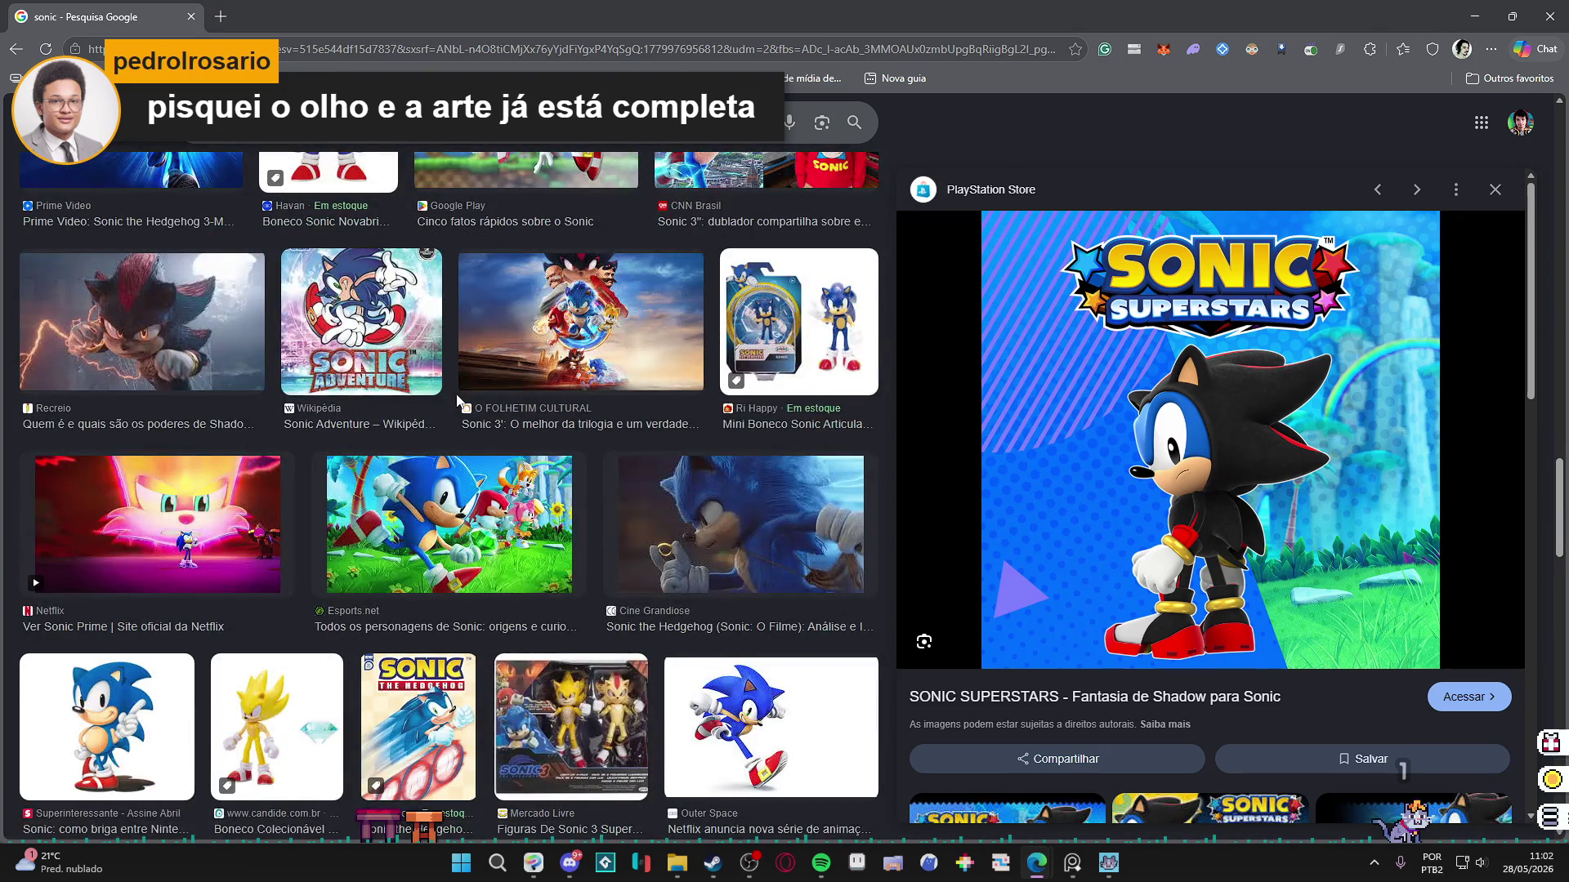
{"action": "scroll", "coordinate": [449, 404], "scroll_direction": "down", "scroll_amount": 5}
{"action": "scroll", "coordinate": [447, 407], "scroll_direction": "down", "scroll_amount": 8}
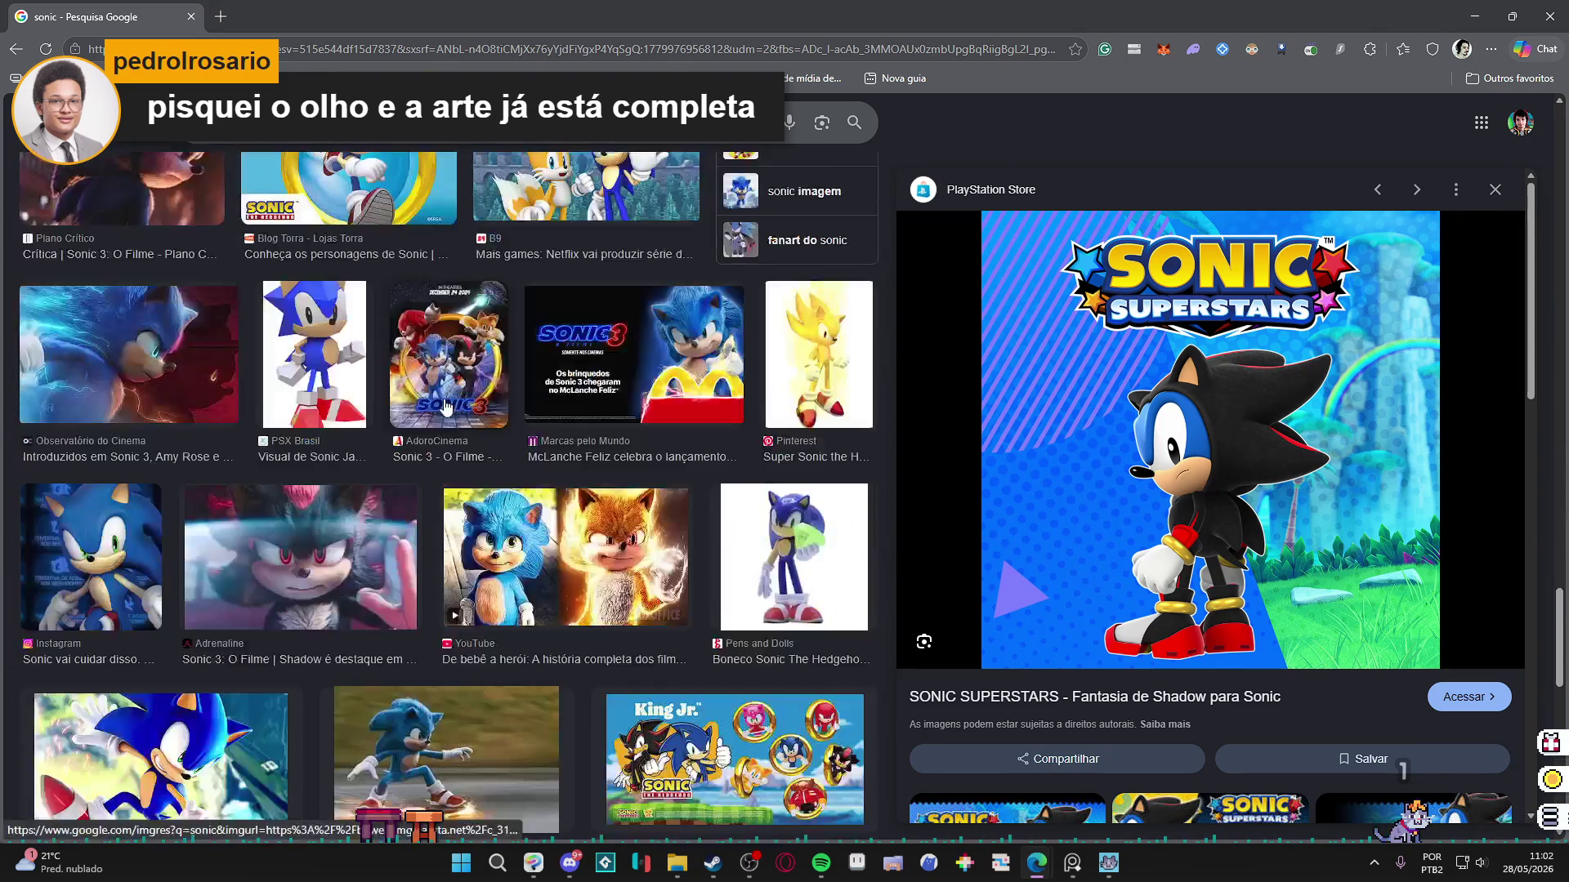
{"action": "scroll", "coordinate": [445, 407], "scroll_direction": "up", "scroll_amount": 10}
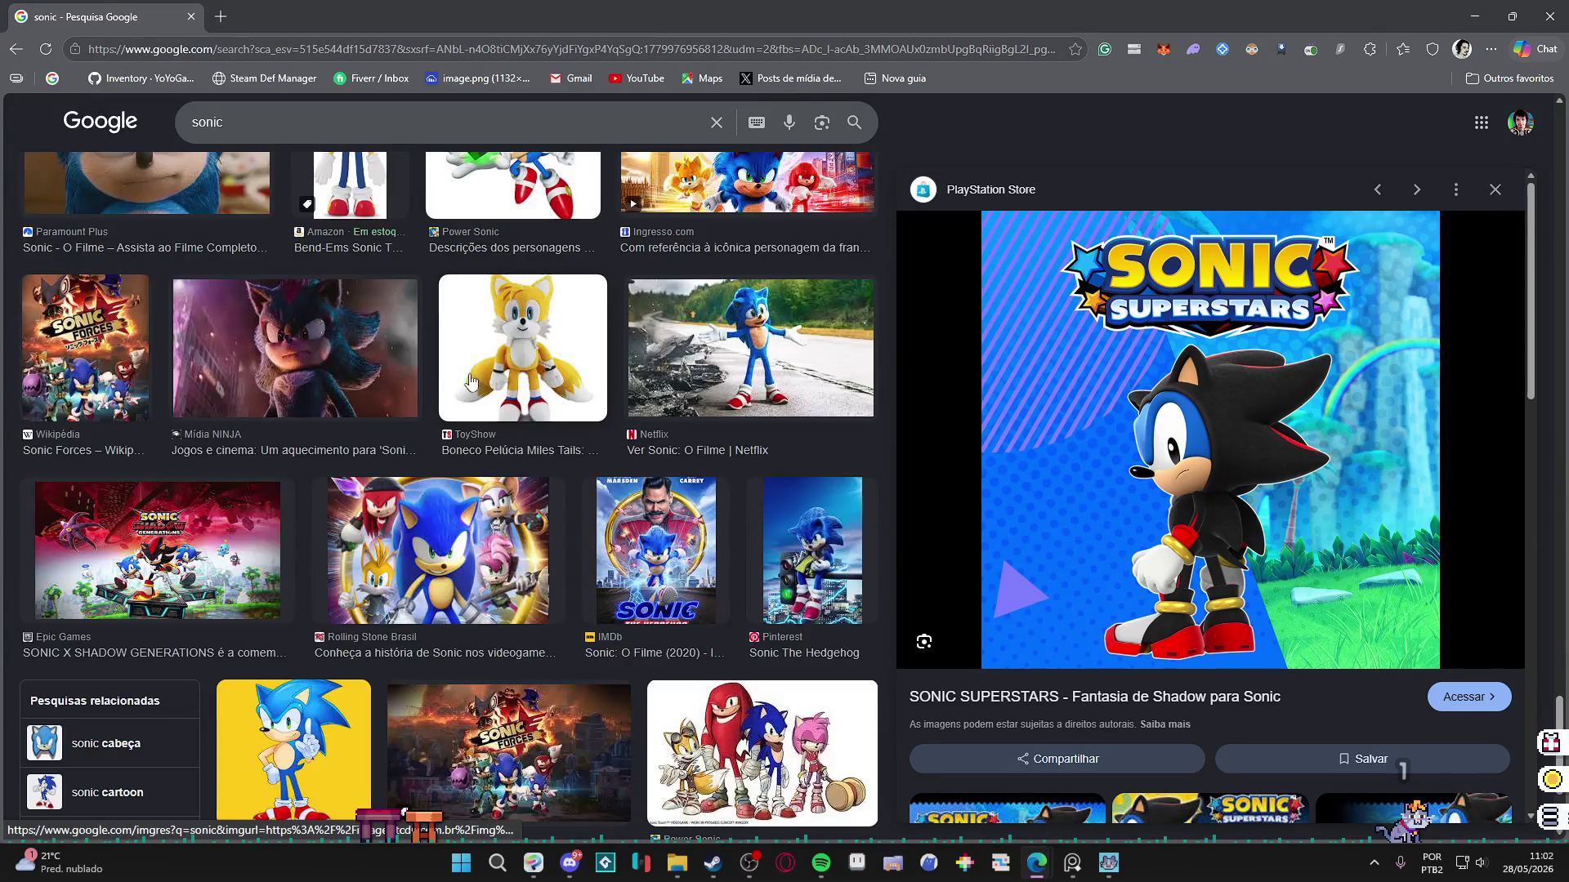
{"action": "left_click", "coordinate": [1495, 189]}
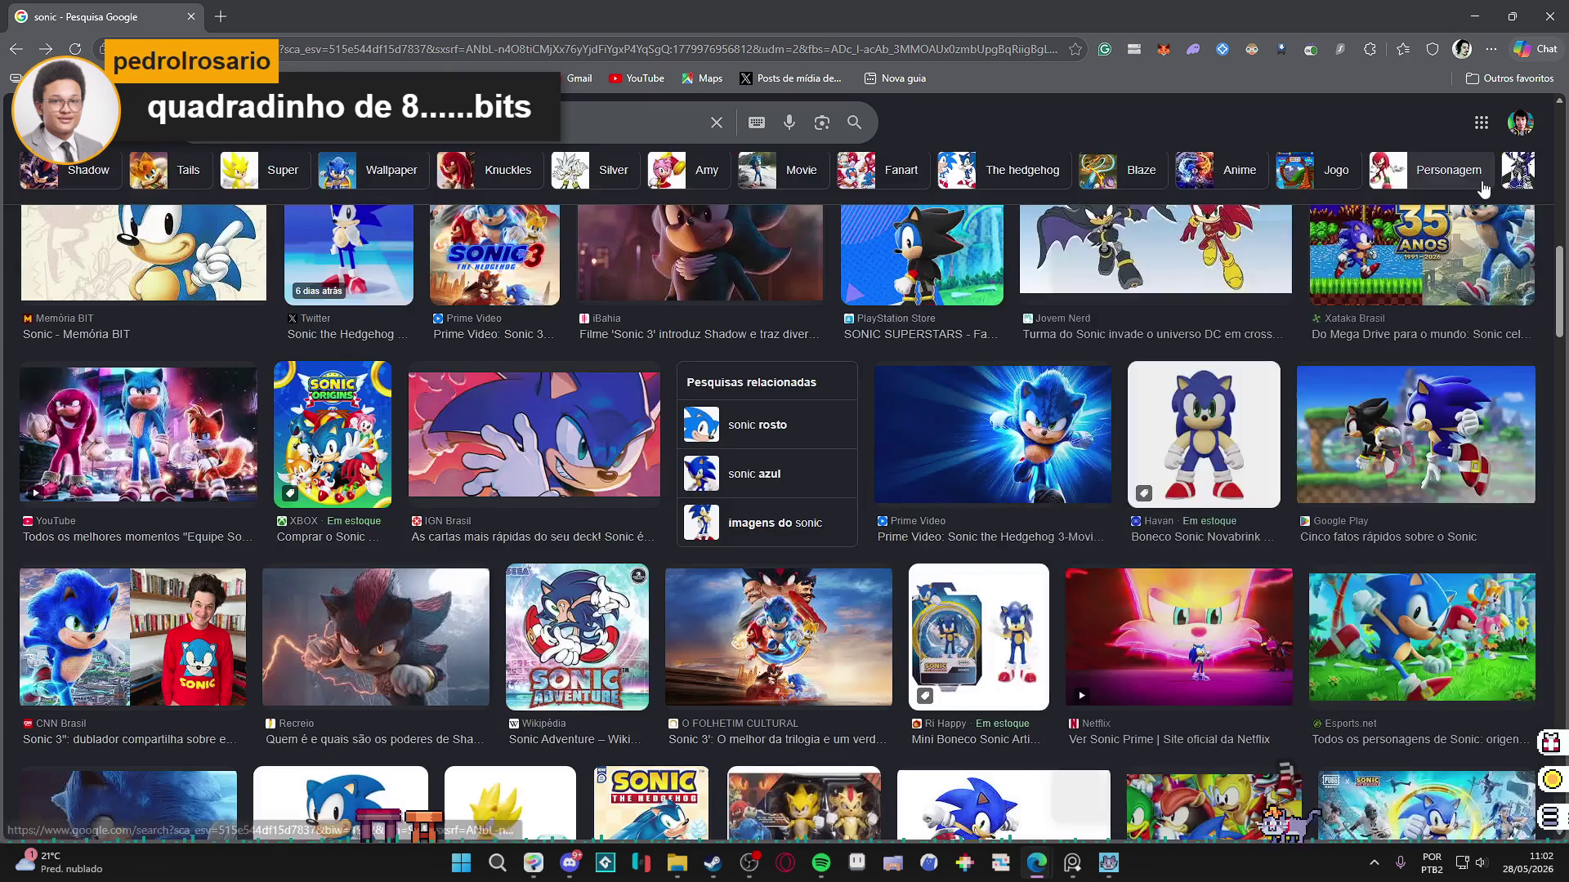
{"action": "scroll", "coordinate": [1004, 488], "scroll_direction": "down", "scroll_amount": 10}
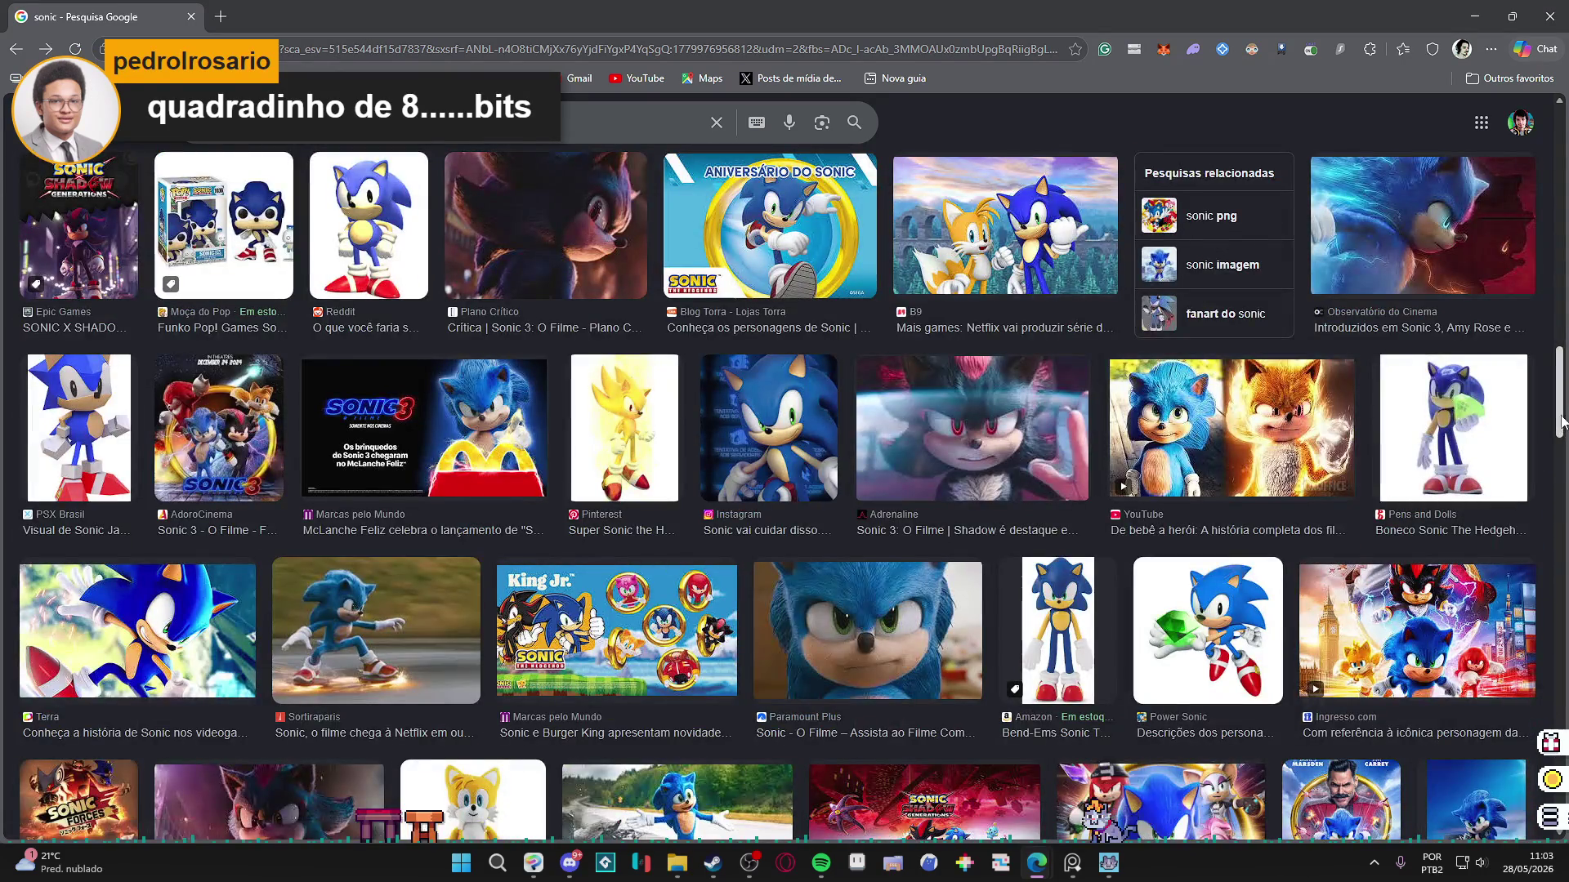
{"action": "scroll", "coordinate": [1550, 491], "scroll_direction": "up", "scroll_amount": 5}
{"action": "scroll", "coordinate": [1549, 491], "scroll_direction": "up", "scroll_amount": 10}
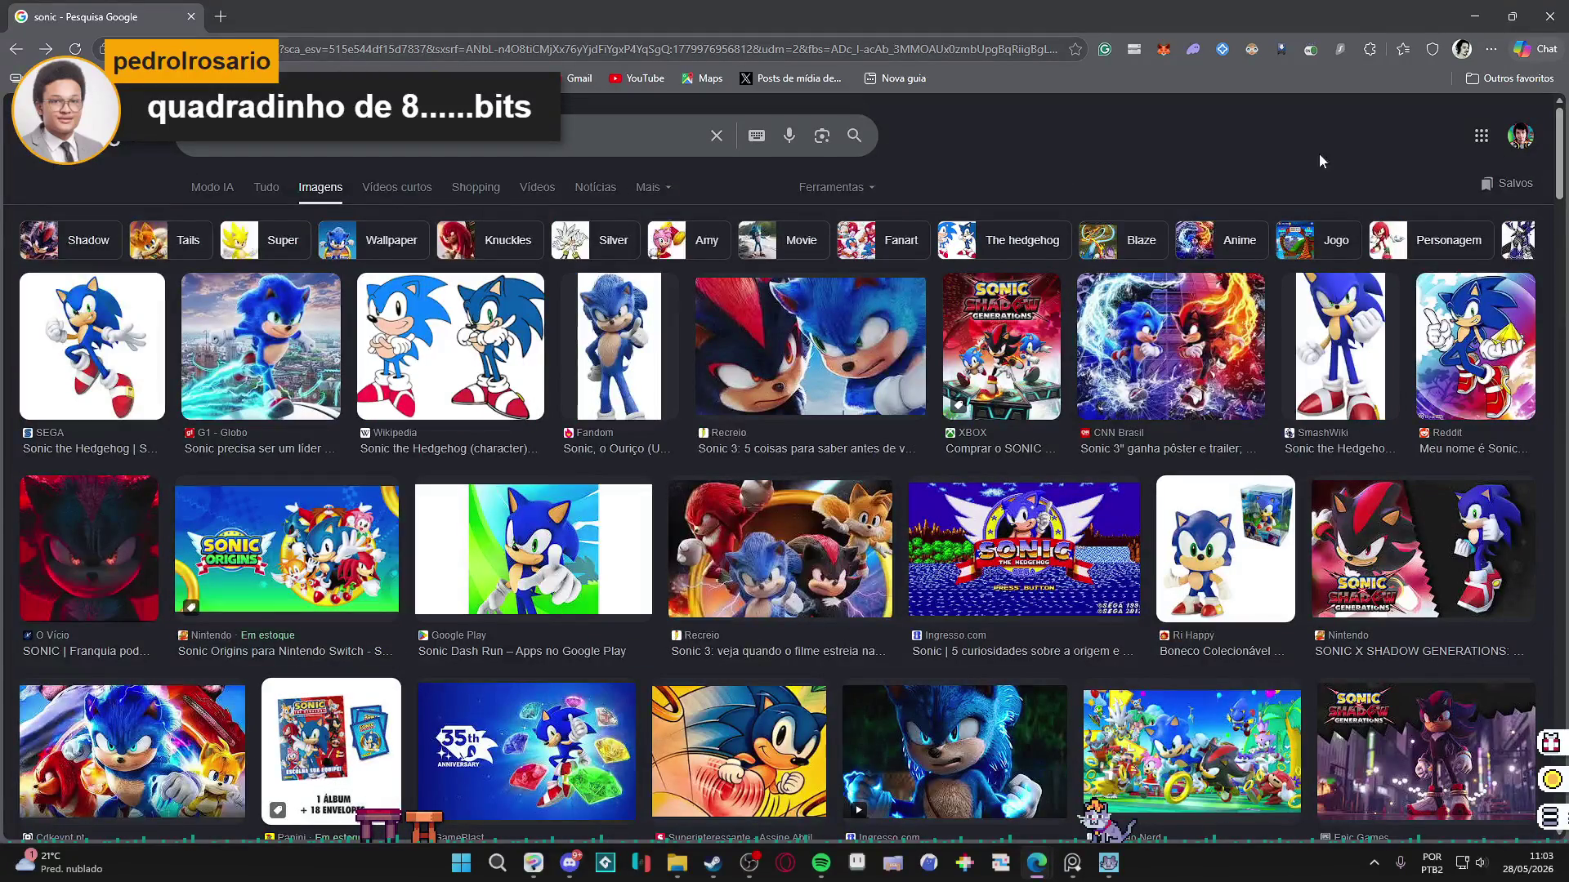
Change the query to 'sonic mega drive' and run the search.
{"action": "left_click", "coordinate": [495, 150]}
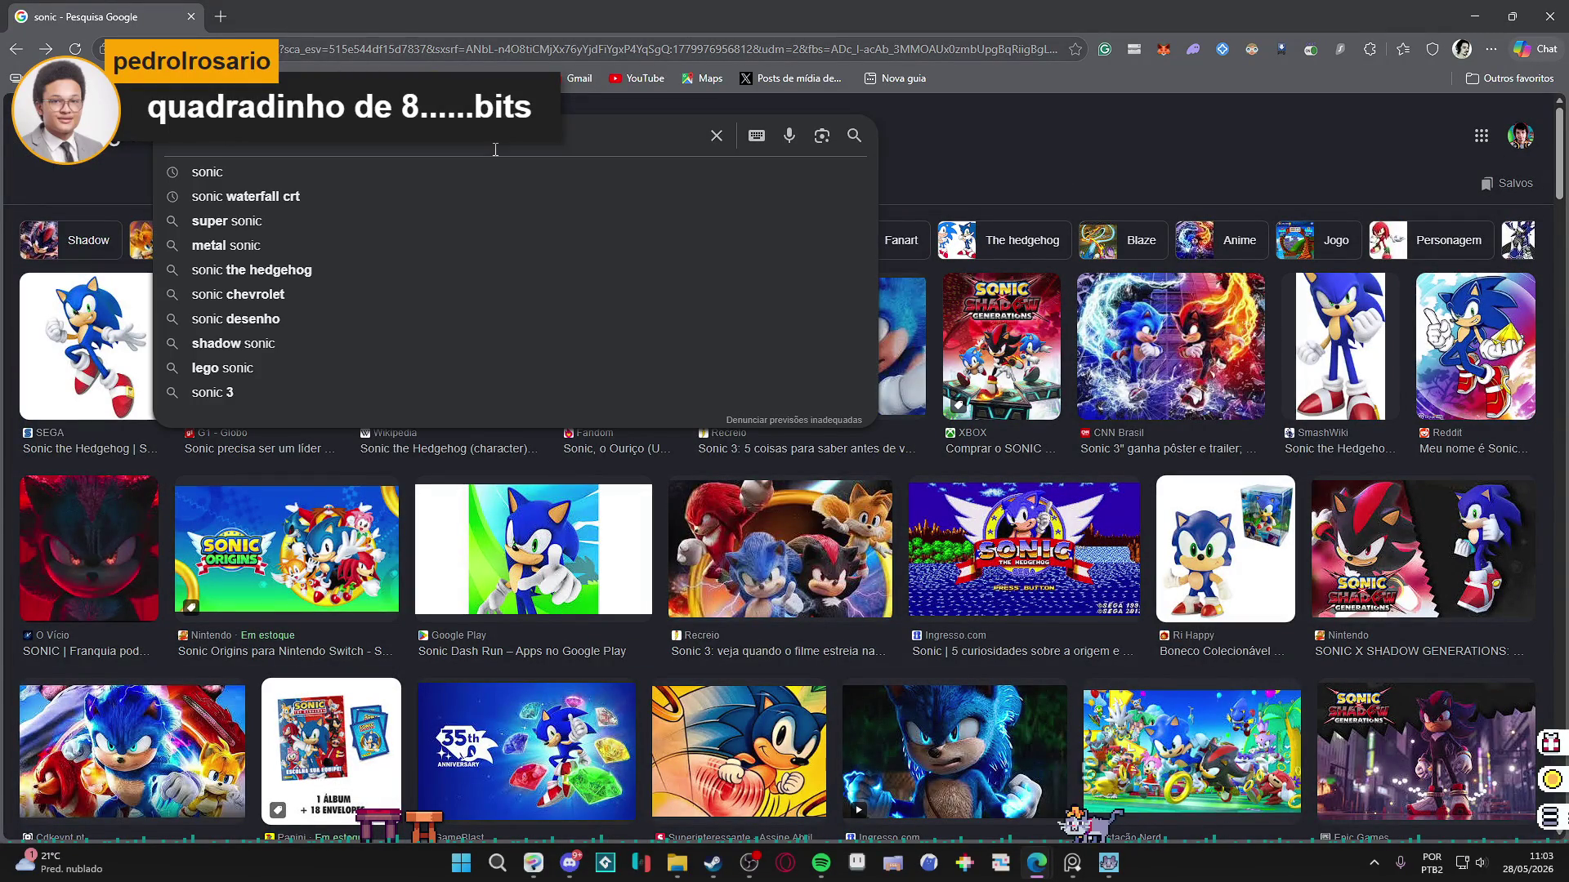
{"action": "type", "text": "mega"}
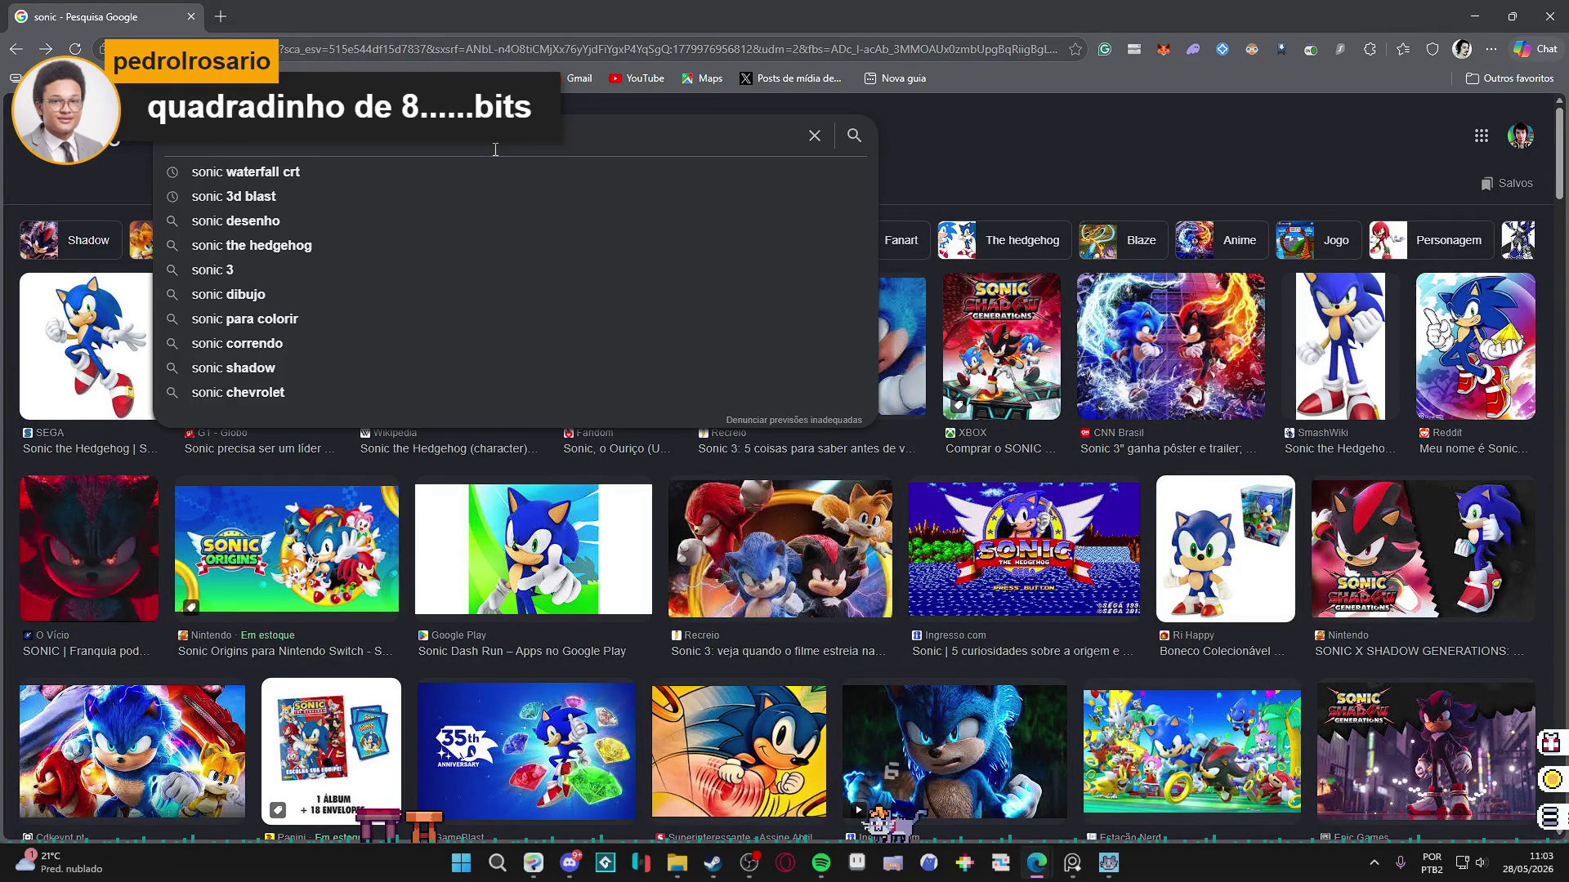
{"action": "key", "text": "Return"}
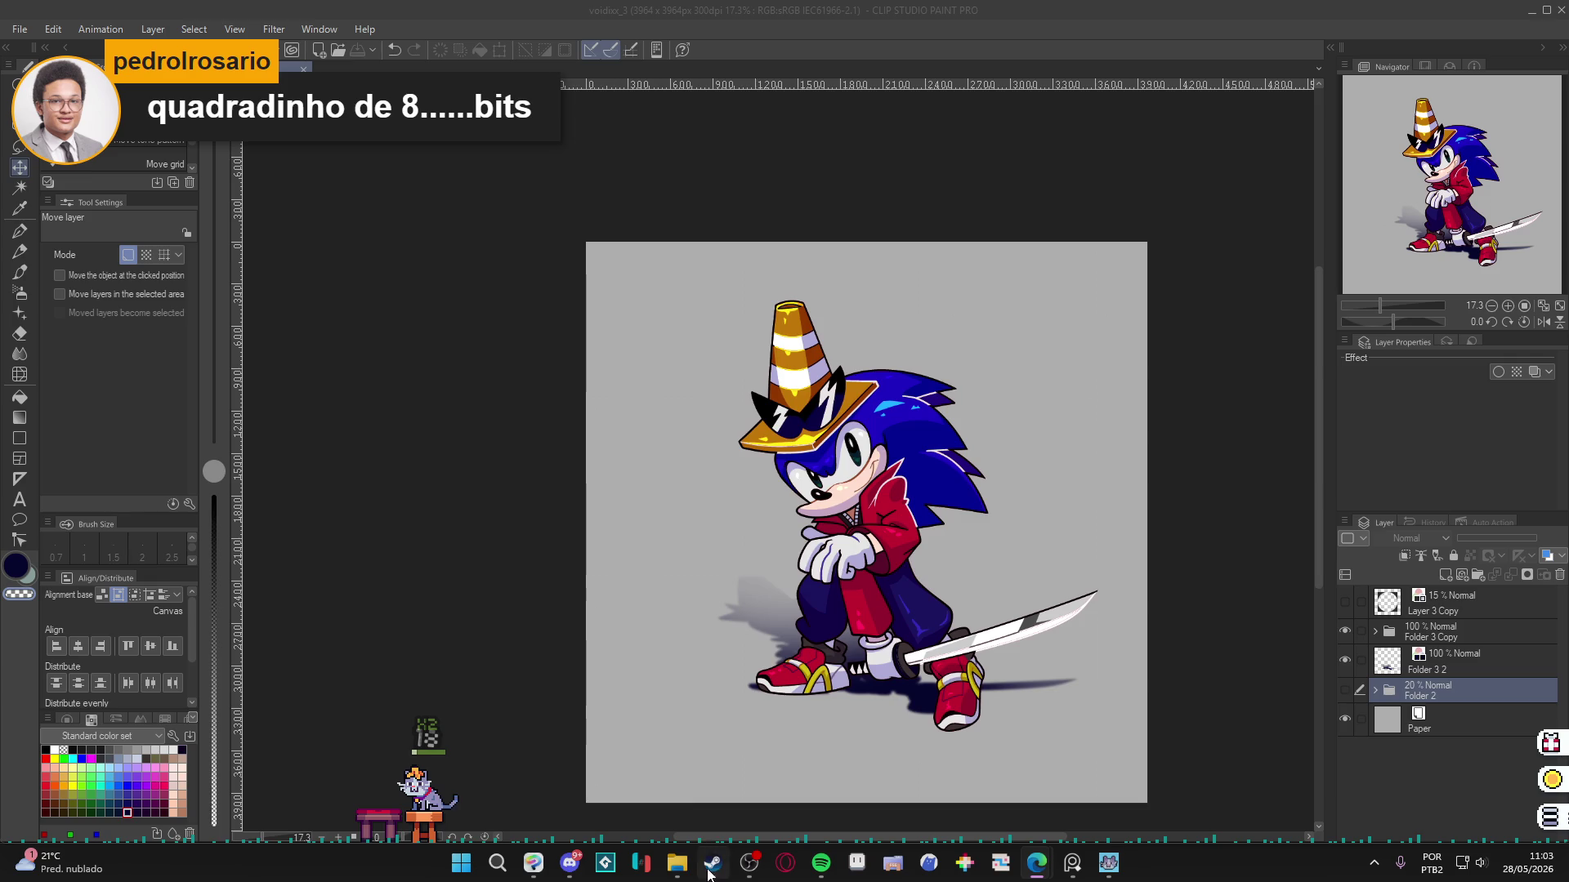
{"action": "left_click", "coordinate": [676, 863]}
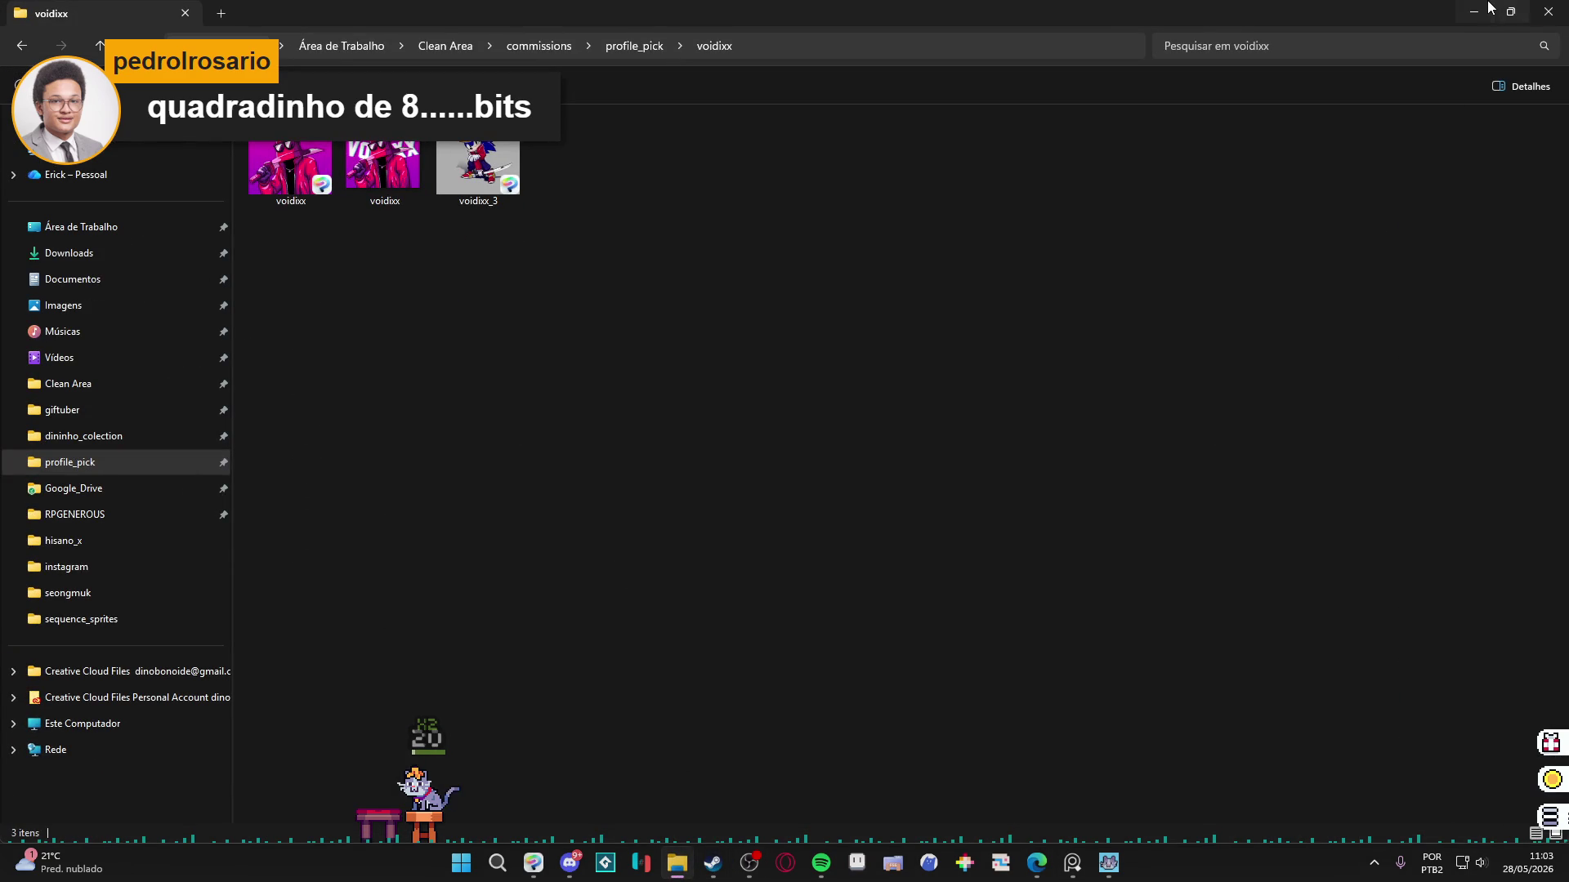
{"action": "left_click", "coordinate": [1486, 7]}
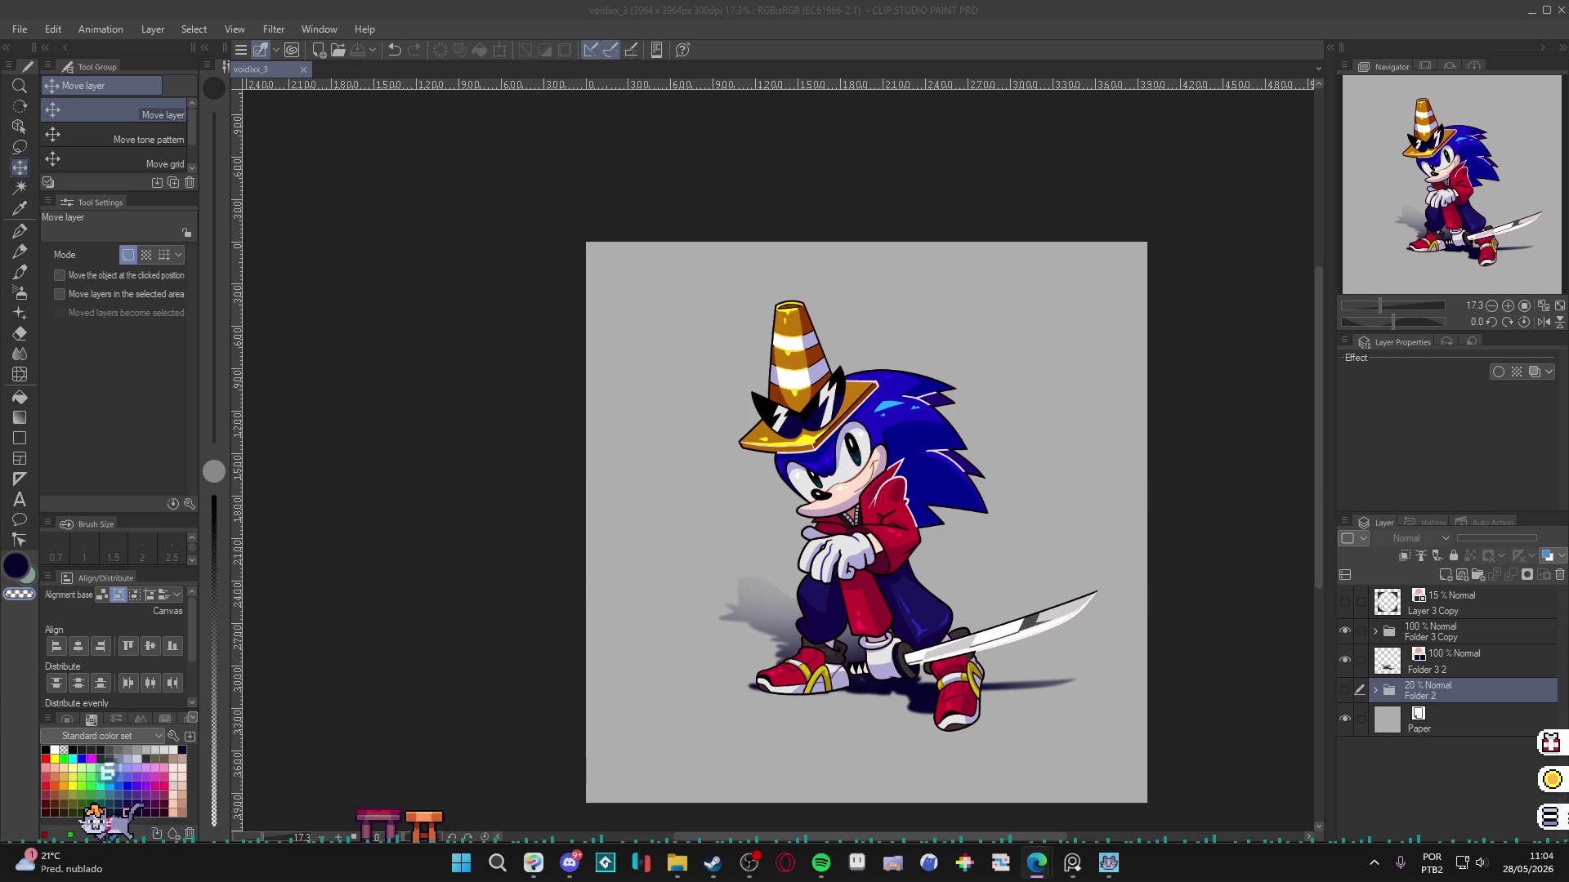
Create blank Layer 3 above Folder 2 and pick a light blue palette swatch as the drawing colour.
{"action": "left_click", "coordinate": [546, 402]}
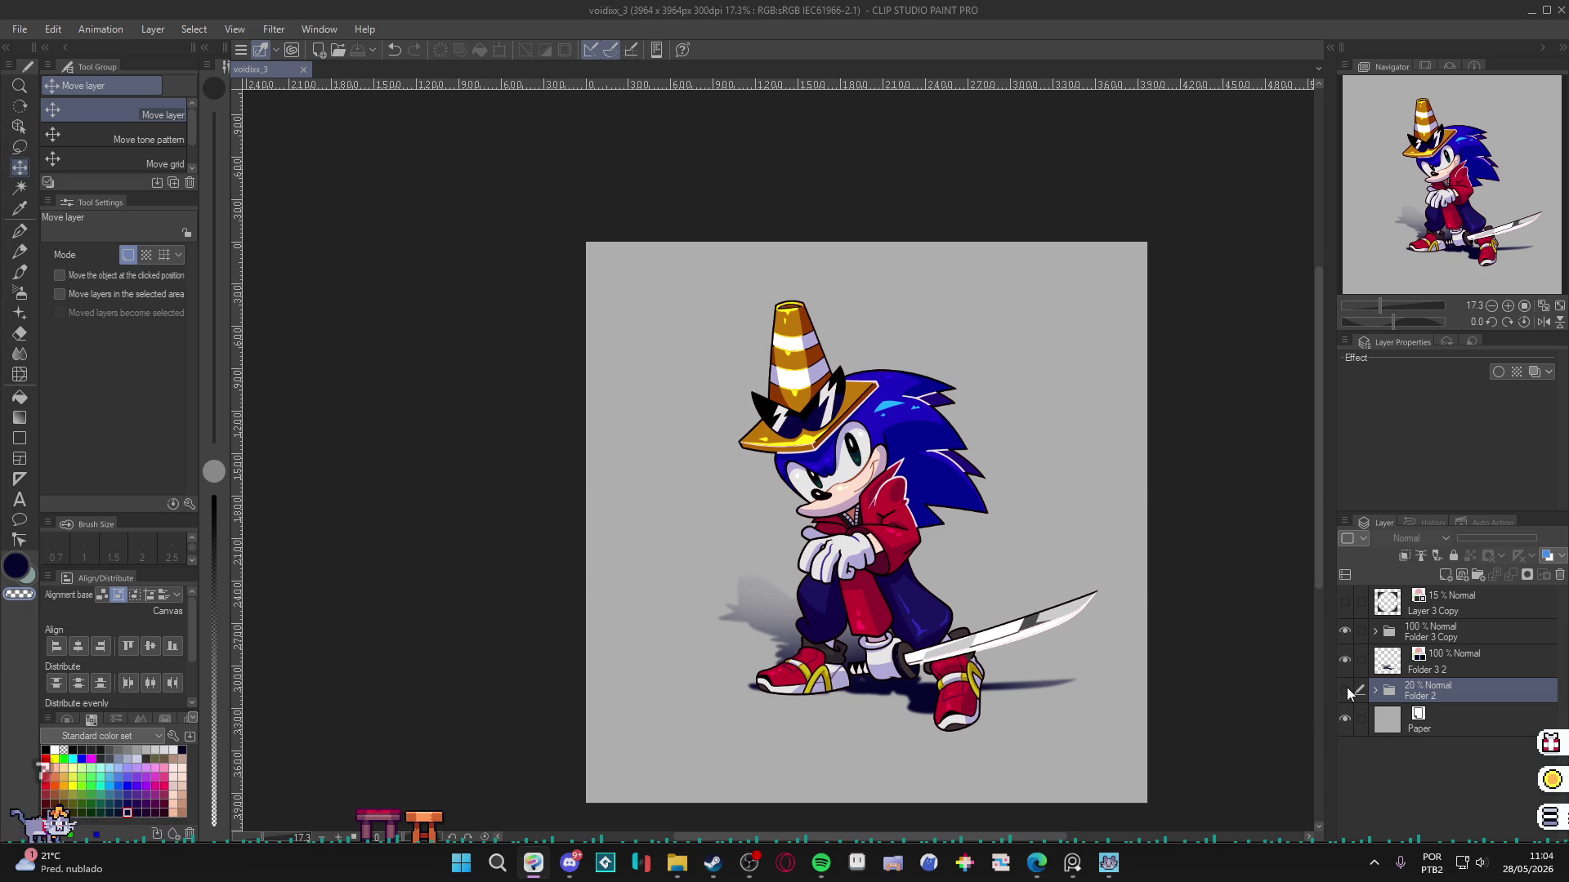
{"action": "key", "text": "ctrl+shift+n"}
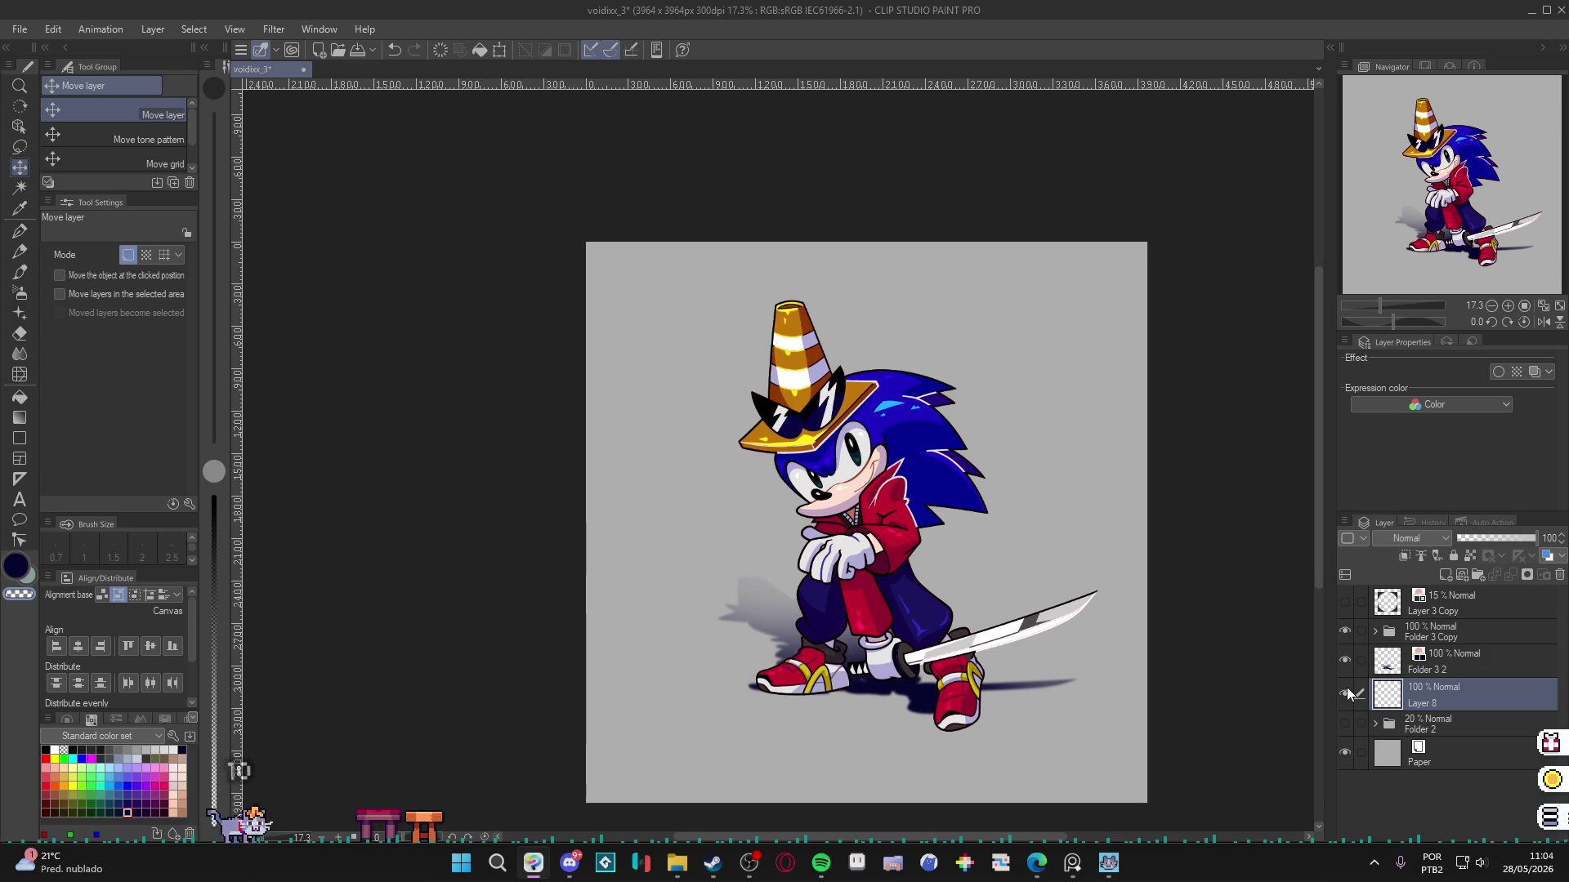
{"action": "left_click", "coordinate": [110, 768]}
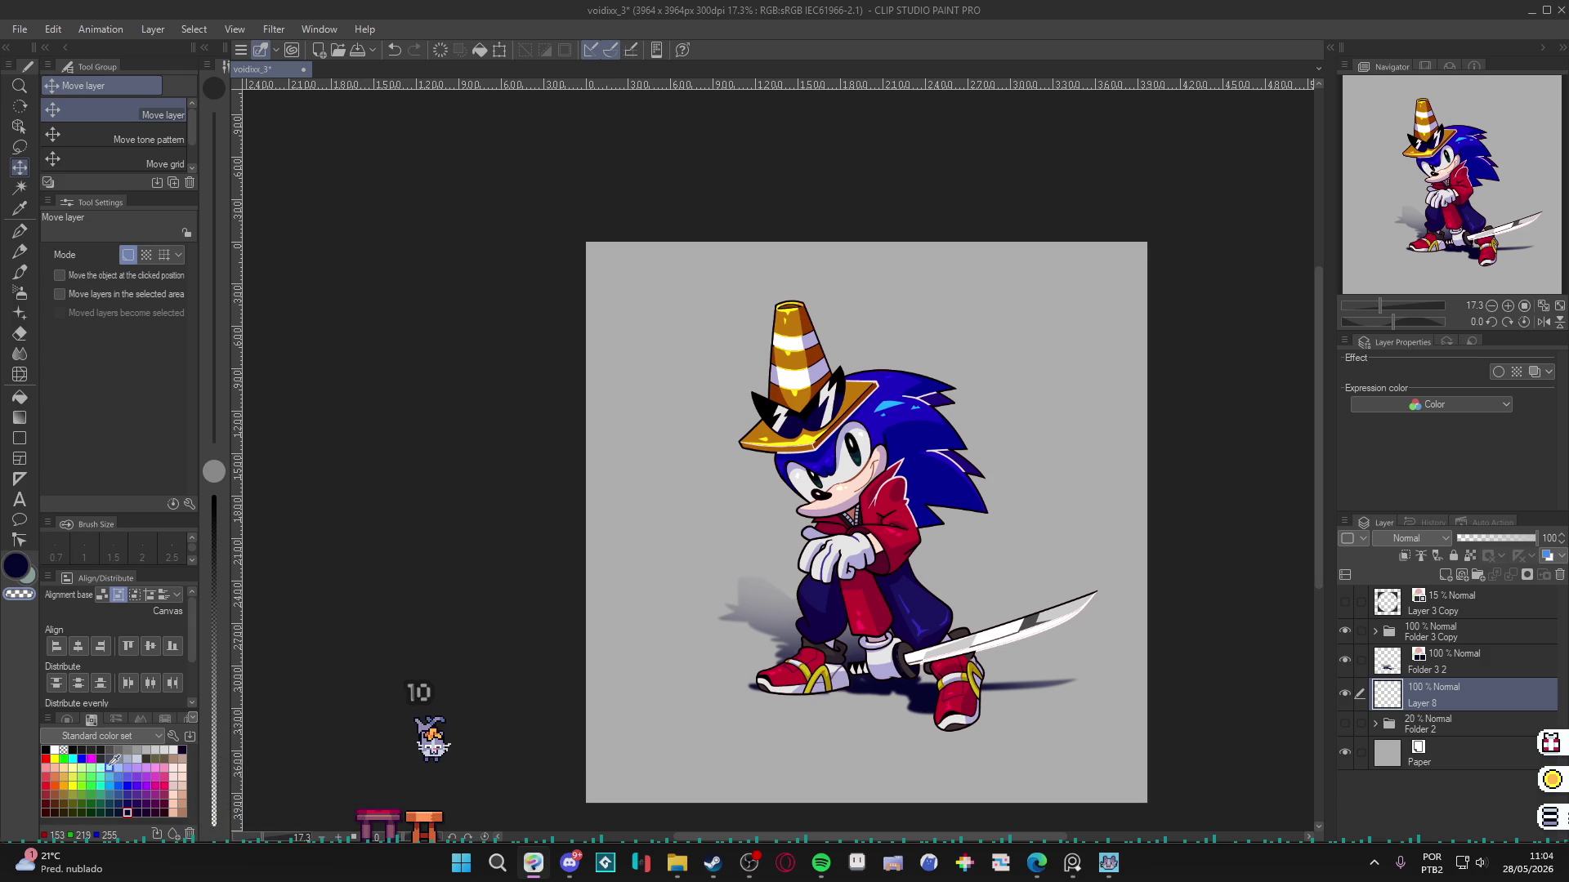
{"action": "right_click", "coordinate": [160, 772]}
{"action": "key", "text": "Escape"}
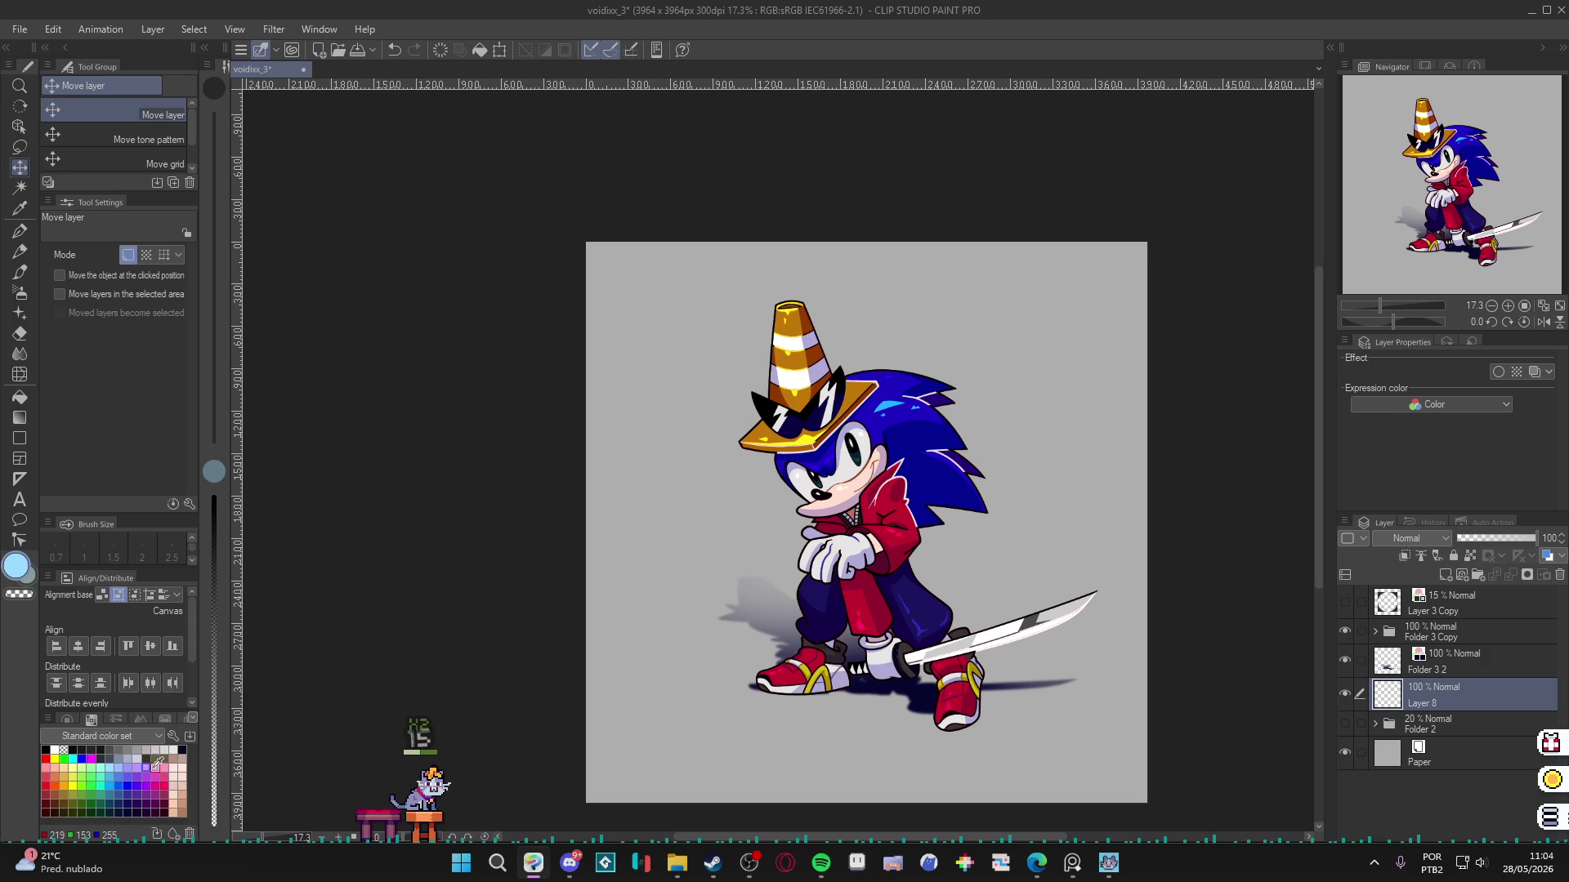